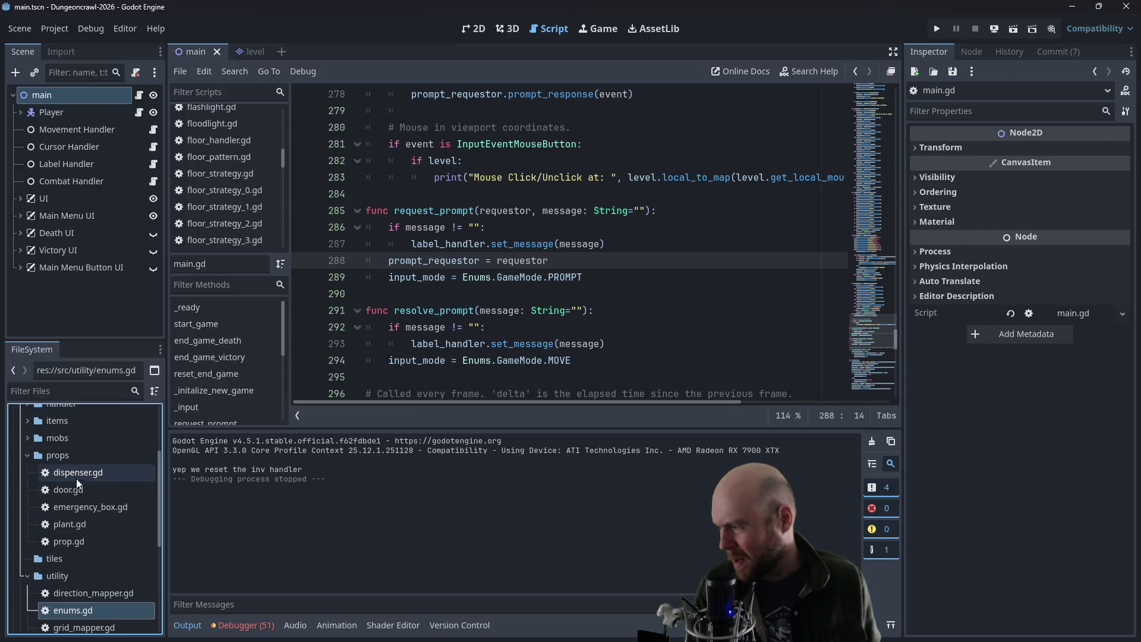
# - Open dispenser.gd and select the '## TODO Implement this' comment in the interact function
pyautogui.doubleClick(83, 475)
pyautogui.click(410, 277)
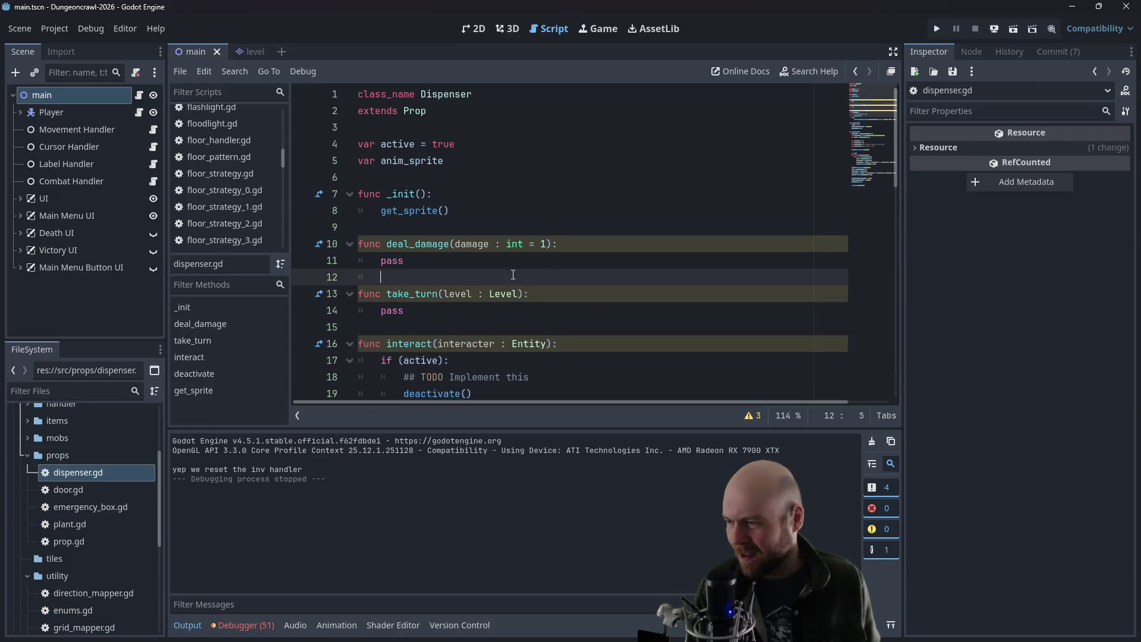
pyautogui.moveTo(405, 260); pyautogui.dragTo(461, 244)
pyautogui.scroll(-2, 536, 268)
pyautogui.moveTo(535, 277); pyautogui.dragTo(405, 277)
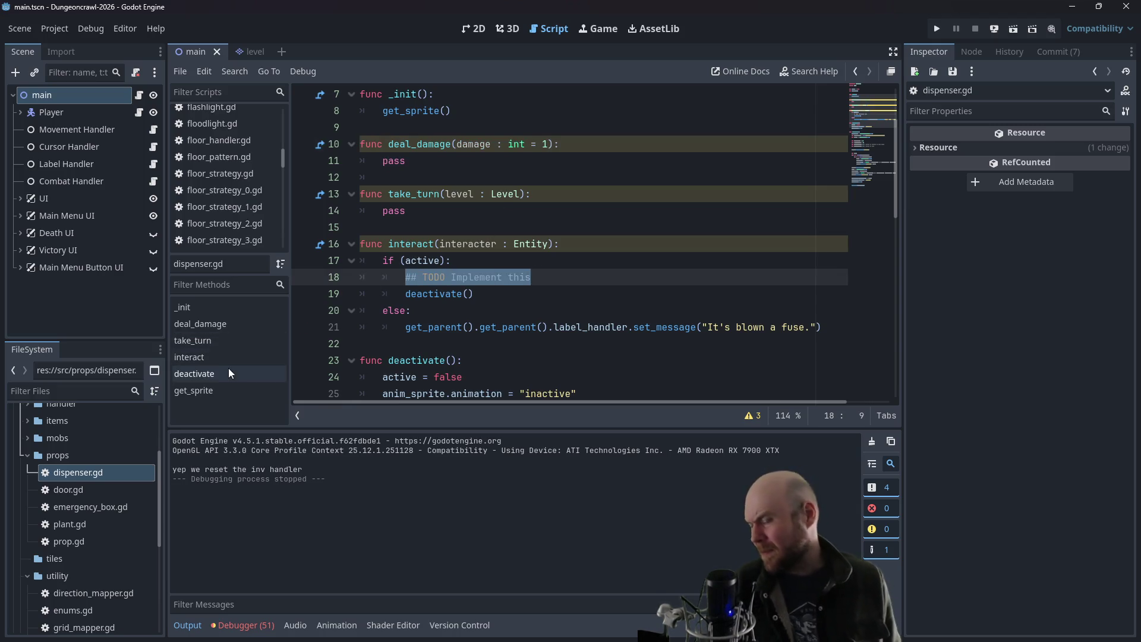
# - Collapse the props and utility folders and switch to the exit.gd script
pyautogui.click(25, 455)
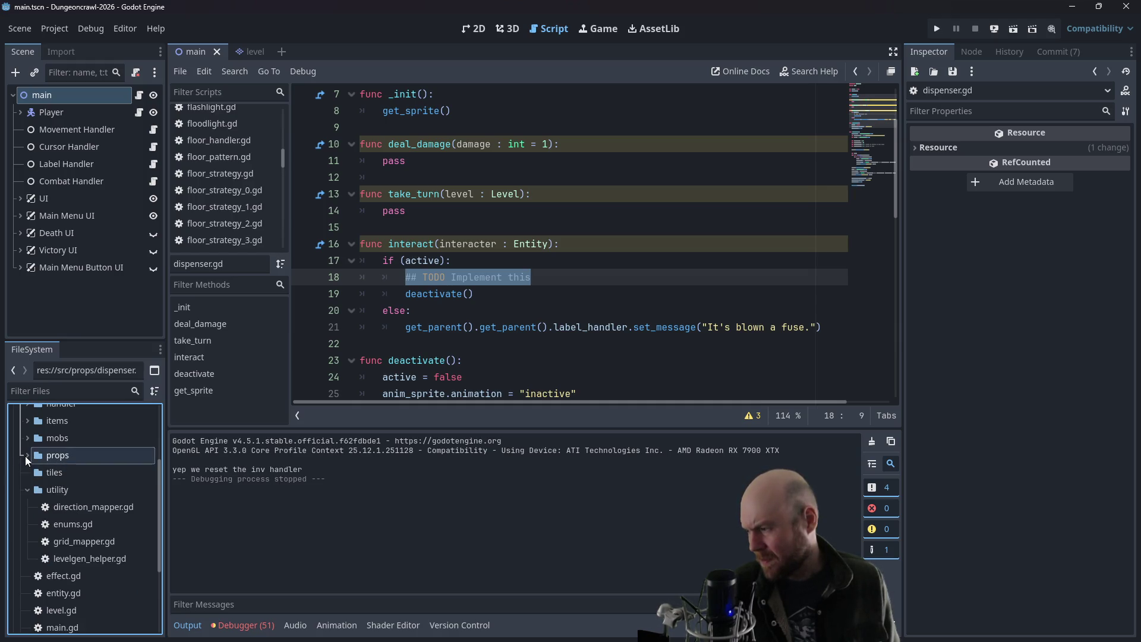
pyautogui.click(27, 489)
pyautogui.scroll(5, 31, 478)
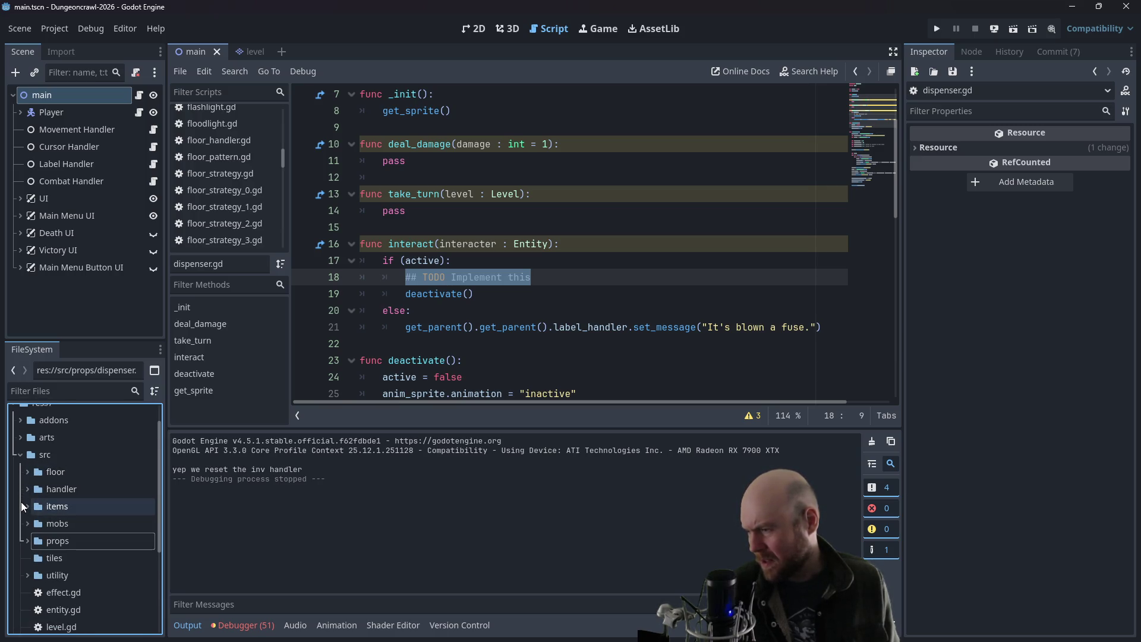
pyautogui.scroll(3, 205, 164)
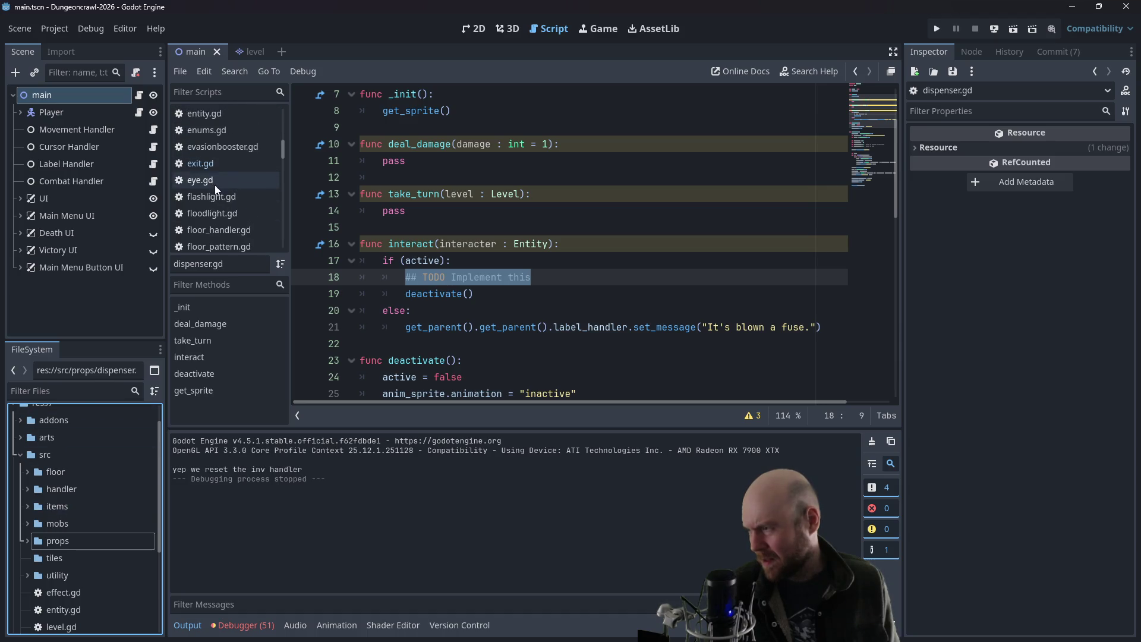
pyautogui.click(225, 166)
# - Select exit.gd's request_prompt call and prompt_response code (lines 35–42), then go back to dispenser.gd
pyautogui.click(542, 244)
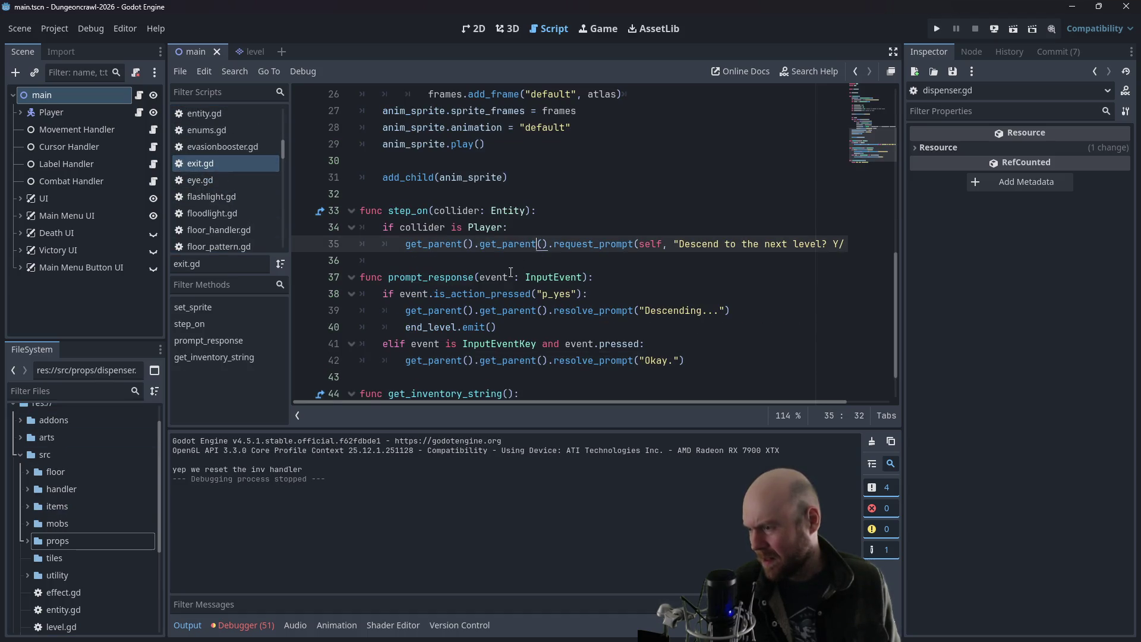
pyautogui.scroll(-1, 486, 277)
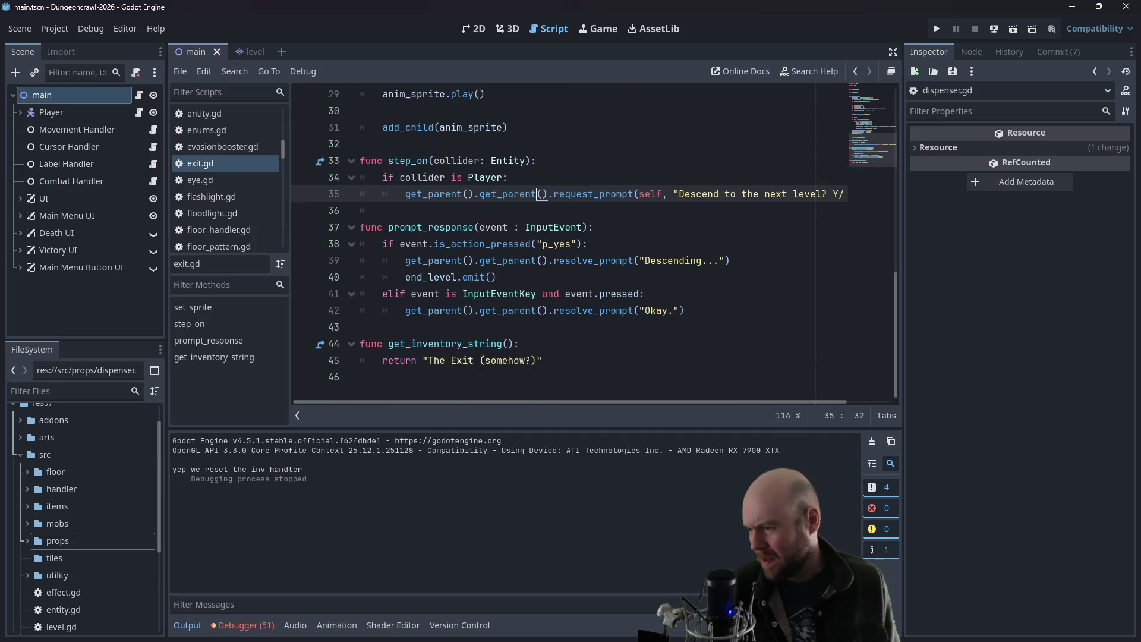
pyautogui.click(684, 309)
pyautogui.moveTo(684, 310)
pyautogui.mouseDown()
pyautogui.moveTo(476, 293)
pyautogui.moveTo(323, 198)
pyautogui.mouseUp()
pyautogui.scroll(3, 237, 179)
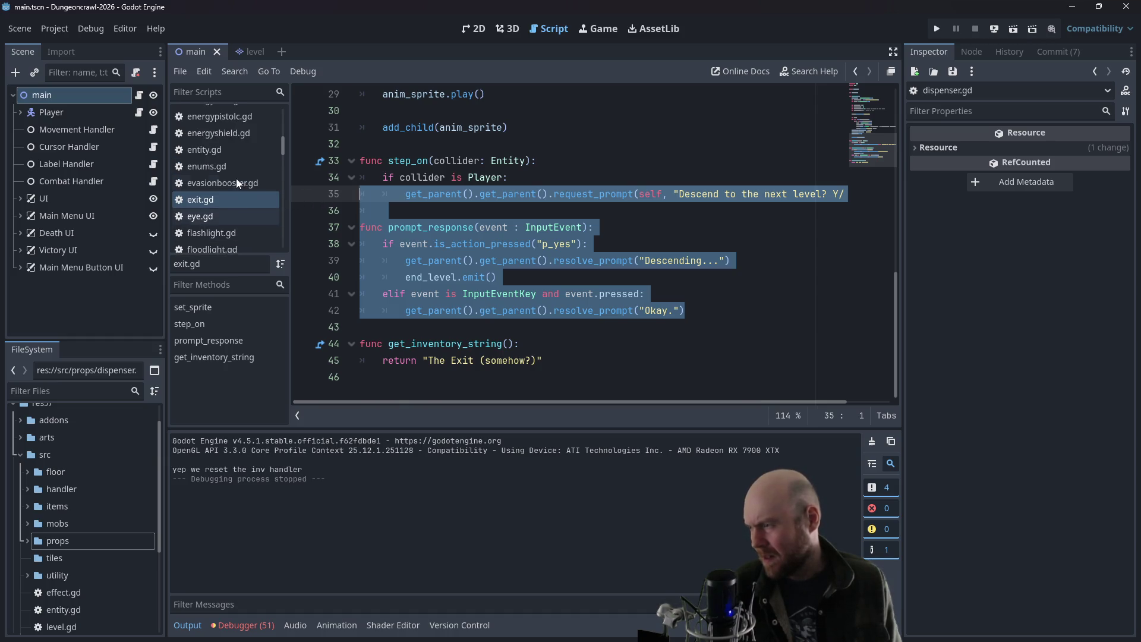
pyautogui.scroll(5, 236, 178)
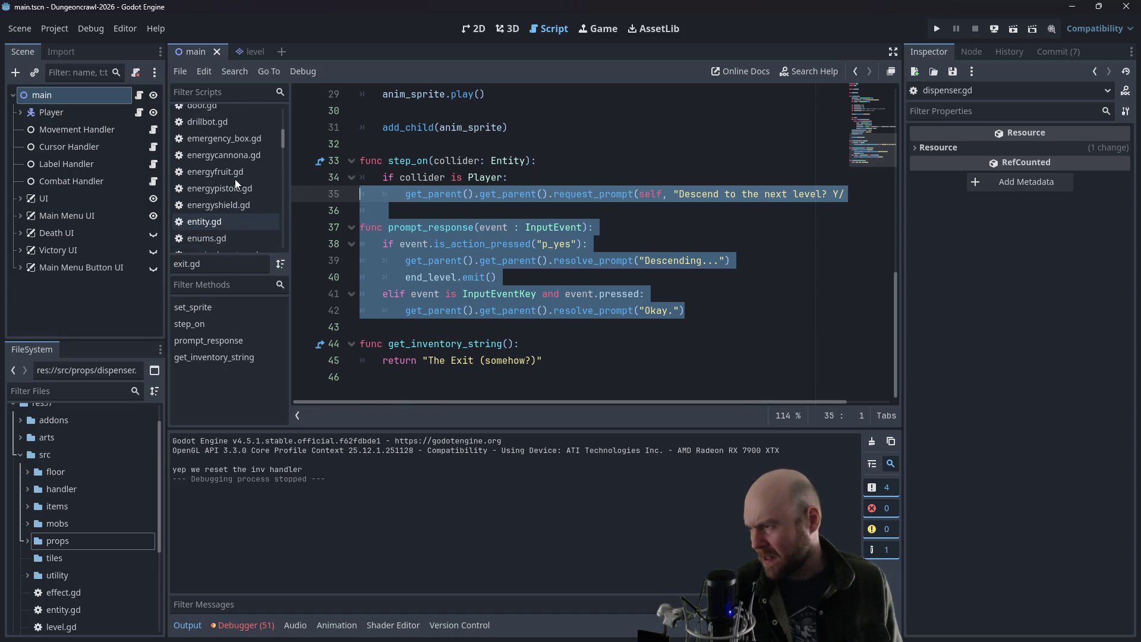
pyautogui.scroll(1, 235, 179)
pyautogui.click(234, 145)
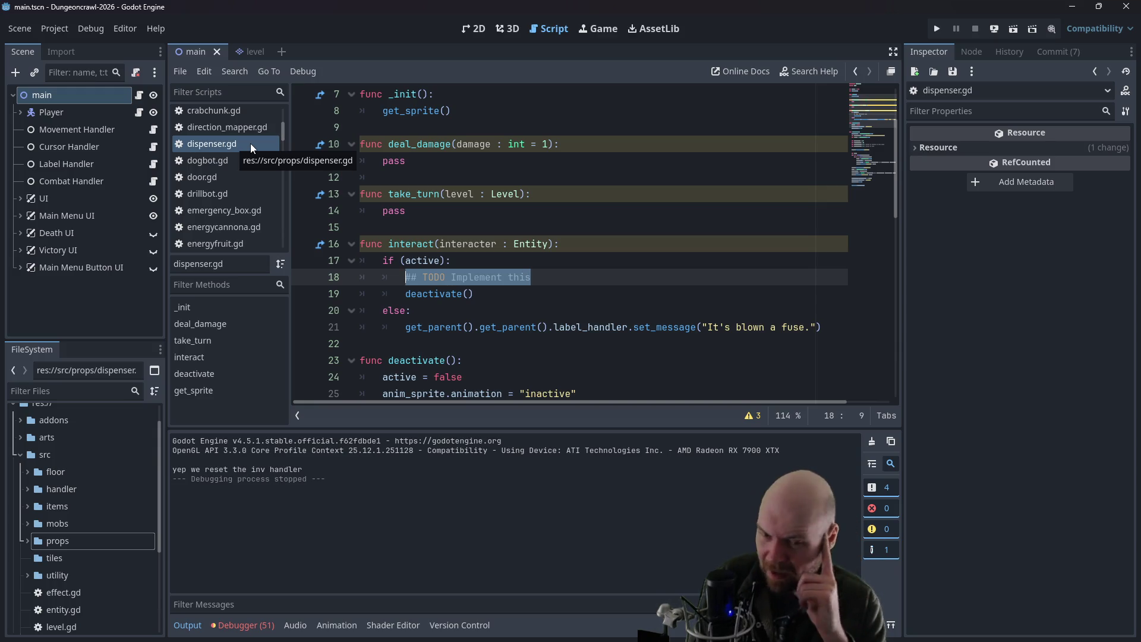
# - Replace the TODO comment with the pasted request_prompt call, fix its indent, and delete pasted prompt_response
pyautogui.press('BackSpace')
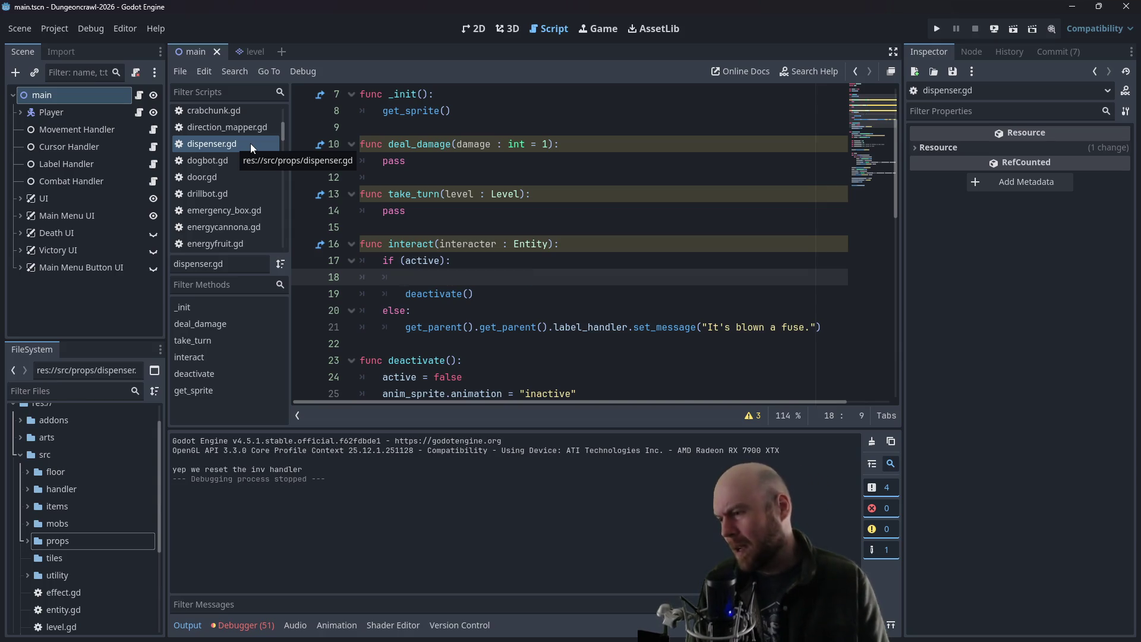
pyautogui.hotkey('ctrl', 'v')
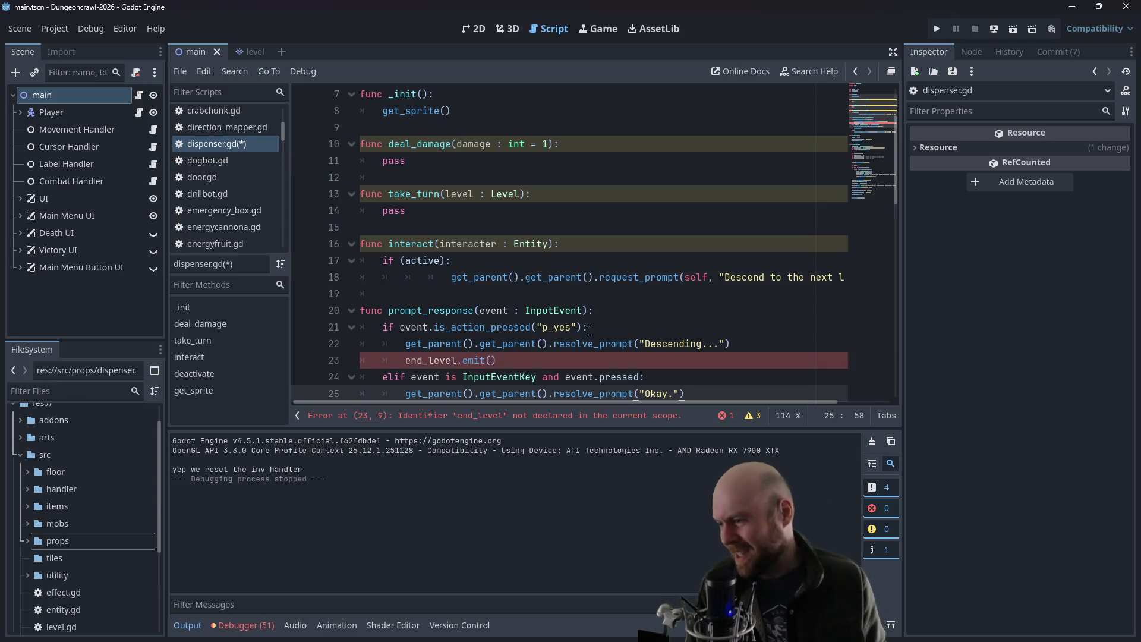
pyautogui.click(450, 277)
pyautogui.press('BackSpace')
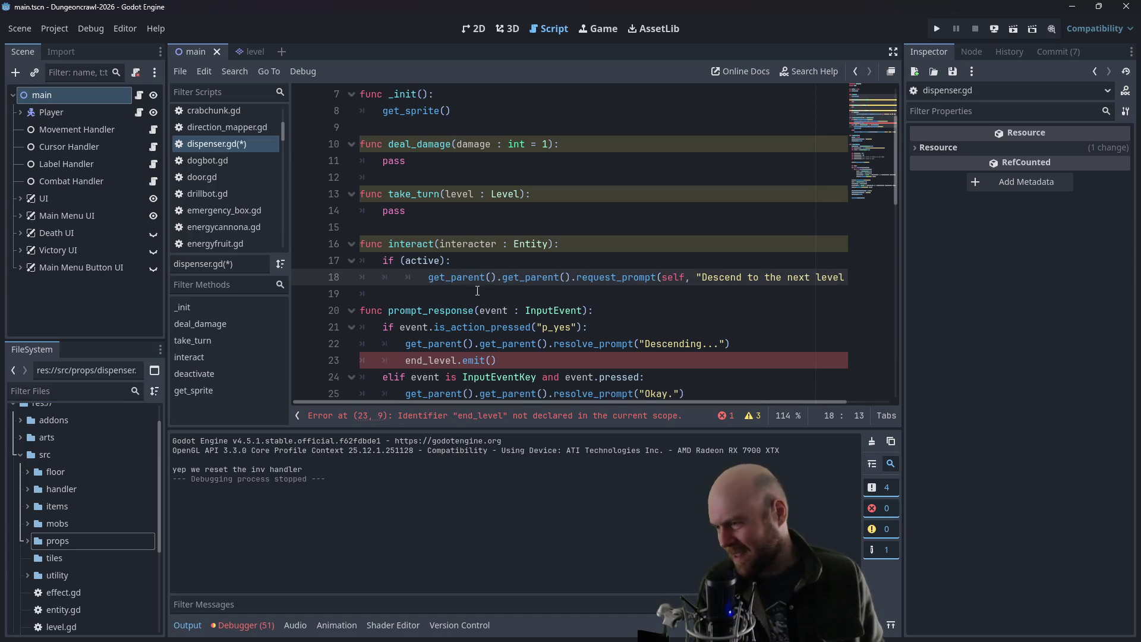
pyautogui.press('BackSpace')
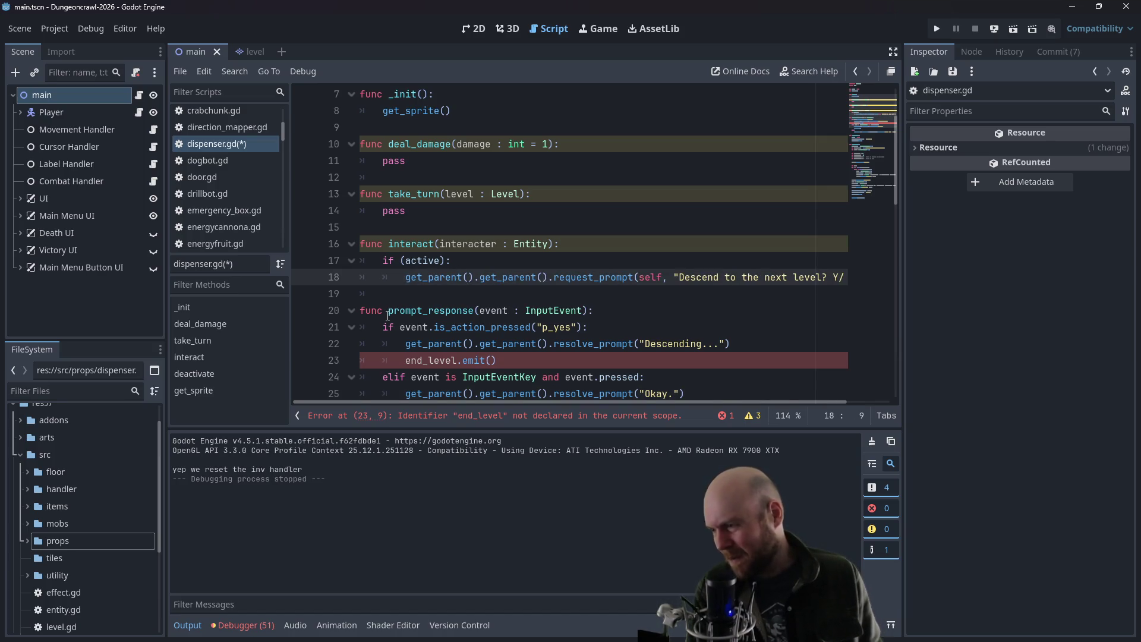
pyautogui.scroll(-1, 451, 285)
pyautogui.click(559, 316)
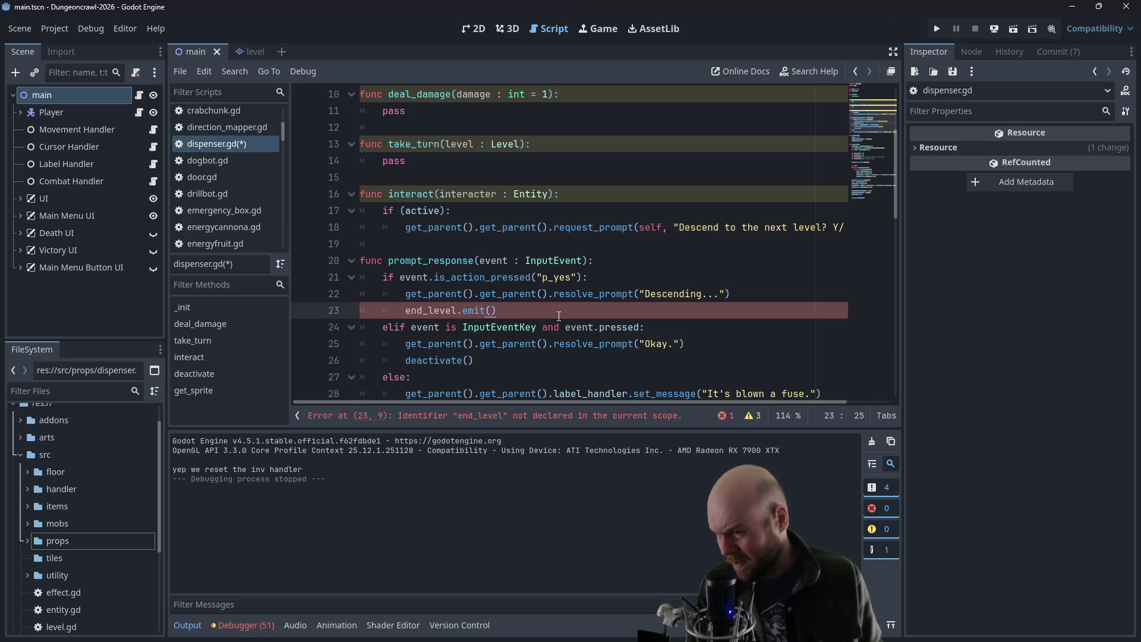
pyautogui.scroll(-1, 590, 319)
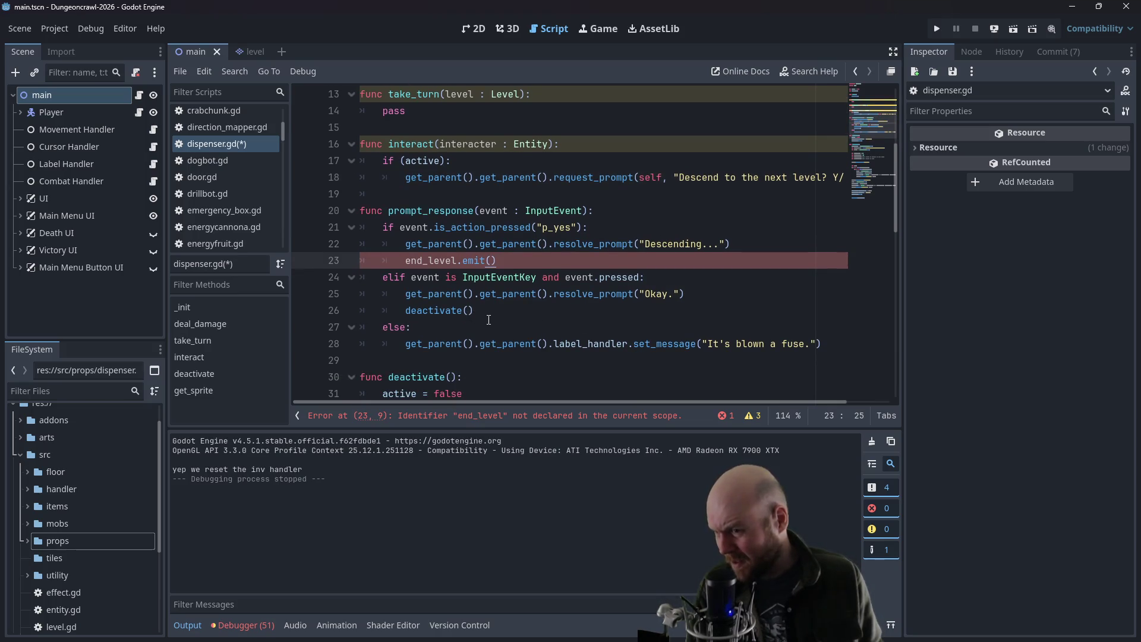
pyautogui.moveTo(489, 311)
pyautogui.mouseDown()
pyautogui.moveTo(359, 212)
pyautogui.moveTo(326, 201)
pyautogui.mouseUp()
pyautogui.press('BackSpace')
pyautogui.press('BackSpace')
pyautogui.press('BackSpace')
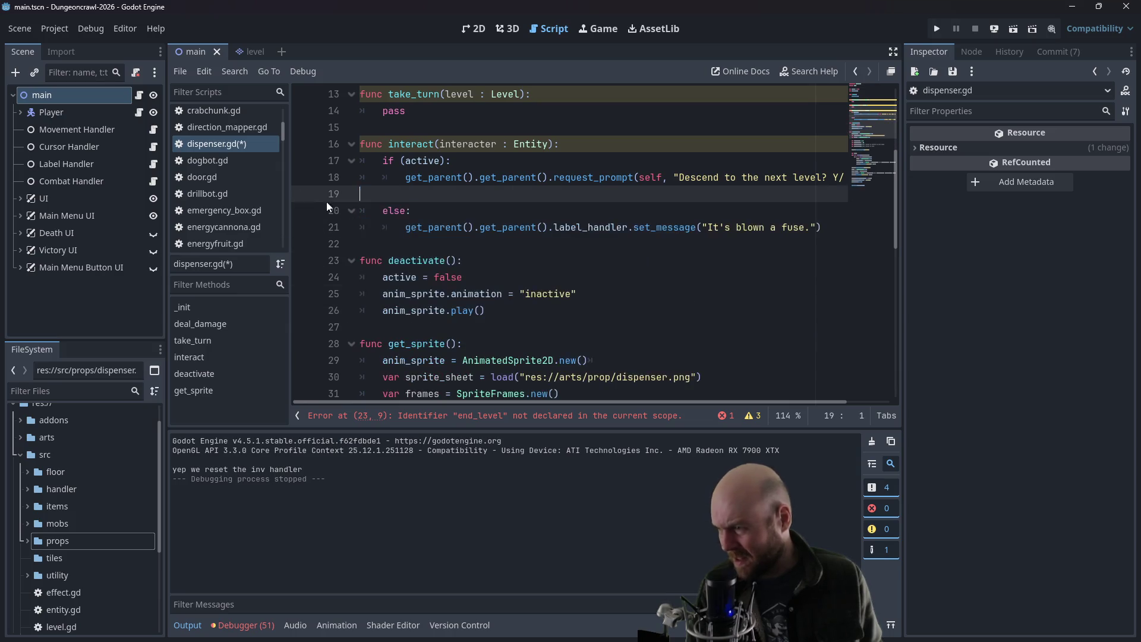
# - Undo and redo edits so interact keeps only request_prompt before deactivate()
pyautogui.scroll(2, 377, 201)
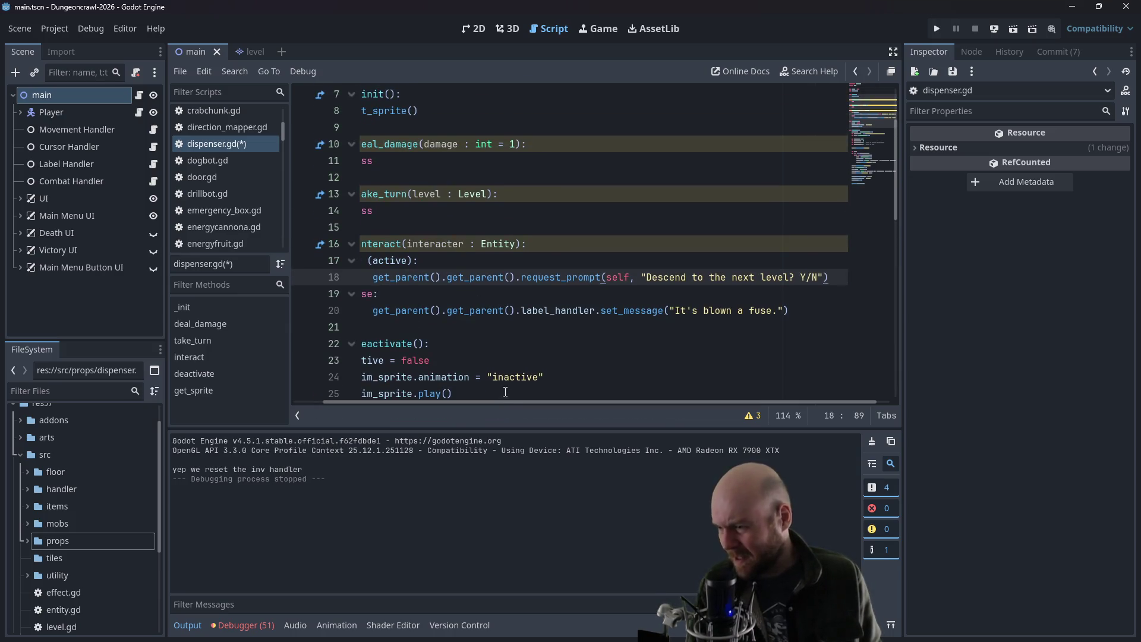
pyautogui.moveTo(491, 401); pyautogui.dragTo(314, 391)
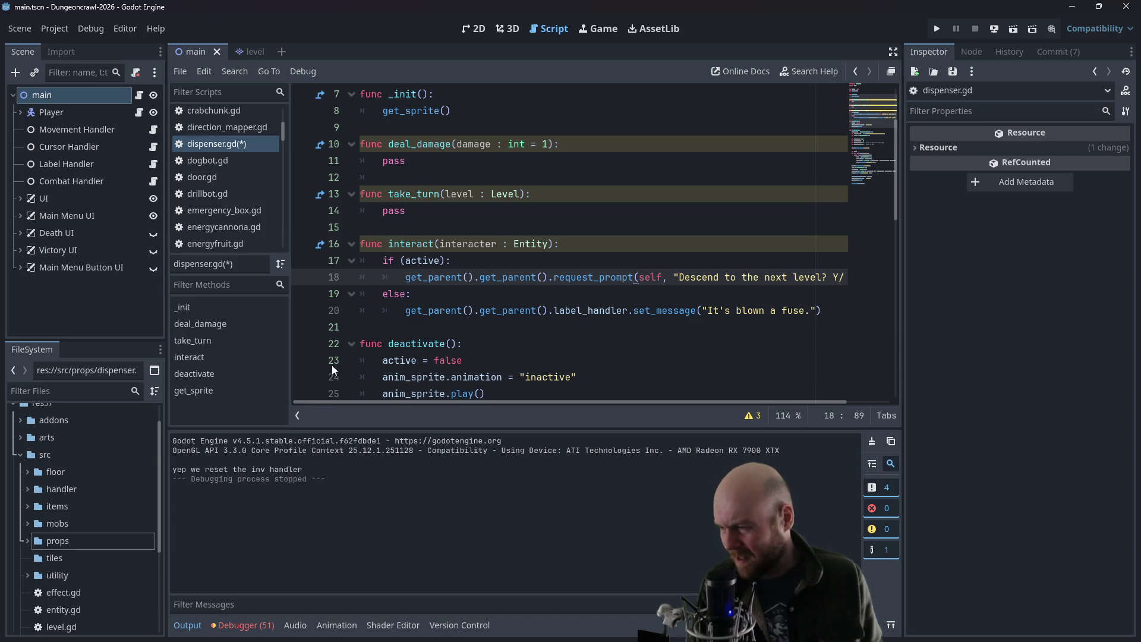
pyautogui.hotkey('ctrl', 'z')
pyautogui.hotkey('ctrl', 'z')
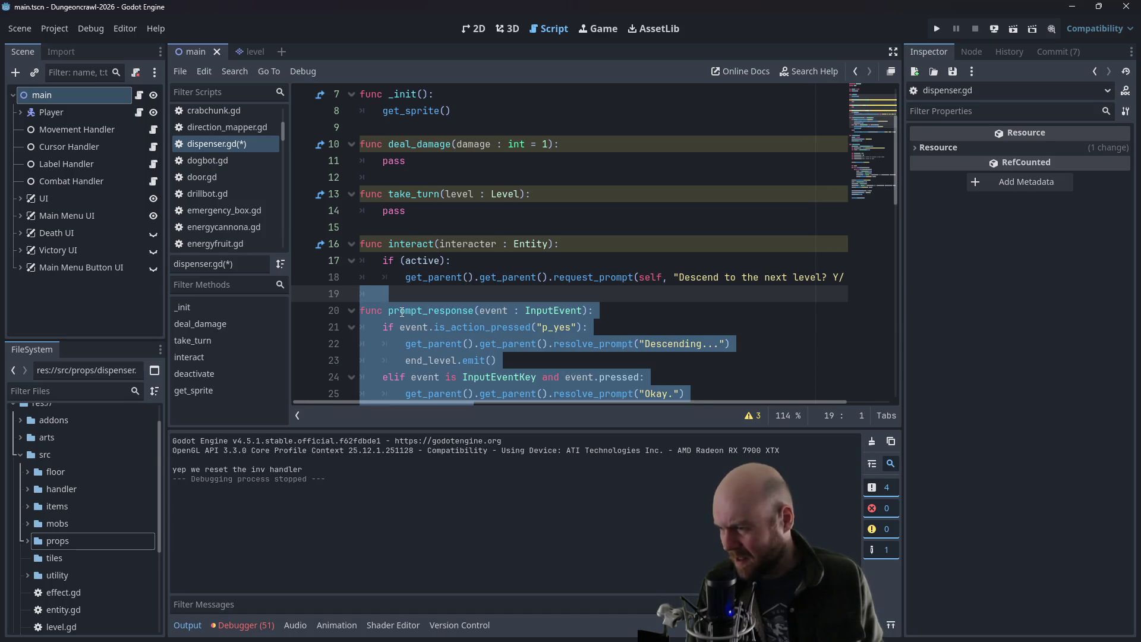
pyautogui.hotkey('ctrl', 'z')
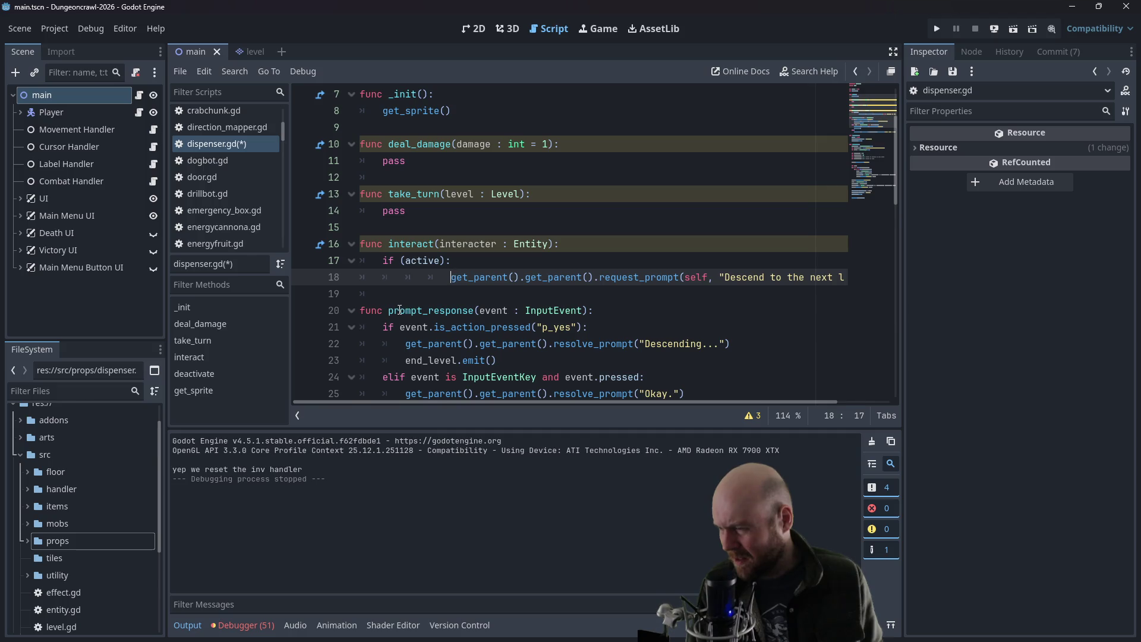
pyautogui.hotkey('ctrl', 'z')
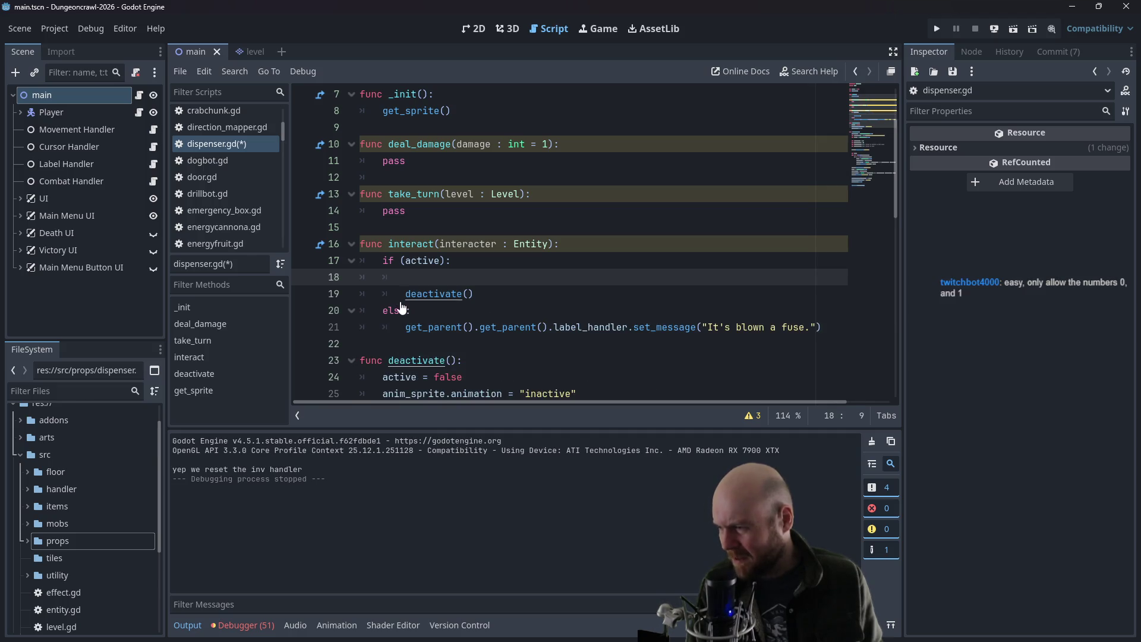
pyautogui.hotkey('ctrl', 'y')
pyautogui.scroll(-1, 493, 296)
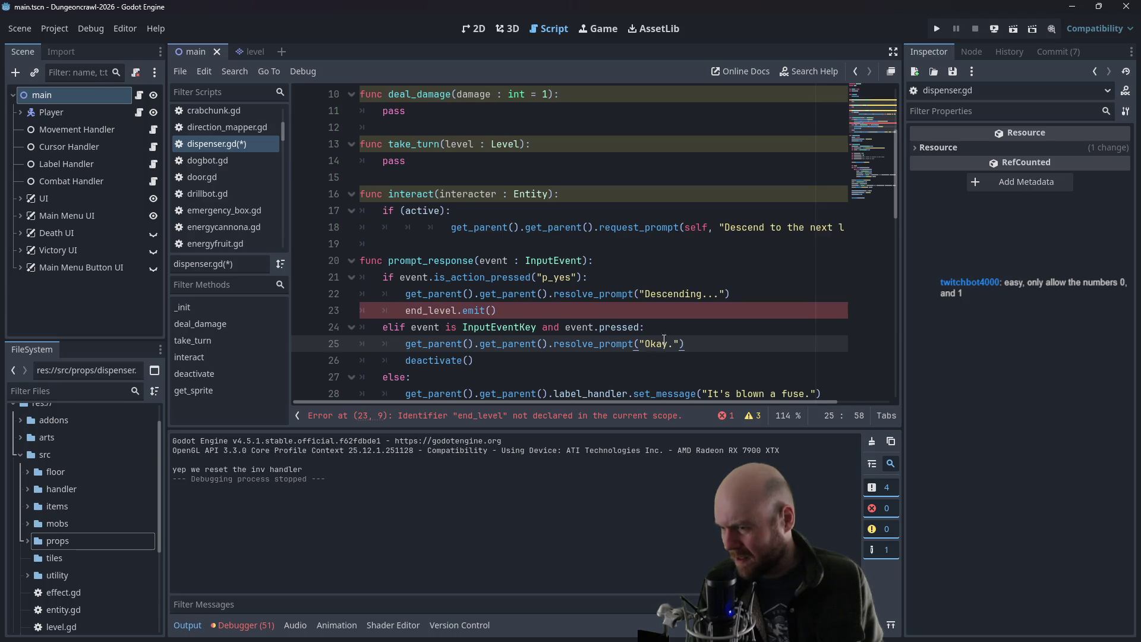
pyautogui.moveTo(684, 343); pyautogui.dragTo(362, 254)
pyautogui.hotkey('ctrl', 'c')
pyautogui.hotkey('ctrl', 'z')
pyautogui.hotkey('ctrl', 'z')
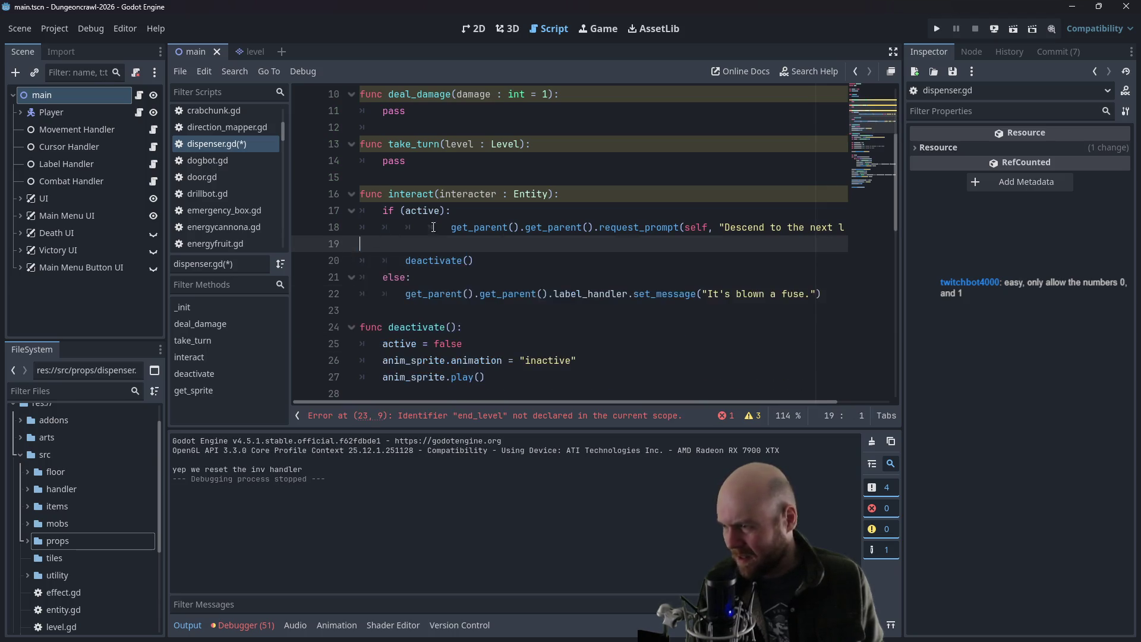
pyautogui.hotkey('ctrl', 'z')
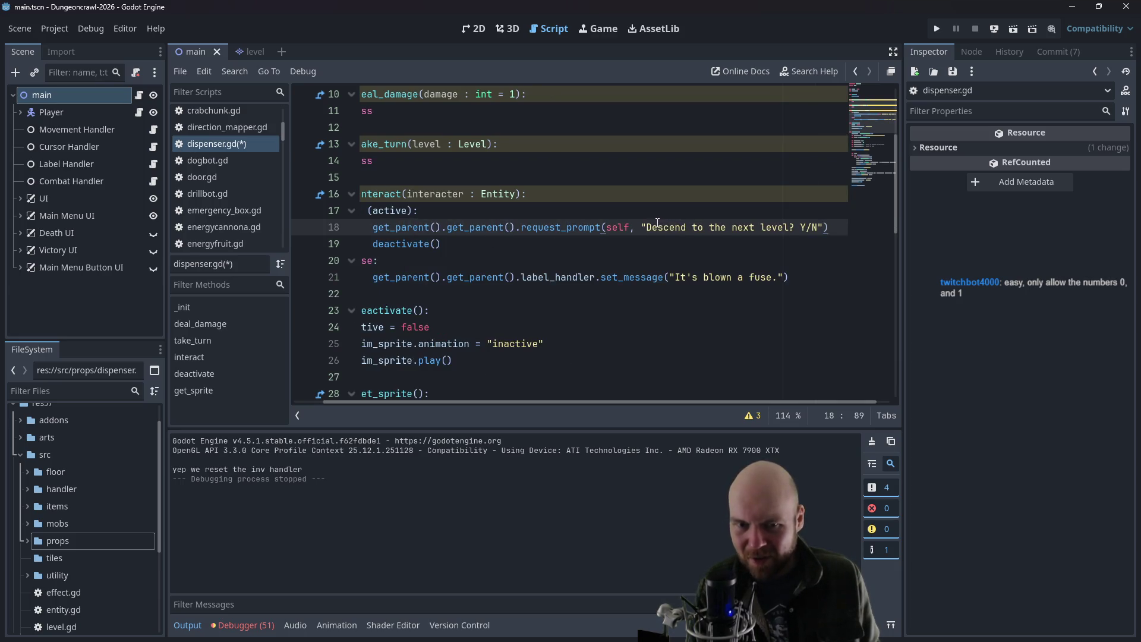
# - Clear the 'Descend to the next level? Y/N' text from the request_prompt string
pyautogui.moveTo(483, 401)
pyautogui.mouseDown()
pyautogui.moveTo(370, 396)
pyautogui.moveTo(515, 388)
pyautogui.moveTo(361, 384)
pyautogui.mouseUp()
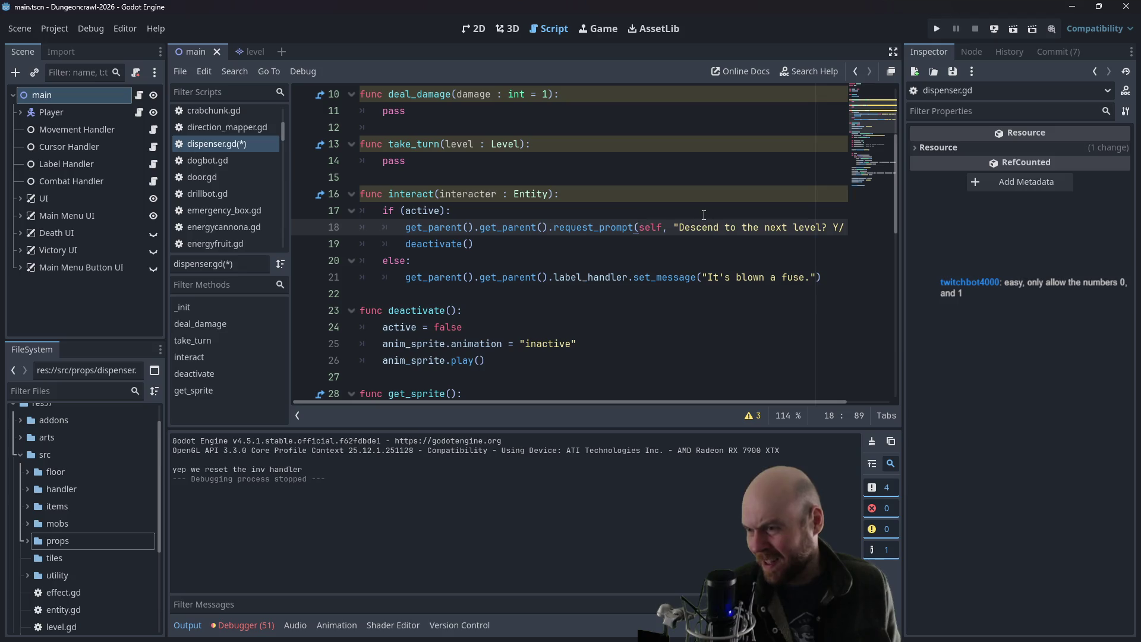
pyautogui.moveTo(679, 230)
pyautogui.mouseDown()
pyautogui.moveTo(844, 229)
pyautogui.moveTo(819, 224)
pyautogui.mouseUp()
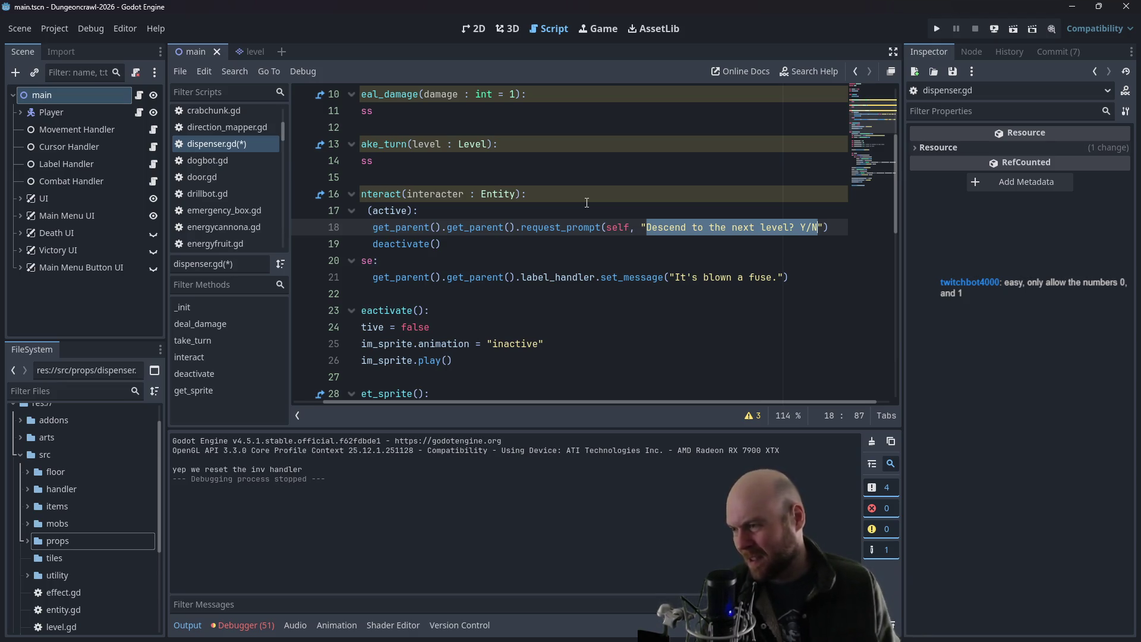
pyautogui.moveTo(526, 404)
pyautogui.mouseDown()
pyautogui.moveTo(462, 401)
pyautogui.moveTo(527, 403)
pyautogui.mouseUp()
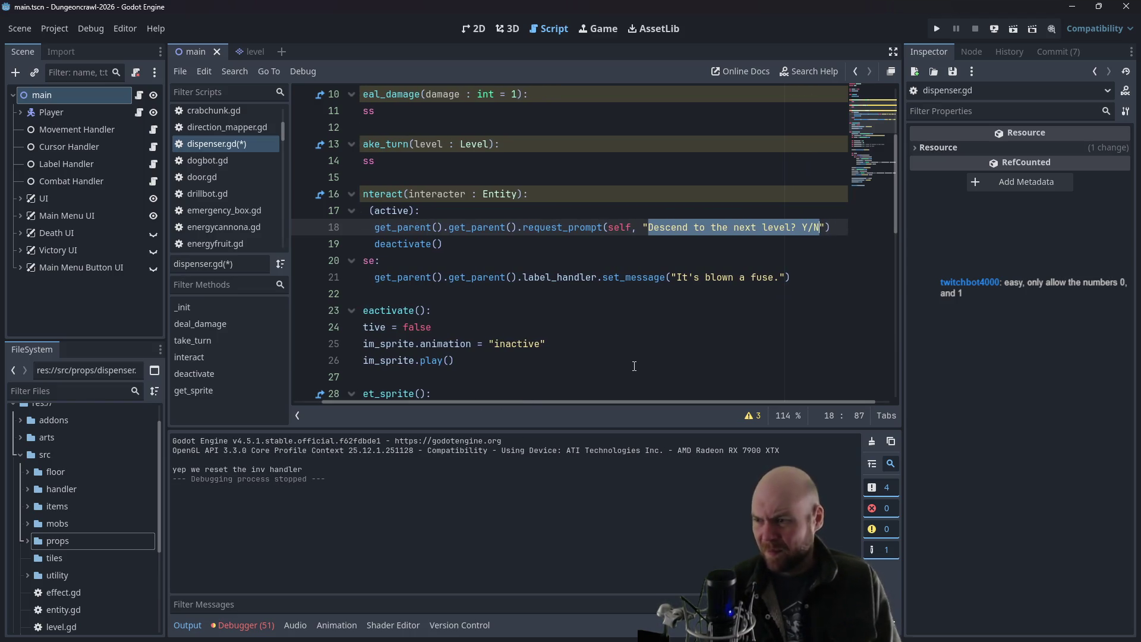
pyautogui.press('BackSpace')
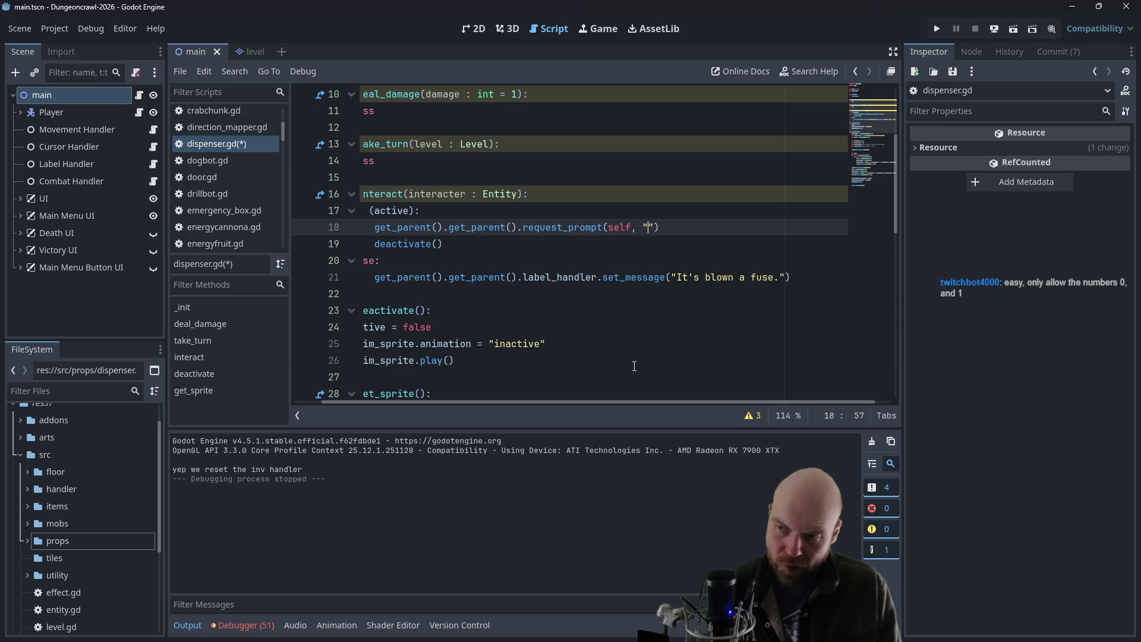
# - Enter 'Connect power cable to dispenser? Y/N' as the request_prompt text
pyautogui.write('Connect powe')
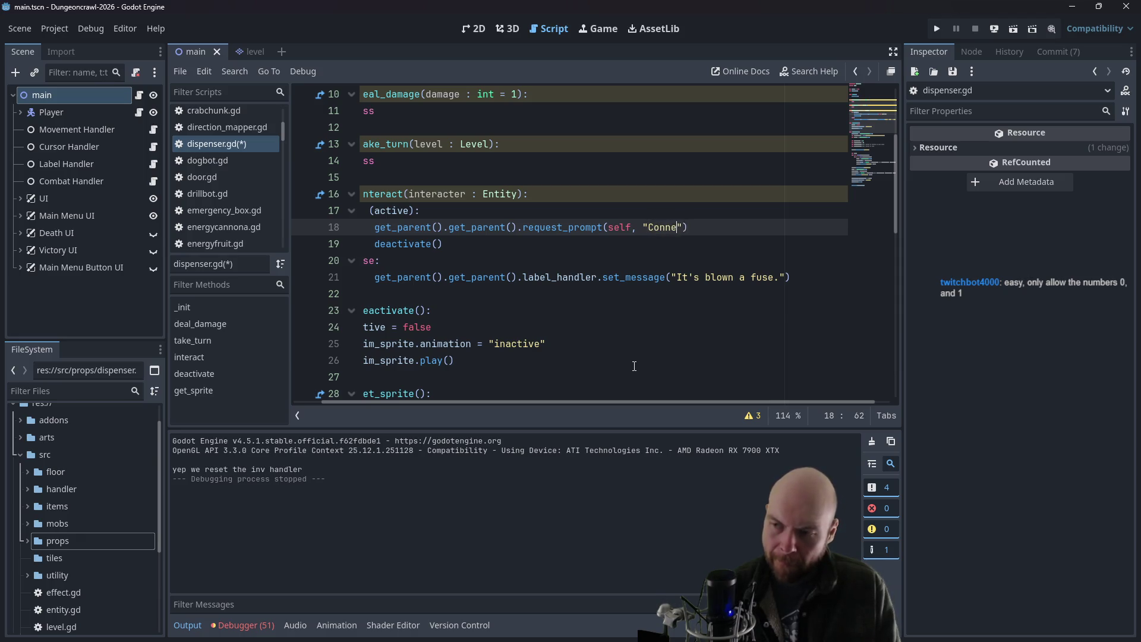
pyautogui.write('r cable to di')
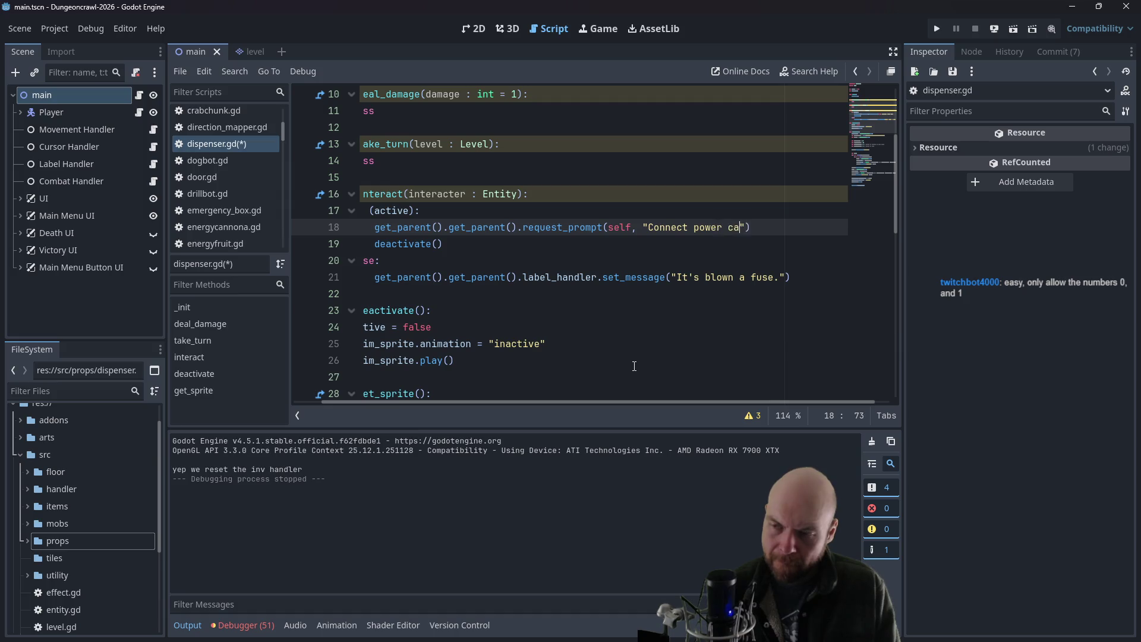
pyautogui.write('spenser? Y/N')
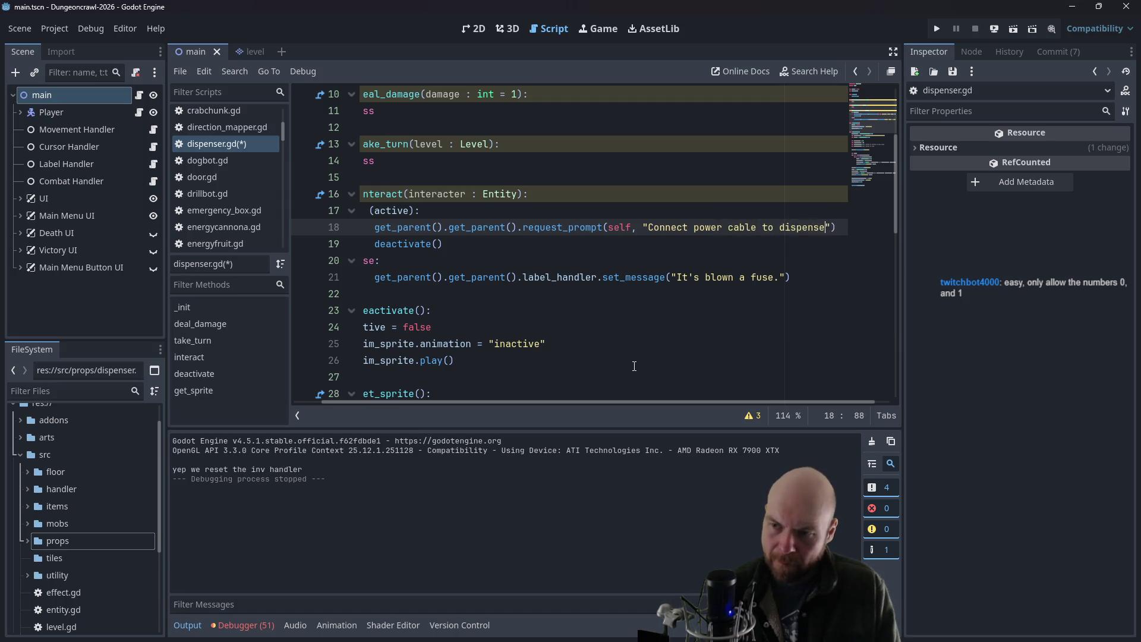
pyautogui.press('Left')
pyautogui.press('Left')
pyautogui.press('Left')
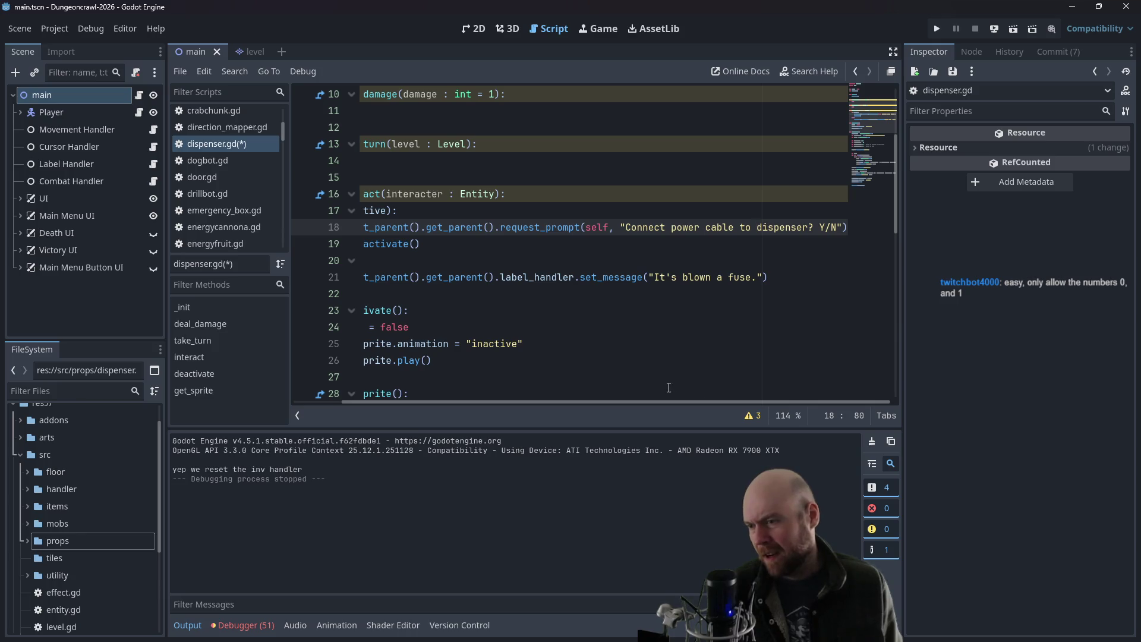
pyautogui.moveTo(645, 404); pyautogui.dragTo(511, 390)
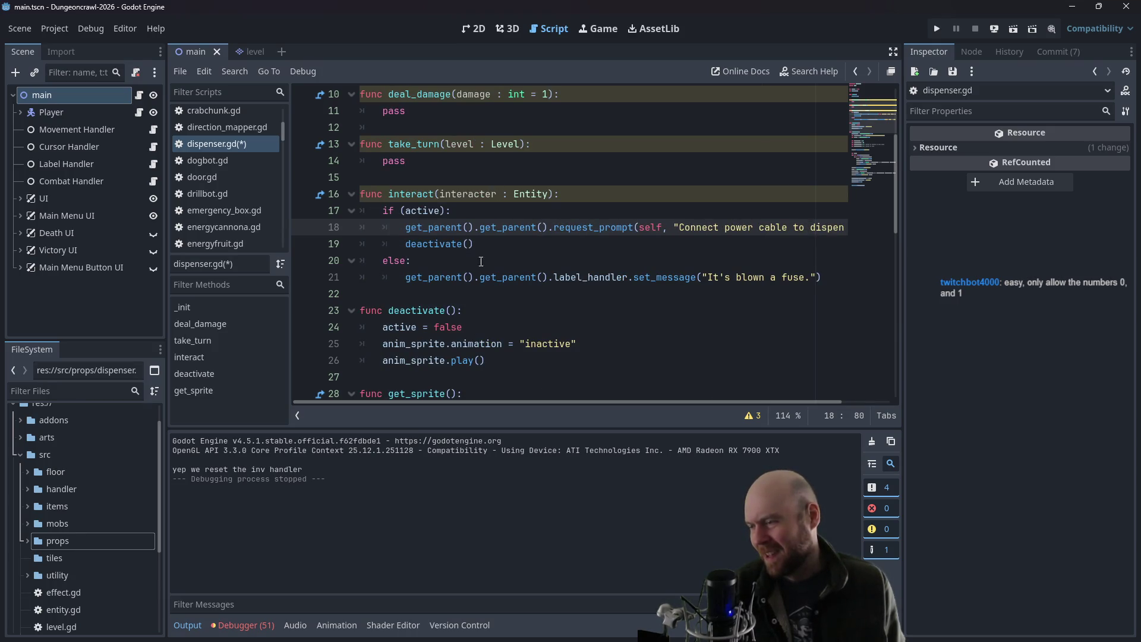
# - Paste prompt_response below interact and remove deactivate() from the active branch
pyautogui.click(441, 297)
pyautogui.press('Return')
pyautogui.hotkey('ctrl', 'v')
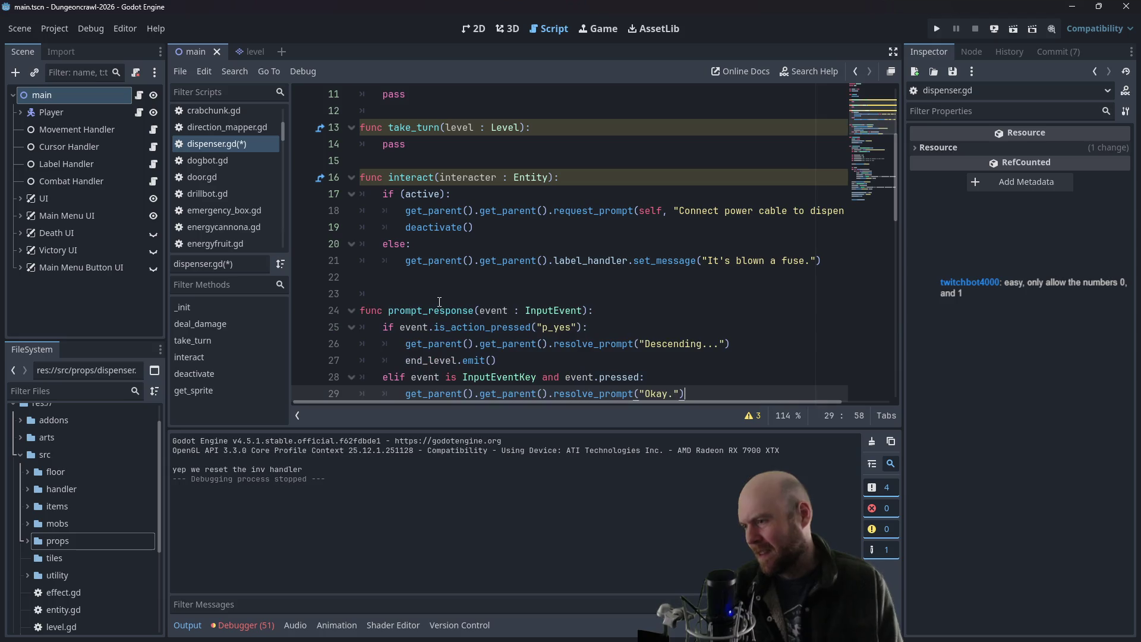
pyautogui.click(439, 297)
pyautogui.press('BackSpace')
pyautogui.press('BackSpace')
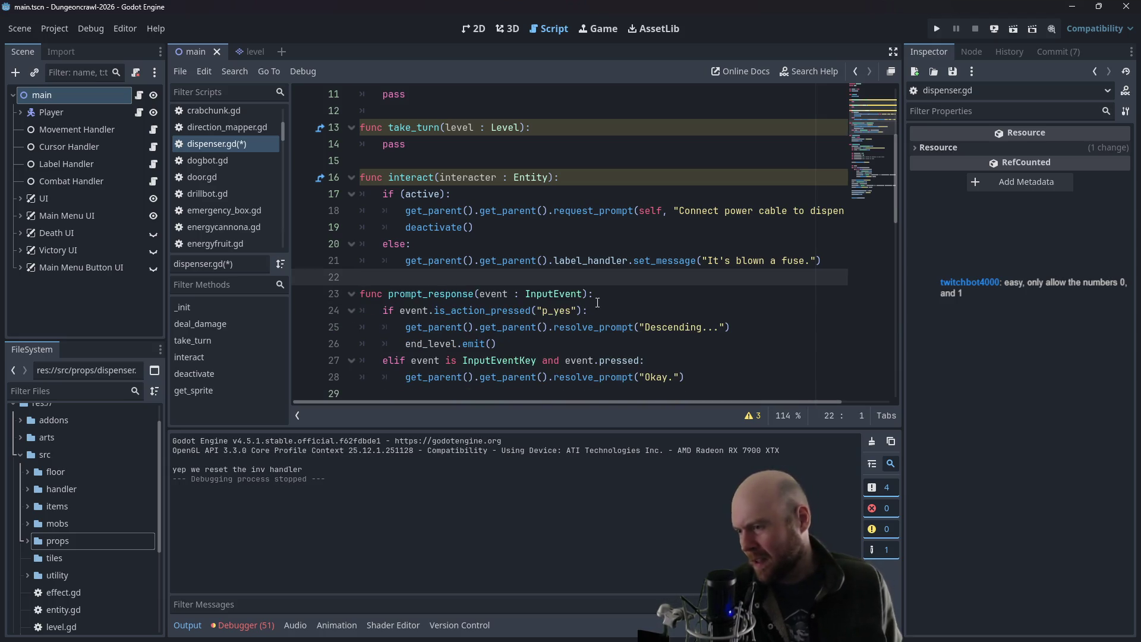
pyautogui.moveTo(475, 227); pyautogui.dragTo(325, 228)
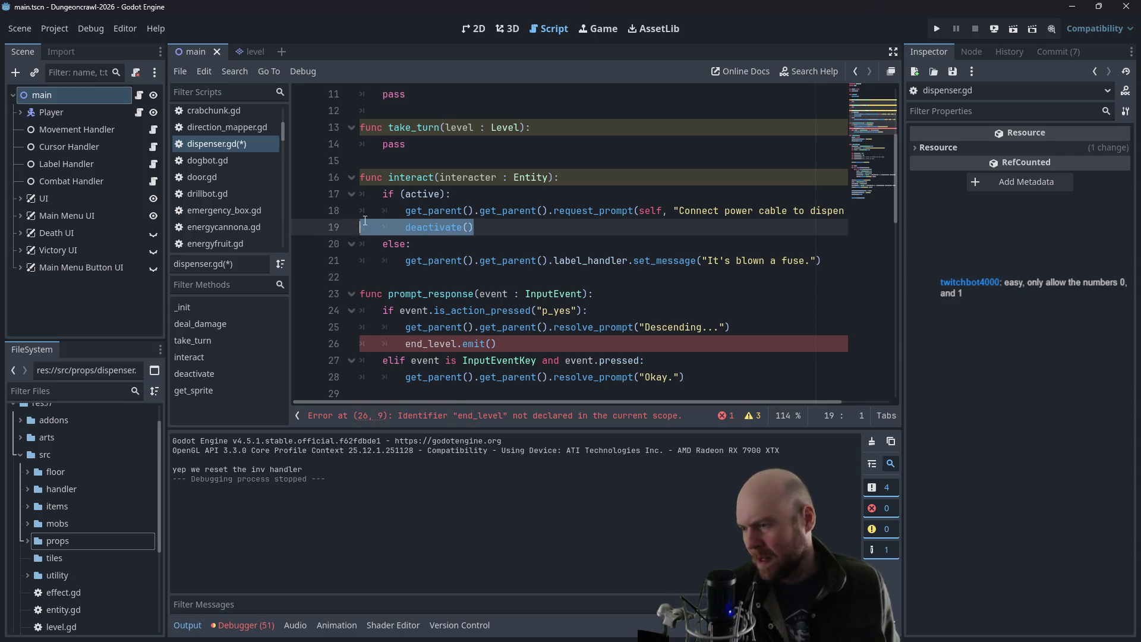
pyautogui.press('BackSpace')
pyautogui.scroll(-2, 513, 237)
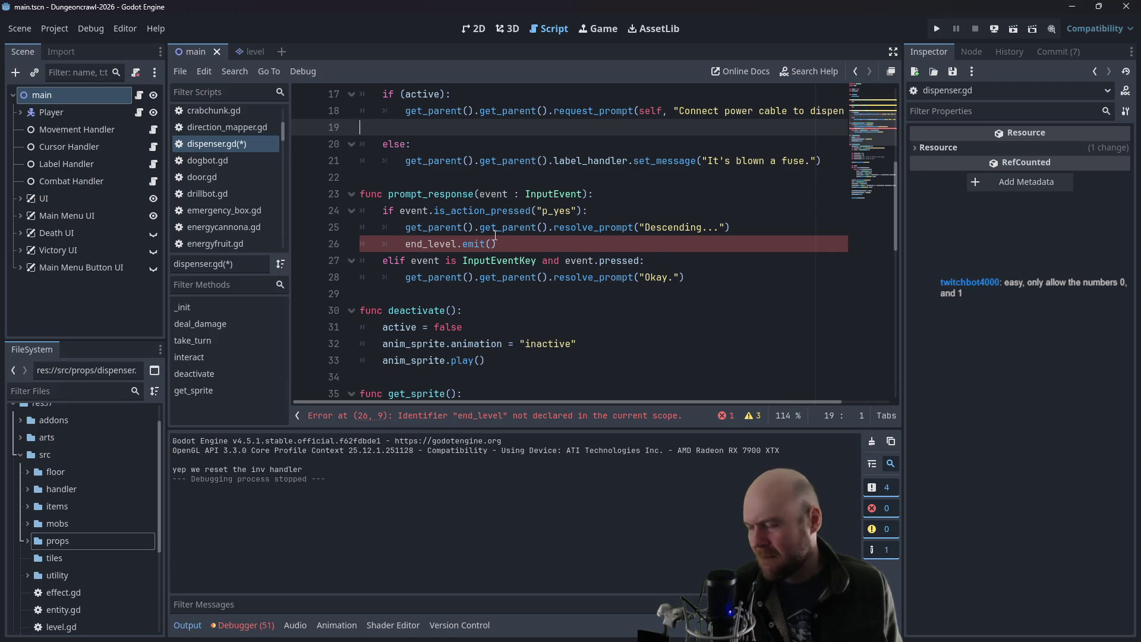
pyautogui.press('BackSpace')
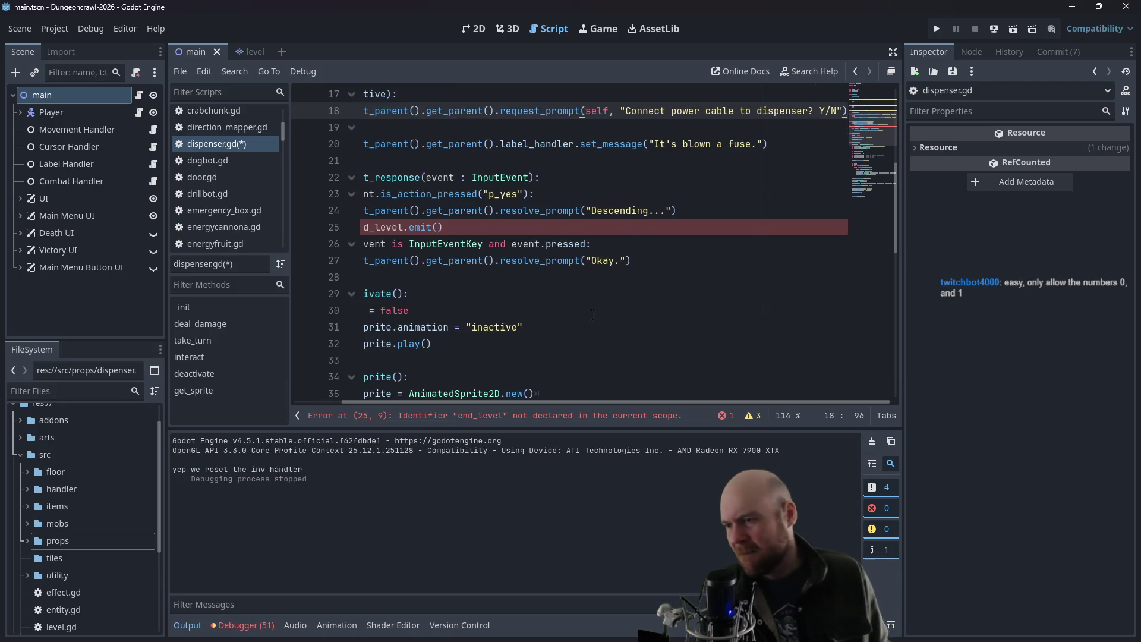
# - Put a deactivate() call on its own line after the else branch
pyautogui.moveTo(472, 403); pyautogui.dragTo(380, 403)
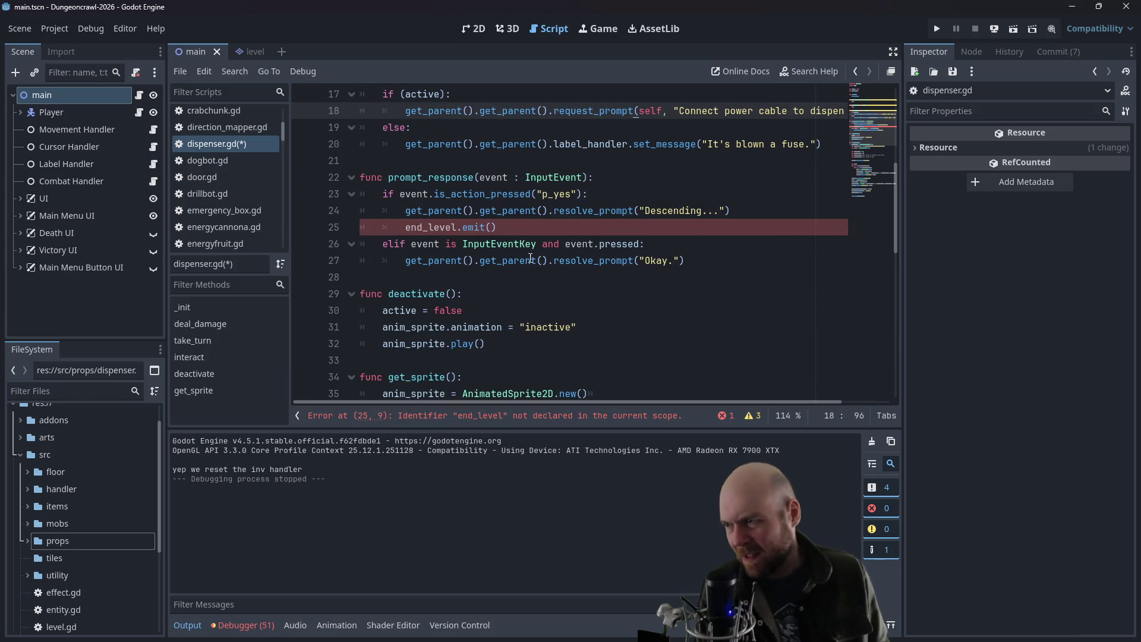
pyautogui.scroll(1, 531, 256)
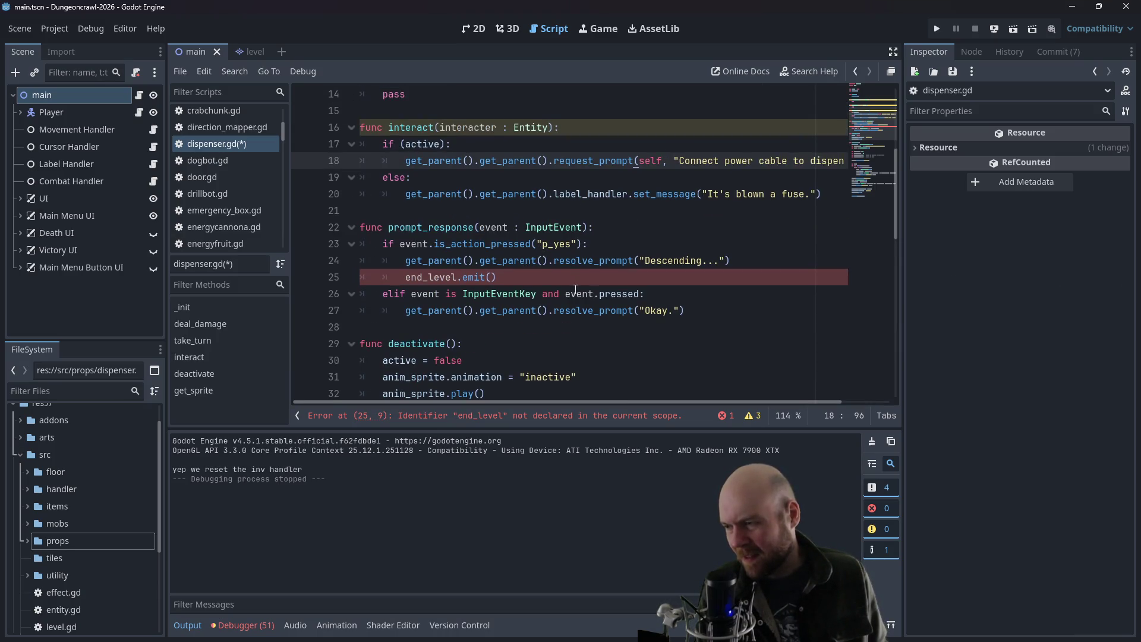
pyautogui.click(604, 210)
pyautogui.press('Return')
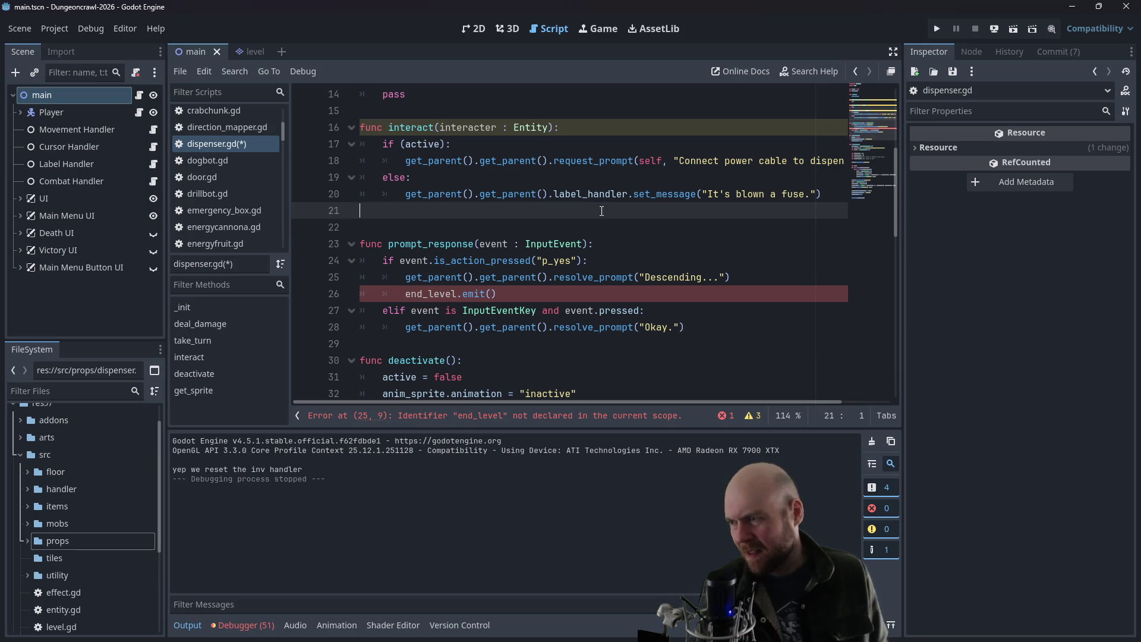
pyautogui.press('Up')
pyautogui.write('deactivate()')
pyautogui.click(427, 211)
pyautogui.press('BackSpace')
pyautogui.press('BackSpace')
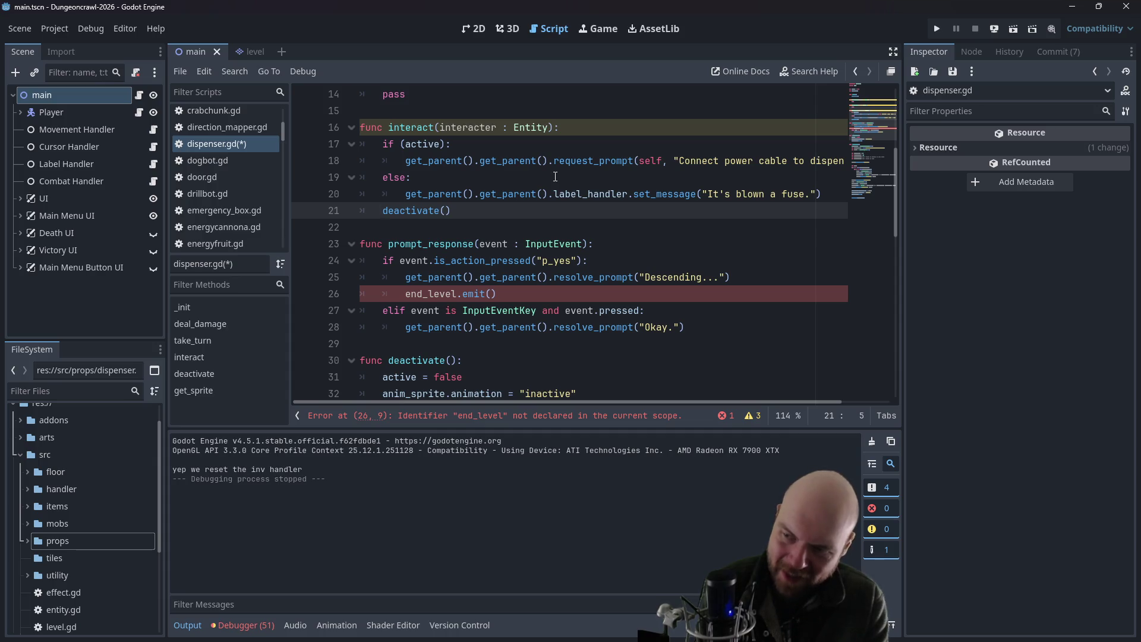
# - Change 'Descending...' to 'Collecting Oxygen and Biogel...' and delete end_level.emit()
pyautogui.moveTo(645, 277); pyautogui.dragTo(702, 276)
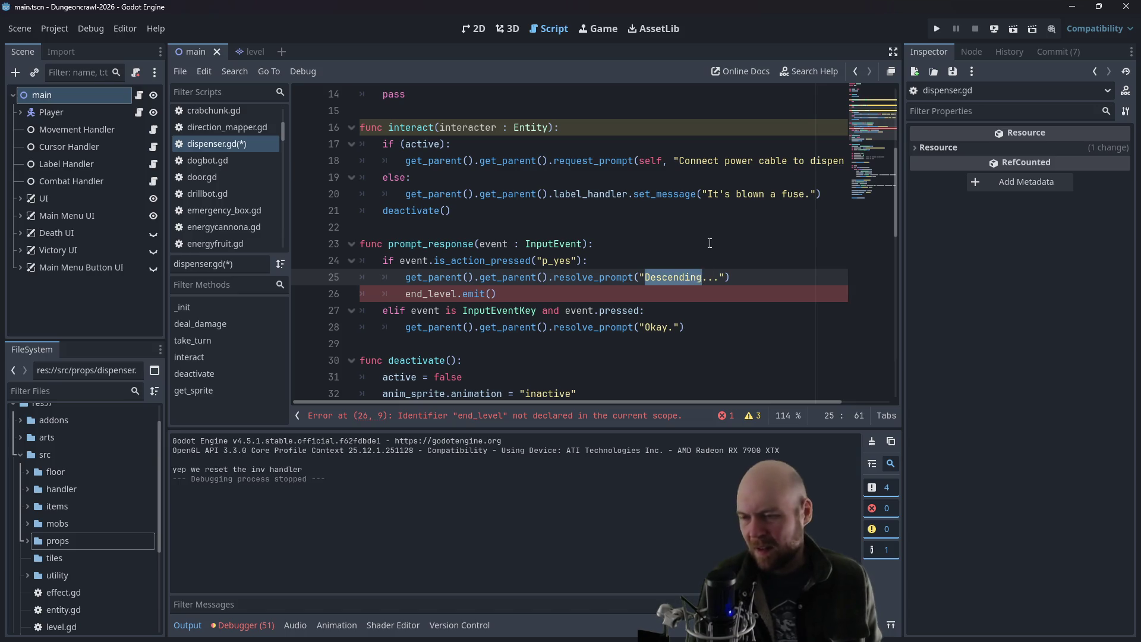
pyautogui.write('Collecting')
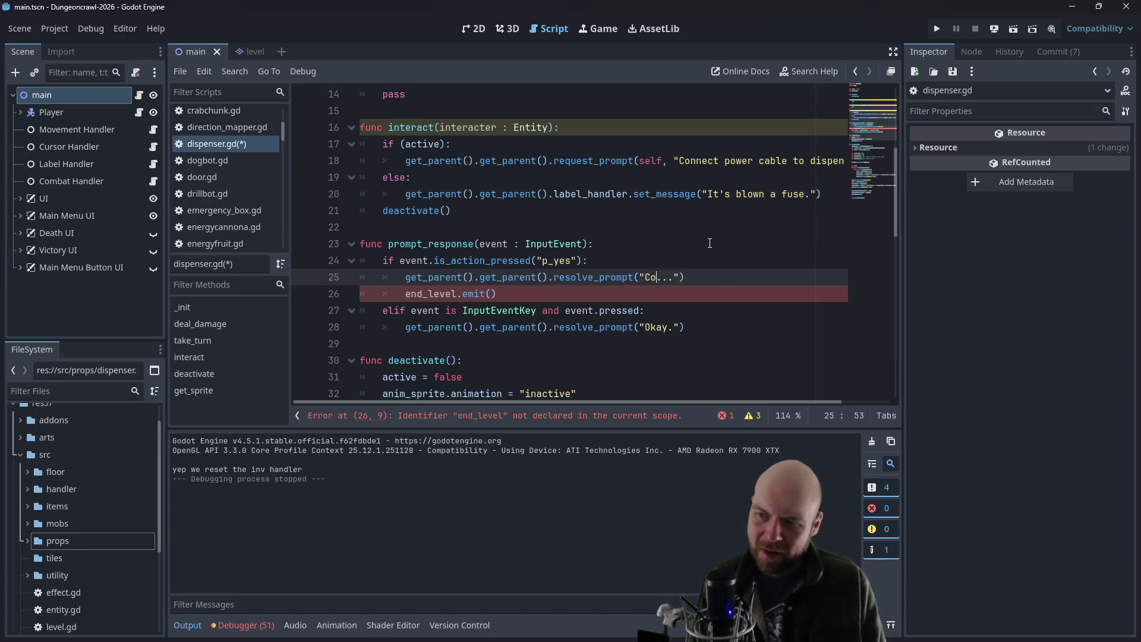
pyautogui.write('xygen and Bio')
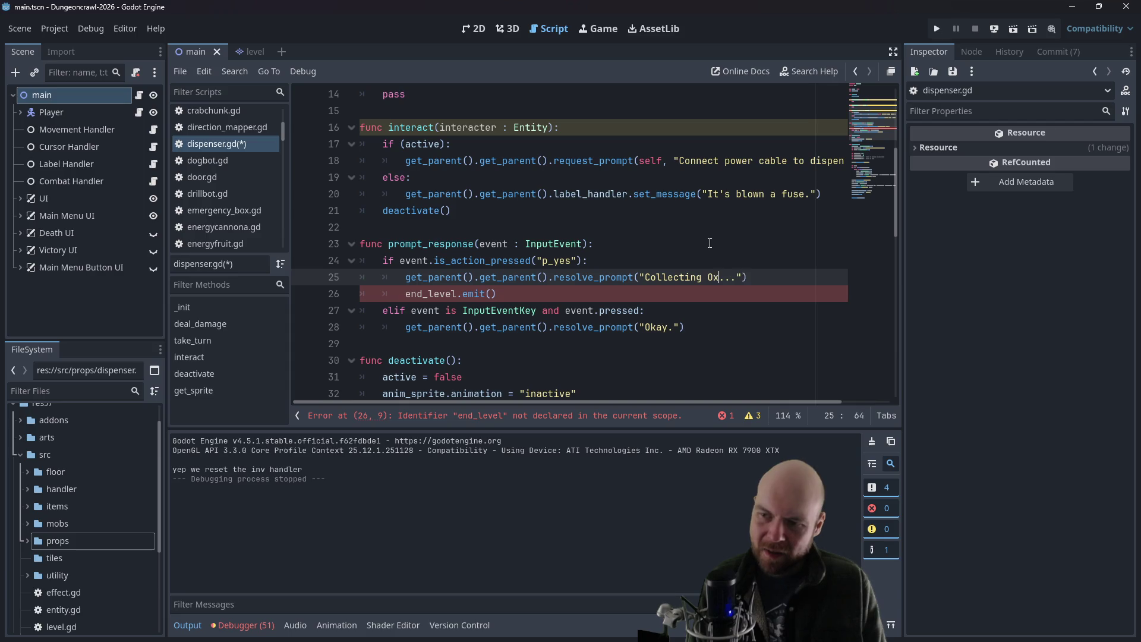
pyautogui.write('gel')
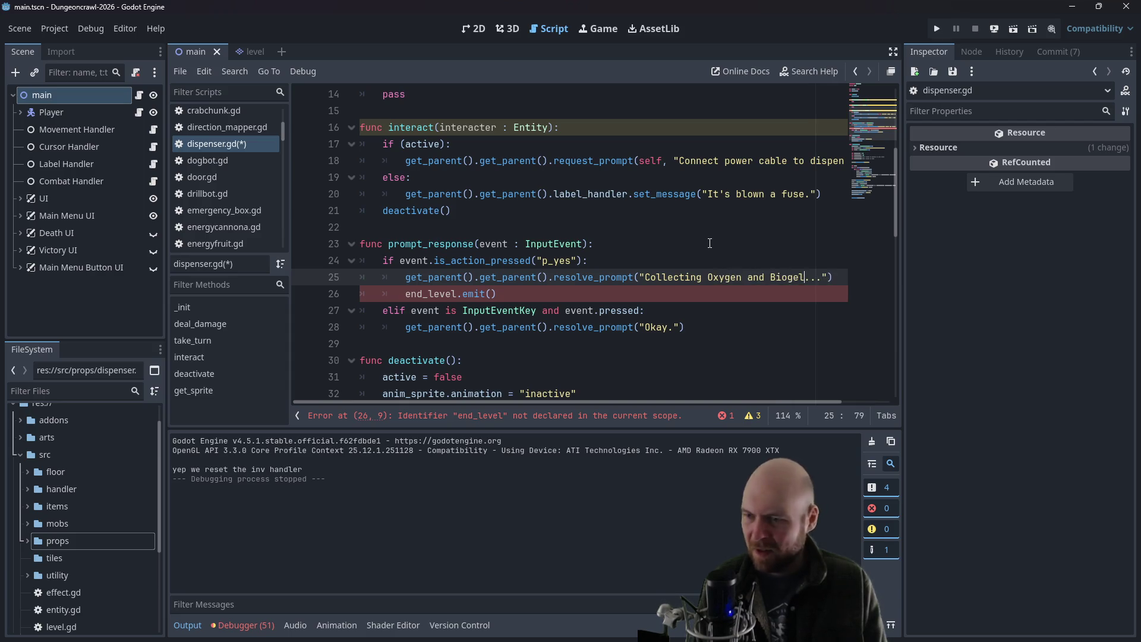
pyautogui.click(541, 290)
pyautogui.moveTo(541, 291); pyautogui.dragTo(334, 291)
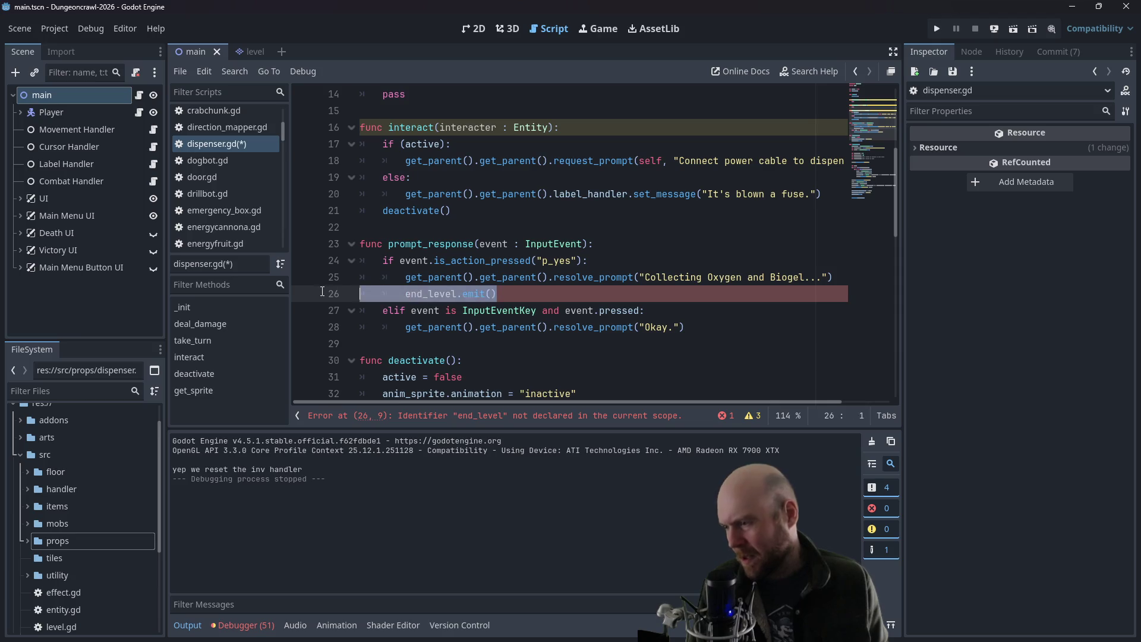
pyautogui.press('BackSpace')
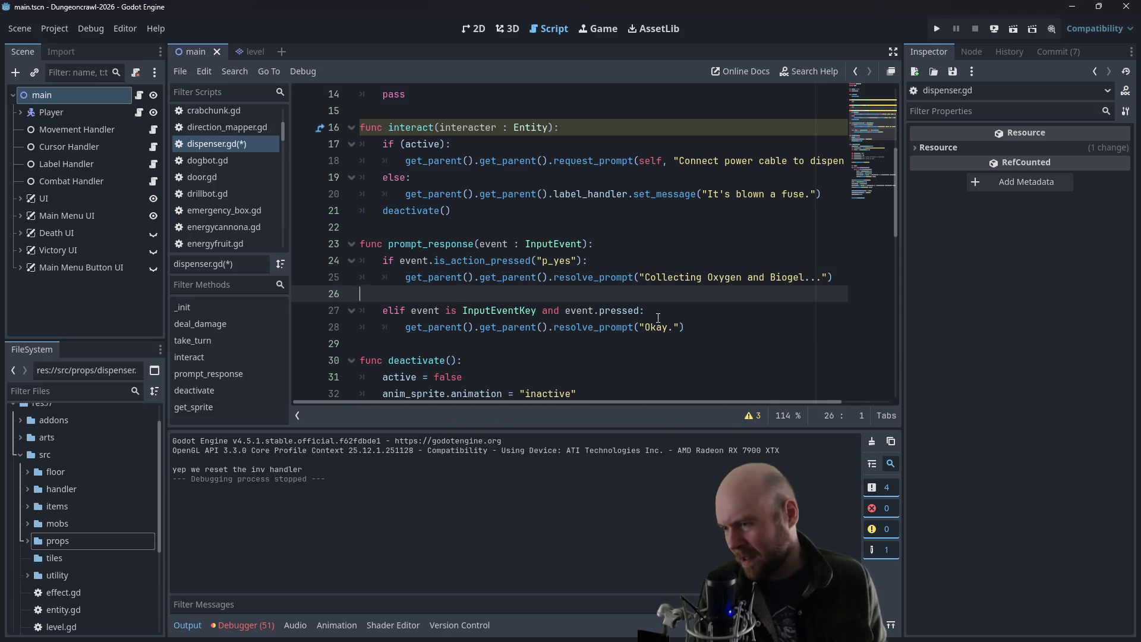
# - Change the elif message to 'Disconnecting..' and move deactivate() beneath it
pyautogui.doubleClick(649, 330)
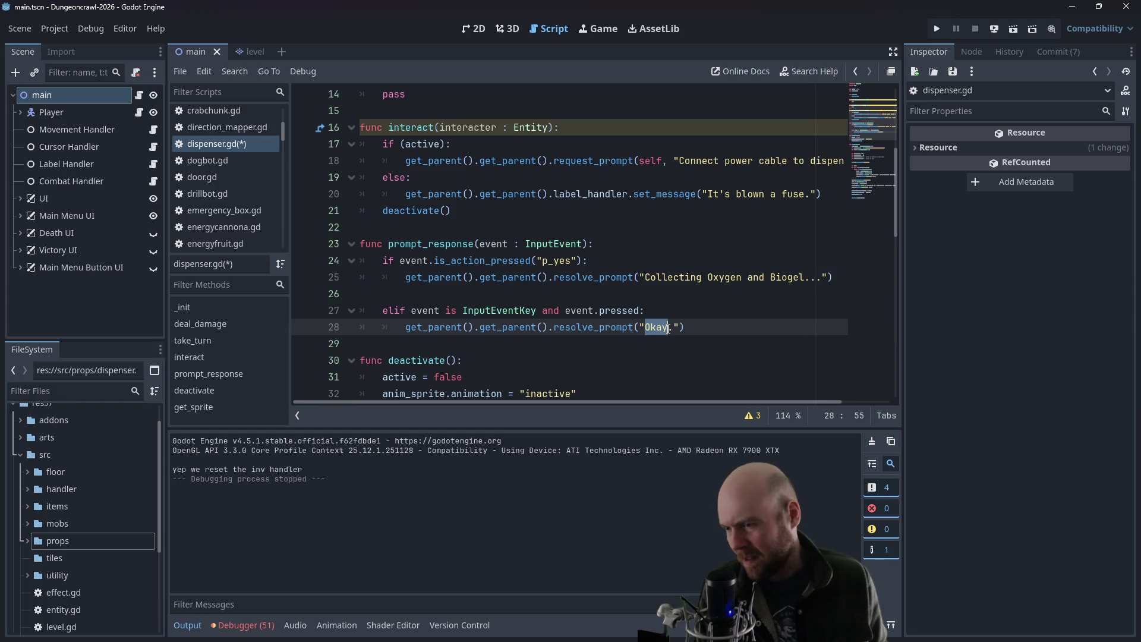
pyautogui.write('Finished')
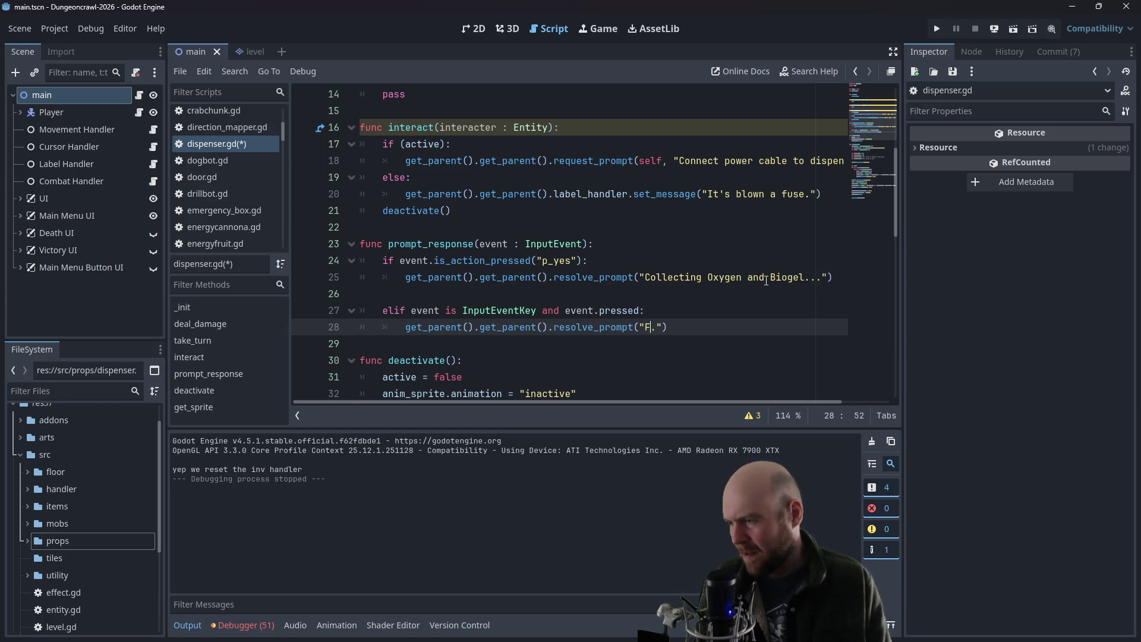
pyautogui.press('BackSpace')
pyautogui.press('BackSpace')
pyautogui.press('BackSpace')
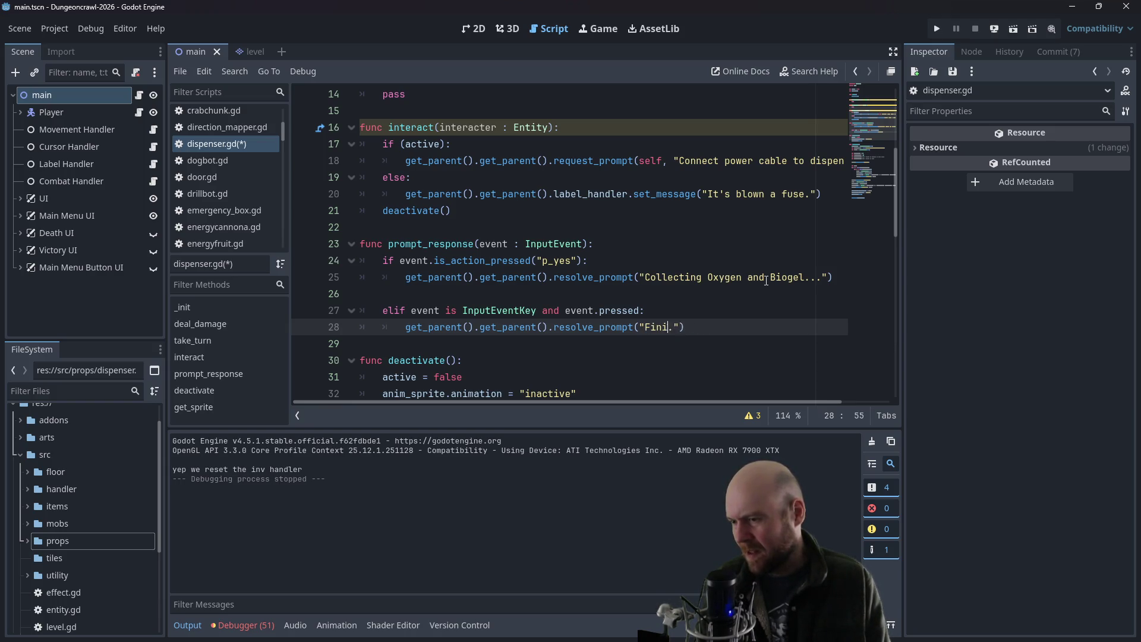
pyautogui.write('Disconnecting..')
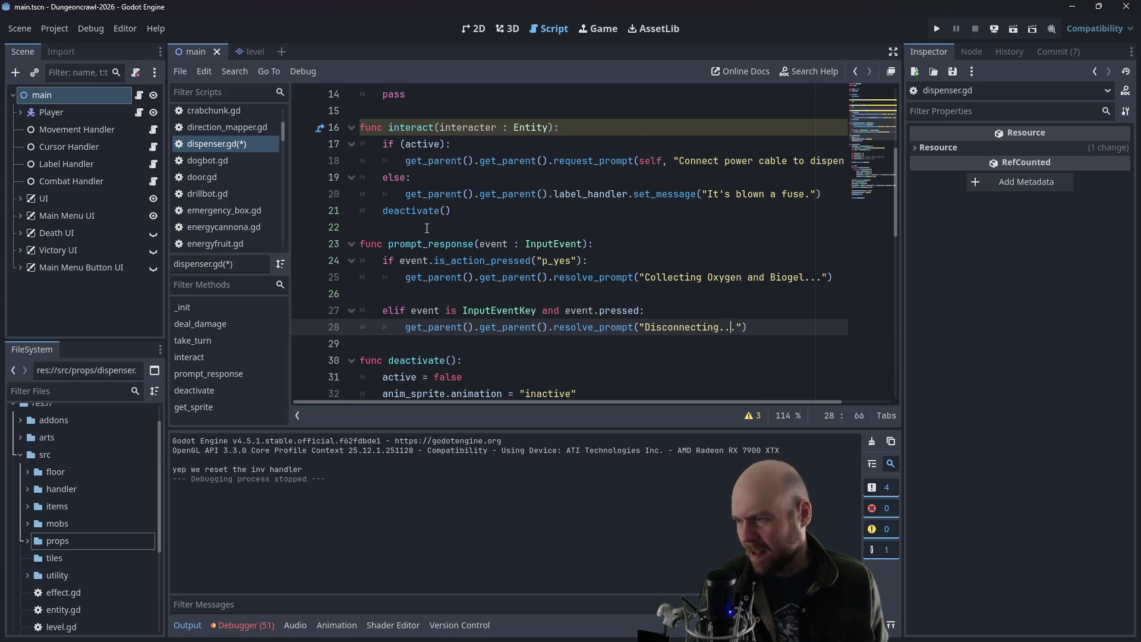
pyautogui.moveTo(457, 212); pyautogui.dragTo(383, 212)
pyautogui.hotkey('ctrl', 'c')
pyautogui.press('BackSpace')
pyautogui.click(795, 324)
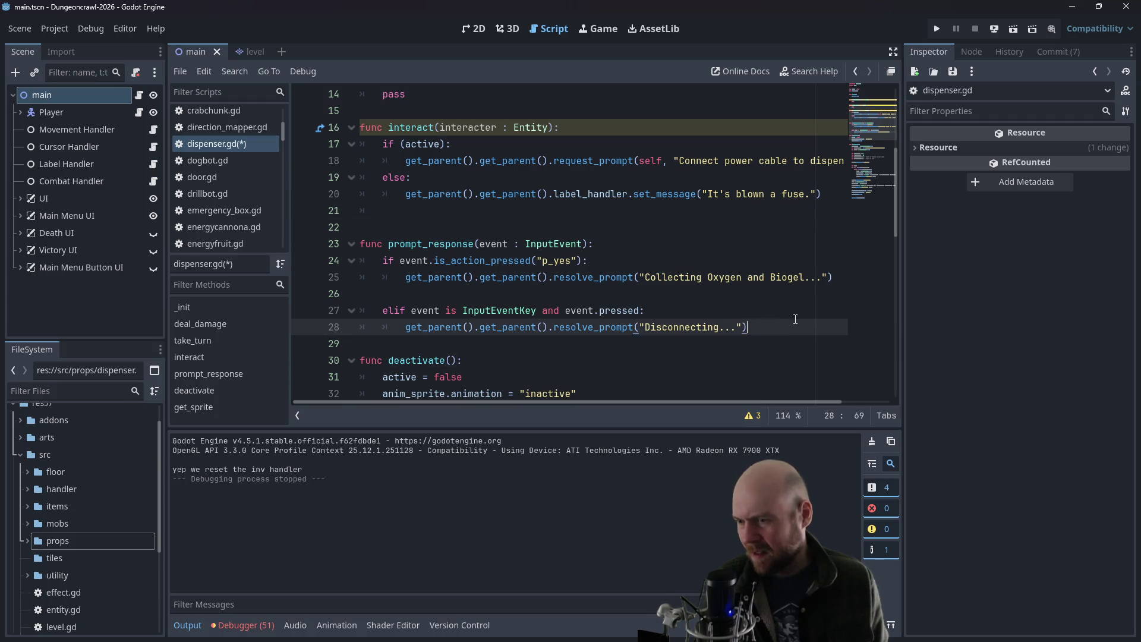
pyautogui.press('Return')
pyautogui.hotkey('ctrl', 'v')
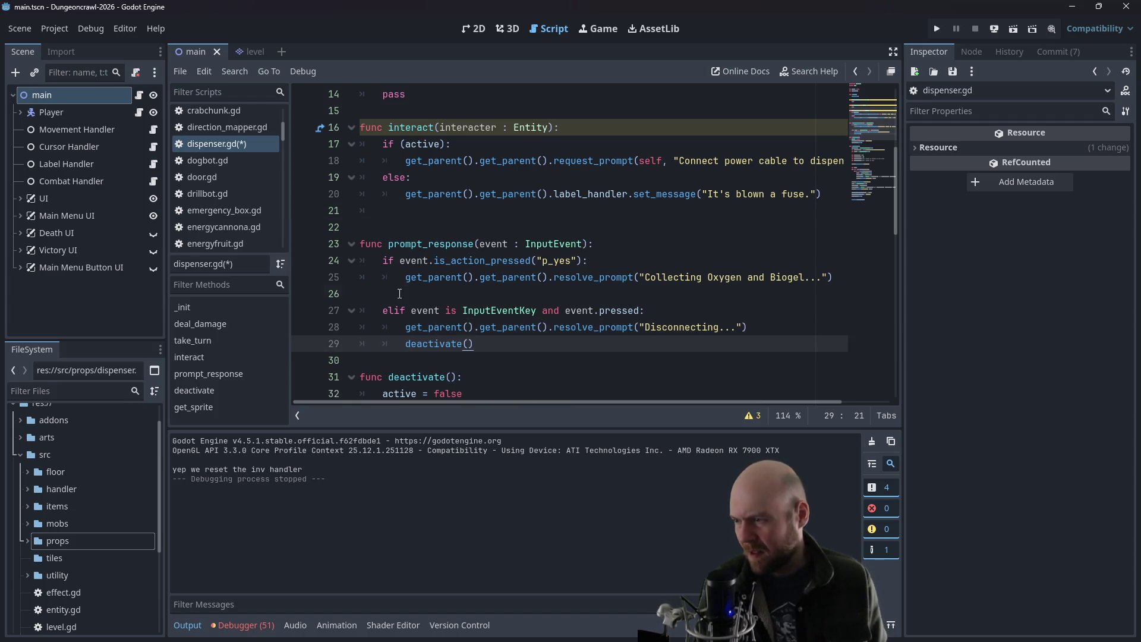
# - Remove the blank line after the Collecting message and delete the Disconnecting and deactivate lines
pyautogui.click(399, 293)
pyautogui.press('BackSpace')
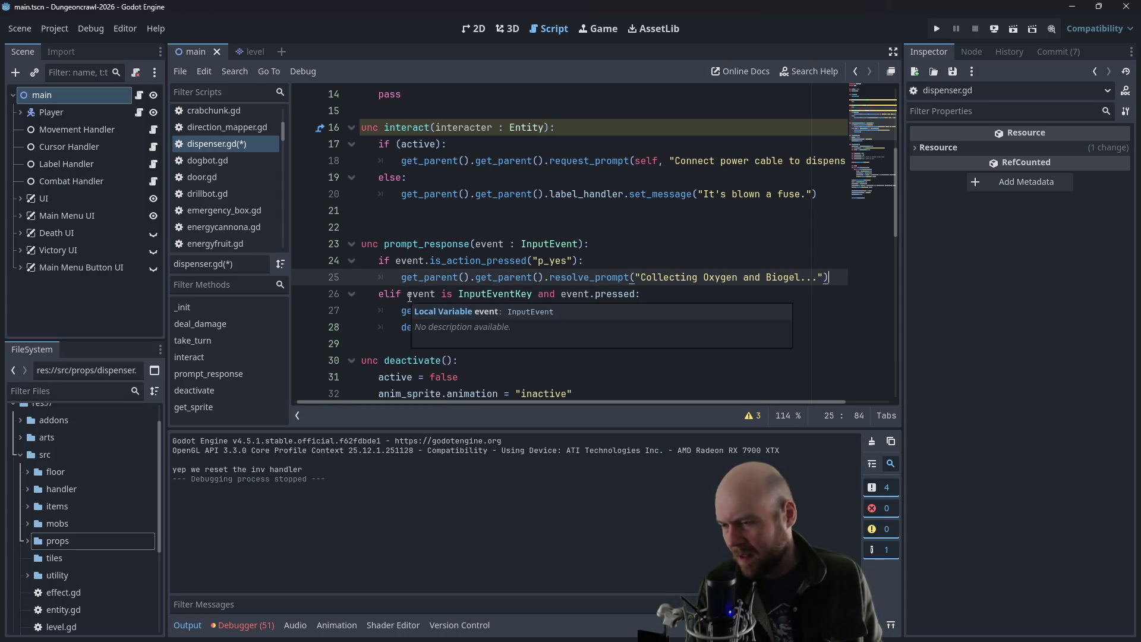
pyautogui.moveTo(474, 326); pyautogui.dragTo(314, 317)
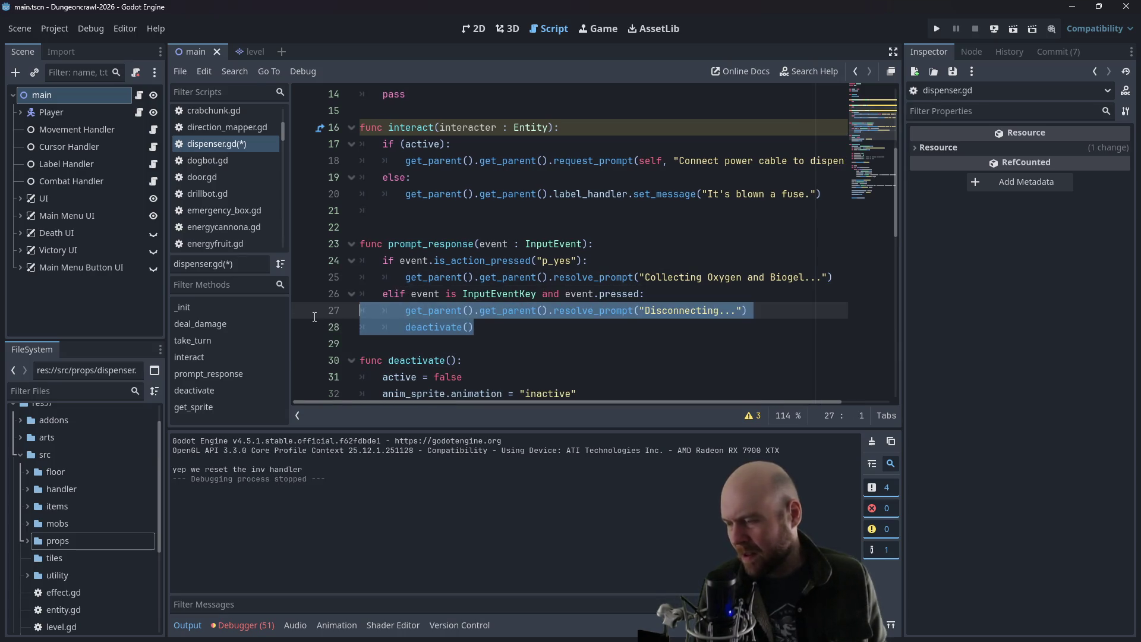
pyautogui.press('BackSpace')
pyautogui.press('Tab')
pyautogui.press('Tab')
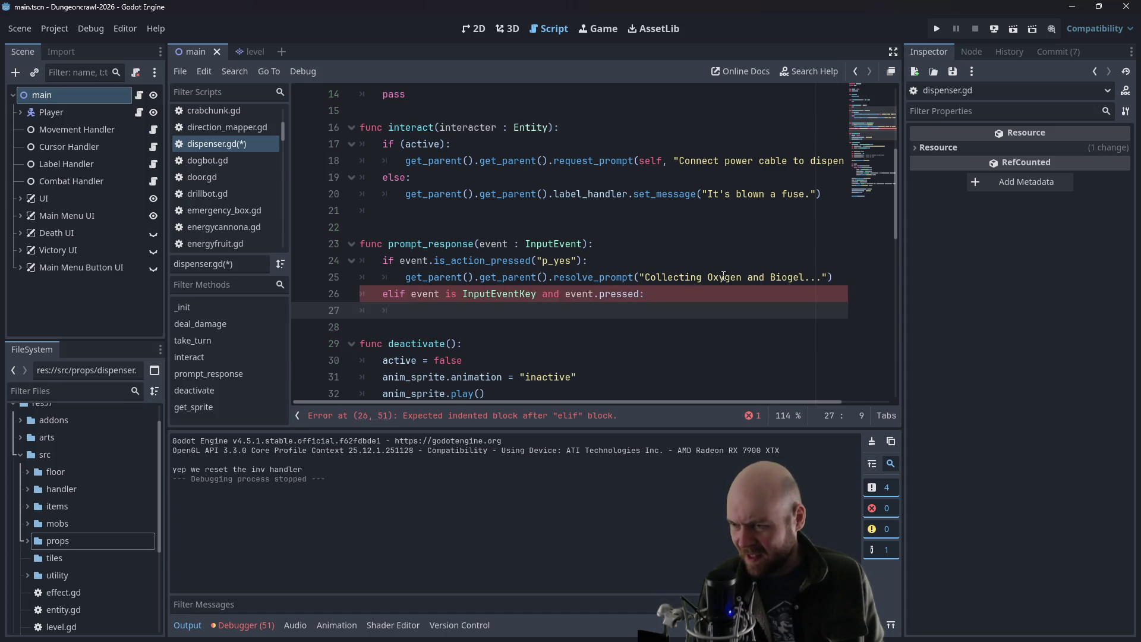
# - Declare var dispensing = false below the active variable
pyautogui.click(599, 260)
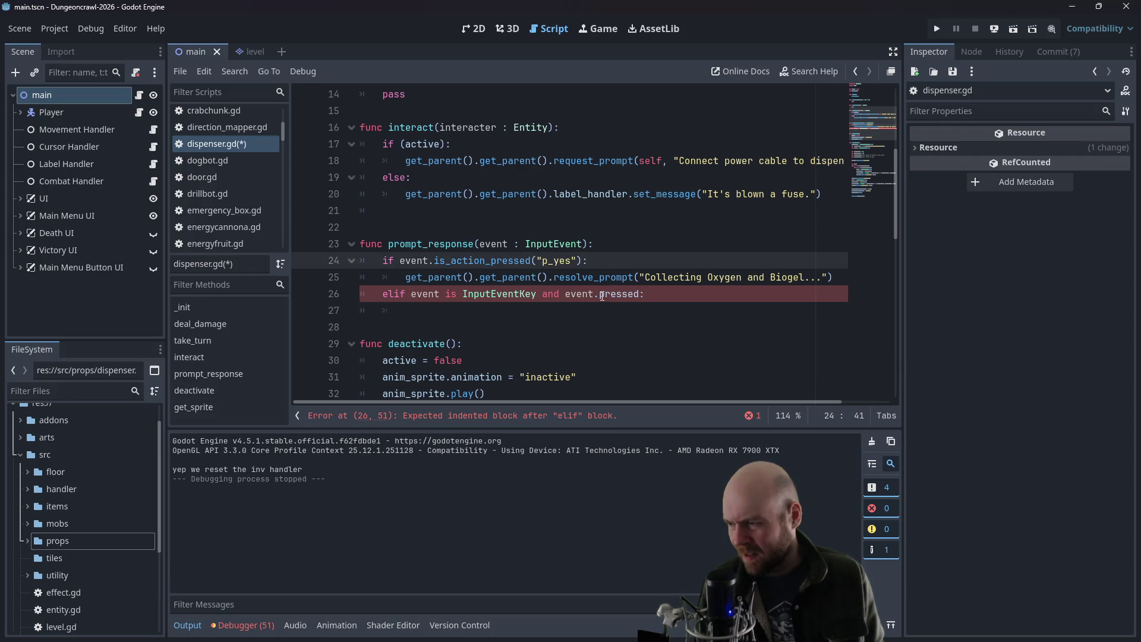
pyautogui.scroll(4, 602, 295)
pyautogui.click(488, 135)
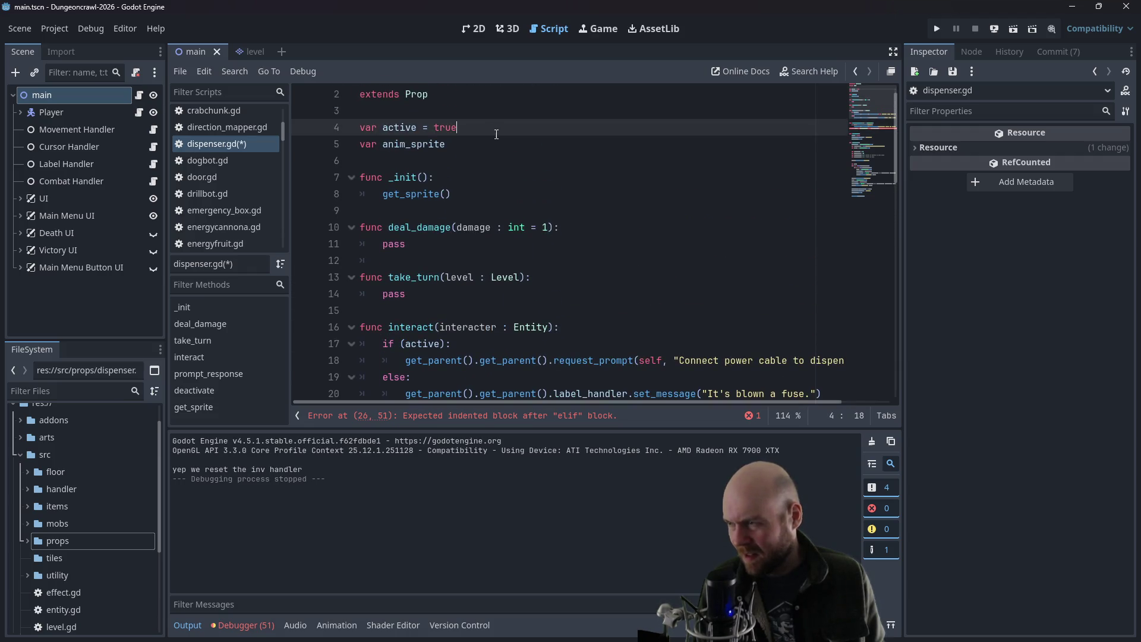
pyautogui.press('Return')
pyautogui.write('var dispensing = false')
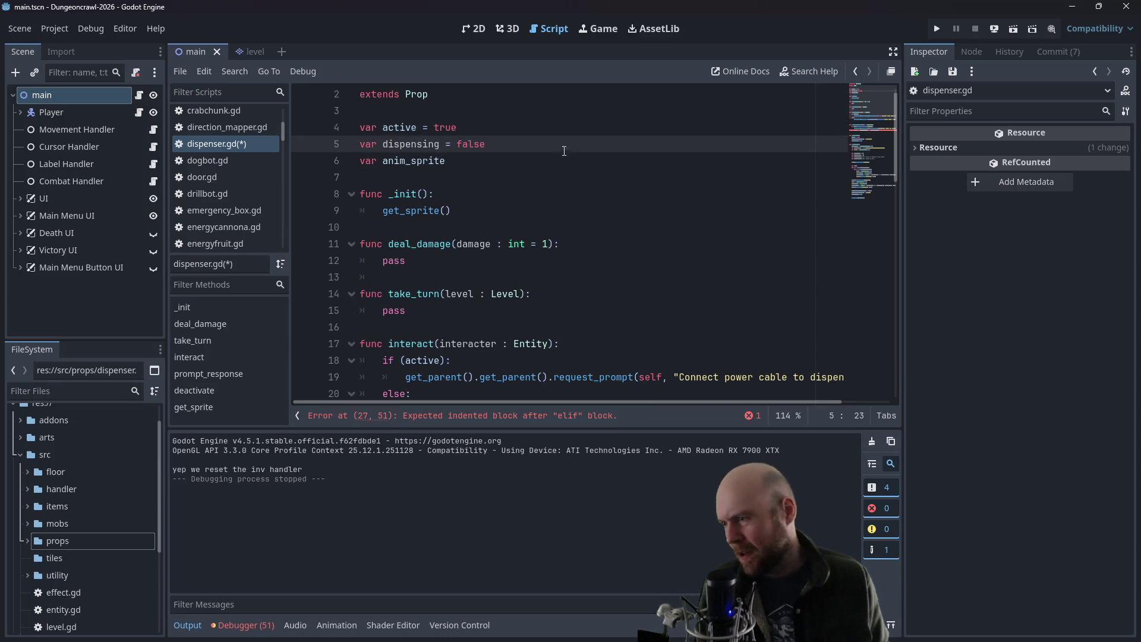
# - Add dispensing = true after the Collecting Oxygen and Biogel prompt call
pyautogui.scroll(-3, 506, 219)
pyautogui.scroll(-1, 506, 220)
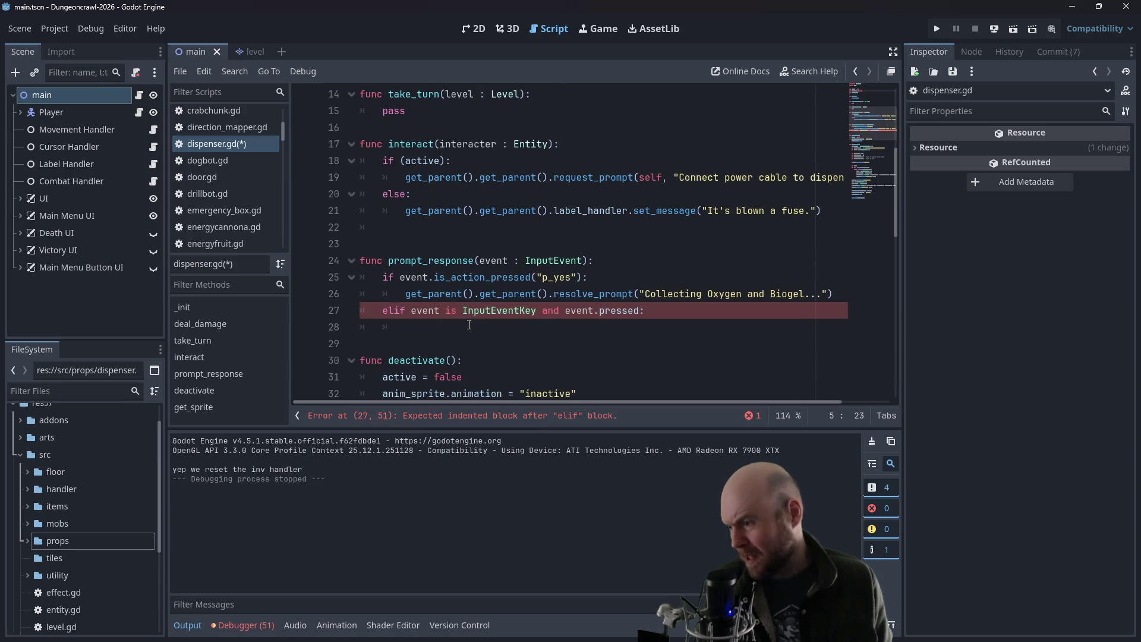
pyautogui.click(467, 324)
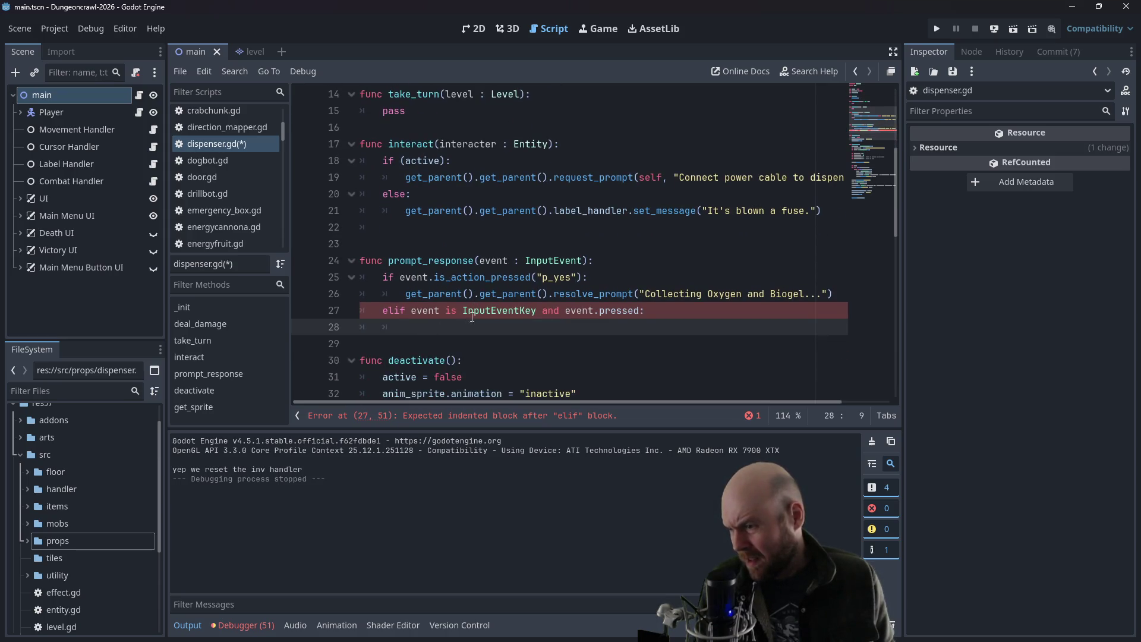
pyautogui.moveTo(573, 266)
pyautogui.click(689, 278)
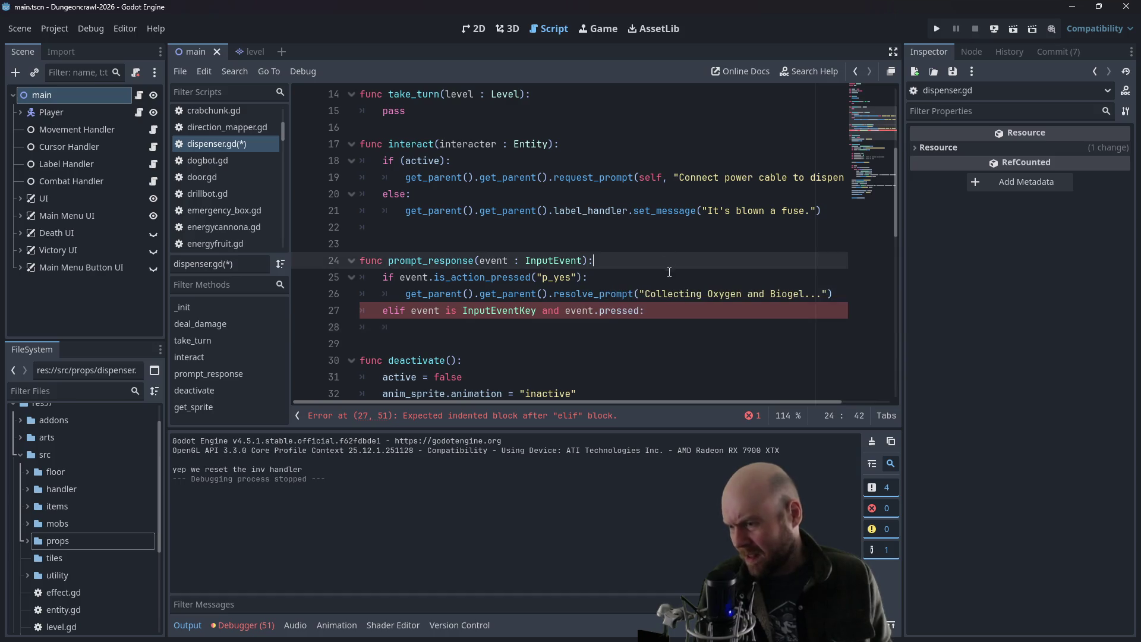
pyautogui.click(843, 301)
pyautogui.scroll(5, 826, 299)
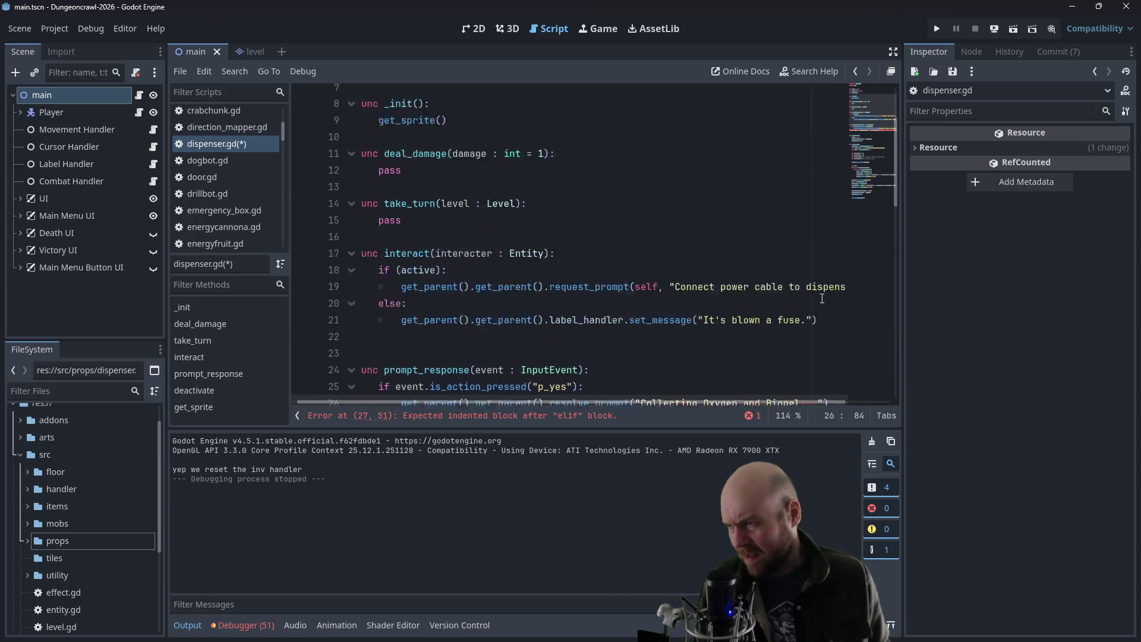
pyautogui.scroll(-5, 822, 297)
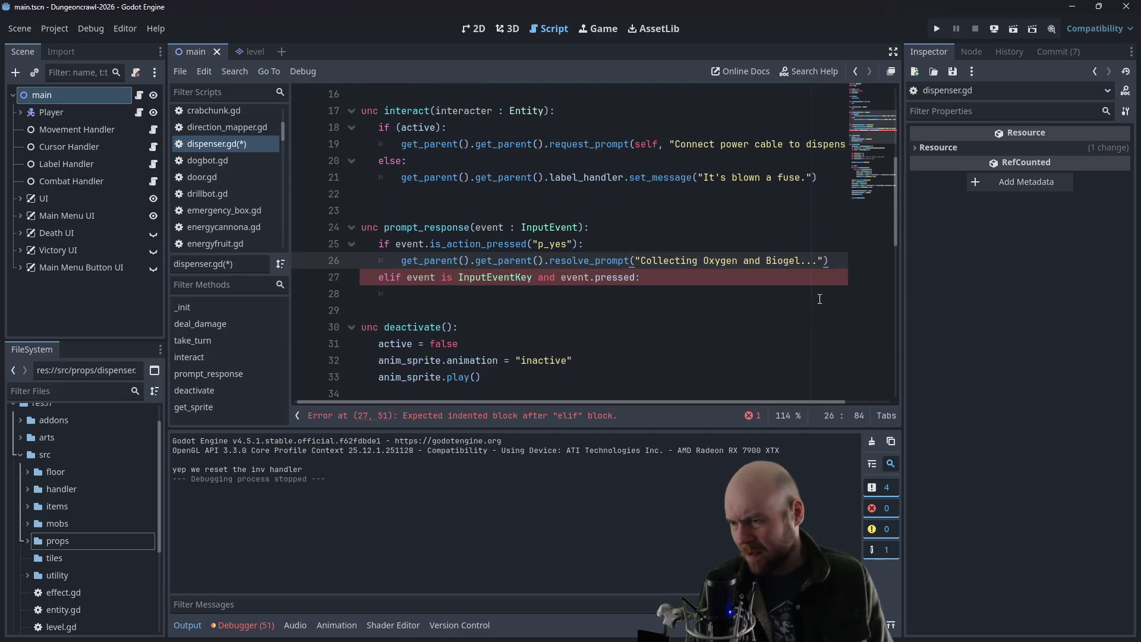
pyautogui.press('Return')
pyautogui.write('dispensing = true')
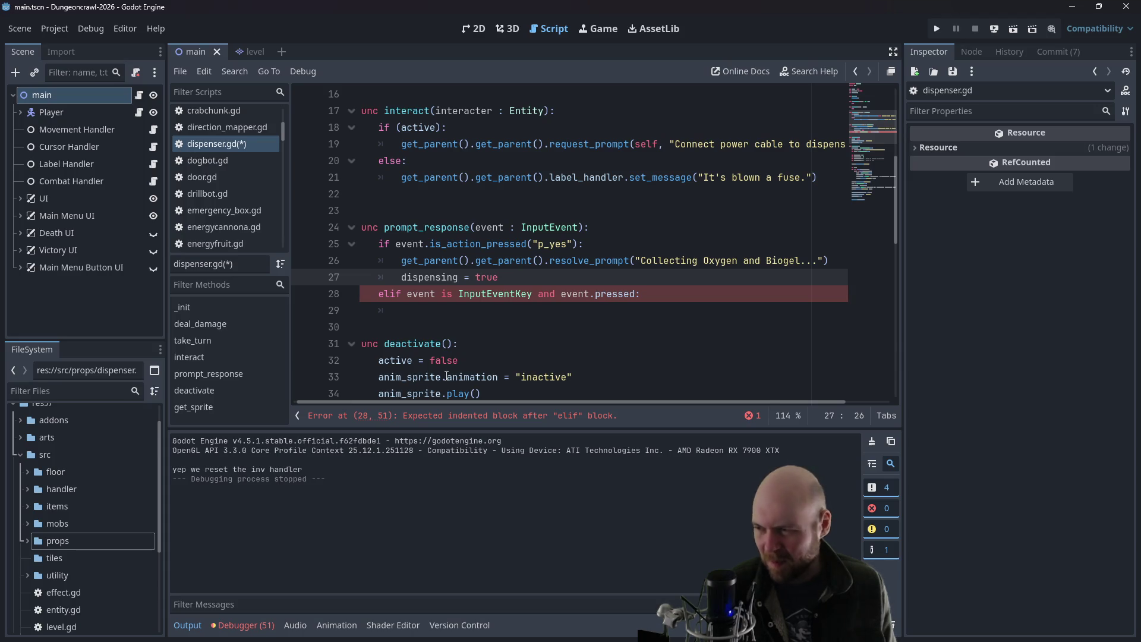
pyautogui.moveTo(423, 401); pyautogui.dragTo(370, 398)
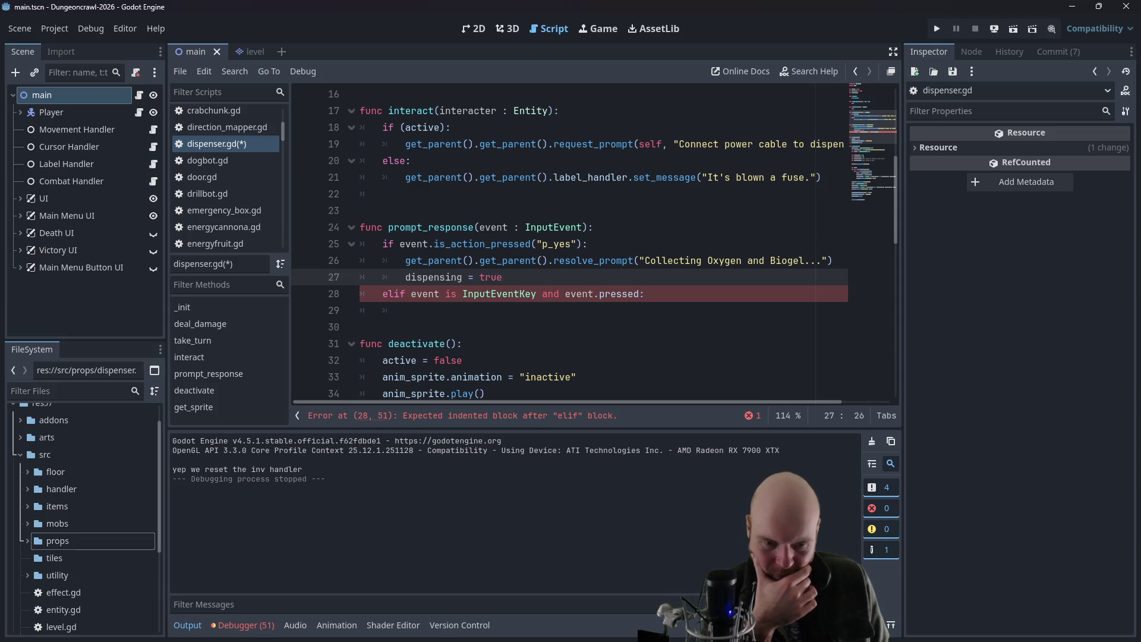
# - Search 'godot check if any button is pressed', review the results, and return to Godot
pyautogui.hotkey('alt', 'Tab')
pyautogui.moveTo(510, 158); pyautogui.dragTo(440, 160)
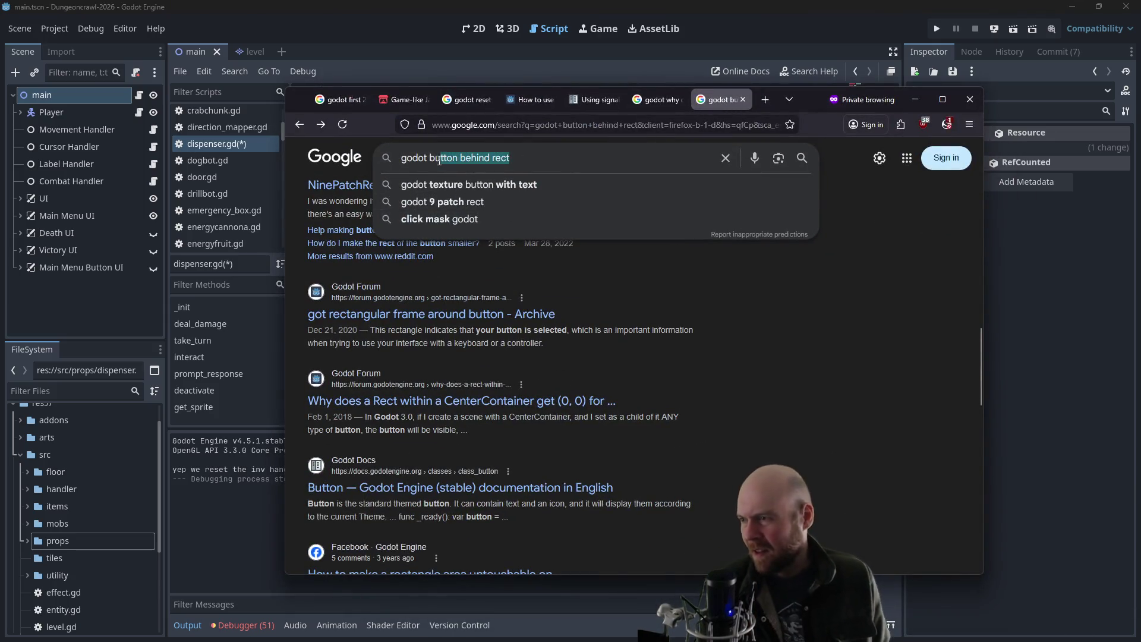
pyautogui.press('BackSpace')
pyautogui.press('BackSpace')
pyautogui.press('BackSpace')
pyautogui.write('check if ')
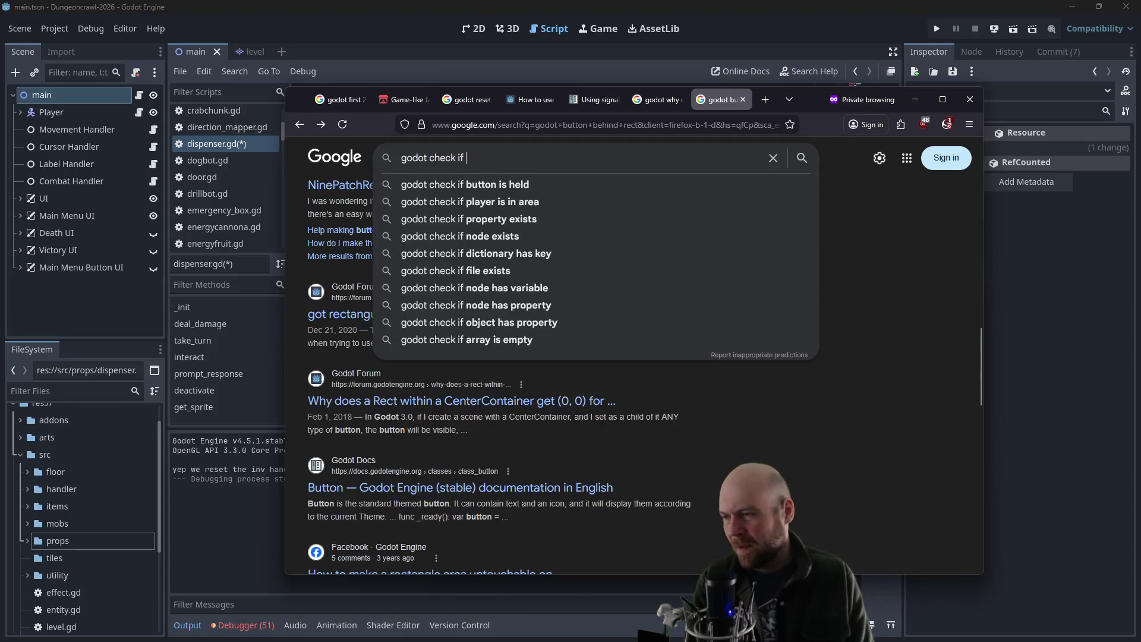
pyautogui.write('an')
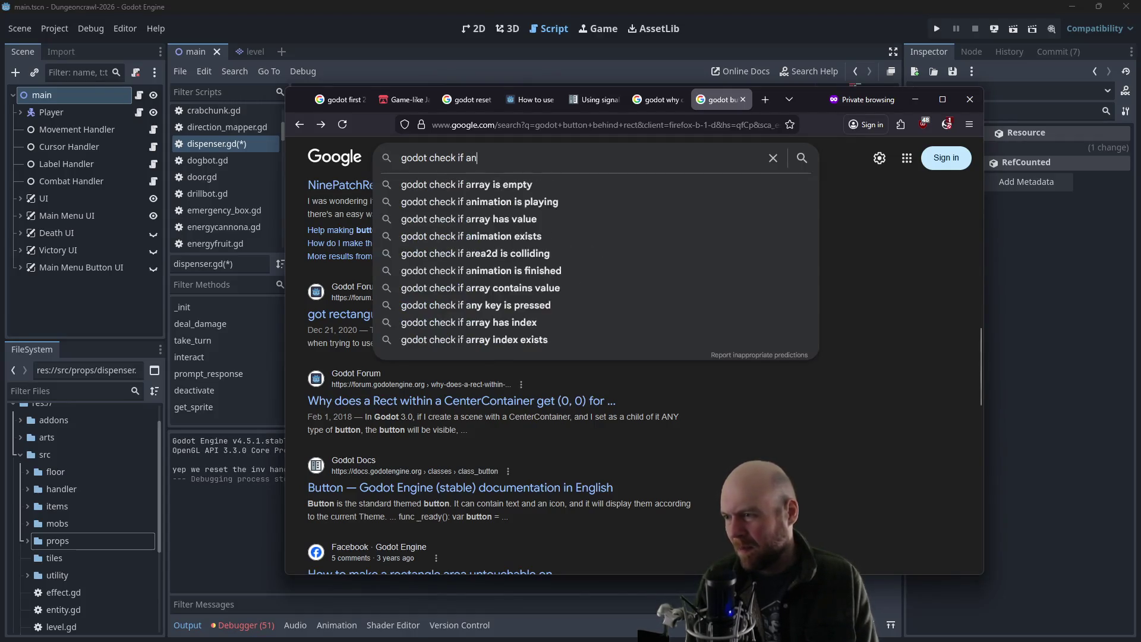
pyautogui.write('y button is pressed')
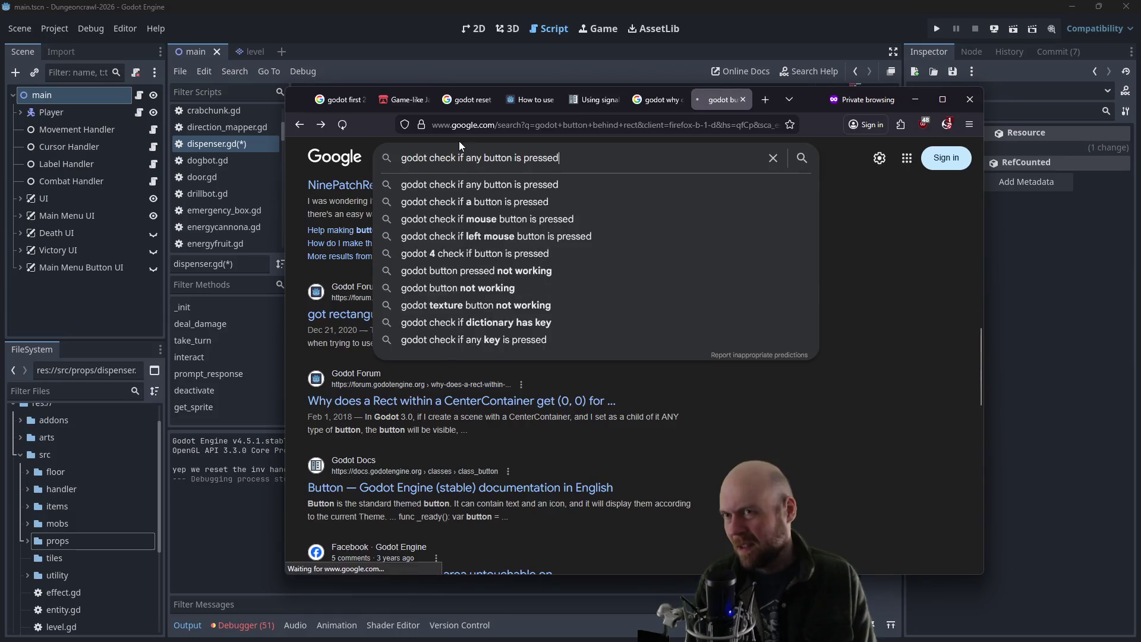
pyautogui.press('Return')
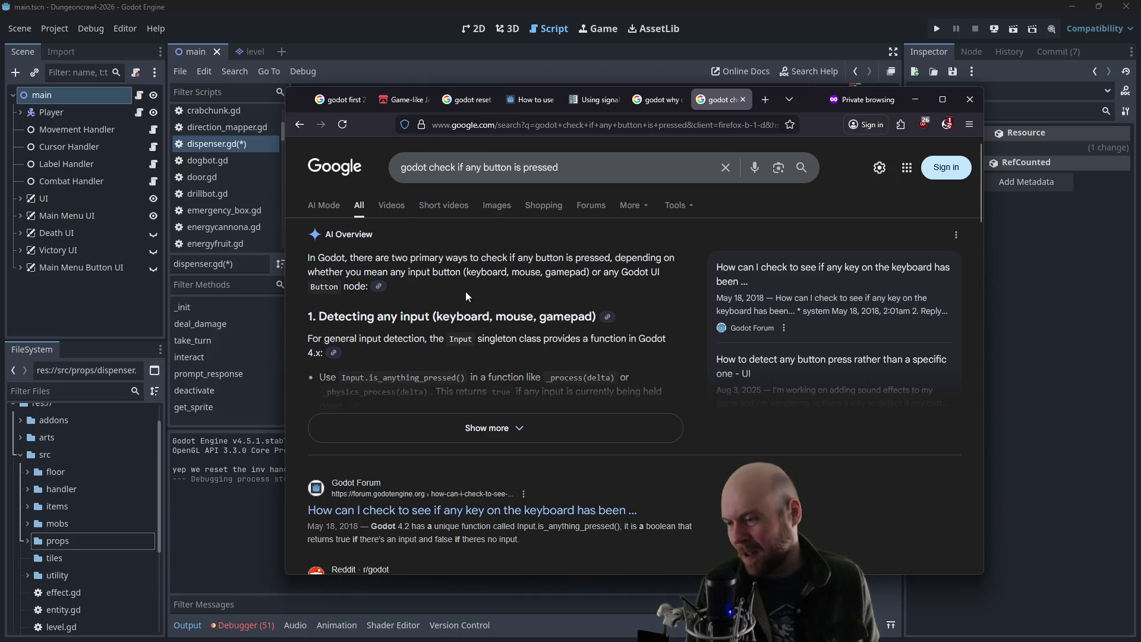
pyautogui.scroll(-2, 467, 297)
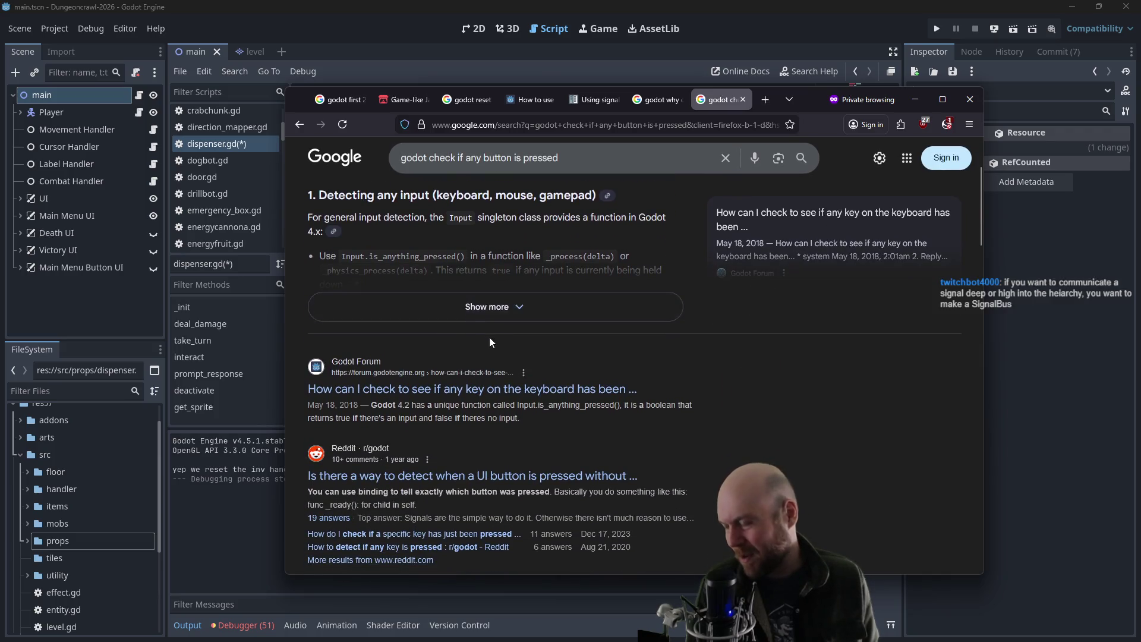
pyautogui.scroll(2, 490, 337)
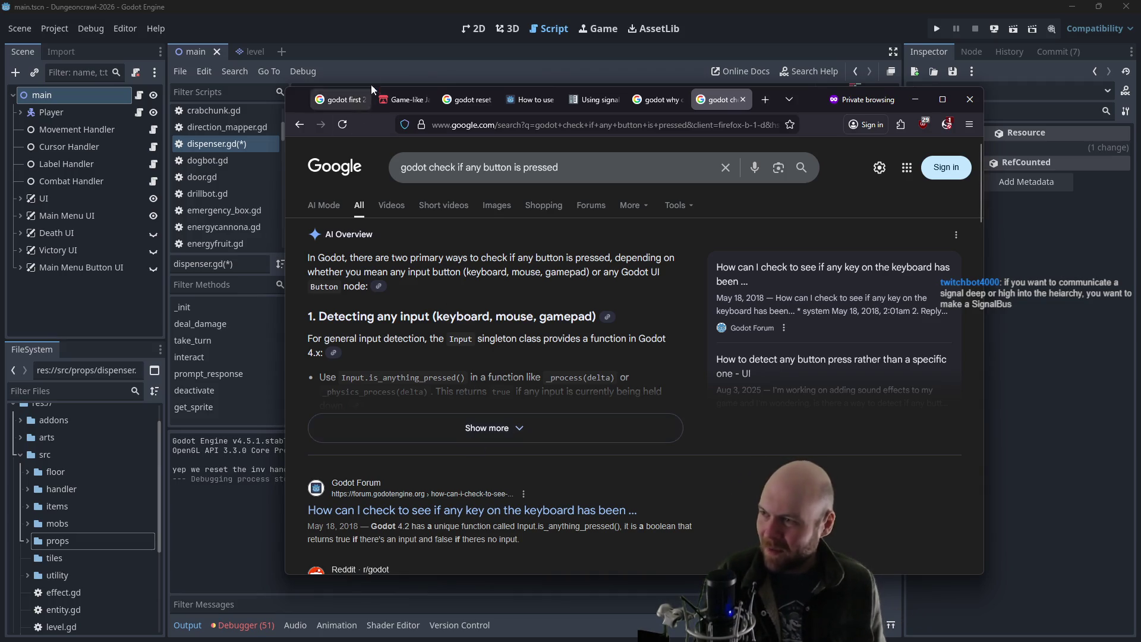
pyautogui.click(380, 43)
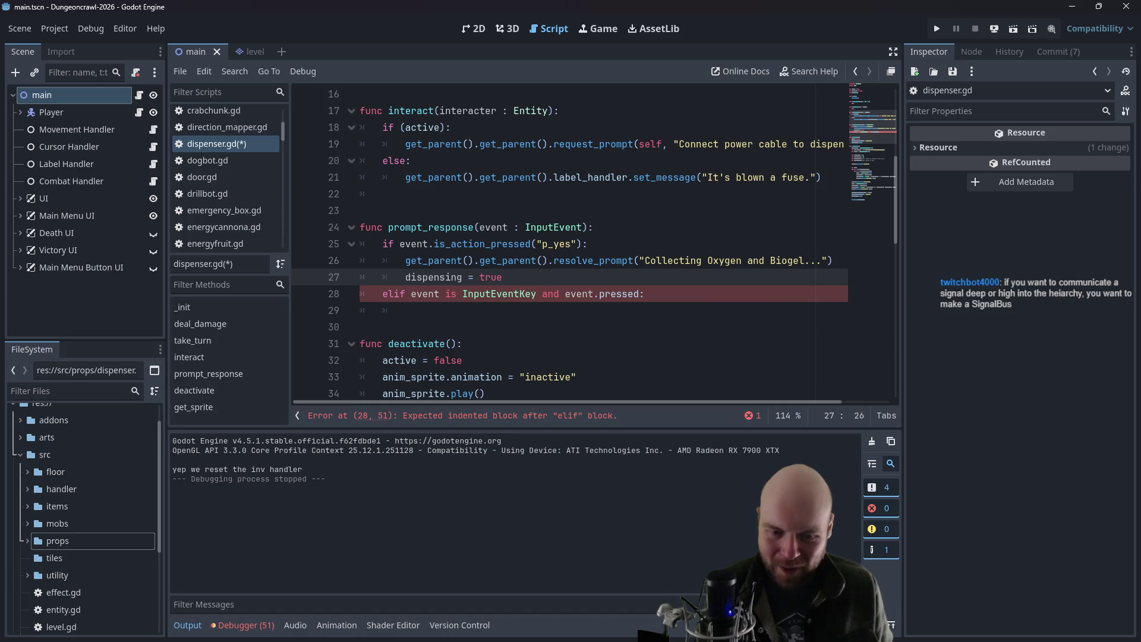
# - Search 'godot signalbus', view the SignalBus Emit & Connect Help forum thread, then close its tab
pyautogui.hotkey('alt', 'Tab')
pyautogui.click(765, 100)
pyautogui.write('g')
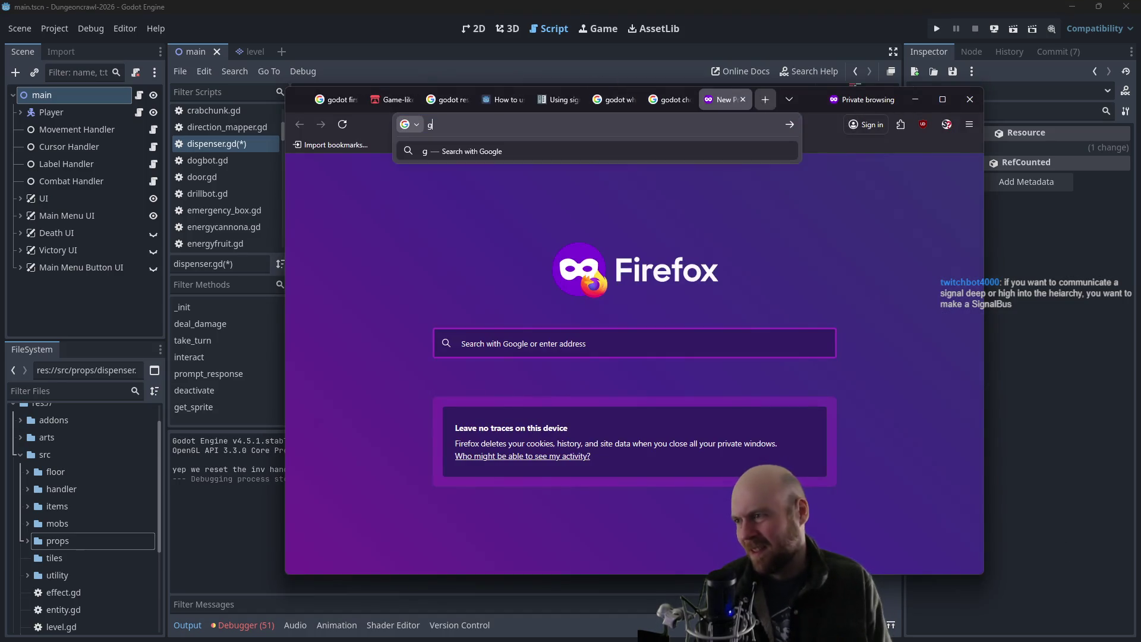
pyautogui.write('odot signalbus')
pyautogui.press('Return')
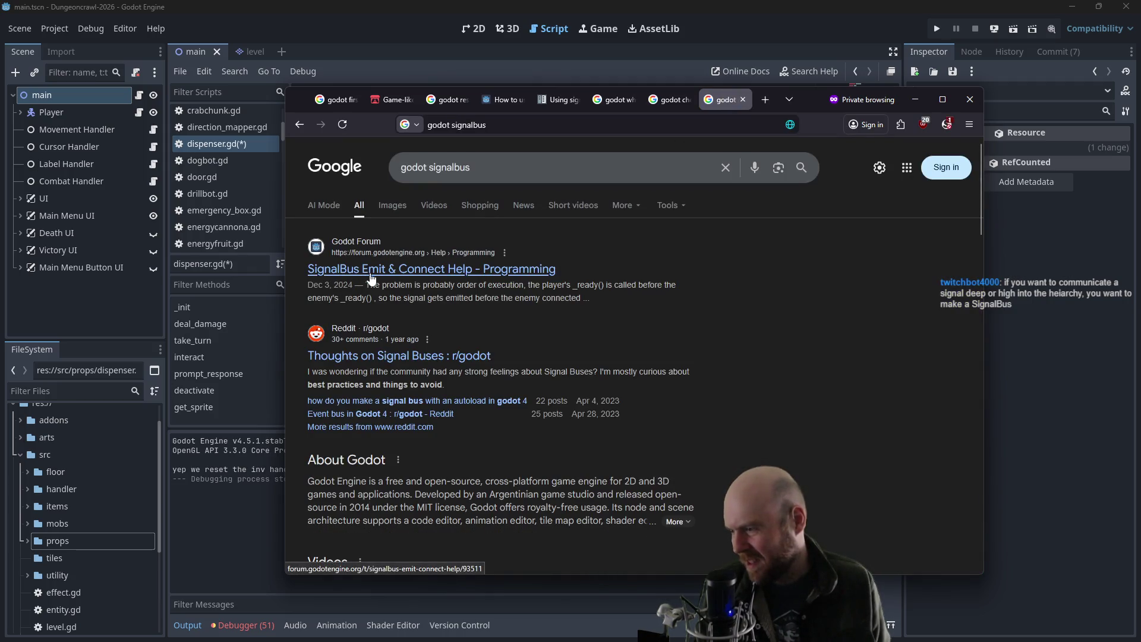
pyautogui.scroll(-5, 369, 277)
pyautogui.scroll(-4, 665, 274)
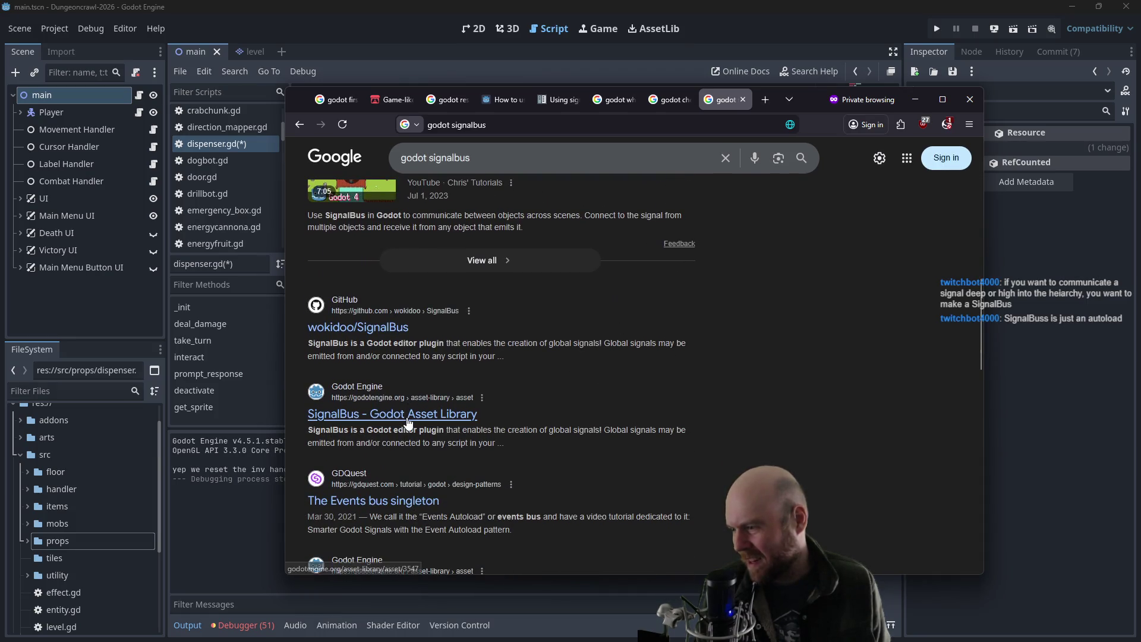
pyautogui.scroll(10, 539, 433)
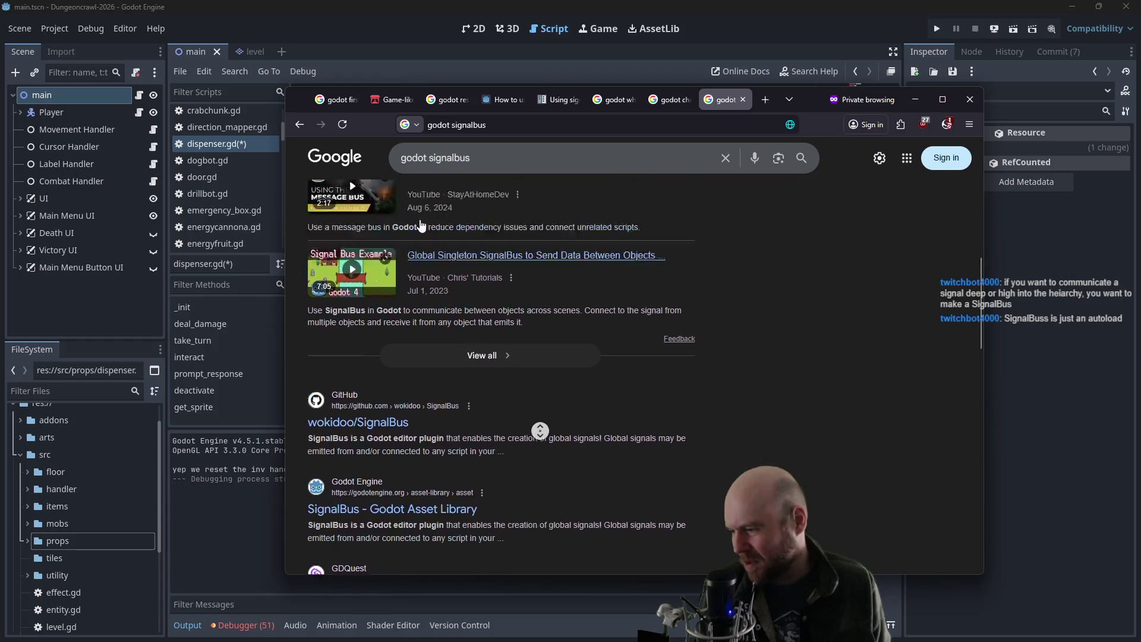
pyautogui.click(393, 269)
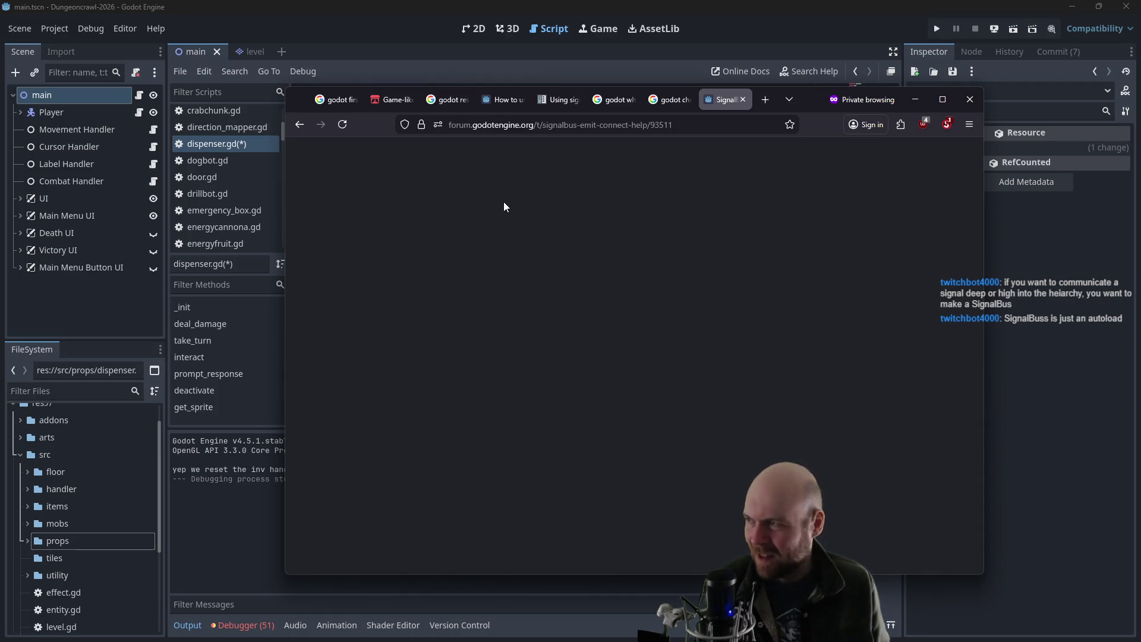
pyautogui.click(743, 99)
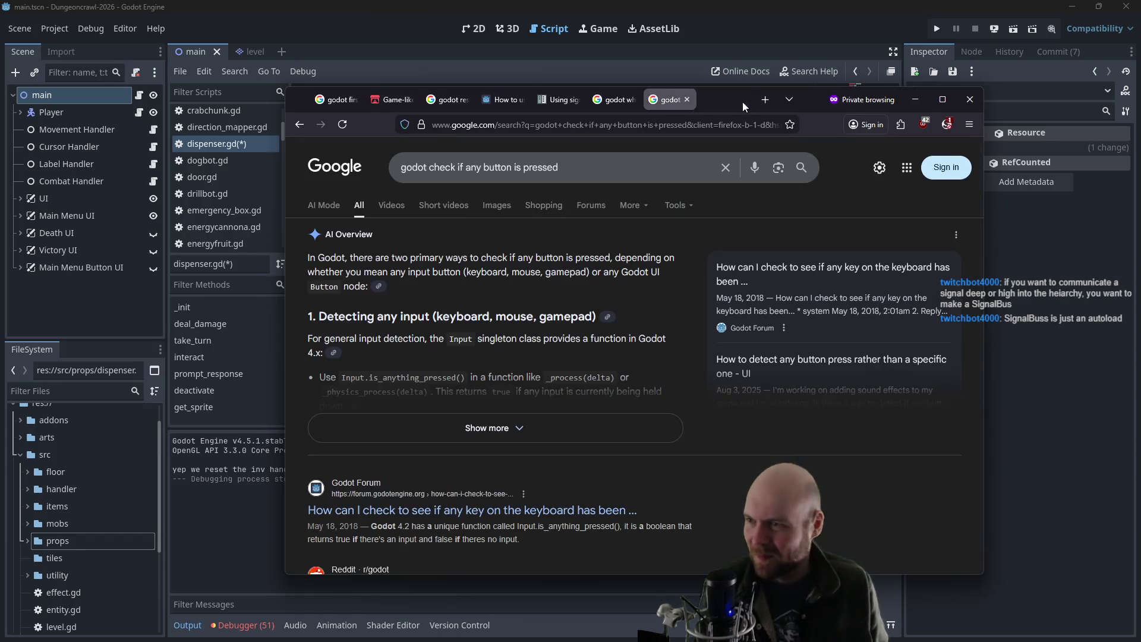
# - Paste the Disconnecting prompt and deactivate calls under elif and push them down
pyautogui.click(714, 26)
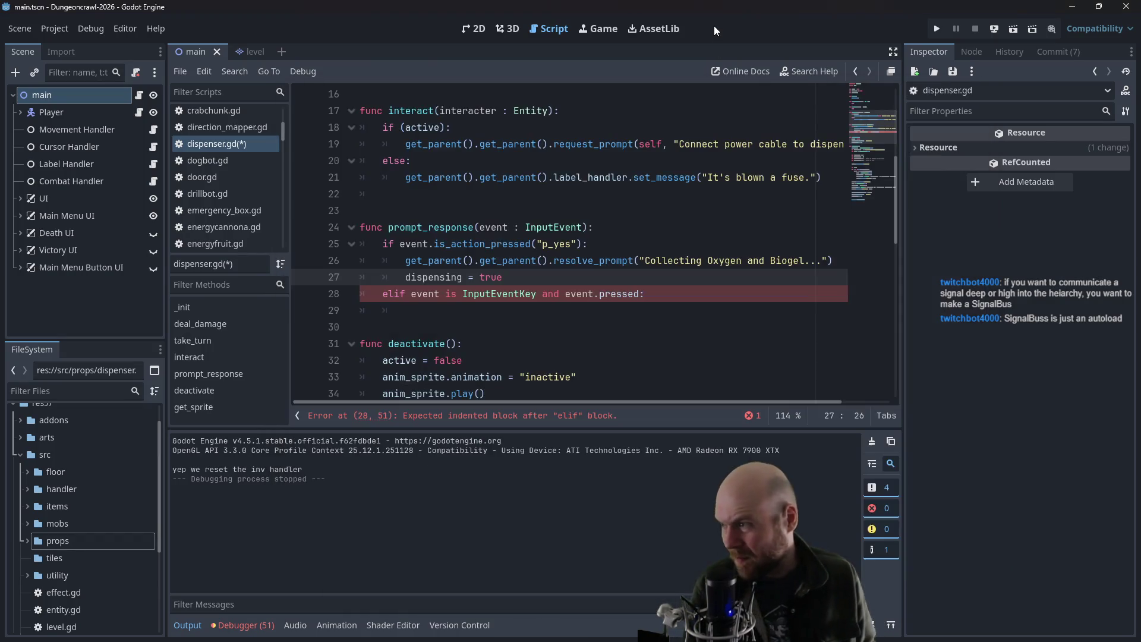
pyautogui.click(482, 308)
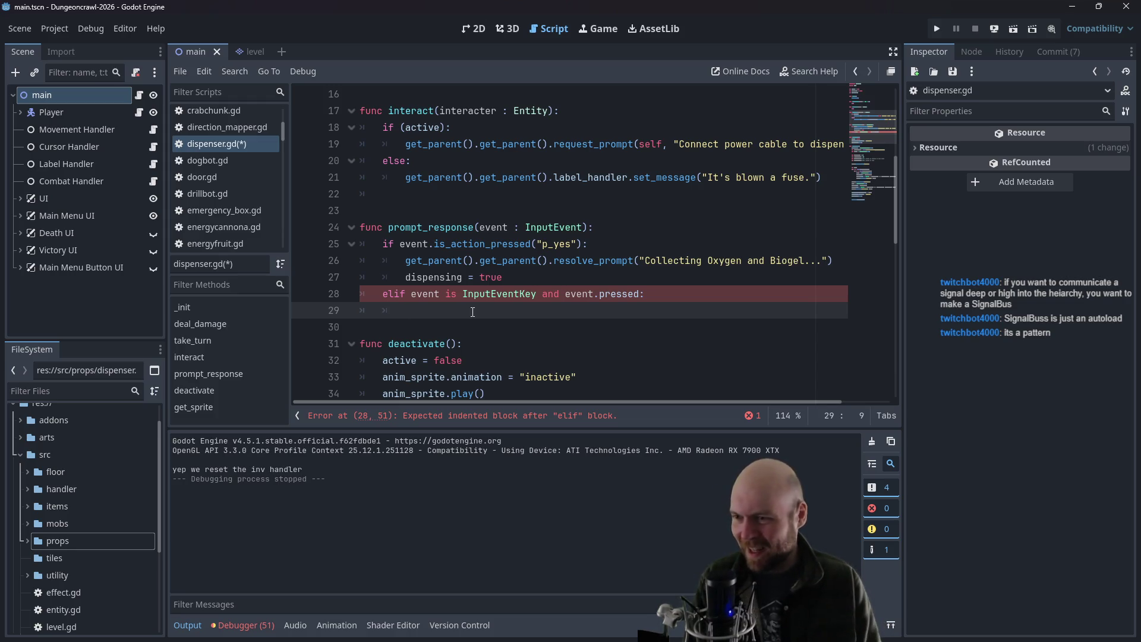
pyautogui.write('get_parent().get_parent().resolve_prompt("Disconnecting...") \t\tdeactivate()')
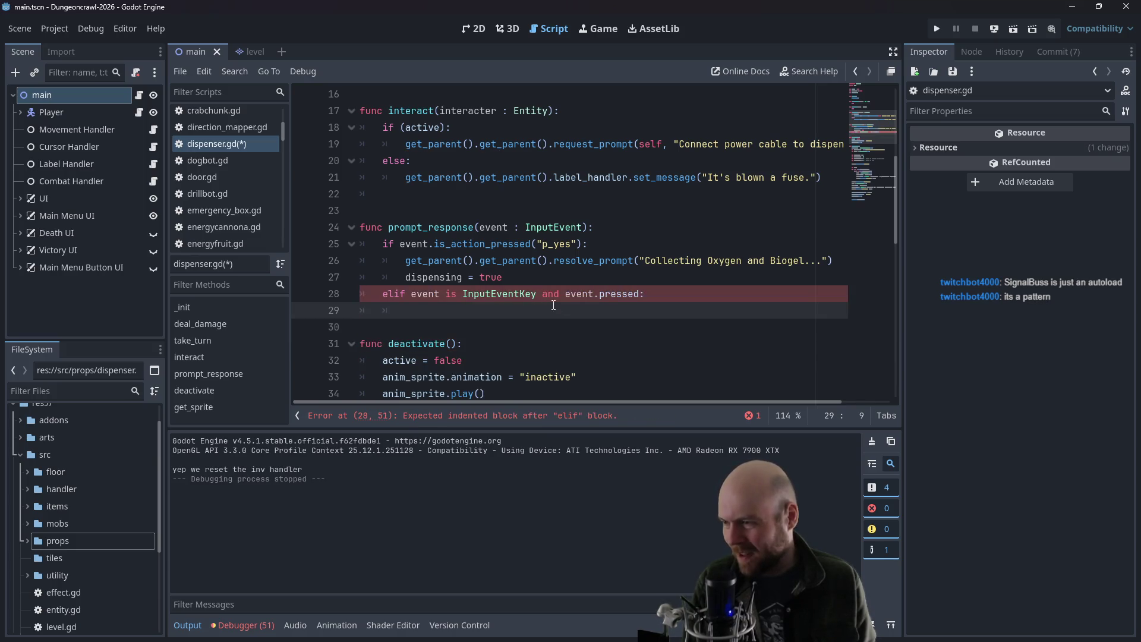
pyautogui.click(450, 311)
pyautogui.press('Return')
pyautogui.press('Return')
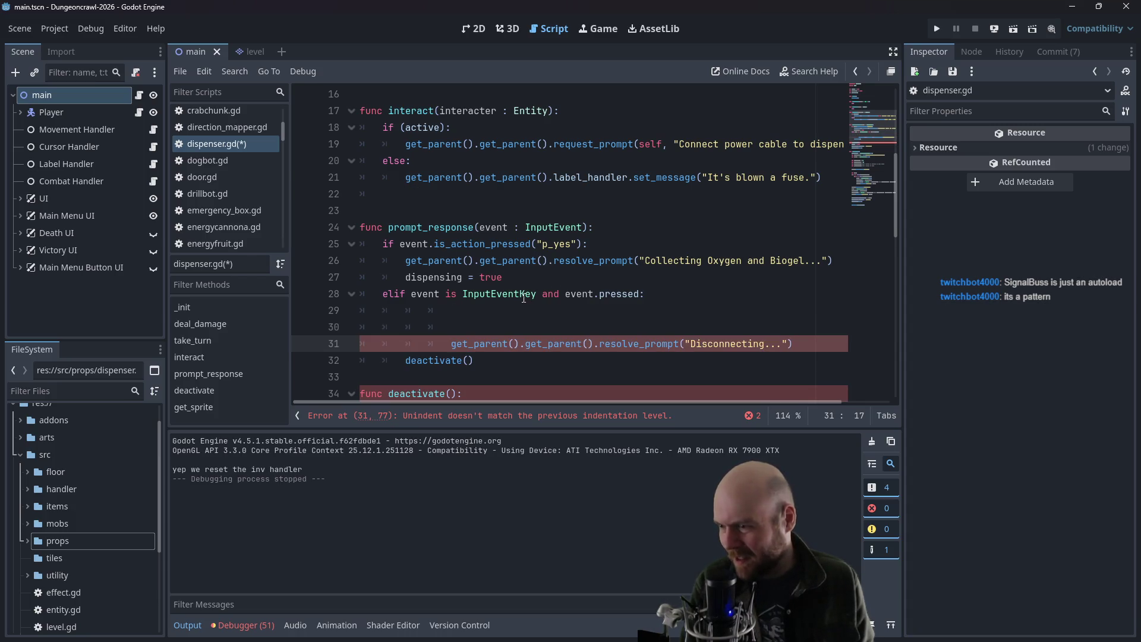
# - Copy the Collecting prompt call onto line 29 and change its message to 'Okay.'
pyautogui.moveTo(406, 262); pyautogui.dragTo(833, 262)
pyautogui.hotkey('ctrl', 'c')
pyautogui.click(482, 303)
pyautogui.press('BackSpace')
pyautogui.press('BackSpace')
pyautogui.hotkey('ctrl', 'v')
pyautogui.moveTo(640, 310); pyautogui.dragTo(801, 310)
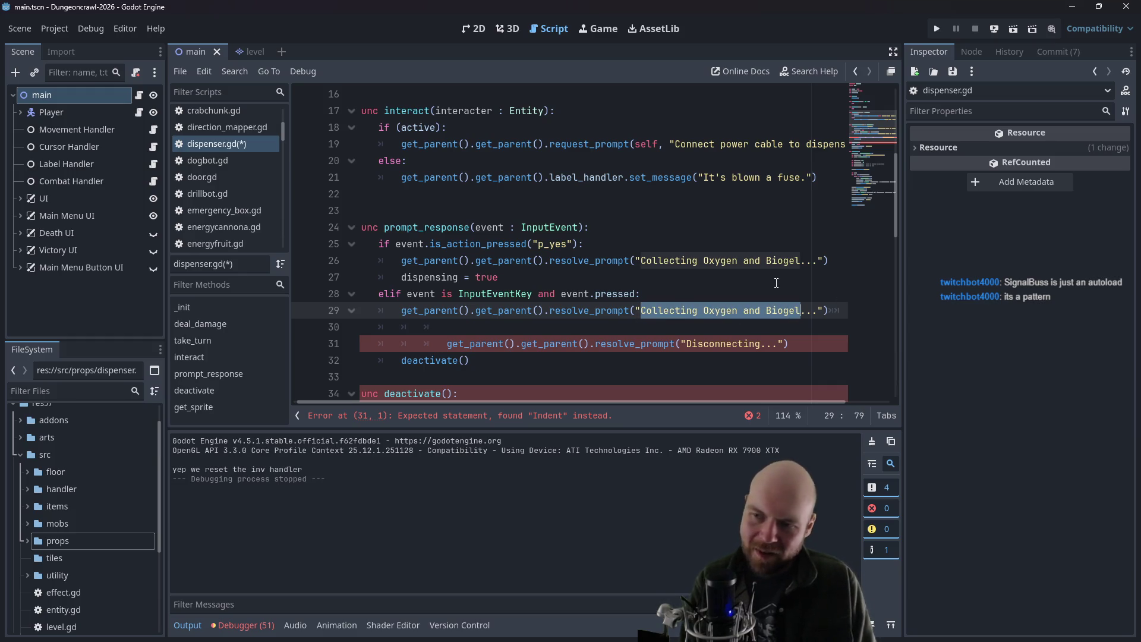
pyautogui.write('Okay.')
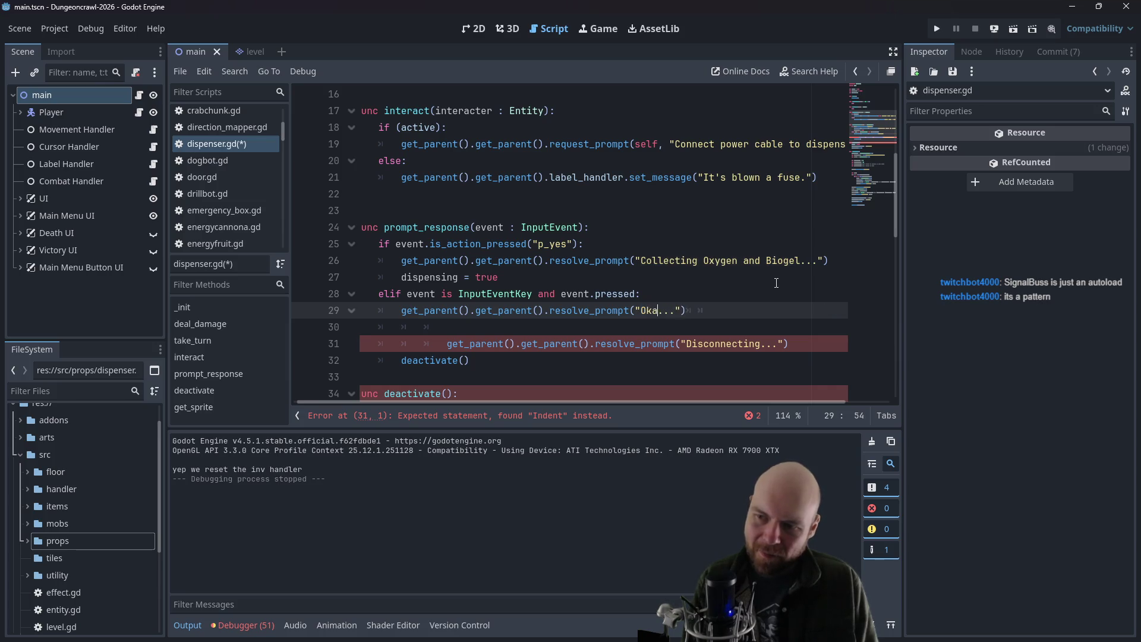
pyautogui.press('Down')
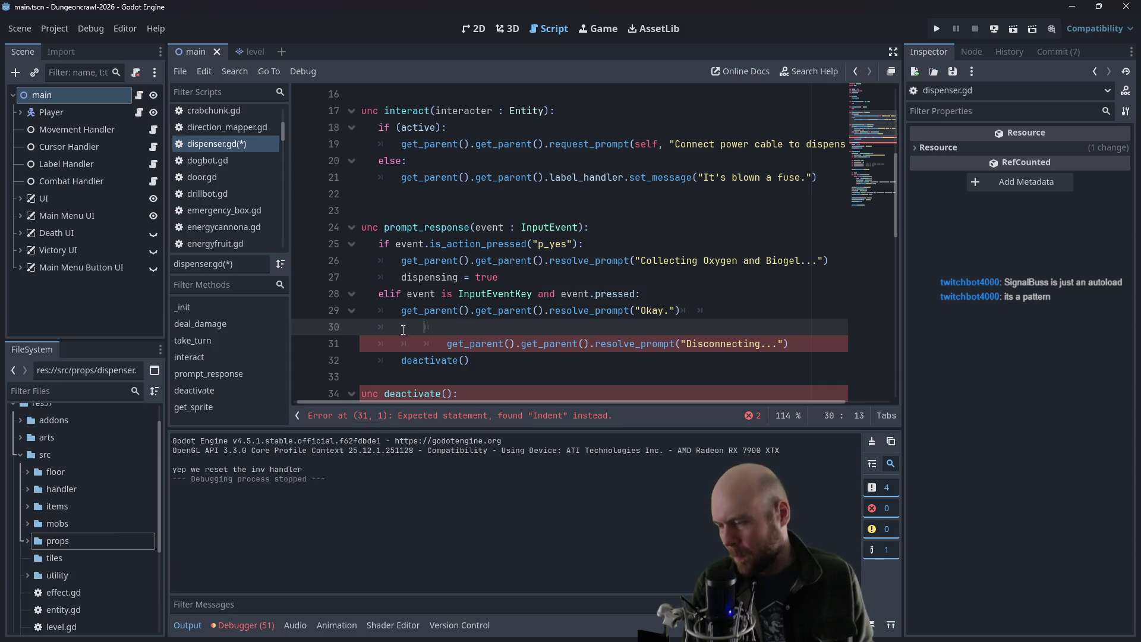
pyautogui.scroll(-3, 403, 329)
pyautogui.moveTo(391, 400); pyautogui.dragTo(387, 400)
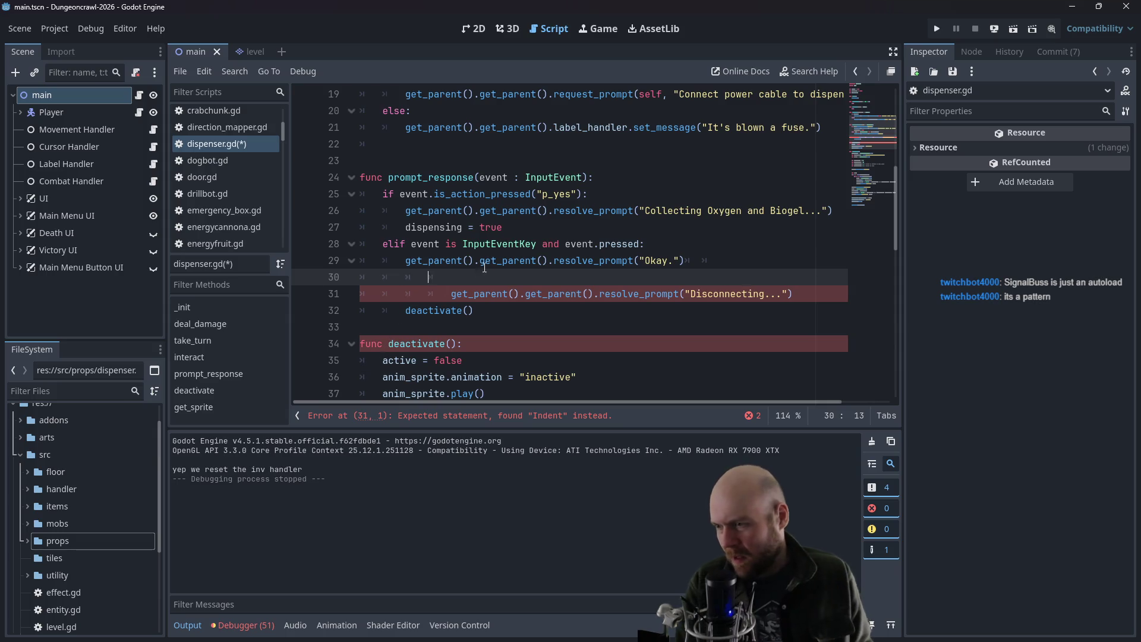
# - Move the Disconnecting prompt and deactivate lines below dispensing = true, fixing indentation
pyautogui.moveTo(501, 310); pyautogui.dragTo(401, 293)
pyautogui.hotkey('ctrl', 'c')
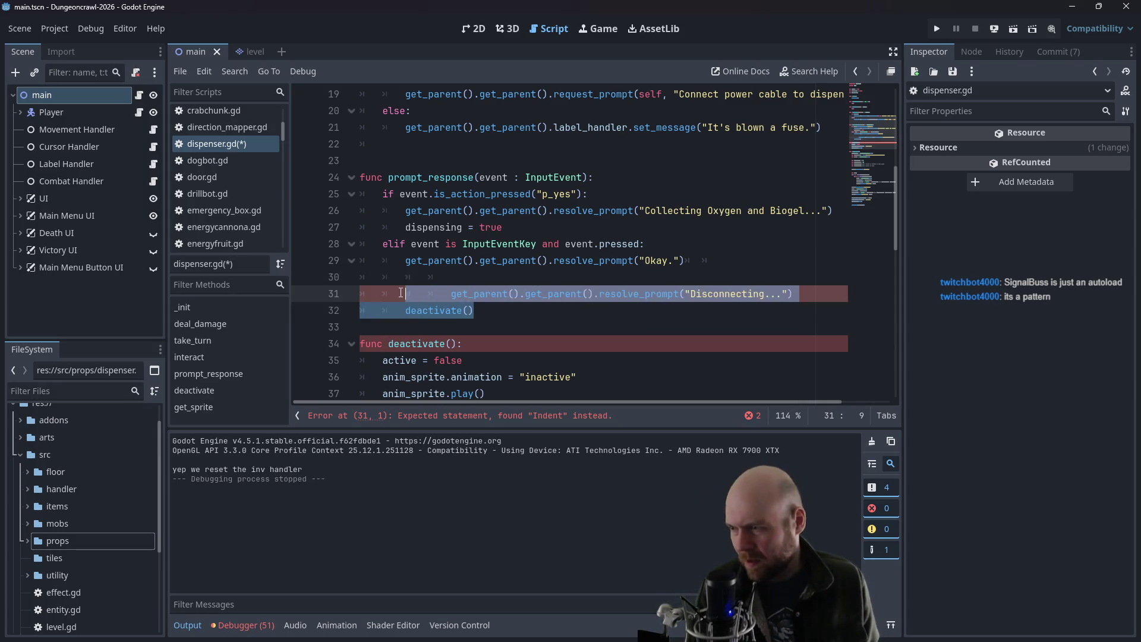
pyautogui.press('BackSpace')
pyautogui.click(523, 228)
pyautogui.press('Return')
pyautogui.press('Return')
pyautogui.press('Up')
pyautogui.hotkey('ctrl', 'v')
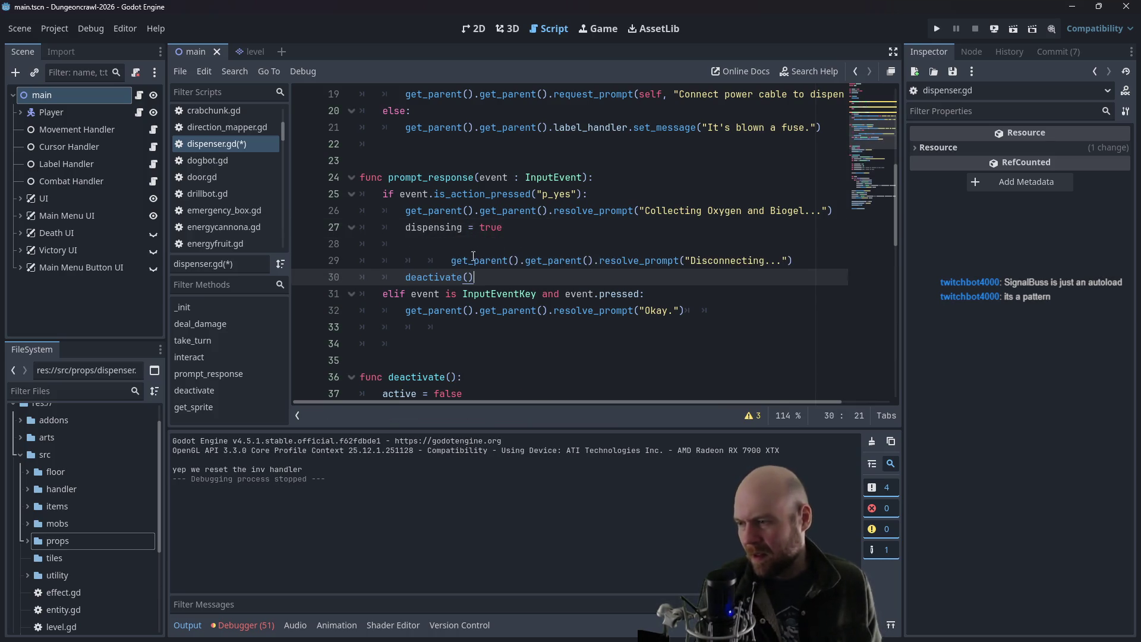
pyautogui.click(455, 260)
pyautogui.press('BackSpace')
pyautogui.press('BackSpace')
pyautogui.press('Up')
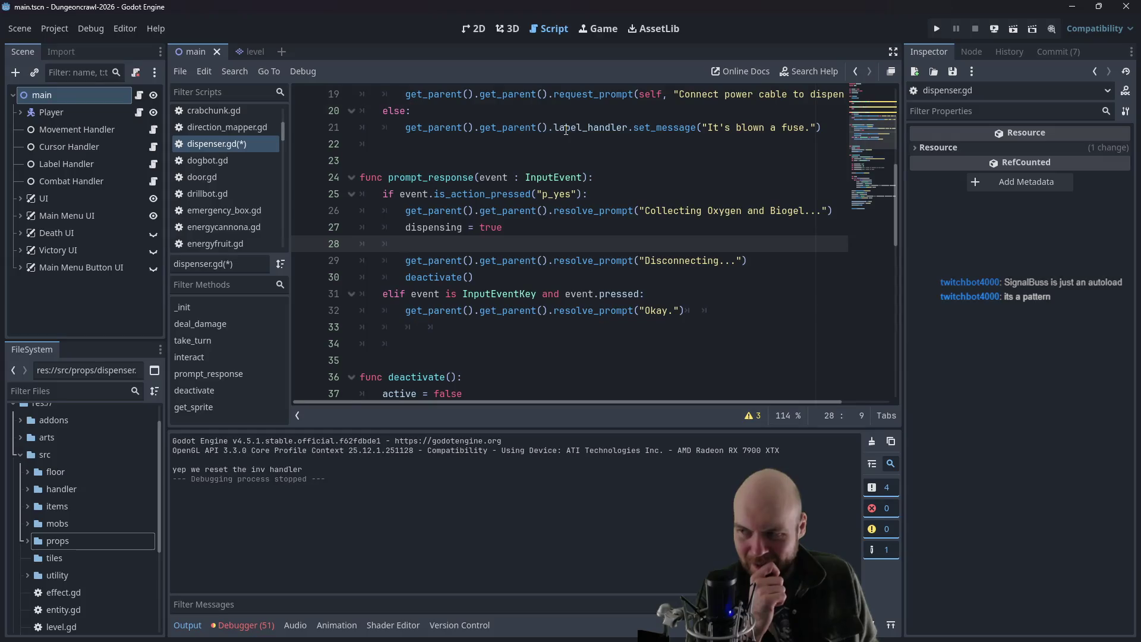
pyautogui.scroll(6, 542, 229)
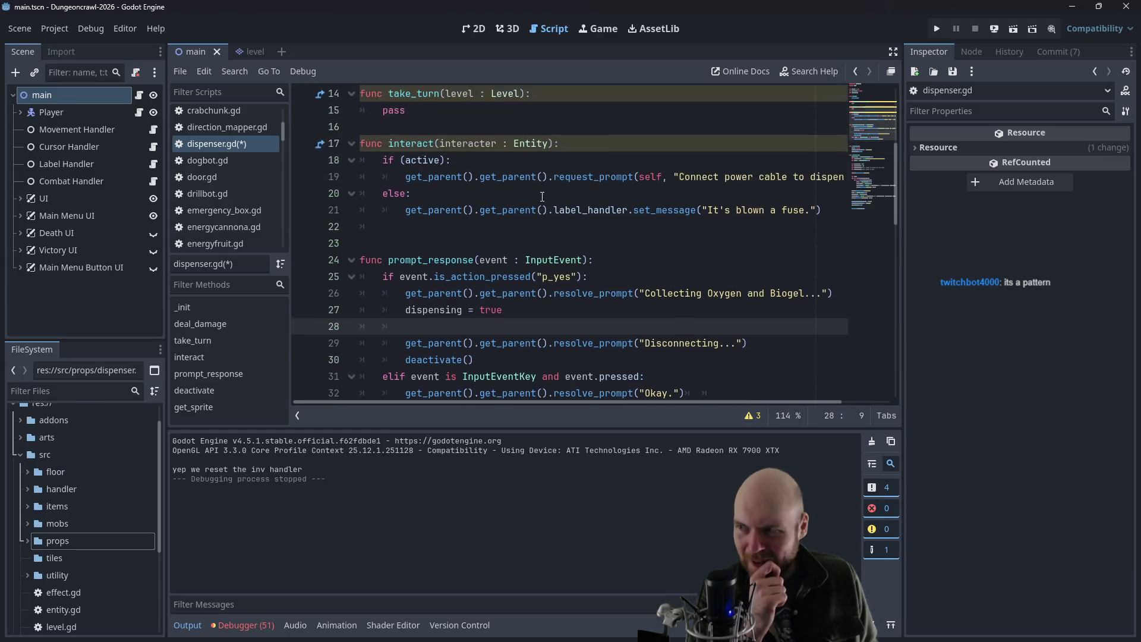
pyautogui.scroll(-5, 543, 229)
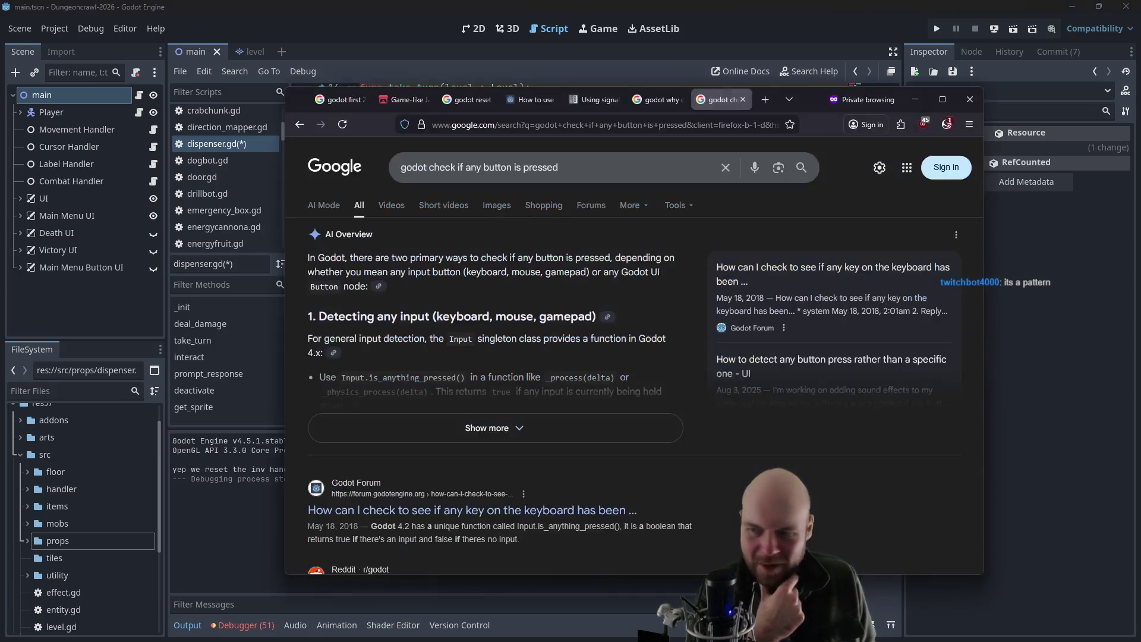
# - Back in Firefox, expand the full AI Overview on detecting key presses and read through it
pyautogui.hotkey('alt', 'Tab')
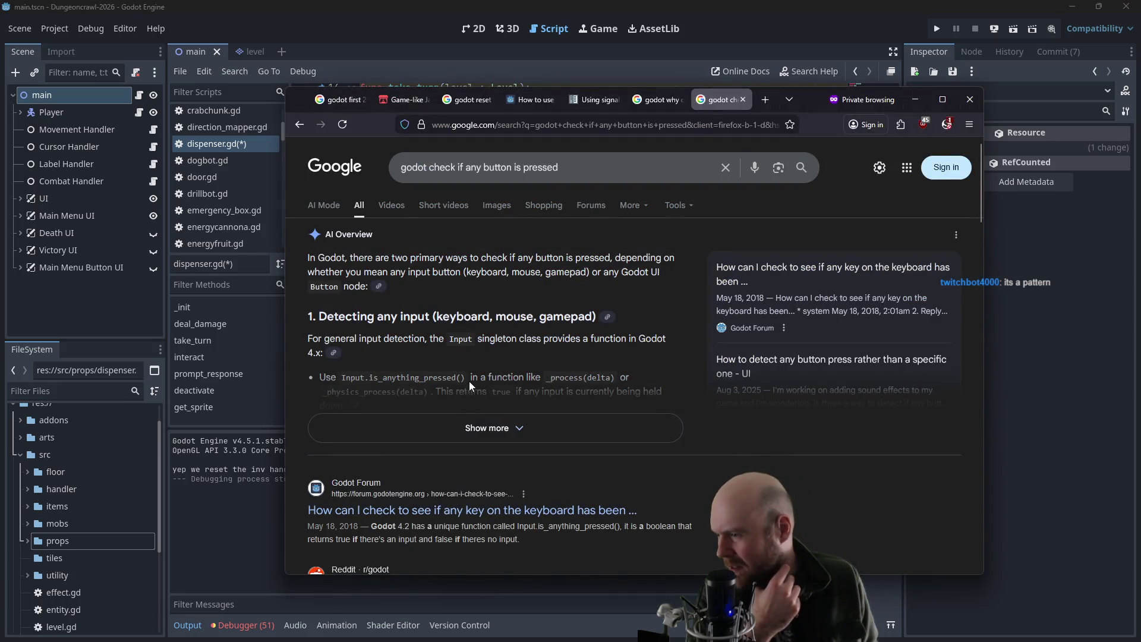
pyautogui.click(490, 428)
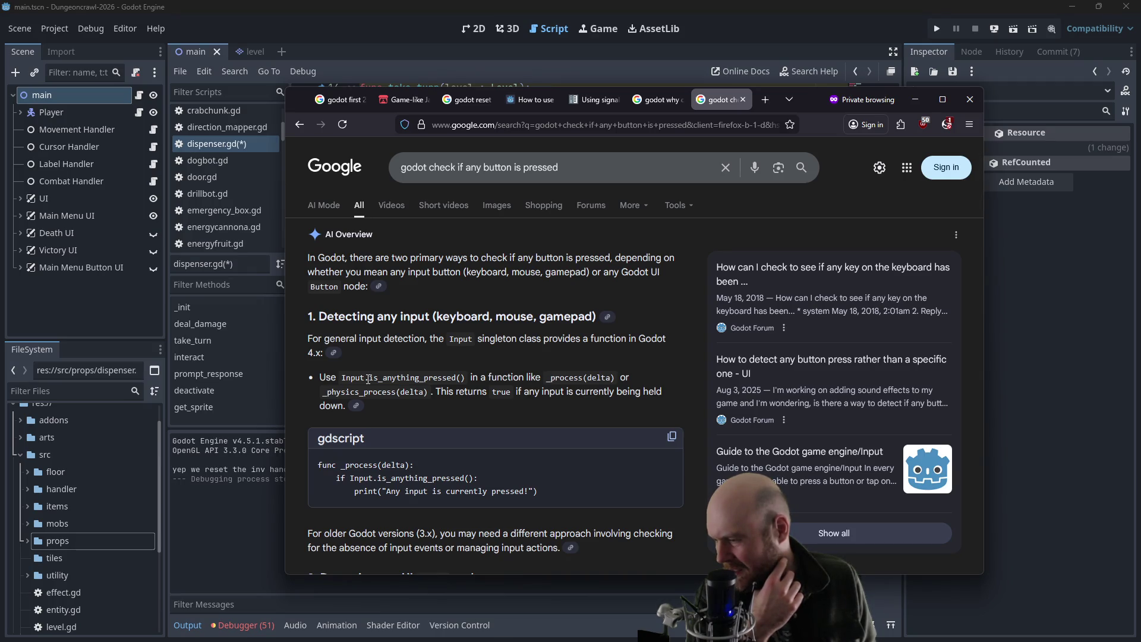
pyautogui.scroll(-3, 368, 380)
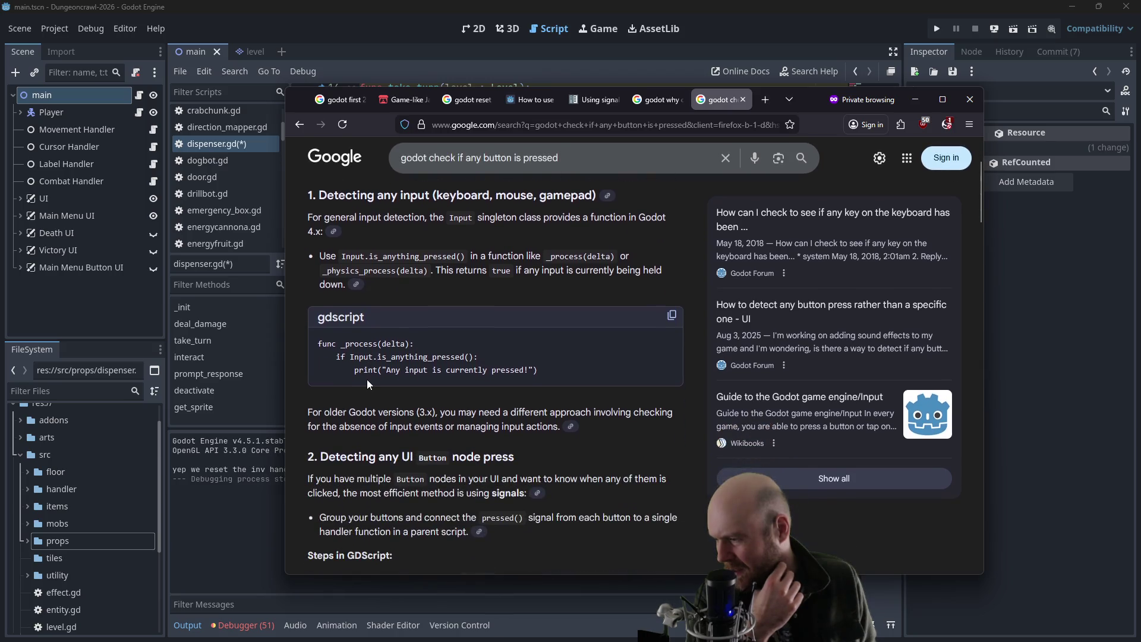
pyautogui.scroll(-1, 367, 379)
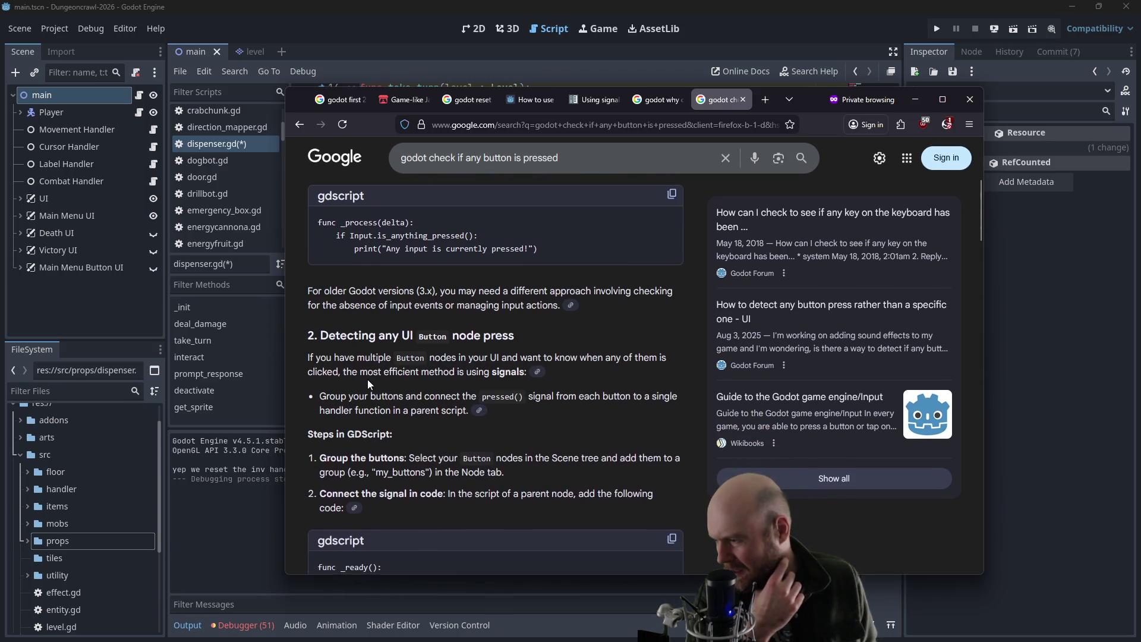
pyautogui.scroll(-3, 367, 381)
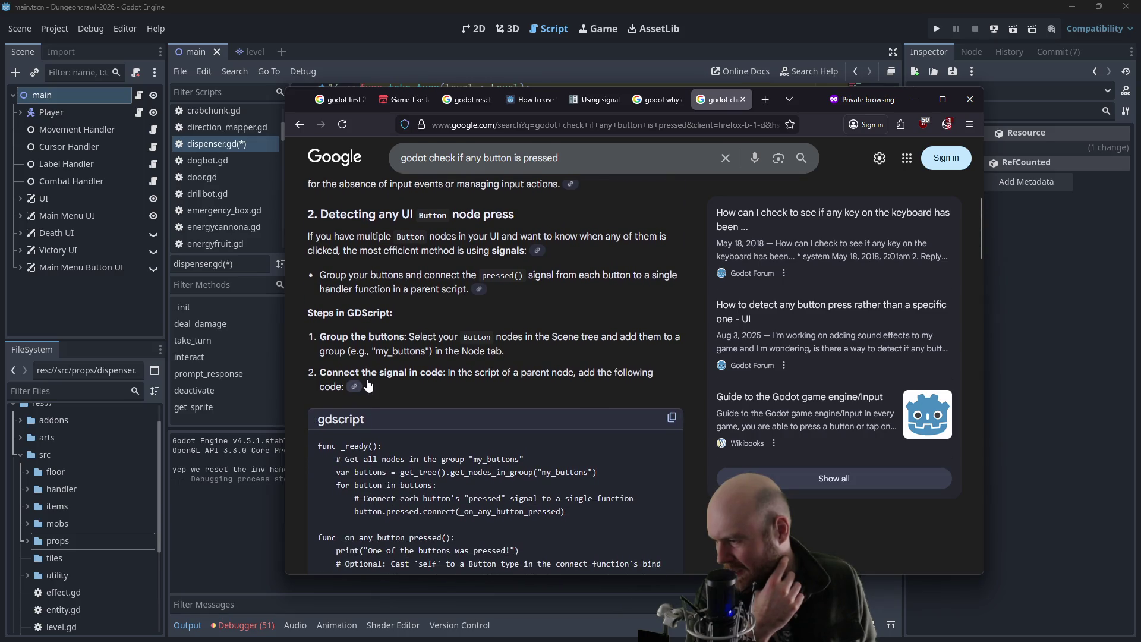
pyautogui.scroll(-3, 368, 384)
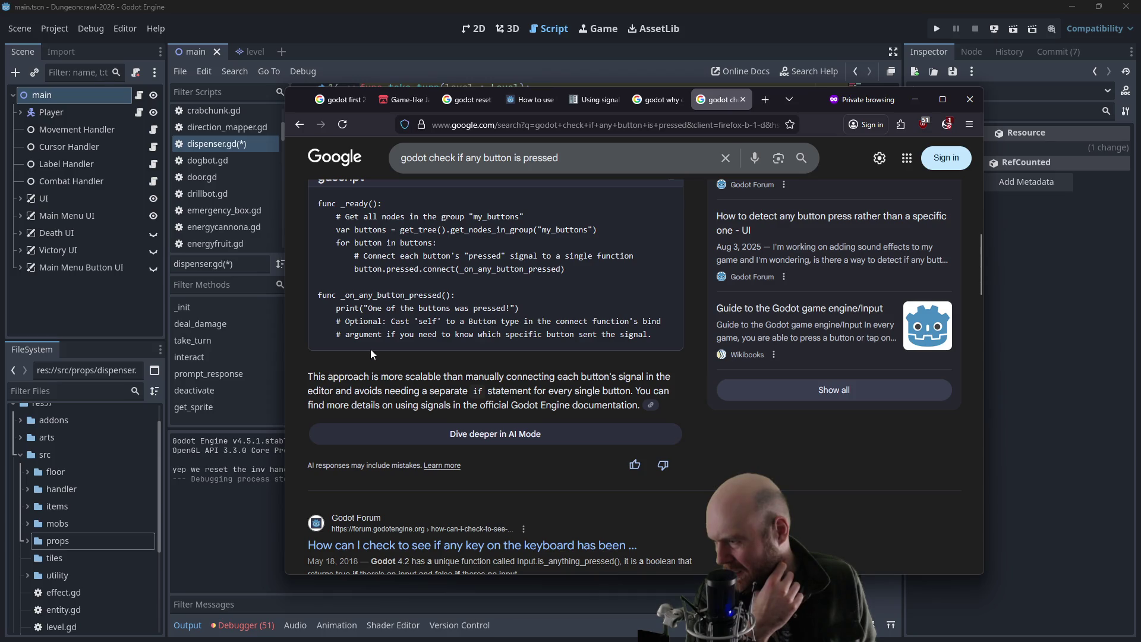
pyautogui.scroll(-3, 369, 379)
pyautogui.scroll(-1, 369, 364)
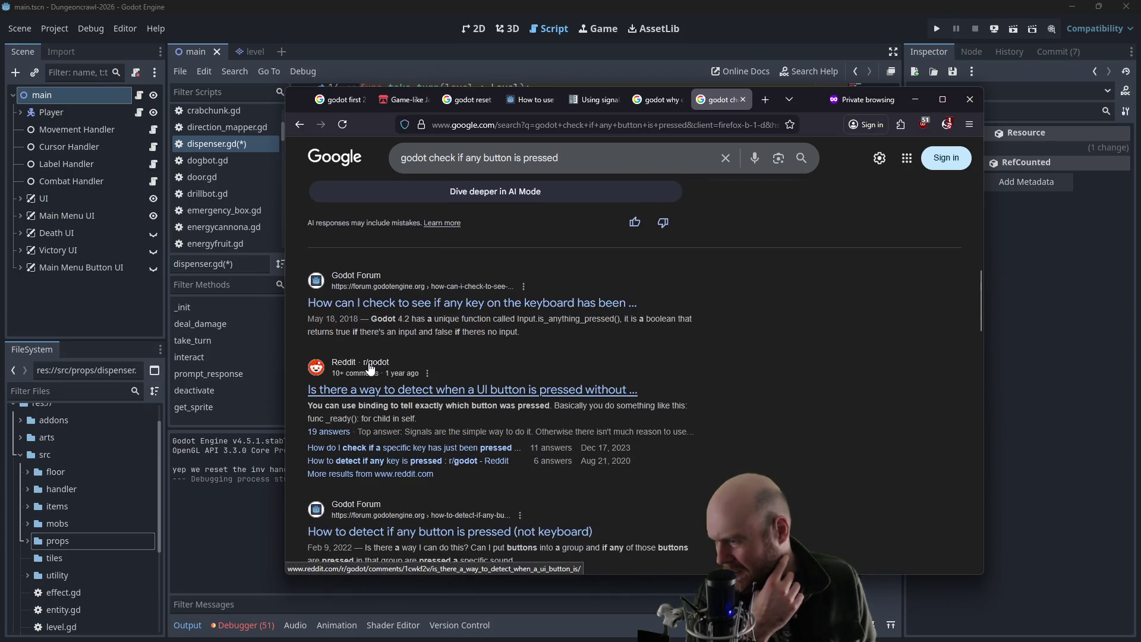
# - Open the first Godot Forum thread on detecting any key press, then minimize Firefox
pyautogui.click(373, 308)
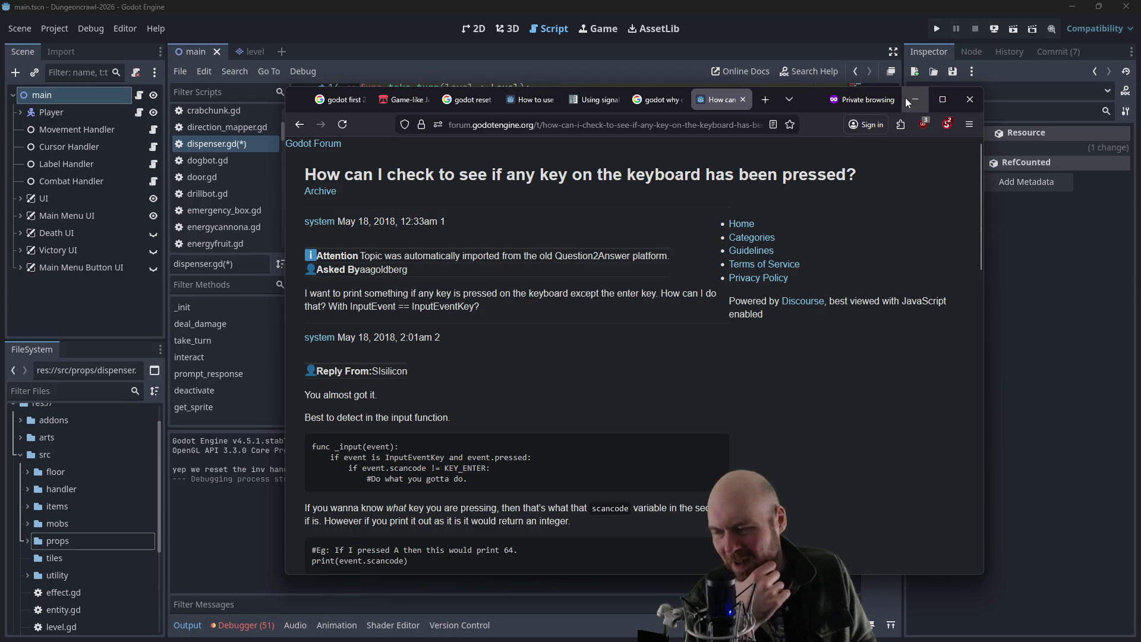
pyautogui.scroll(-2, 581, 398)
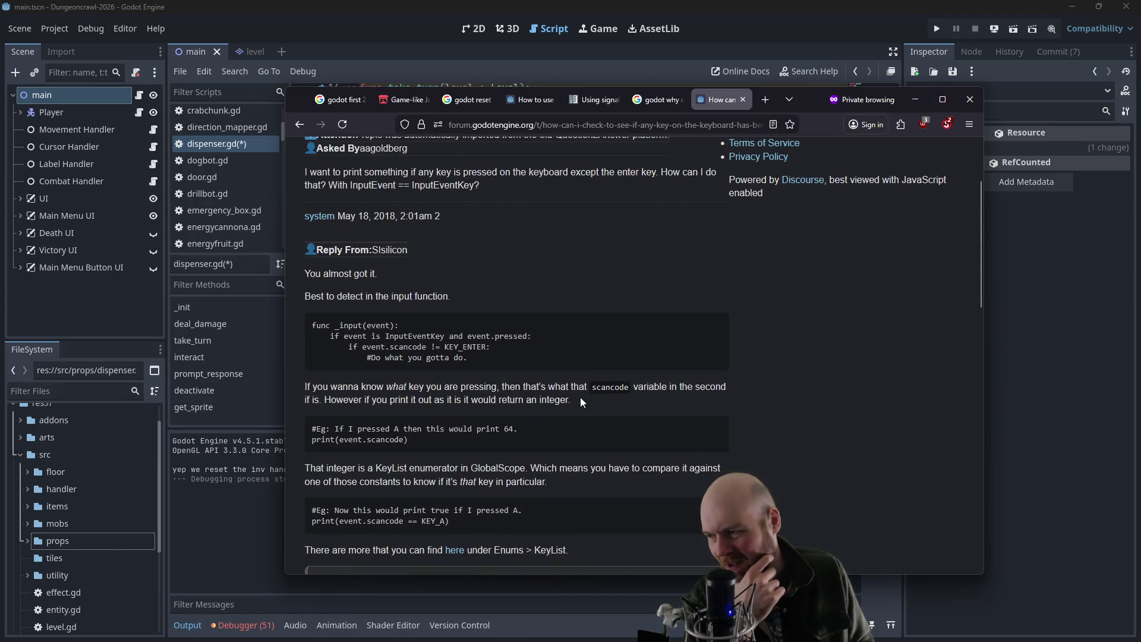
pyautogui.click(914, 100)
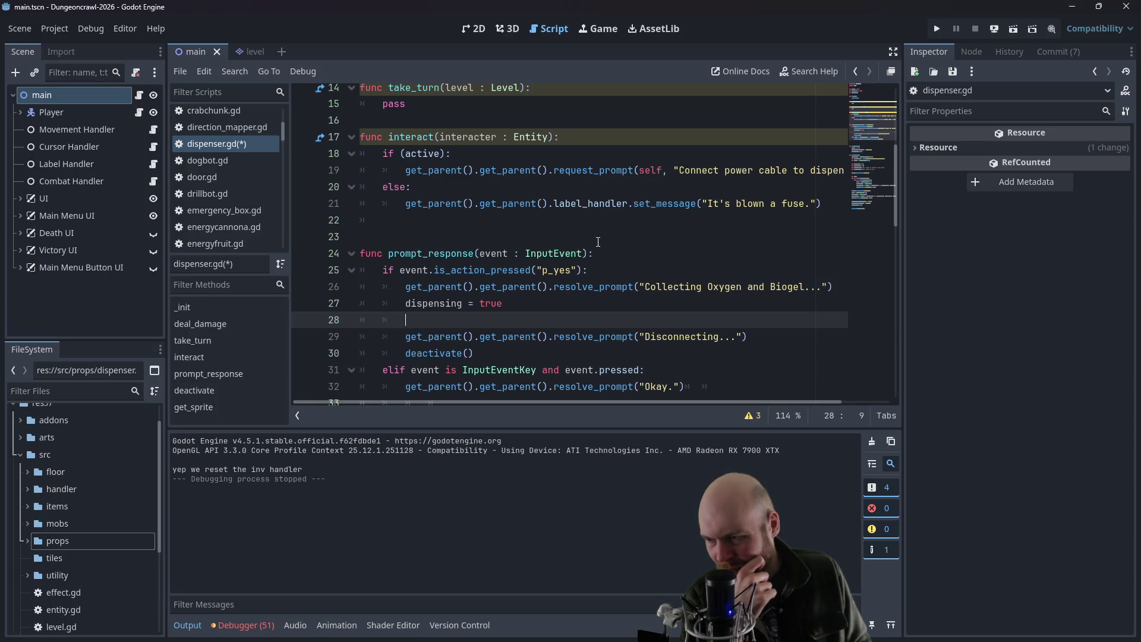
# - At the top of prompt_response, add an 'if dispensing = true:' block that sets dispensing to false
pyautogui.scroll(-1, 598, 242)
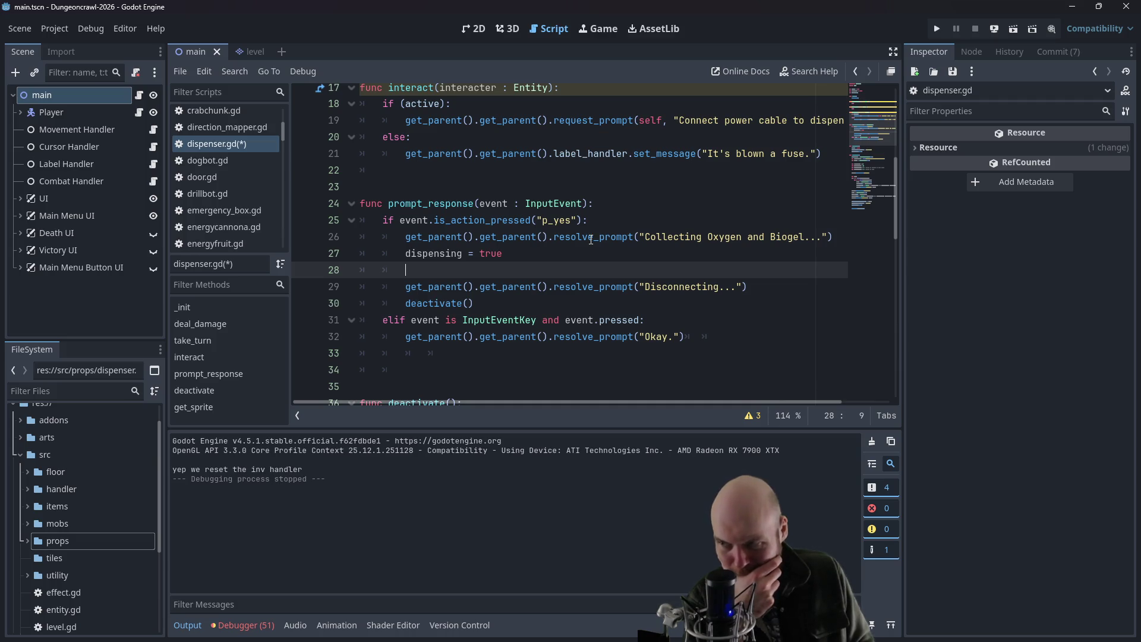
pyautogui.click(478, 373)
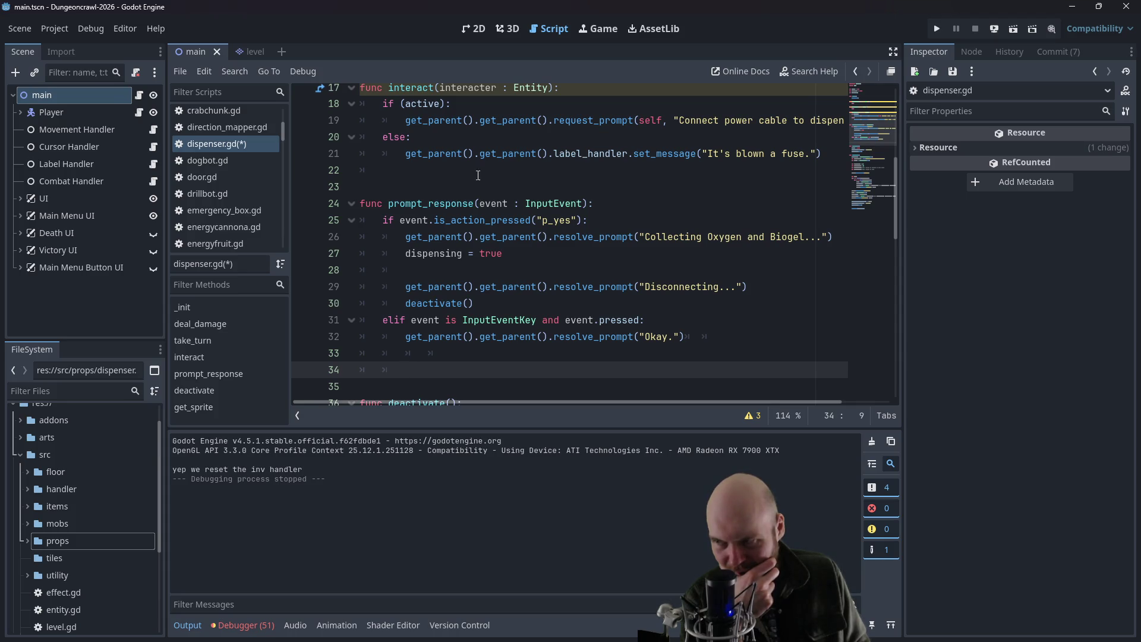
pyautogui.click(384, 224)
pyautogui.hotkey('ctrl', 'shift', 'Return')
pyautogui.hotkey('ctrl', 'shift', 'Return')
pyautogui.write('if ')
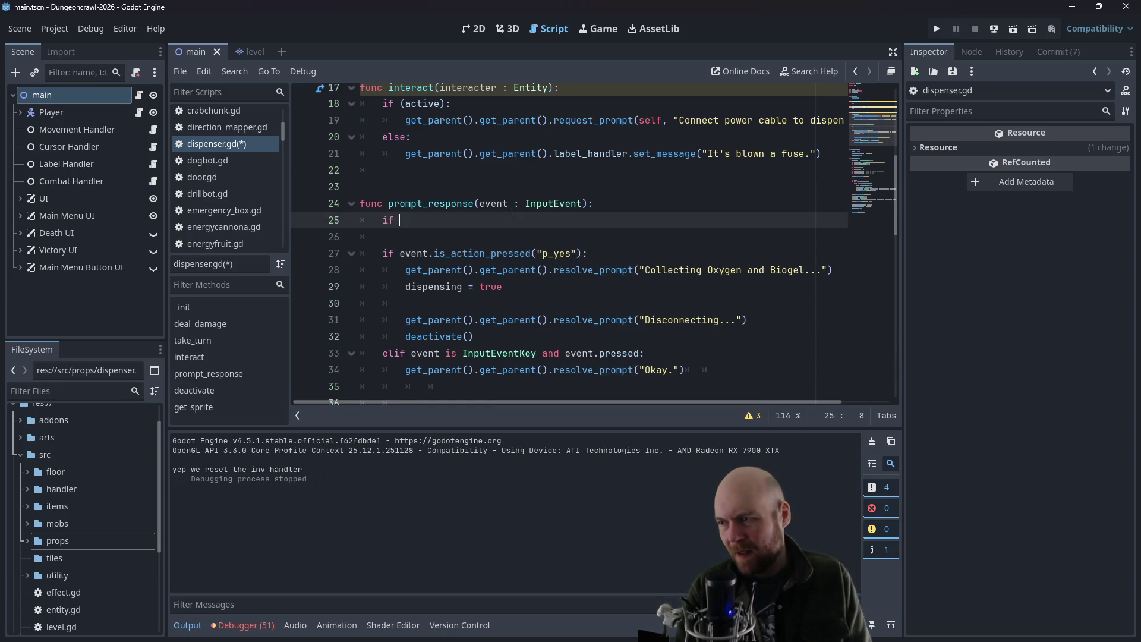
pyautogui.write('dispensing')
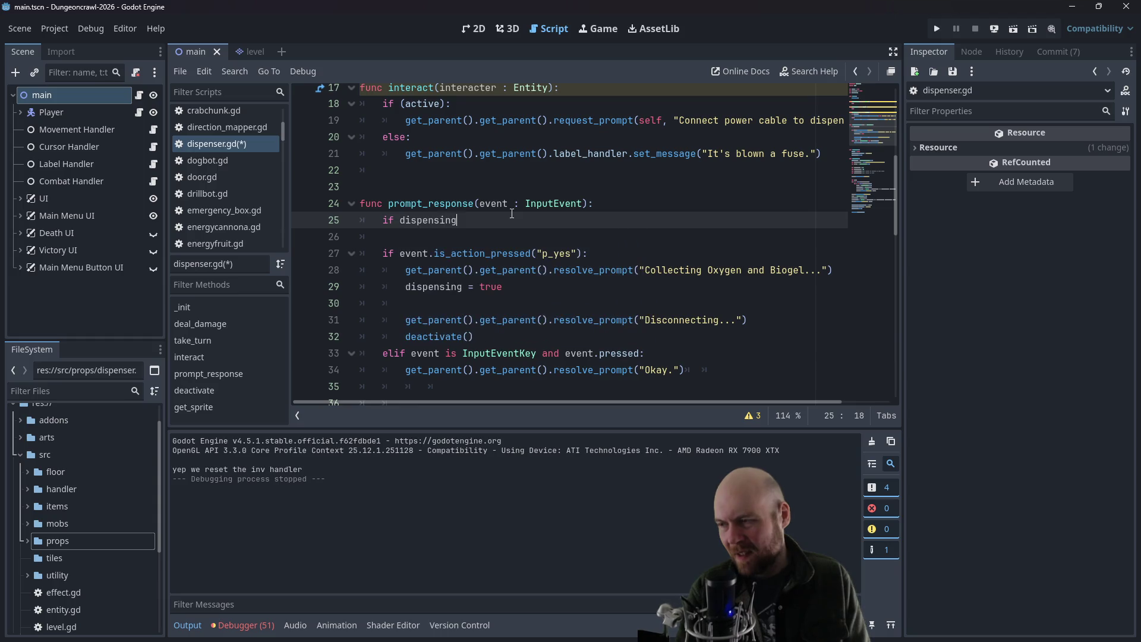
pyautogui.write(' = true')
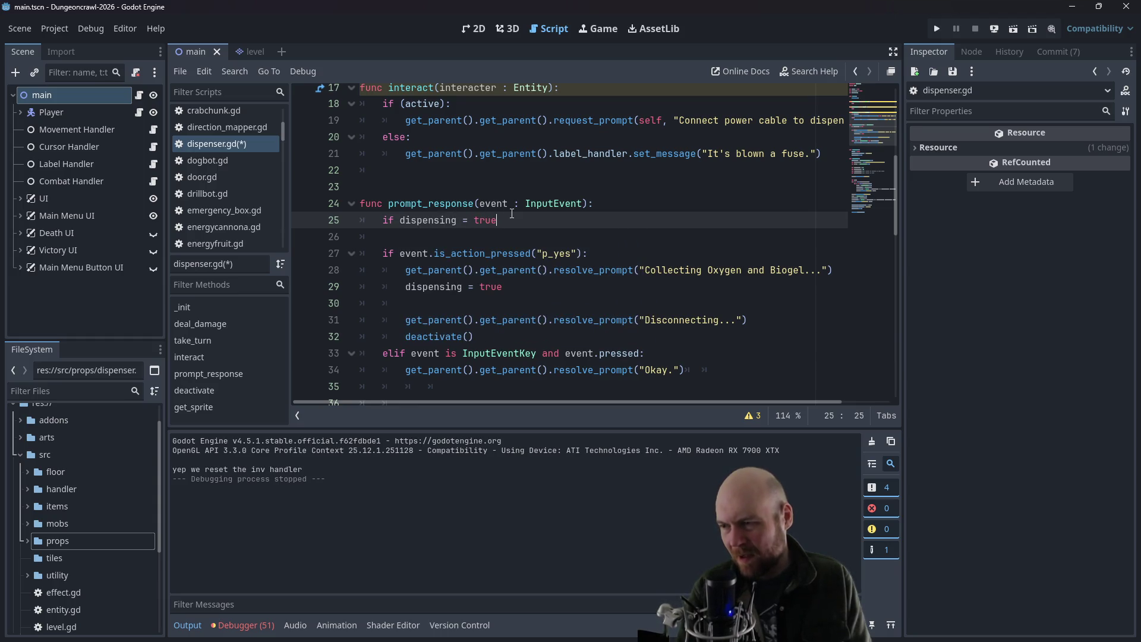
pyautogui.write(':')
pyautogui.press('Return')
pyautogui.write('dispening = false')
pyautogui.press('Return')
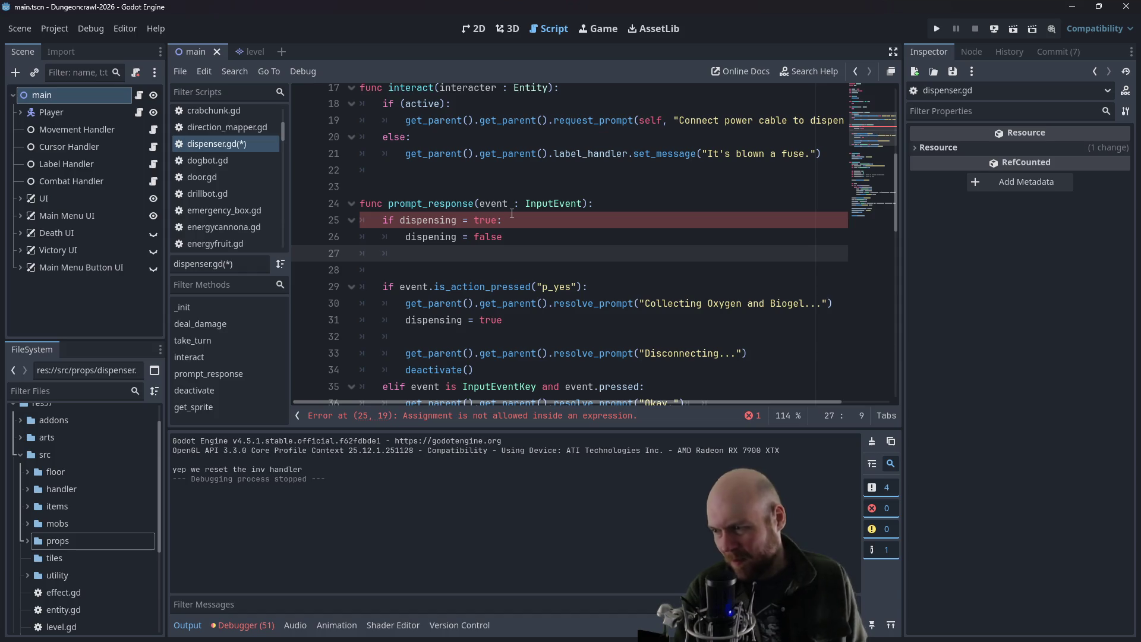
# - Paste the Disconnecting and deactivate() calls into that block and end it with return
pyautogui.scroll(-1, 644, 269)
pyautogui.moveTo(474, 317); pyautogui.dragTo(406, 303)
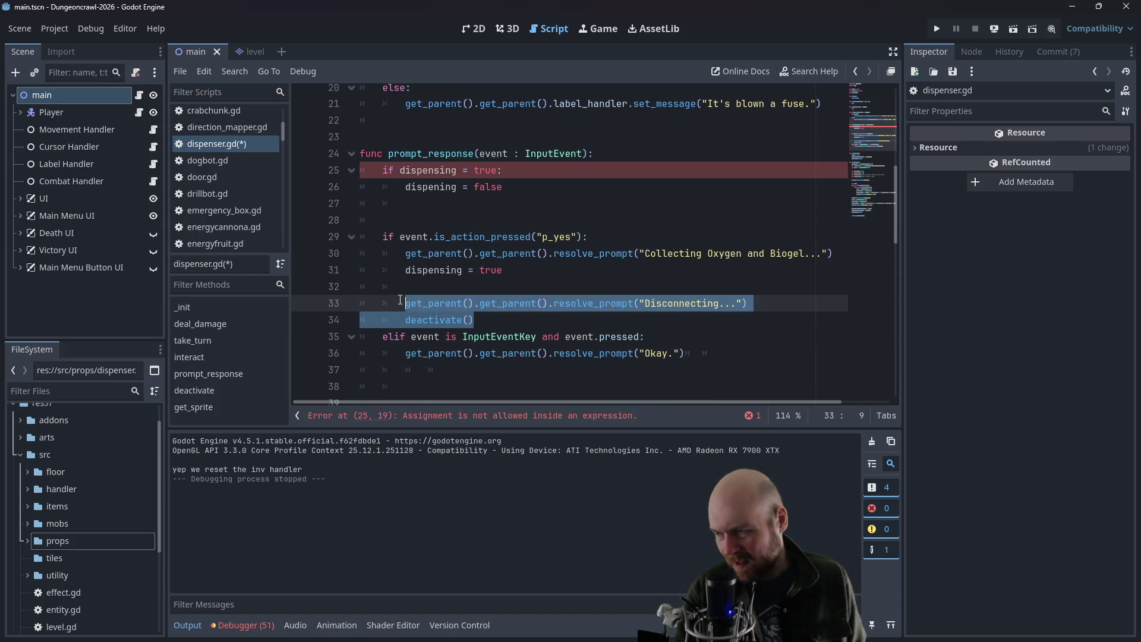
pyautogui.click(434, 206)
pyautogui.write('get_parent().get_parent().resolve_prompt("Disconnecting...") \t\tdeactivate()')
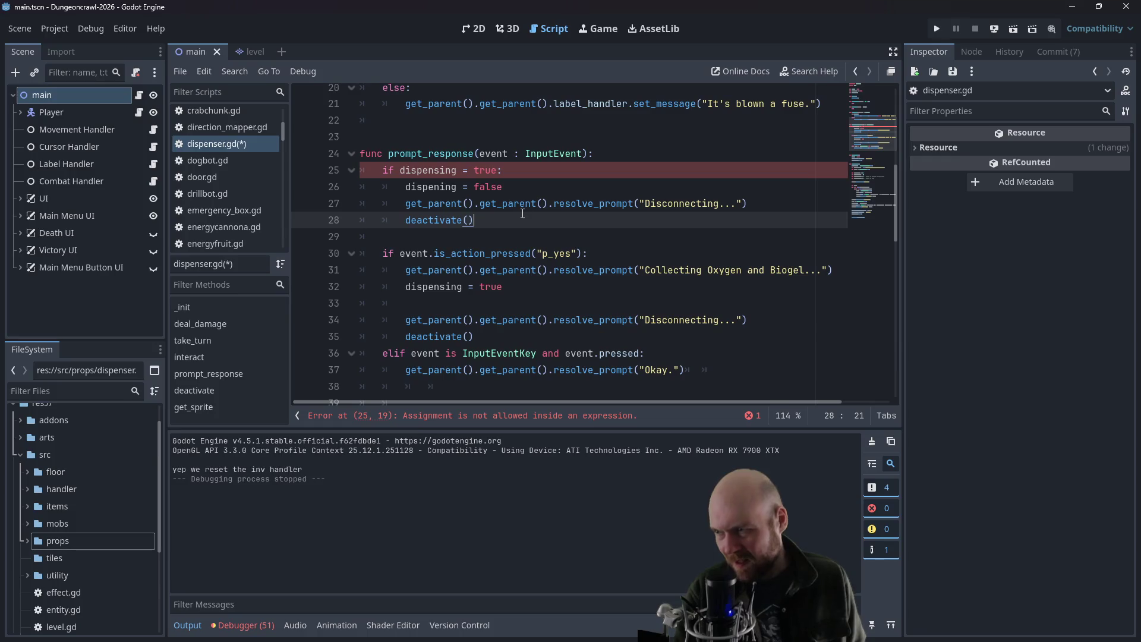
pyautogui.press('Return')
pyautogui.write('return')
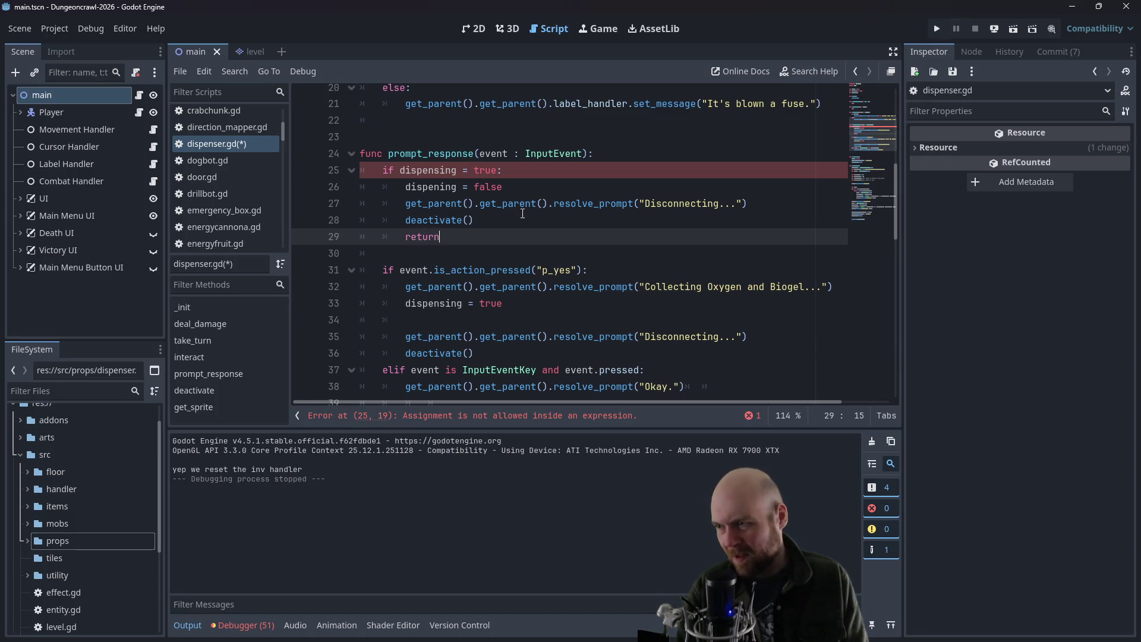
# - Fix the new block's misspelled 'dispensing' and change its condition to use ==
pyautogui.click(547, 169)
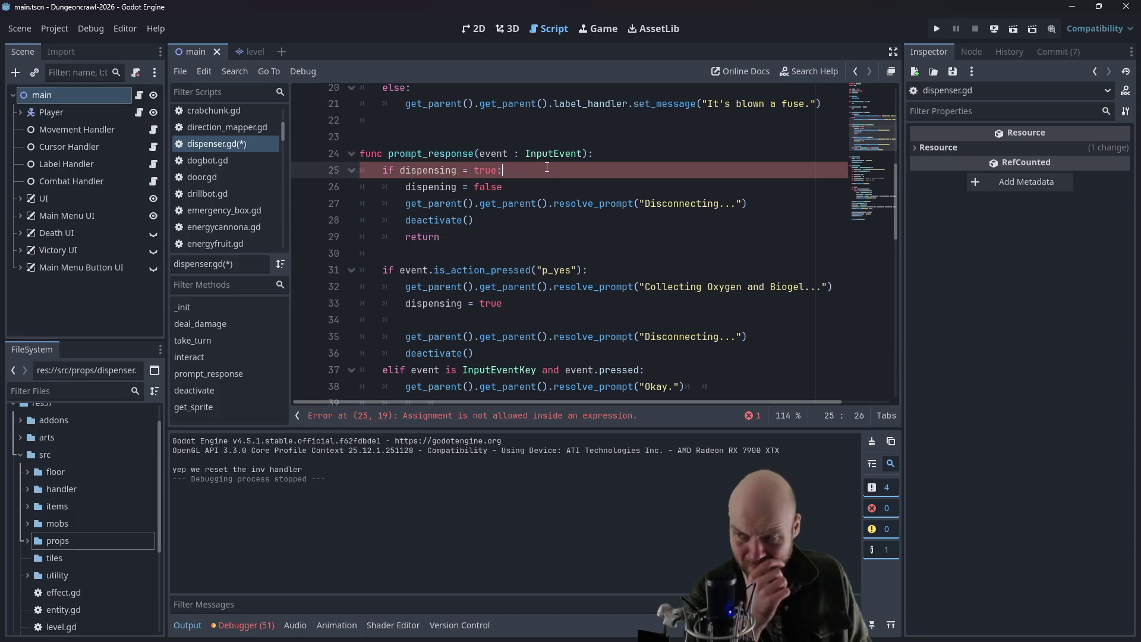
pyautogui.click(457, 170)
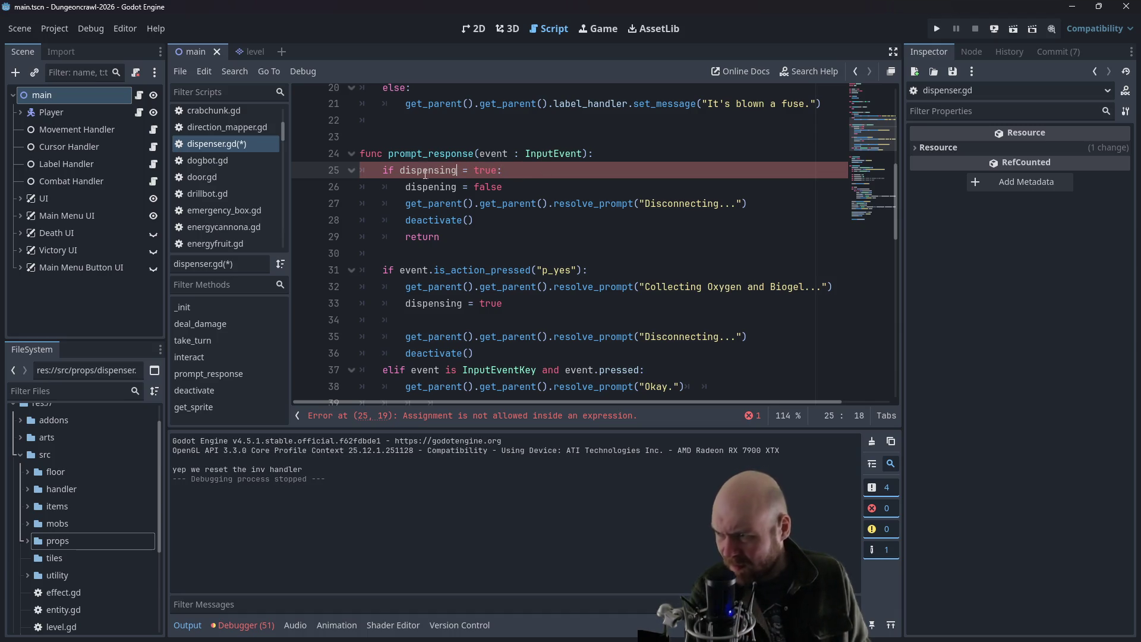
pyautogui.click(440, 186)
pyautogui.write('spen')
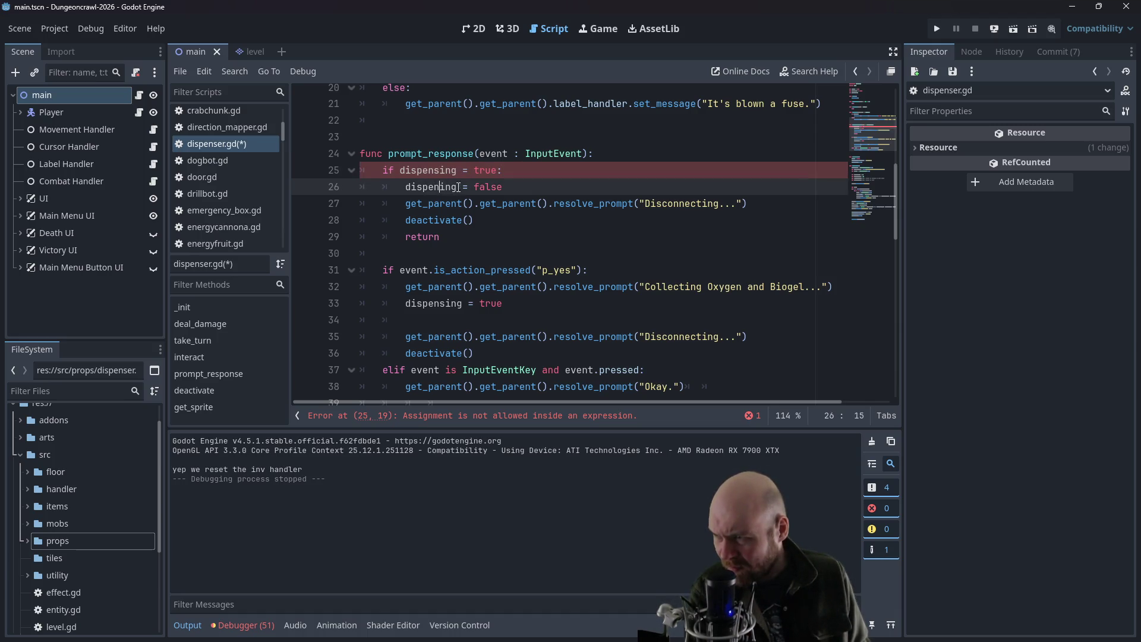
pyautogui.write('s')
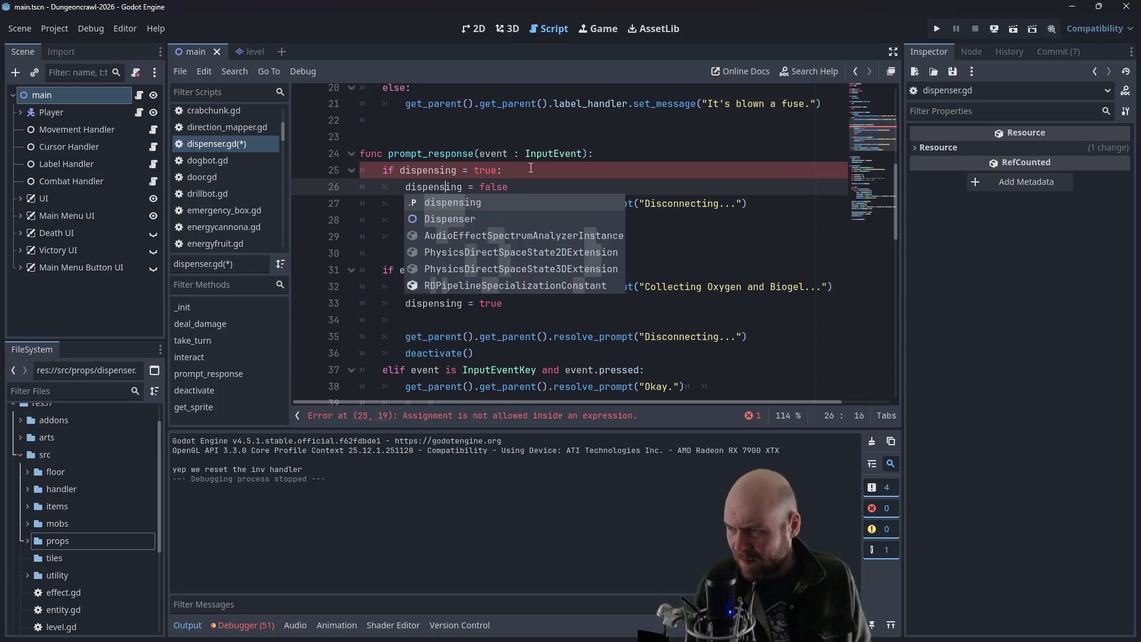
pyautogui.click(538, 169)
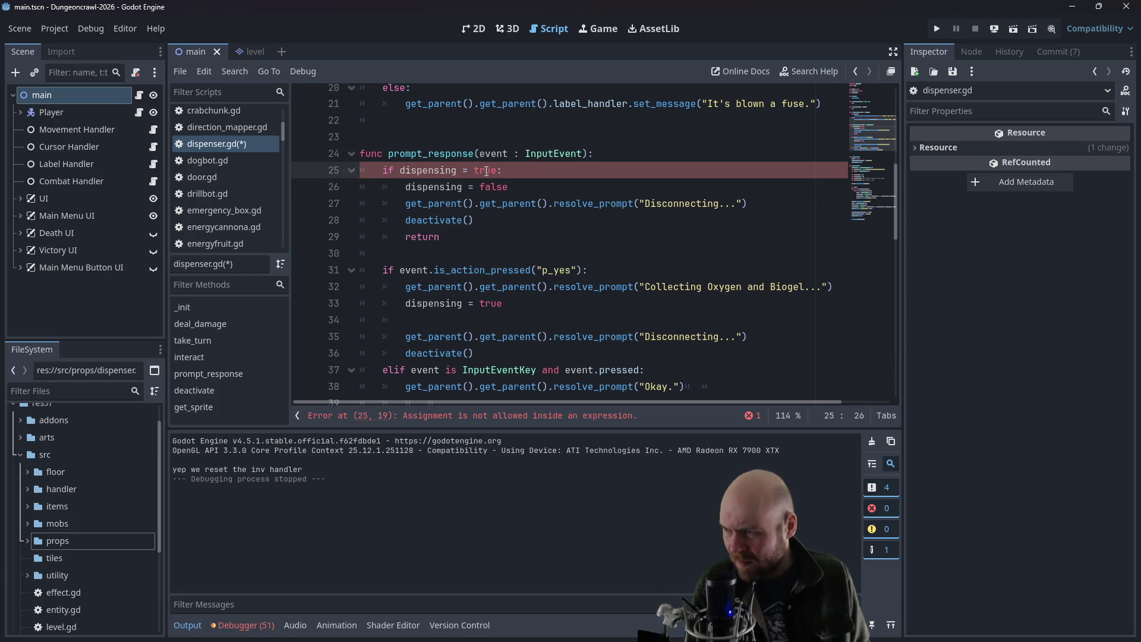
pyautogui.write('=')
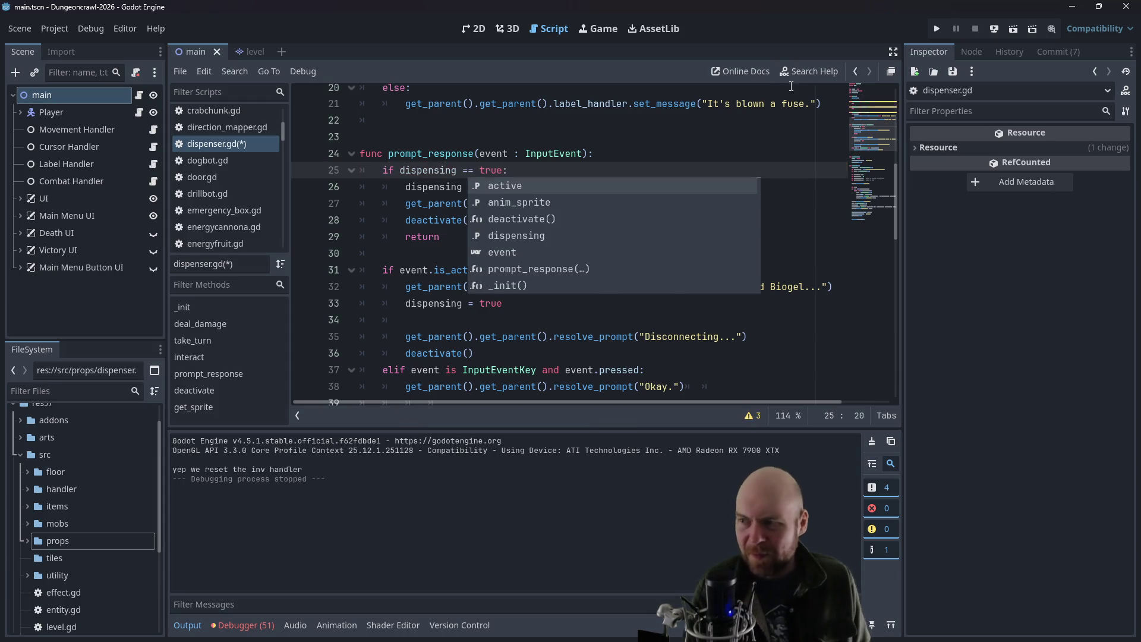
pyautogui.click(725, 136)
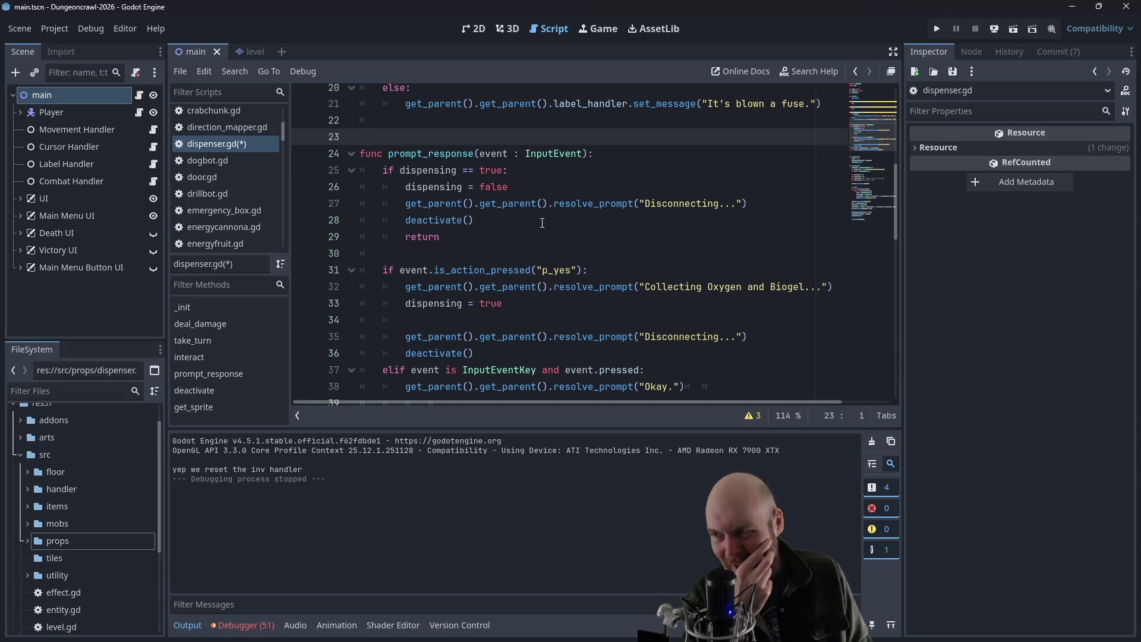
# - Below 'dispensing = true', start a 'for i in 10000:' loop with an indented body line
pyautogui.click(526, 303)
pyautogui.click(484, 206)
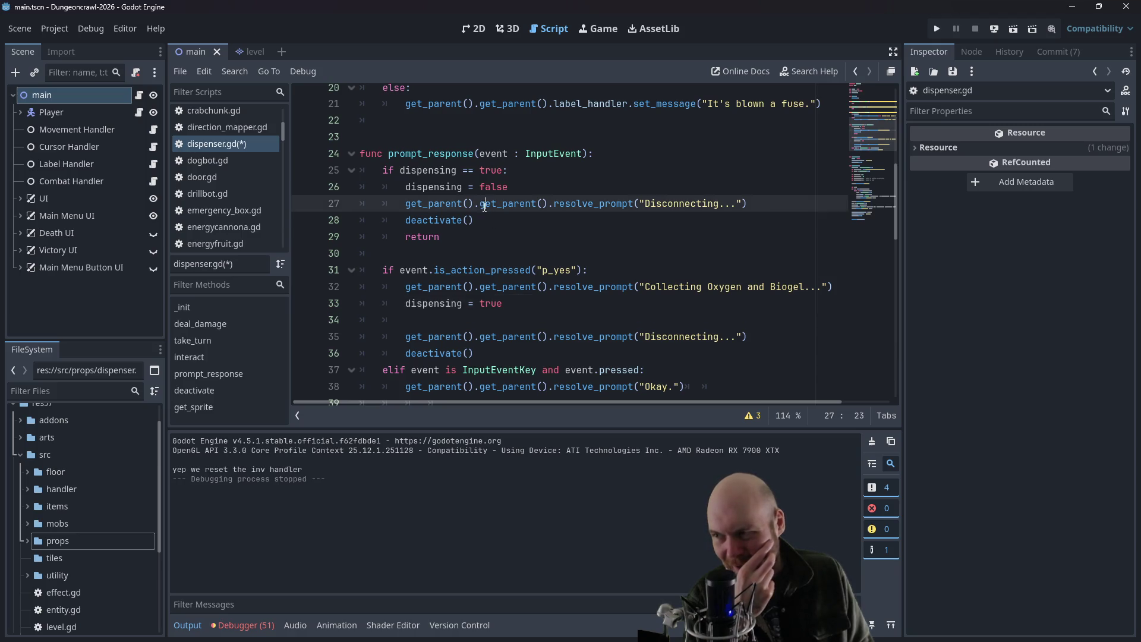
pyautogui.click(485, 221)
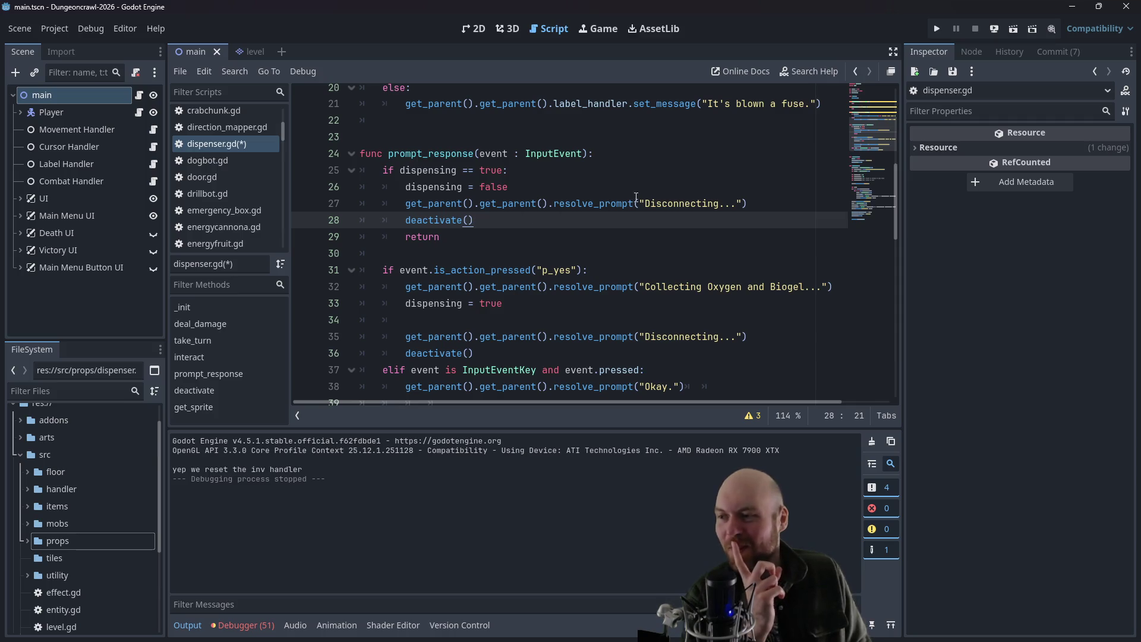
pyautogui.click(544, 304)
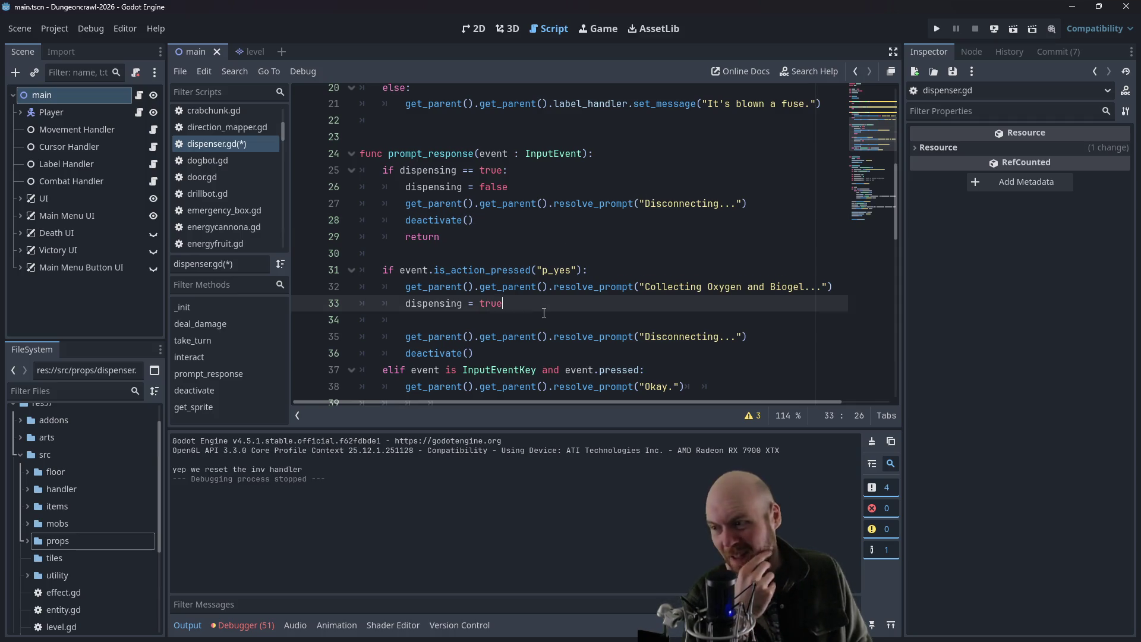
pyautogui.press('Down')
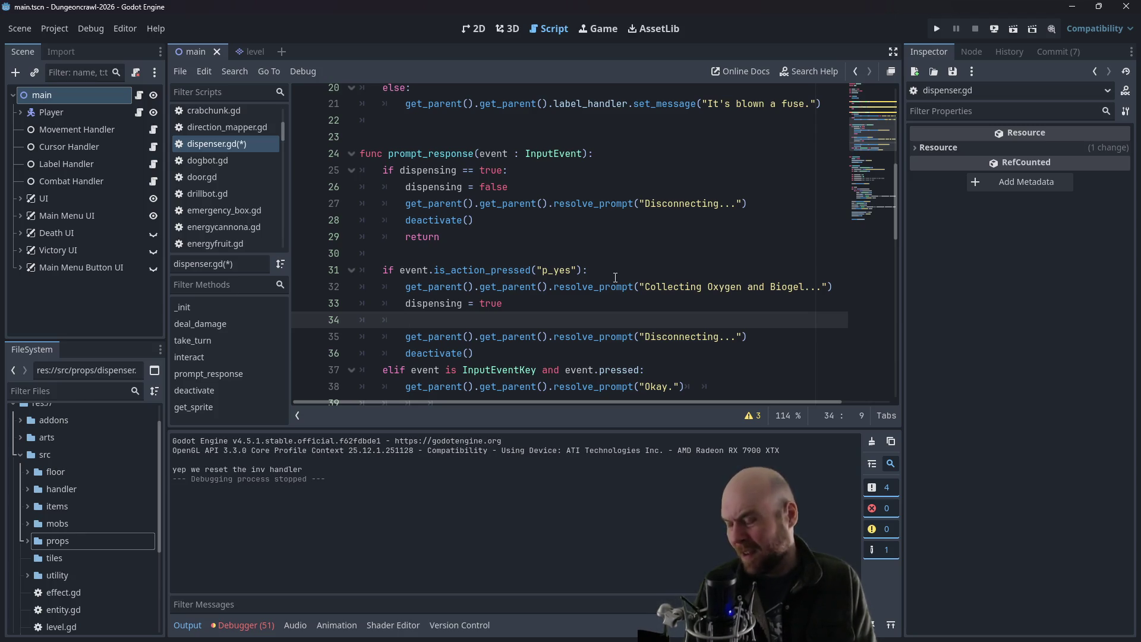
pyautogui.write('for i in 1')
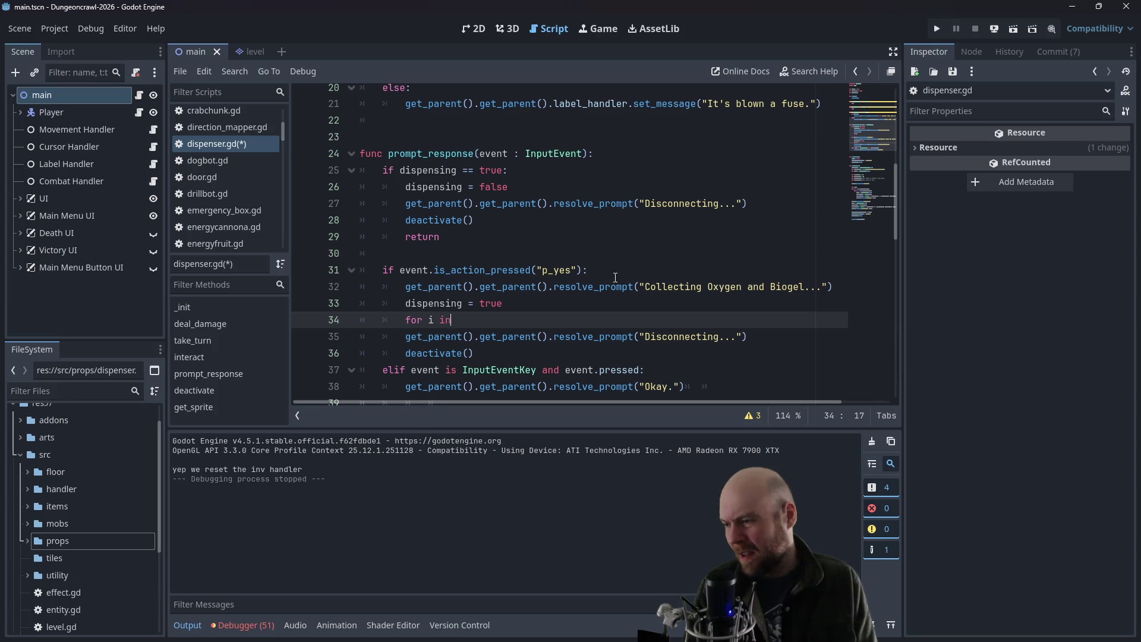
pyautogui.write('0000:')
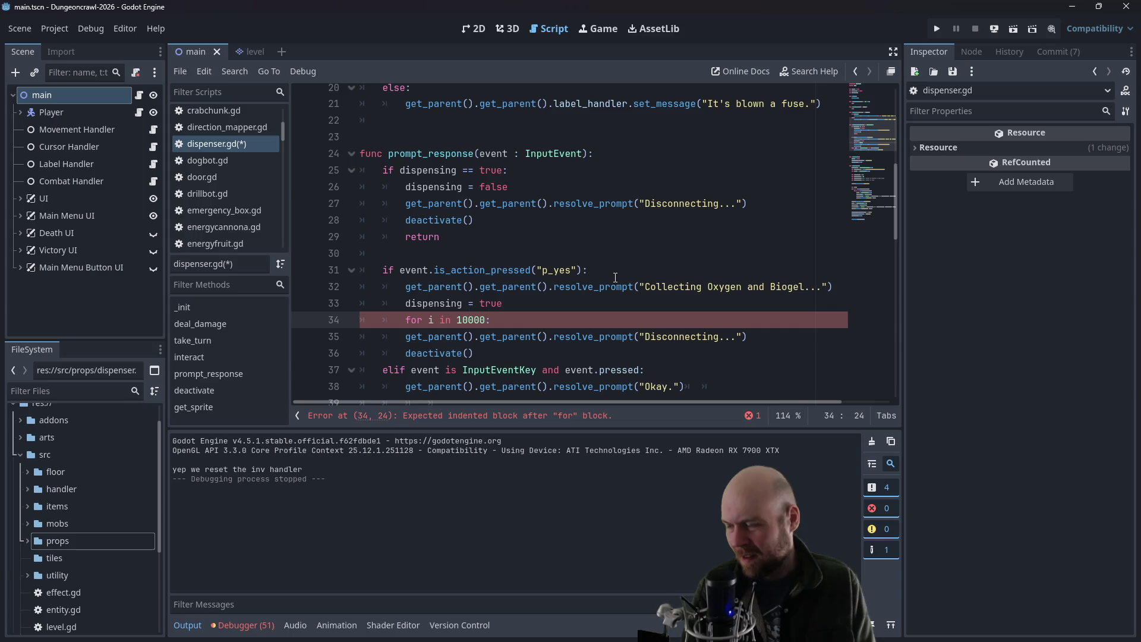
pyautogui.press('Return')
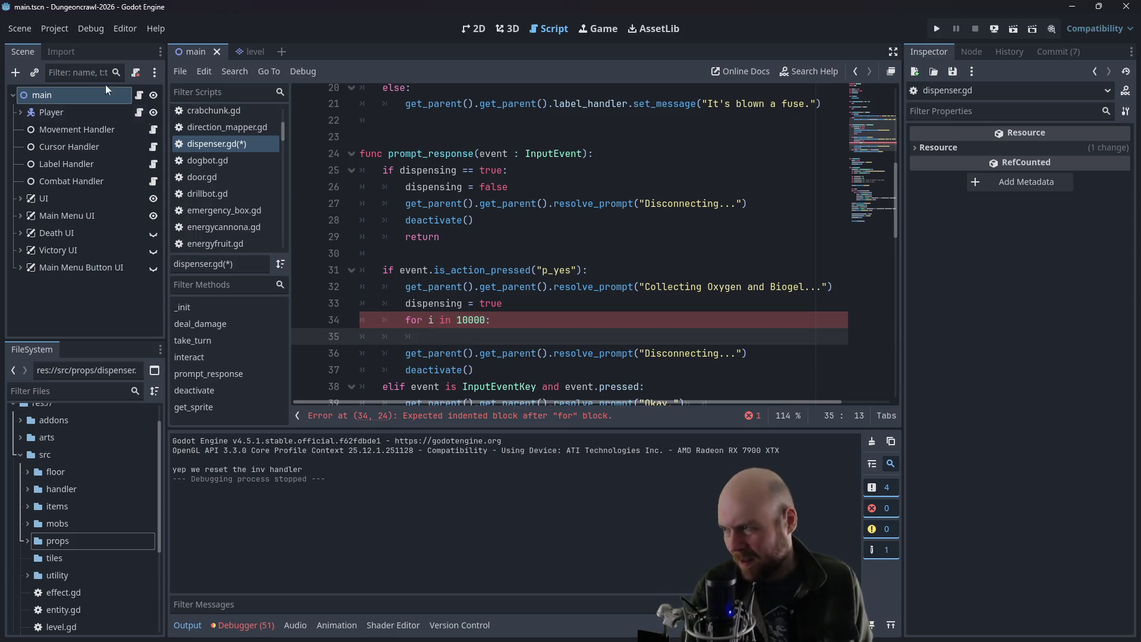
# - In main.gd, copy end_game_death's timed 'for x in 40' fade loop, then return to dispenser.gd
pyautogui.click(138, 95)
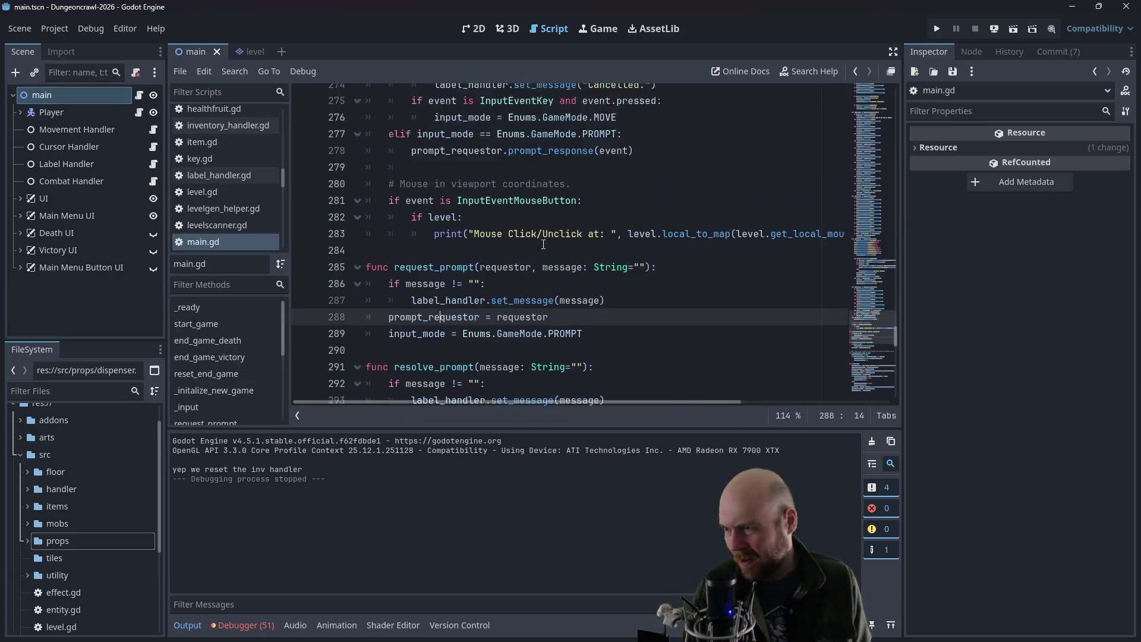
pyautogui.scroll(3, 543, 244)
pyautogui.moveTo(898, 330)
pyautogui.mouseDown()
pyautogui.moveTo(897, 166)
pyautogui.moveTo(883, 195)
pyautogui.moveTo(882, 139)
pyautogui.mouseUp()
pyautogui.moveTo(389, 227); pyautogui.dragTo(514, 271)
pyautogui.hotkey('ctrl', 'c')
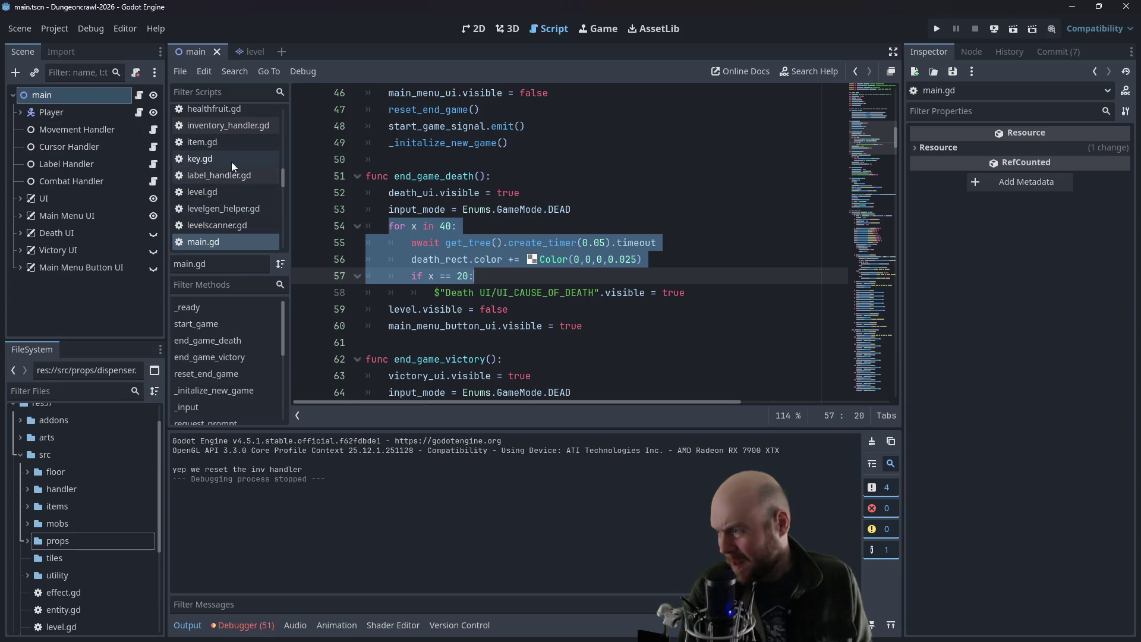
pyautogui.scroll(4, 231, 178)
pyautogui.scroll(5, 244, 191)
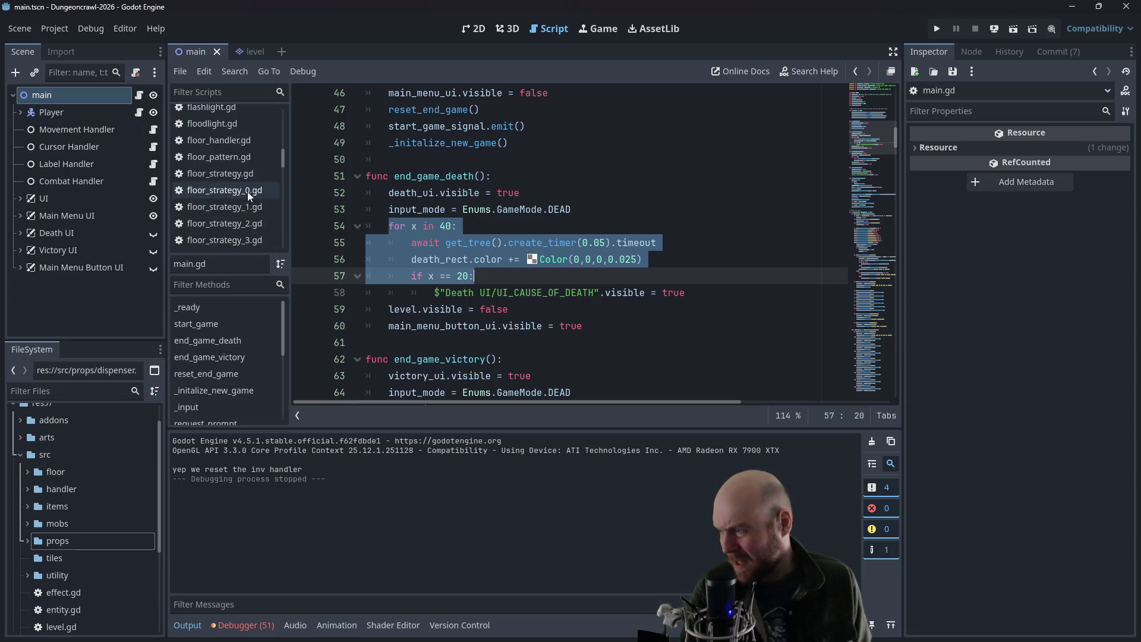
pyautogui.scroll(1, 250, 191)
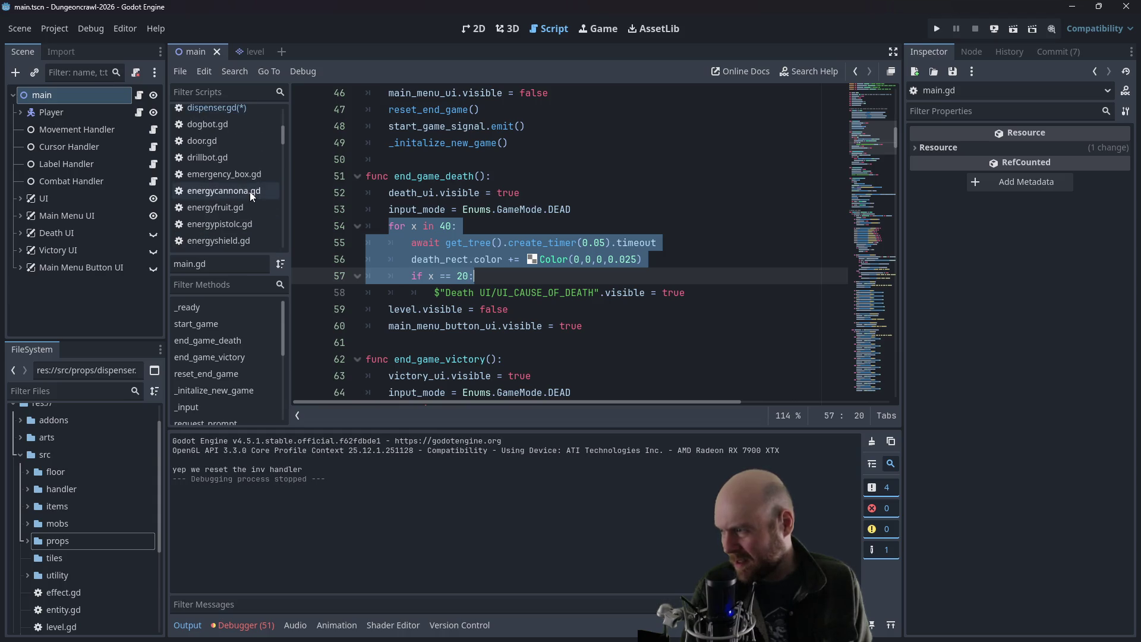
pyautogui.click(234, 112)
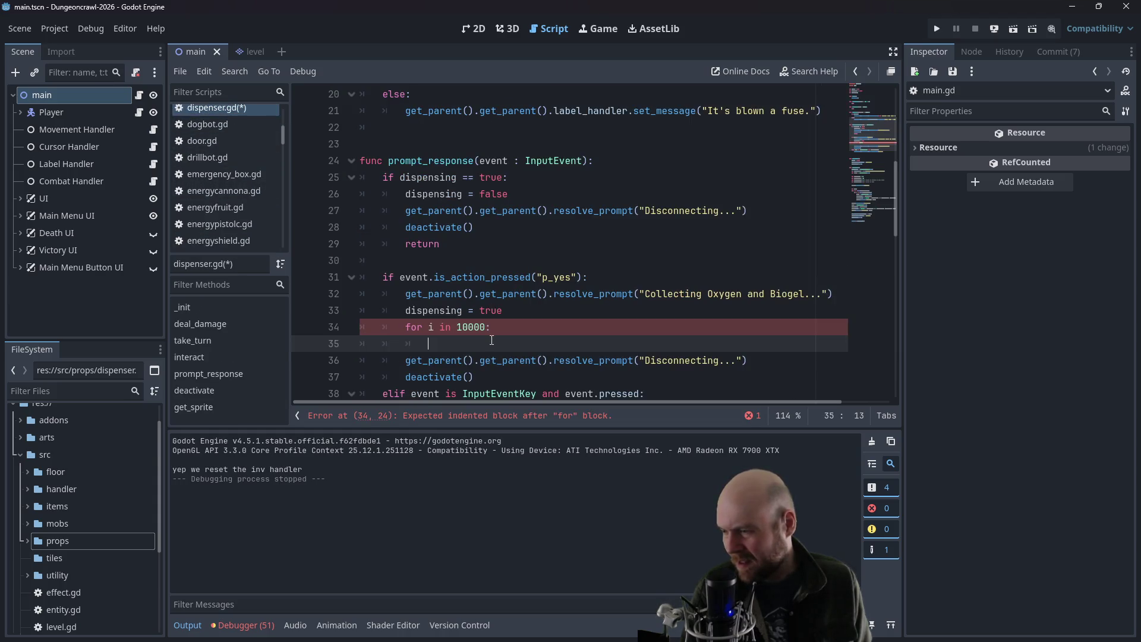
# - Paste the copied loop into the body, delete its 'for x in 40:' line and indent the rest
pyautogui.hotkey('ctrl', 'v')
pyautogui.moveTo(503, 345); pyautogui.dragTo(503, 331)
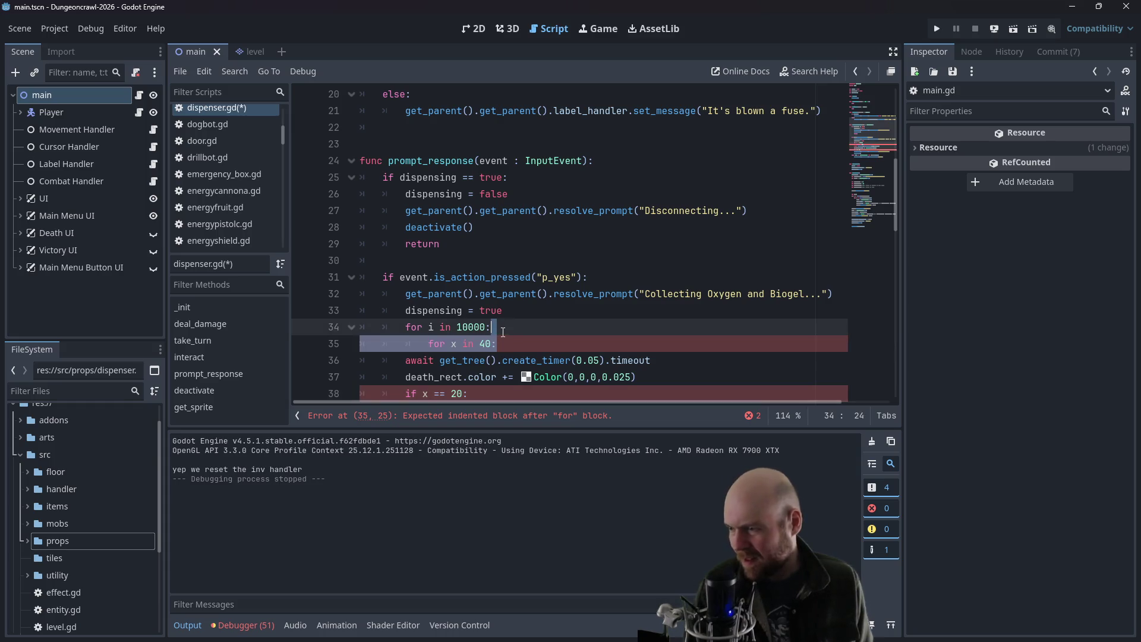
pyautogui.press('BackSpace')
pyautogui.click(405, 344)
pyautogui.press('Tab')
pyautogui.click(405, 360)
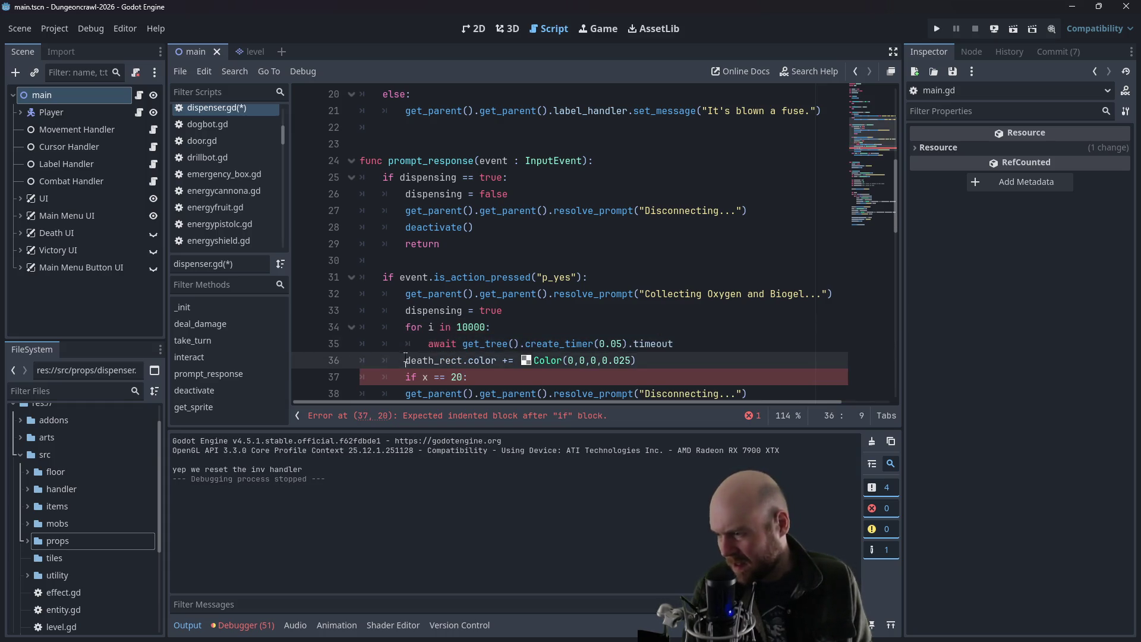
pyautogui.press('Tab')
pyautogui.click(405, 377)
pyautogui.press('Tab')
pyautogui.scroll(-1, 473, 344)
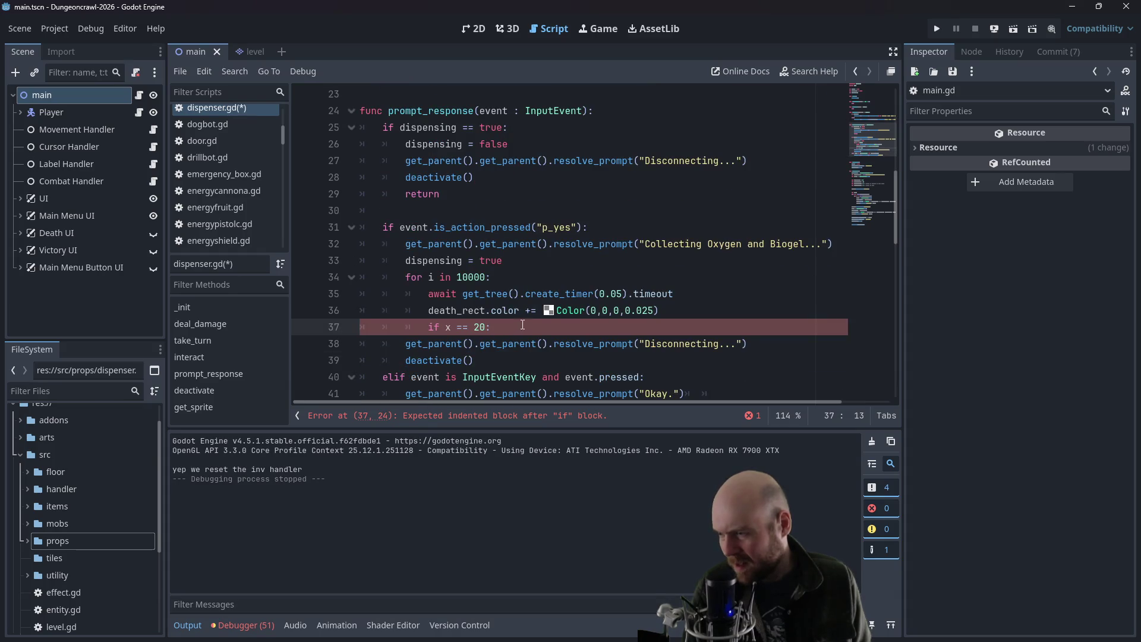
# - Set the timer wait to 0.1 and replace the death_rect colour line with 'if dispensing == false: return'
pyautogui.click(622, 294)
pyautogui.press('BackSpace')
pyautogui.press('BackSpace')
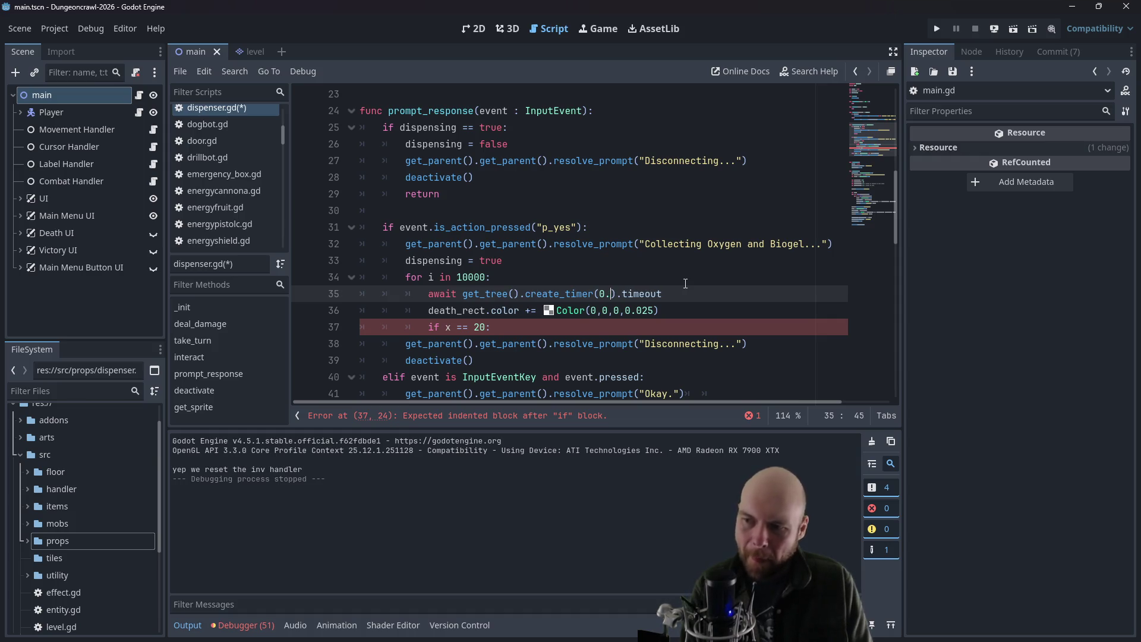
pyautogui.write('1')
pyautogui.click(670, 280)
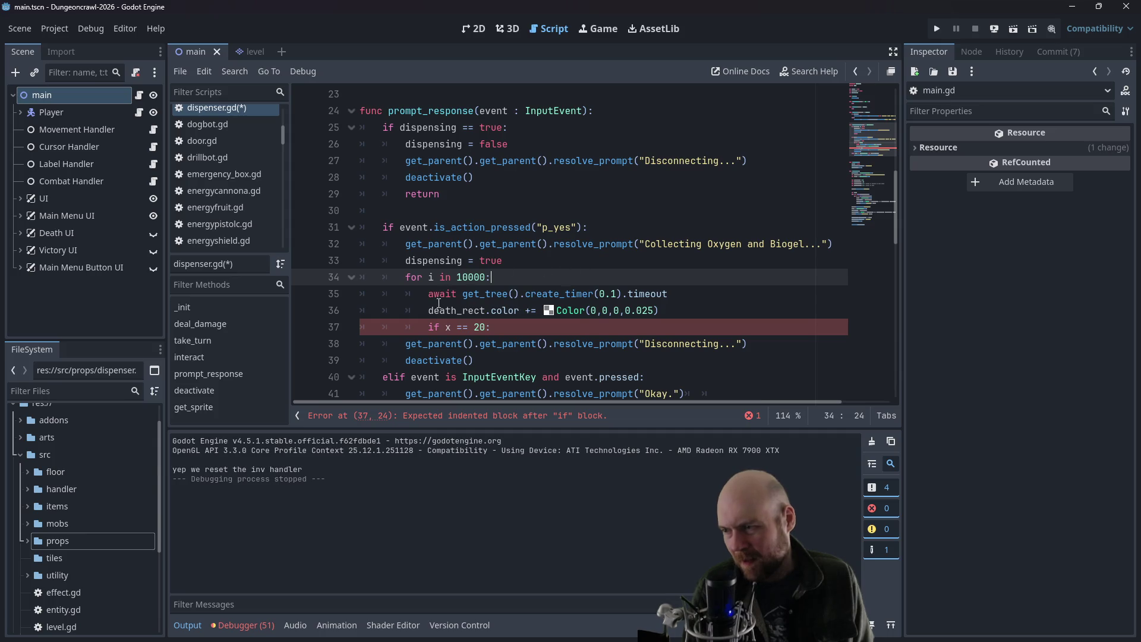
pyautogui.moveTo(429, 310); pyautogui.dragTo(683, 310)
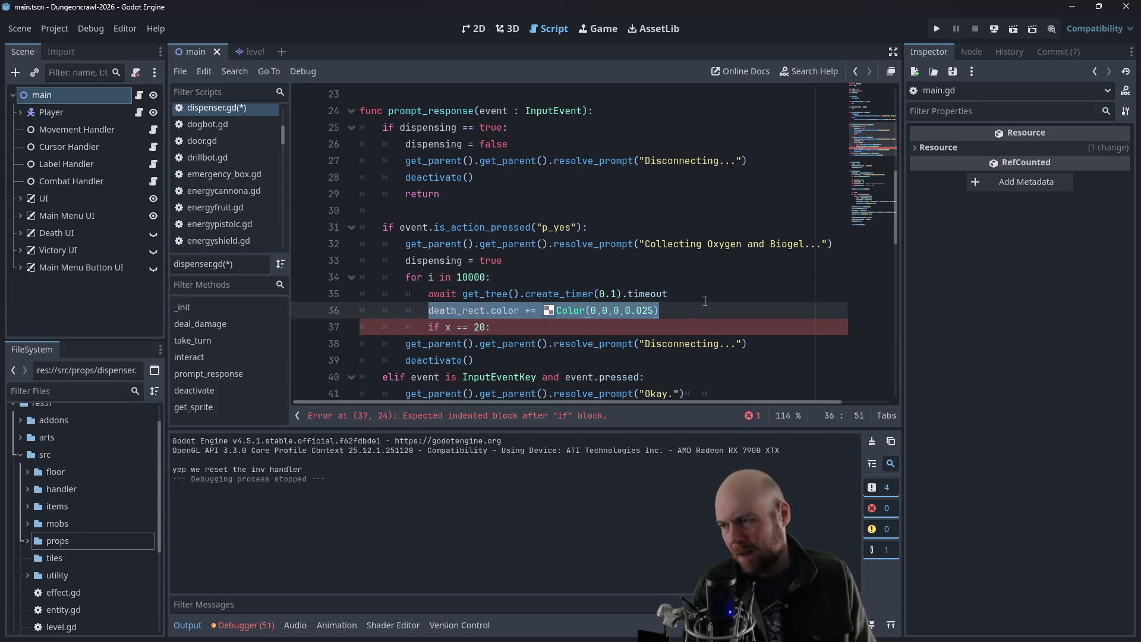
pyautogui.write('if dispensin')
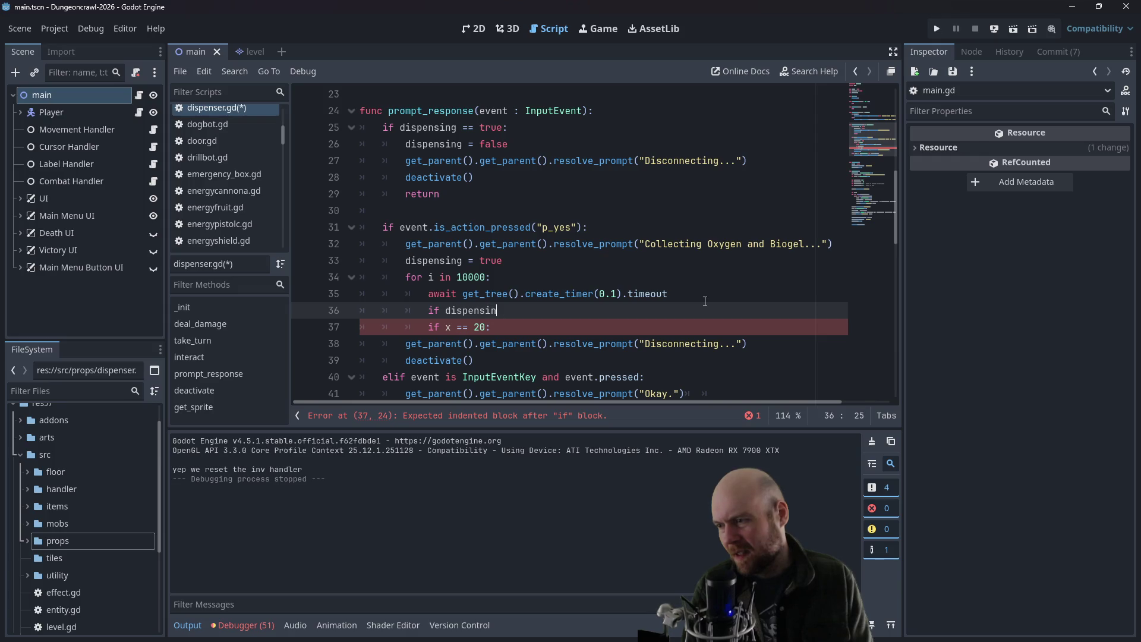
pyautogui.write('g == false:')
pyautogui.press('Return')
pyautogui.write('break')
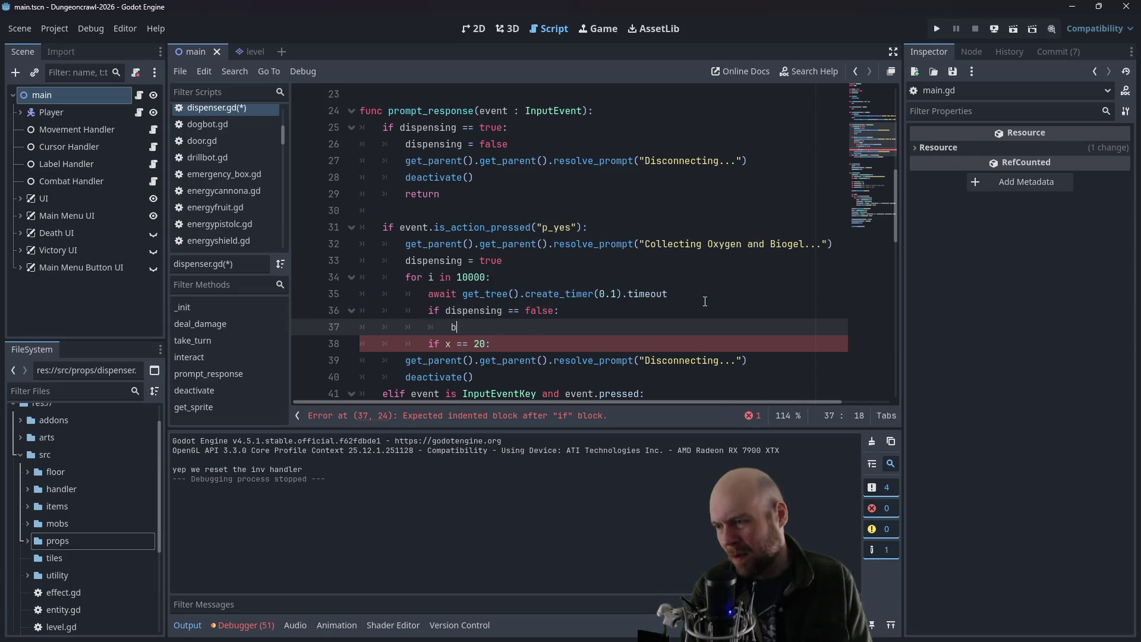
pyautogui.press('BackSpace')
pyautogui.write('turn')
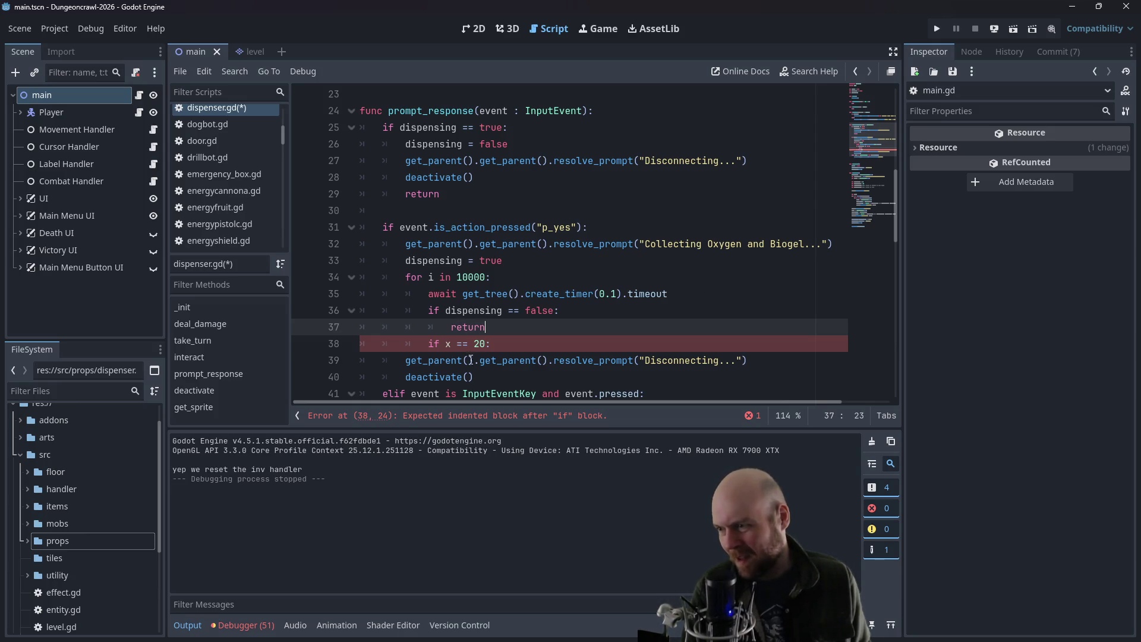
# - Remove the leftover 'if x == 20' line and add a new line at loop level
pyautogui.moveTo(473, 377)
pyautogui.mouseDown()
pyautogui.moveTo(474, 360)
pyautogui.moveTo(306, 361)
pyautogui.mouseUp()
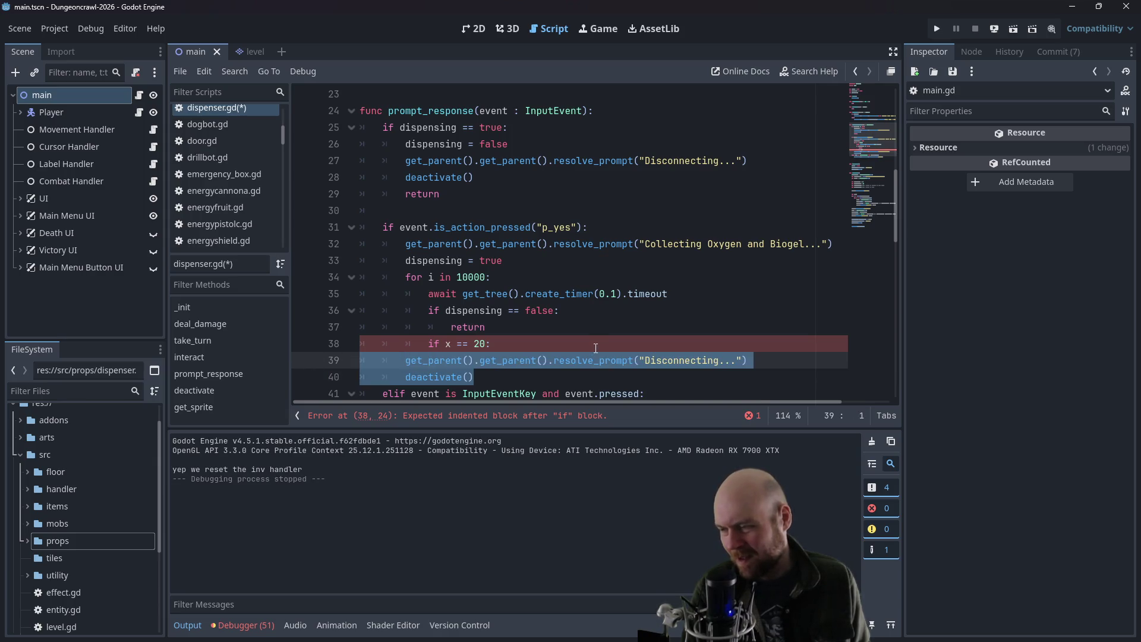
pyautogui.click(575, 360)
pyautogui.click(518, 336)
pyautogui.hotkey('ctrl', 'z')
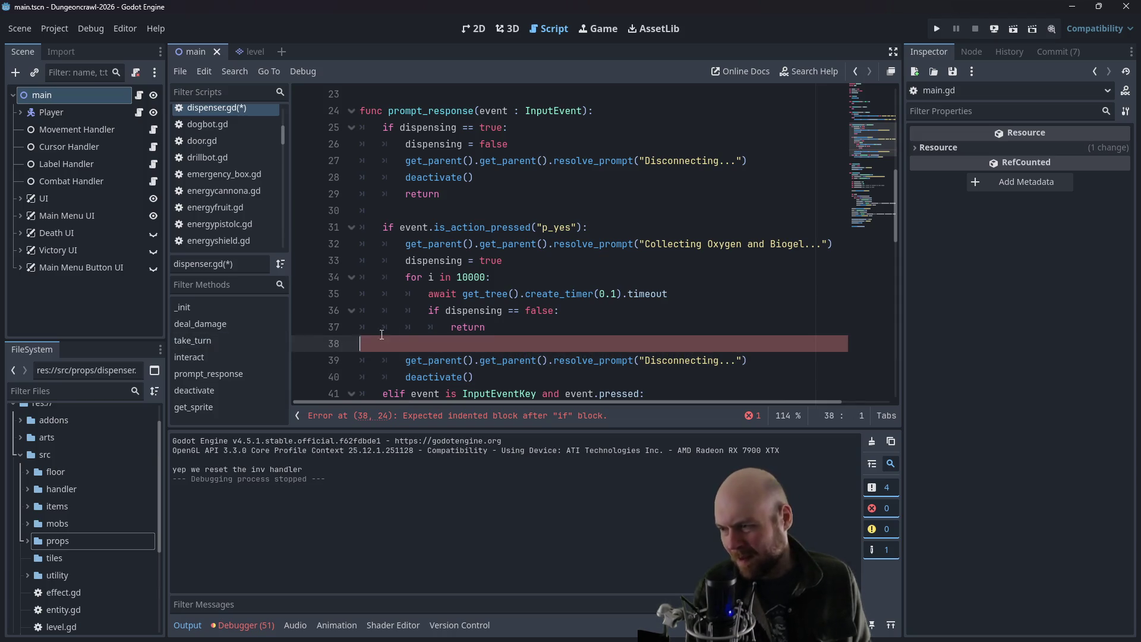
pyautogui.press('Return')
pyautogui.press('BackSpace')
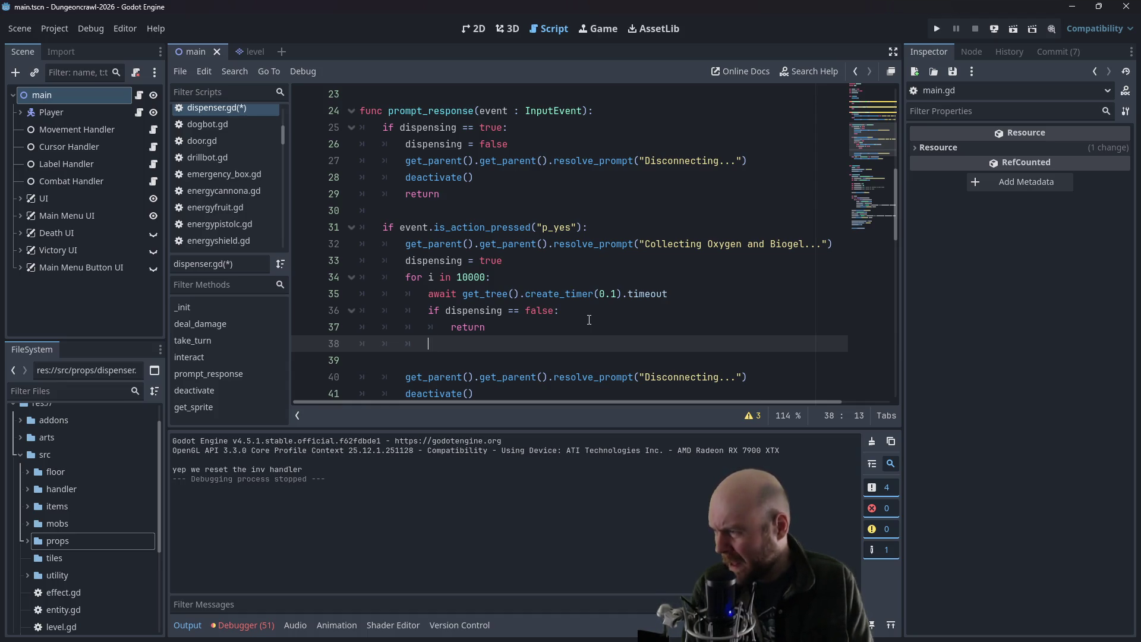
# - In the loop, add an if checking get_parent().get_parent().player.drain_energy(1)
pyautogui.scroll(7, 589, 319)
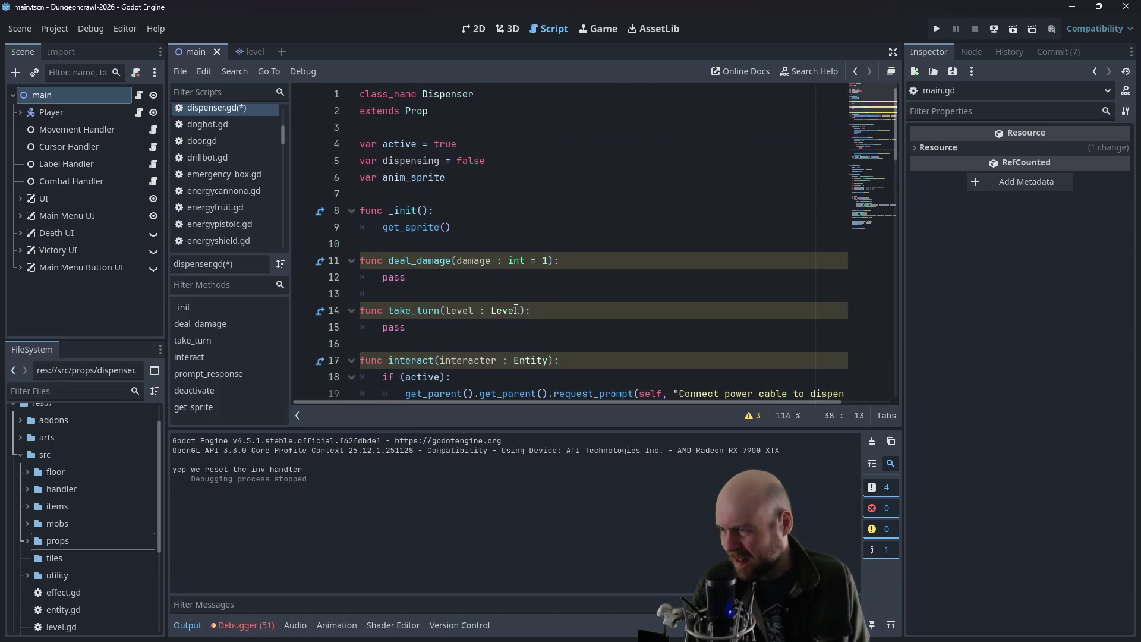
pyautogui.scroll(-3, 513, 308)
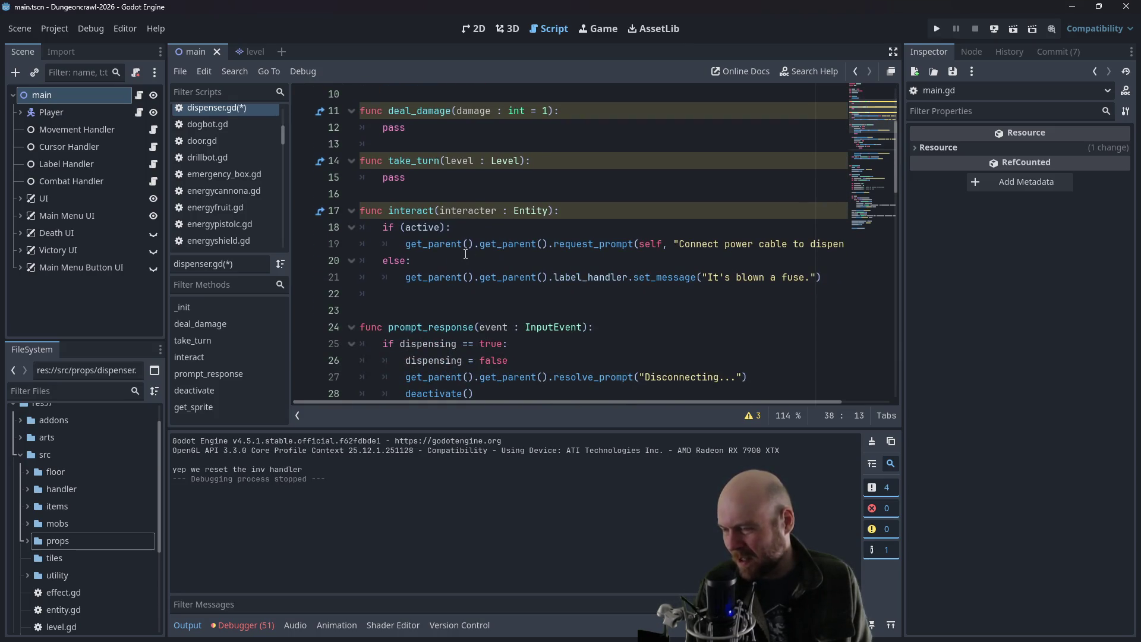
pyautogui.scroll(-1, 483, 232)
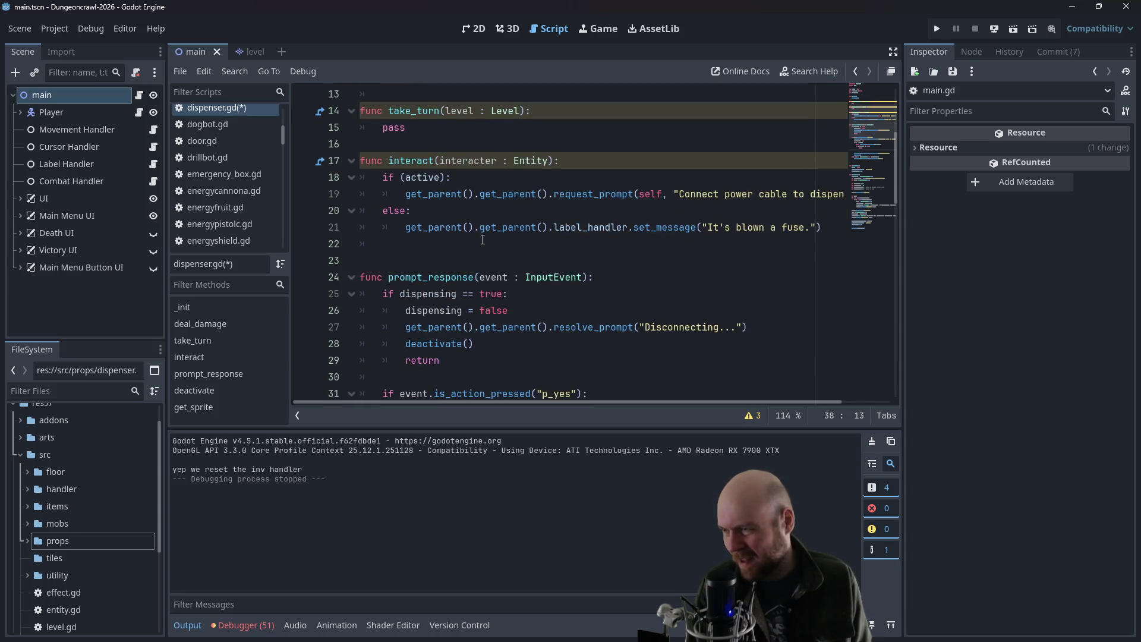
pyautogui.scroll(-4, 483, 236)
pyautogui.write('player')
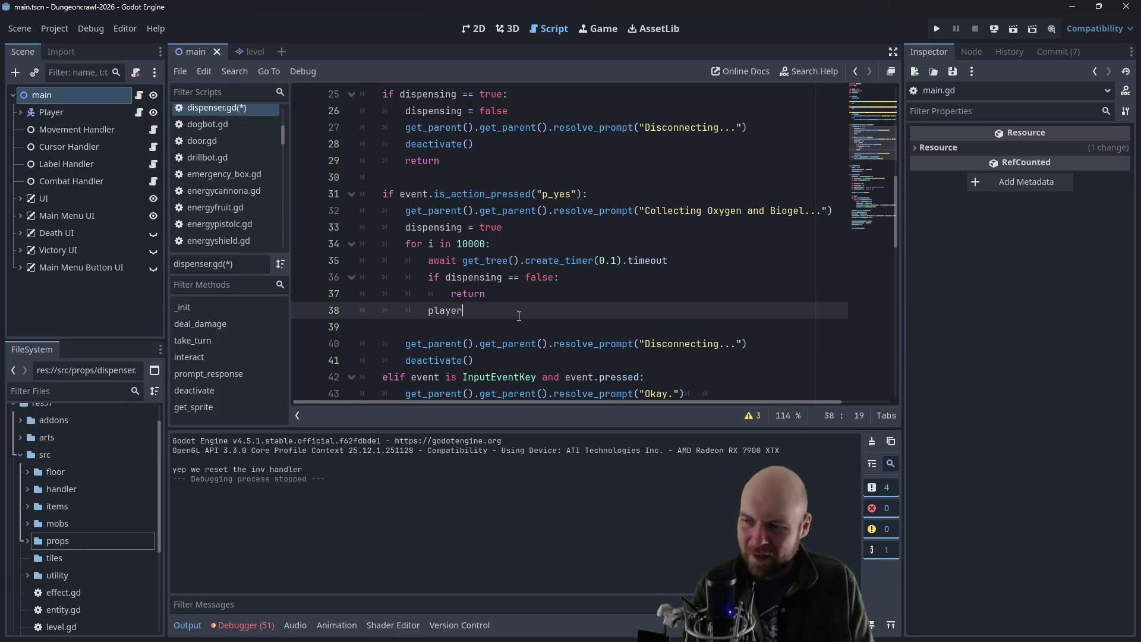
pyautogui.press('BackSpace')
pyautogui.press('BackSpace')
pyautogui.press('BackSpace')
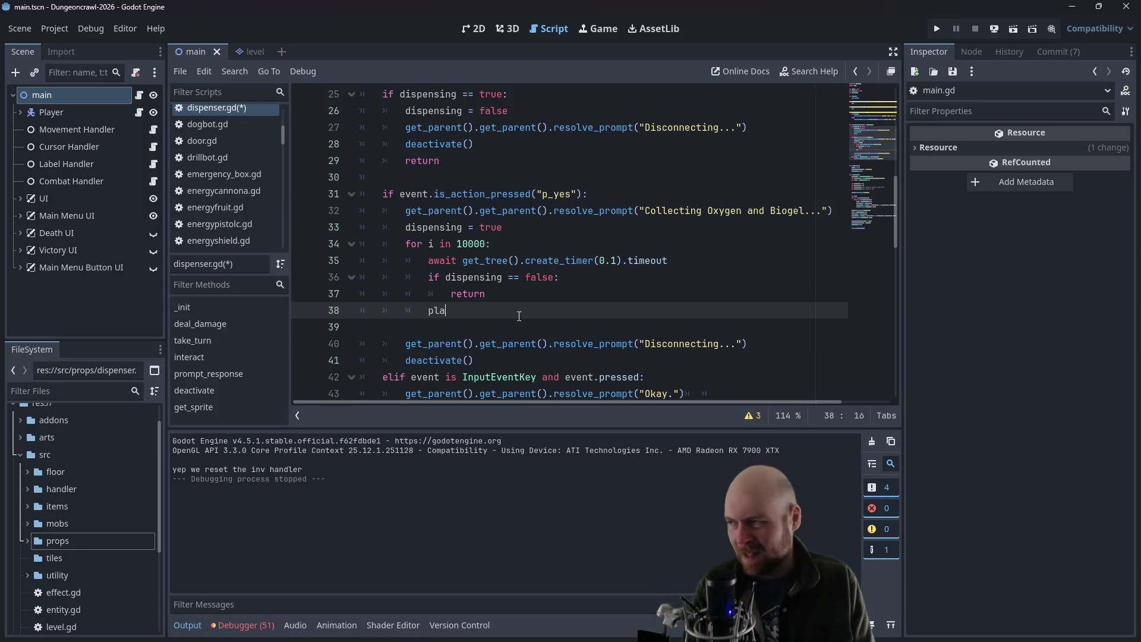
pyautogui.write('get_parent().')
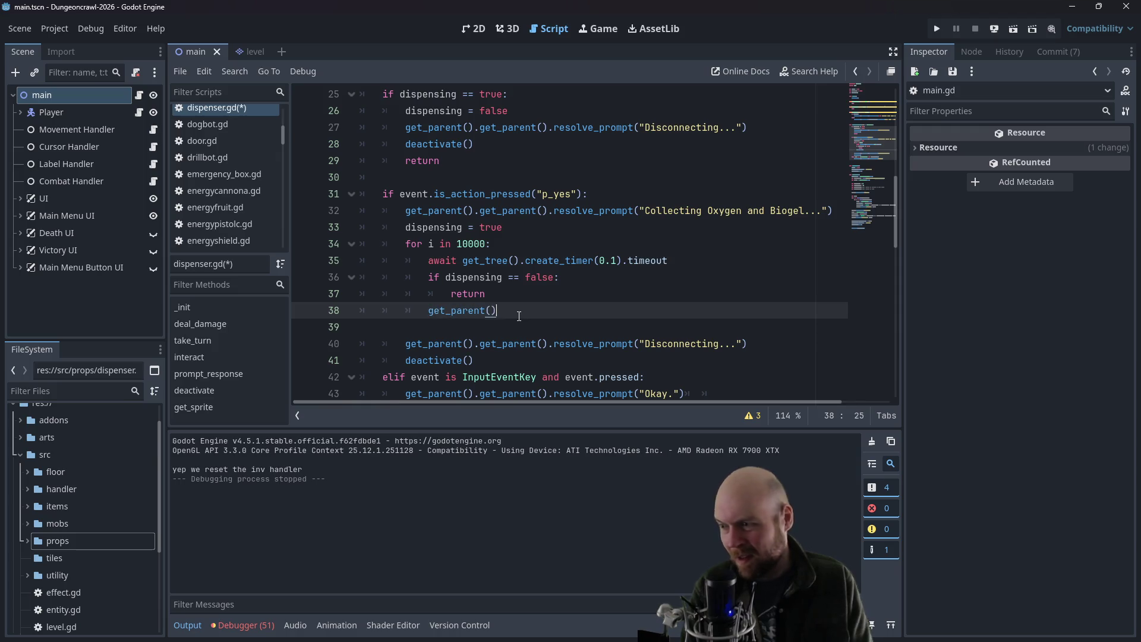
pyautogui.write('get_parent()')
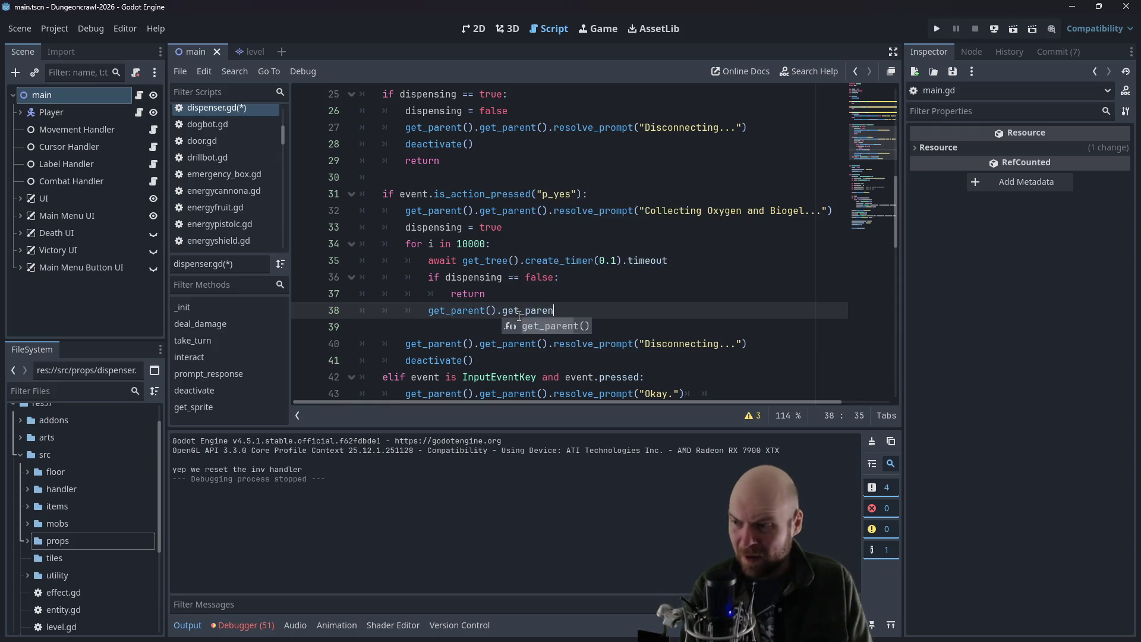
pyautogui.write('.player.')
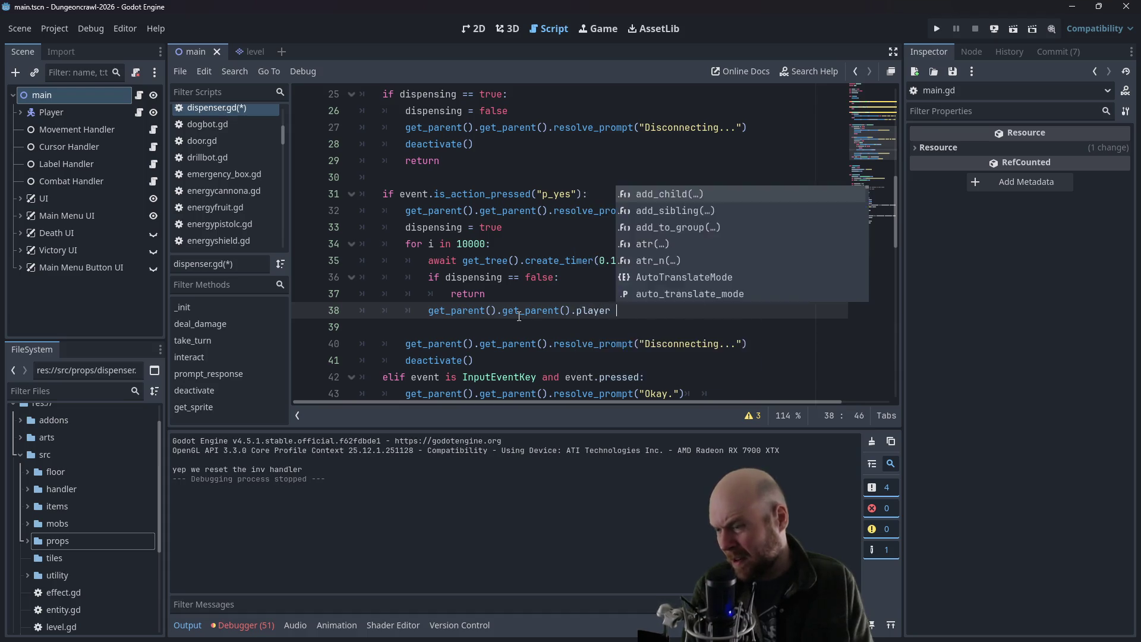
pyautogui.press('Escape')
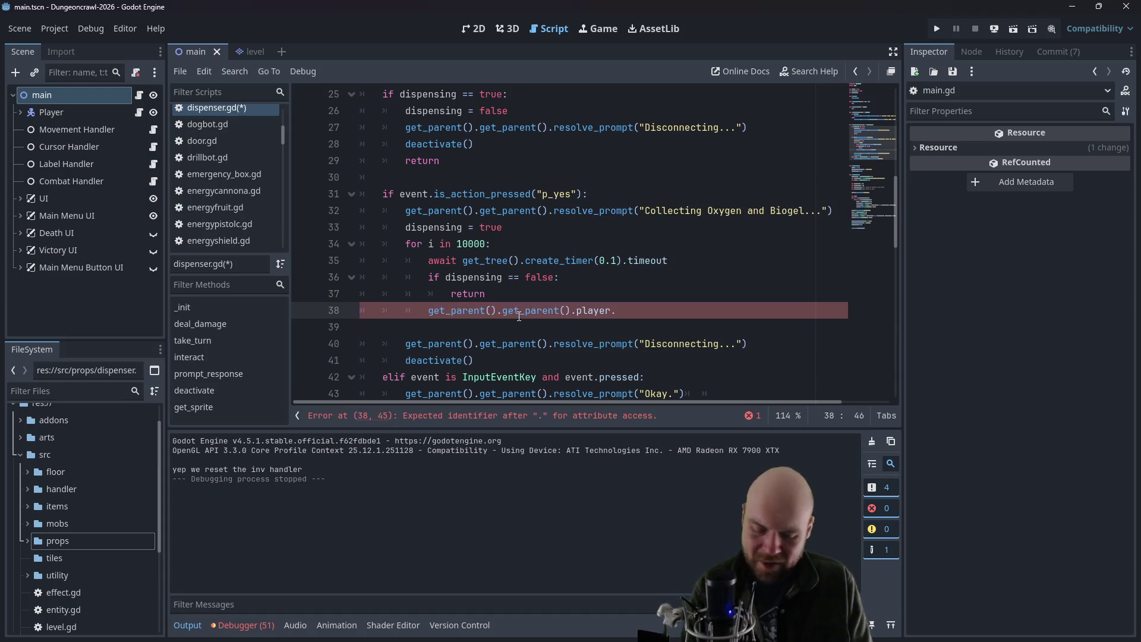
pyautogui.write('drain_energ')
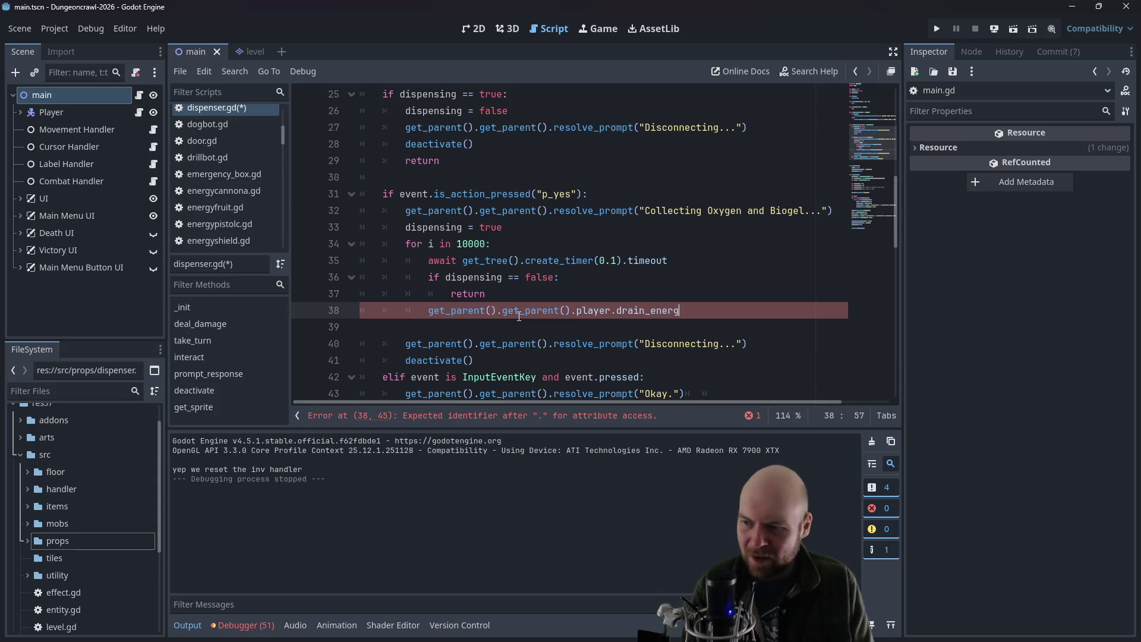
pyautogui.write('y(1')
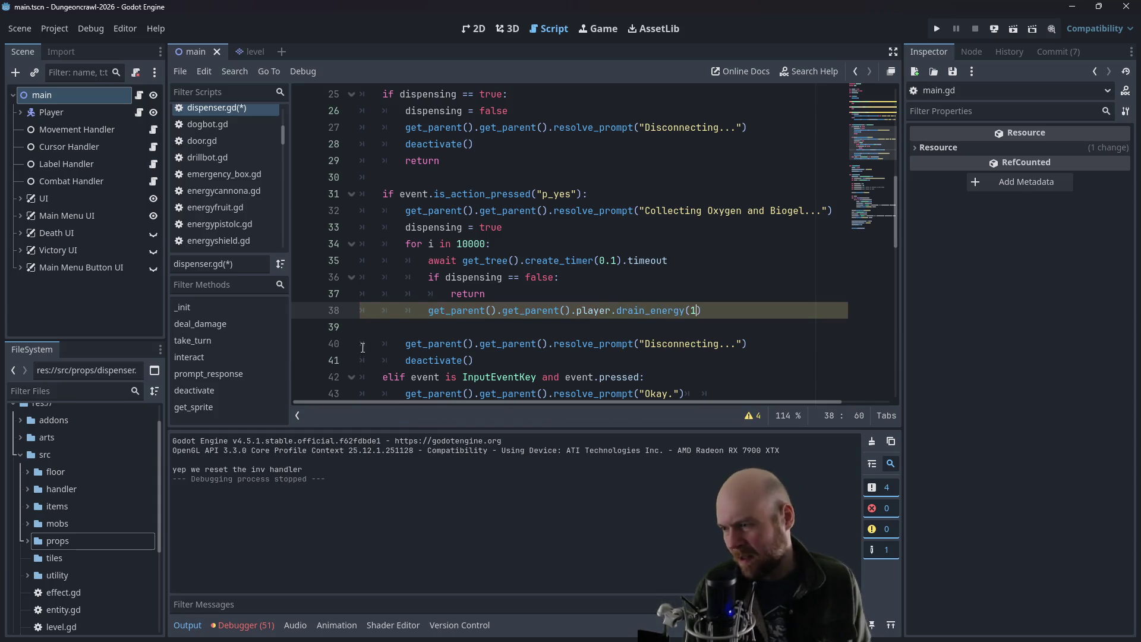
pyautogui.write('if')
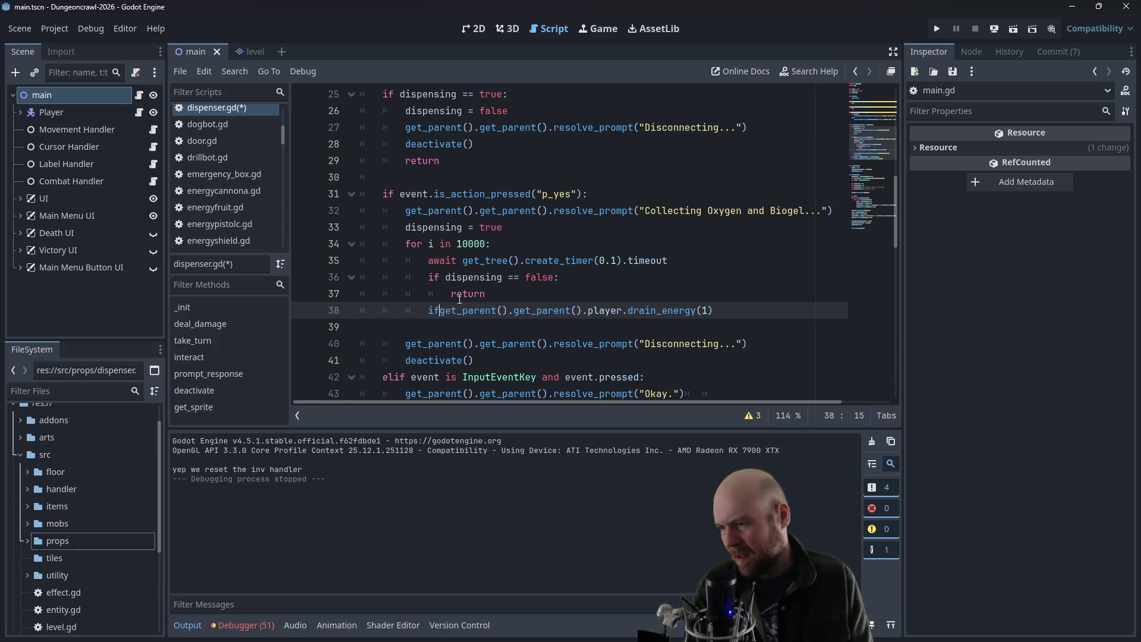
pyautogui.click(743, 306)
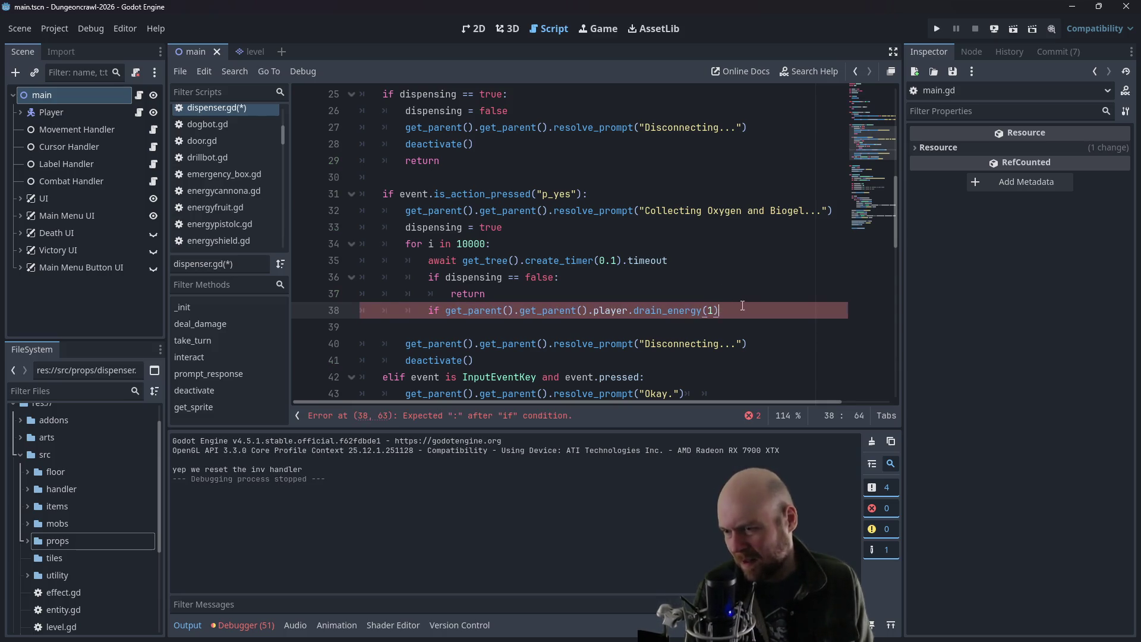
pyautogui.write(':')
pyautogui.press('Return')
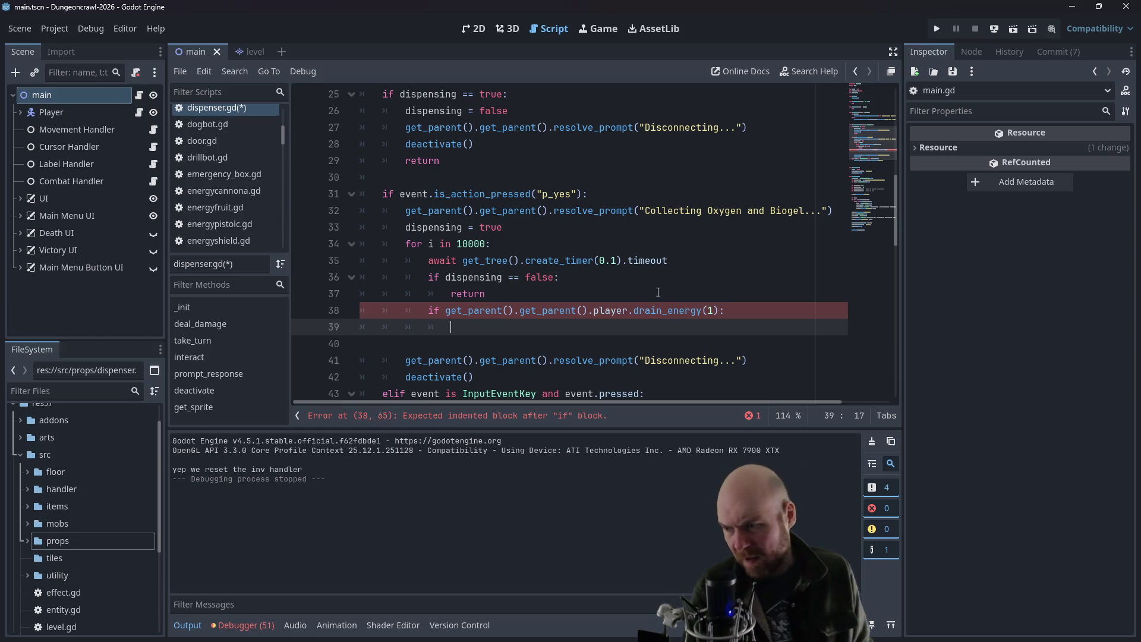
# - Inside that if, call add_oxygen(20) and add_health(1) on the copied player reference
pyautogui.moveTo(447, 310); pyautogui.dragTo(628, 310)
pyautogui.hotkey('ctrl', 'c')
pyautogui.click(677, 326)
pyautogui.hotkey('ctrl', 'v')
pyautogui.write('.')
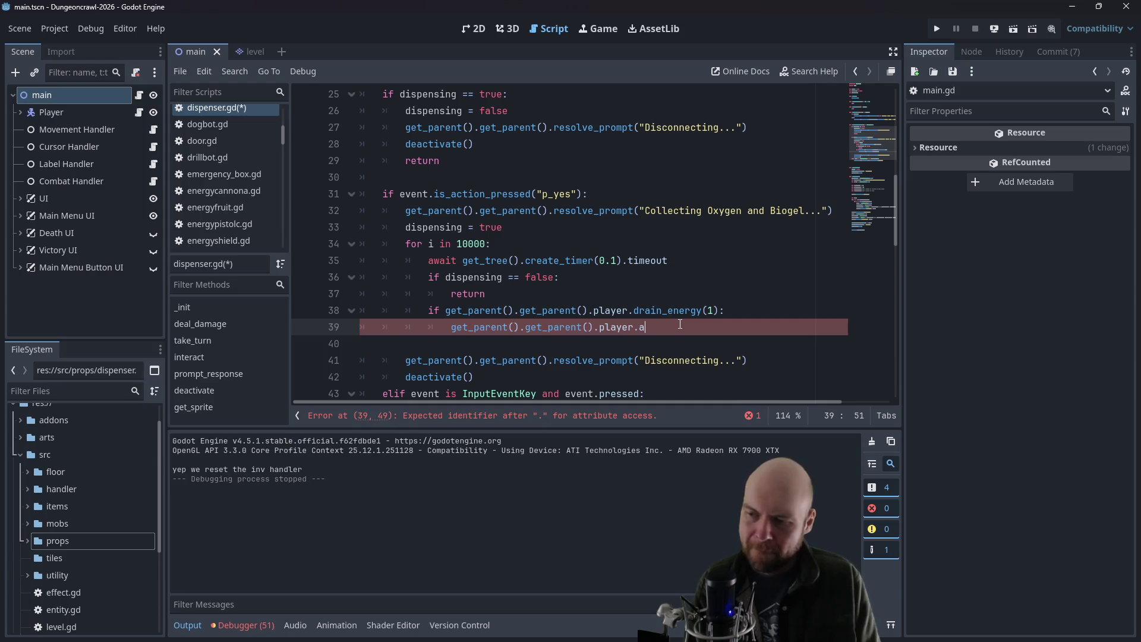
pyautogui.write('dd_oxygen')
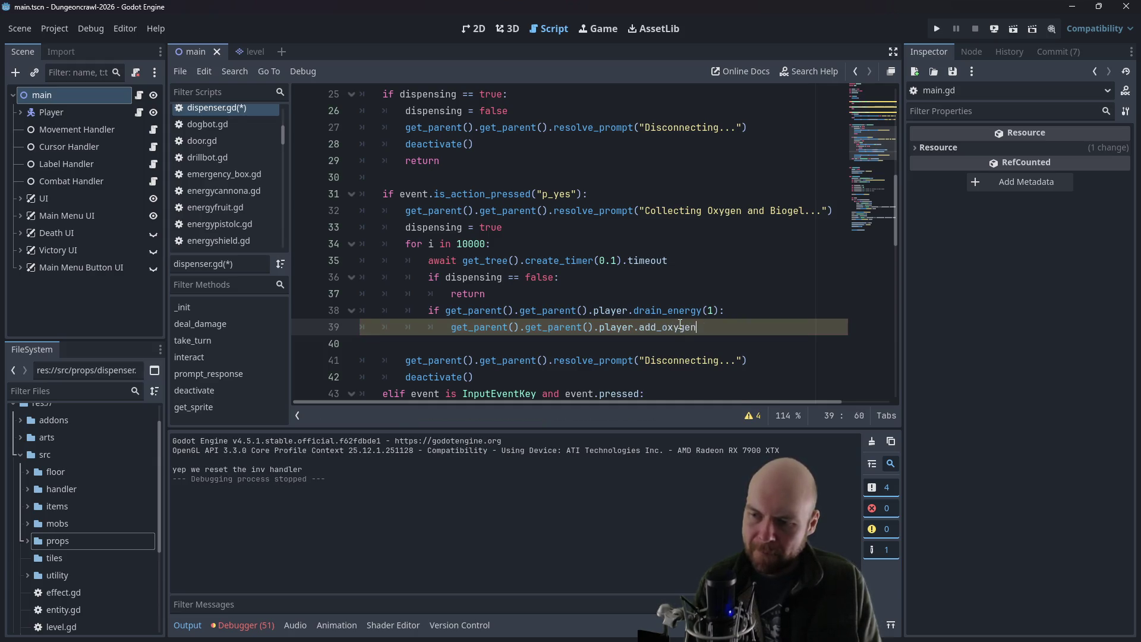
pyautogui.write('(1')
pyautogui.write('20')
pyautogui.press('End')
pyautogui.press('Return')
pyautogui.hotkey('ctrl', 'v')
pyautogui.write('.')
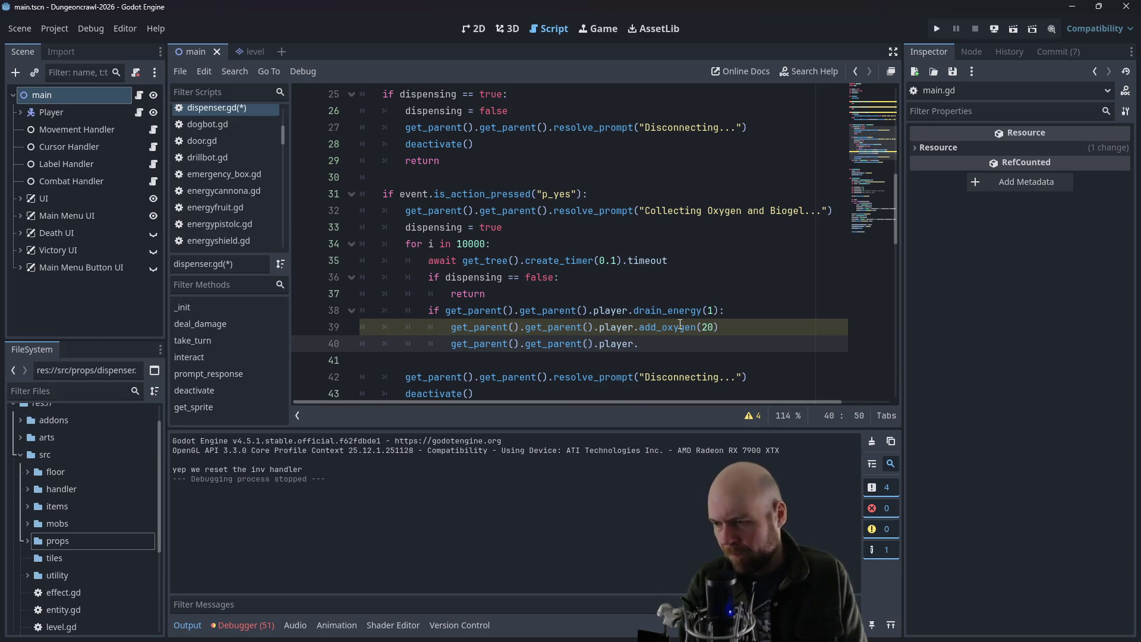
pyautogui.write('add_health(')
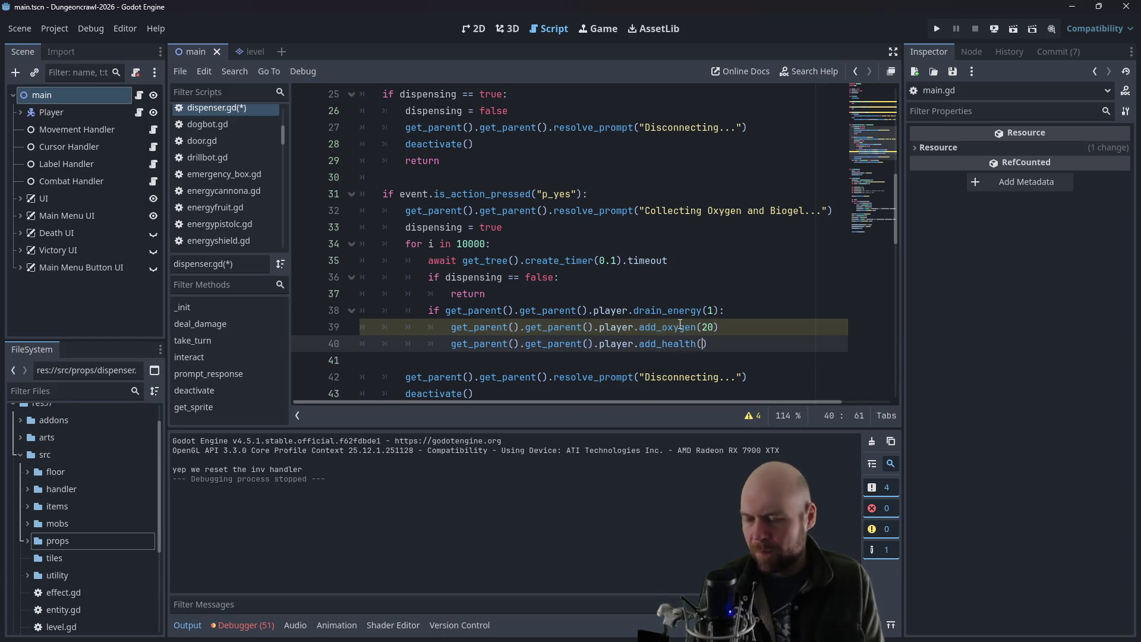
pyautogui.write('1')
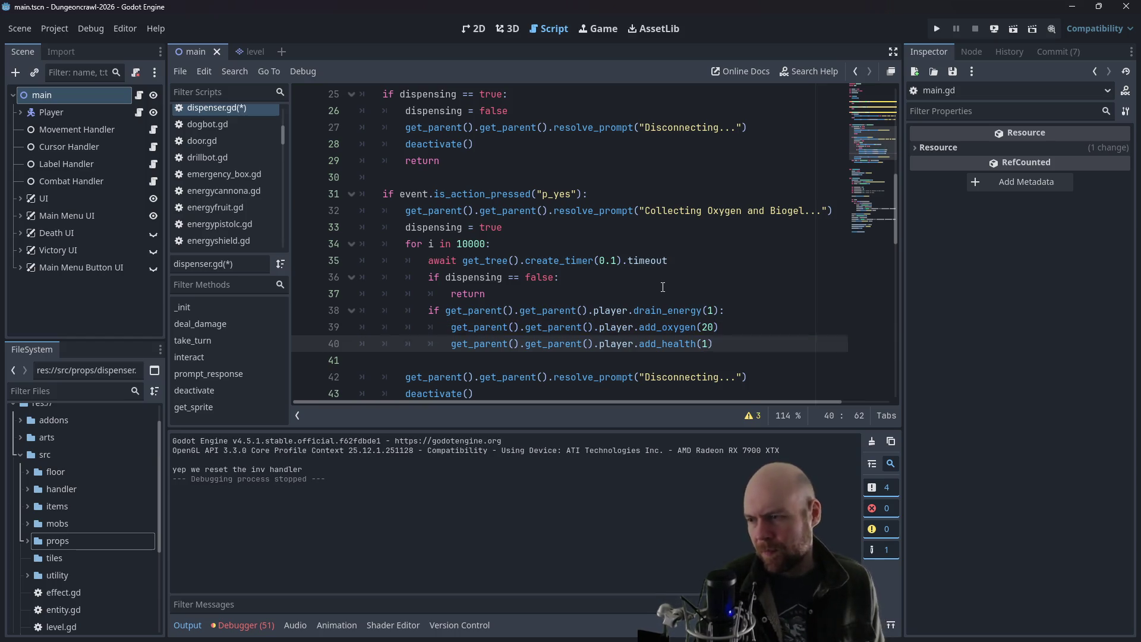
# - Compare player.gd's oxygen, health and energy functions with dispenser.gd's drain_energy(1) call
pyautogui.click(712, 289)
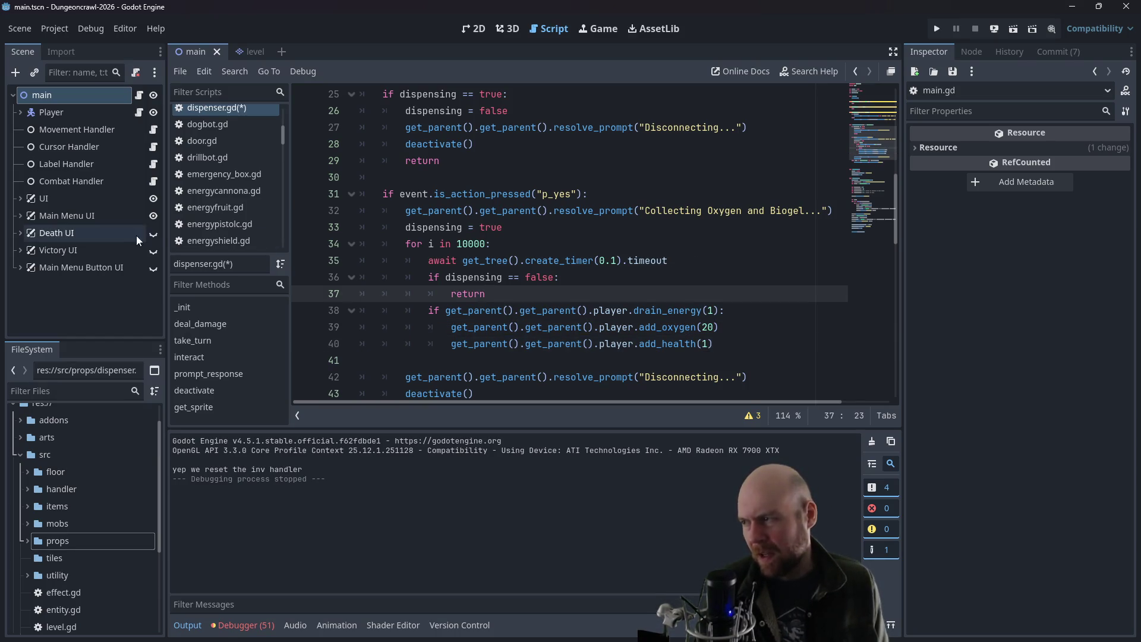
pyautogui.scroll(-3, 235, 205)
pyautogui.scroll(-5, 231, 209)
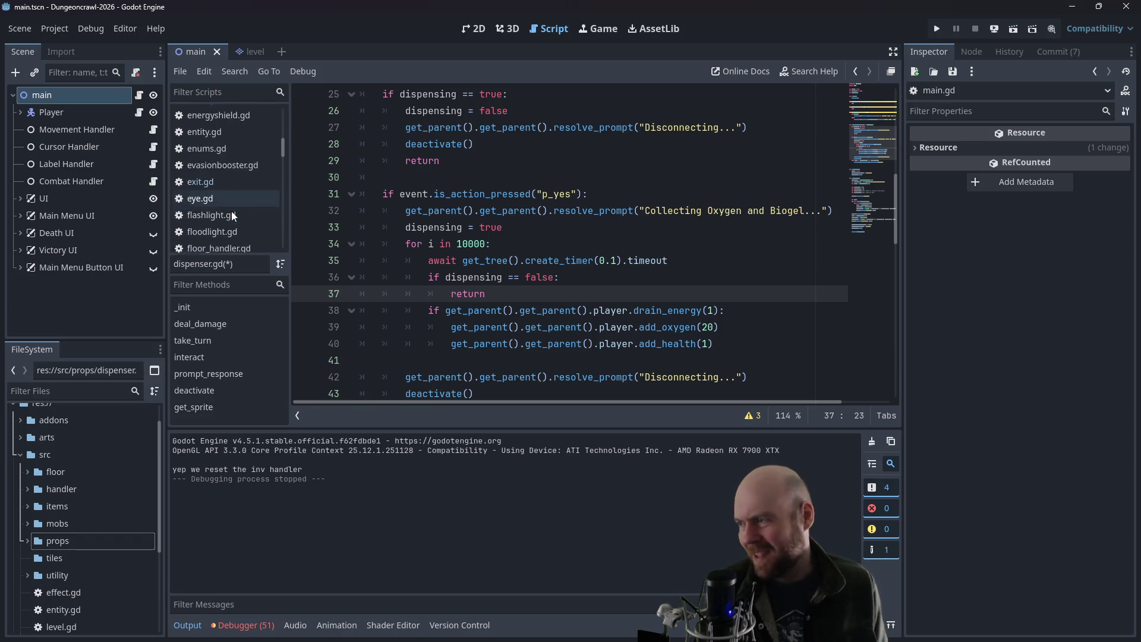
pyautogui.scroll(-8, 226, 211)
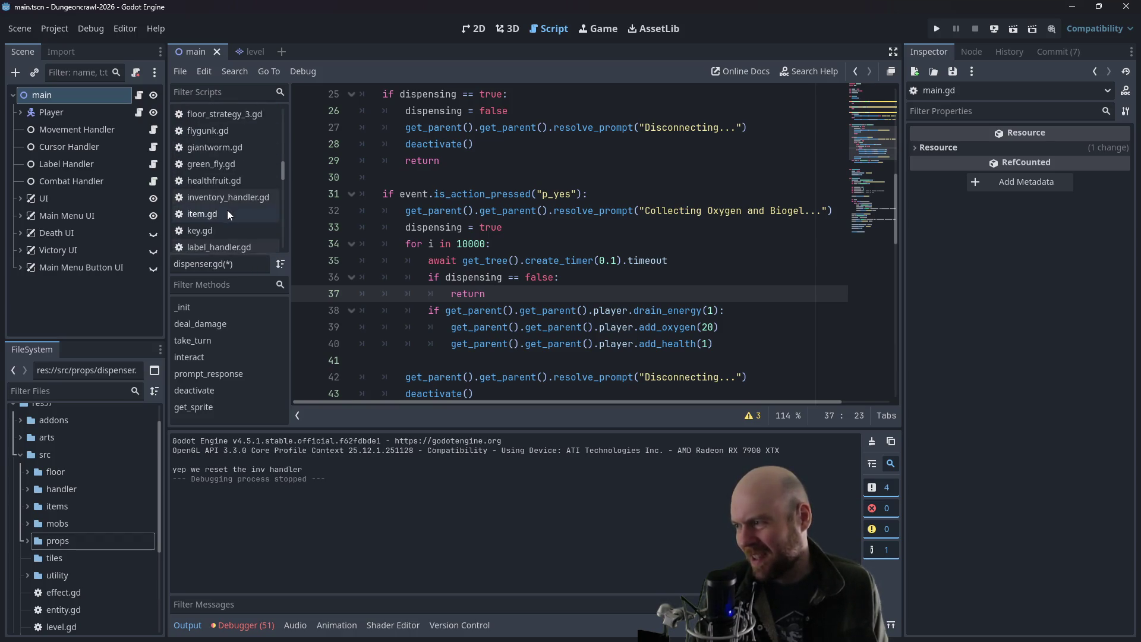
pyautogui.moveTo(279, 187)
pyautogui.mouseDown()
pyautogui.moveTo(283, 164)
pyautogui.moveTo(279, 212)
pyautogui.moveTo(280, 197)
pyautogui.mouseUp()
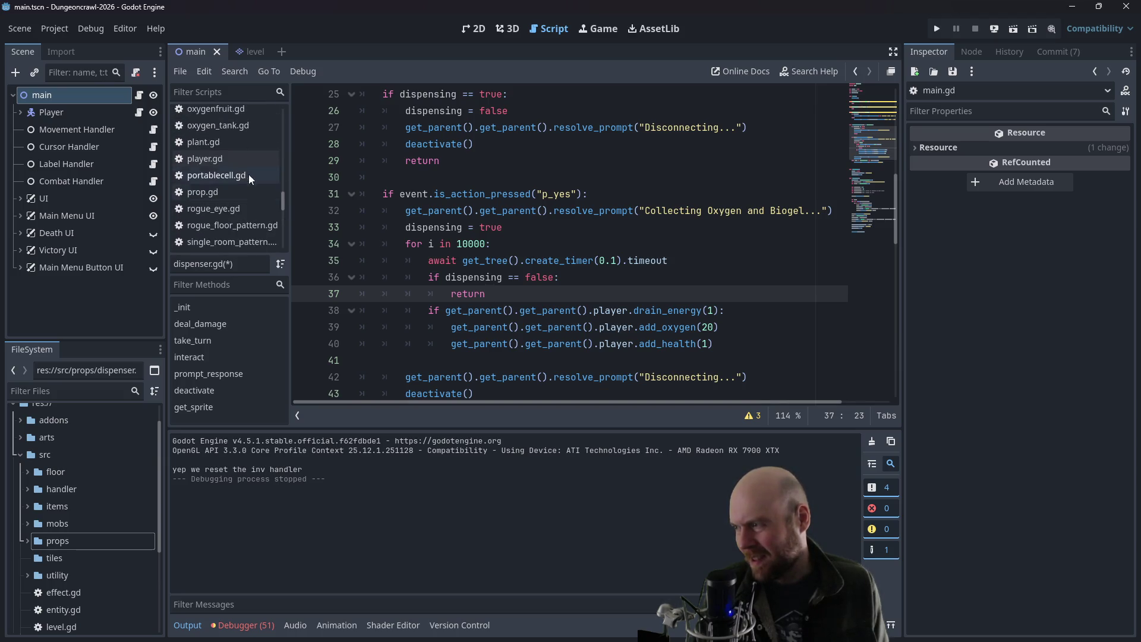
pyautogui.click(237, 162)
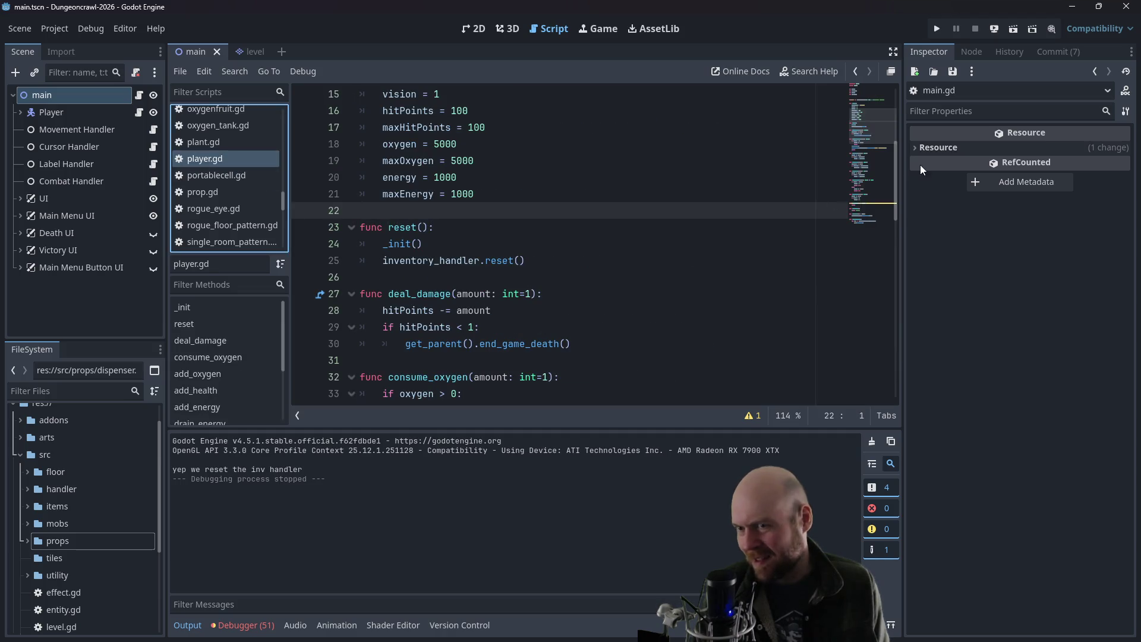
pyautogui.scroll(-3, 899, 198)
pyautogui.moveTo(900, 200)
pyautogui.mouseDown()
pyautogui.moveTo(890, 248)
pyautogui.moveTo(890, 223)
pyautogui.mouseUp()
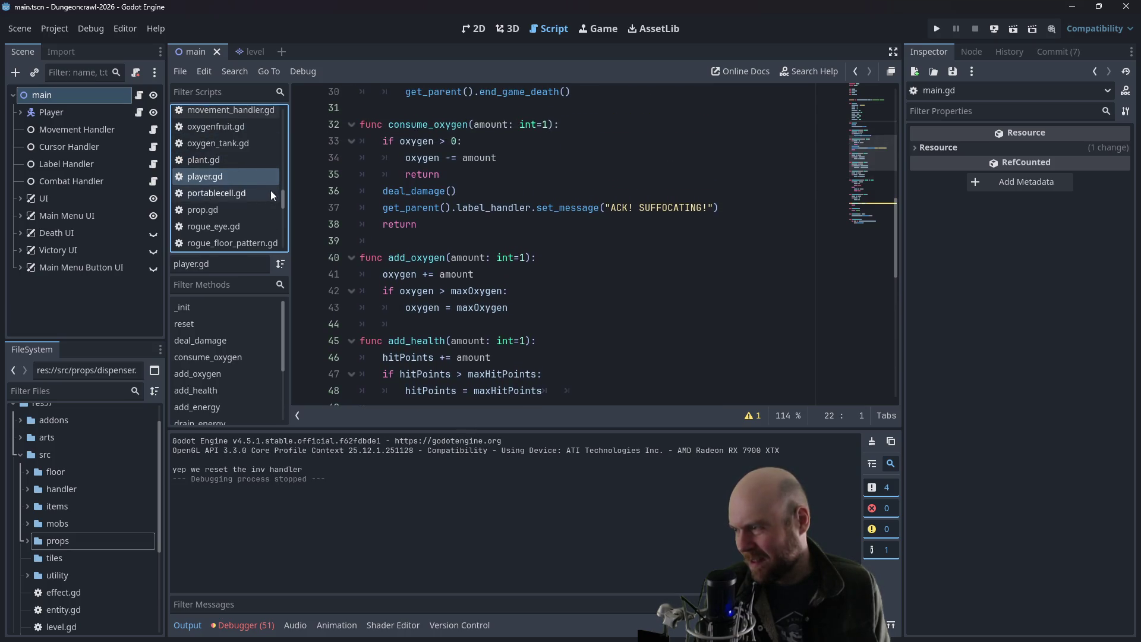
pyautogui.moveTo(280, 194); pyautogui.dragTo(283, 126)
pyautogui.click(229, 143)
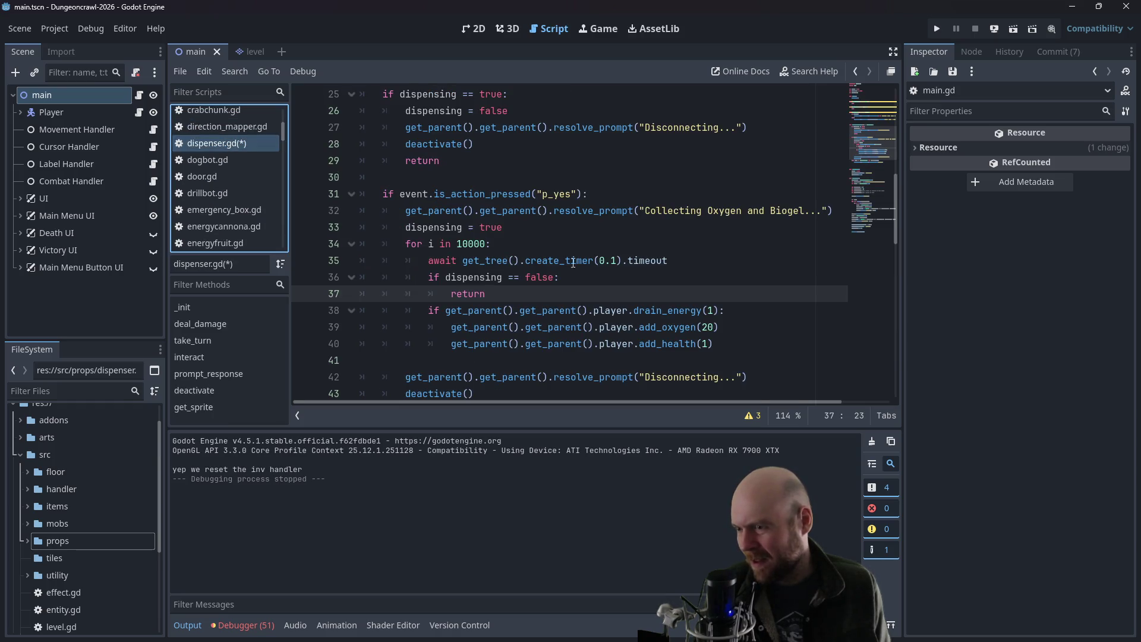
pyautogui.click(635, 310)
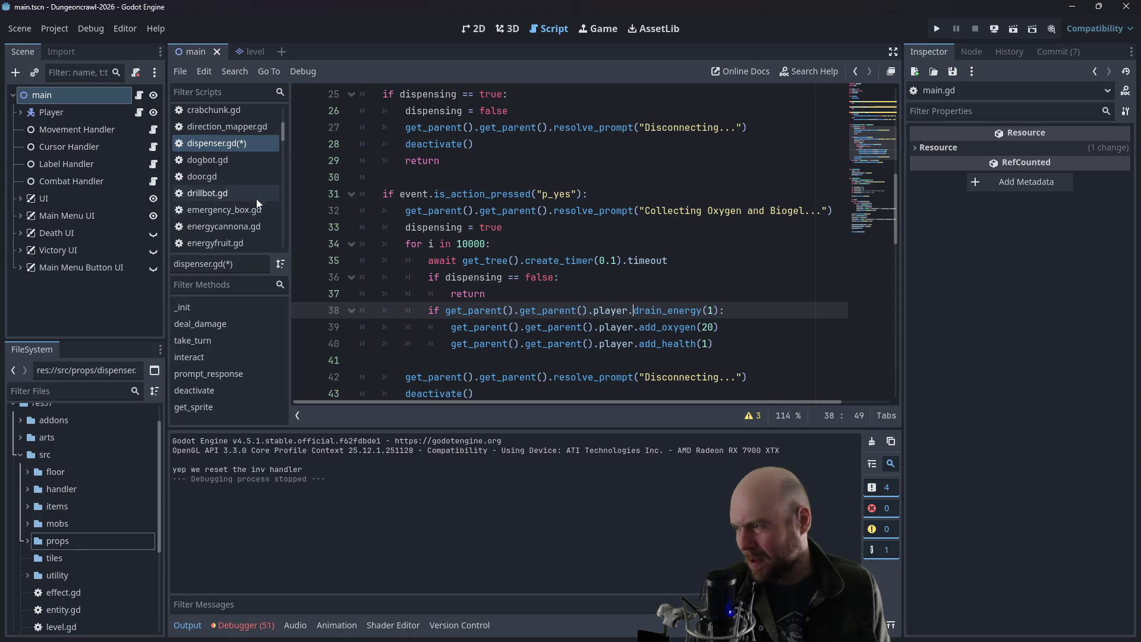
pyautogui.moveTo(282, 132); pyautogui.dragTo(276, 186)
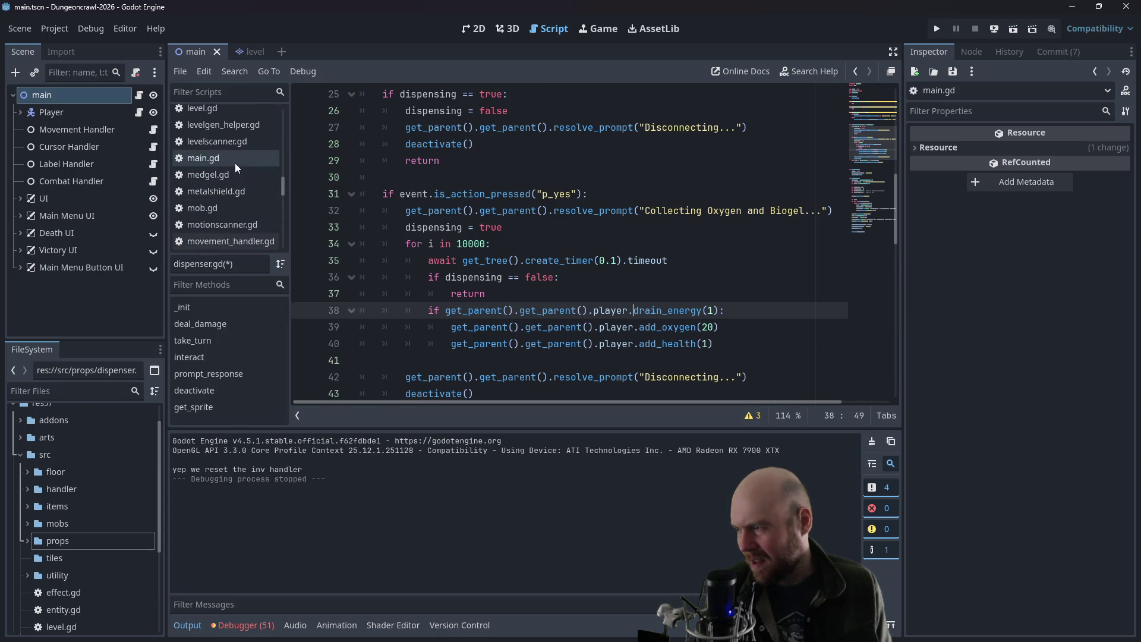
# - Look over main.gd and player.gd once more, then run the project with F5
pyautogui.click(234, 163)
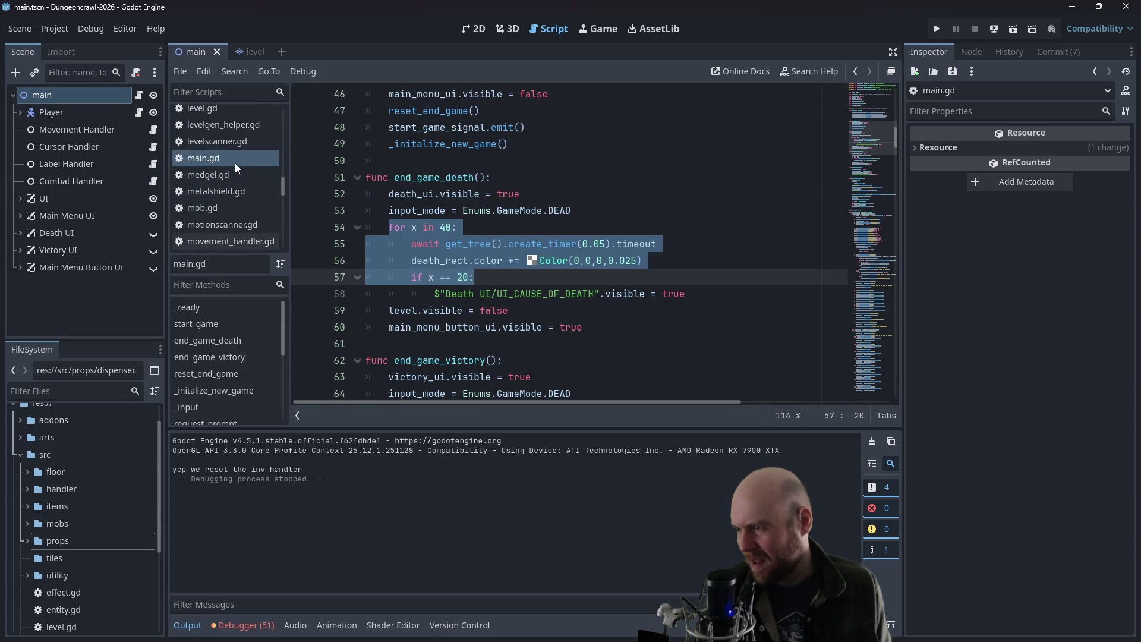
pyautogui.click(687, 258)
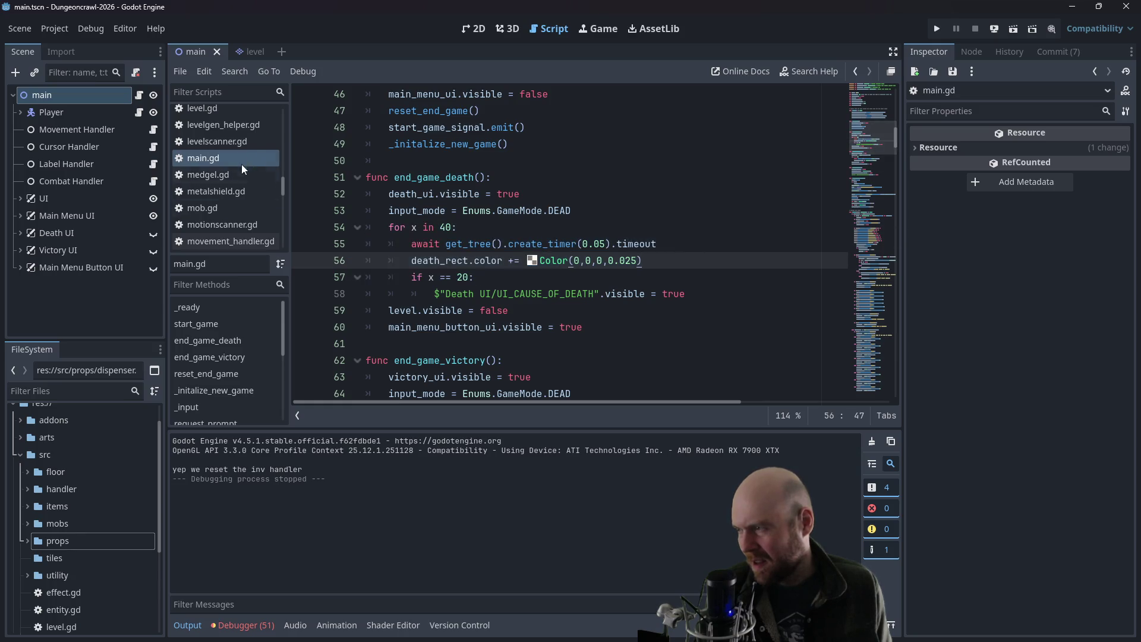
pyautogui.moveTo(281, 184); pyautogui.dragTo(279, 196)
pyautogui.click(274, 180)
pyautogui.scroll(-4, 483, 226)
pyautogui.click(642, 194)
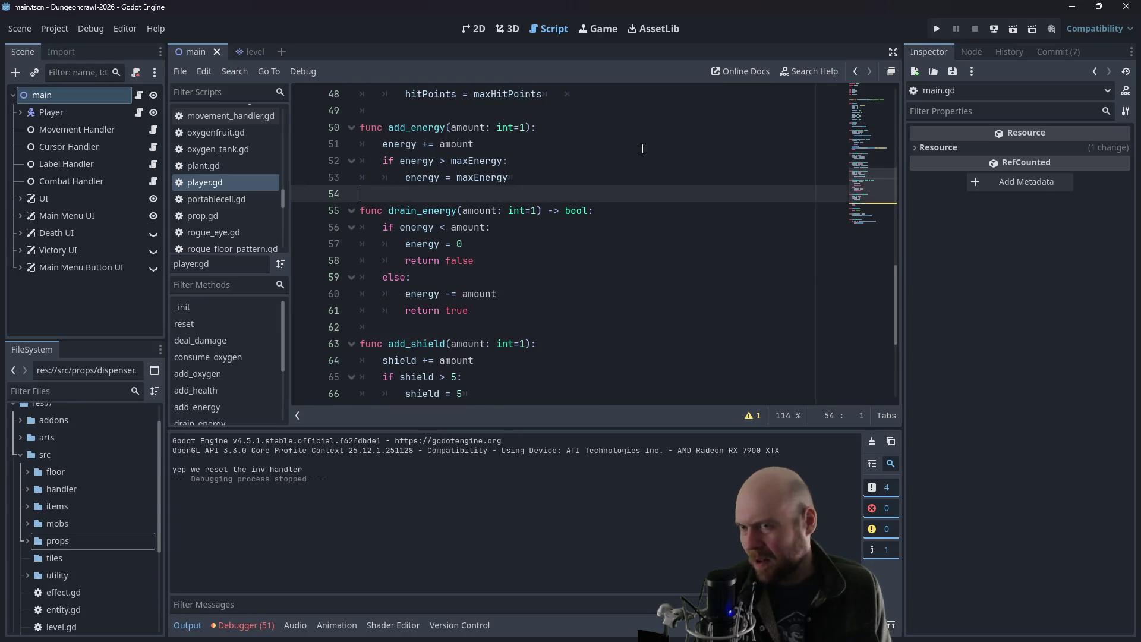
pyautogui.press('F5')
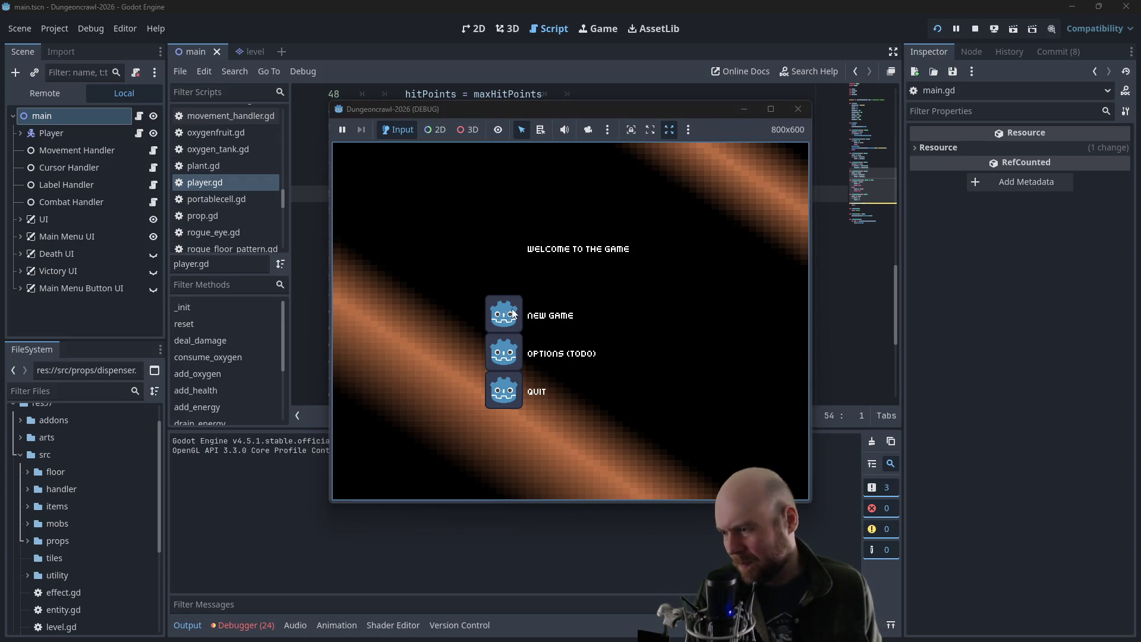
# - Start a new game, walk to the dispenser, accept the power cable connection, then stop the game
pyautogui.click(514, 313)
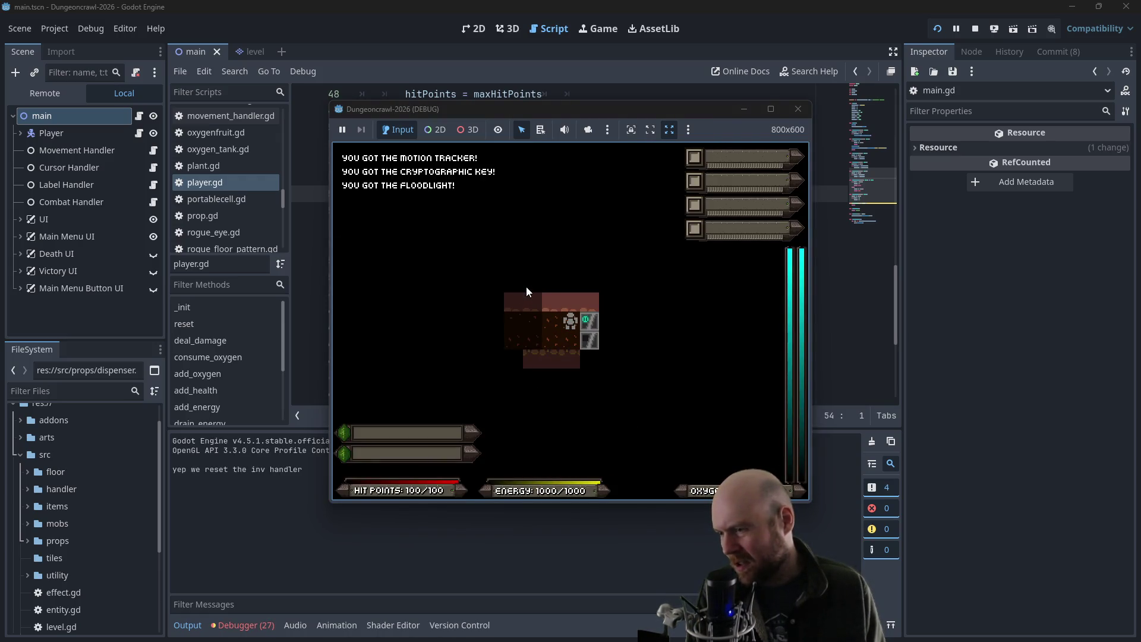
pyautogui.press('Right')
pyautogui.press('Right')
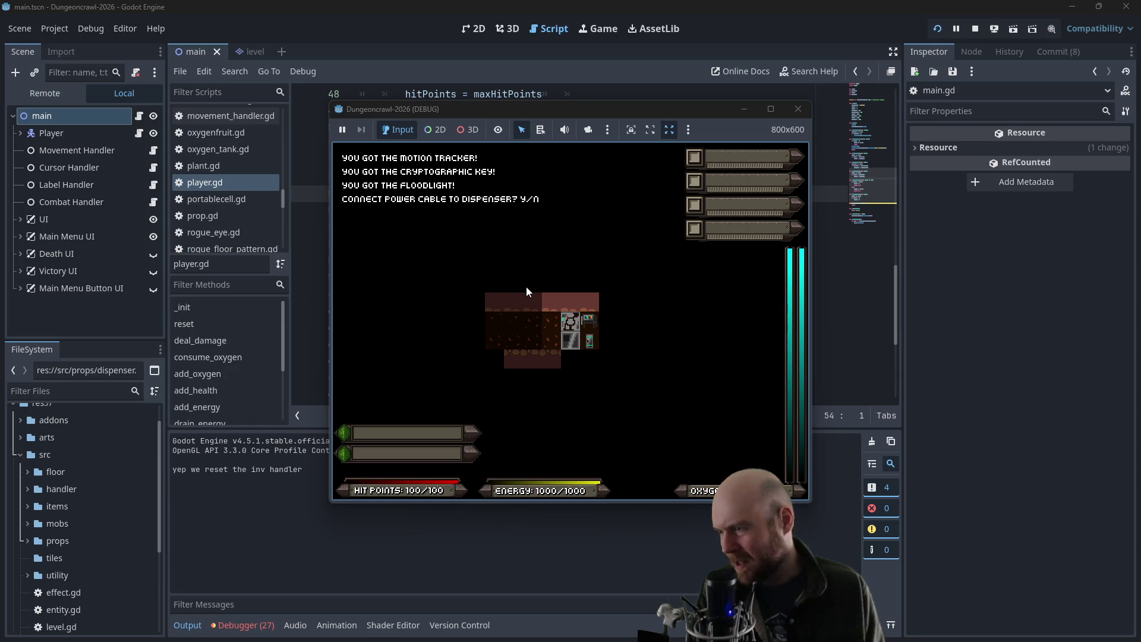
pyautogui.press('y')
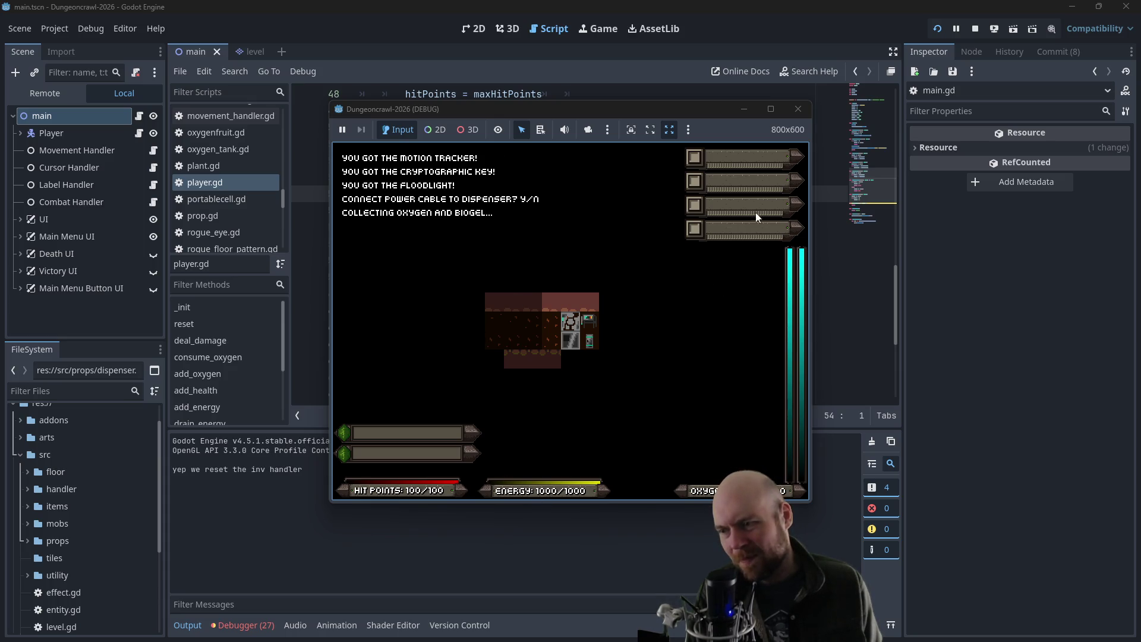
pyautogui.click(798, 109)
# - In player.gd's _init, set starting oxygen to 50 and hitPoints to 1
pyautogui.scroll(14, 485, 134)
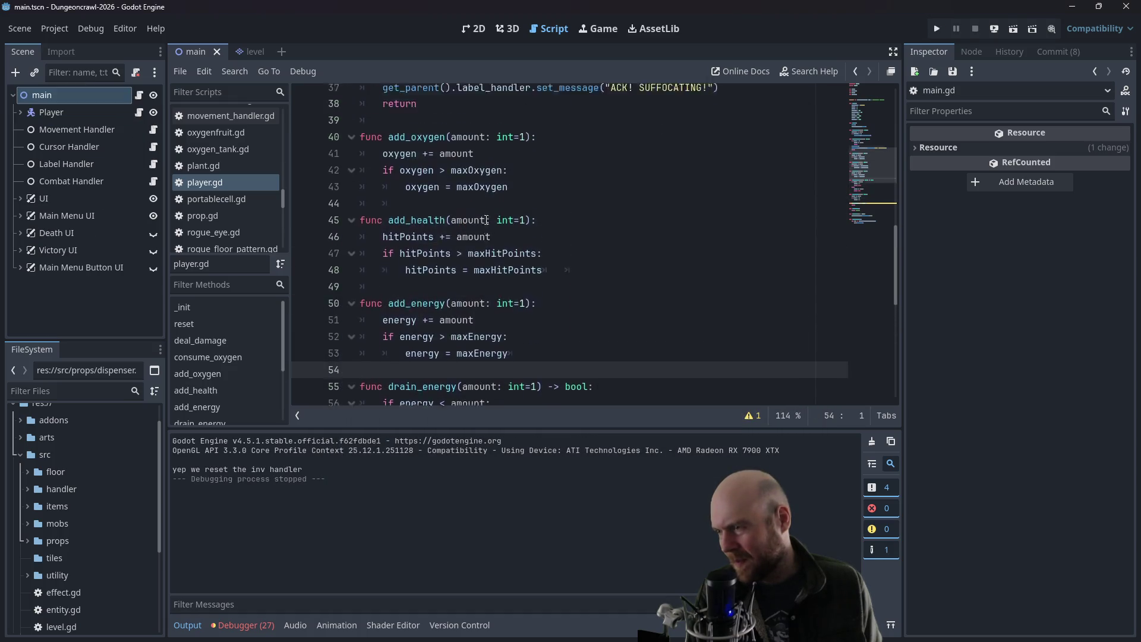
pyautogui.click(461, 293)
pyautogui.press('BackSpace')
pyautogui.click(486, 261)
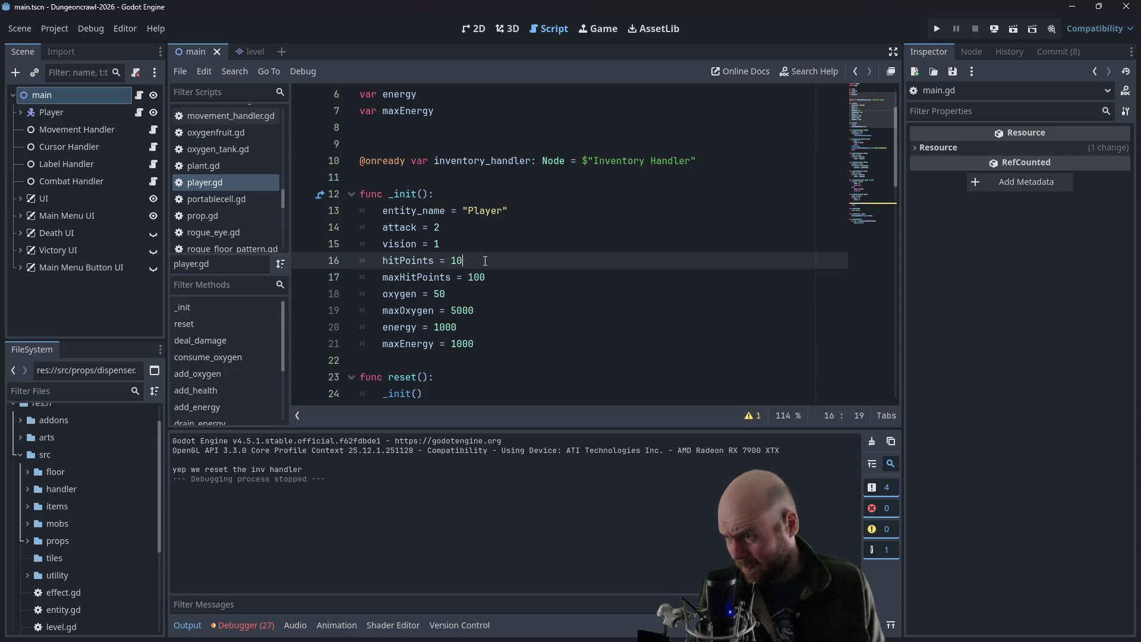
pyautogui.press('BackSpace')
# - Rerun the game, use the dispenser again, stop the run, and reopen dispenser.gd
pyautogui.click(937, 29)
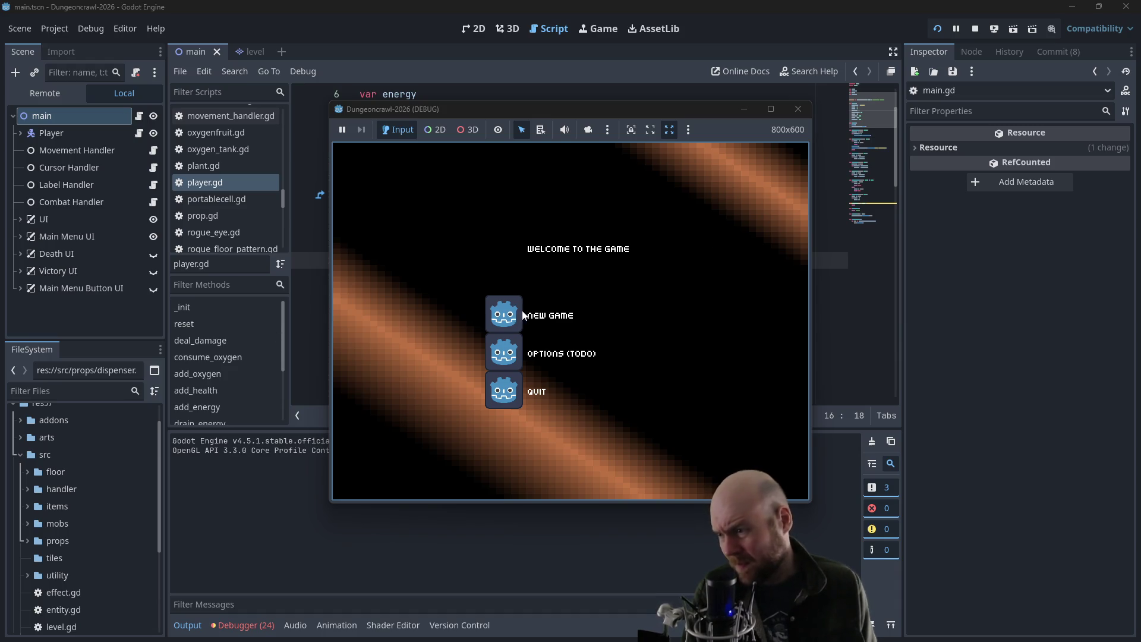
pyautogui.click(524, 315)
pyautogui.press('Right')
pyautogui.press('y')
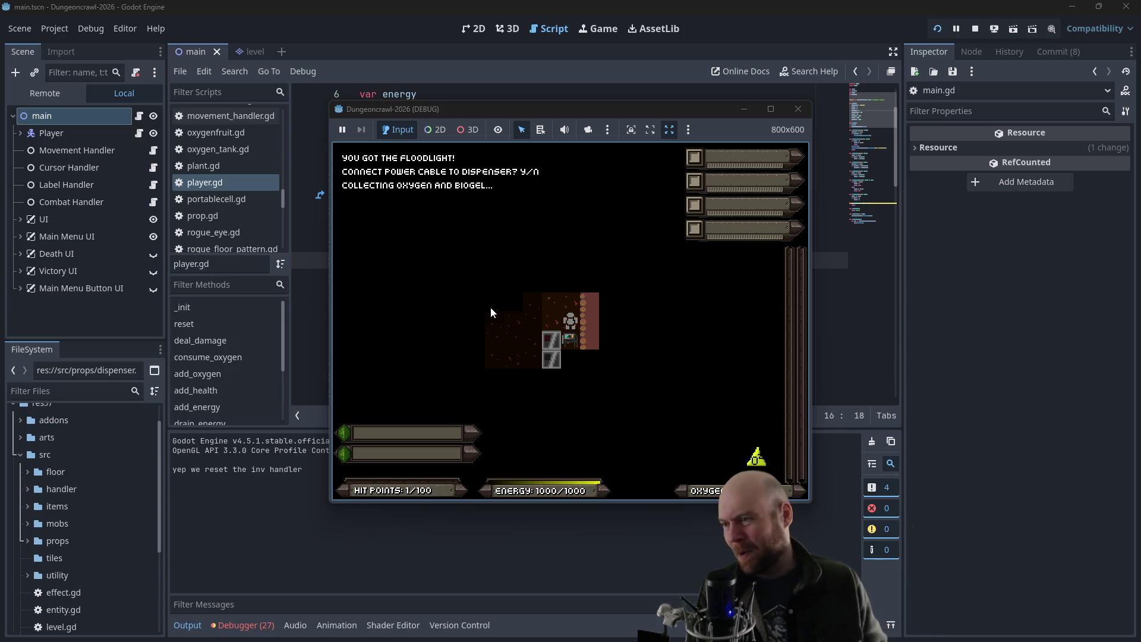
pyautogui.click(798, 109)
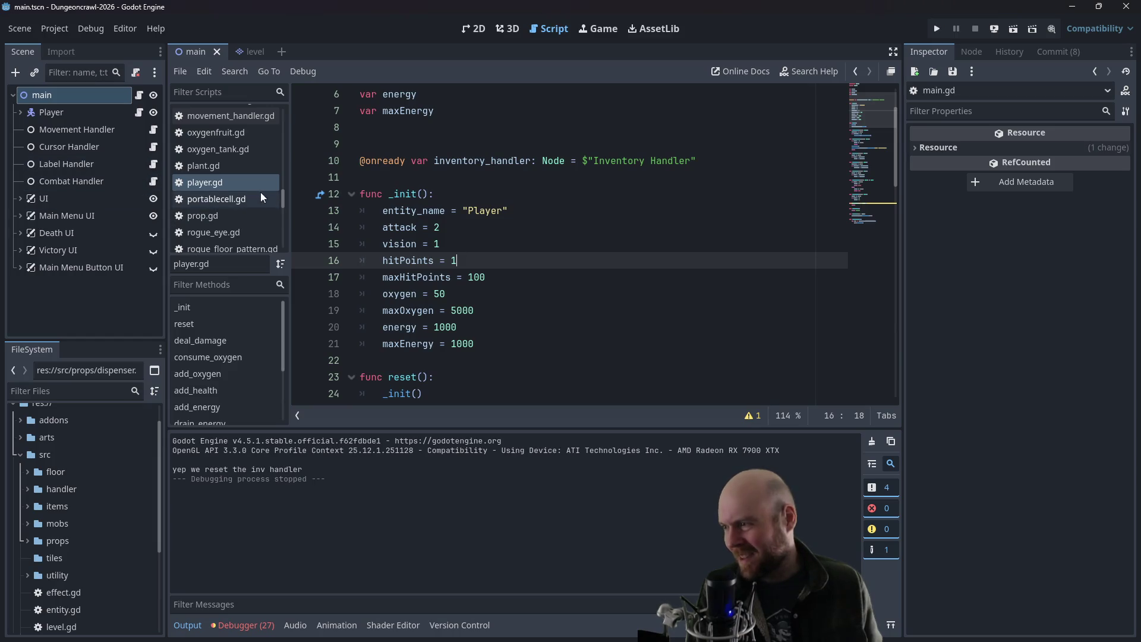
pyautogui.scroll(1, 283, 194)
pyautogui.moveTo(283, 193); pyautogui.dragTo(279, 135)
pyautogui.click(252, 132)
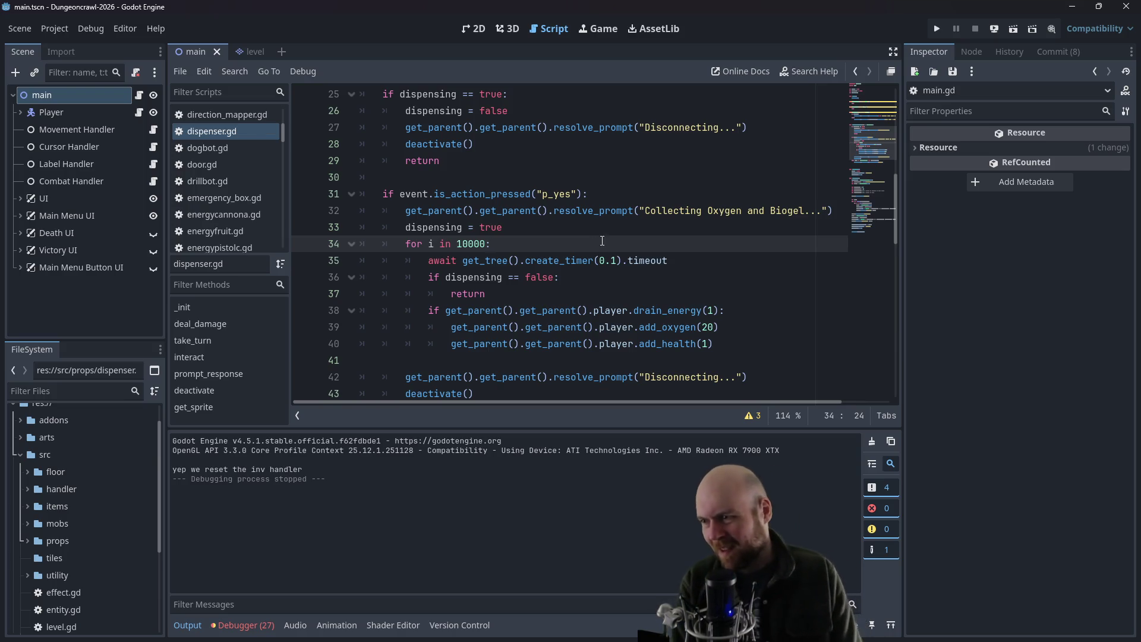
# - Add print("we're here in this loop") on a new line inside the dispenser loop
pyautogui.press('Return')
pyautogui.write('print("we\'re her')
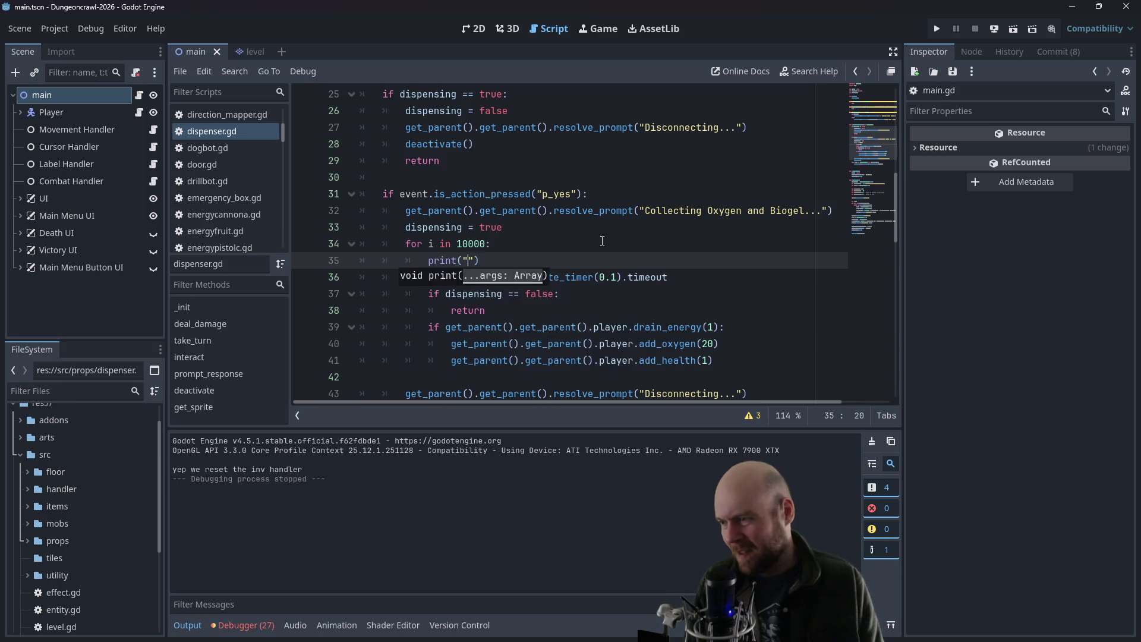
pyautogui.write('e in this loop')
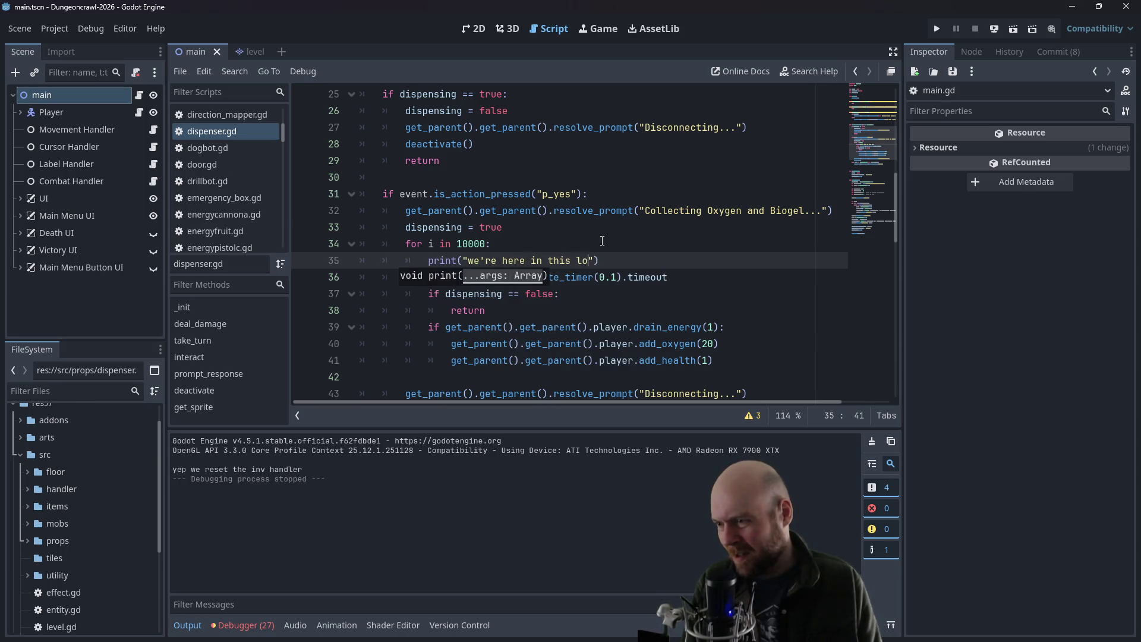
pyautogui.click(602, 231)
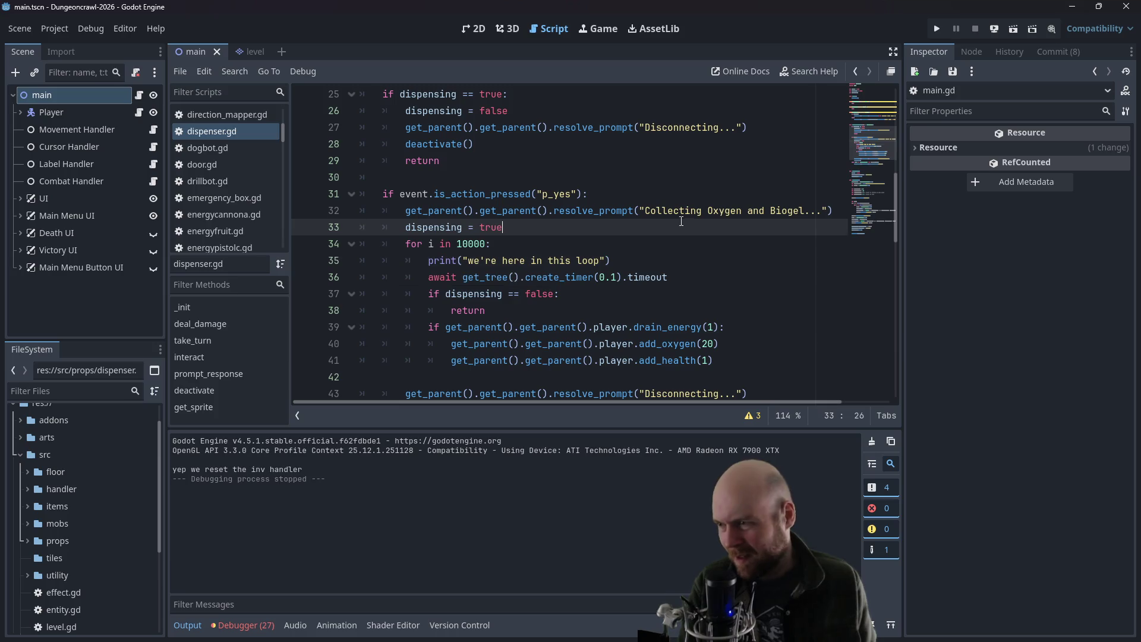
# - Run a new game, connect the dispenser's power cable, then stop and check the repeating output
pyautogui.click(938, 31)
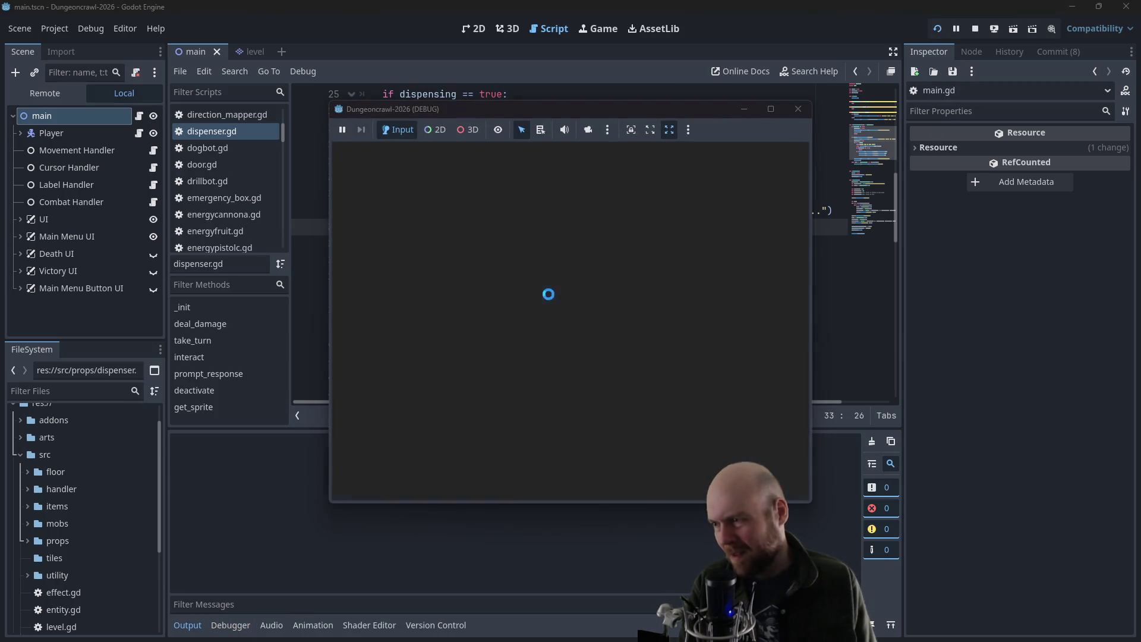
pyautogui.click(504, 308)
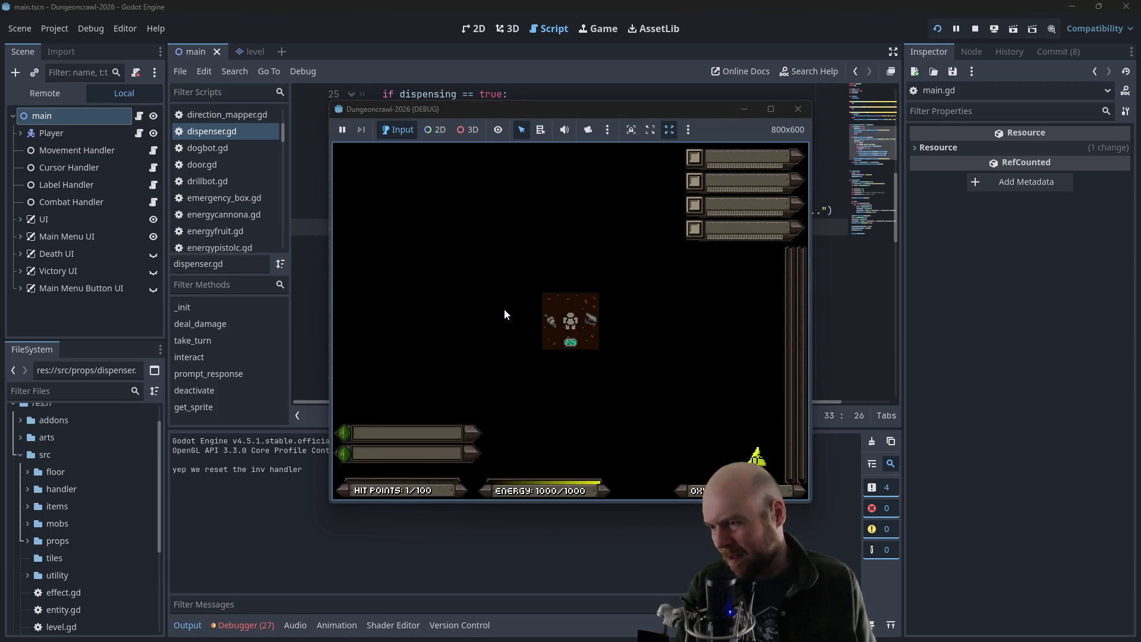
pyautogui.press('Right')
pyautogui.press('Down')
pyautogui.press('Down')
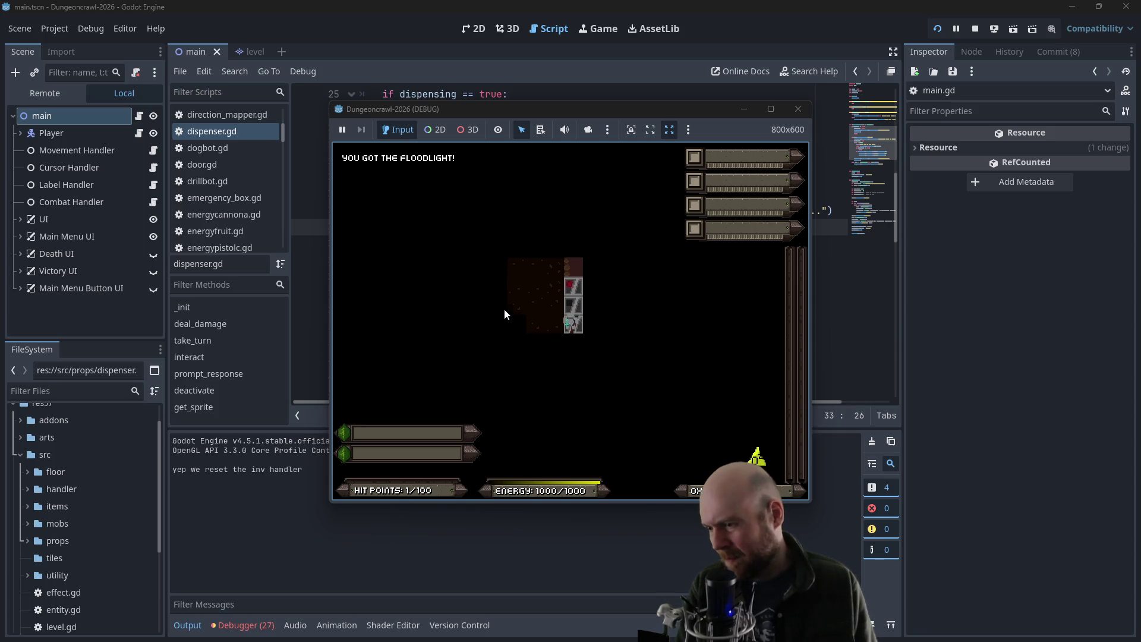
pyautogui.press('Up')
pyautogui.press('Up')
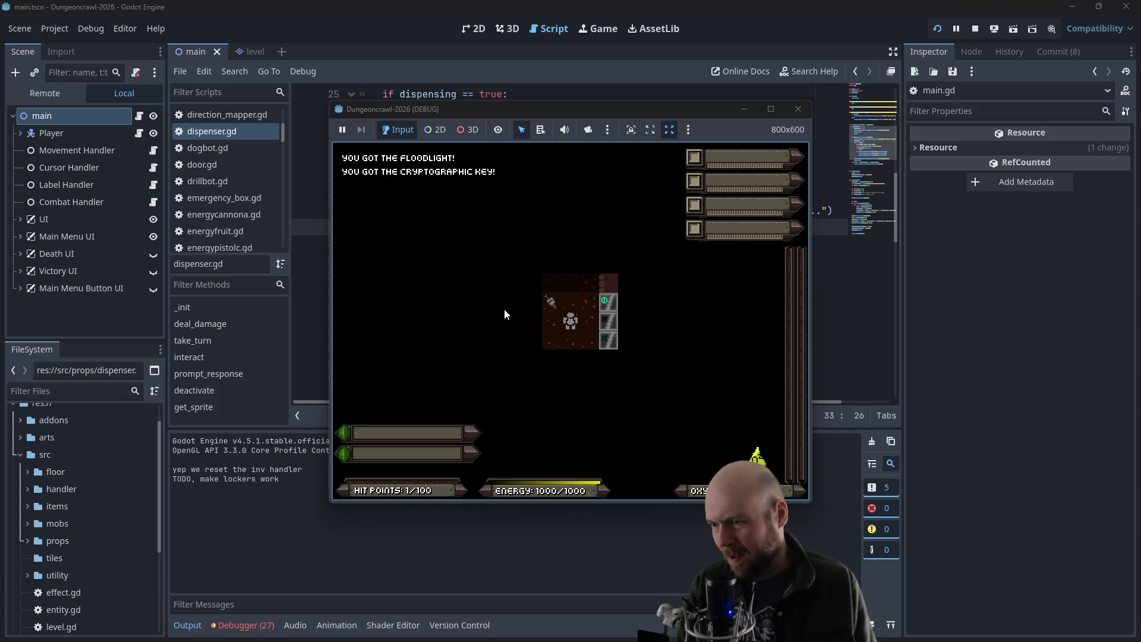
pyautogui.press('Up')
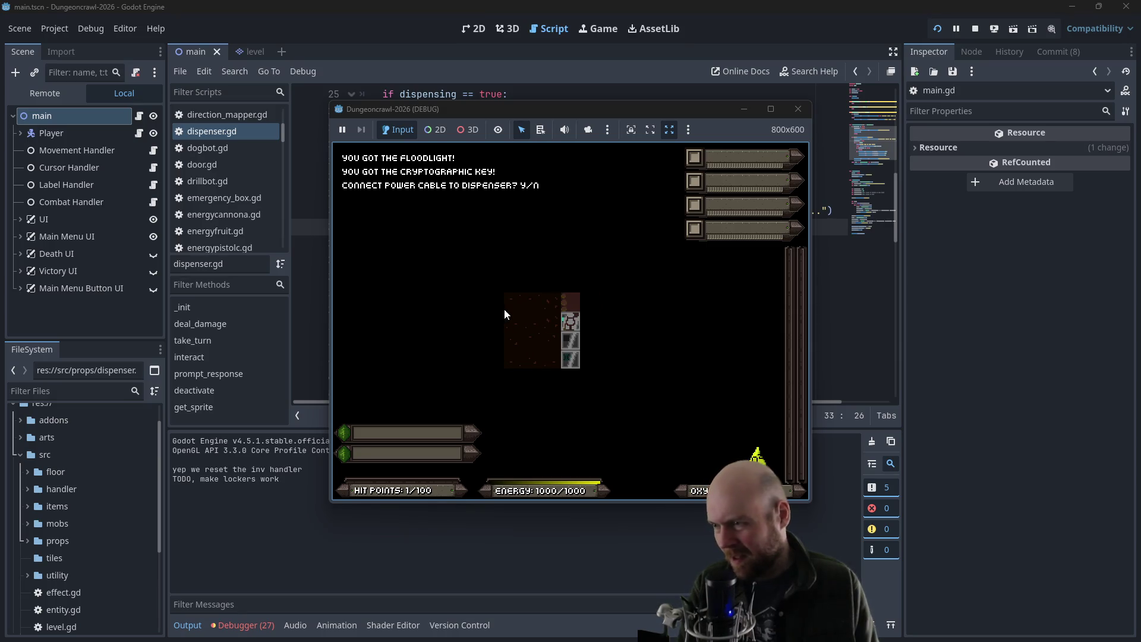
pyautogui.press('y')
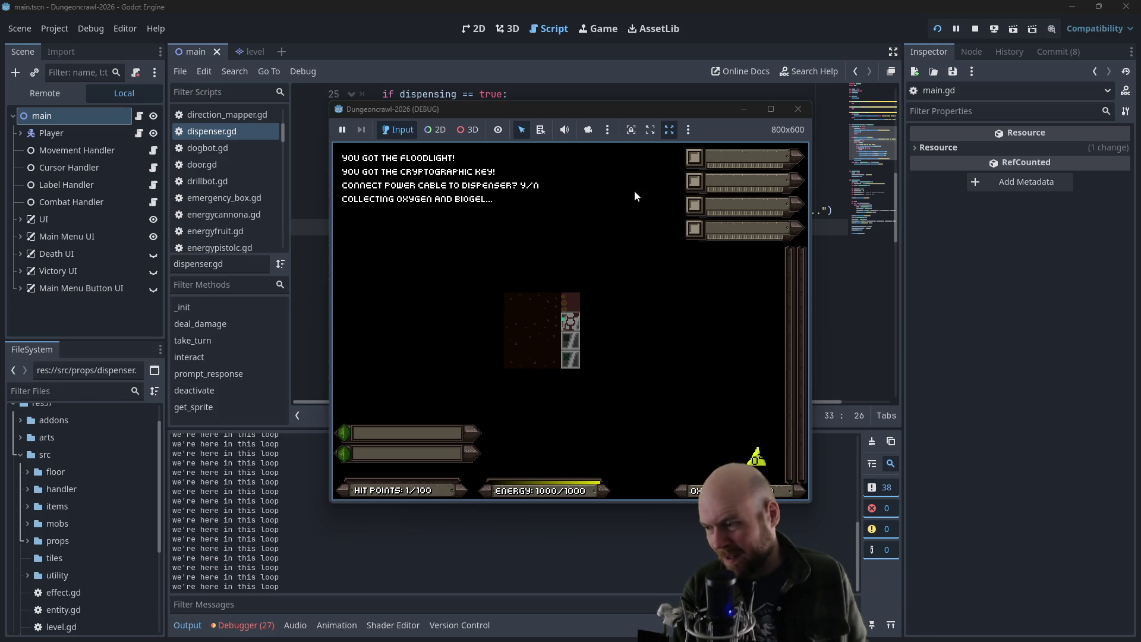
pyautogui.click(798, 110)
pyautogui.press('Down')
pyautogui.press('Down')
pyautogui.press('Down')
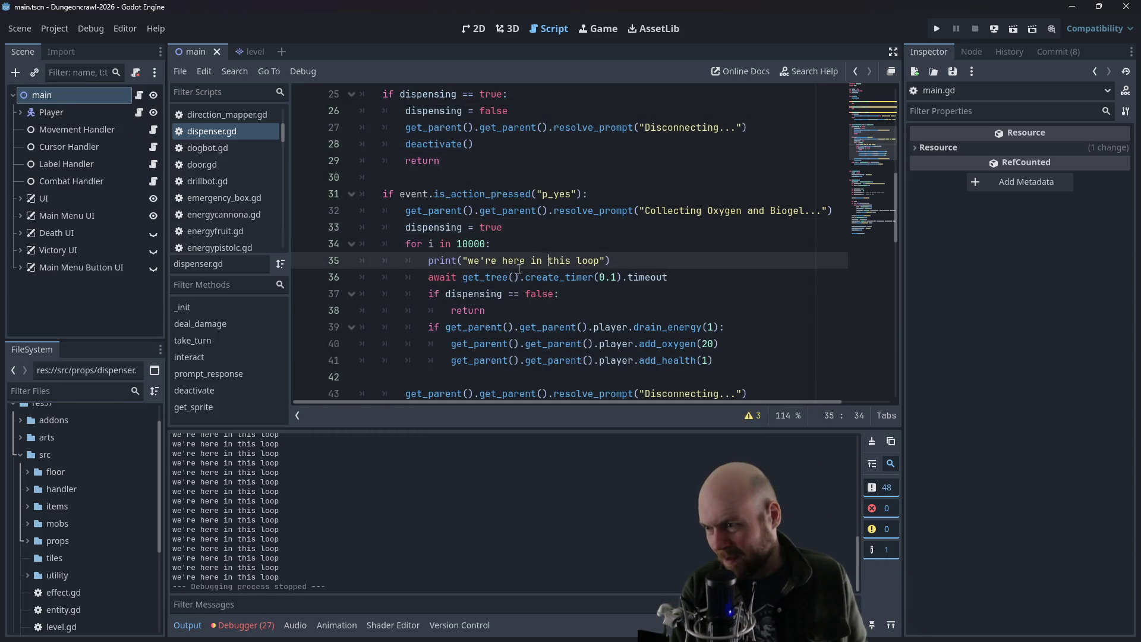
# - Replace the loop's print message on line 35 with get_parent().get_parent().player
pyautogui.click(448, 330)
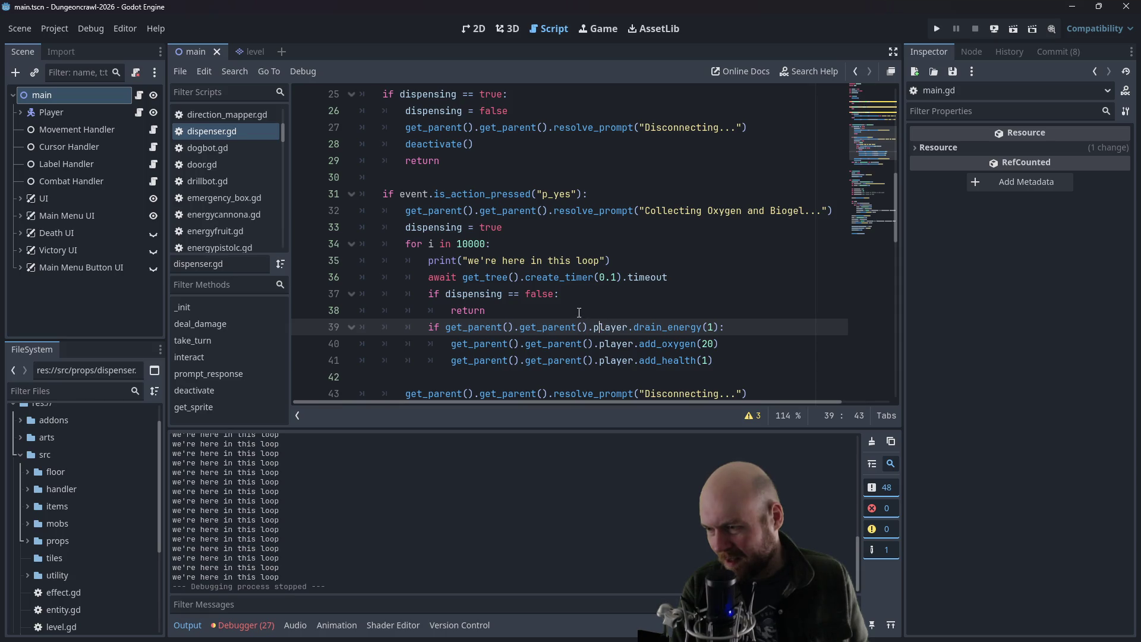
pyautogui.click(595, 263)
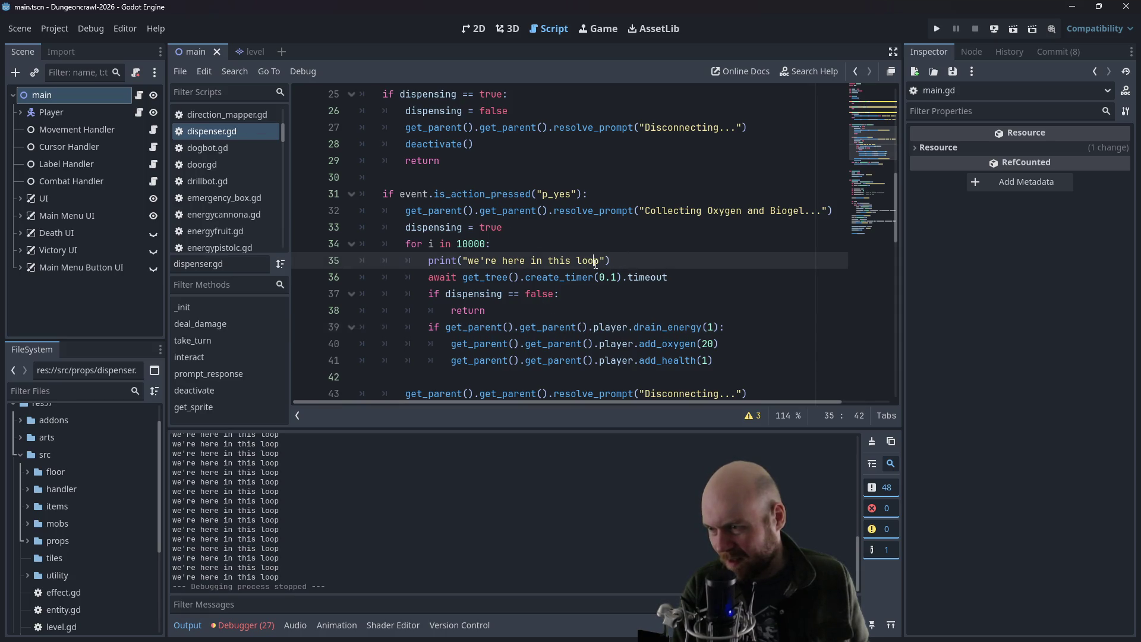
pyautogui.moveTo(628, 327); pyautogui.dragTo(446, 327)
pyautogui.moveTo(463, 260); pyautogui.dragTo(611, 261)
pyautogui.write('get_parent().get_parent().player')
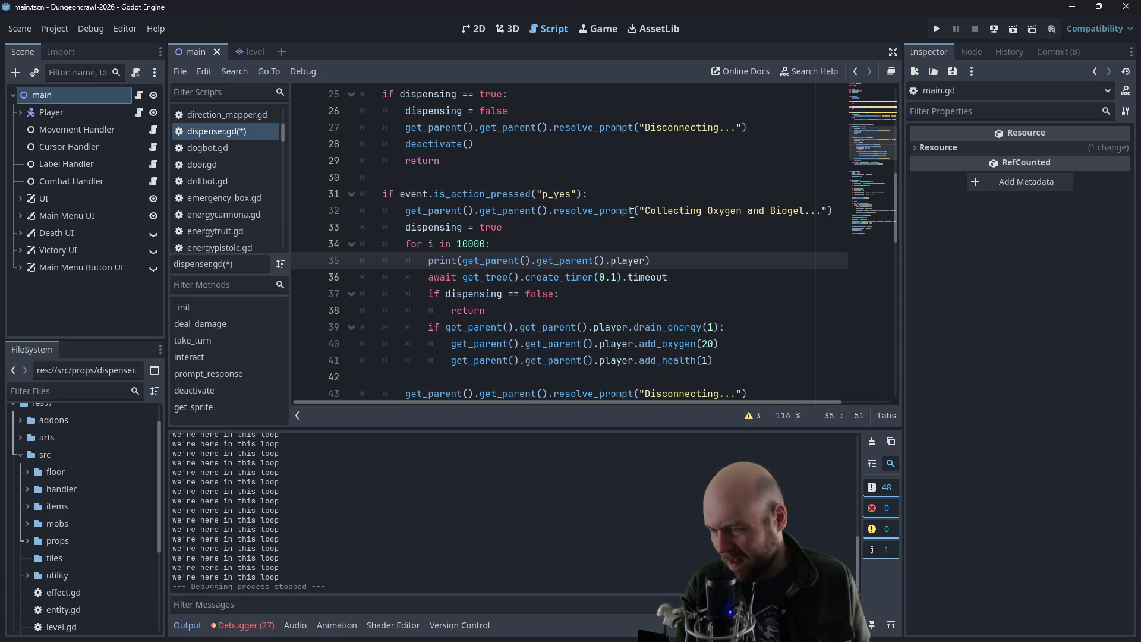
# - Run a new game and trigger the dispenser to see the player node logged, then stop it
pyautogui.press('F5')
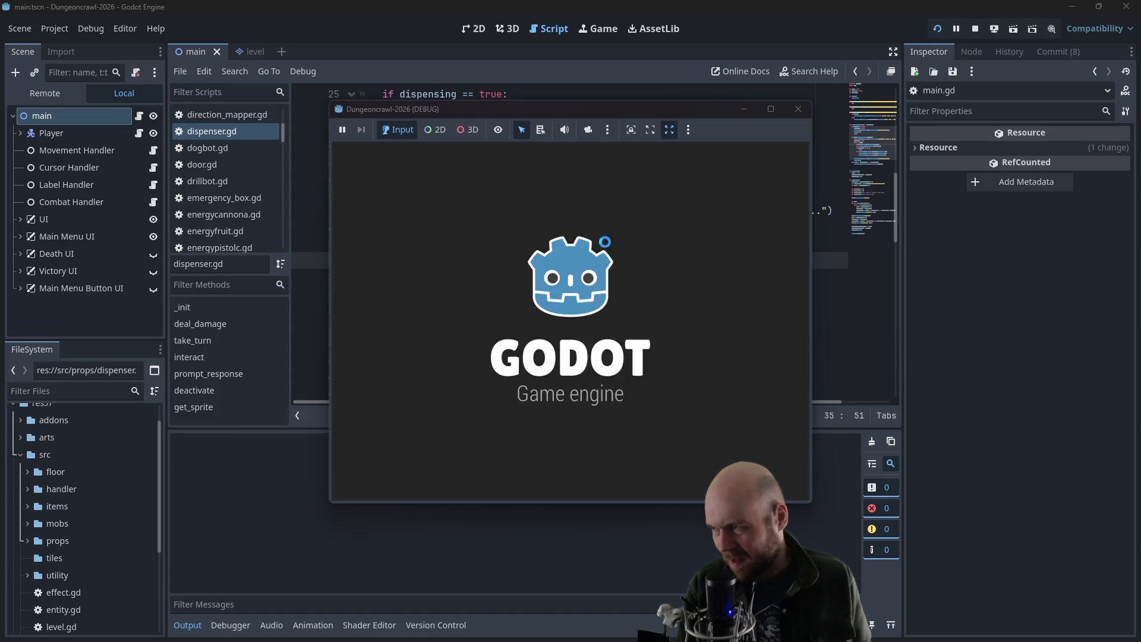
pyautogui.click(499, 303)
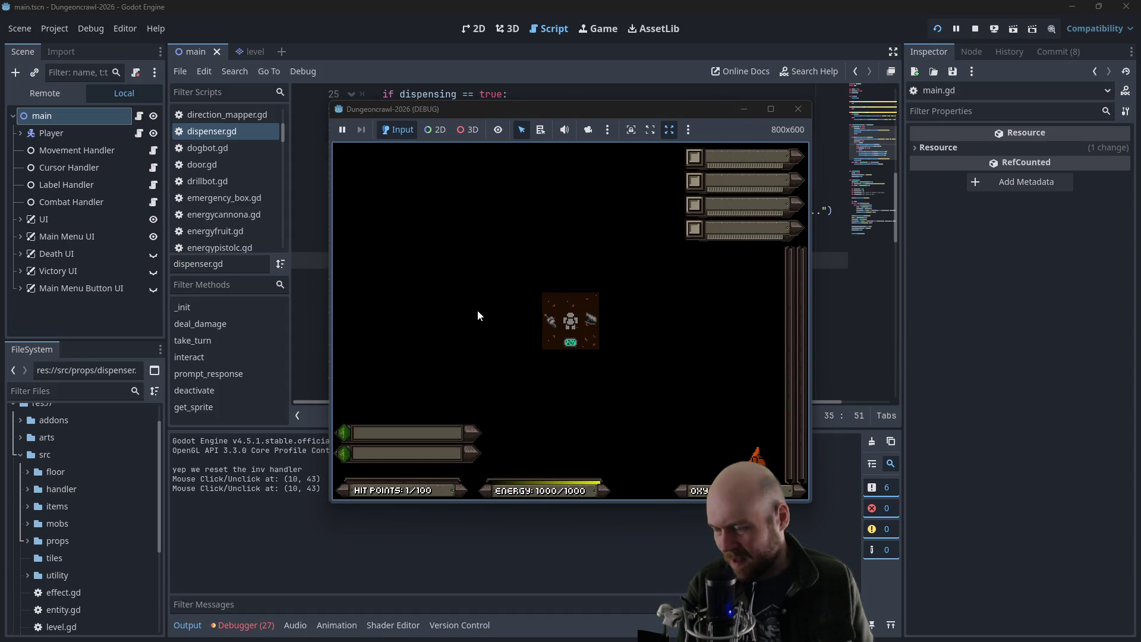
pyautogui.press('e')
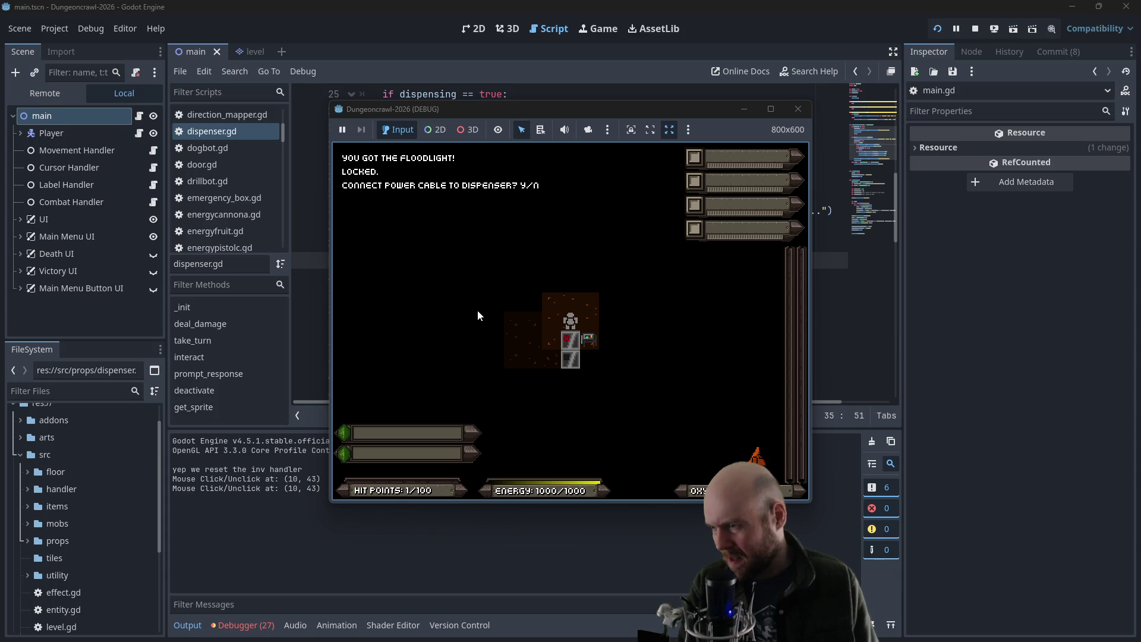
pyautogui.press('y')
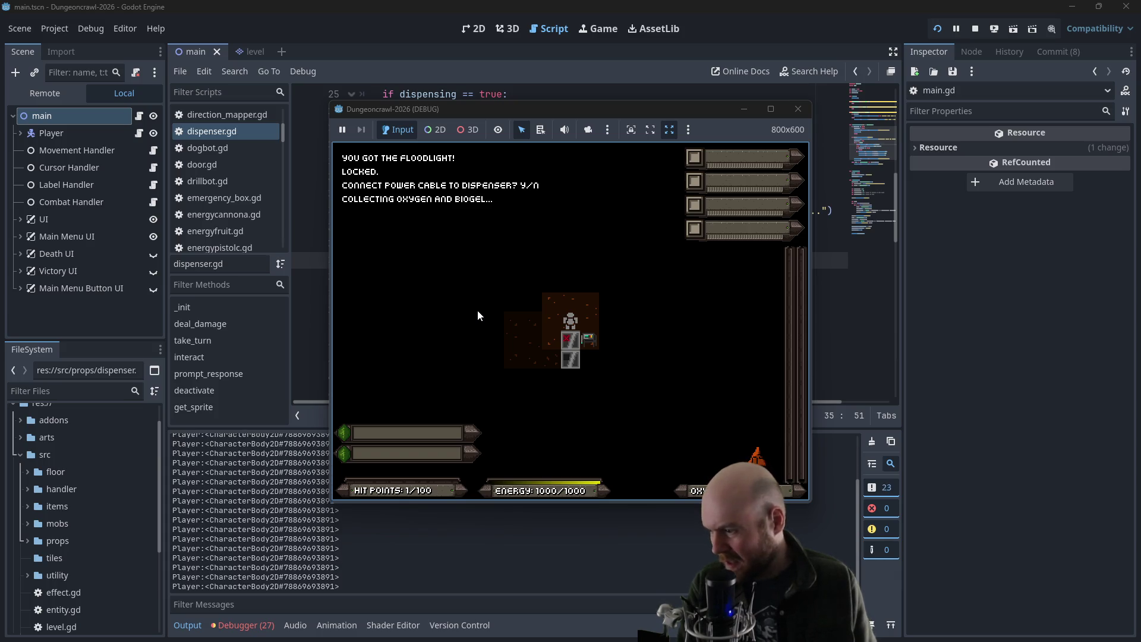
pyautogui.click(798, 109)
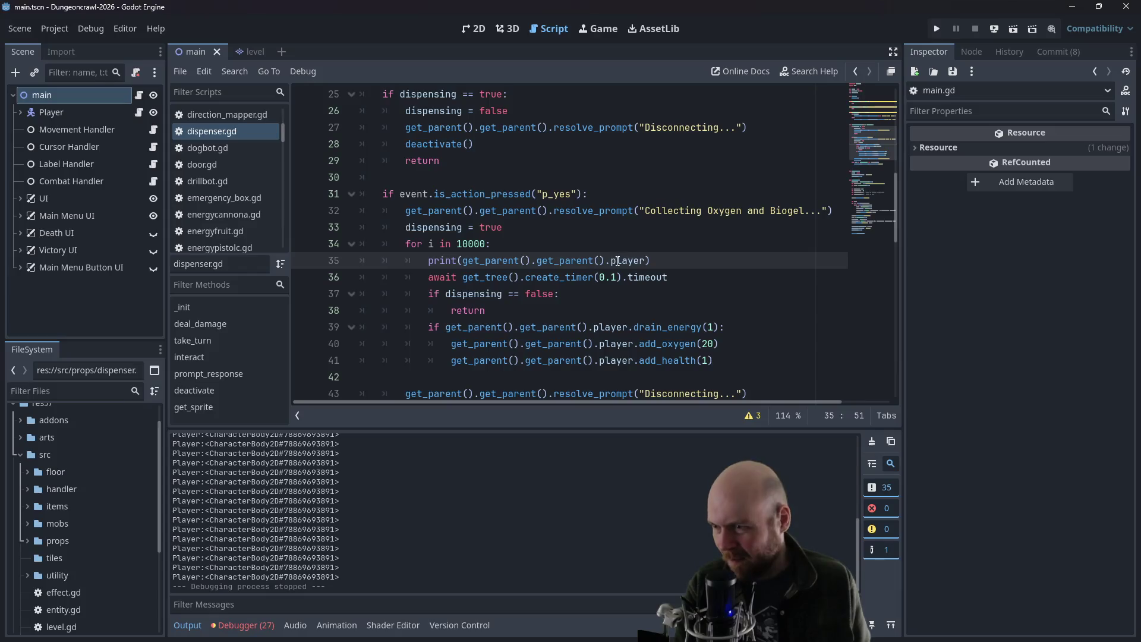
pyautogui.moveTo(646, 260); pyautogui.dragTo(463, 260)
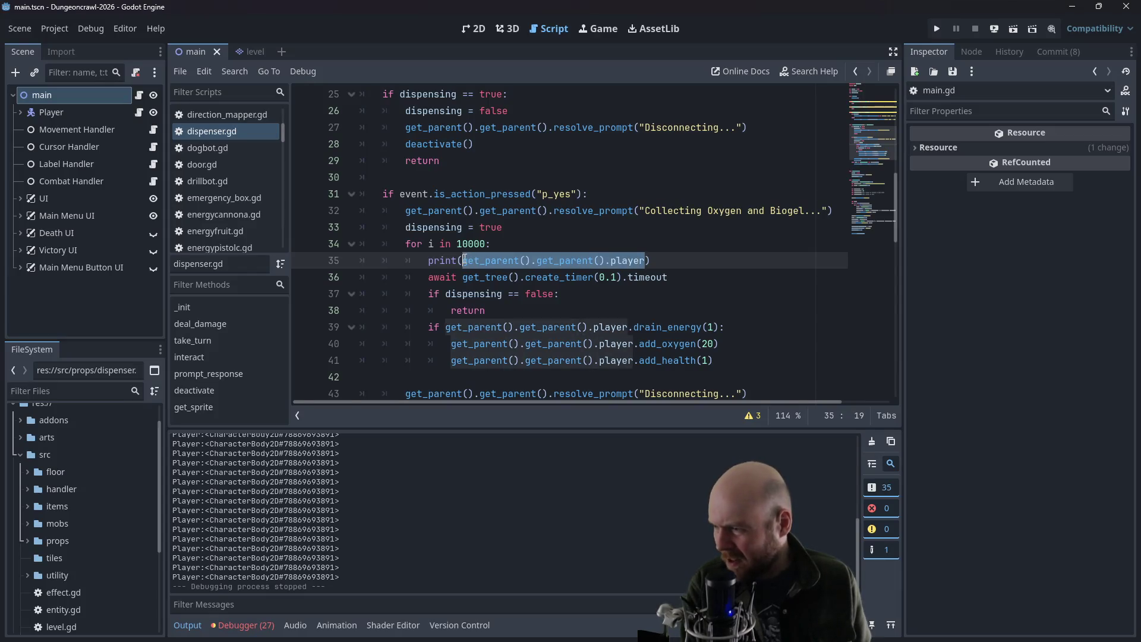
# - Delete the player reference so line 35 calls an empty print()
pyautogui.press('BackSpace')
pyautogui.scroll(-5, 204, 247)
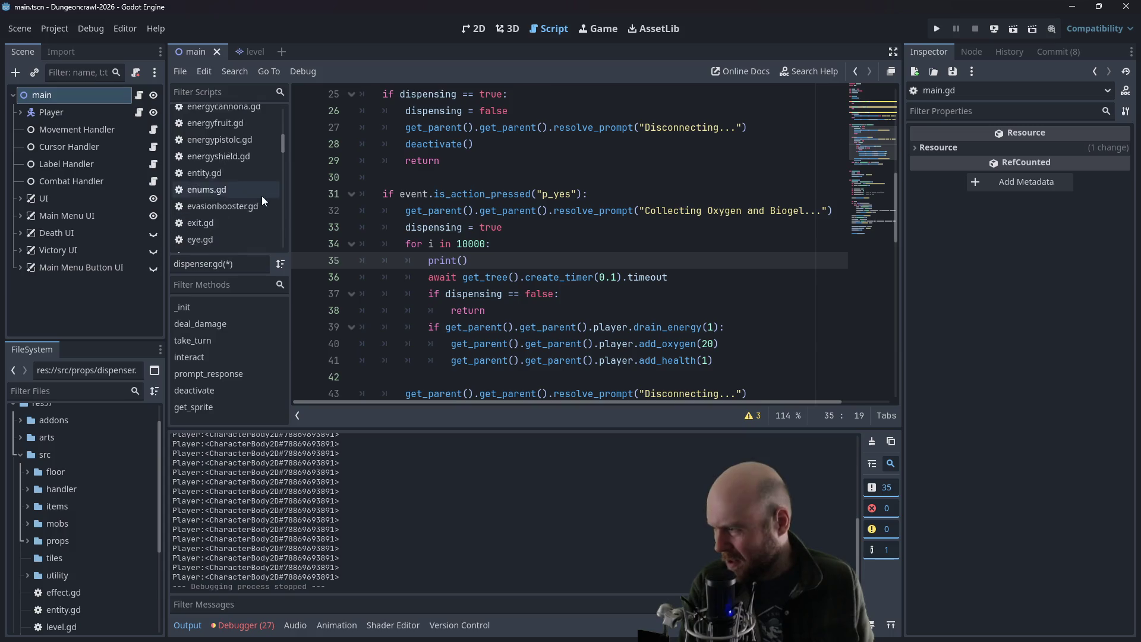
pyautogui.moveTo(280, 153); pyautogui.dragTo(275, 198)
# - Open player.gd and review its oxygen, health and energy functions down to drain_energy
pyautogui.click(225, 186)
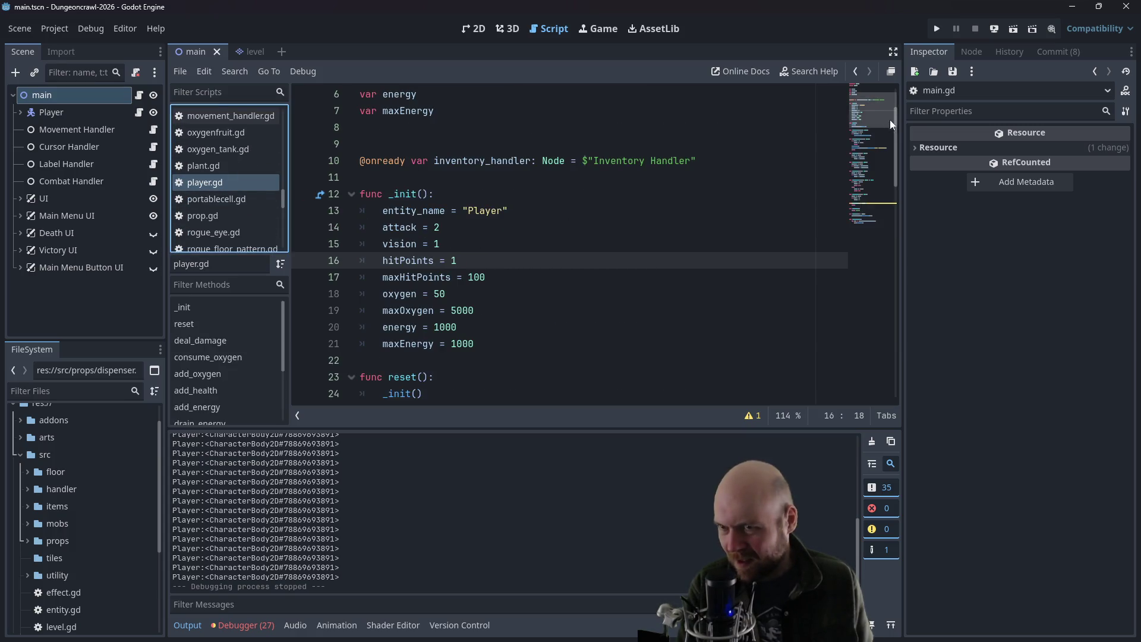
pyautogui.scroll(-10, 870, 208)
pyautogui.scroll(-2, 869, 248)
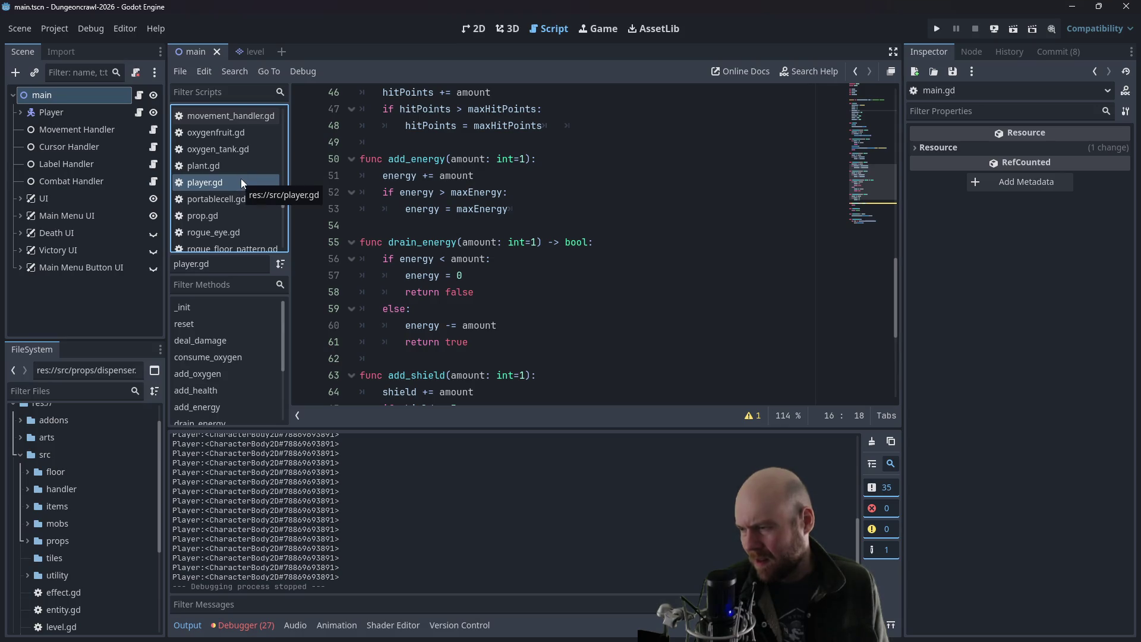
pyautogui.scroll(5, 241, 178)
pyautogui.scroll(5, 244, 180)
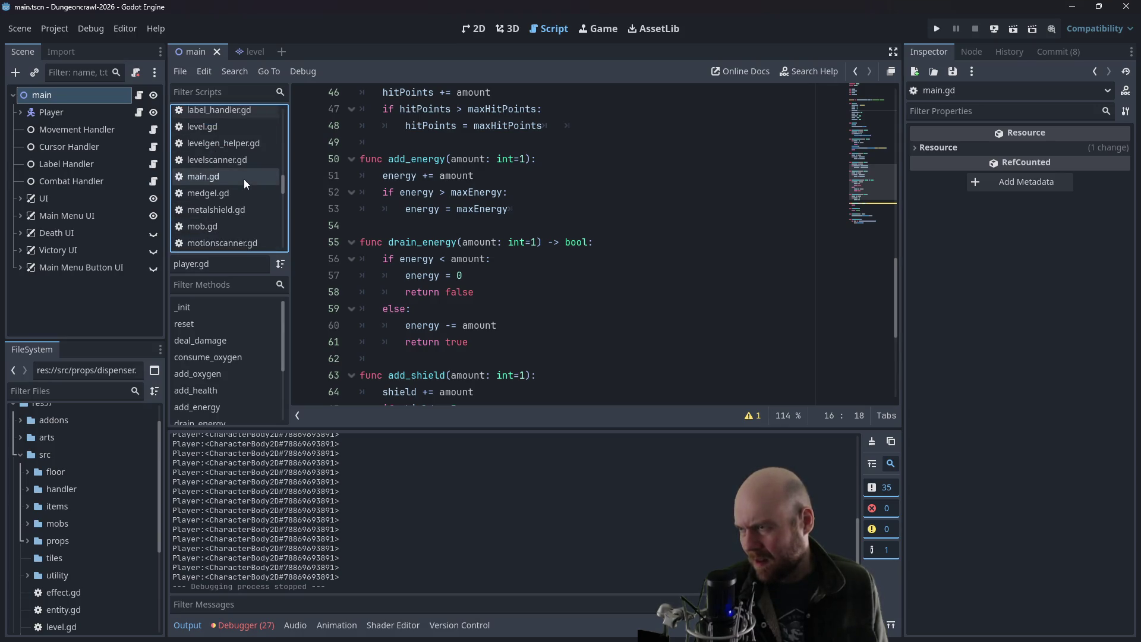
pyautogui.scroll(10, 243, 180)
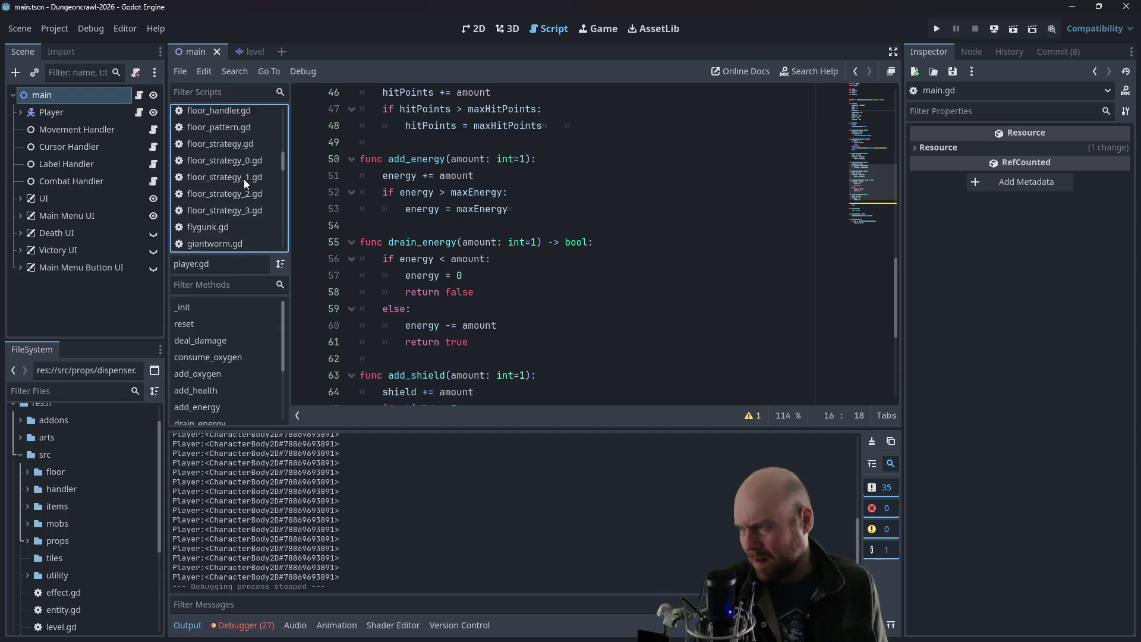
pyautogui.scroll(2, 243, 180)
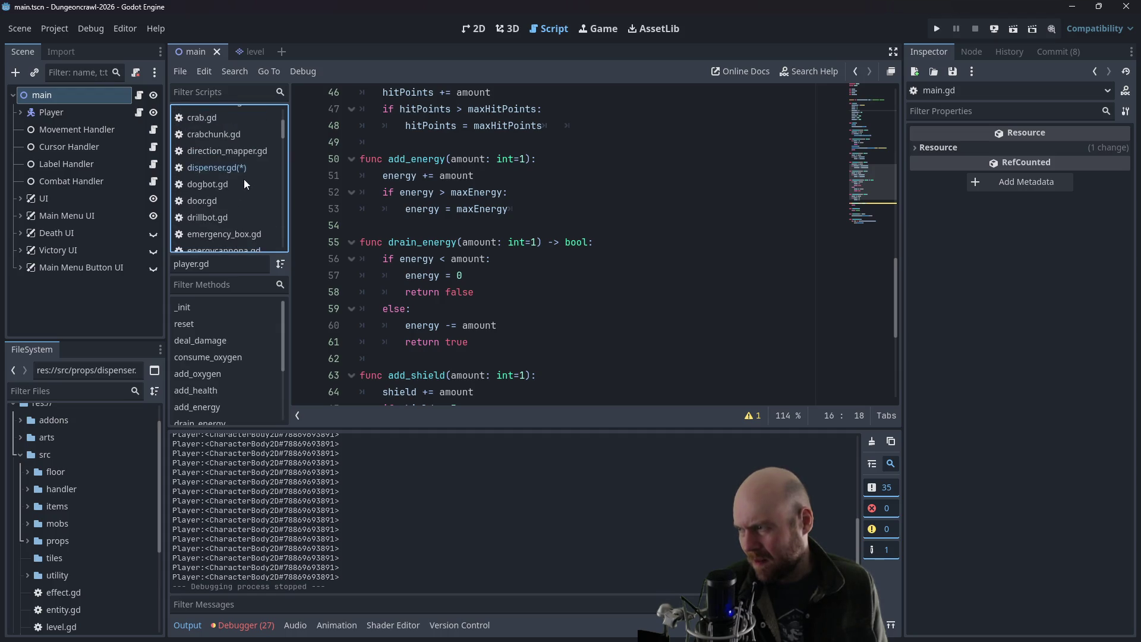
# - Return to dispenser.gd at the end of lines 37–38
pyautogui.click(238, 168)
pyautogui.click(605, 295)
pyautogui.click(599, 312)
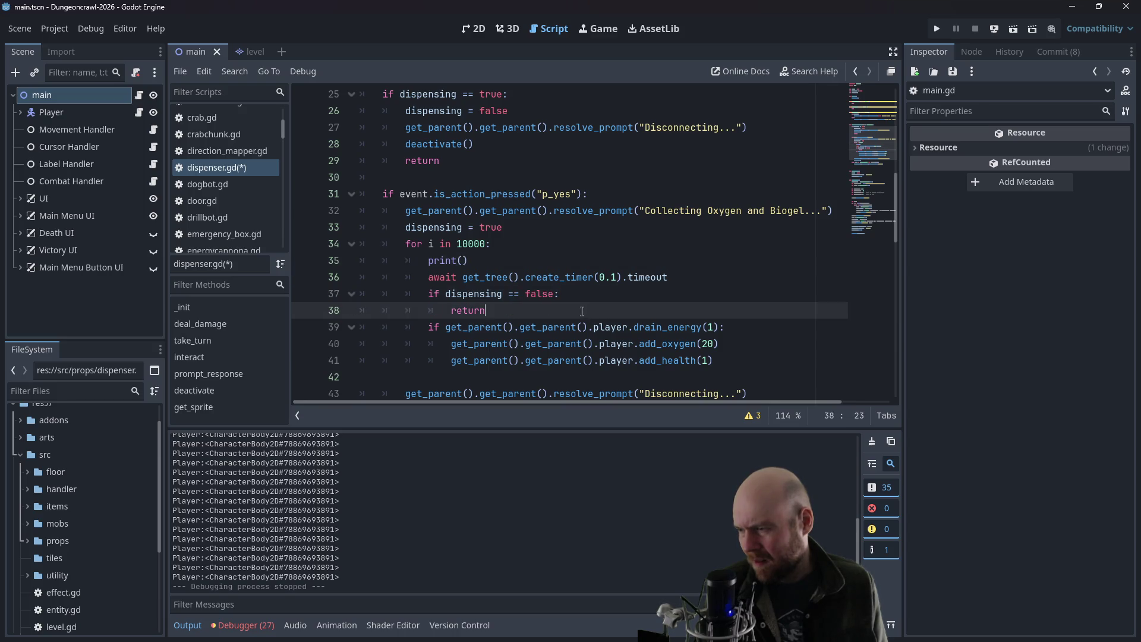
# - Remove the empty print call and a trial print line under the drain_energy check
pyautogui.click(470, 261)
pyautogui.hotkey('shift', 'Home')
pyautogui.press('BackSpace')
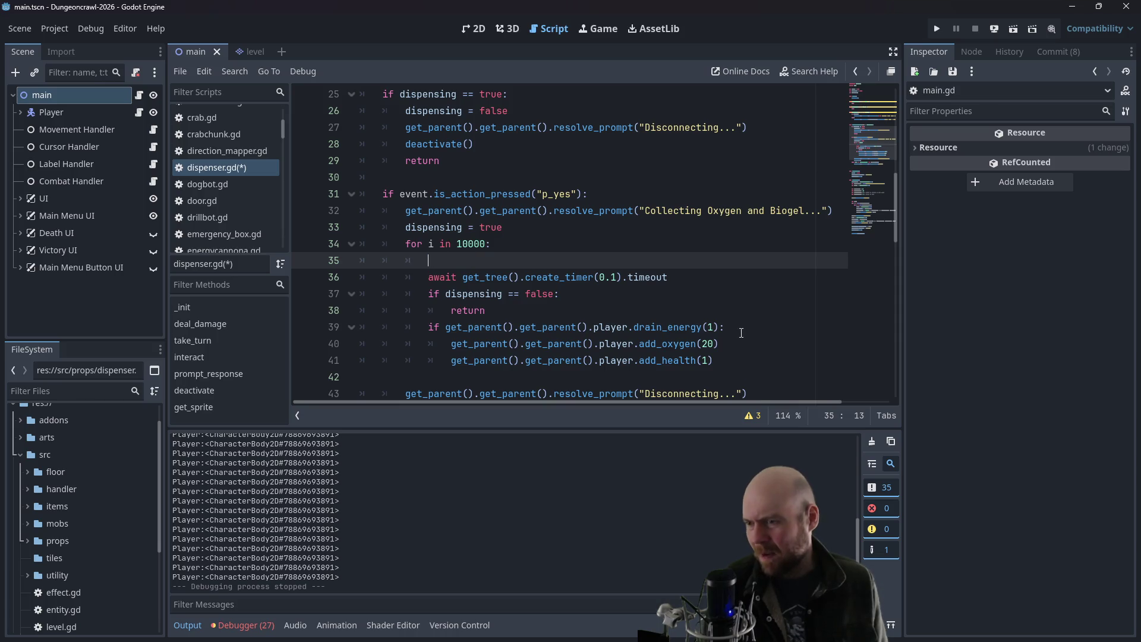
pyautogui.click(758, 327)
pyautogui.press('Return')
pyautogui.write('prin')
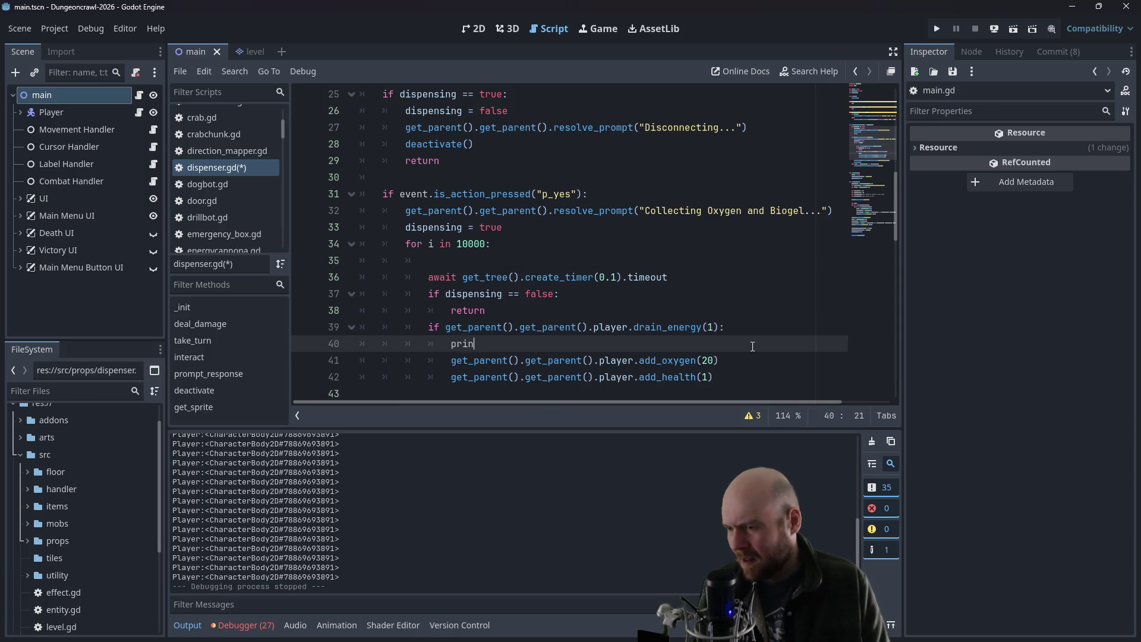
pyautogui.write('t("we\'e')
pyautogui.write('re in this function')
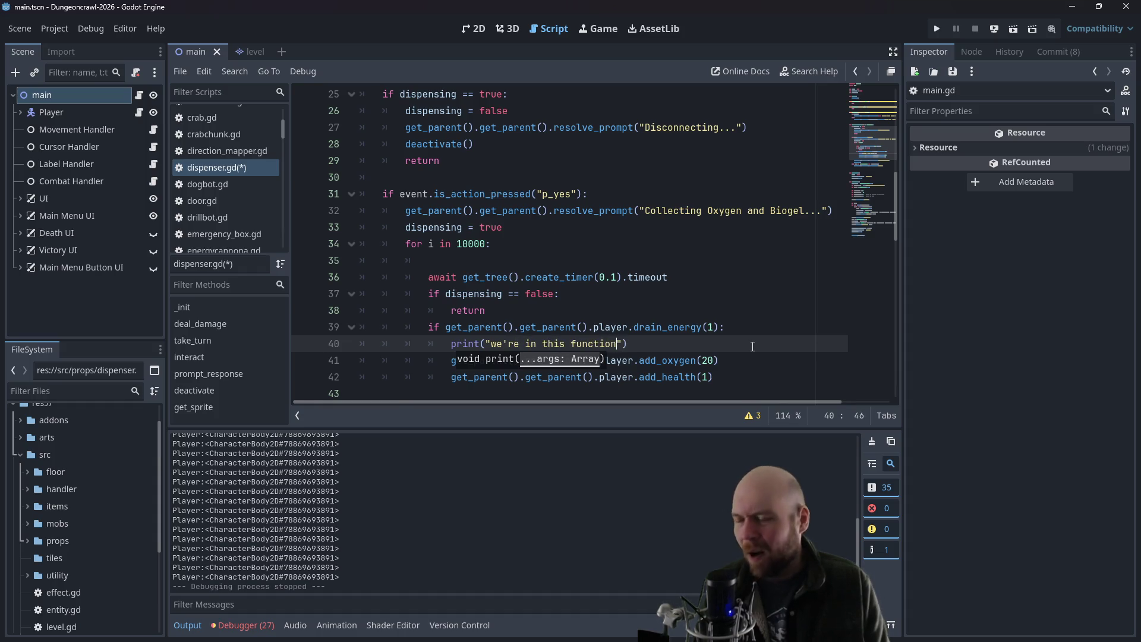
pyautogui.moveTo(737, 341); pyautogui.dragTo(740, 335)
pyautogui.press('BackSpace')
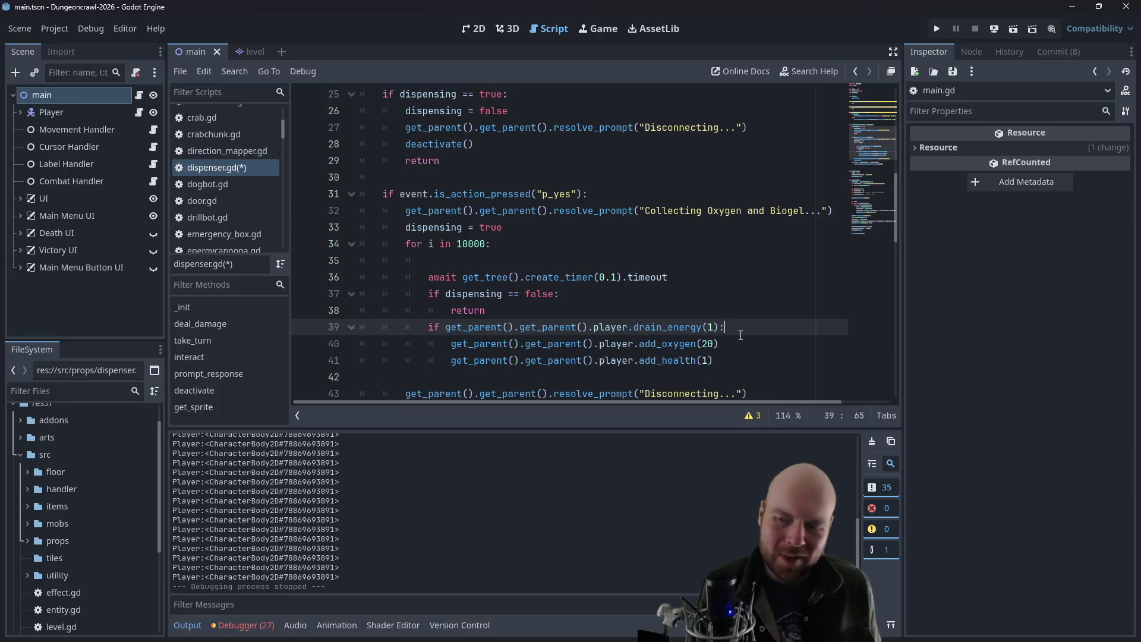
# - Add get_parent().get_parent().update_ui() below the add_health line and save the script
pyautogui.click(740, 360)
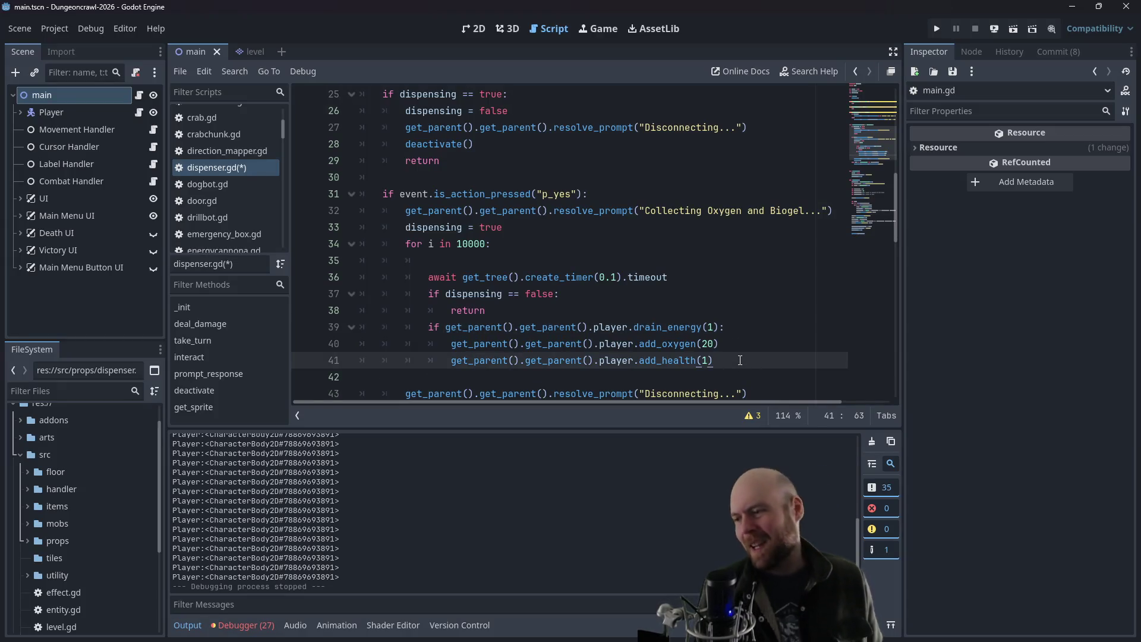
pyautogui.press('Return')
pyautogui.write('t().')
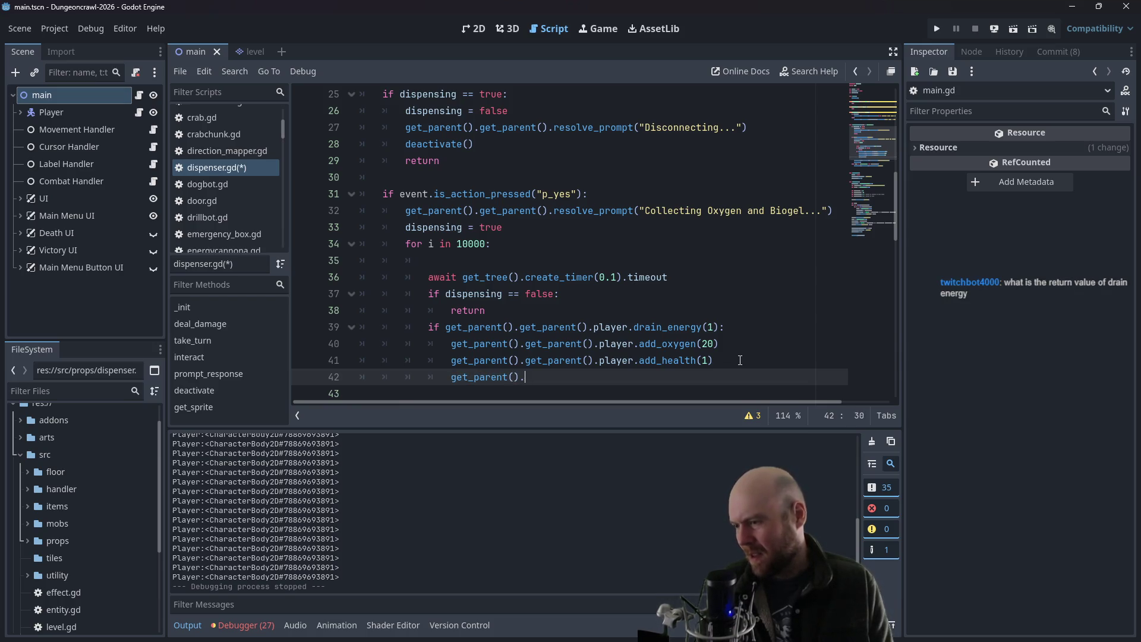
pyautogui.write('get_parent()')
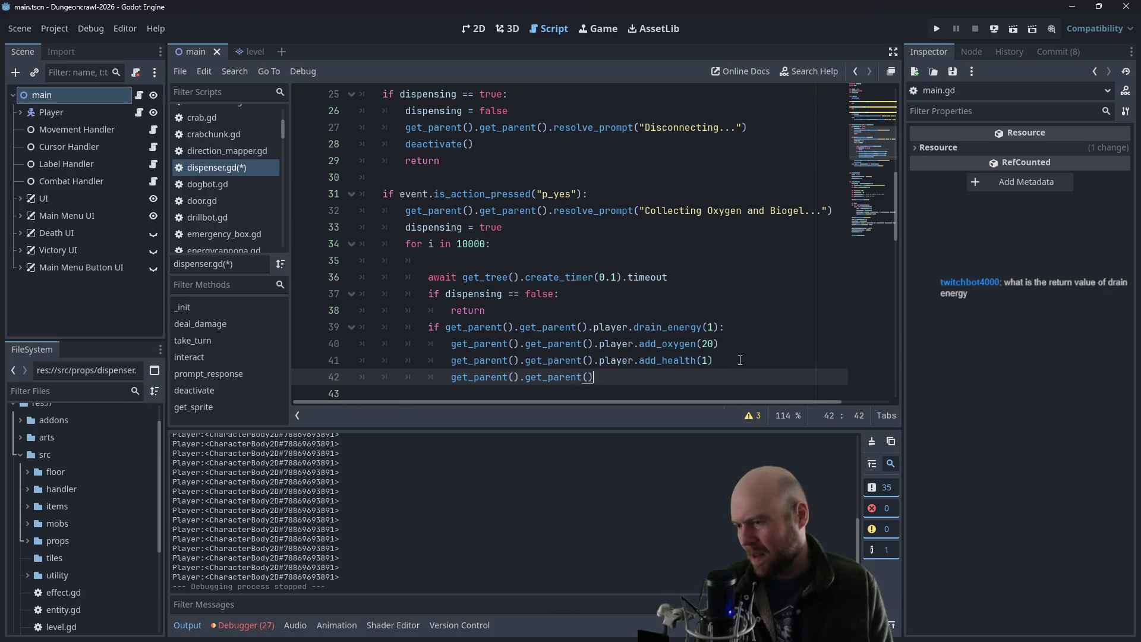
pyautogui.write('.update_ui')
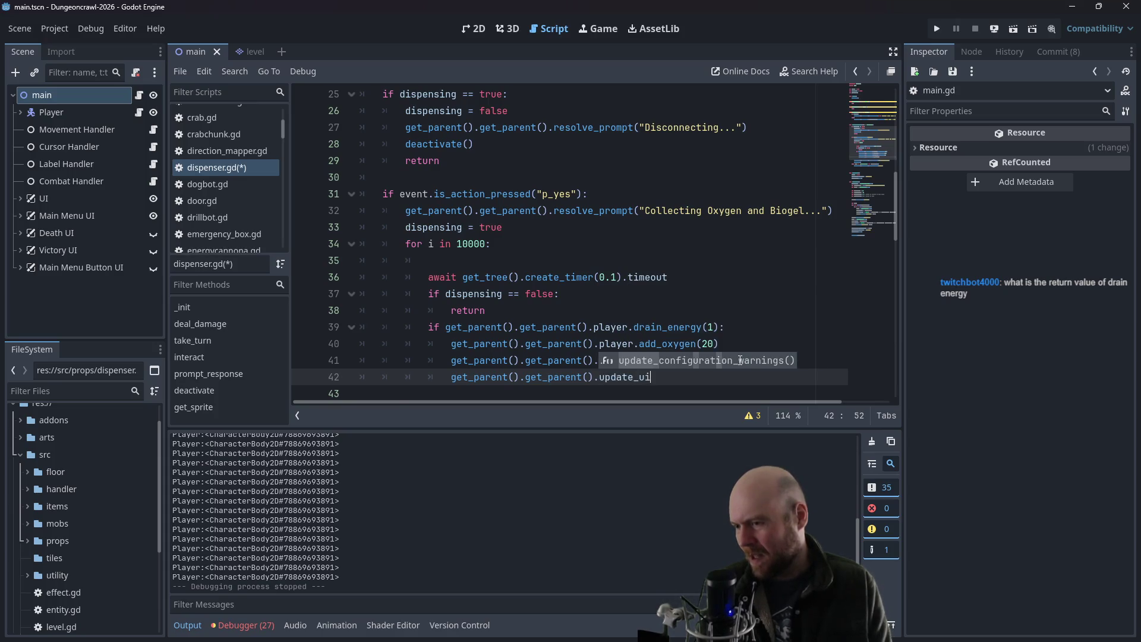
pyautogui.write('()')
pyautogui.hotkey('ctrl', 's')
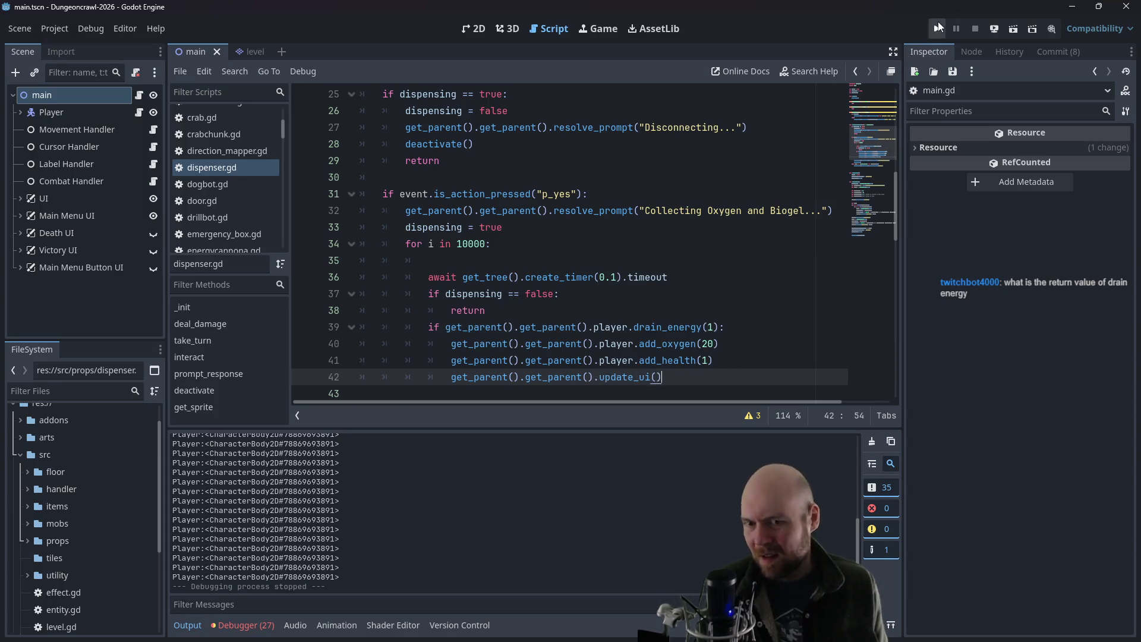
pyautogui.click(938, 27)
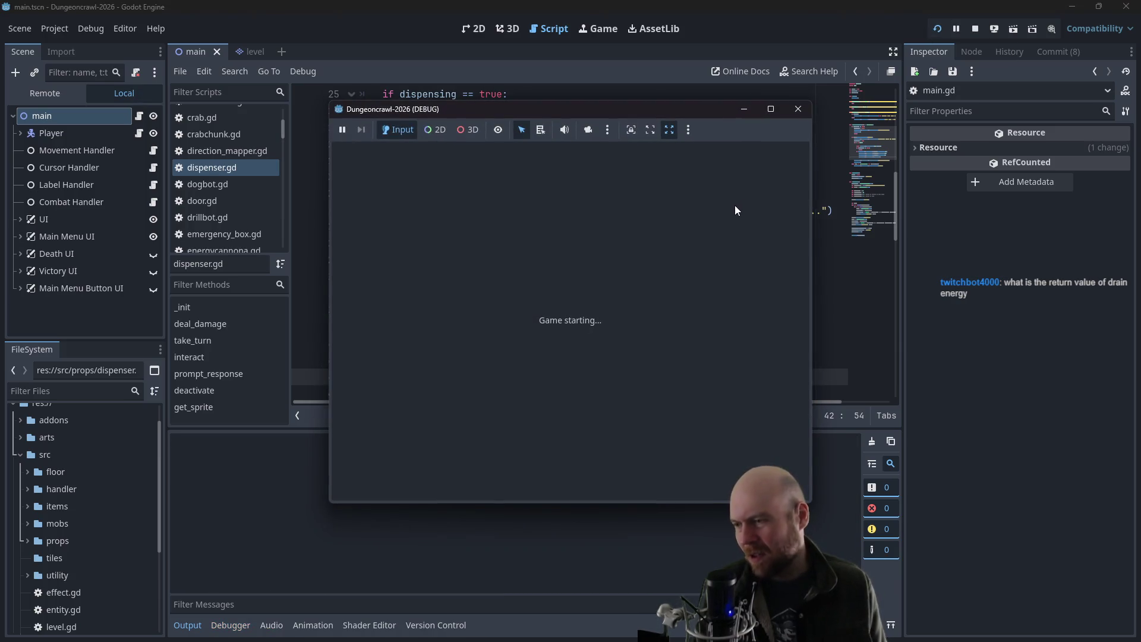
# - Start a game, walk to the dispenser and agree to connect the power cable
pyautogui.click(507, 311)
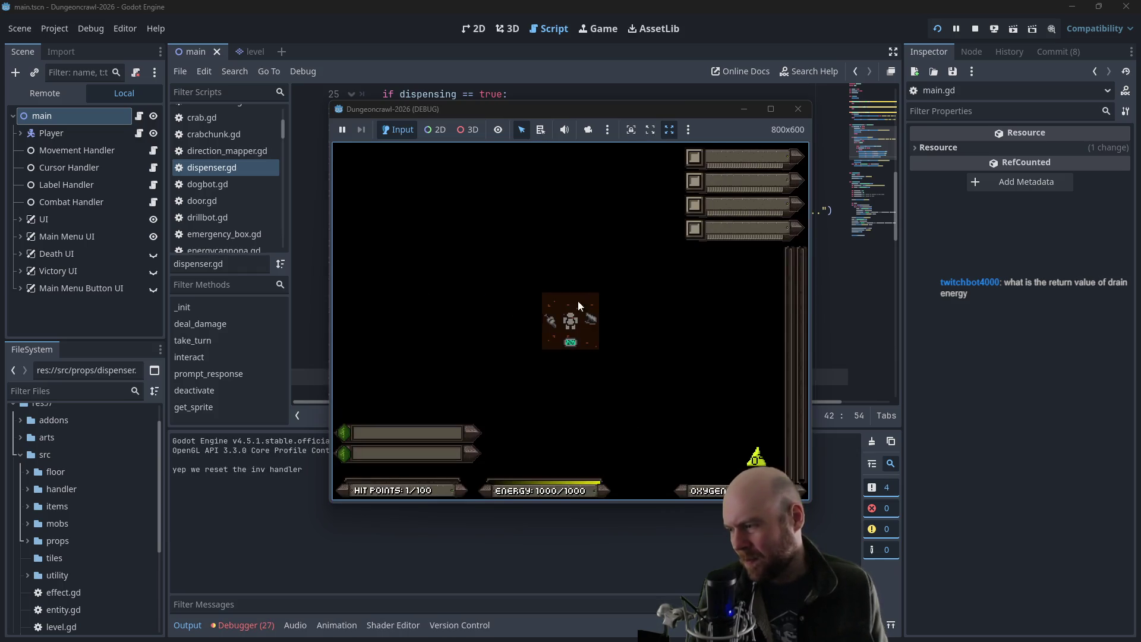
pyautogui.press('Down')
pyautogui.press('Left')
pyautogui.press('Right')
pyautogui.press('y')
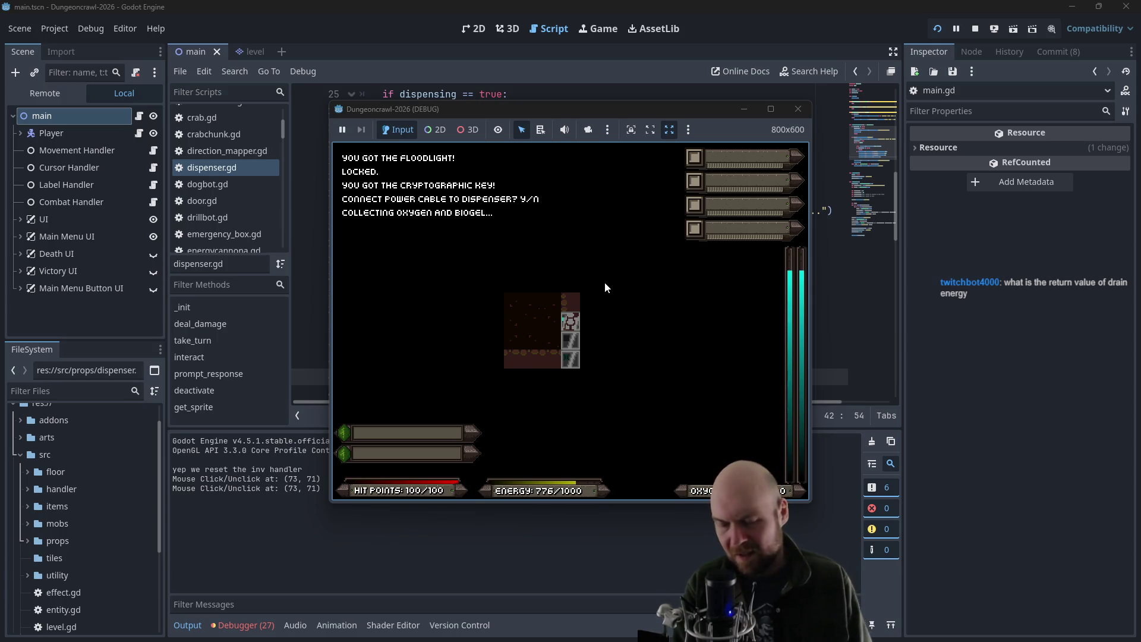
# - Move the player around while hit points refill and energy drains, then stop the game
pyautogui.press('Left')
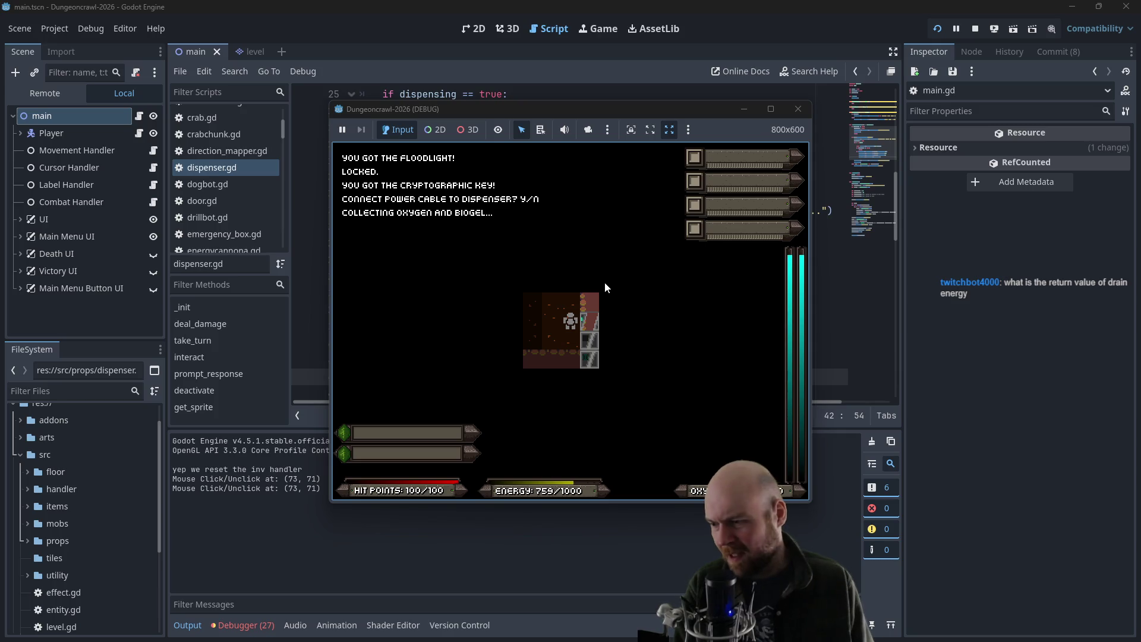
pyautogui.press('Left')
pyautogui.press('Left')
pyautogui.press('Right')
pyautogui.press('Up')
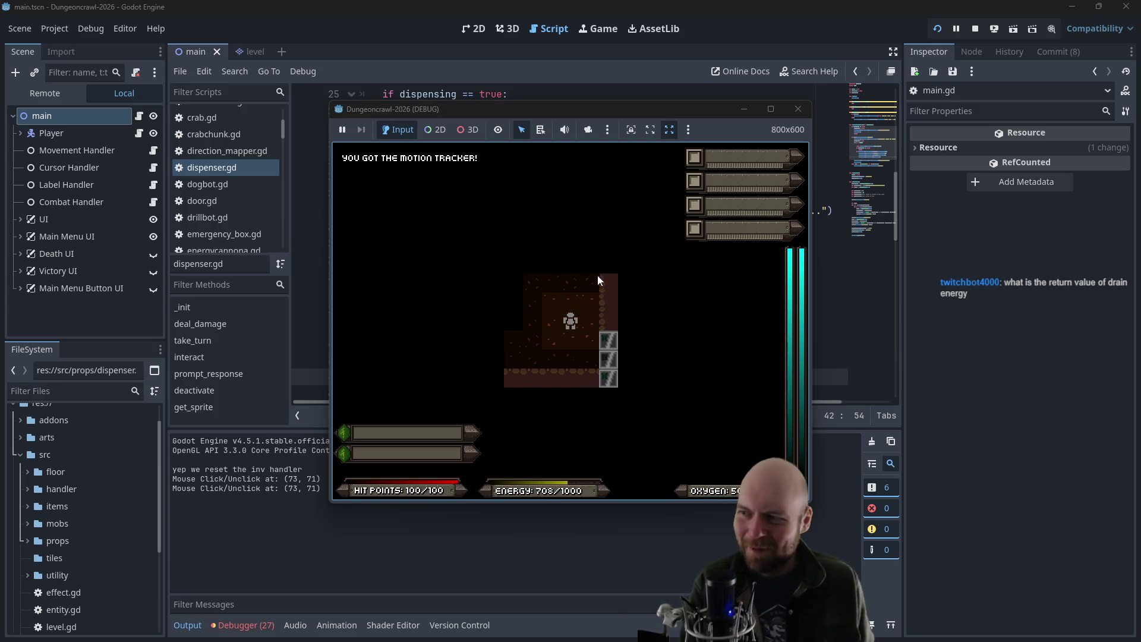
pyautogui.click(798, 109)
# - Replace resolve_prompt on line 32 with label_handler.set_message and save dispenser.gd
pyautogui.click(621, 226)
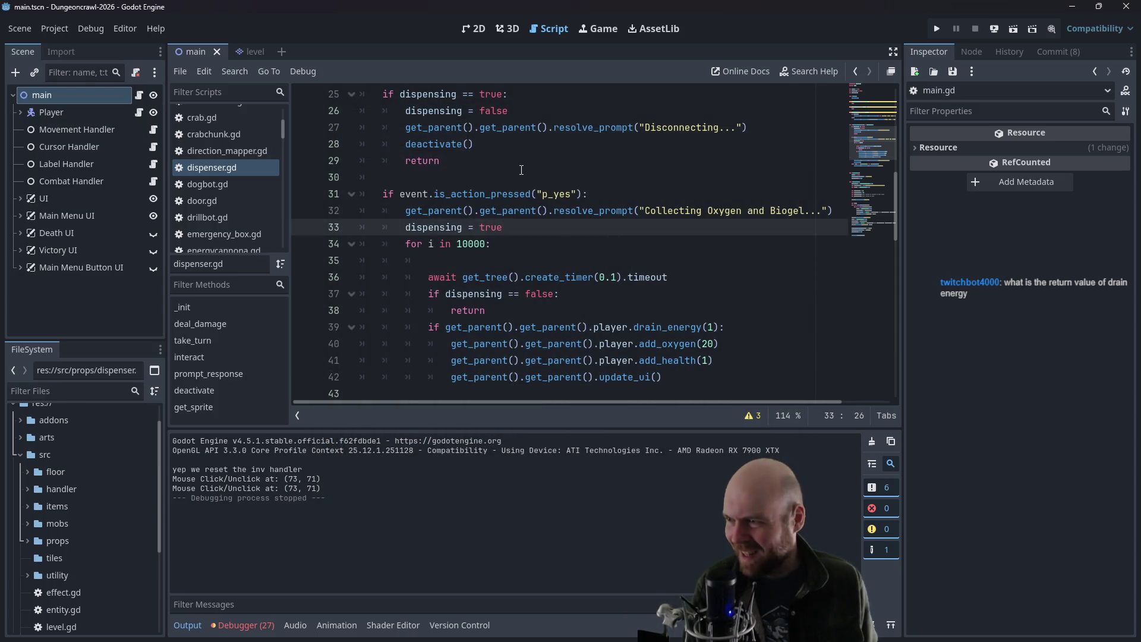
pyautogui.scroll(1, 521, 170)
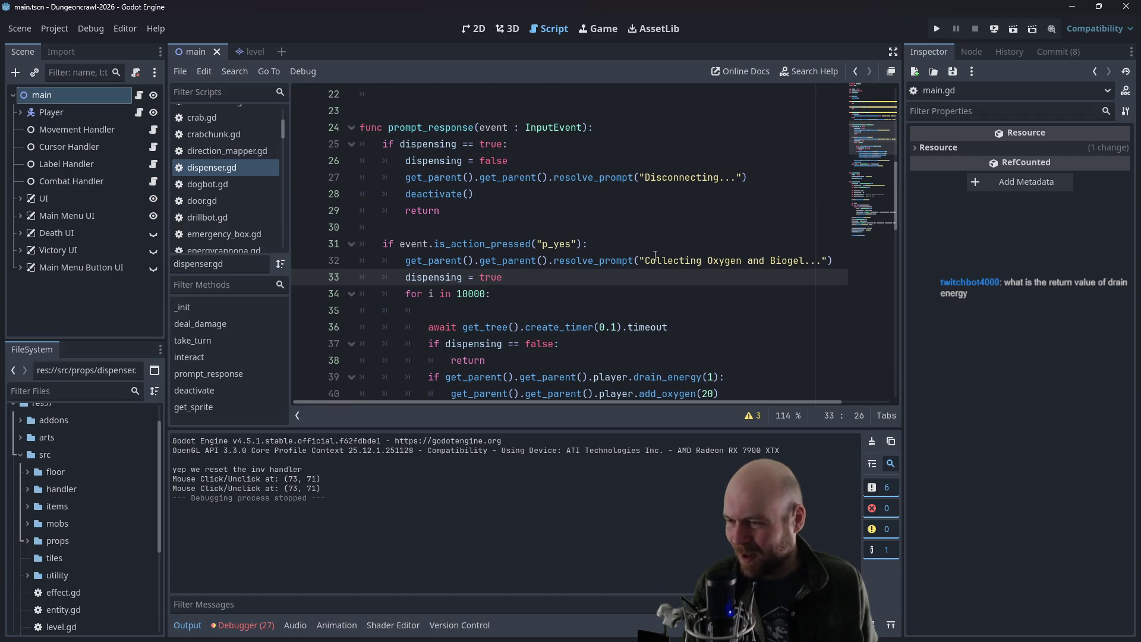
pyautogui.click(559, 261)
pyautogui.moveTo(555, 260); pyautogui.dragTo(630, 260)
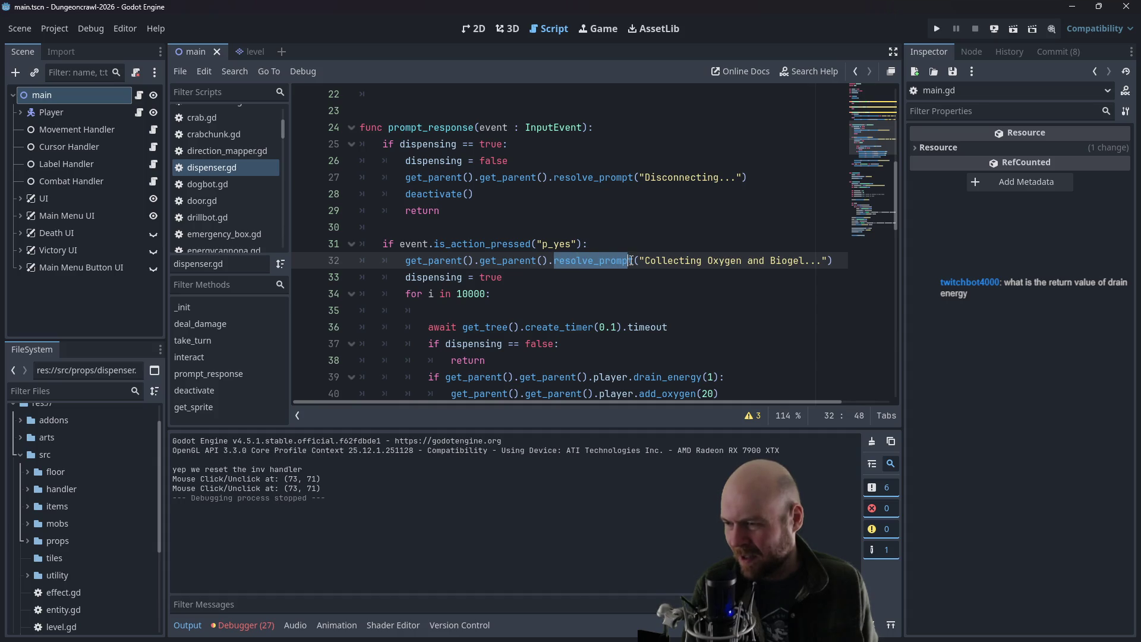
pyautogui.write('l')
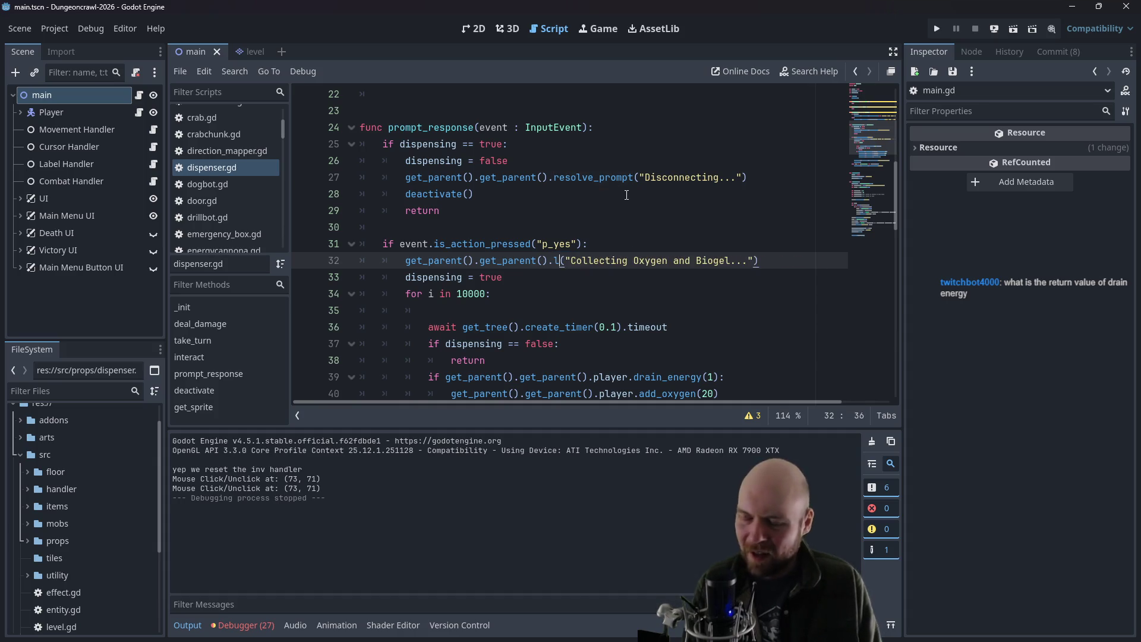
pyautogui.write('abel_handler.')
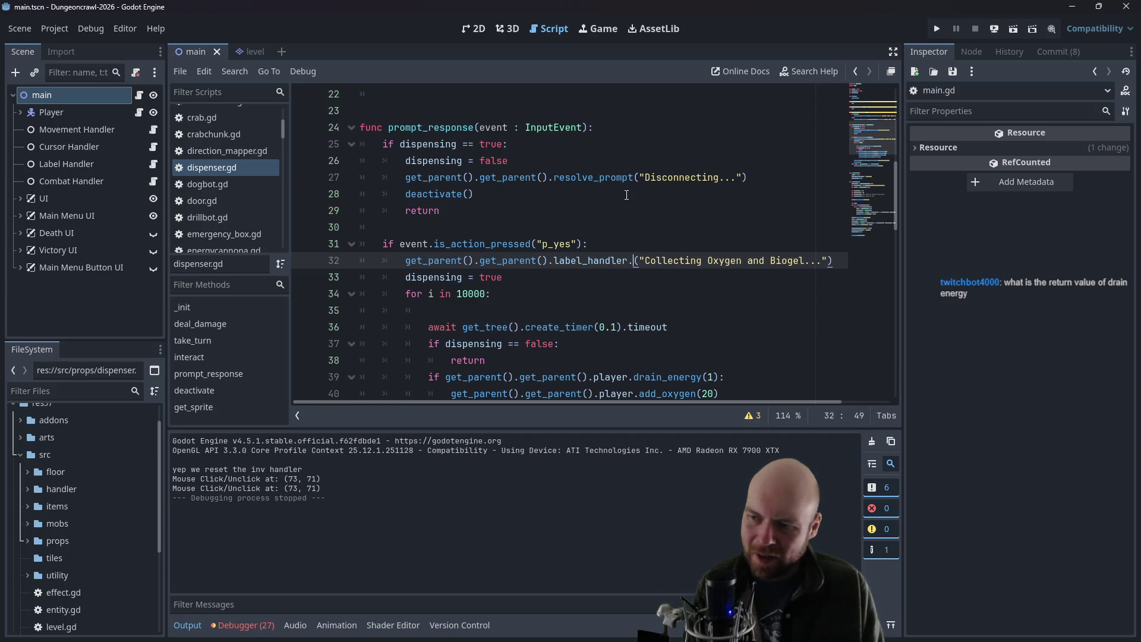
pyautogui.write('set_message')
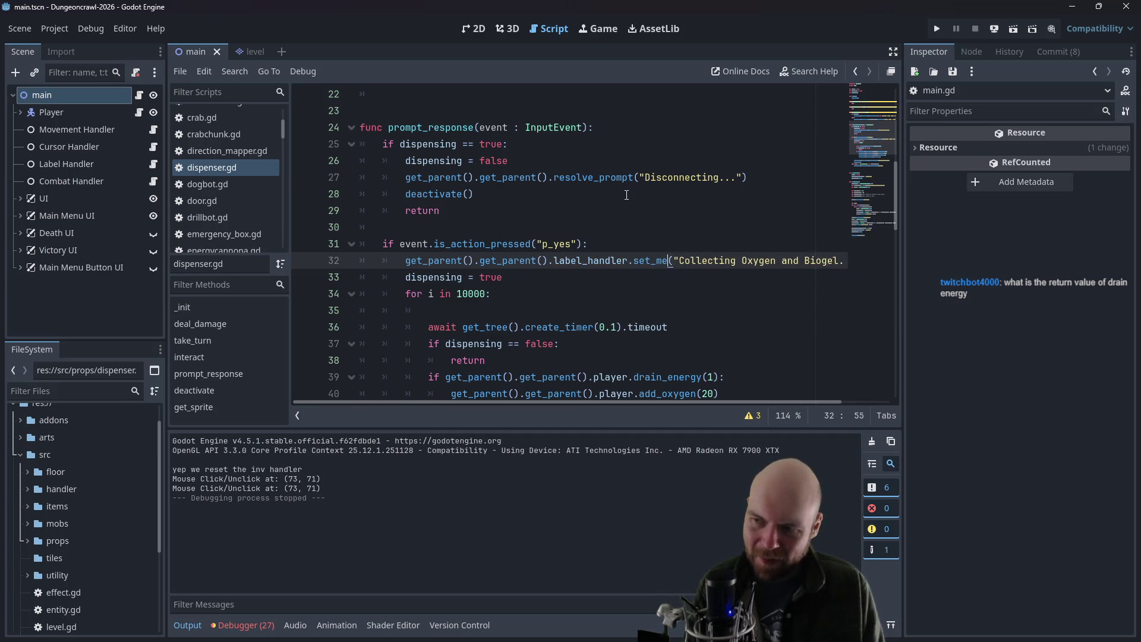
pyautogui.hotkey('ctrl', 's')
pyautogui.scroll(-4, 626, 195)
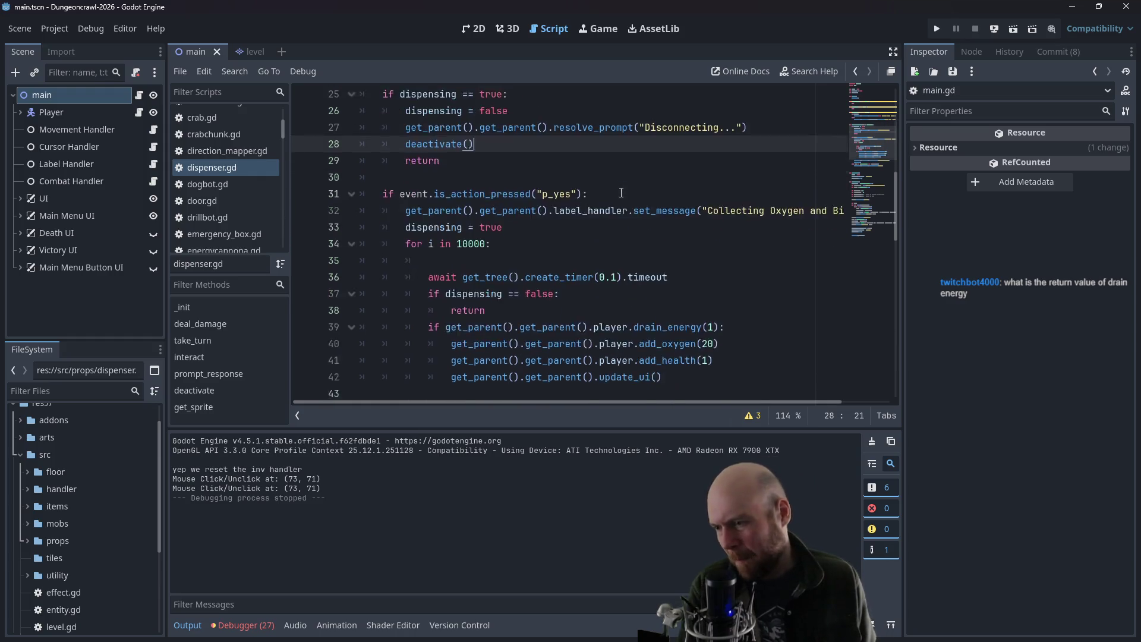
pyautogui.click(736, 182)
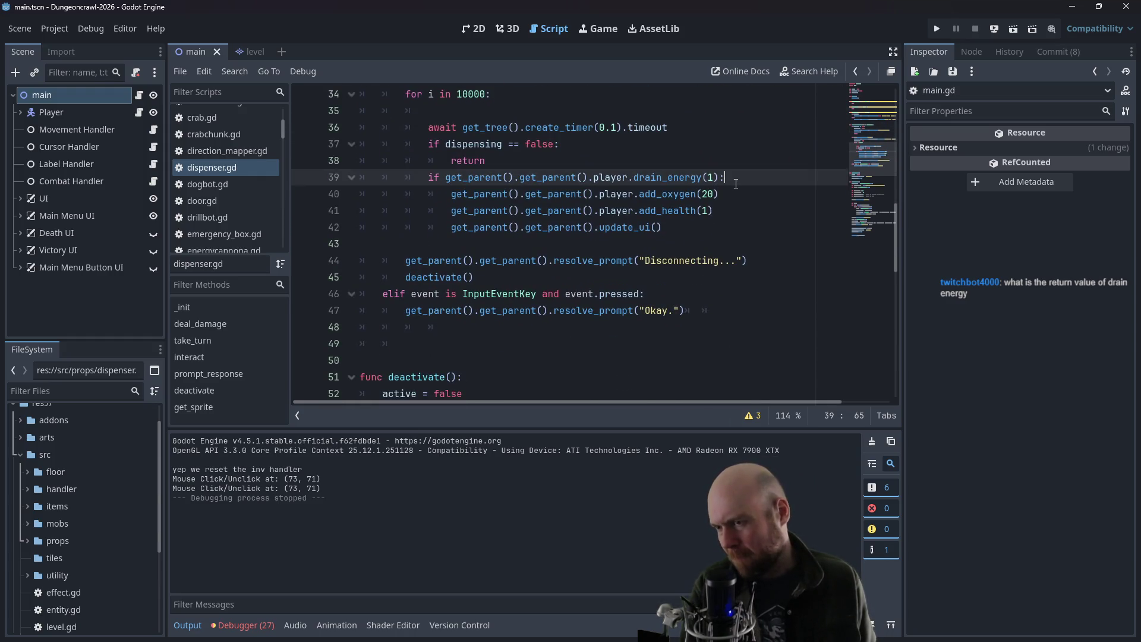
# - Begin an if condition on a new line in the drain_energy check, then open cursor_handler.gd
pyautogui.press('Return')
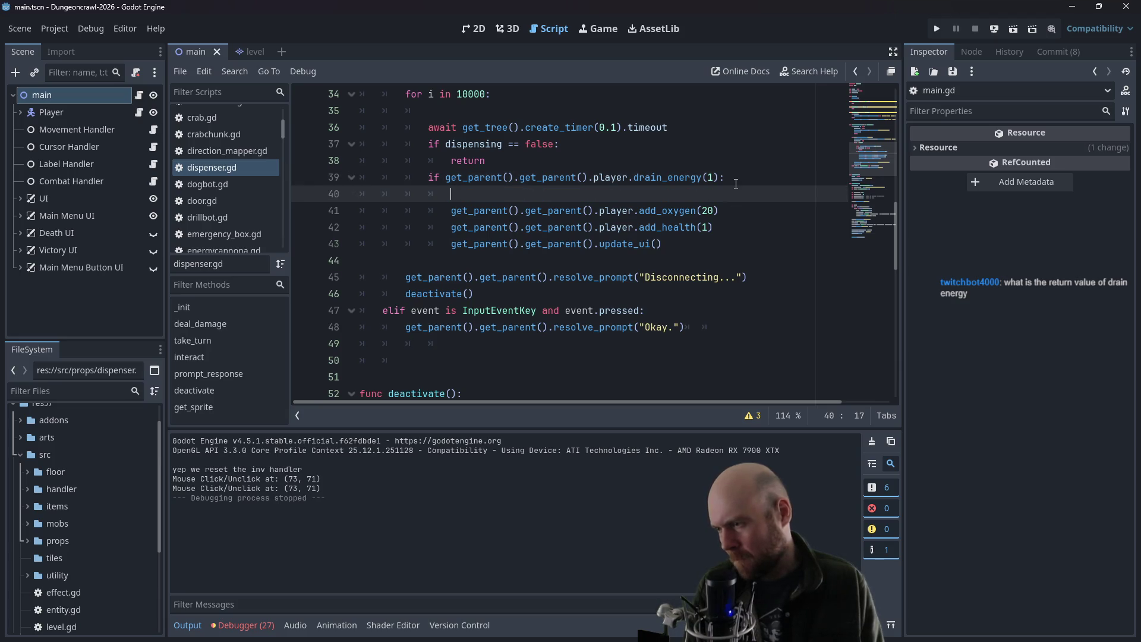
pyautogui.write('if (')
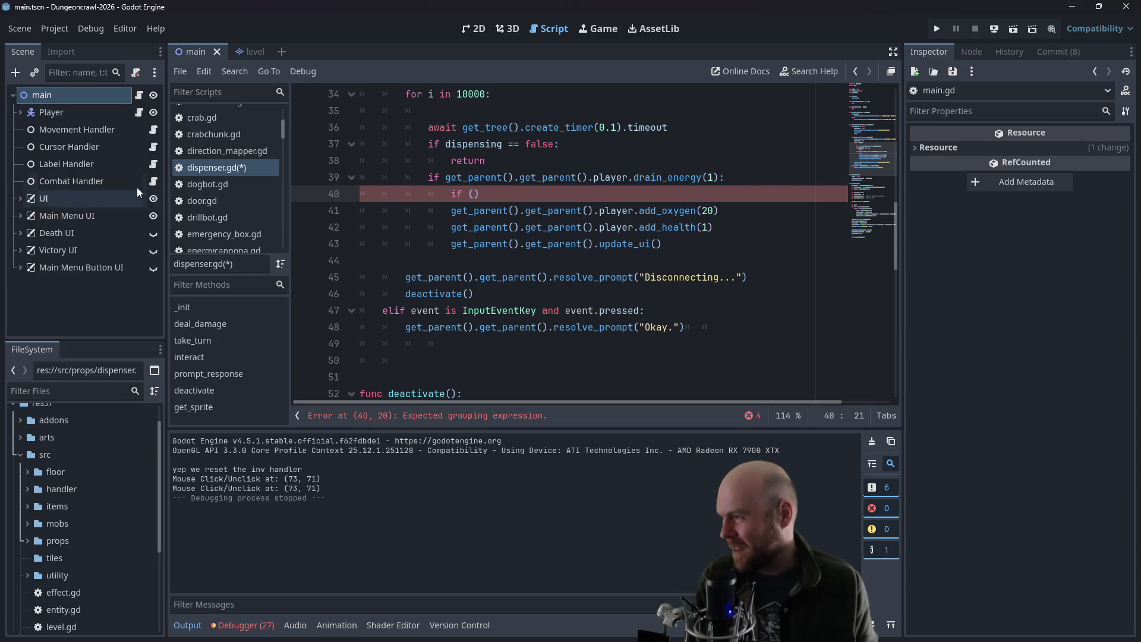
pyautogui.click(153, 147)
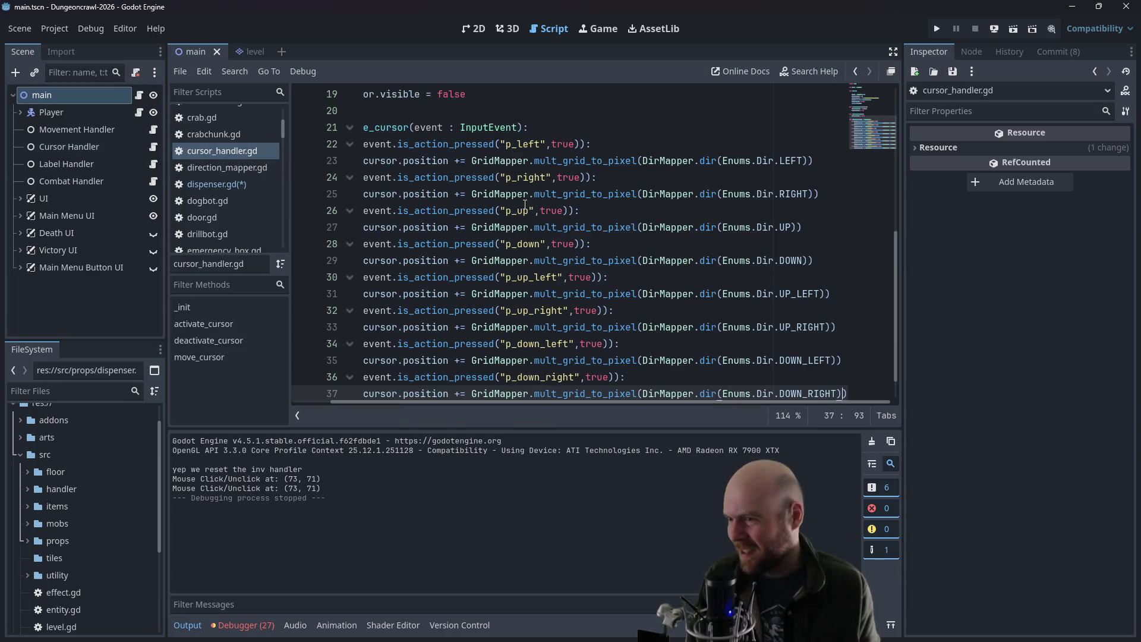
pyautogui.hscroll(2, 527, 206)
pyautogui.scroll(3, 526, 206)
pyautogui.hscroll(-2, 412, 401)
pyautogui.scroll(2, 421, 335)
pyautogui.scroll(-4, 421, 335)
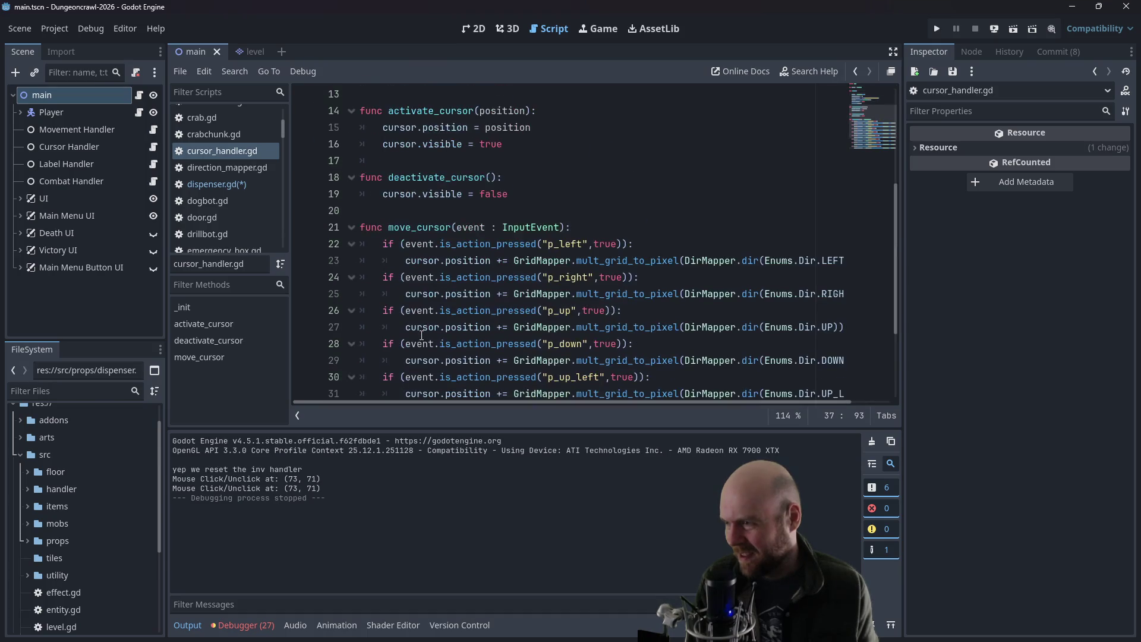
pyautogui.scroll(-3, 421, 335)
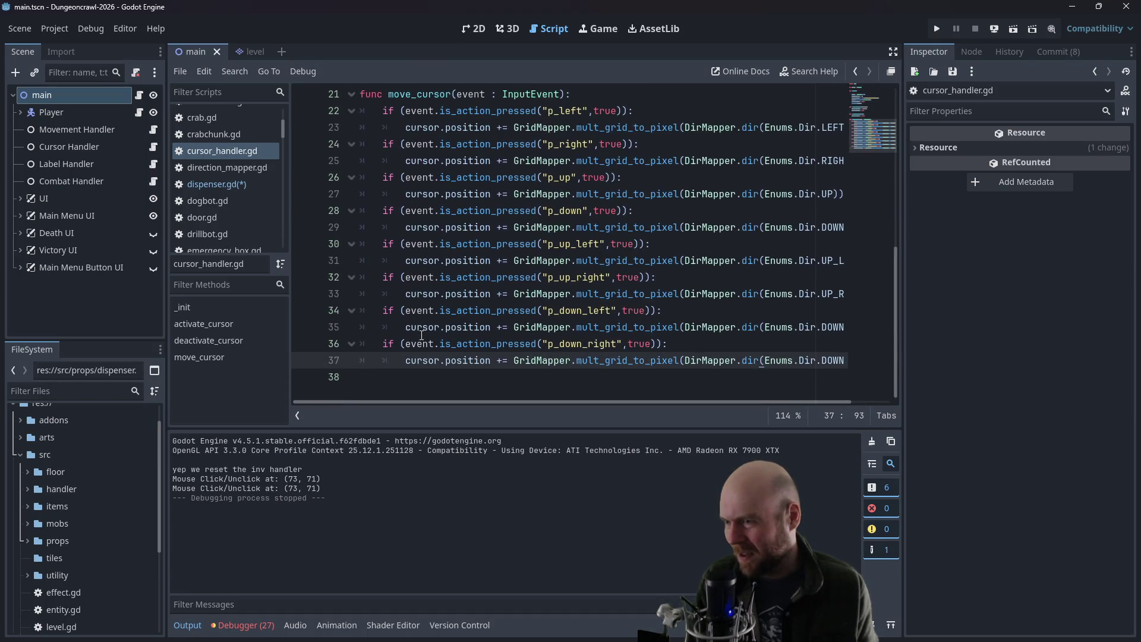
pyautogui.scroll(3, 421, 335)
pyautogui.scroll(2, 422, 335)
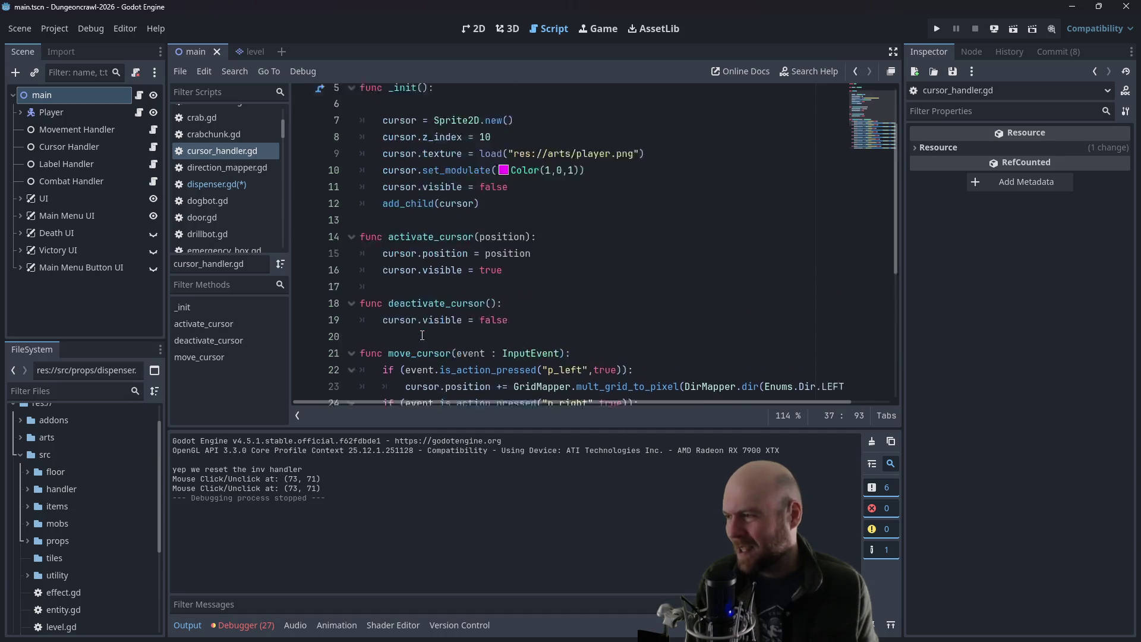
pyautogui.scroll(1, 422, 335)
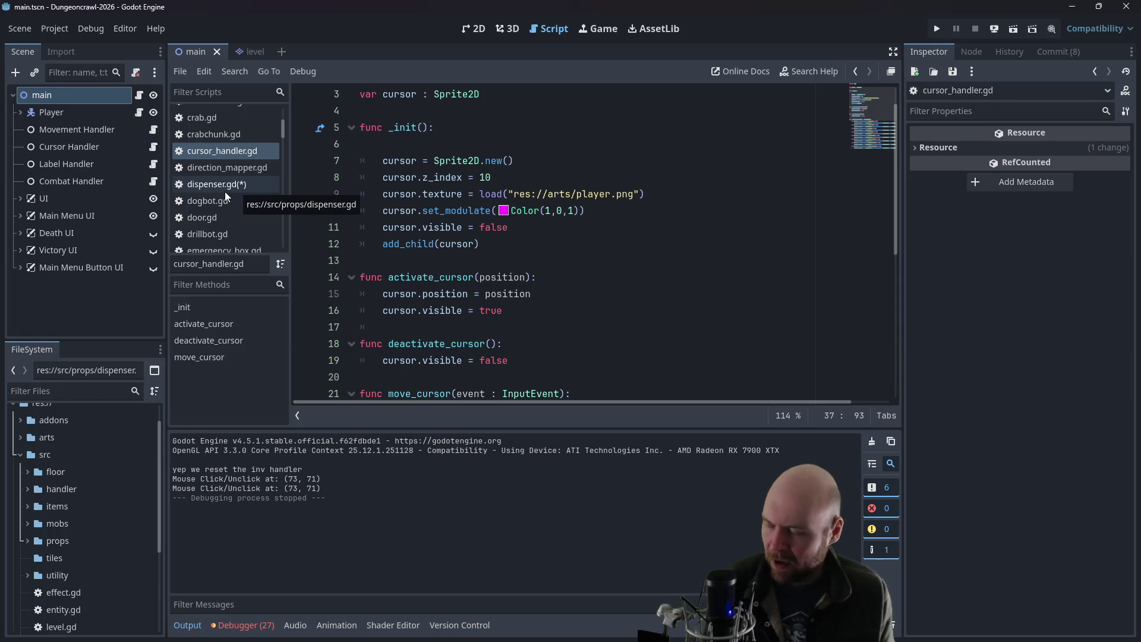
pyautogui.click(54, 29)
pyautogui.click(60, 45)
pyautogui.press('Escape')
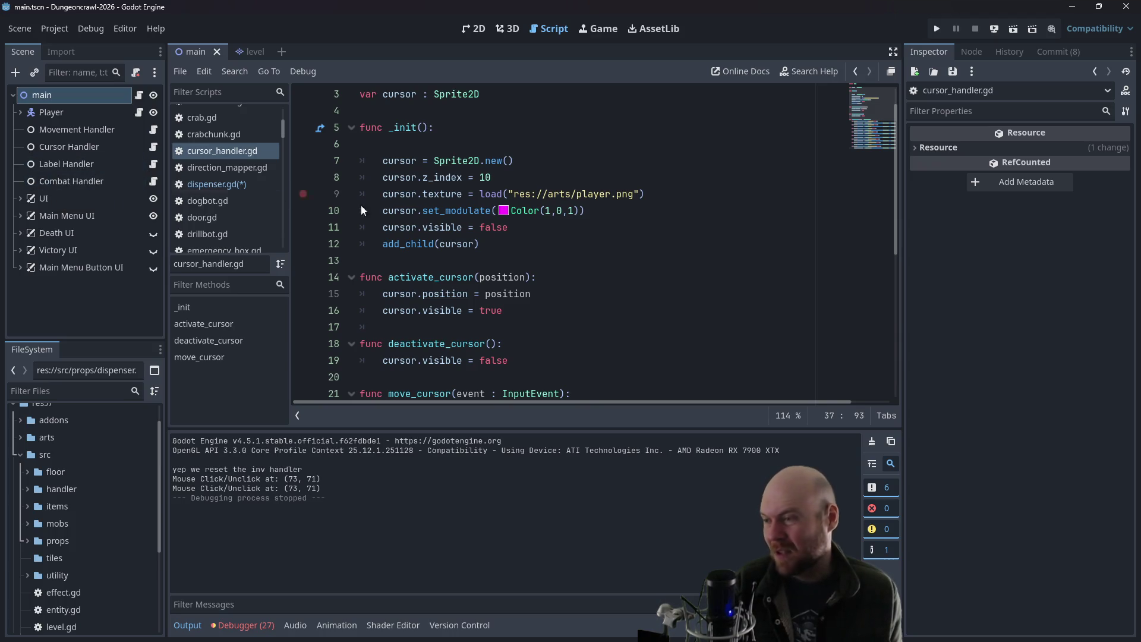
pyautogui.click(537, 234)
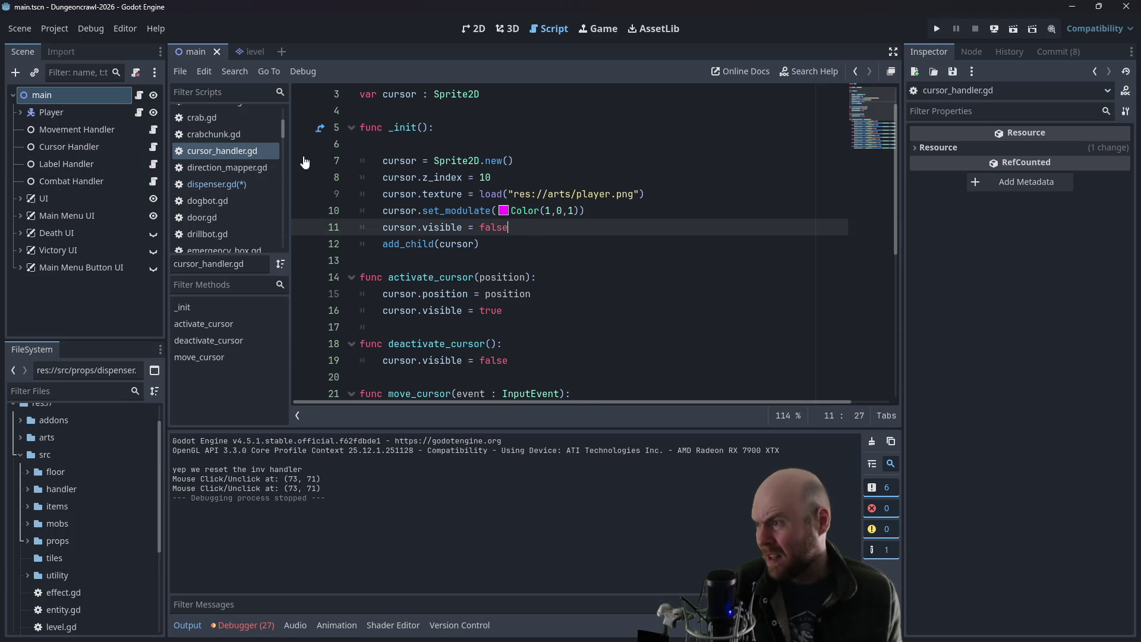
pyautogui.click(213, 183)
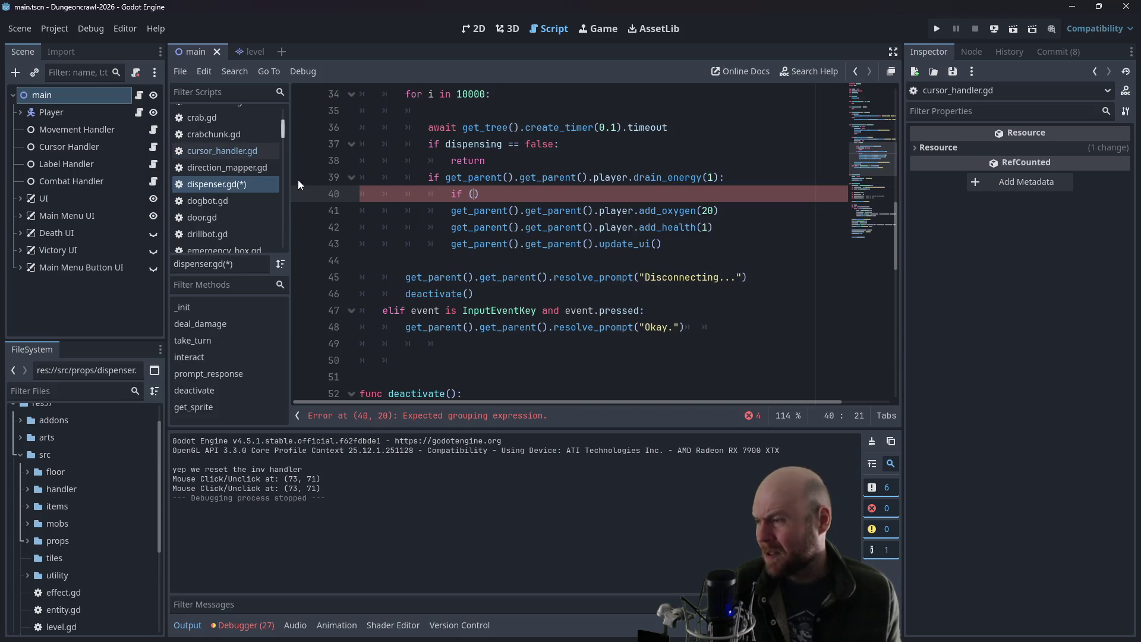
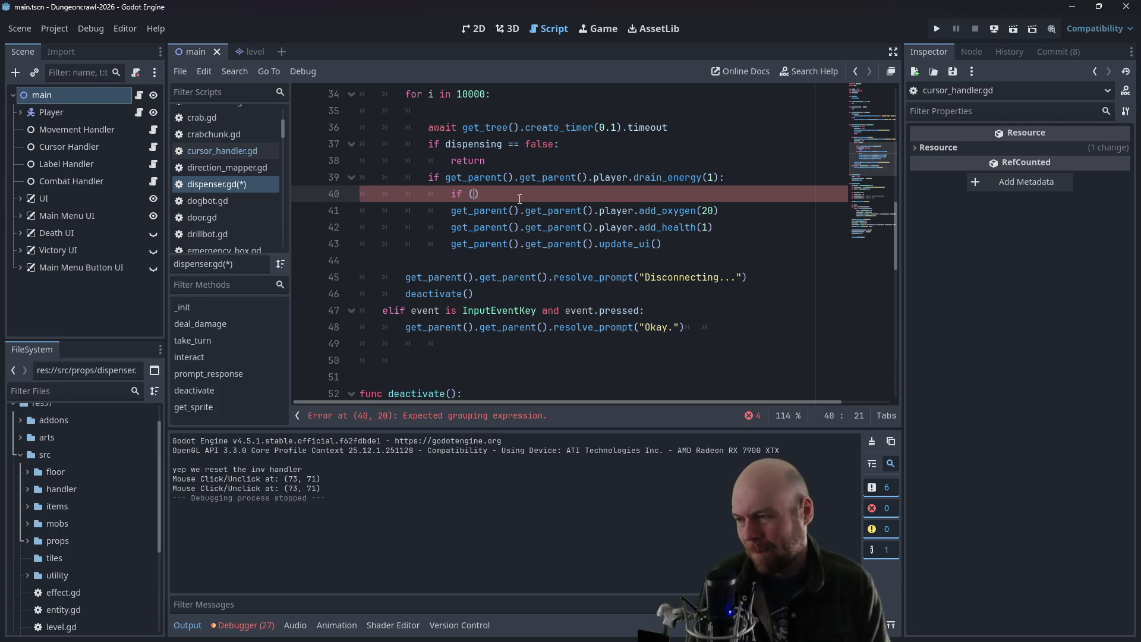
# - Delete the partial 'ge' from the unfinished if condition on line 40 of dispenser.gd
pyautogui.write('ge')
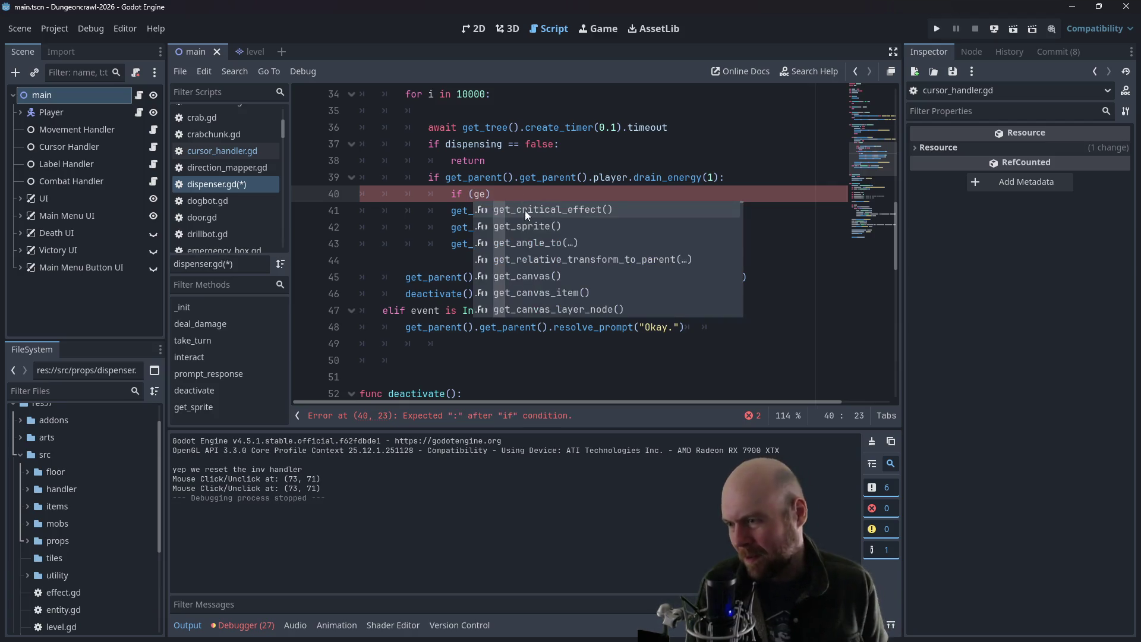
pyautogui.click(595, 156)
pyautogui.moveTo(451, 211); pyautogui.dragTo(635, 211)
pyautogui.click(514, 190)
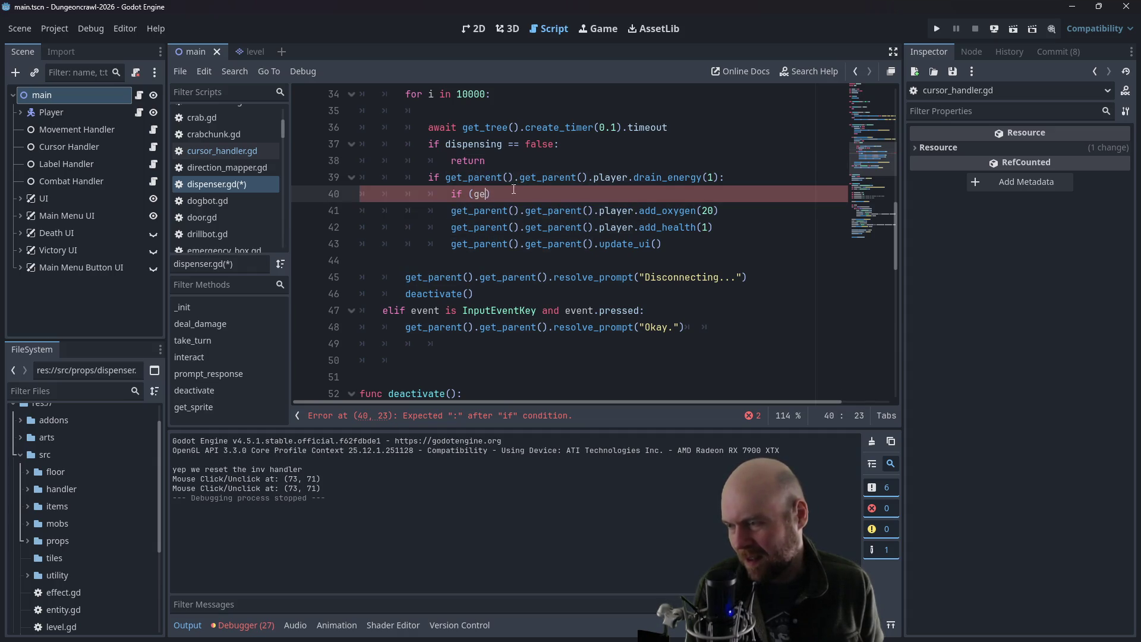
pyautogui.press('BackSpace')
pyautogui.press('BackSpace')
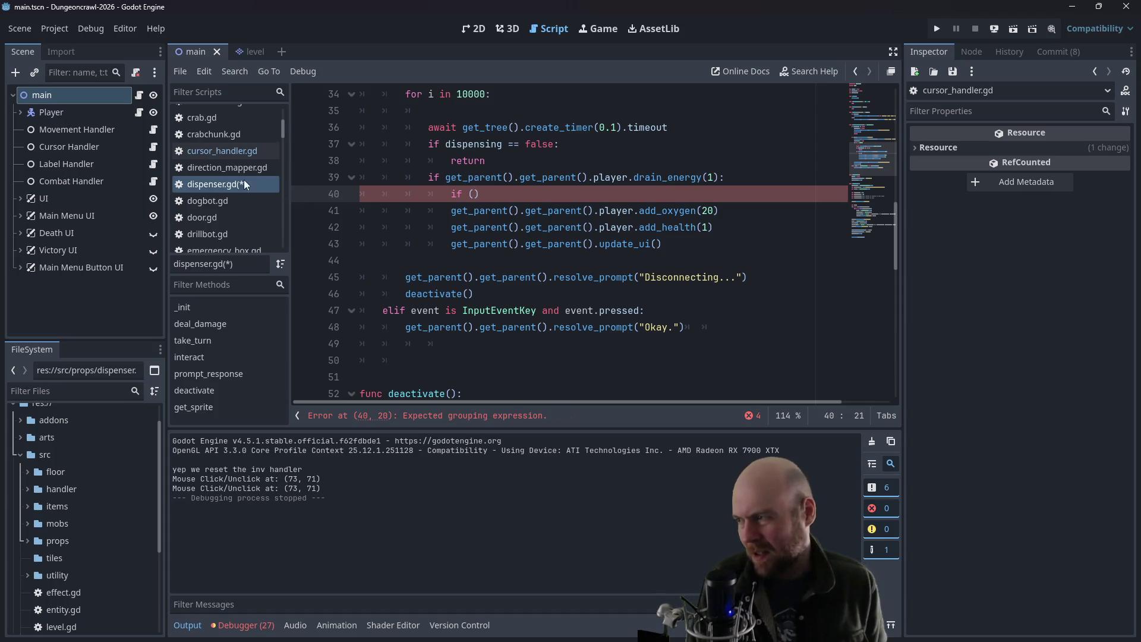
pyautogui.scroll(5, 237, 210)
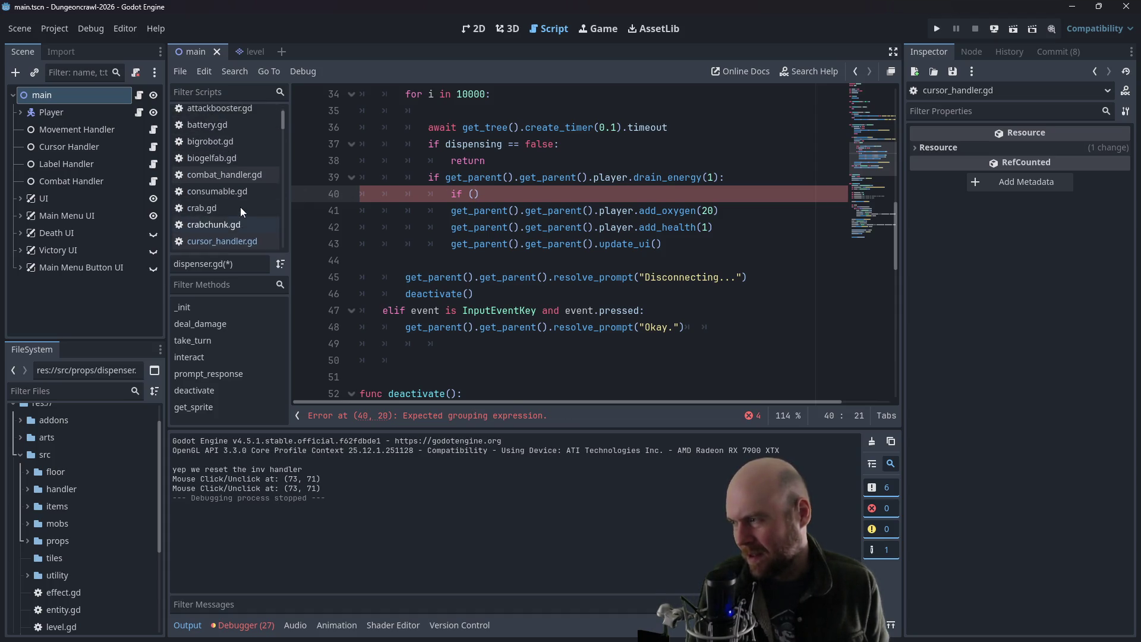
pyautogui.scroll(-10, 244, 211)
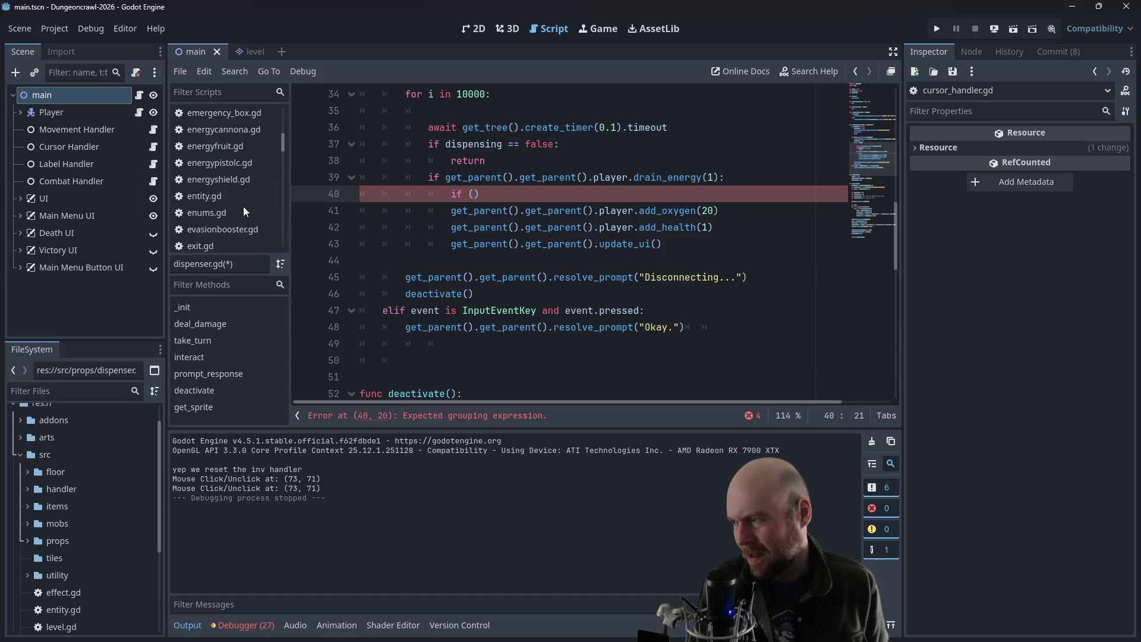
pyautogui.scroll(3, 243, 199)
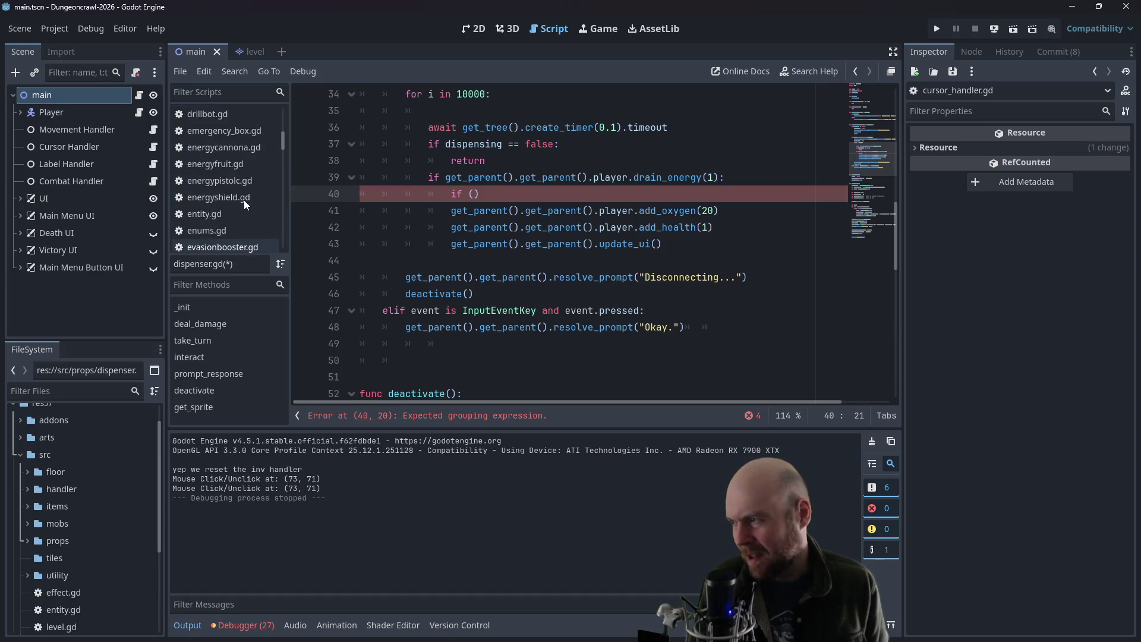
pyautogui.scroll(-2, 244, 199)
pyautogui.scroll(-5, 281, 188)
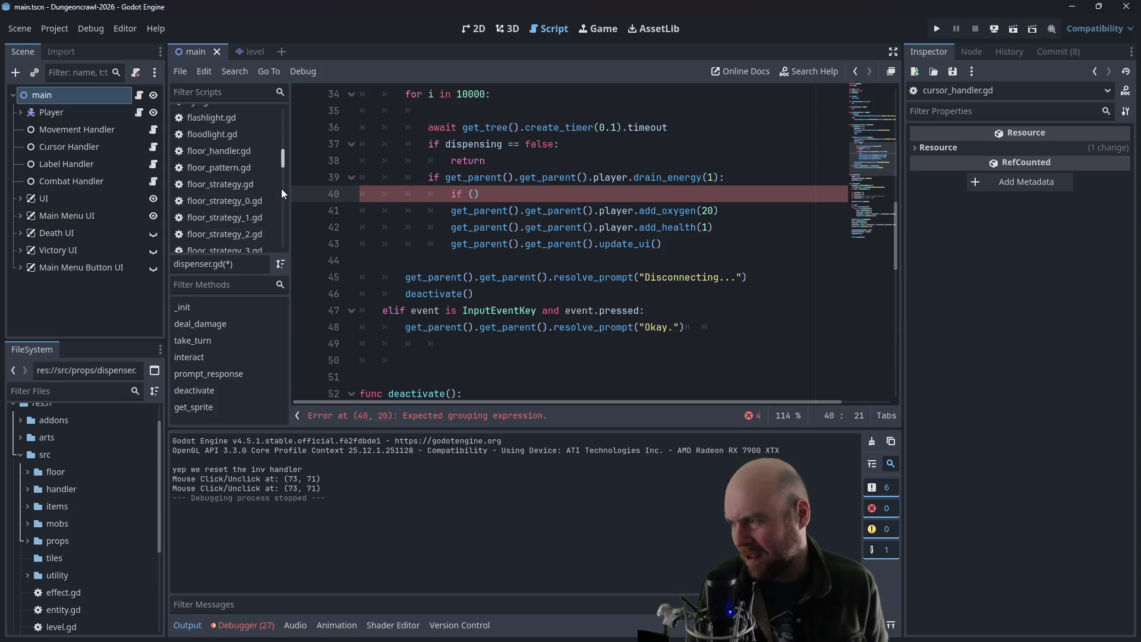
pyautogui.scroll(-2, 281, 188)
pyautogui.scroll(-4, 282, 195)
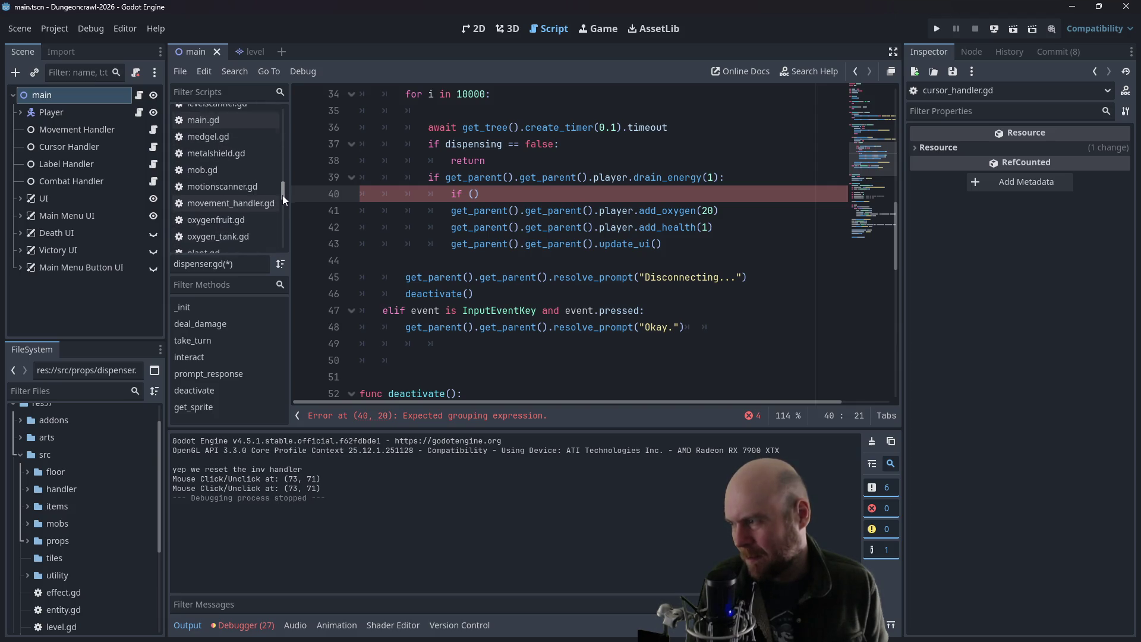
# - Open player.gd and insert blank lines above add_shield for new functions
pyautogui.click(264, 202)
pyautogui.scroll(-6, 519, 282)
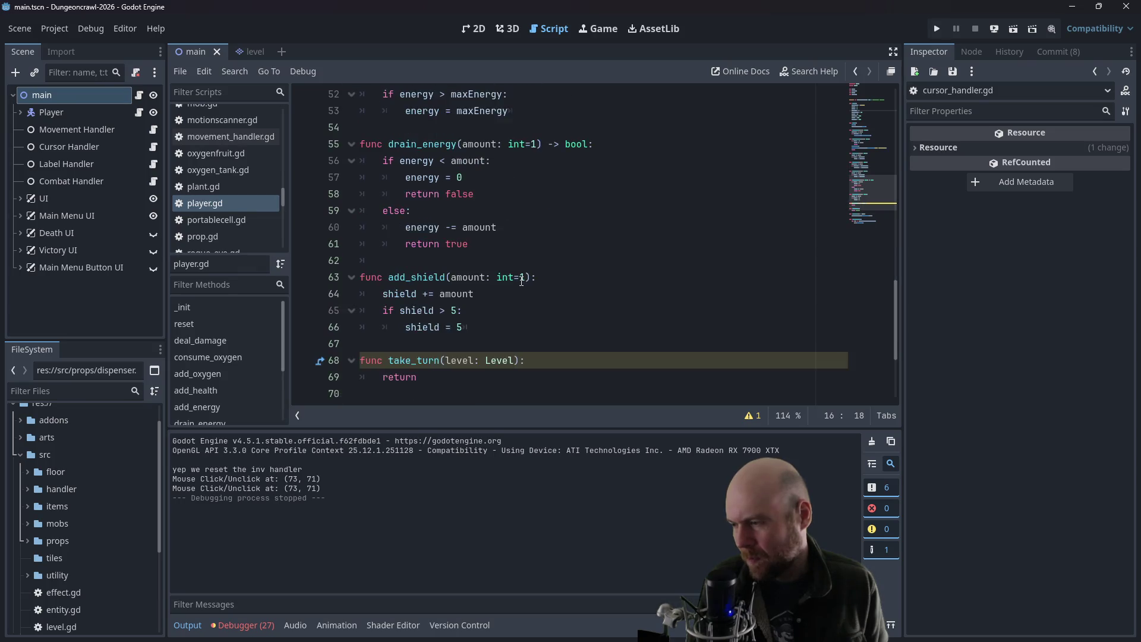
pyautogui.scroll(3, 519, 282)
pyautogui.click(465, 349)
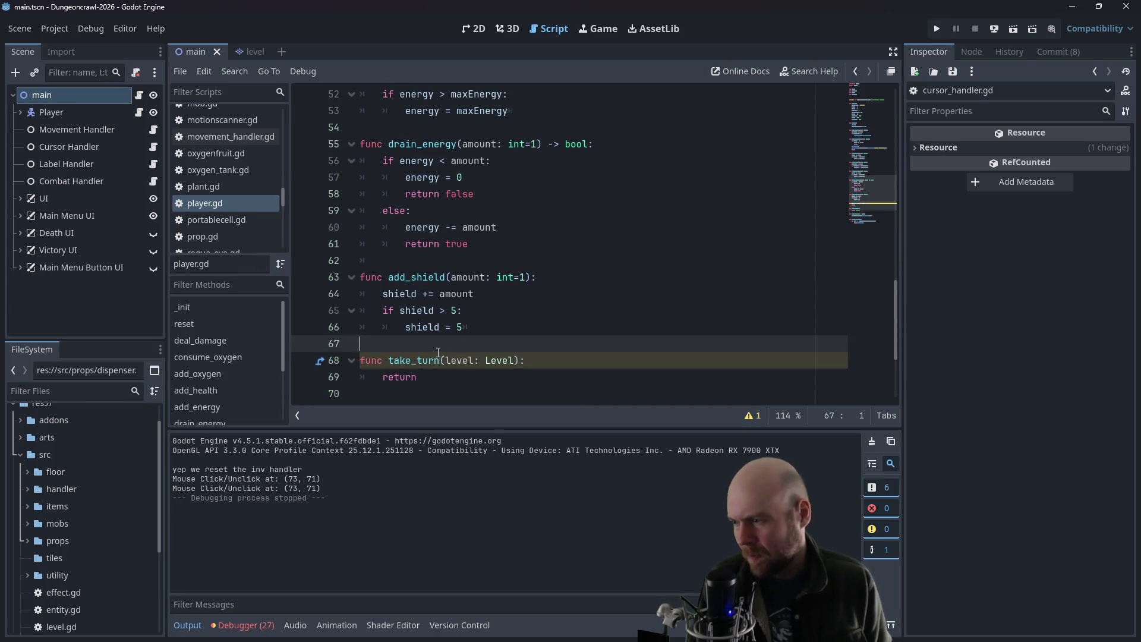
pyautogui.press('Up')
pyautogui.press('Up')
pyautogui.press('Up')
pyautogui.press('Up')
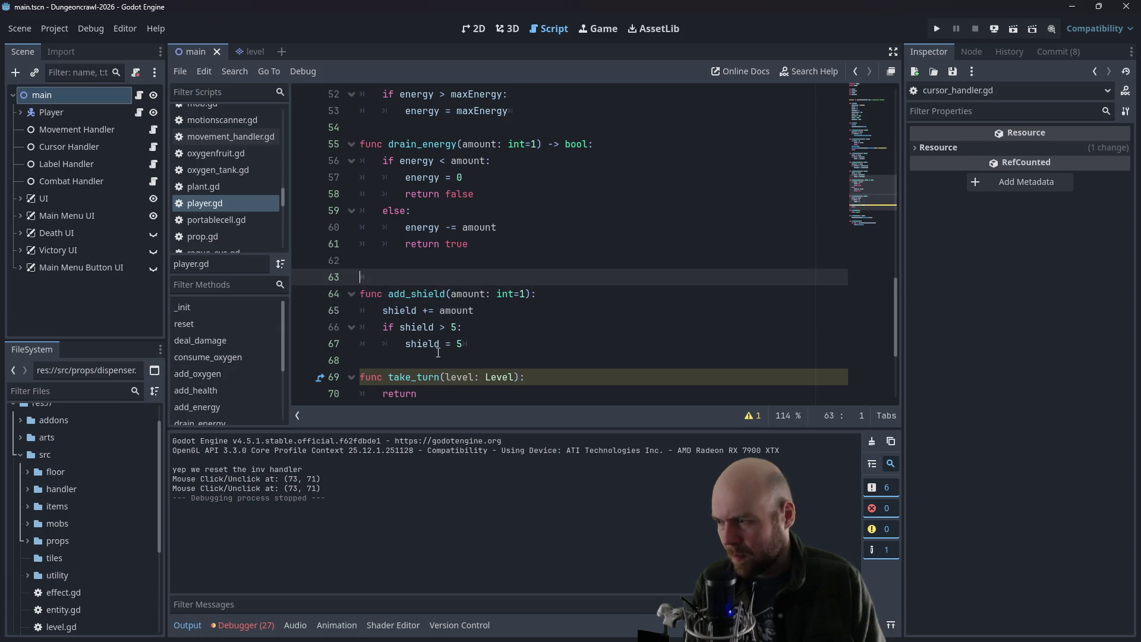
pyautogui.press('Return')
pyautogui.press('Return')
pyautogui.press('Up')
pyautogui.press('Up')
# - Add is_oxygen_full() -> bool, returning true when oxygen == maxOxygen, otherwise false
pyautogui.write('func is_oxygen_full():')
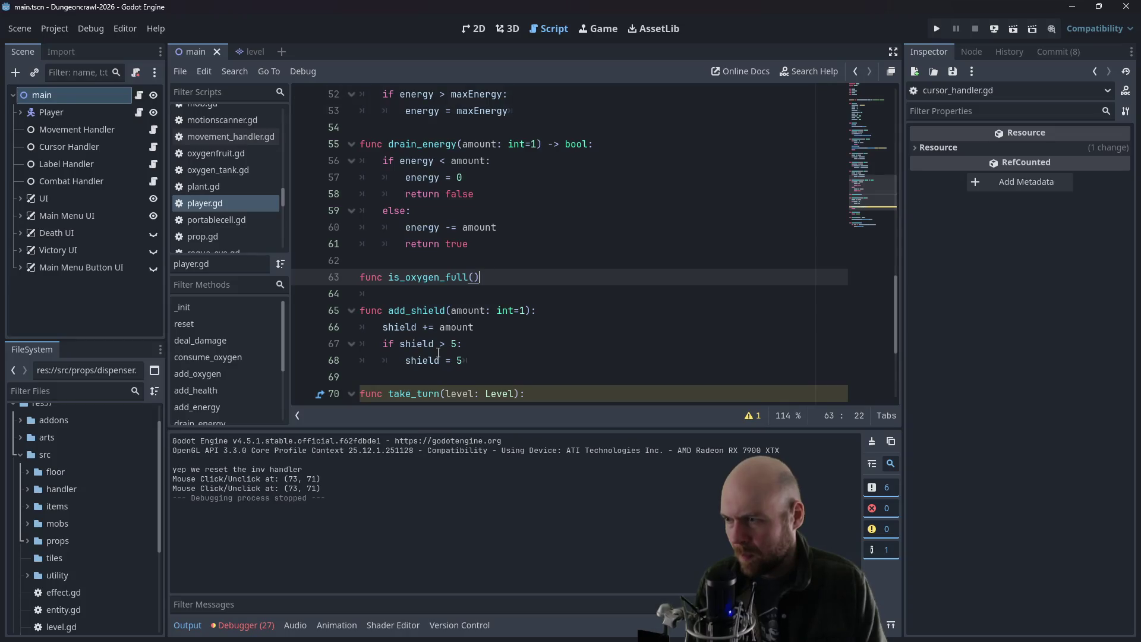
pyautogui.press('BackSpace')
pyautogui.write('-> bool:')
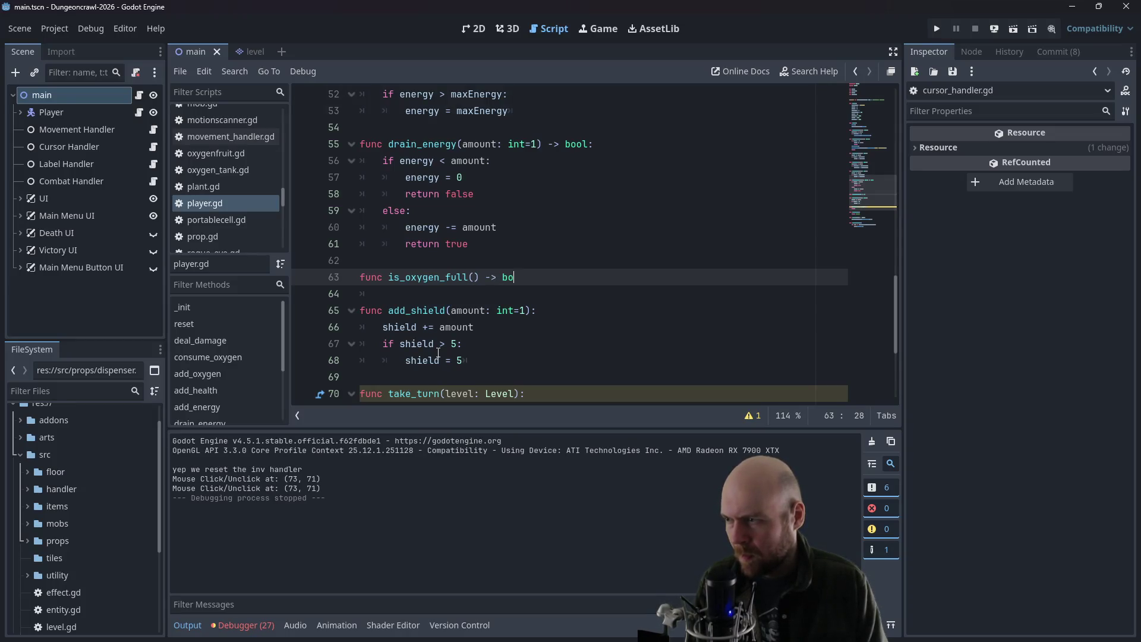
pyautogui.press('Return')
pyautogui.write('if oxygen == max')
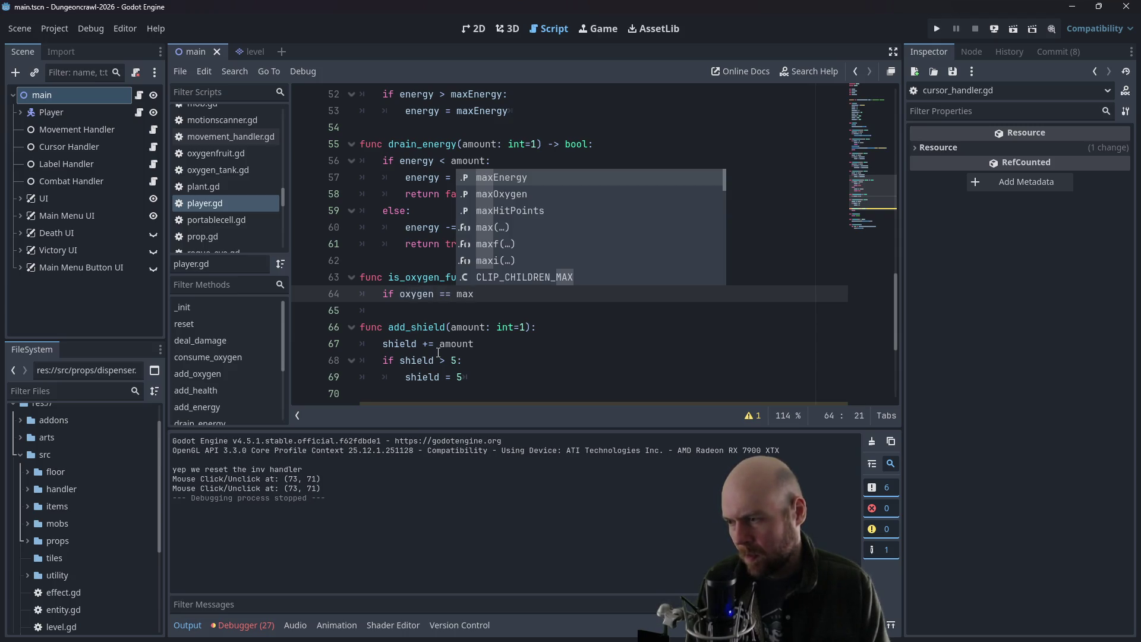
pyautogui.write('Oxygen:')
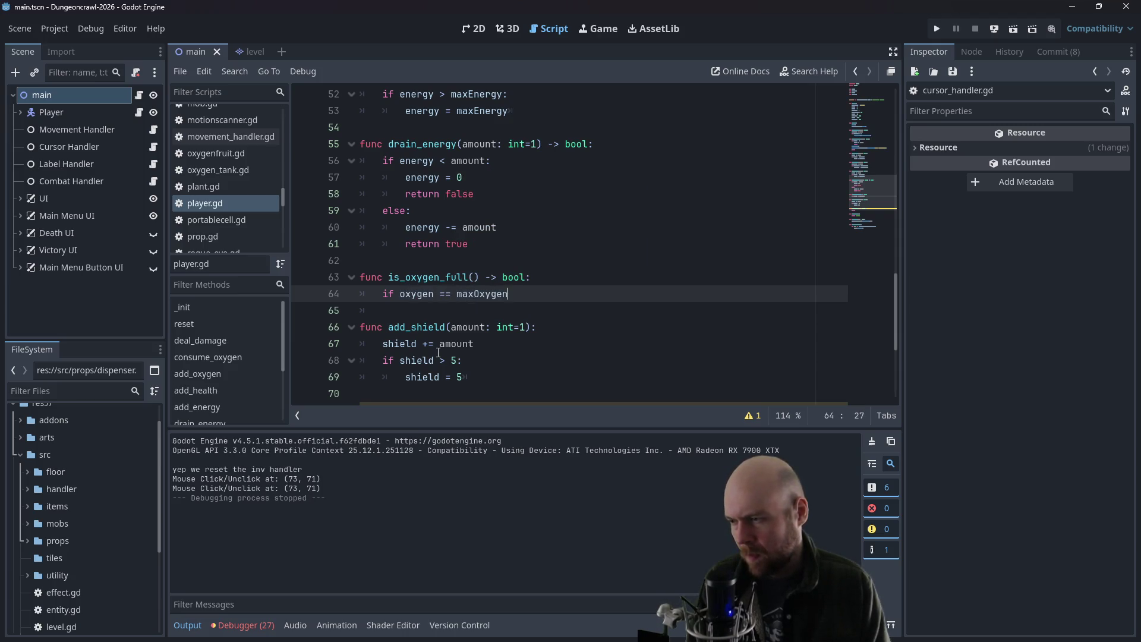
pyautogui.press('Return')
pyautogui.write('return true')
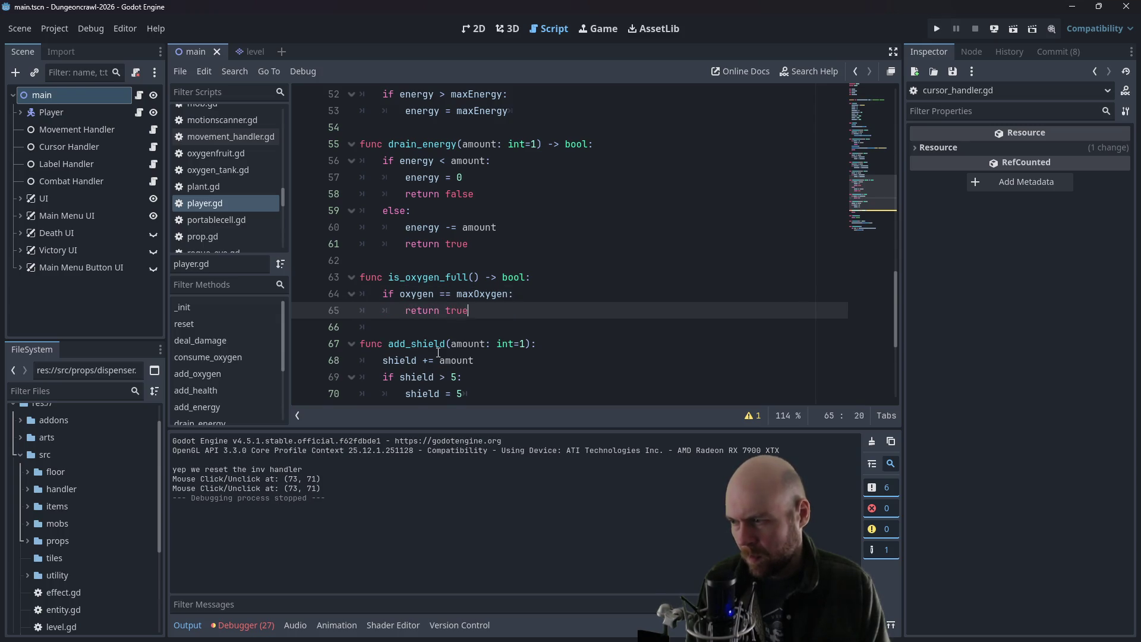
pyautogui.press('Return')
pyautogui.press('BackSpace')
pyautogui.write('return false')
pyautogui.press('Return')
pyautogui.press('Return')
# - Add is_health_full() -> bool, returning true when health == maxHealth, otherwise false
pyautogui.press('BackSpace')
pyautogui.write('func is')
pyautogui.press('BackSpace')
pyautogui.write('_h')
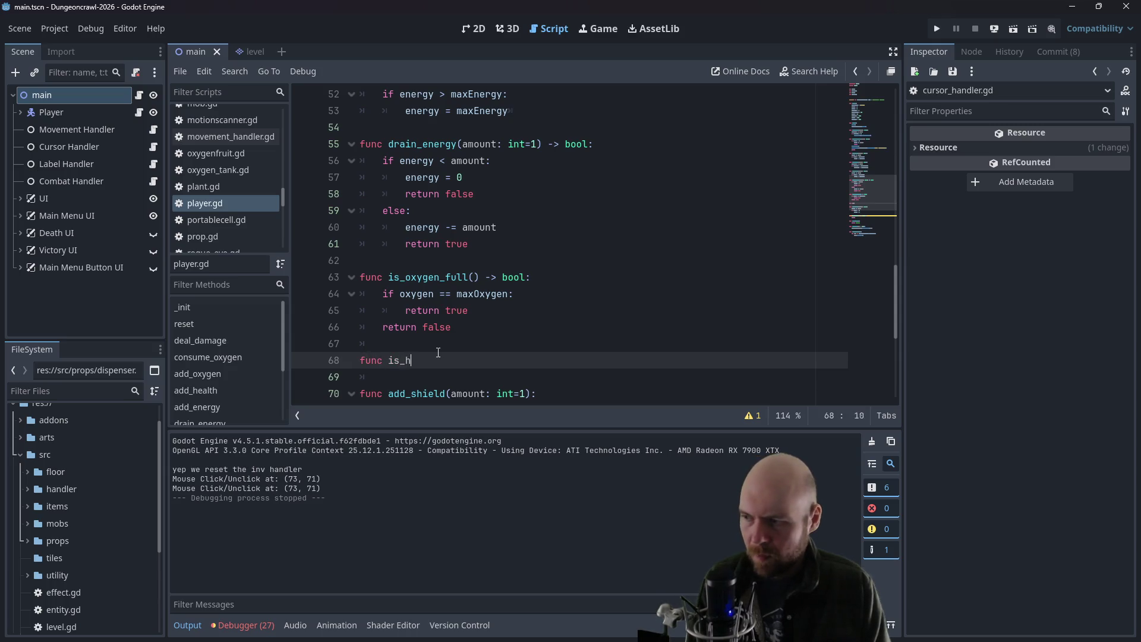
pyautogui.write('ealth_full() -')
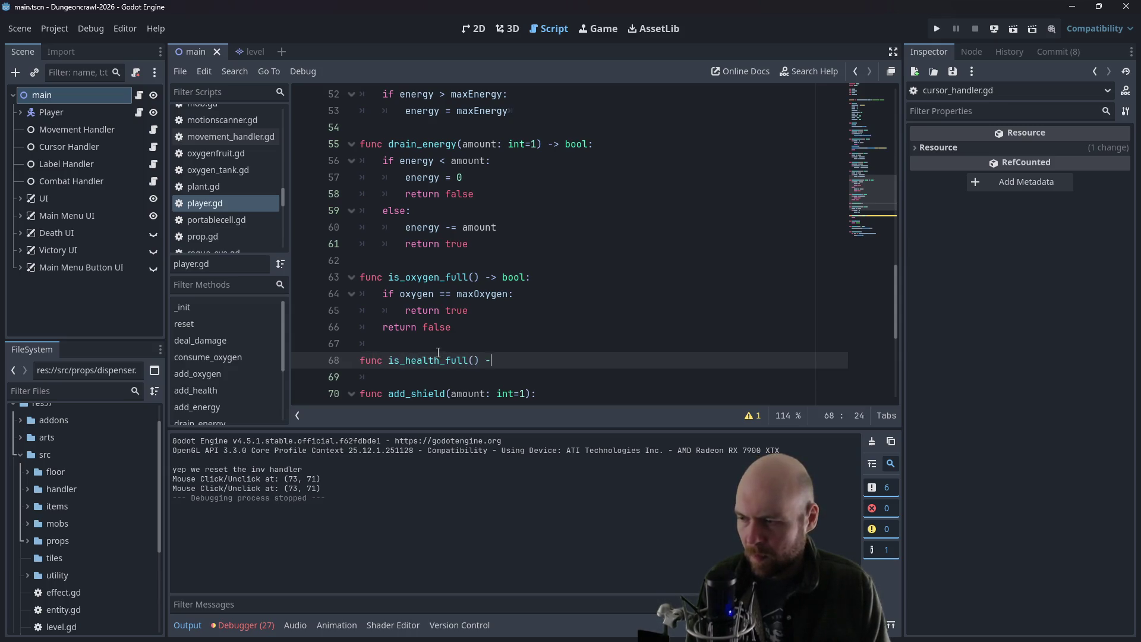
pyautogui.write('> bool:')
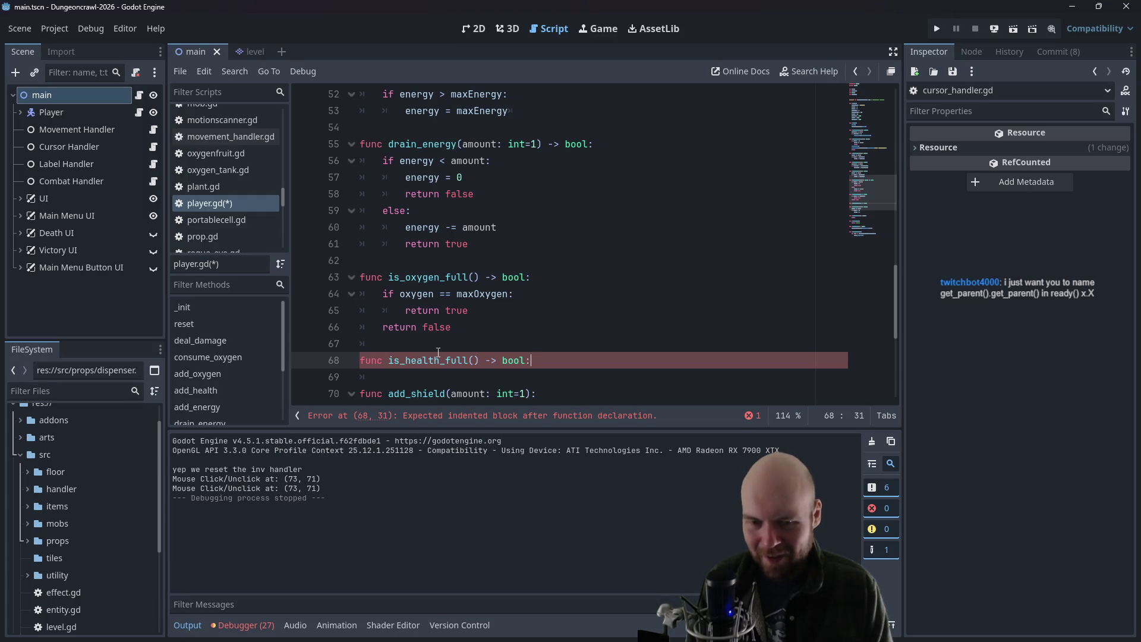
pyautogui.press('Return')
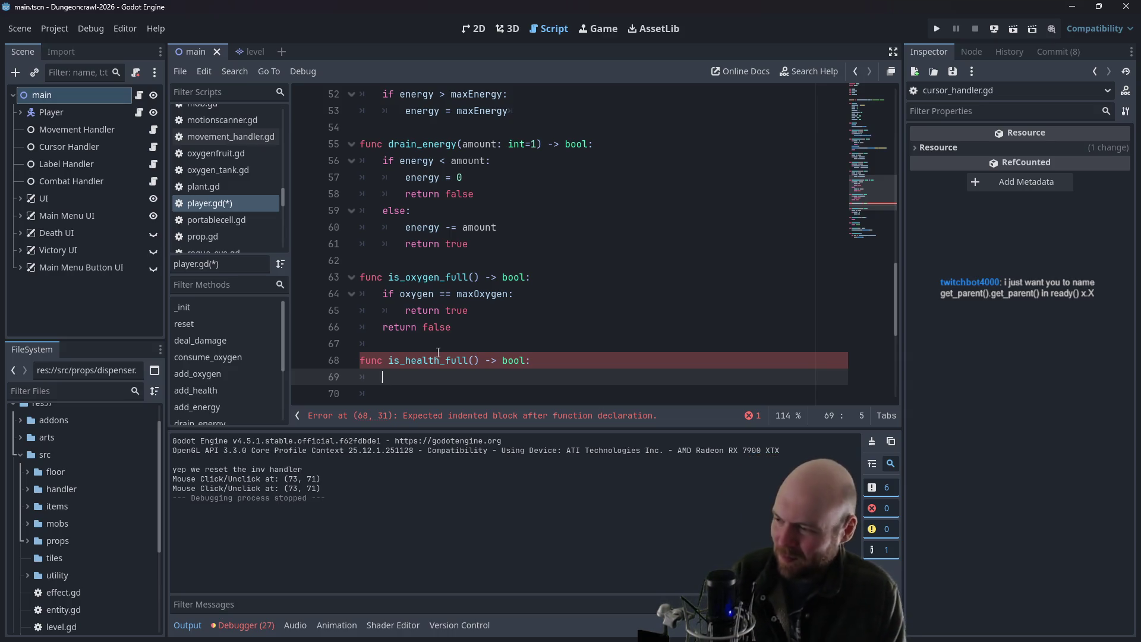
pyautogui.write('if health == maxHe')
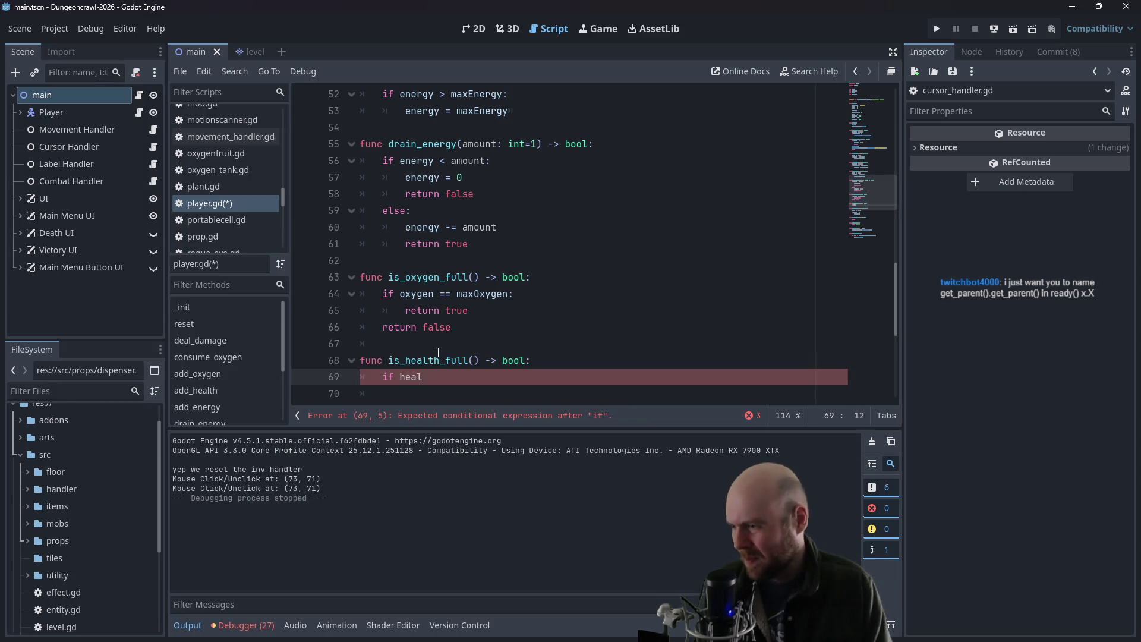
pyautogui.write('alth')
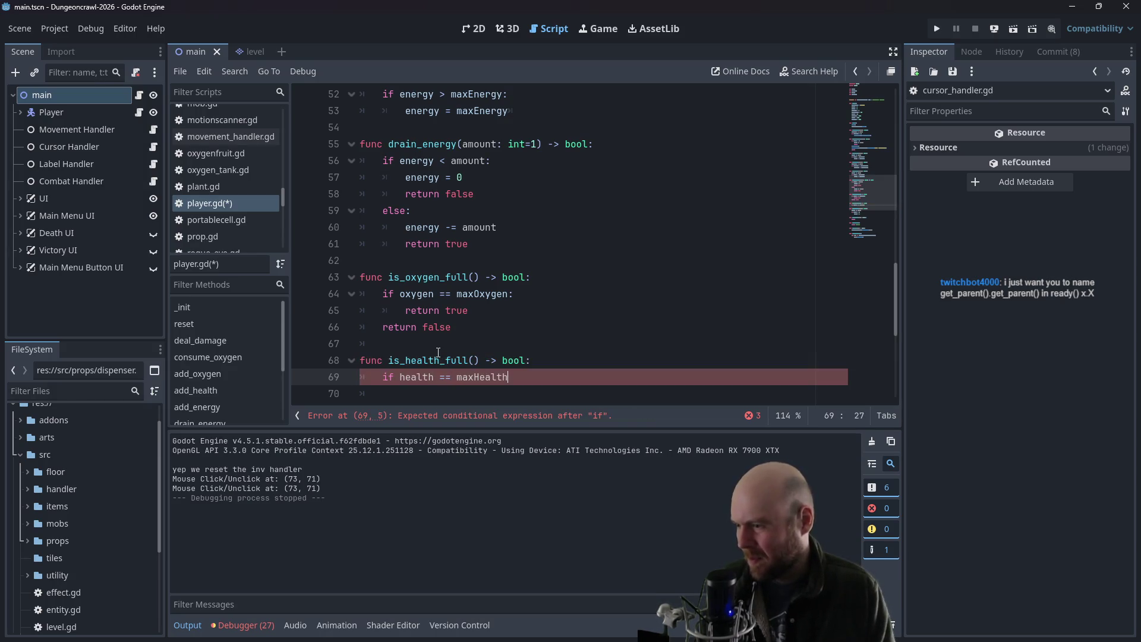
pyautogui.press('Return')
pyautogui.write('return true')
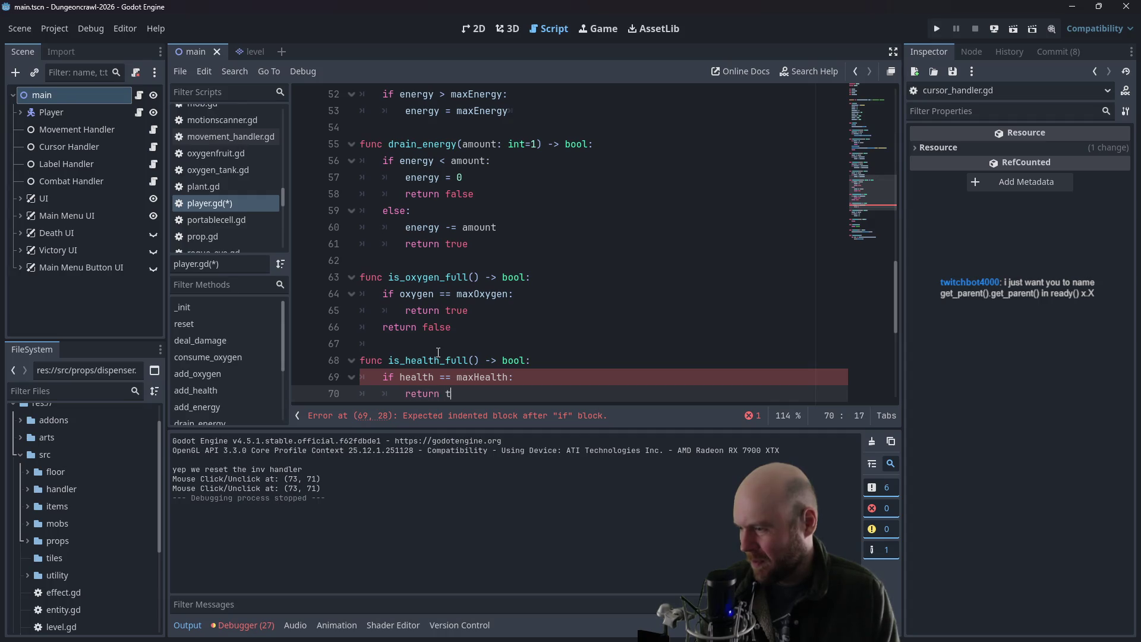
pyautogui.press('Return')
pyautogui.write('return false')
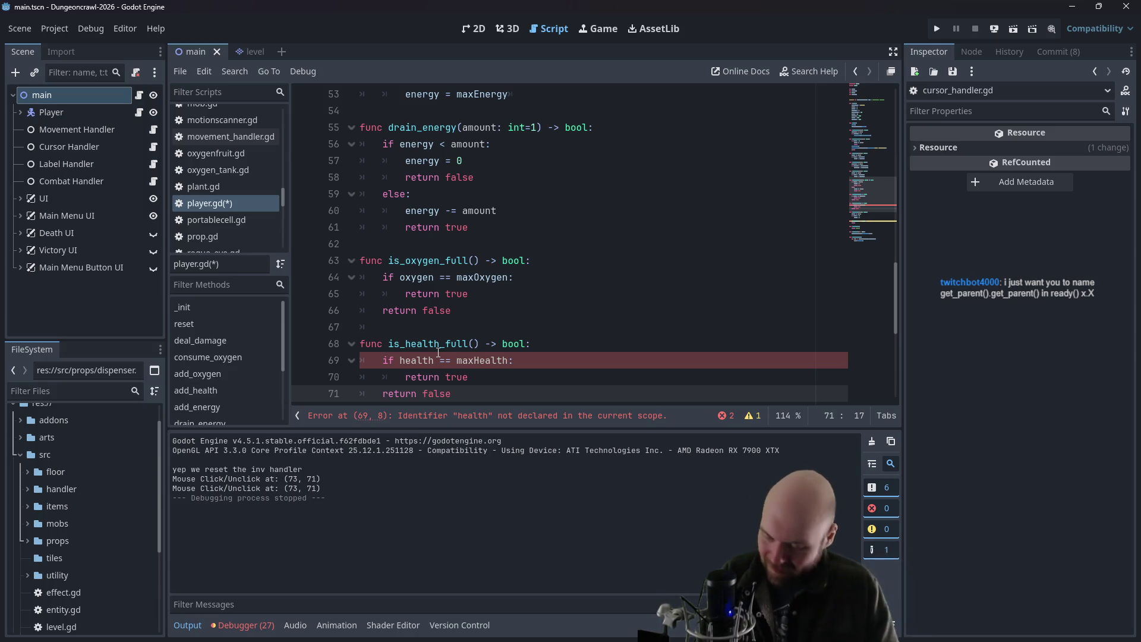
# - Change the is_health_full check to compare hitPoints against maxHitPoints
pyautogui.click(397, 348)
pyautogui.scroll(-1, 416, 333)
pyautogui.click(422, 310)
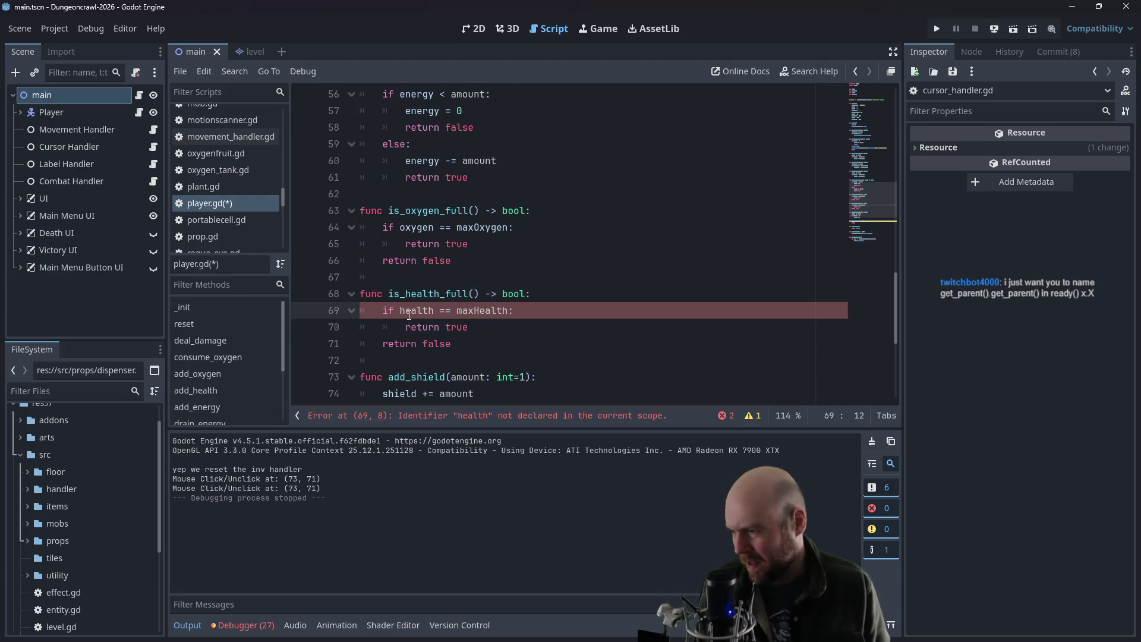
pyautogui.doubleClick(402, 312)
pyautogui.write('hitPoints')
pyautogui.press('Right')
pyautogui.press('Right')
pyautogui.press('Right')
pyautogui.press('Right')
pyautogui.press('Delete')
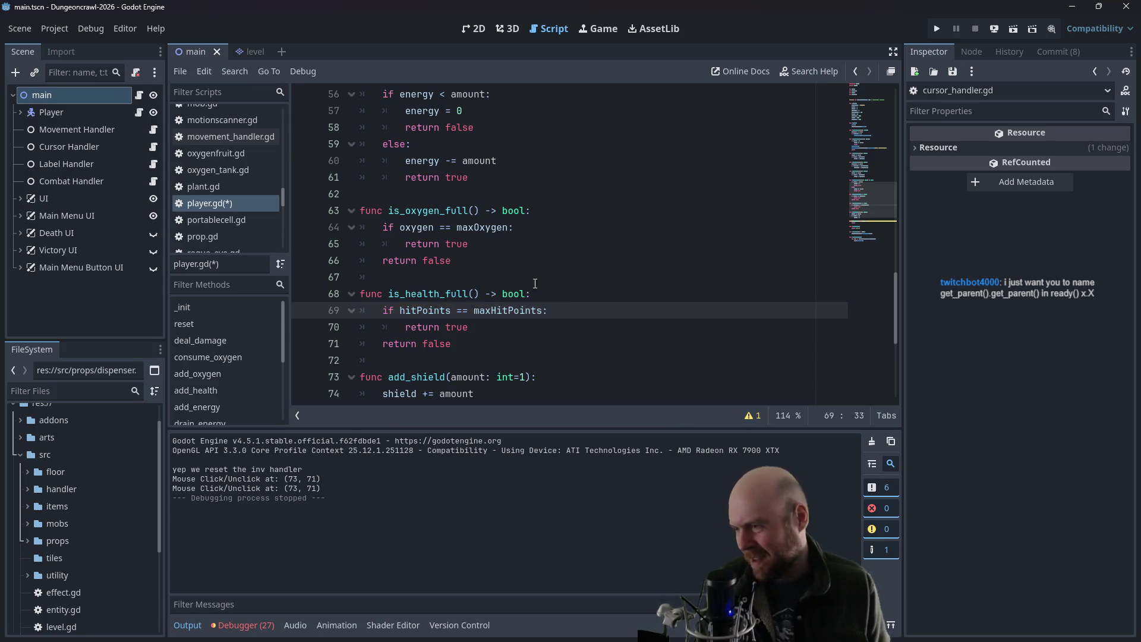
# - Add is_energy_full, returning true when energy equals maxEnergy, else false, and save player.gd
pyautogui.click(511, 342)
pyautogui.press('Return')
pyautogui.press('Return')
pyautogui.write('nc is_e')
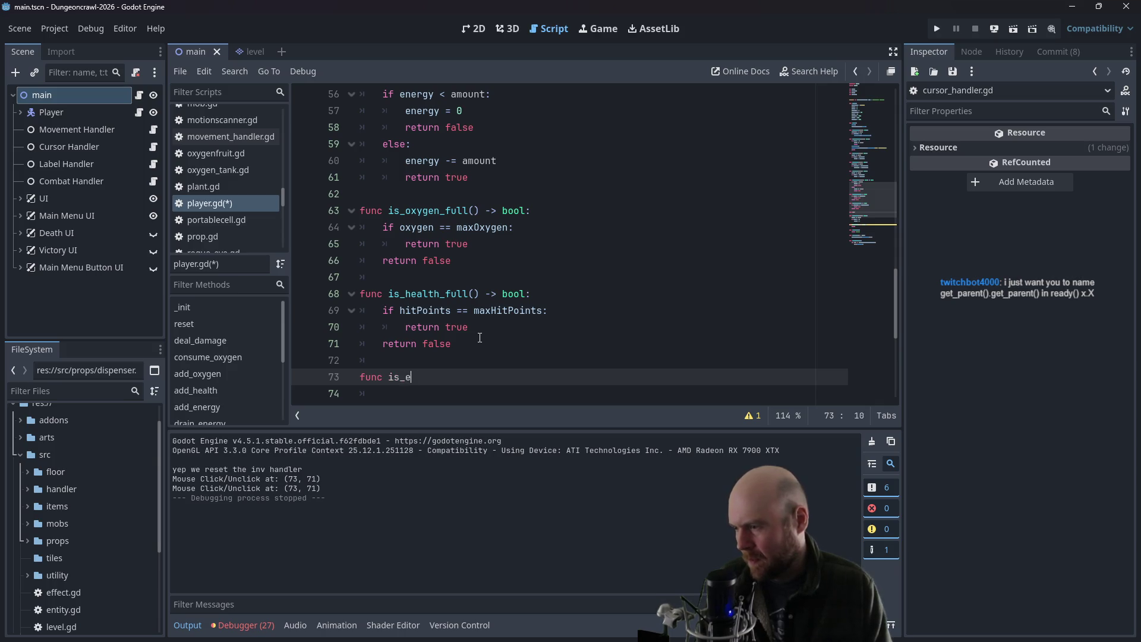
pyautogui.write('nergy_full() -> bool:')
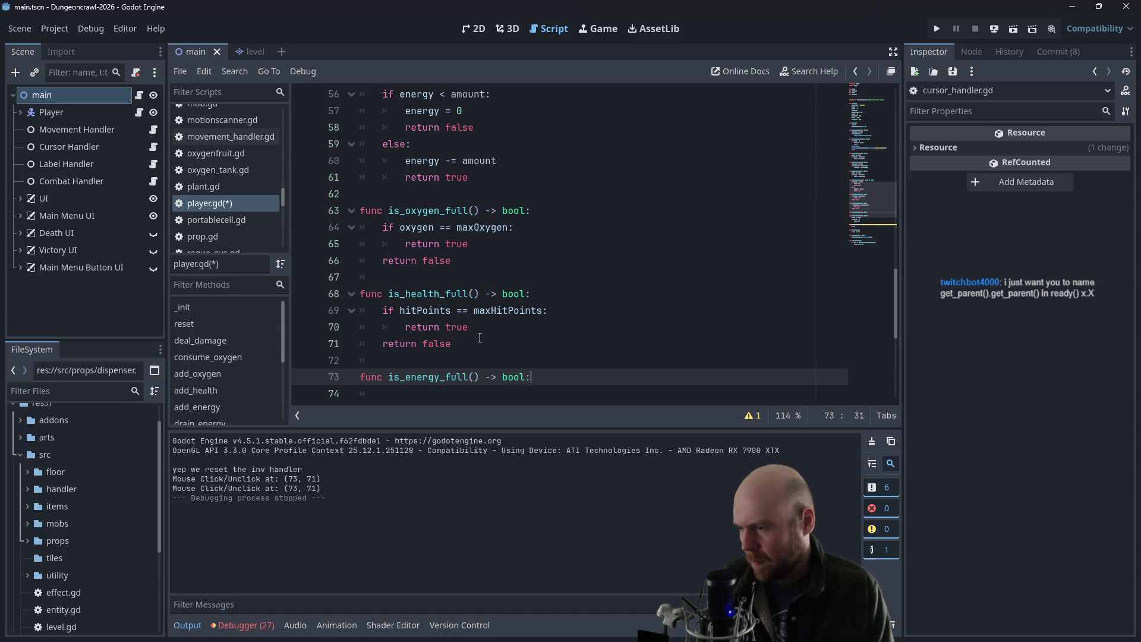
pyautogui.press('Return')
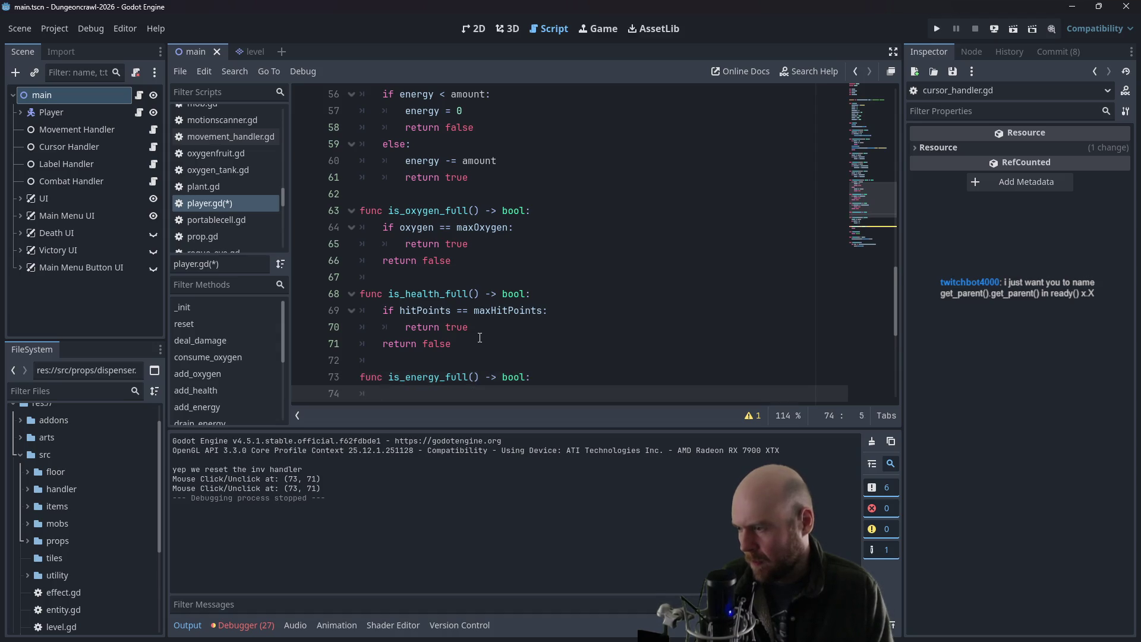
pyautogui.write('maxEnergy')
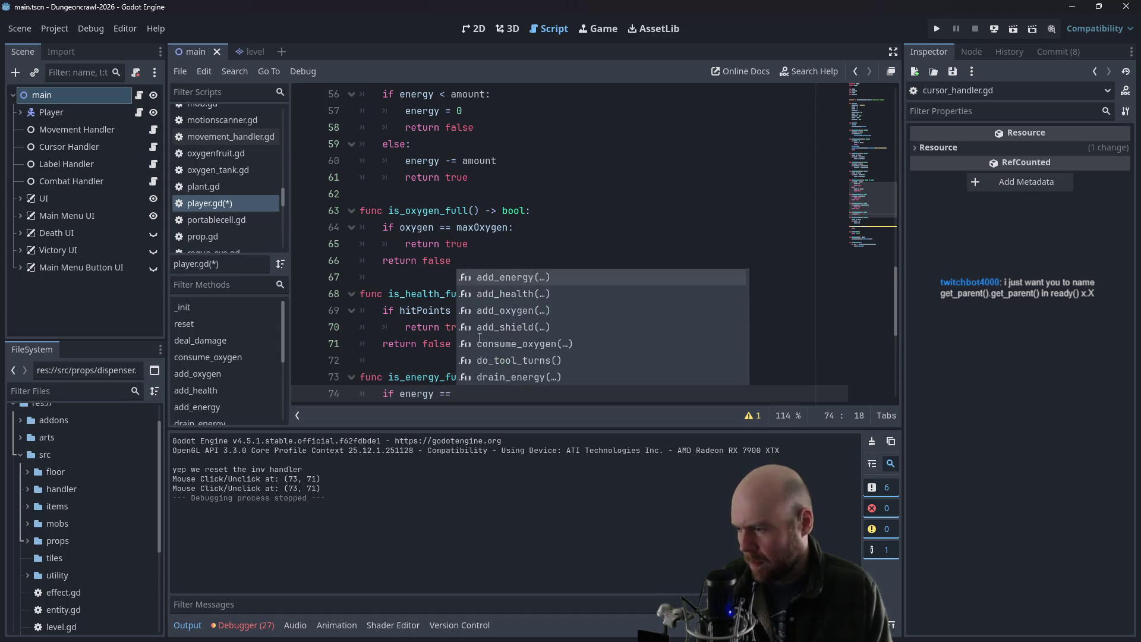
pyautogui.write(':')
pyautogui.press('Return')
pyautogui.write('r')
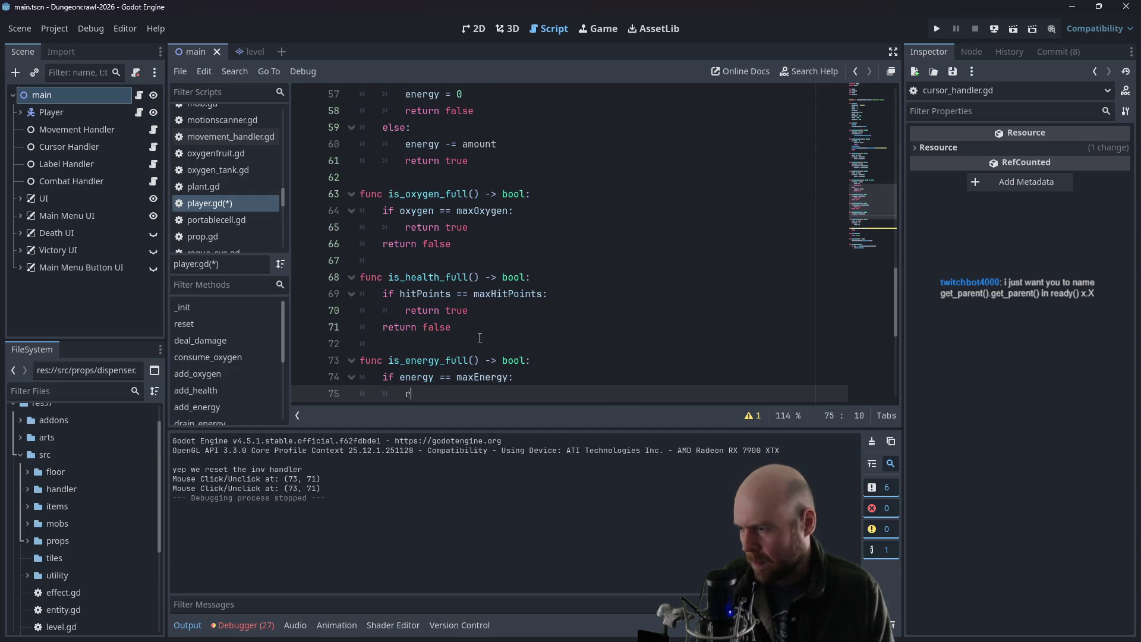
pyautogui.write('n true')
pyautogui.press('Return')
pyautogui.press('BackSpace')
pyautogui.write('return false')
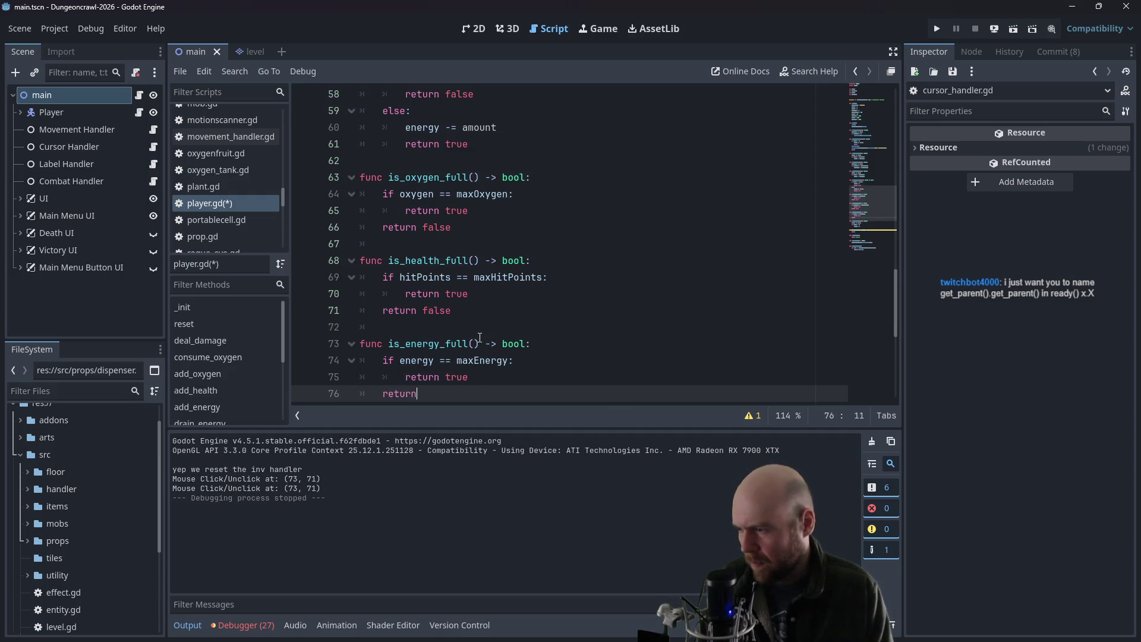
pyautogui.click(480, 337)
pyautogui.hotkey('ctrl', 's')
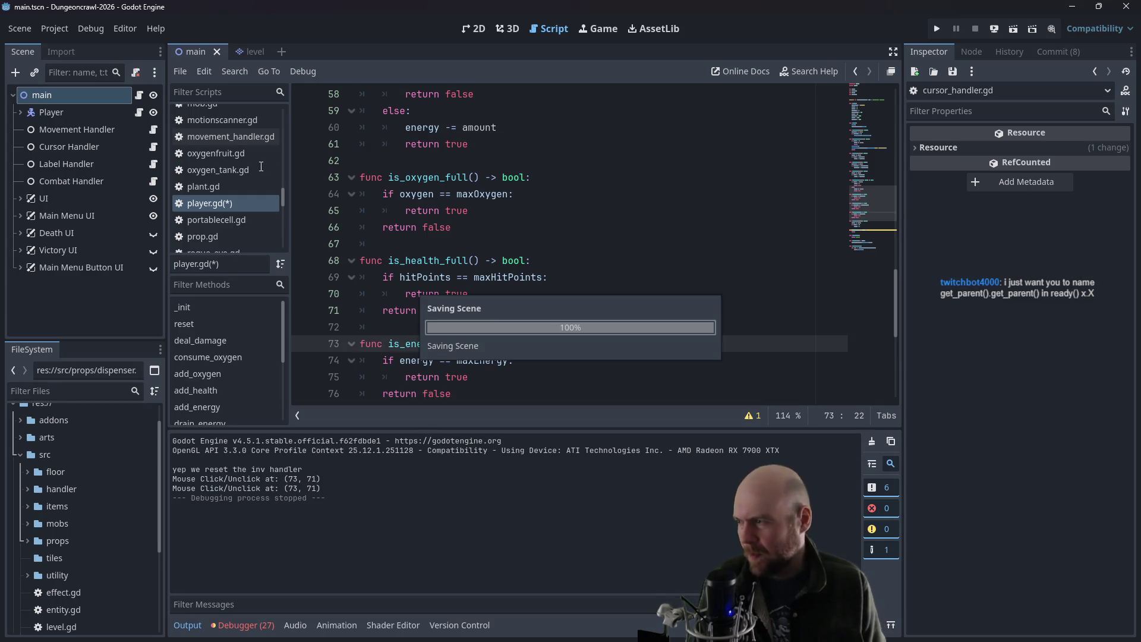
pyautogui.moveTo(279, 191)
pyautogui.mouseDown()
pyautogui.moveTo(281, 210)
pyautogui.moveTo(272, 121)
pyautogui.mouseUp()
# - Open dispenser.gd and look over the dispensing logic around line 40
pyautogui.click(222, 167)
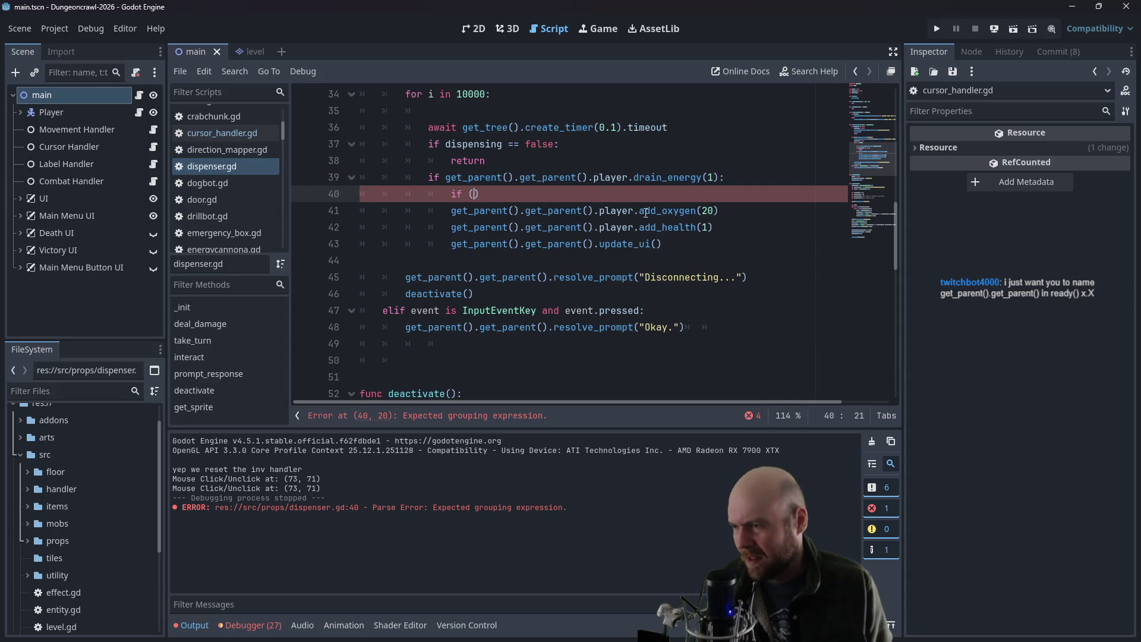
pyautogui.moveTo(447, 177); pyautogui.dragTo(589, 177)
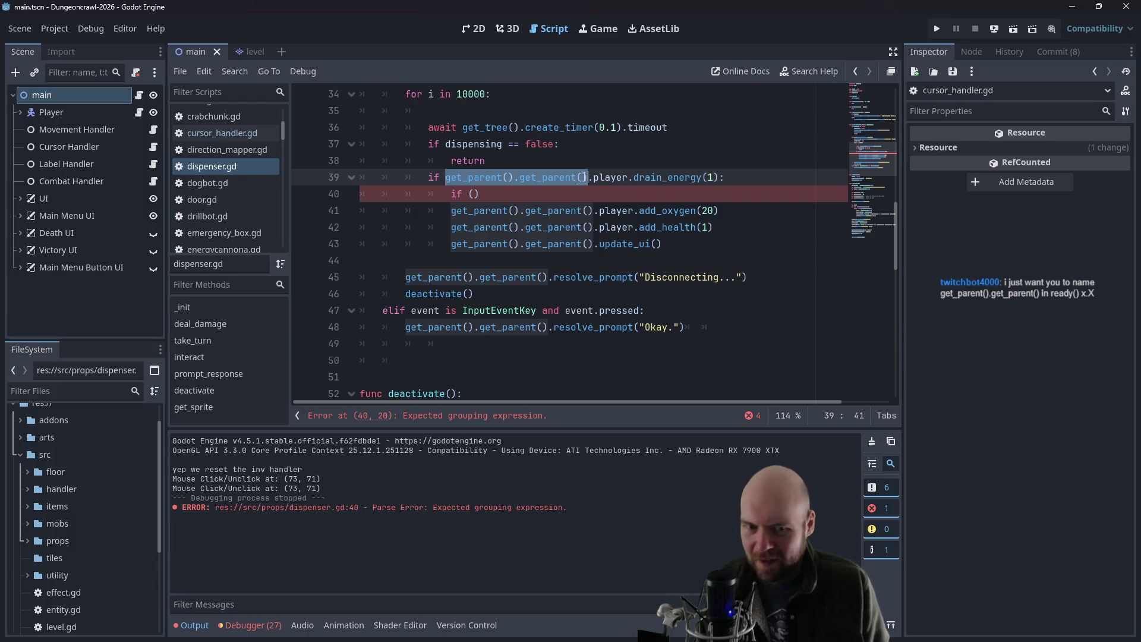
pyautogui.scroll(2, 546, 154)
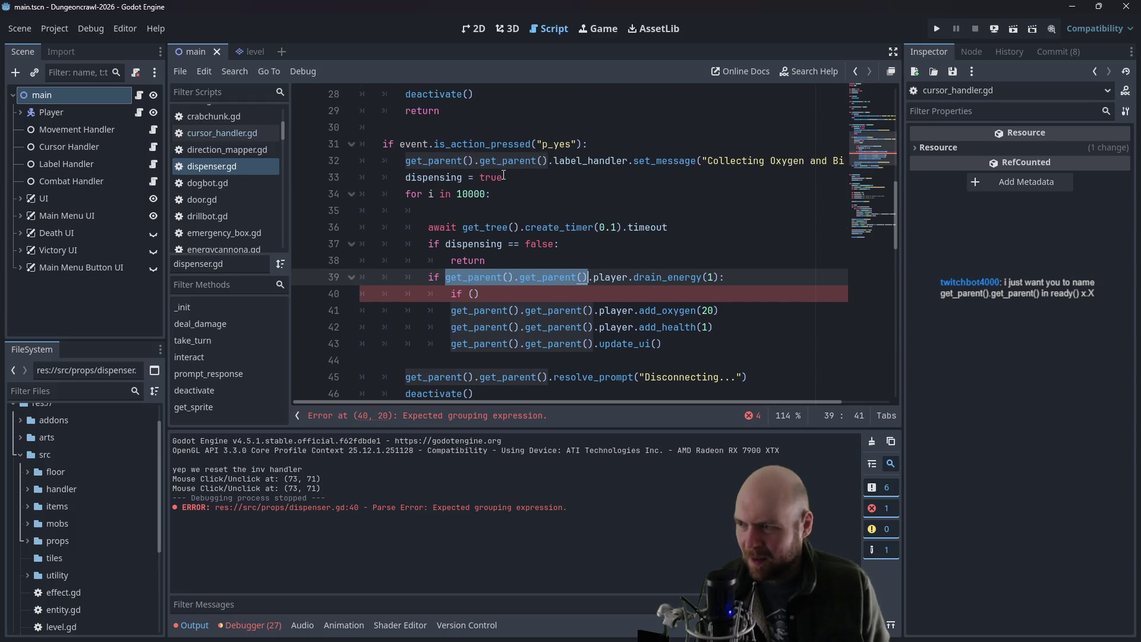
pyautogui.click(453, 210)
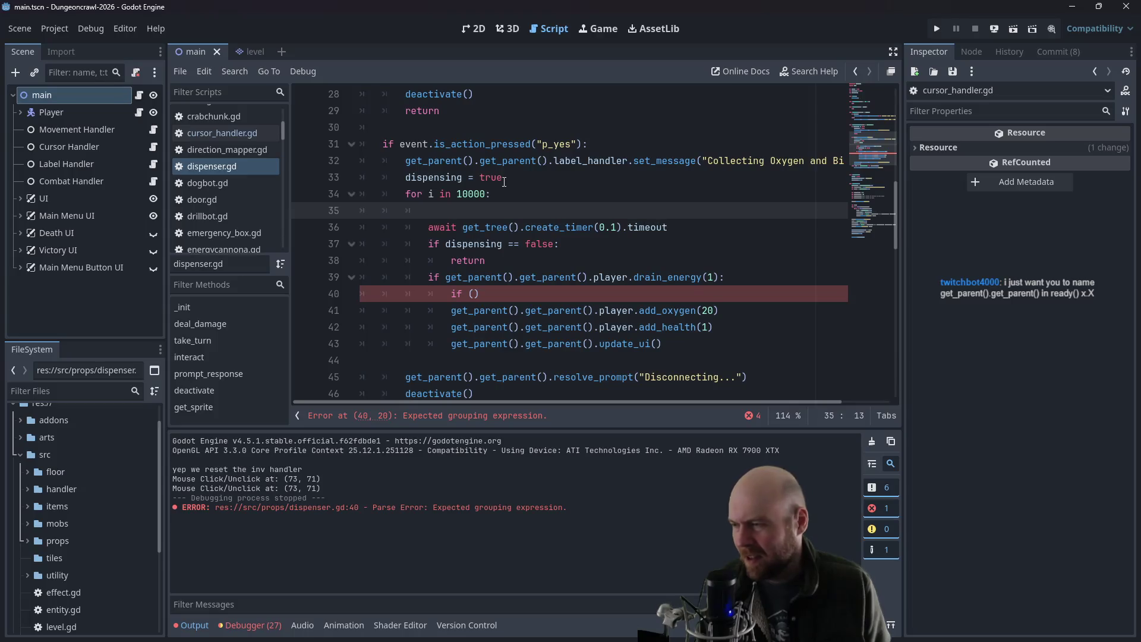
pyautogui.click(526, 176)
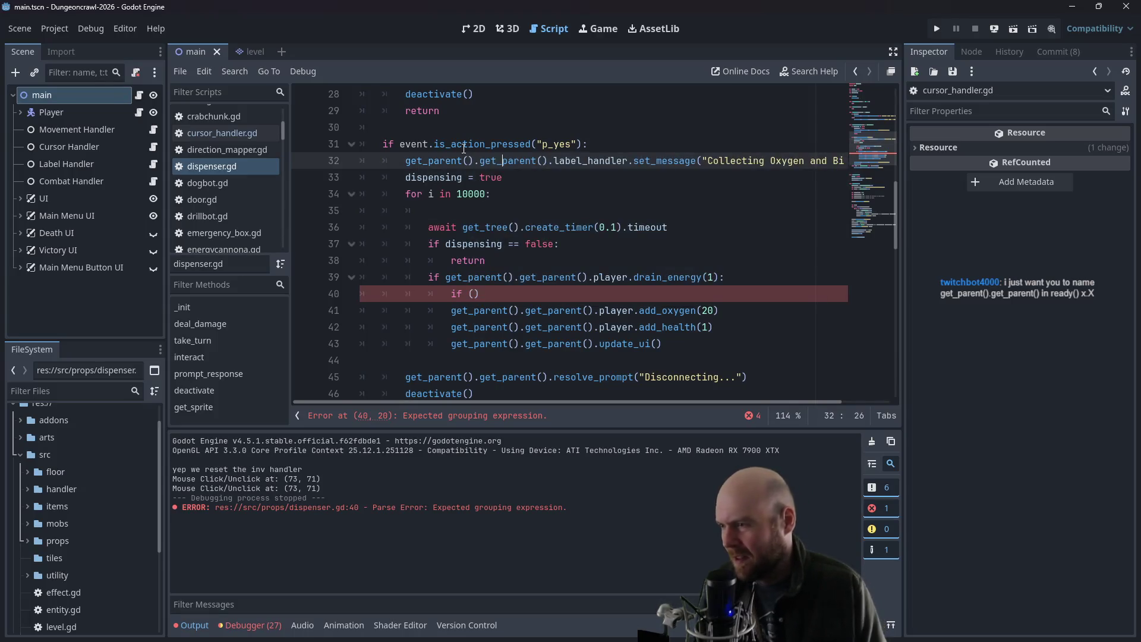
pyautogui.click(612, 148)
pyautogui.scroll(-1, 612, 147)
pyautogui.scroll(2, 624, 151)
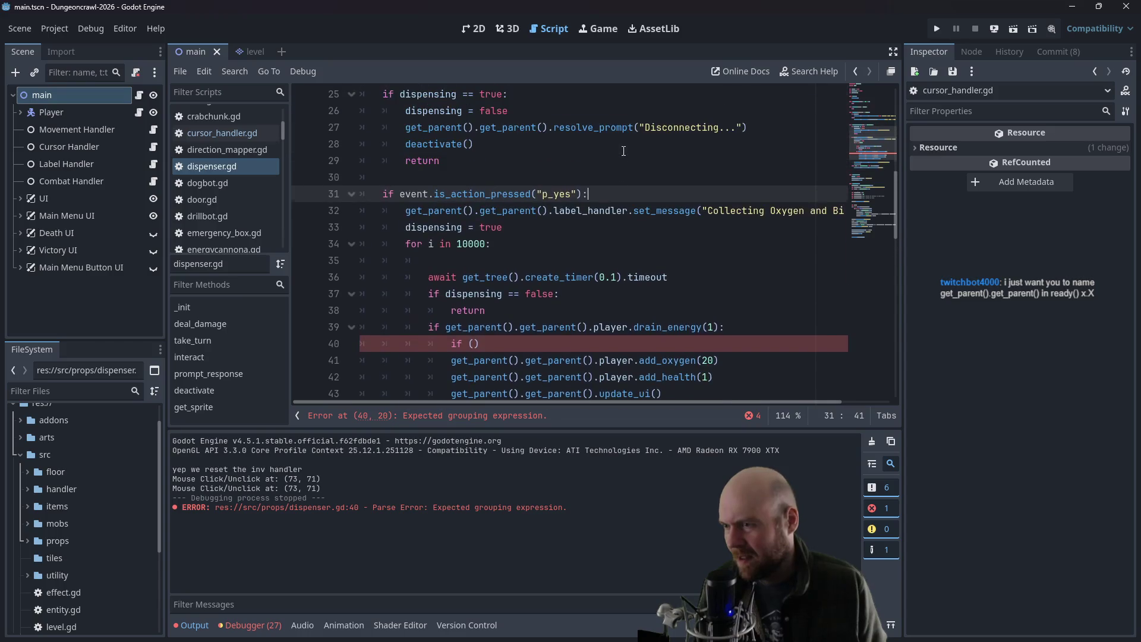
pyautogui.scroll(1, 621, 153)
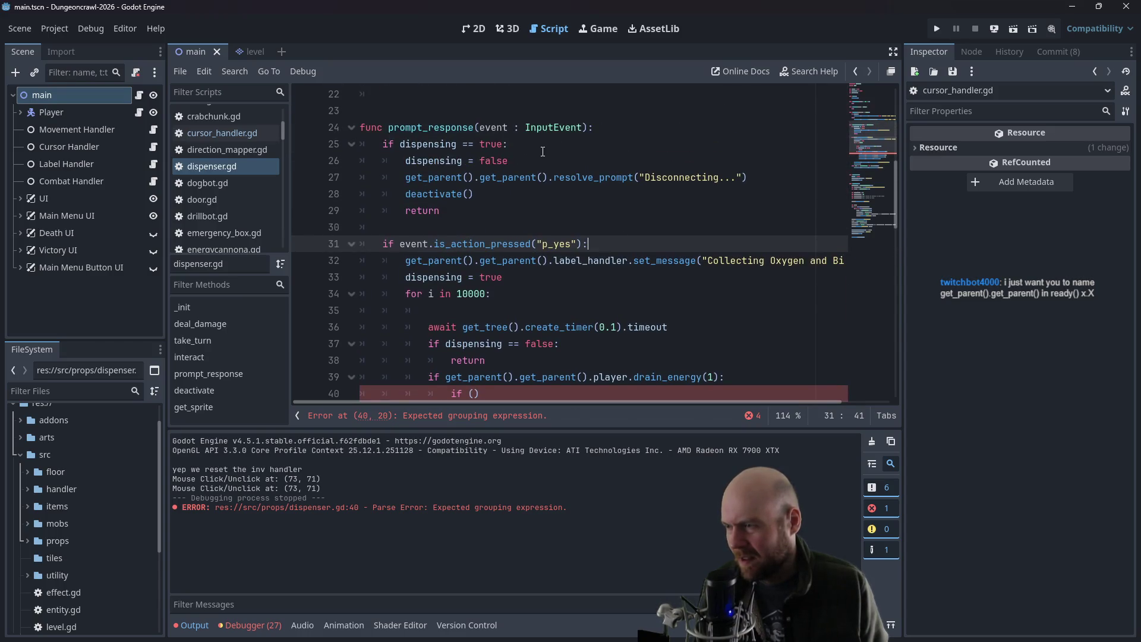
pyautogui.scroll(1, 542, 152)
pyautogui.scroll(1, 543, 166)
pyautogui.scroll(-3, 545, 186)
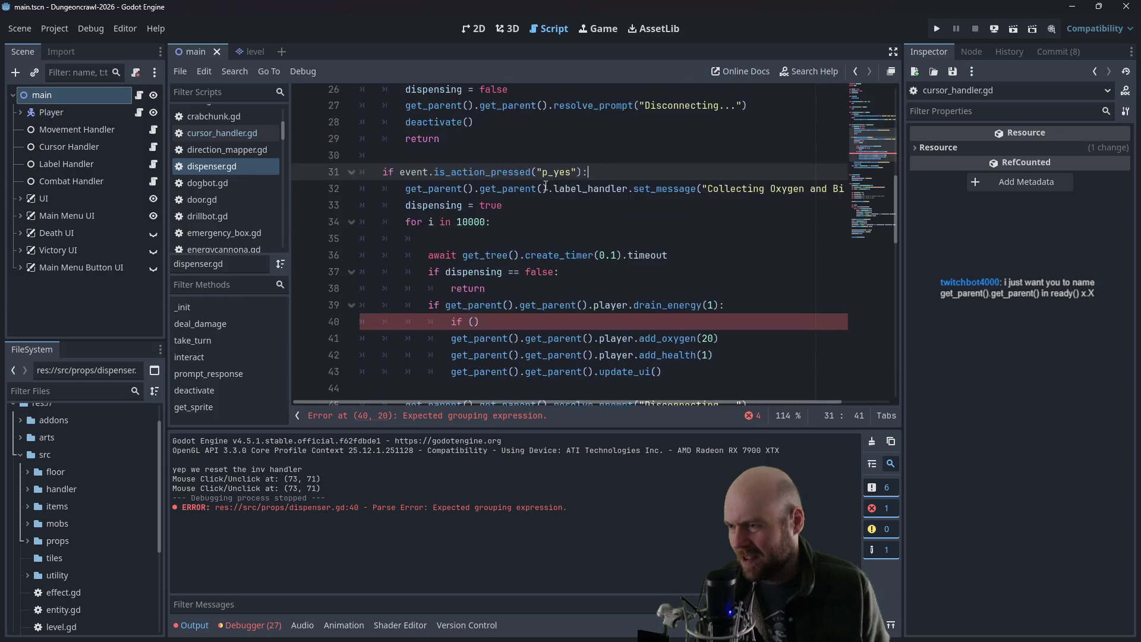
pyautogui.scroll(-2, 538, 203)
# - Complete line 40's if with the player's is_oxygen_full() and is_health_full() checks
pyautogui.click(443, 206)
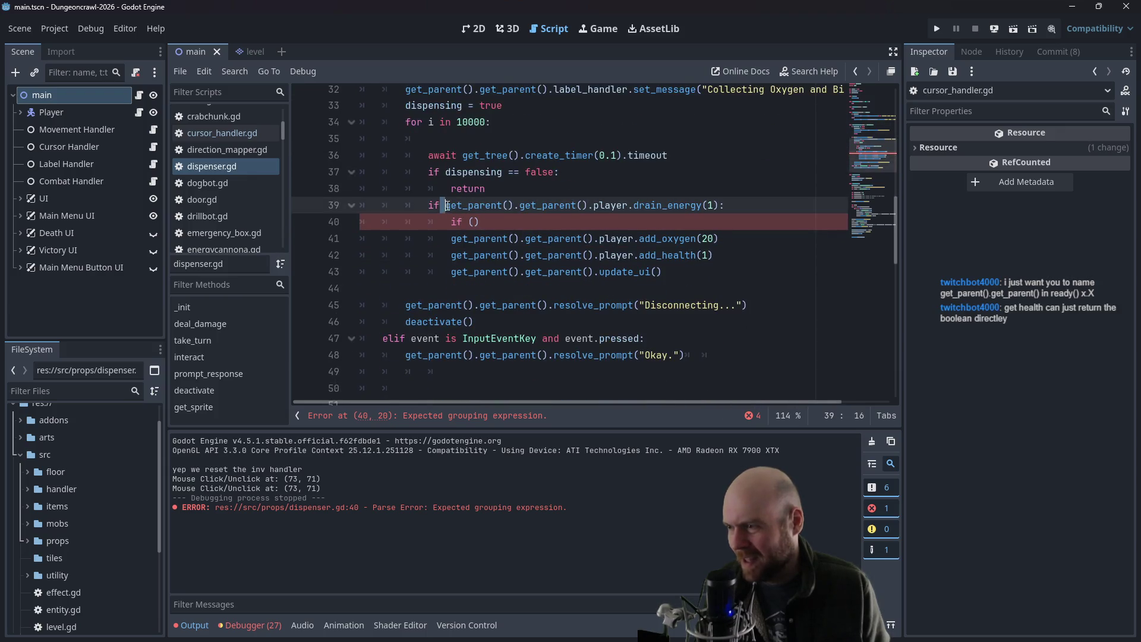
pyautogui.moveTo(446, 205); pyautogui.dragTo(628, 203)
pyautogui.hotkey('ctrl', 'c')
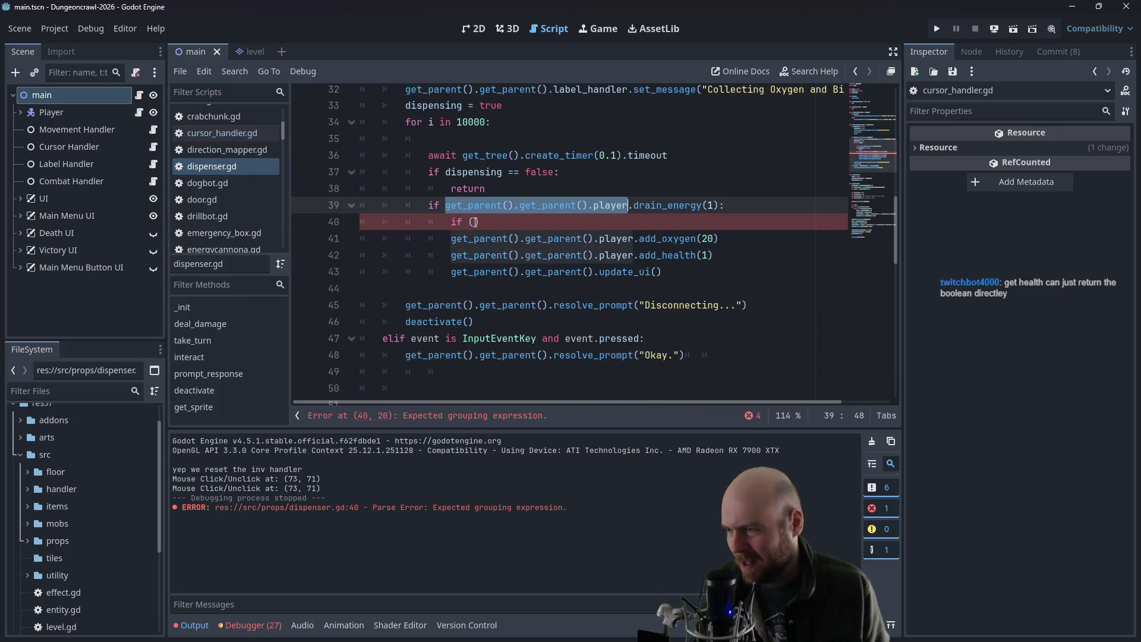
pyautogui.click(474, 222)
pyautogui.hotkey('ctrl', 'v')
pyautogui.write('.')
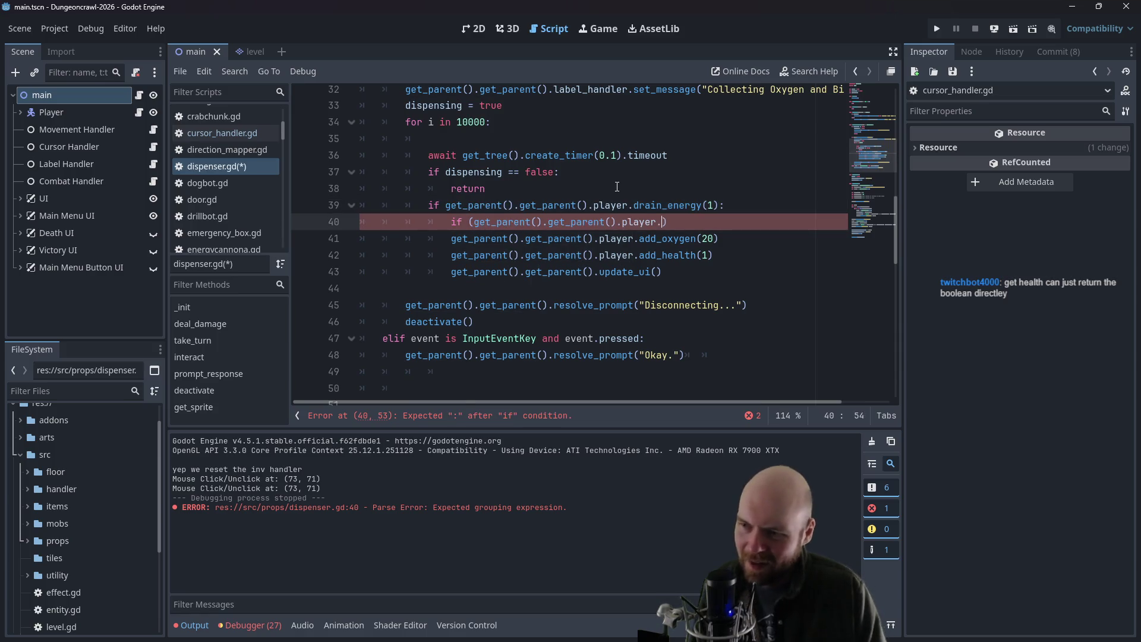
pyautogui.write('is_o')
pyautogui.write('xygen_')
pyautogui.write('full() and')
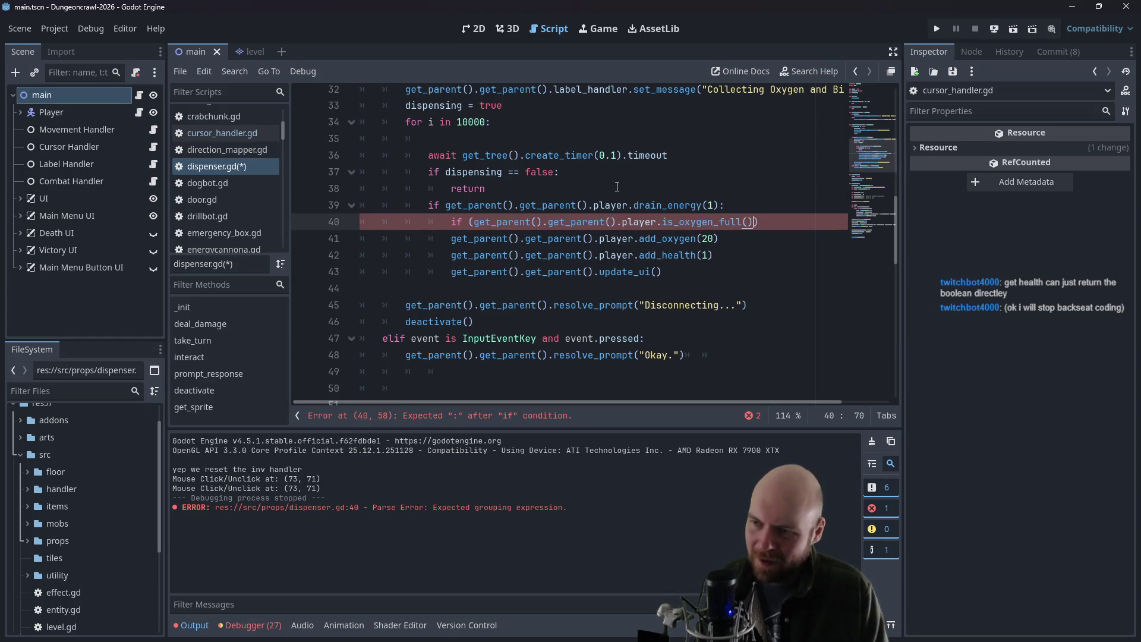
pyautogui.hotkey('ctrl', 'v')
pyautogui.write('.is')
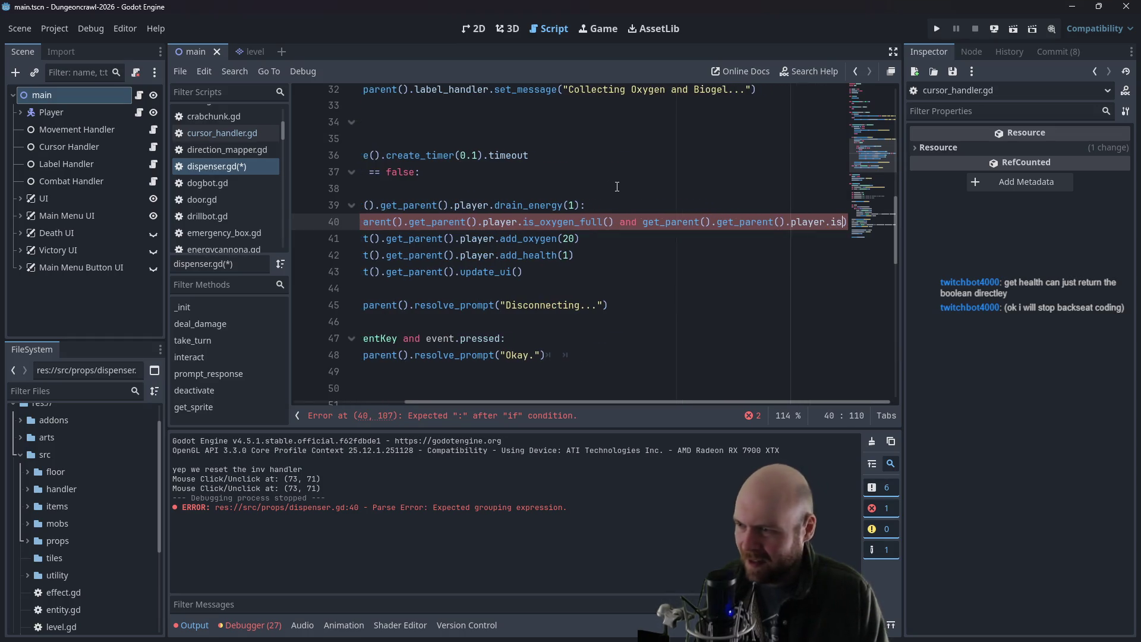
pyautogui.write('_health_full()')
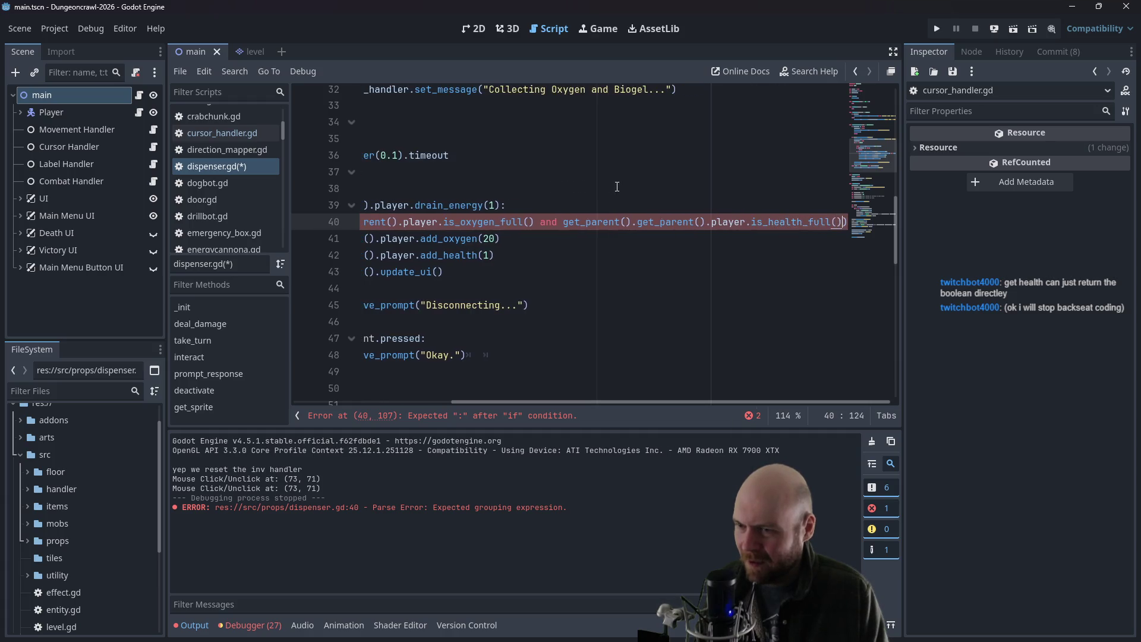
pyautogui.write(':')
pyautogui.press('Return')
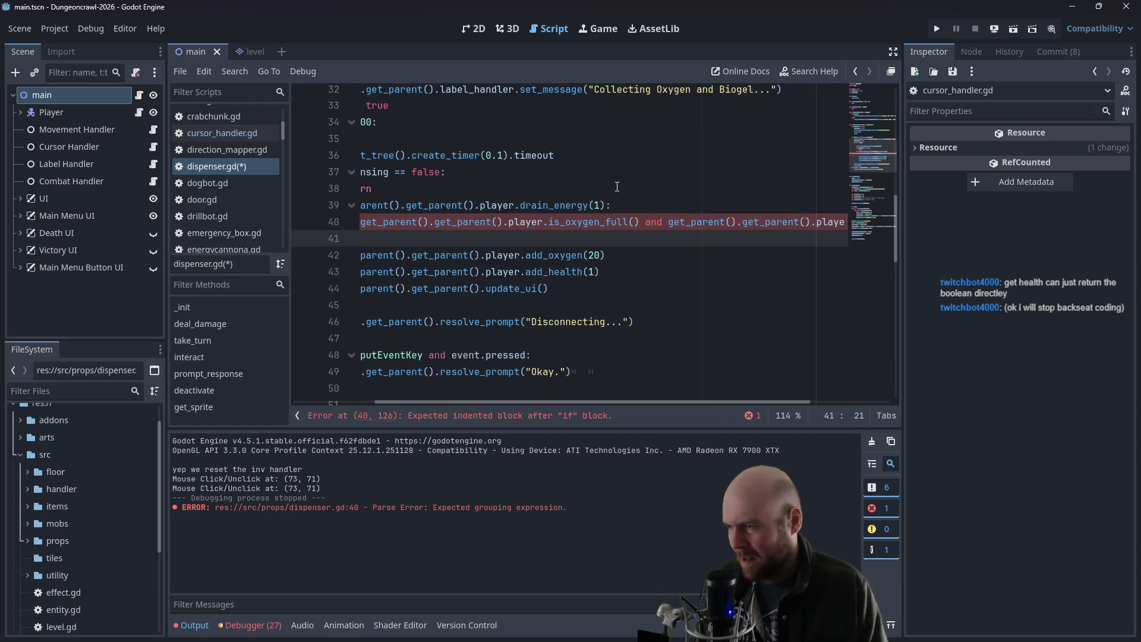
# - Copy the disconnect and deactivate lines into the new if branch and add a return
pyautogui.scroll(-1, 553, 291)
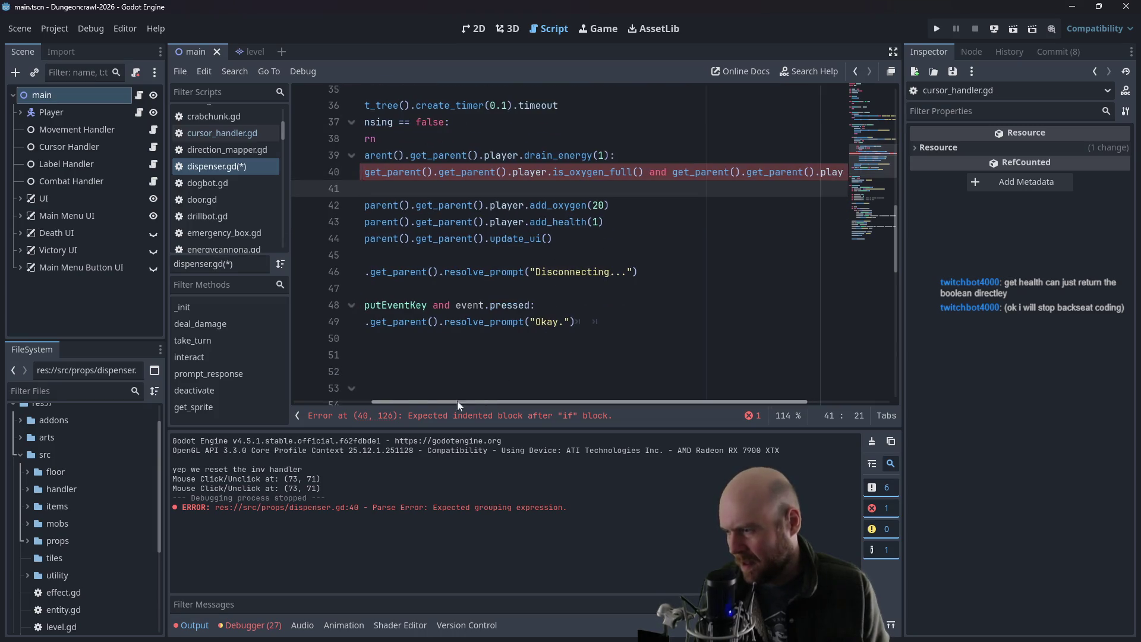
pyautogui.moveTo(457, 400); pyautogui.dragTo(376, 400)
pyautogui.moveTo(502, 286); pyautogui.dragTo(406, 272)
pyautogui.hotkey('ctrl', 'c')
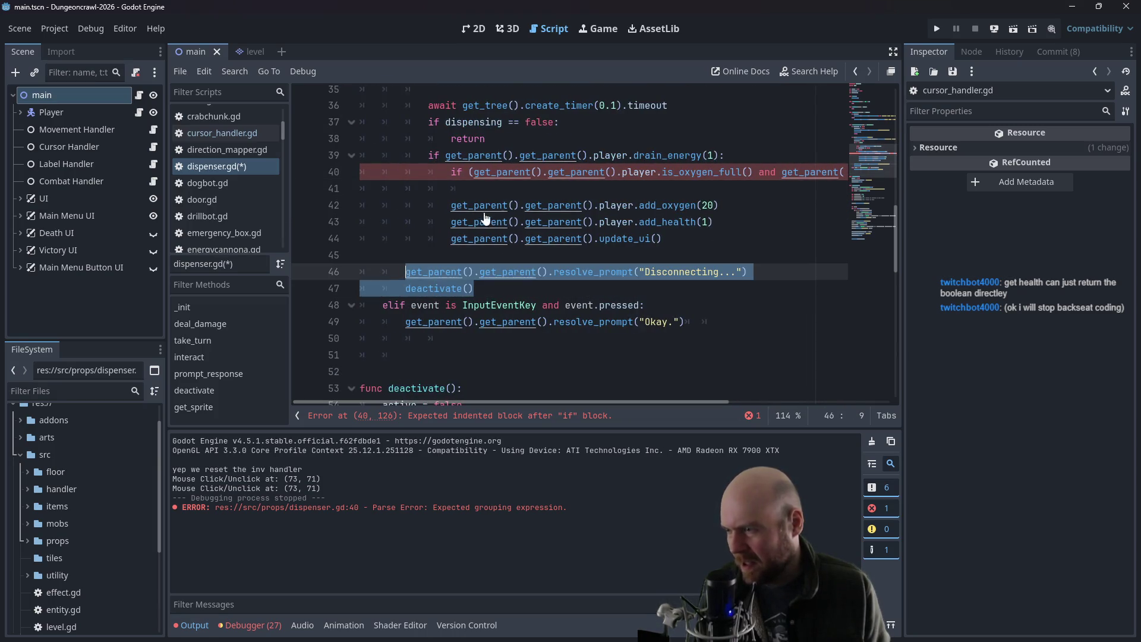
pyautogui.click(507, 186)
pyautogui.hotkey('ctrl', 'v')
pyautogui.press('Tab')
pyautogui.press('Tab')
pyautogui.press('Tab')
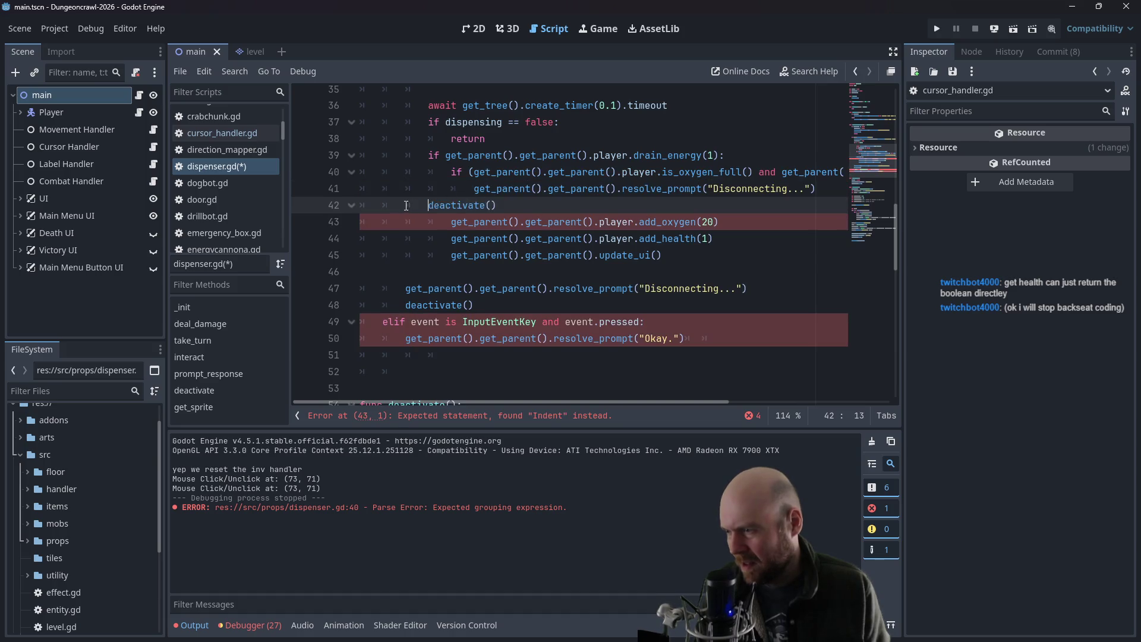
pyautogui.press('Return')
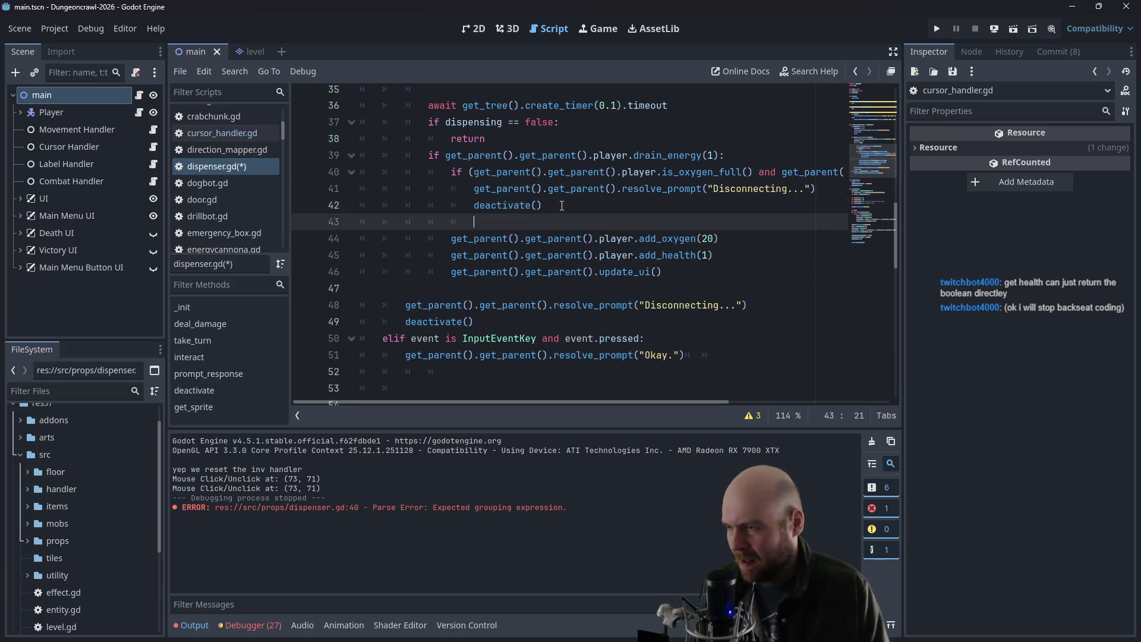
pyautogui.write('return')
pyautogui.press('Return')
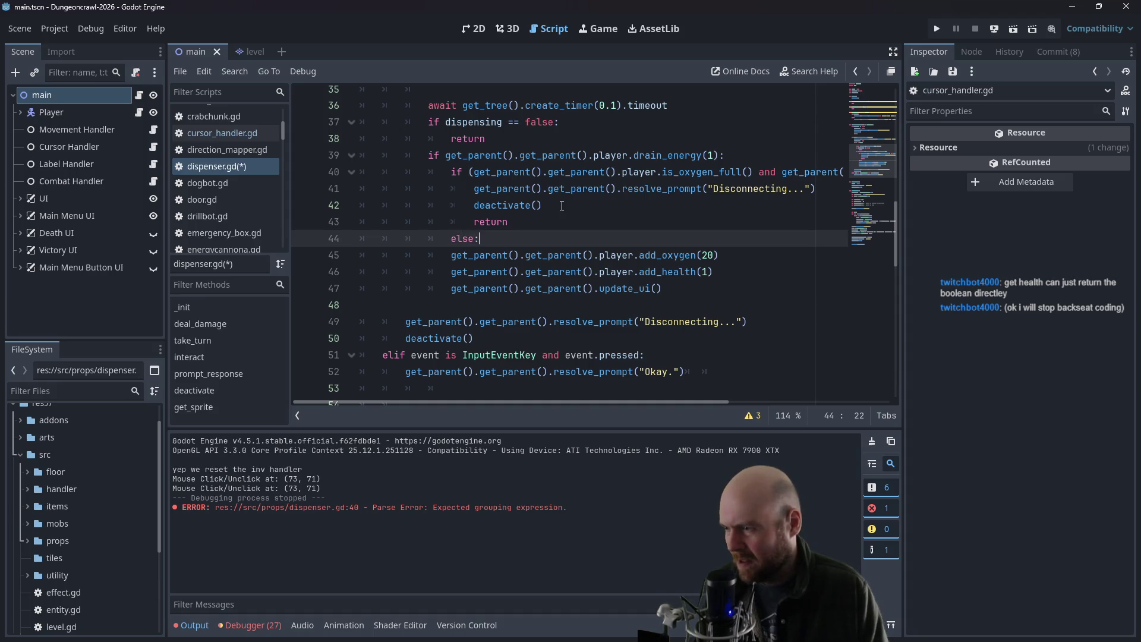
# - Indent add_oxygen, add_health and update_ui under the else branch, then save dispenser.gd
pyautogui.press('Down')
pyautogui.press('Tab')
pyautogui.press('Down')
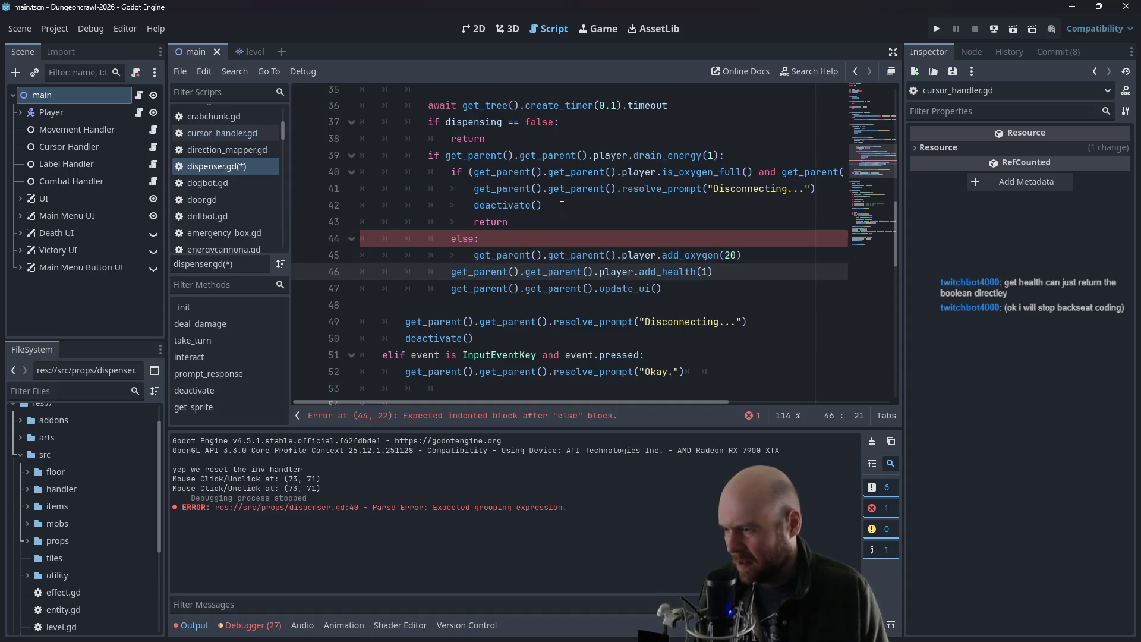
pyautogui.press('Tab')
pyautogui.press('Down')
pyautogui.press('Home')
pyautogui.press('Tab')
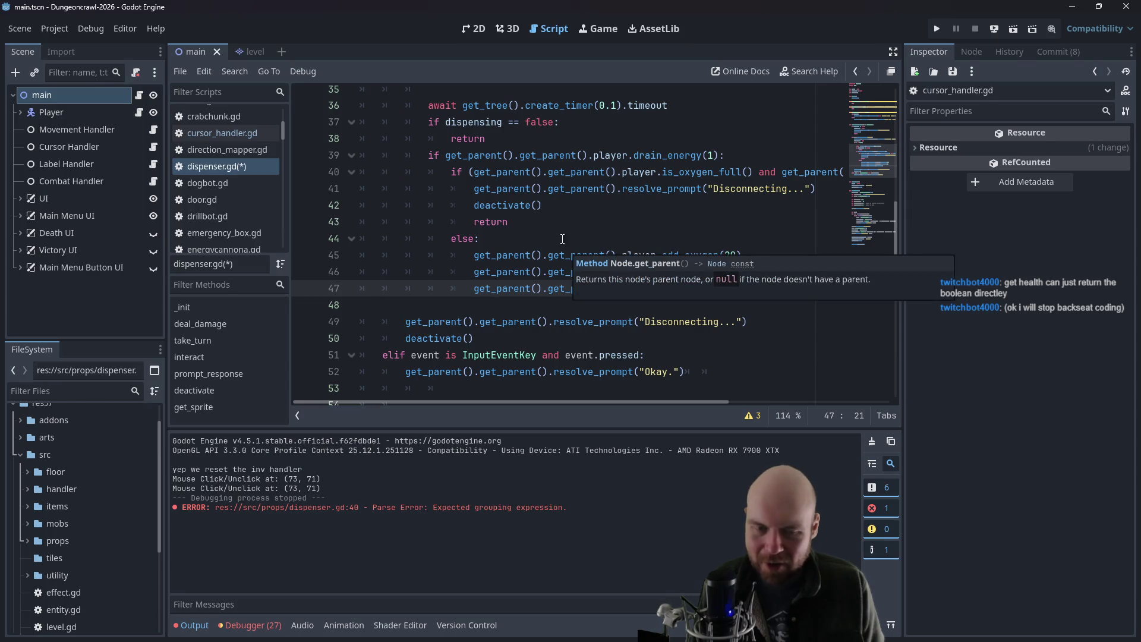
pyautogui.click(593, 188)
pyautogui.hotkey('ctrl', 's')
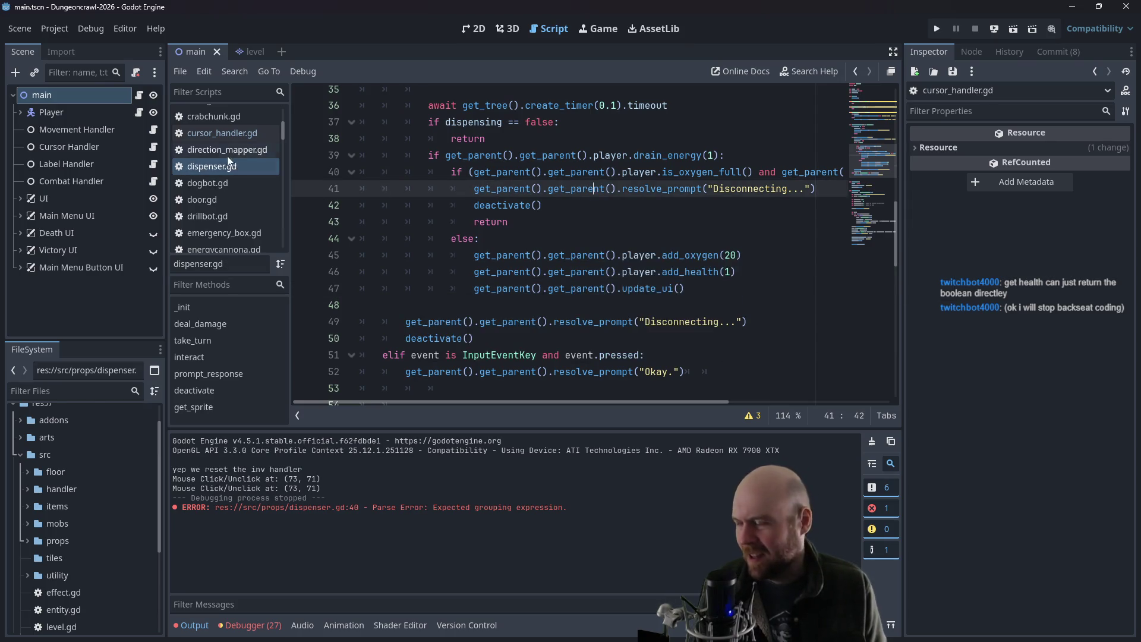
# - Open player.gd and make is_oxygen_full return its comparison directly, deleting the return true/false lines
pyautogui.moveTo(280, 130); pyautogui.dragTo(280, 198)
pyautogui.click(231, 176)
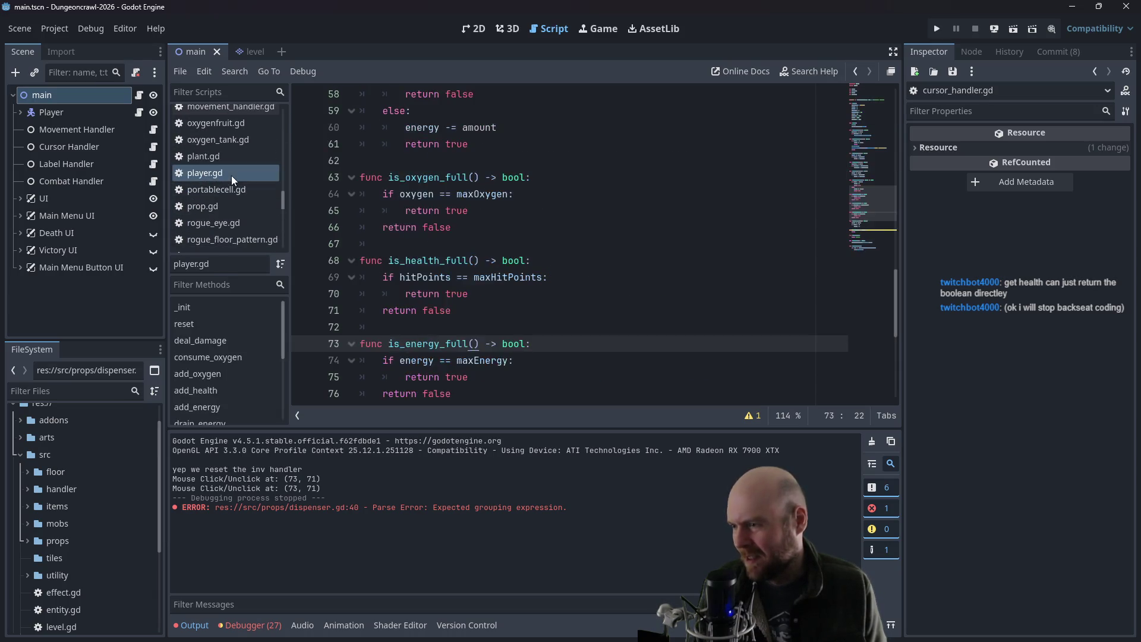
pyautogui.click(399, 194)
pyautogui.doubleClick(387, 195)
pyautogui.write('return')
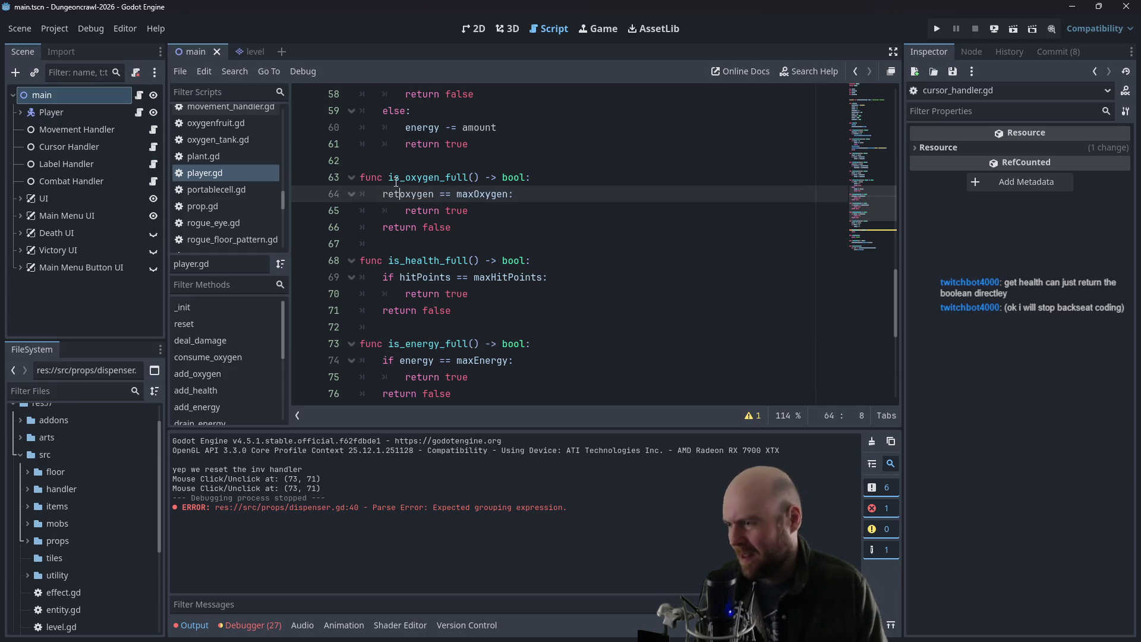
pyautogui.press('End')
pyautogui.hotkey('shift', 'Down')
pyautogui.hotkey('shift', 'Down')
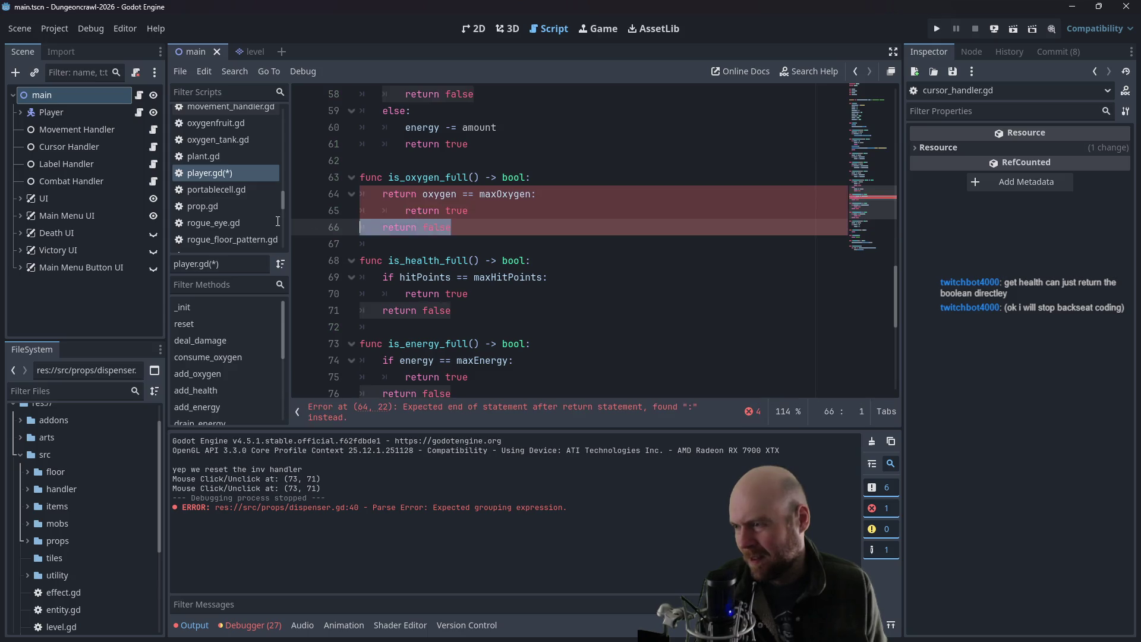
pyautogui.press('BackSpace')
pyautogui.press('Down')
pyautogui.press('Down')
pyautogui.press('Down')
pyautogui.press('End')
pyautogui.hotkey('shift', 'Down')
pyautogui.hotkey('shift', 'Down')
pyautogui.press('BackSpace')
# - Make is_health_full and is_energy_full return their comparisons directly, strip trailing colons, and save
pyautogui.click(392, 245)
pyautogui.write('return')
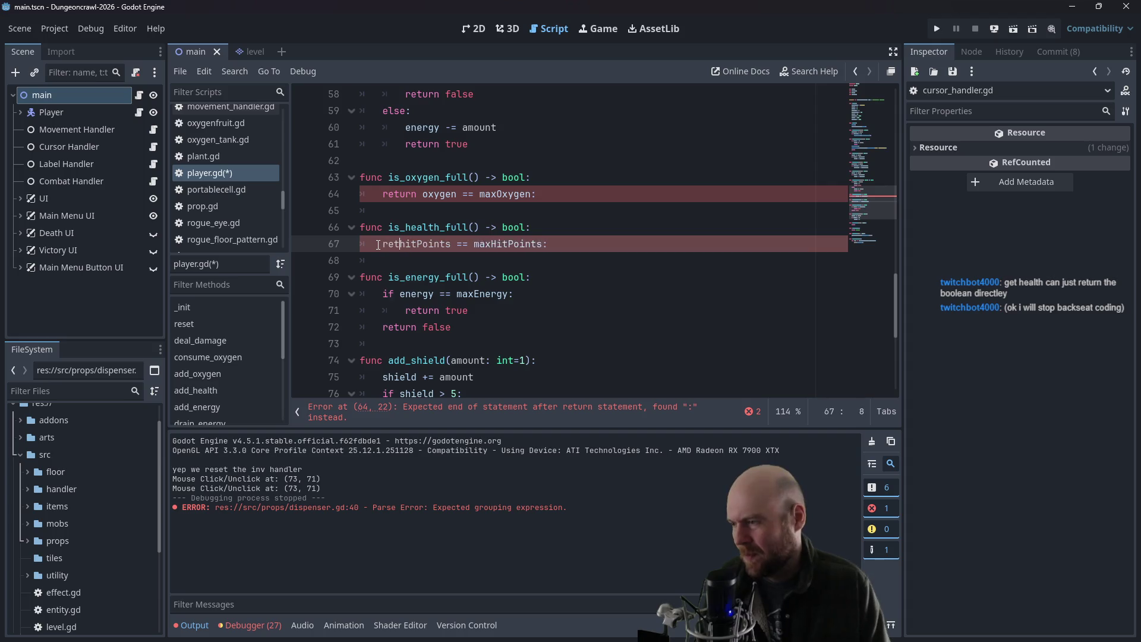
pyautogui.moveTo(455, 328); pyautogui.dragTo(341, 312)
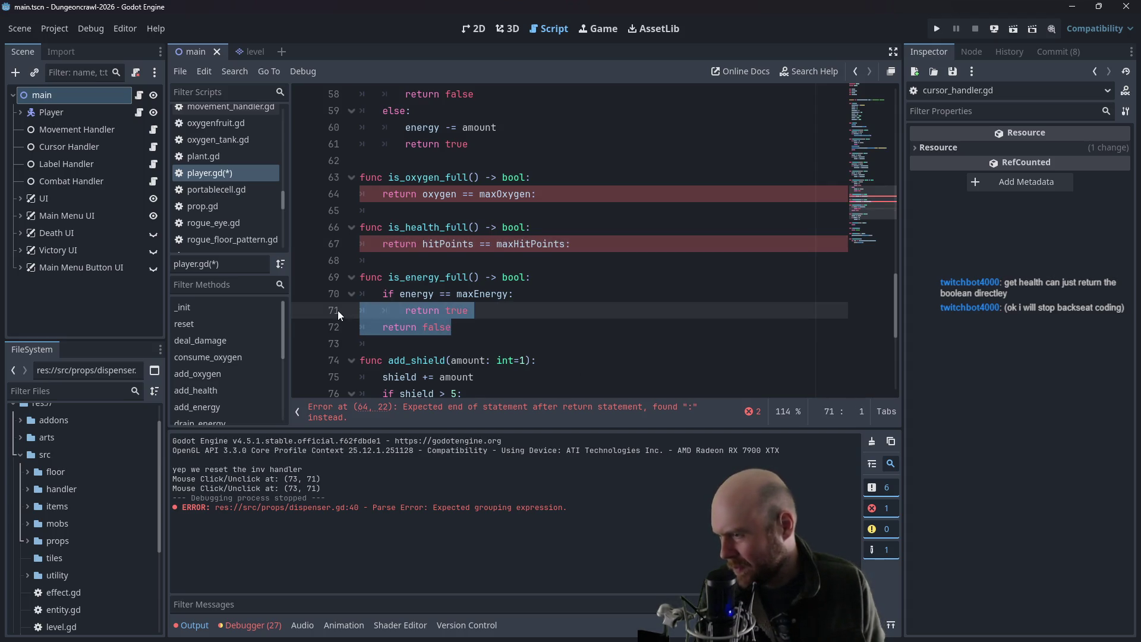
pyautogui.click(537, 194)
pyautogui.press('BackSpace')
pyautogui.click(572, 243)
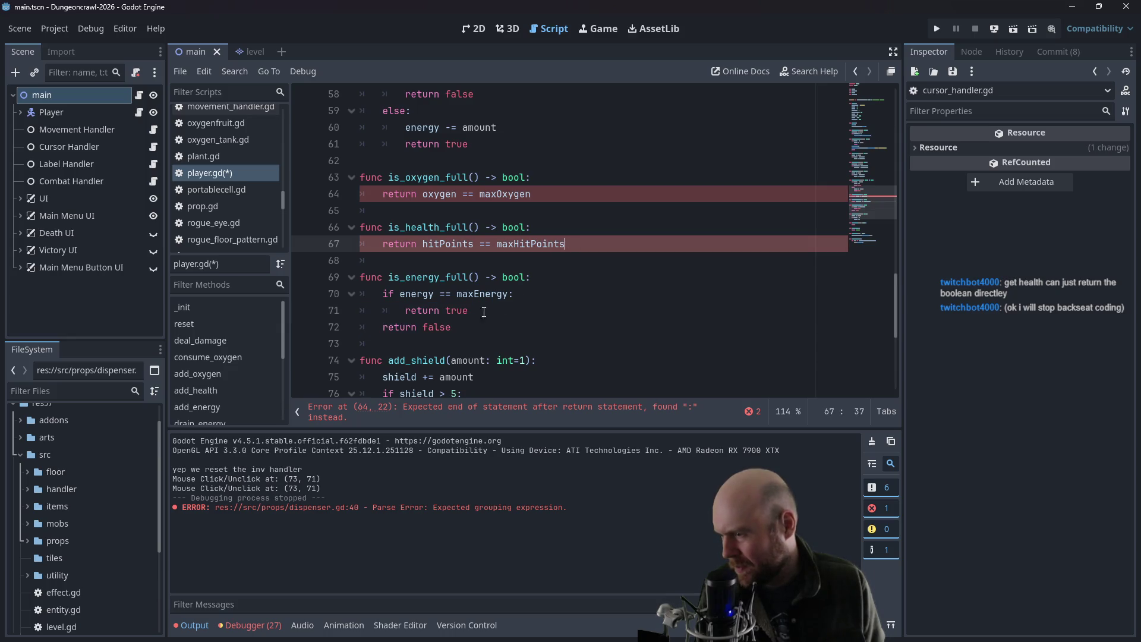
pyautogui.moveTo(464, 328); pyautogui.dragTo(341, 312)
pyautogui.press('BackSpace')
pyautogui.click(384, 294)
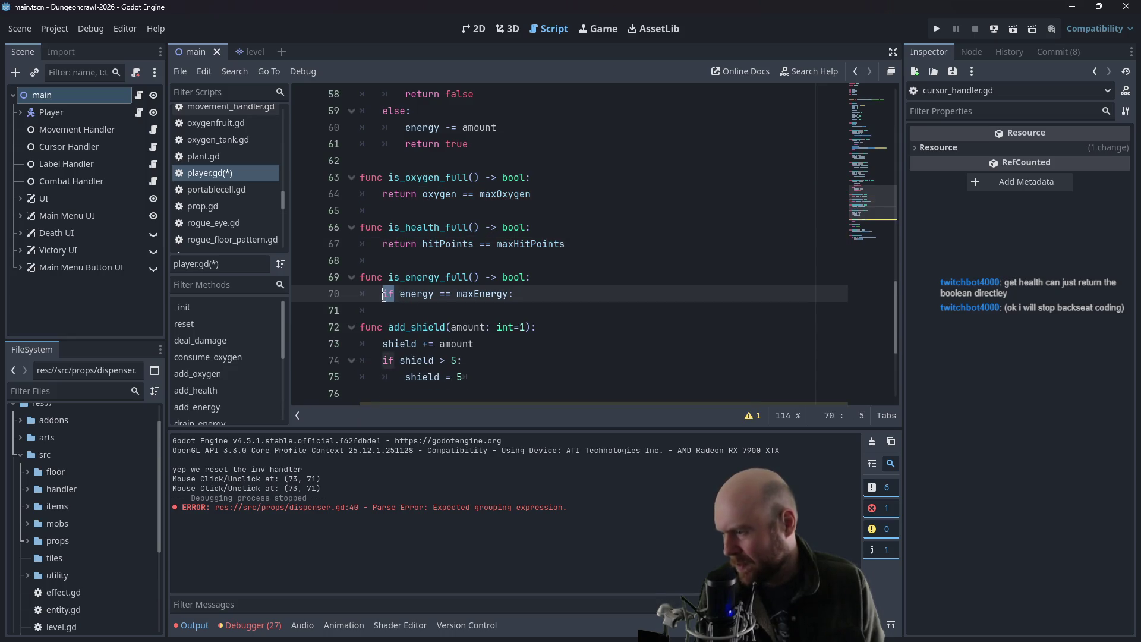
pyautogui.write('return')
pyautogui.press('Right')
pyautogui.press('Right')
pyautogui.press('Right')
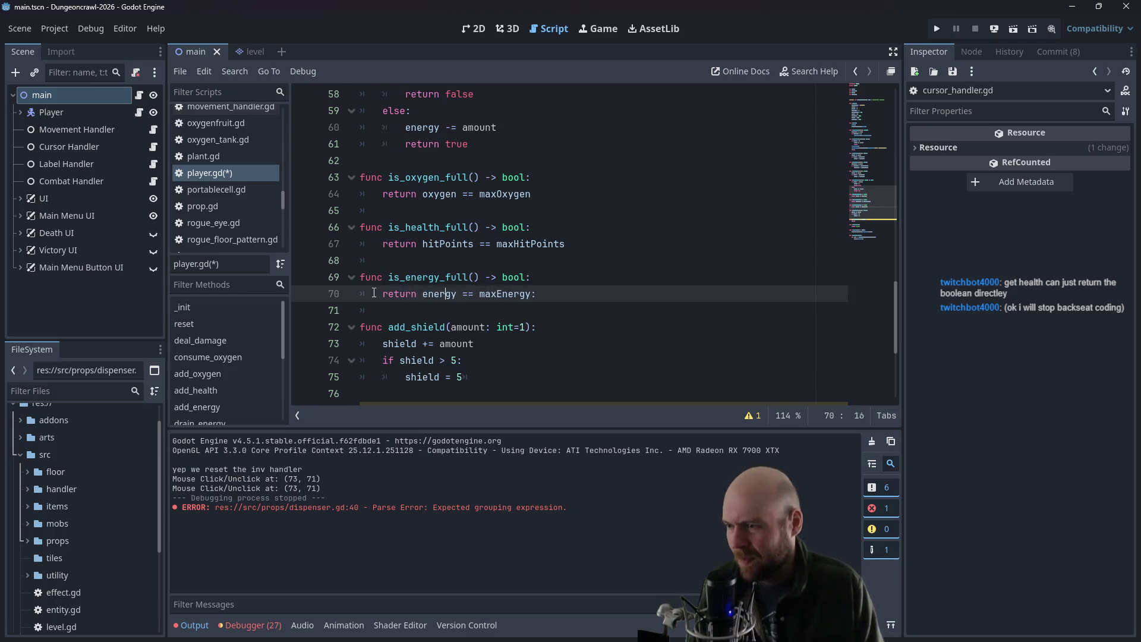
pyautogui.press('End')
pyautogui.press('BackSpace')
pyautogui.hotkey('ctrl', 's')
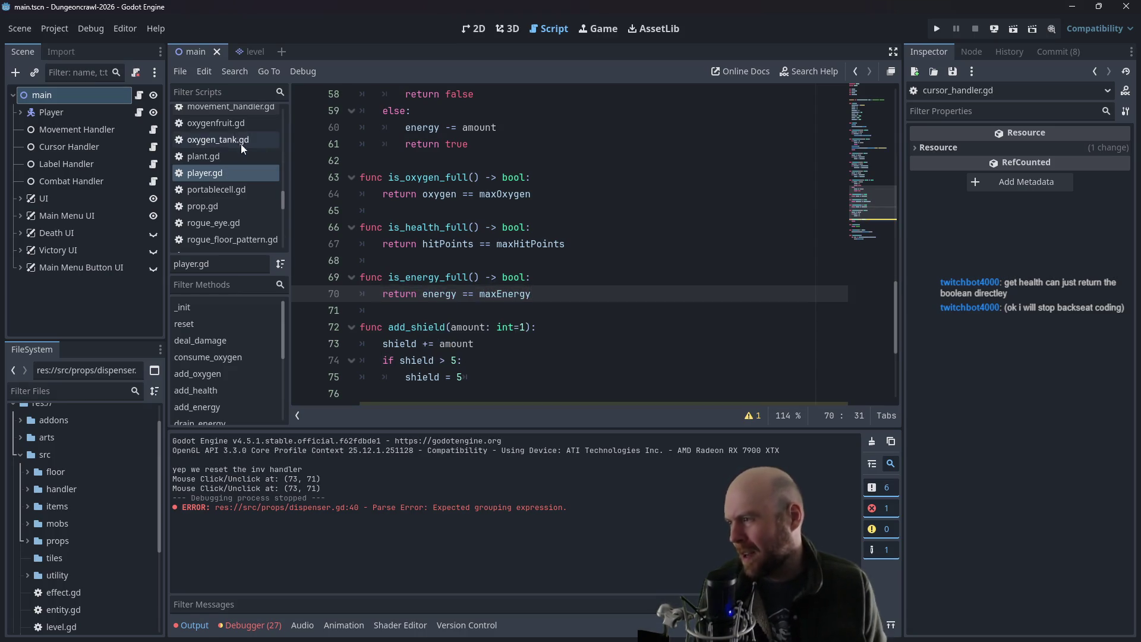
# - Switch back to dispenser.gd in the scripts list
pyautogui.scroll(2, 237, 166)
pyautogui.moveTo(277, 185); pyautogui.dragTo(275, 127)
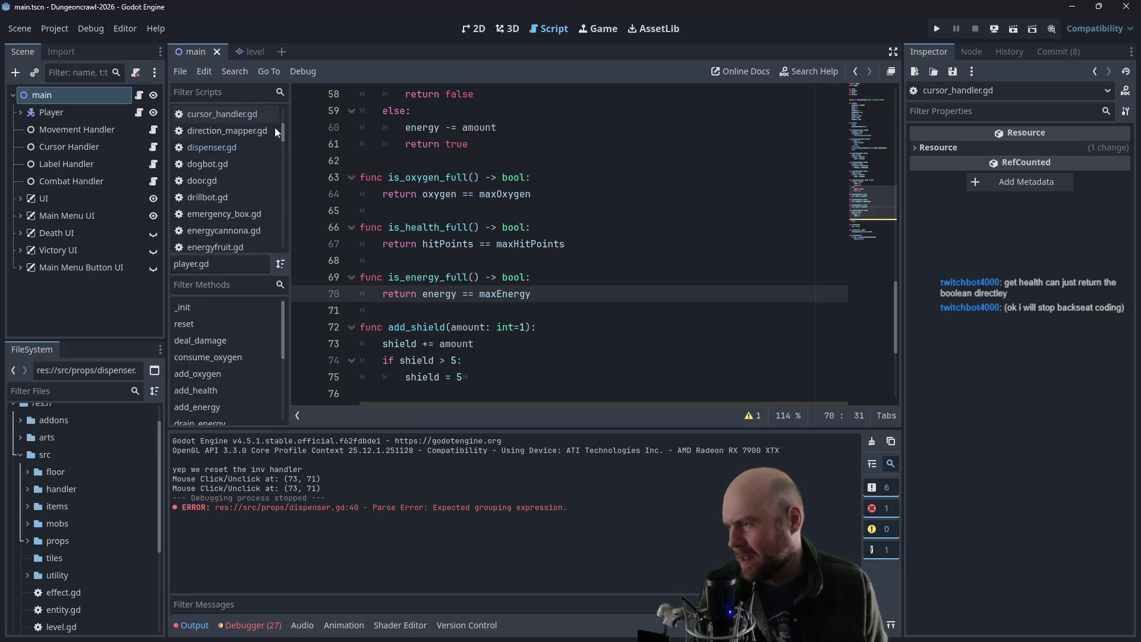
pyautogui.click(248, 146)
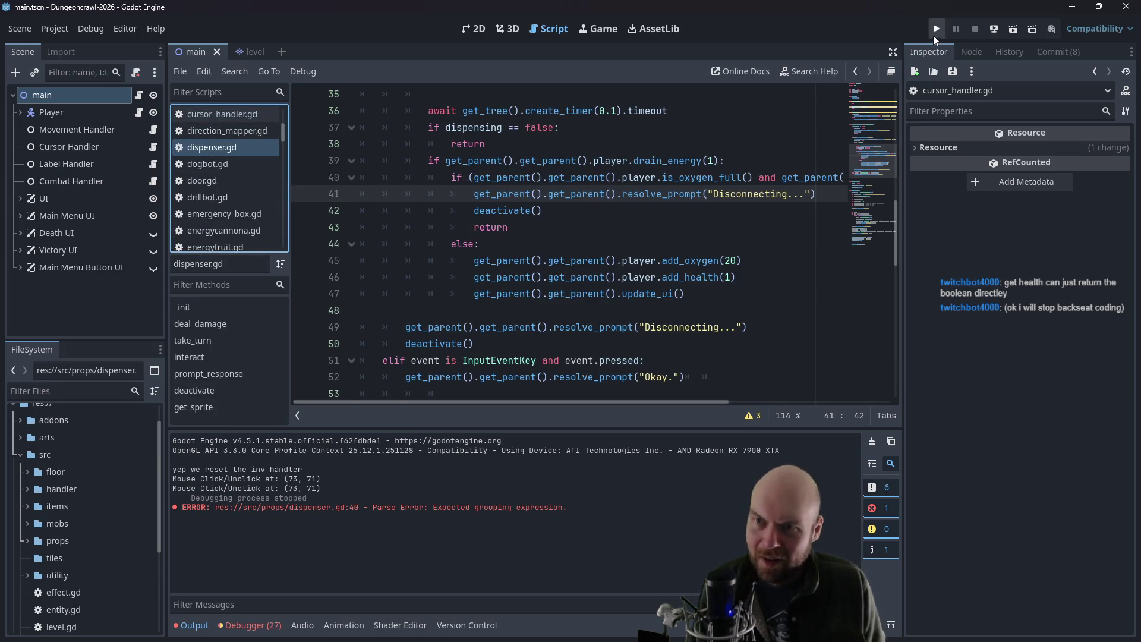
pyautogui.click(936, 31)
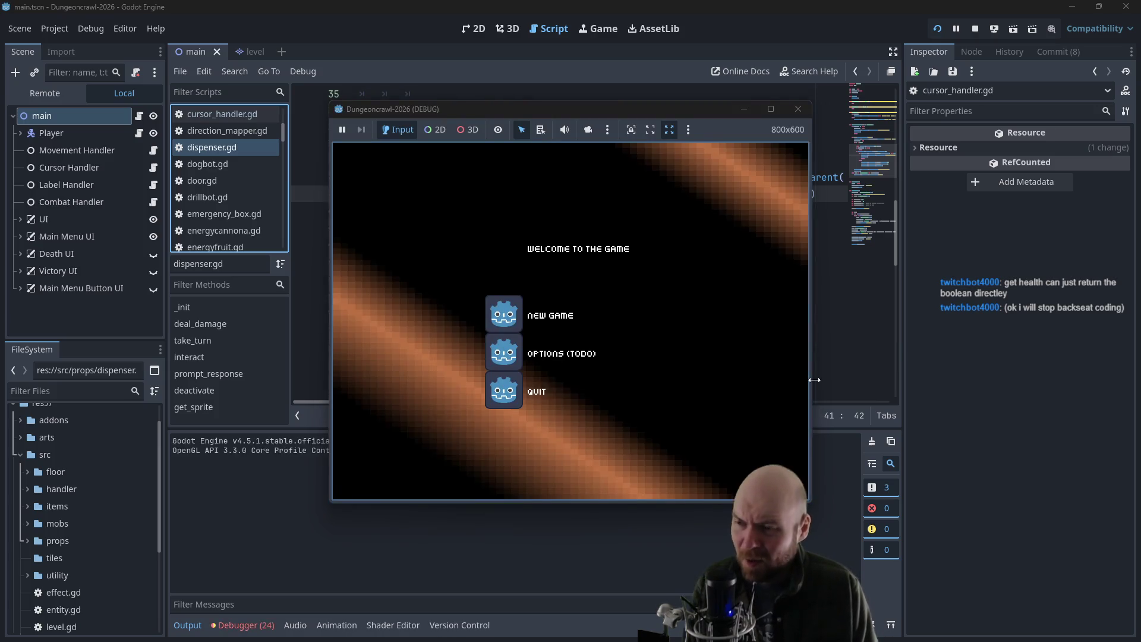
pyautogui.click(523, 321)
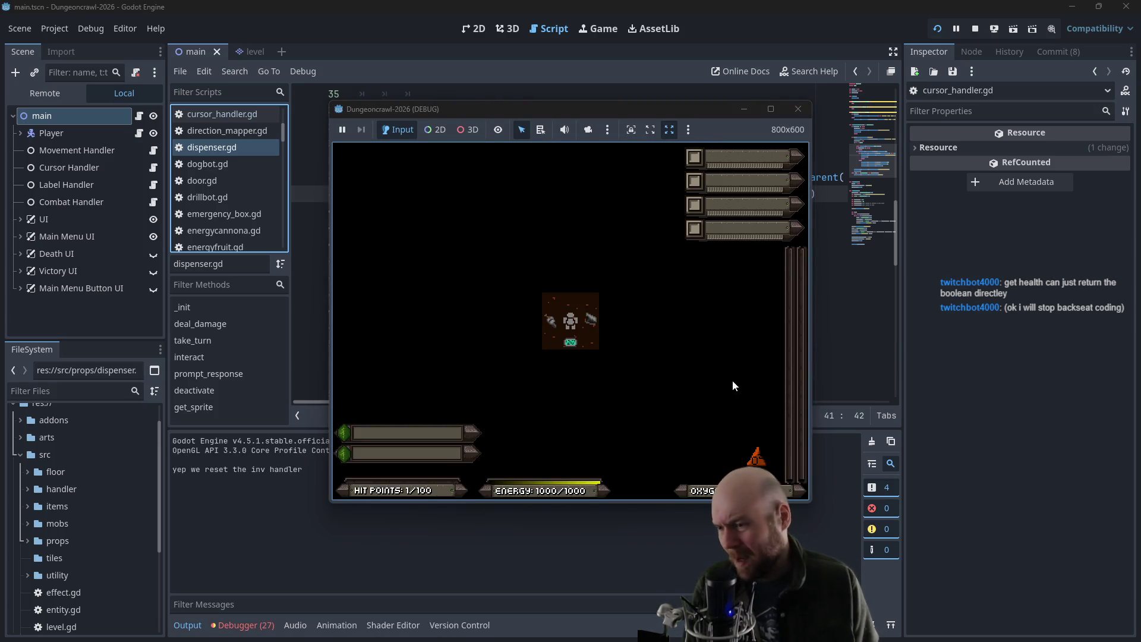
pyautogui.press('Right')
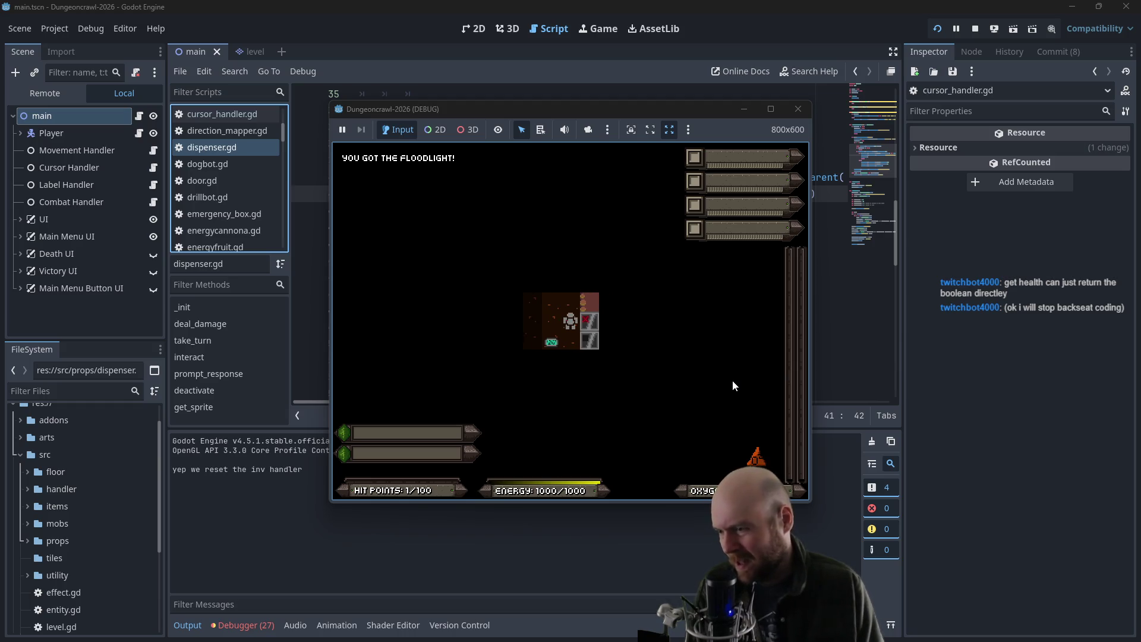
pyautogui.press('Right')
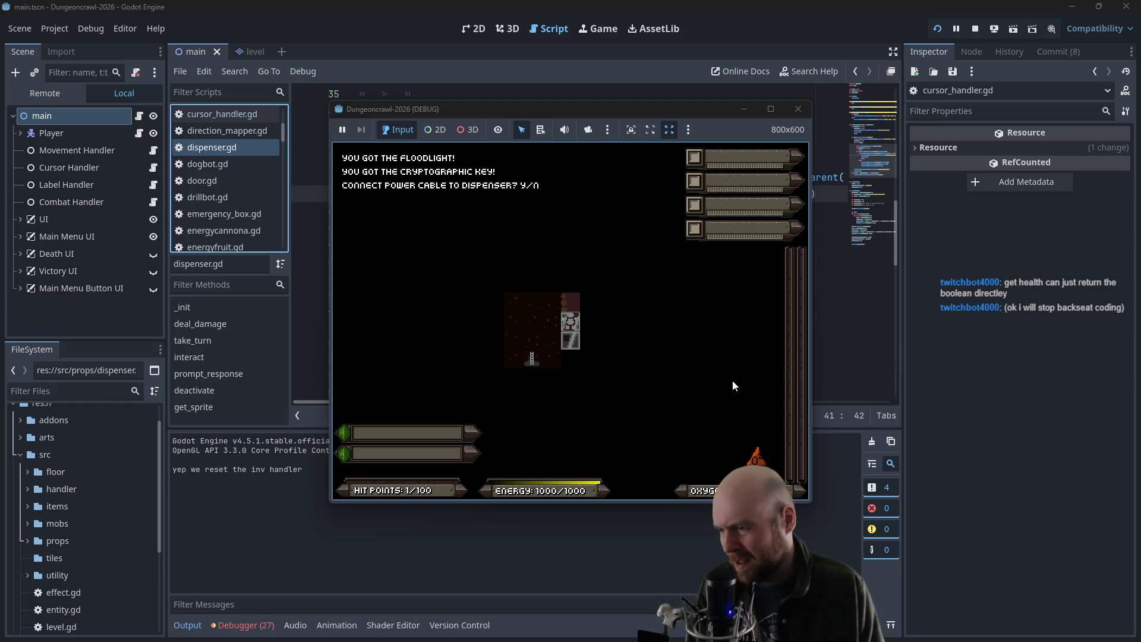
pyautogui.press('y')
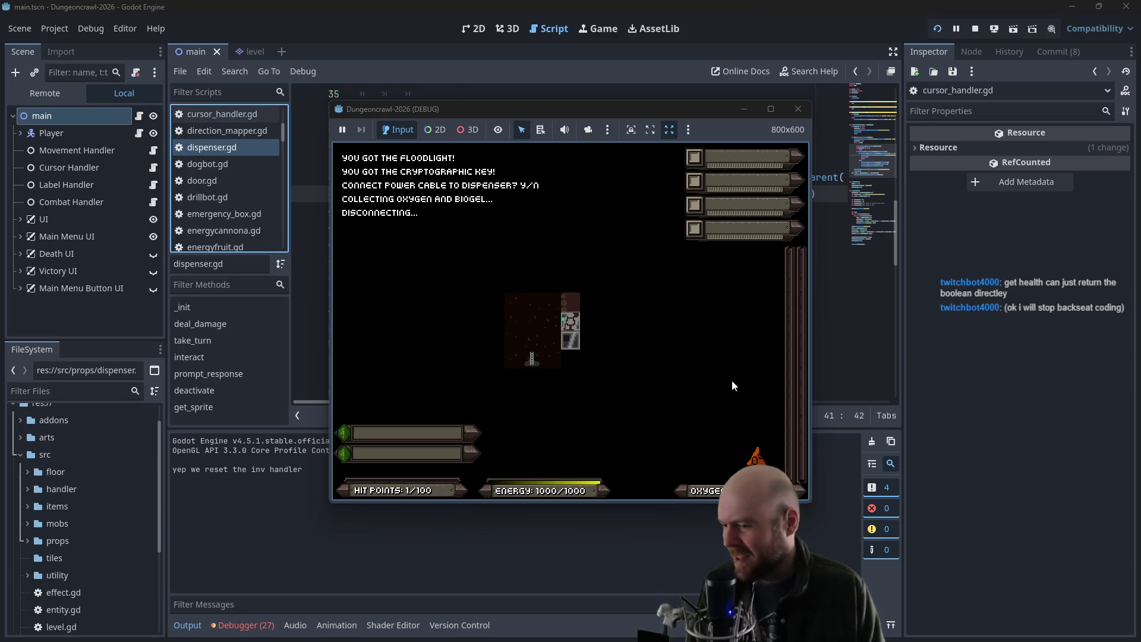
pyautogui.click(798, 110)
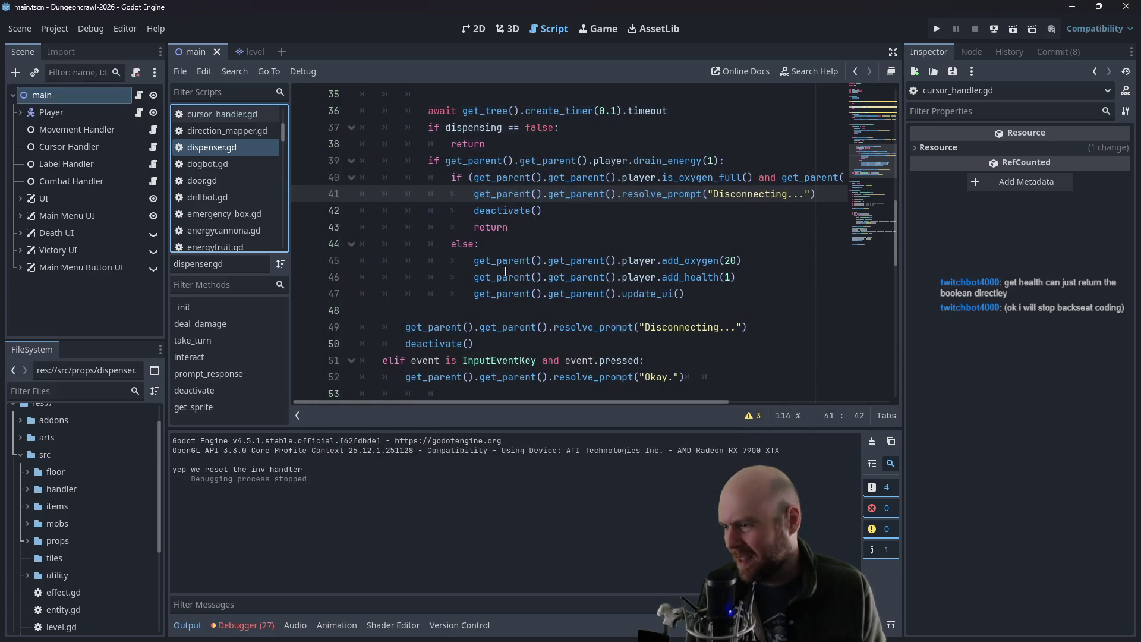
# - Add print("aight we're full") above the Disconnecting prompt and relaunch the game with F5
pyautogui.click(517, 227)
pyautogui.click(565, 194)
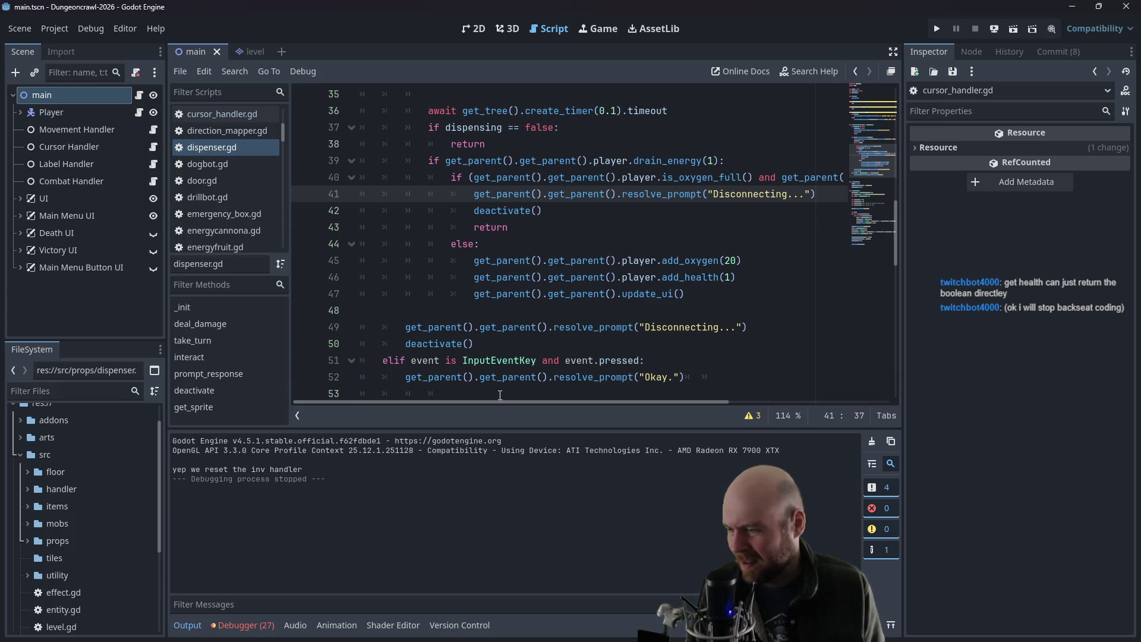
pyautogui.moveTo(493, 401)
pyautogui.mouseDown()
pyautogui.moveTo(661, 379)
pyautogui.moveTo(520, 373)
pyautogui.moveTo(451, 268)
pyautogui.mouseUp()
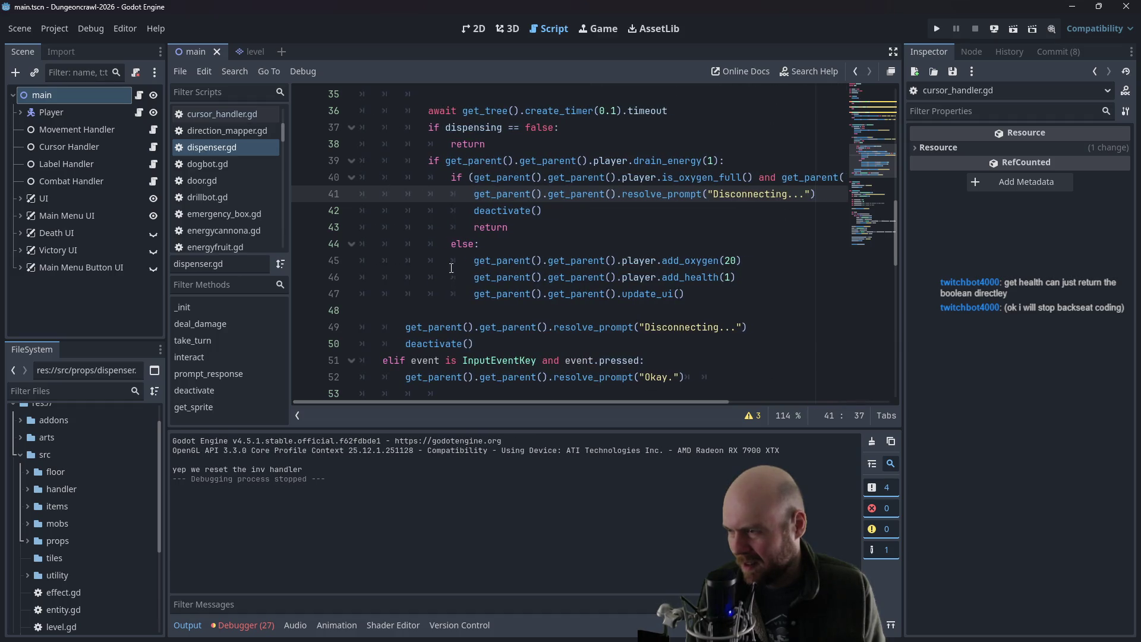
pyautogui.press('Return')
pyautogui.press('Up')
pyautogui.write('print(')
pyautogui.write('"aight we\'re full')
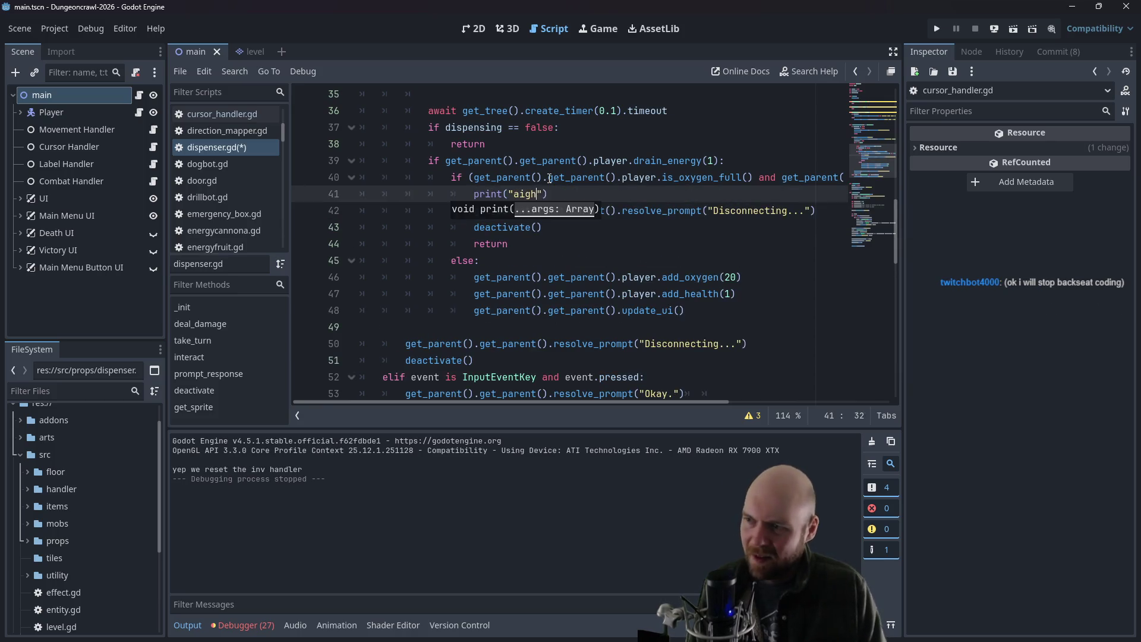
pyautogui.press('F5')
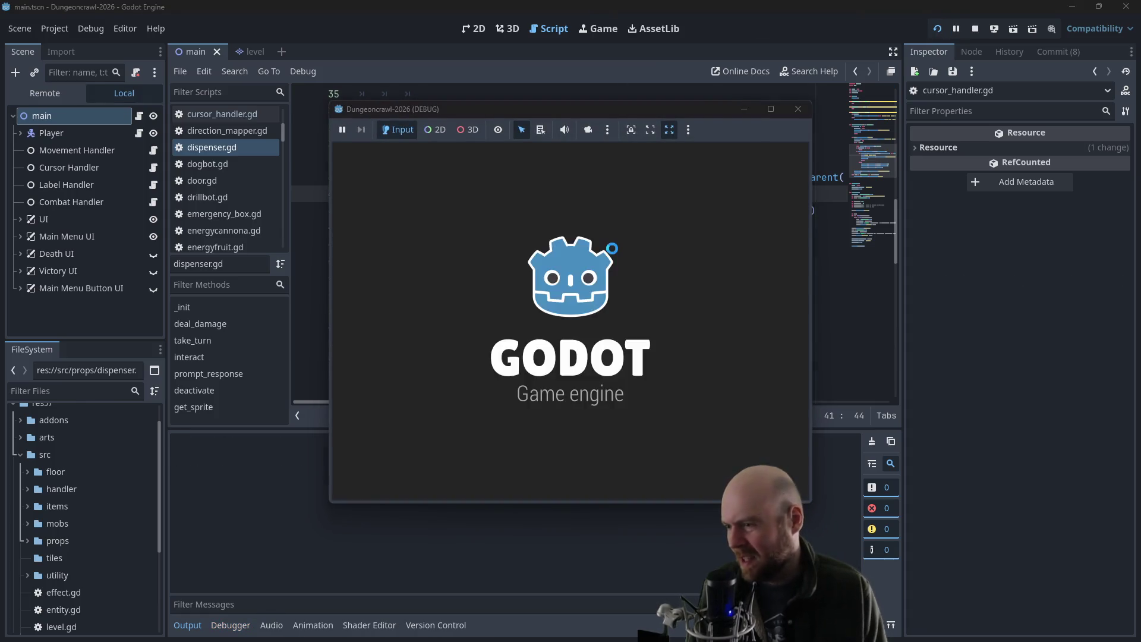
# - Start a new game and answer Y at the dispenser. Then close the game and scroll dispenser.gd up to prompt_response
pyautogui.click(510, 320)
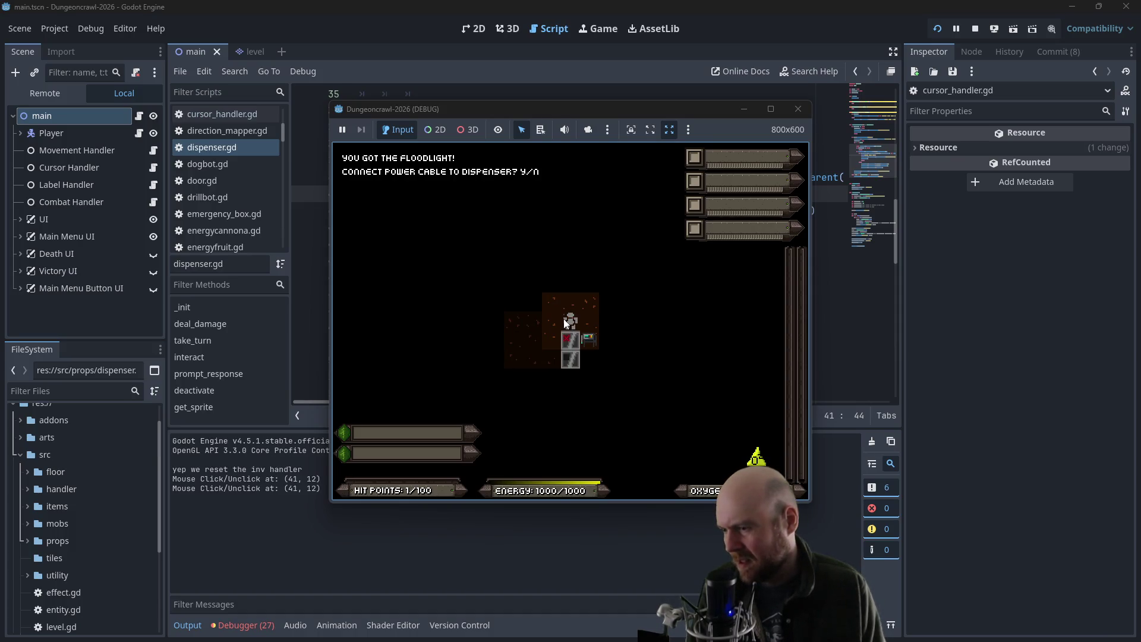
pyautogui.press('y')
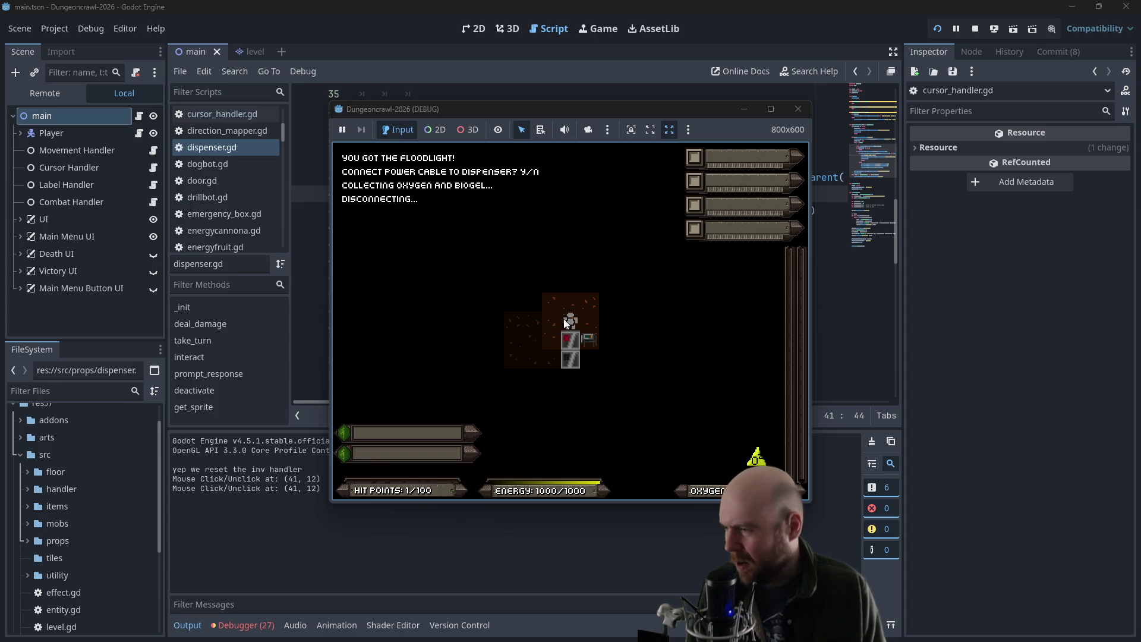
pyautogui.click(800, 111)
pyautogui.click(615, 242)
pyautogui.scroll(5, 616, 238)
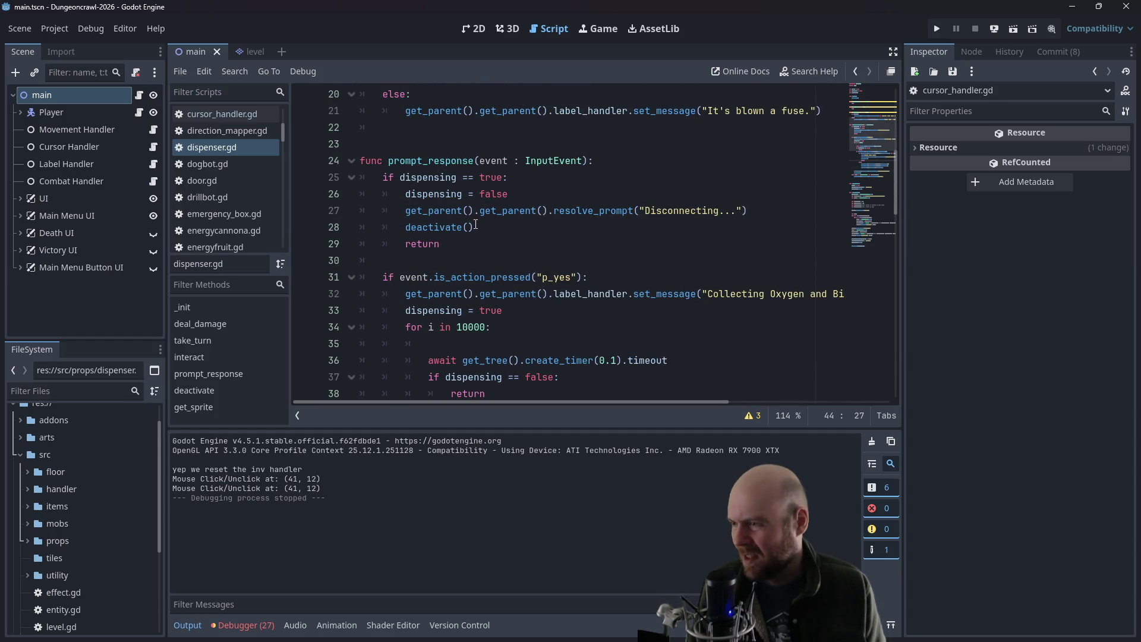
# - Add an event-type guard line with an indented return at the top of prompt_response
pyautogui.click(608, 161)
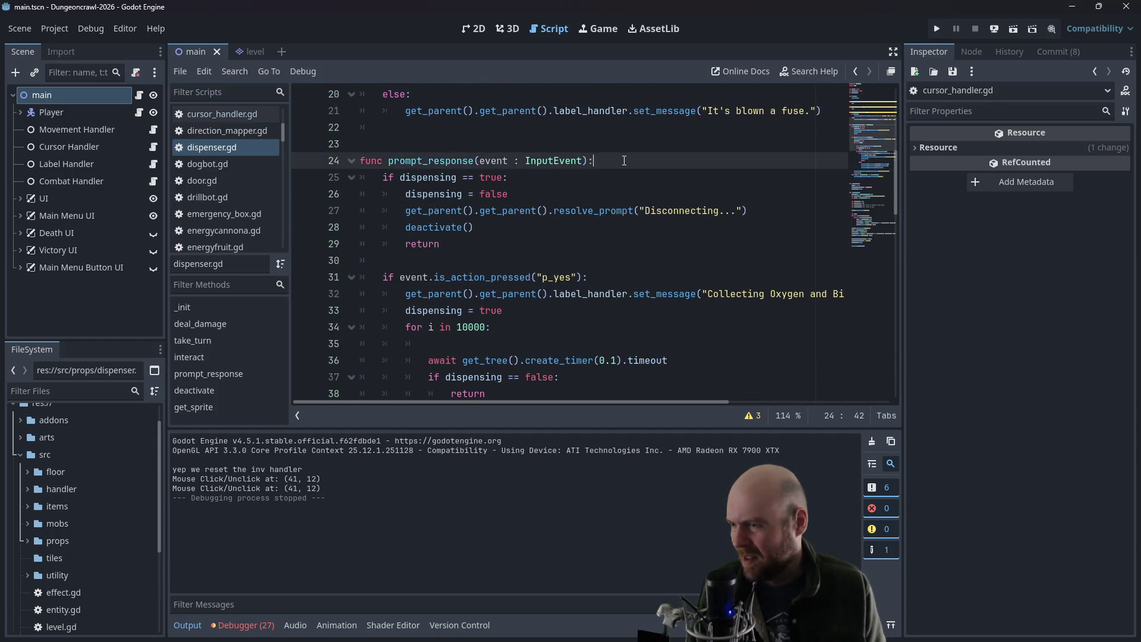
pyautogui.press('Return')
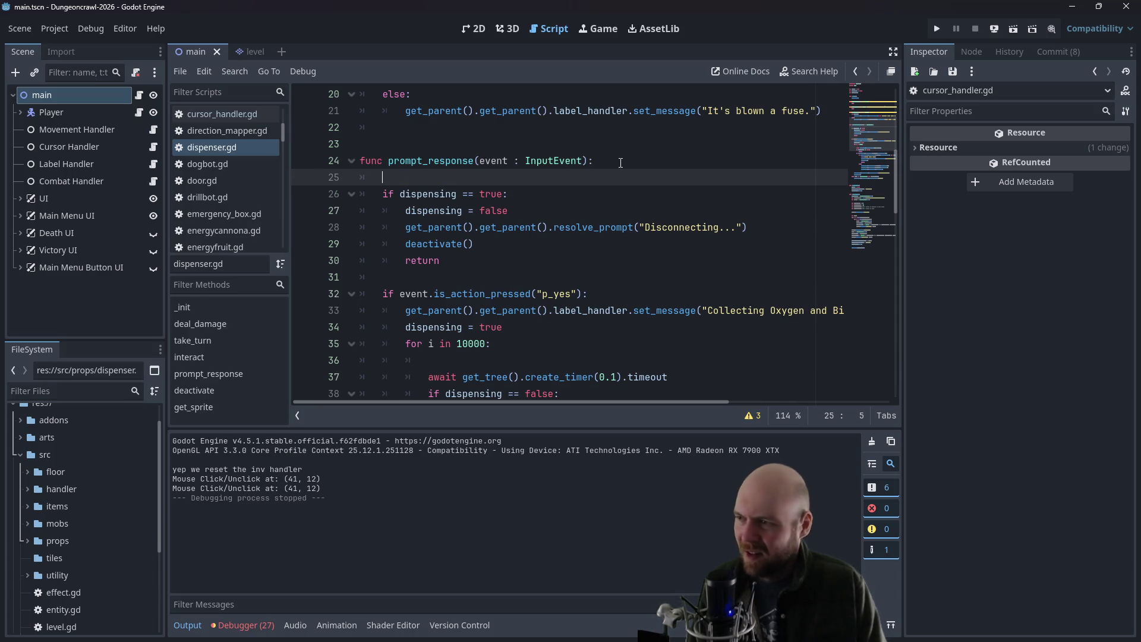
pyautogui.write('if event is')
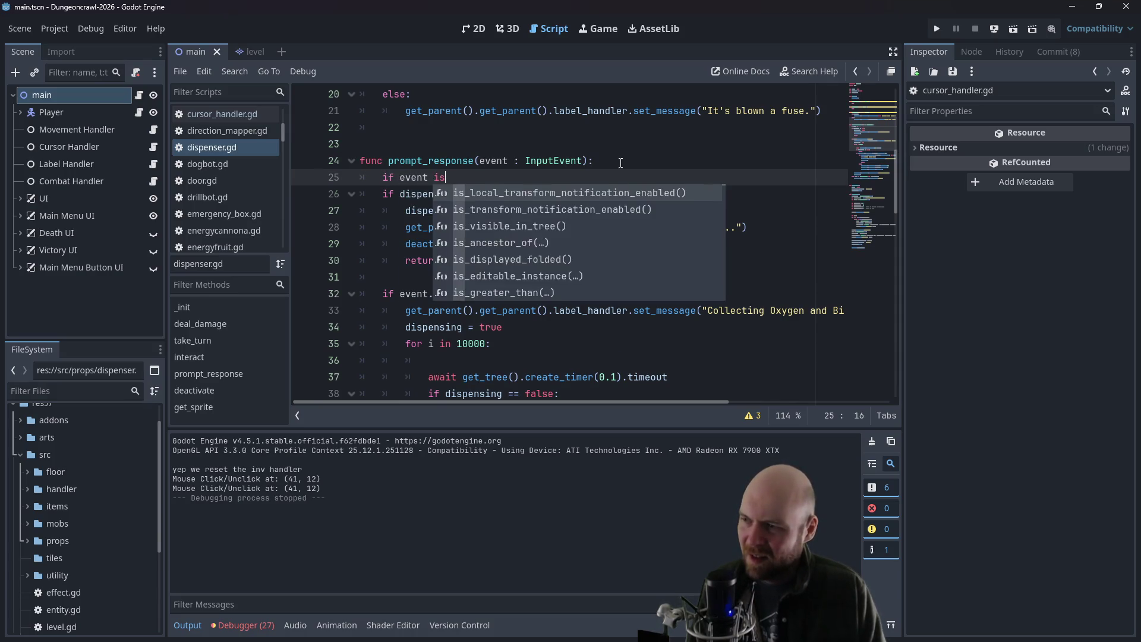
pyautogui.write(' not ')
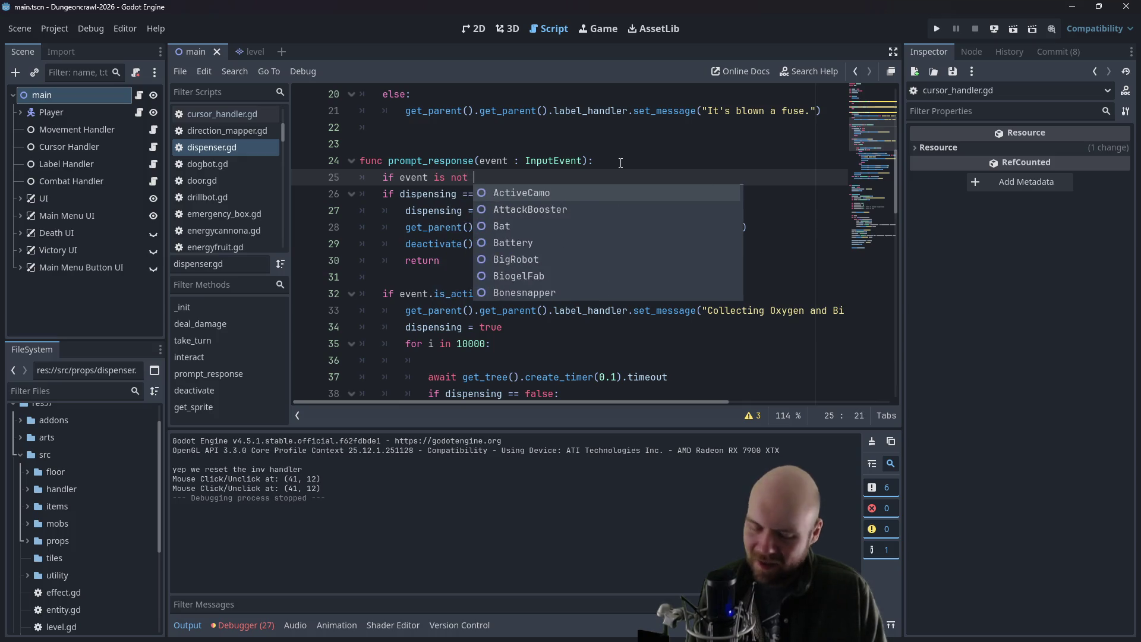
pyautogui.write('InputKeyEve')
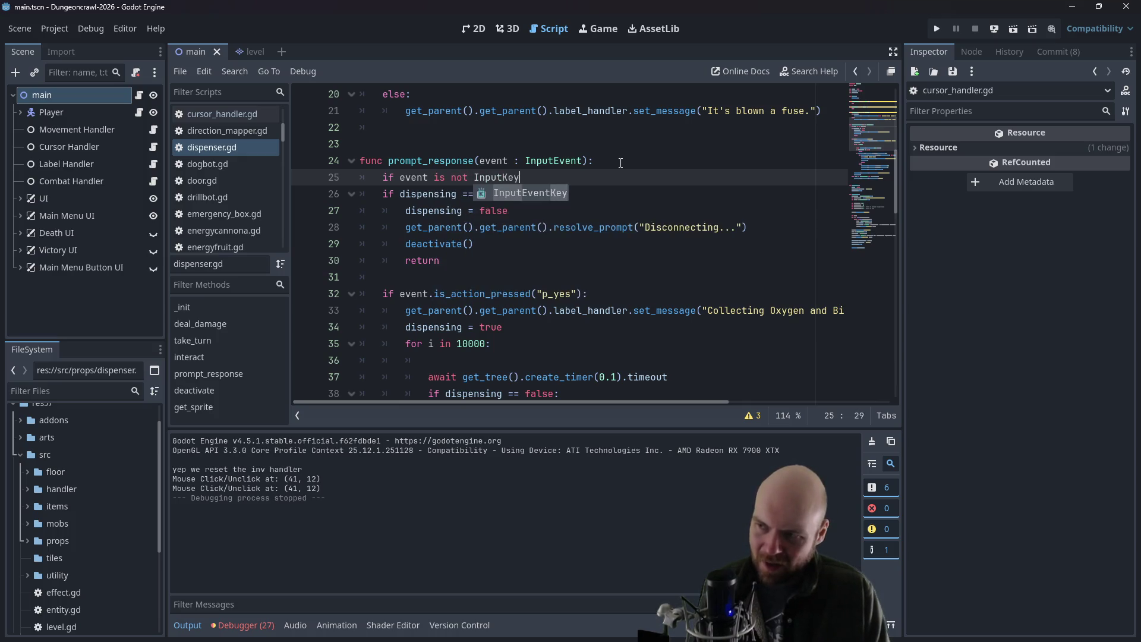
pyautogui.press('Return')
pyautogui.write('return')
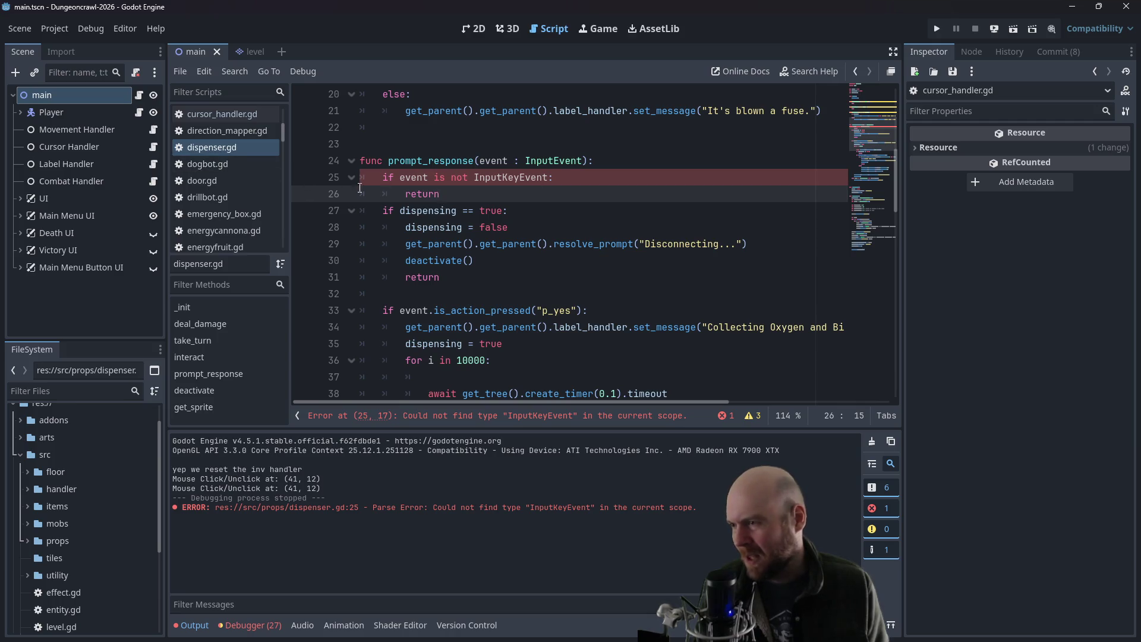
# - Copy the InputEventKey-and-pressed condition from exit.gd and paste it over line 25's condition
pyautogui.scroll(1, 242, 170)
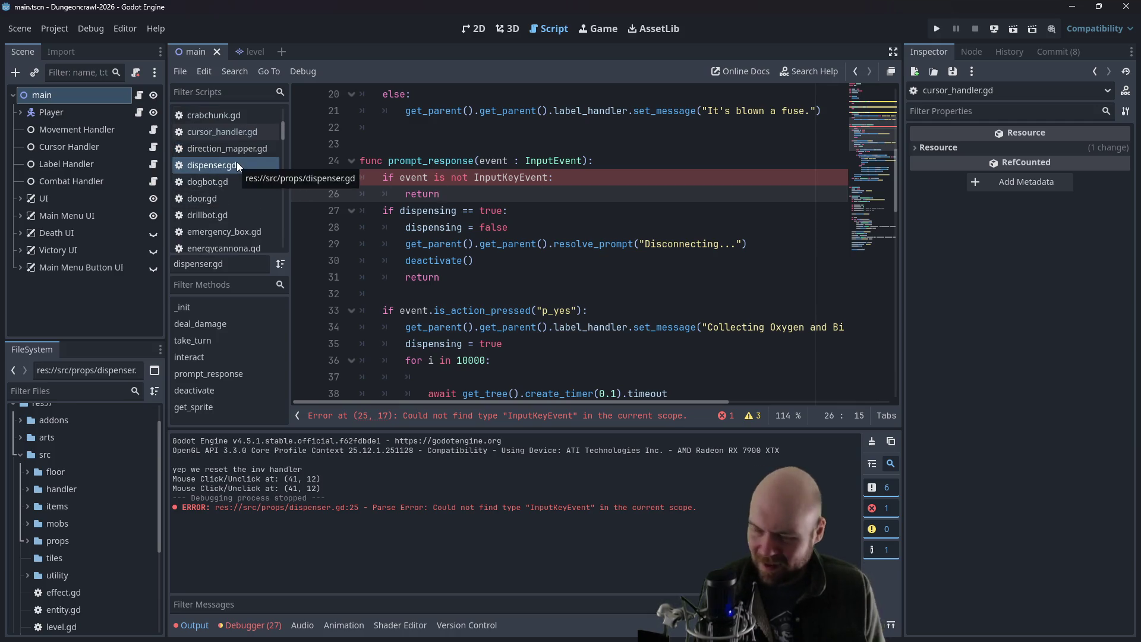
pyautogui.scroll(3, 236, 169)
pyautogui.scroll(-8, 236, 169)
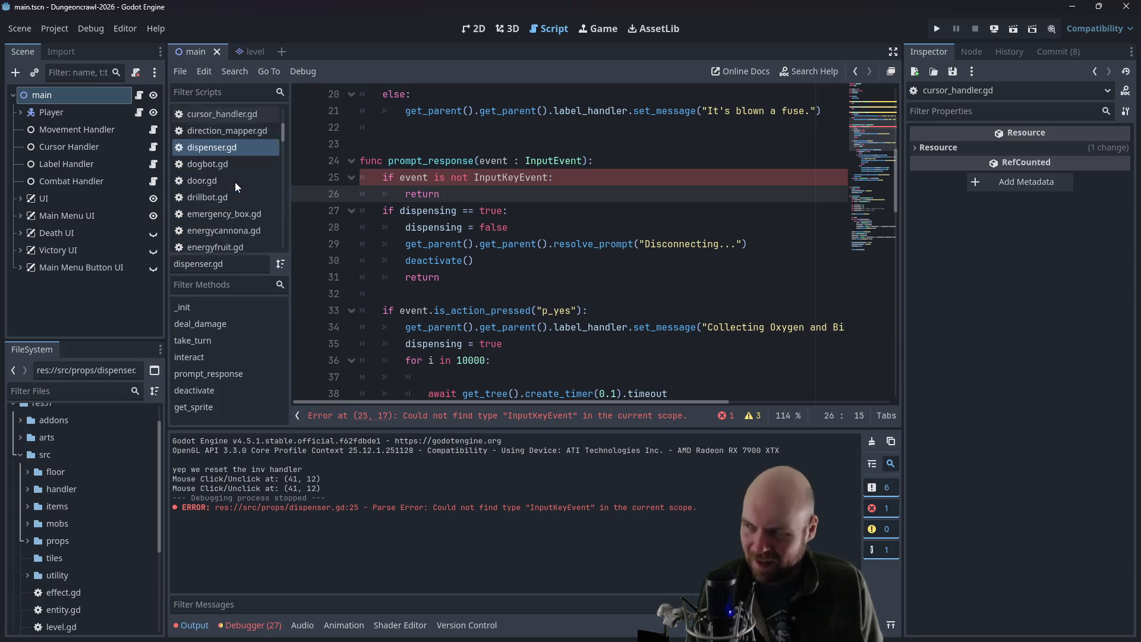
pyautogui.scroll(-2, 231, 196)
pyautogui.click(218, 205)
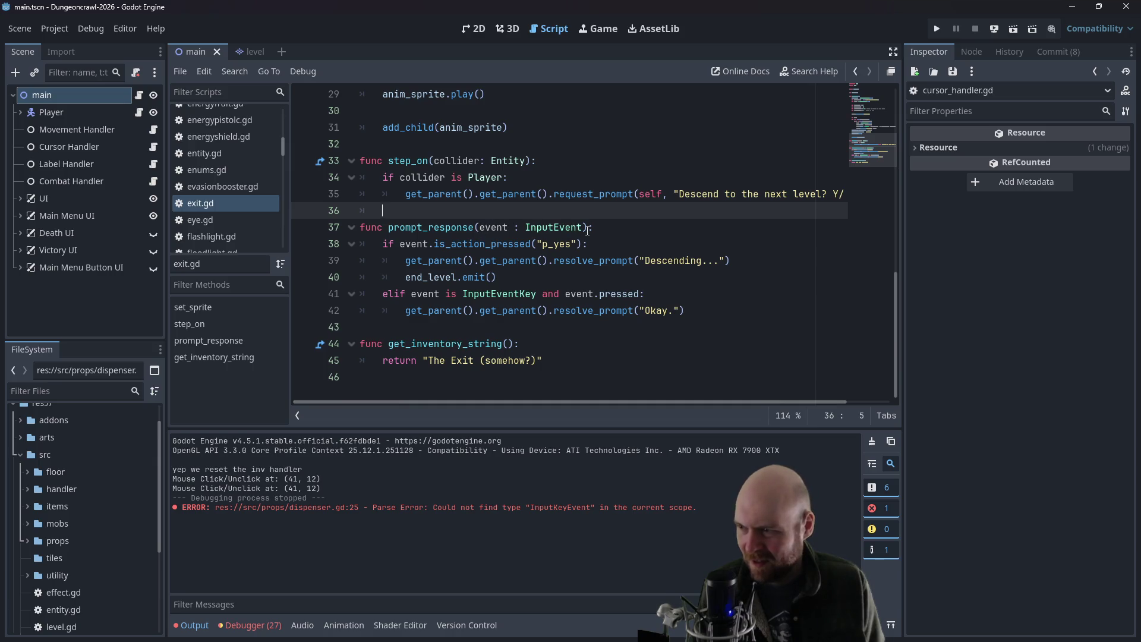
pyautogui.moveTo(645, 293); pyautogui.dragTo(414, 293)
pyautogui.hotkey('ctrl', 'c')
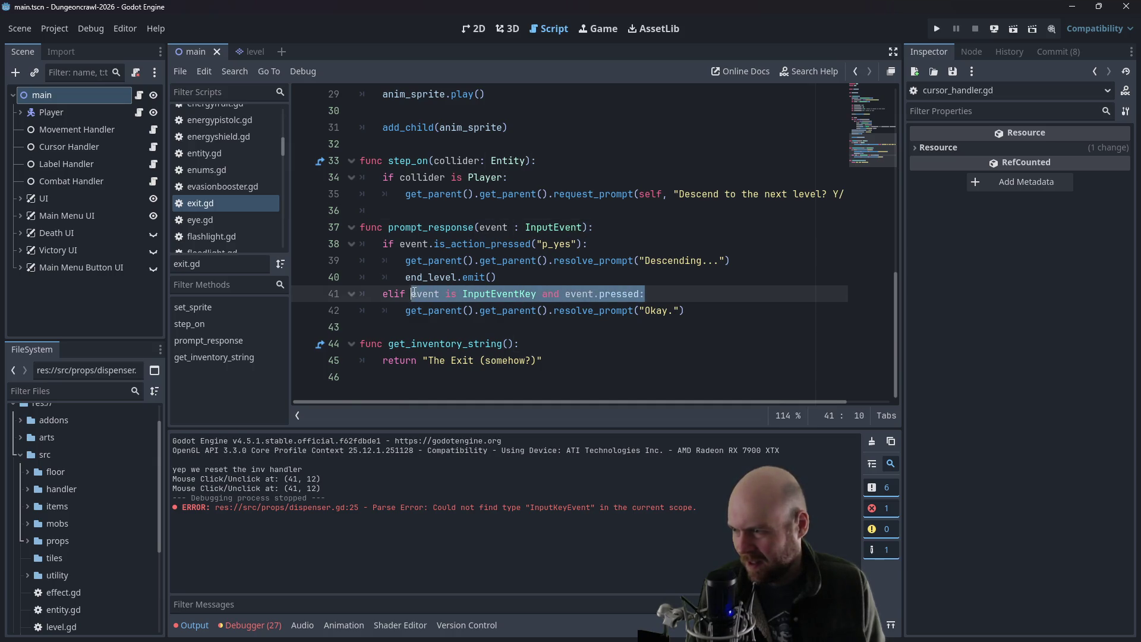
pyautogui.scroll(7, 227, 158)
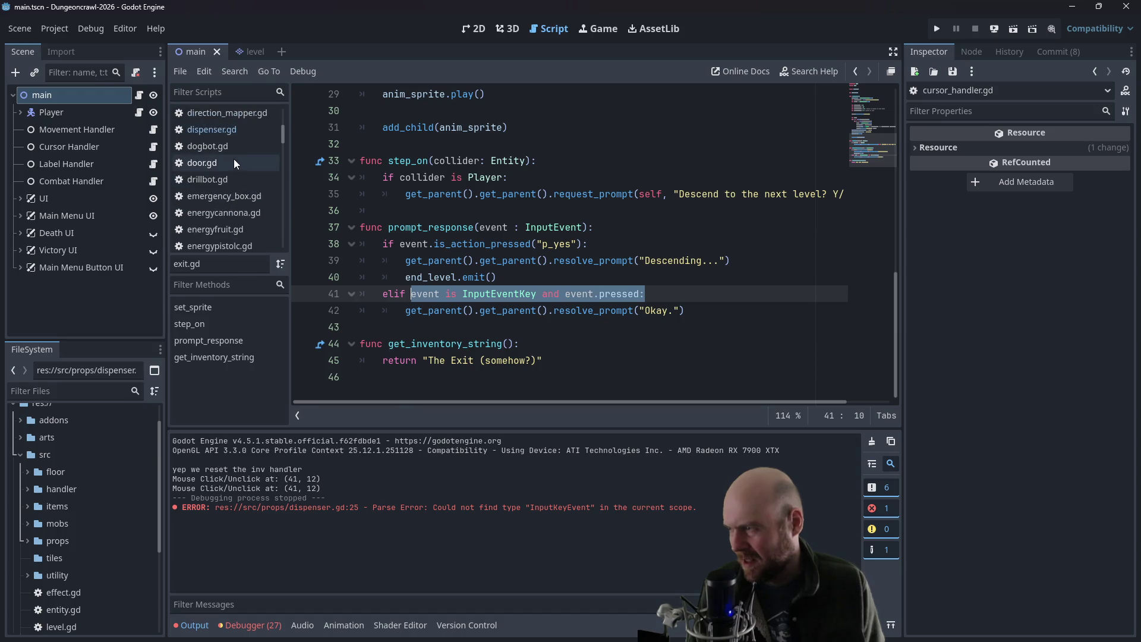
pyautogui.click(212, 130)
pyautogui.moveTo(400, 177); pyautogui.dragTo(548, 179)
pyautogui.hotkey('ctrl', 'v')
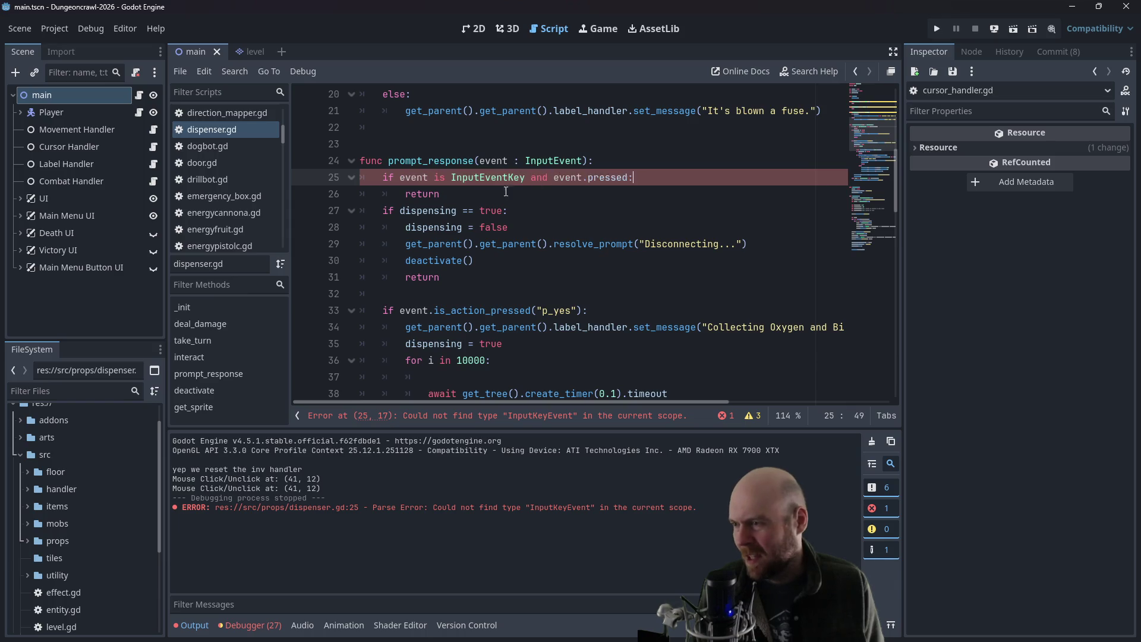
pyautogui.press('Down')
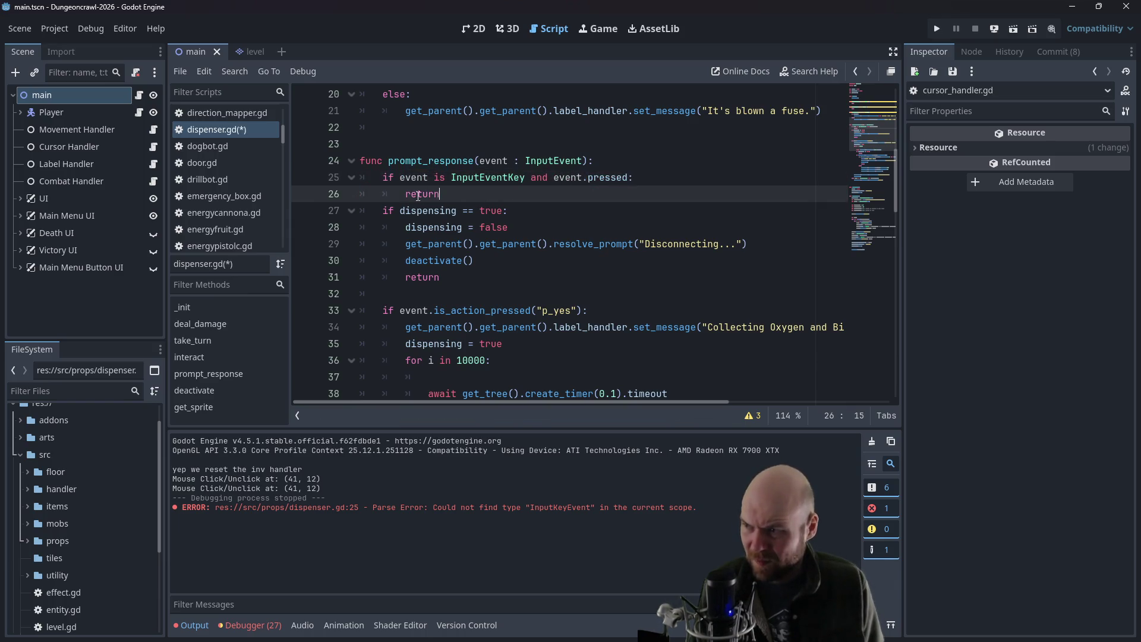
# - Insert 'not' before InputEventKey and before event.pressed on line 25, then save and run
pyautogui.click(453, 177)
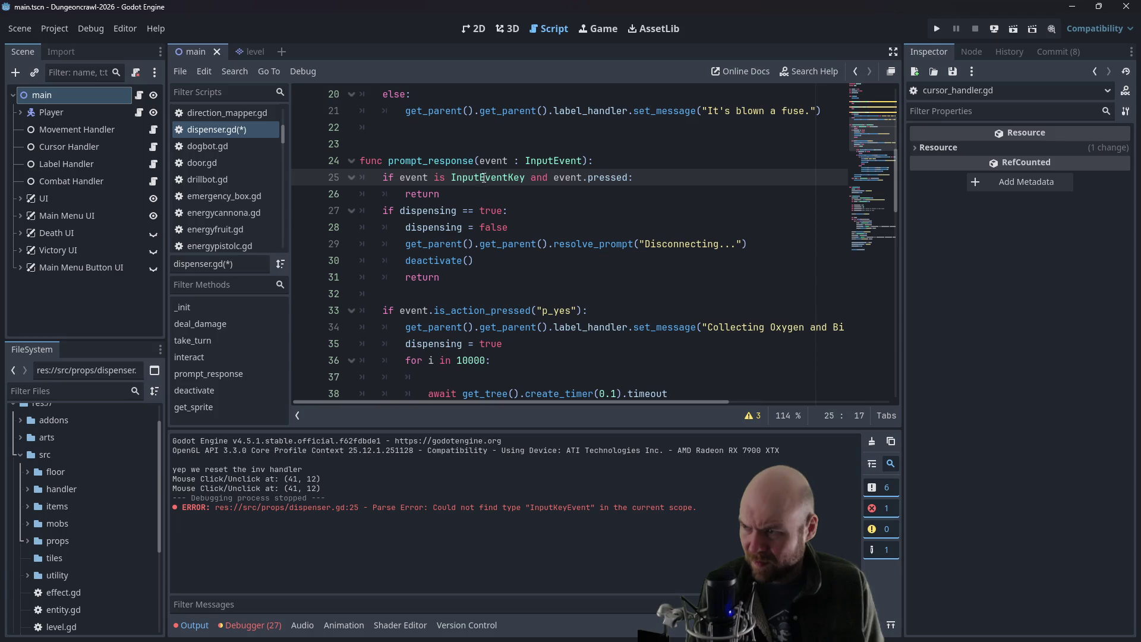
pyautogui.write('not')
pyautogui.click(577, 177)
pyautogui.write('not')
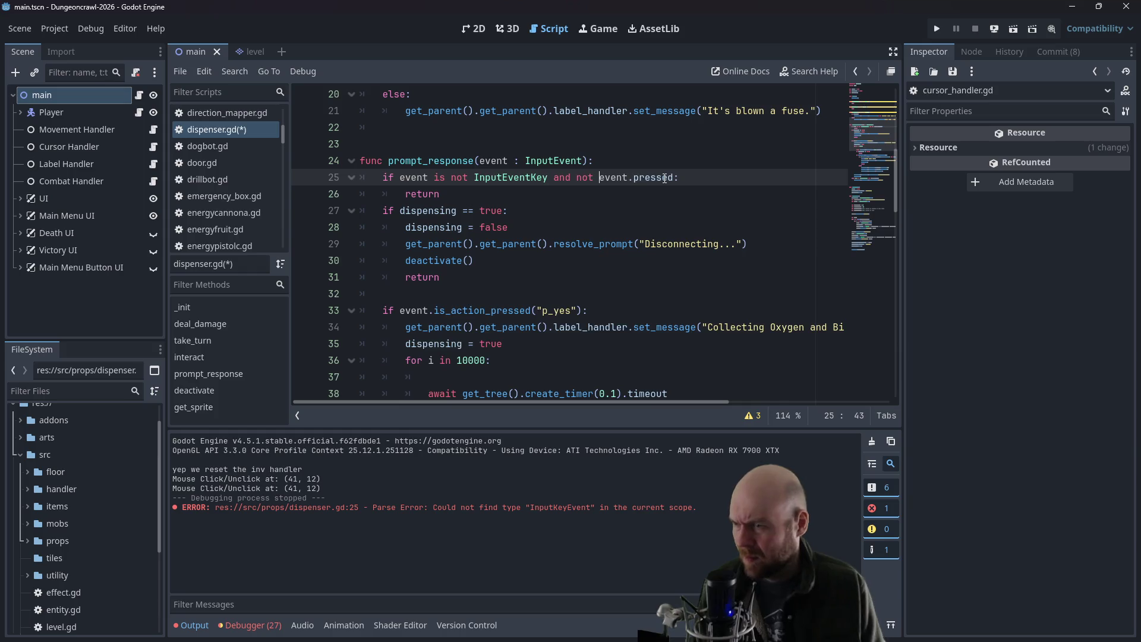
pyautogui.press('F5')
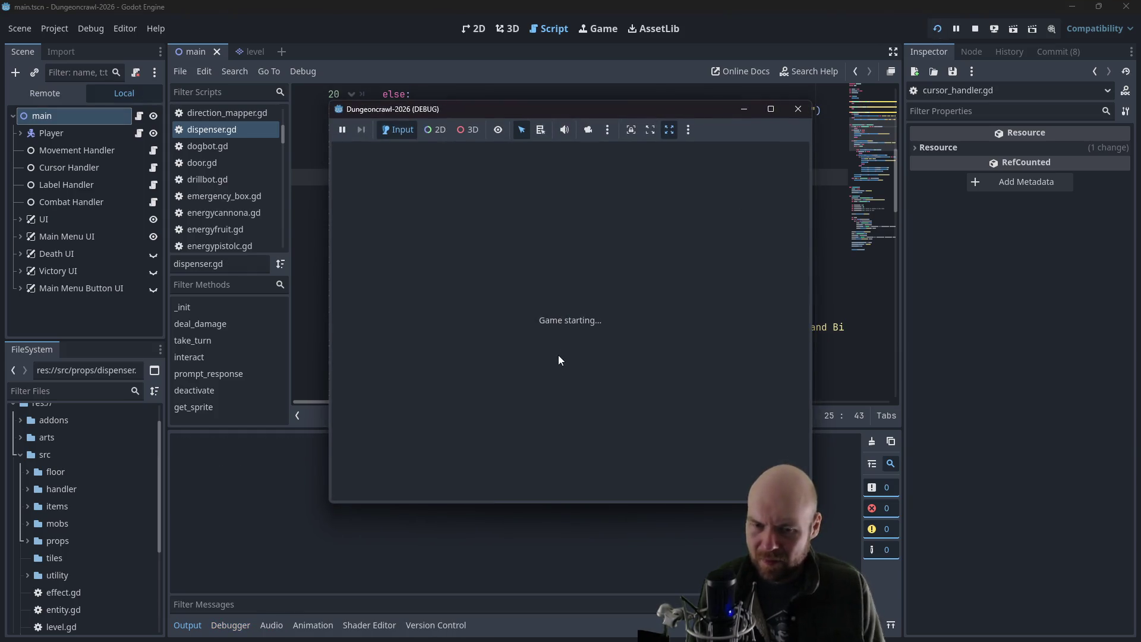
# - Start a new game, walk to the dispenser, and connect it with Y. Then close the game
pyautogui.click(528, 318)
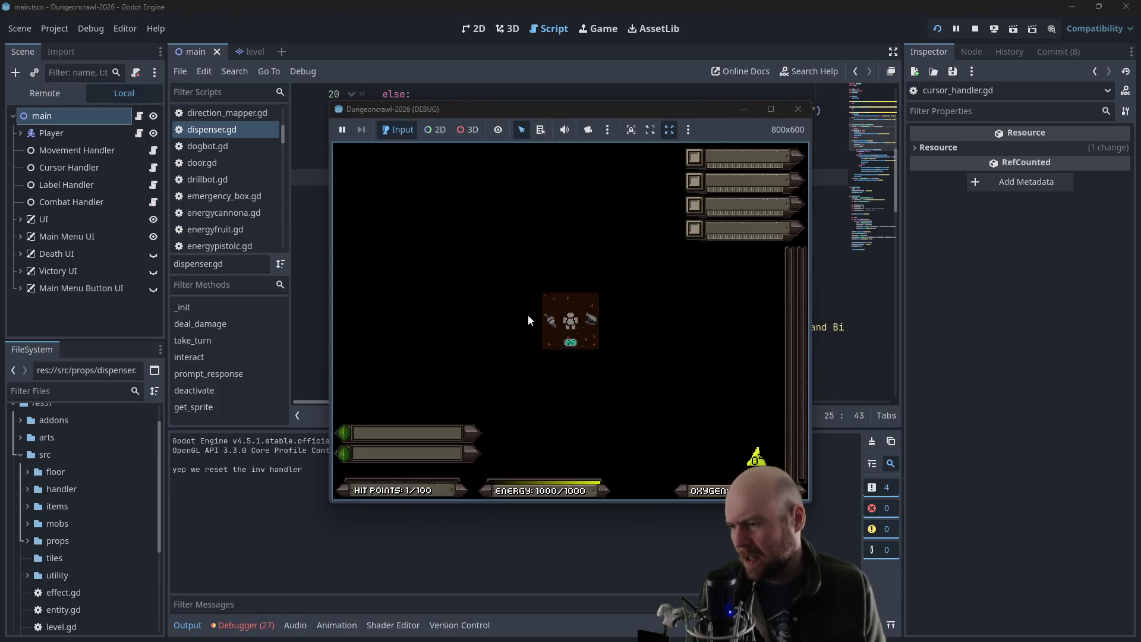
pyautogui.press('Left')
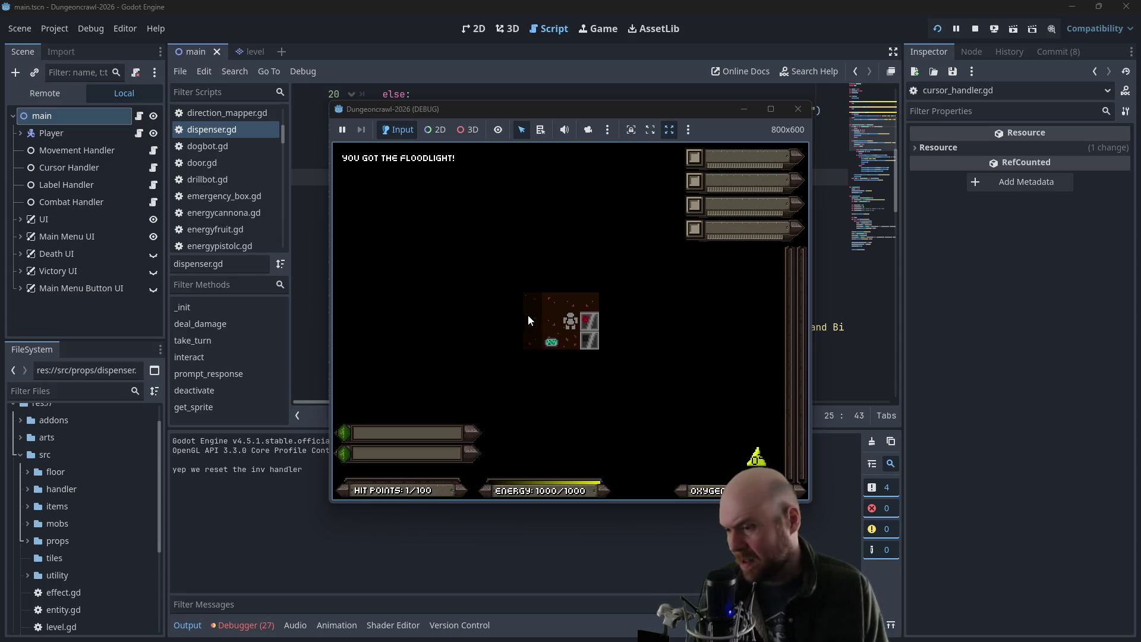
pyautogui.press('Right')
pyautogui.press('Up')
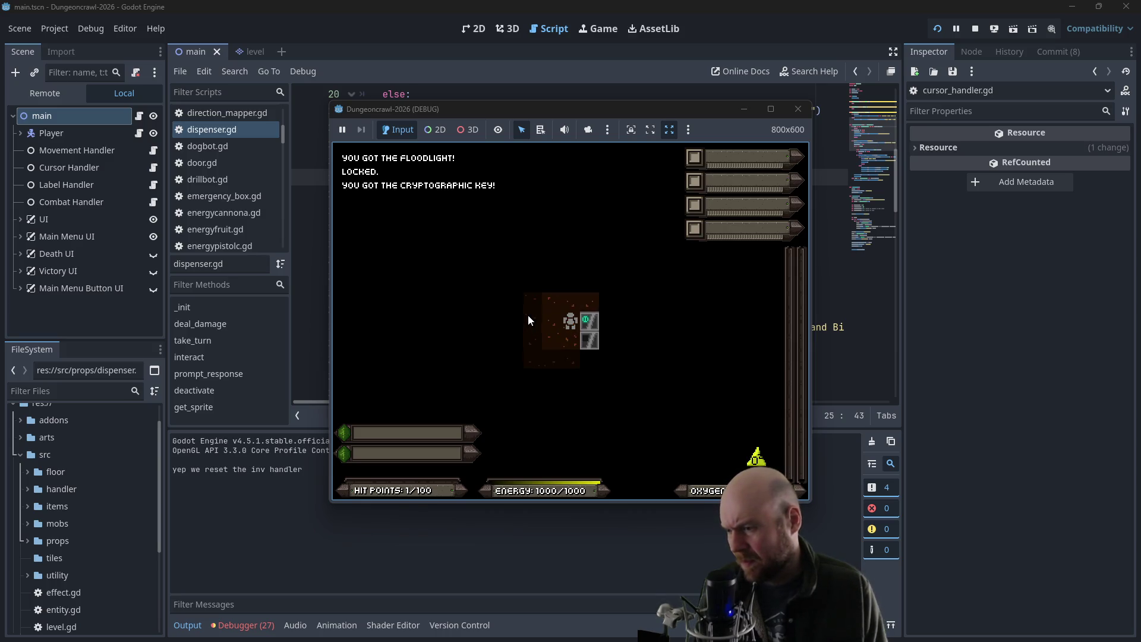
pyautogui.press('Right')
pyautogui.press('y')
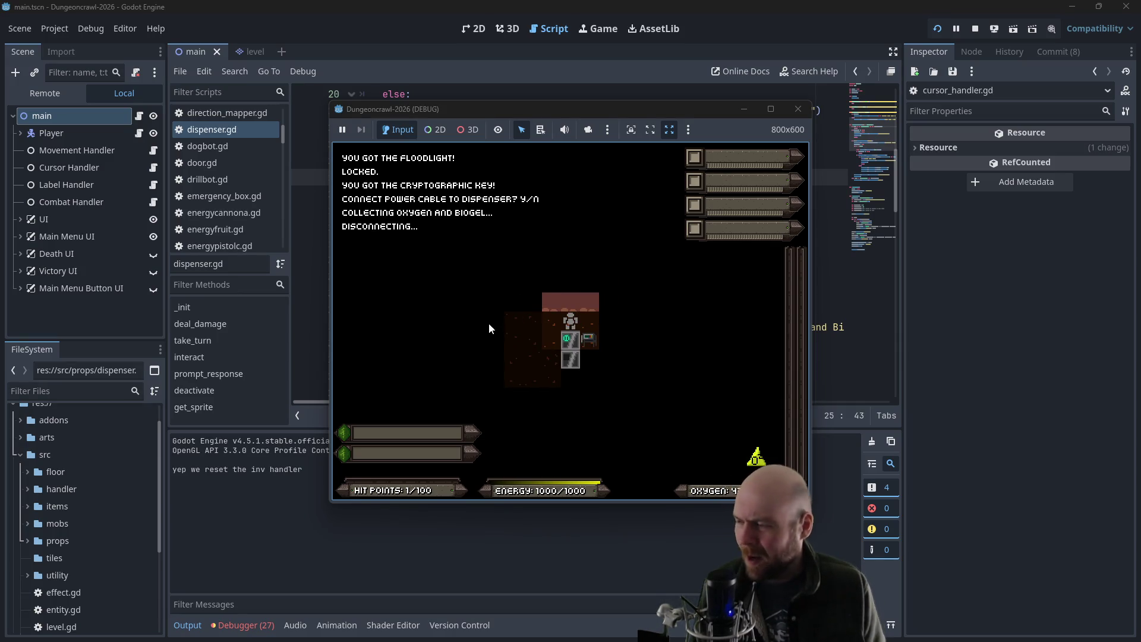
pyautogui.click(798, 109)
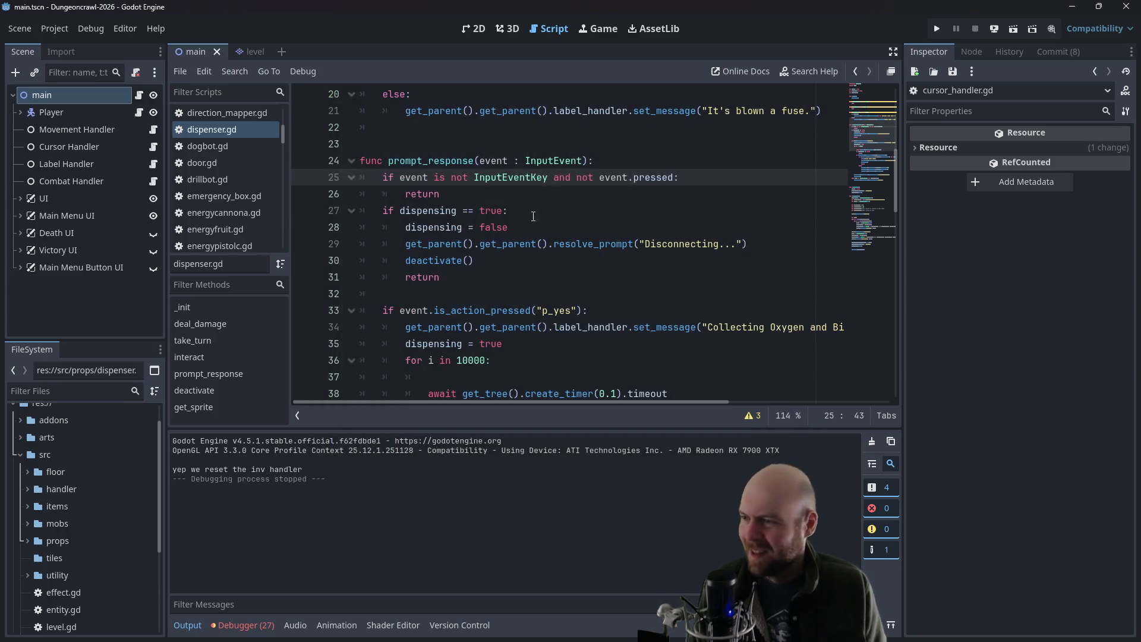
# - Add print("guess we're done...") inside the dispensing branch of dispenser.gd and save
pyautogui.click(537, 209)
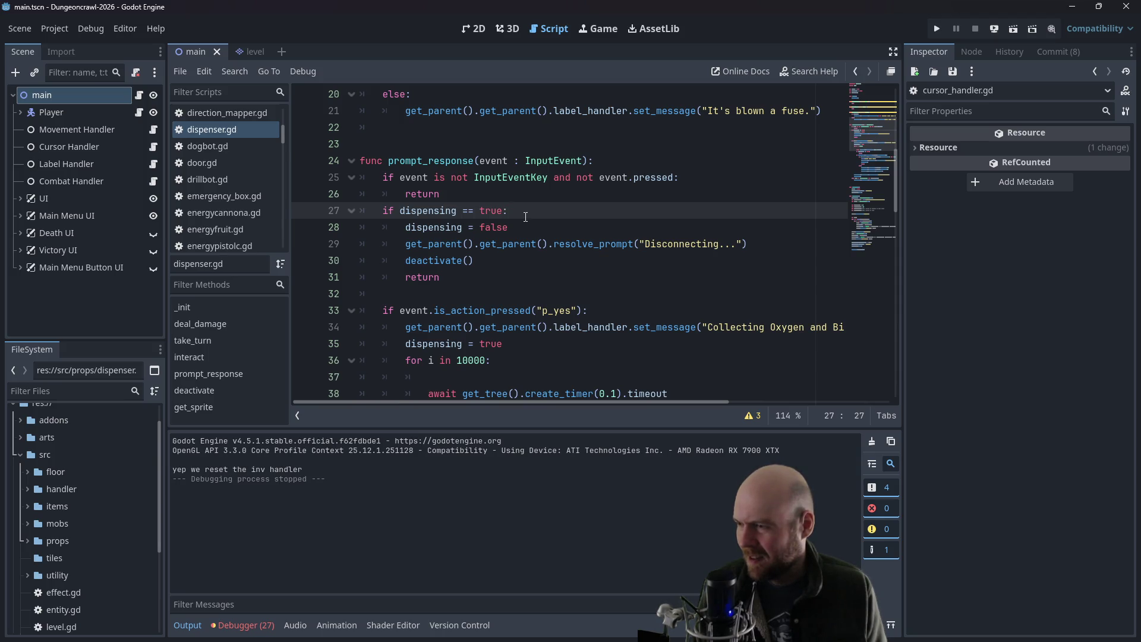
pyautogui.press('Return')
pyautogui.write('p')
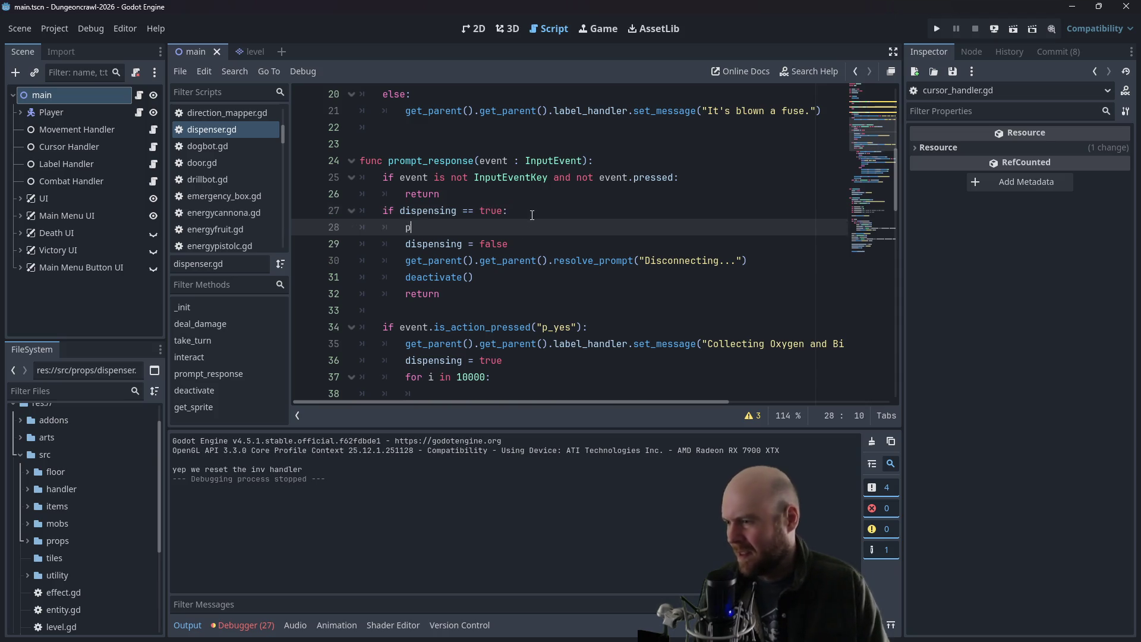
pyautogui.write('rint("guess we\'re done...')
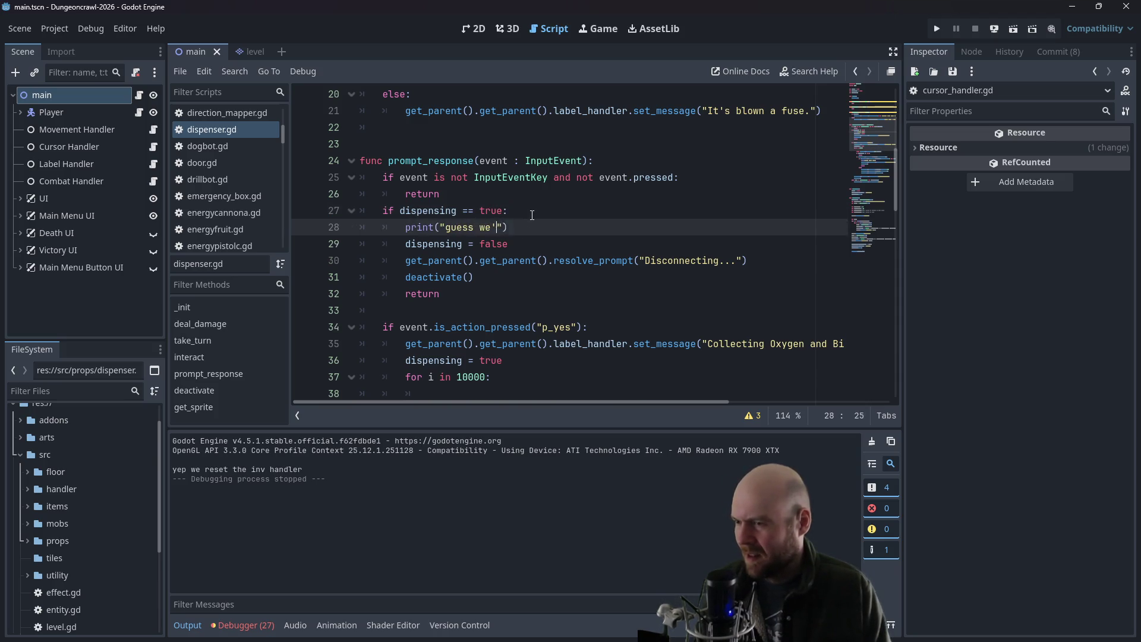
pyautogui.hotkey('ctrl', 's')
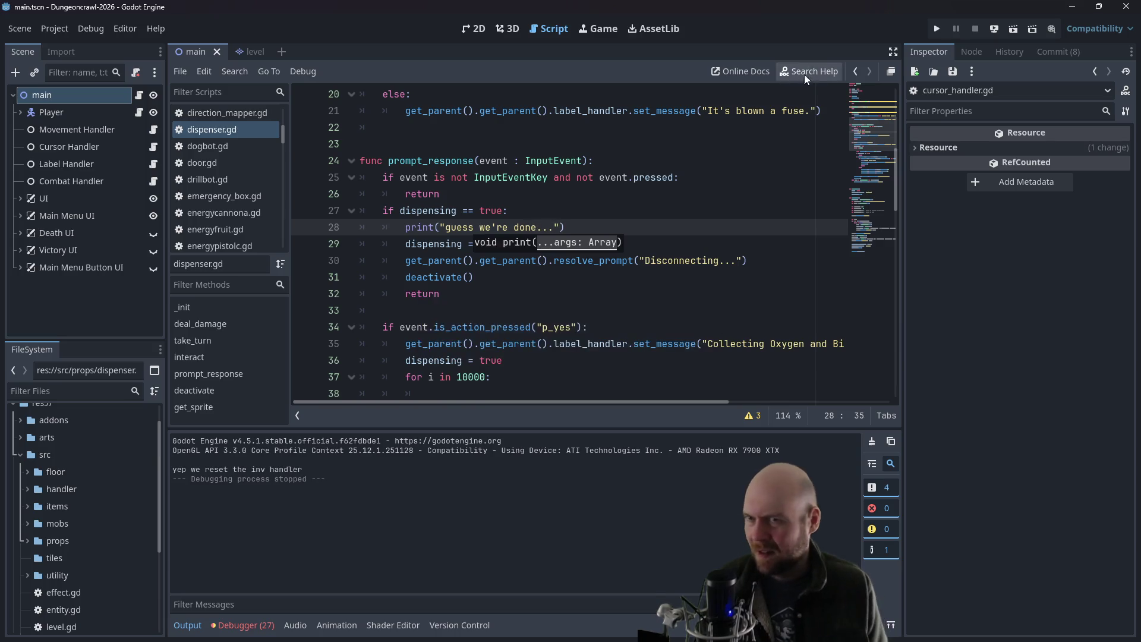
# - Run and restart the game until the dispenser can be triggered and connected with Y, then close the game
pyautogui.click(937, 29)
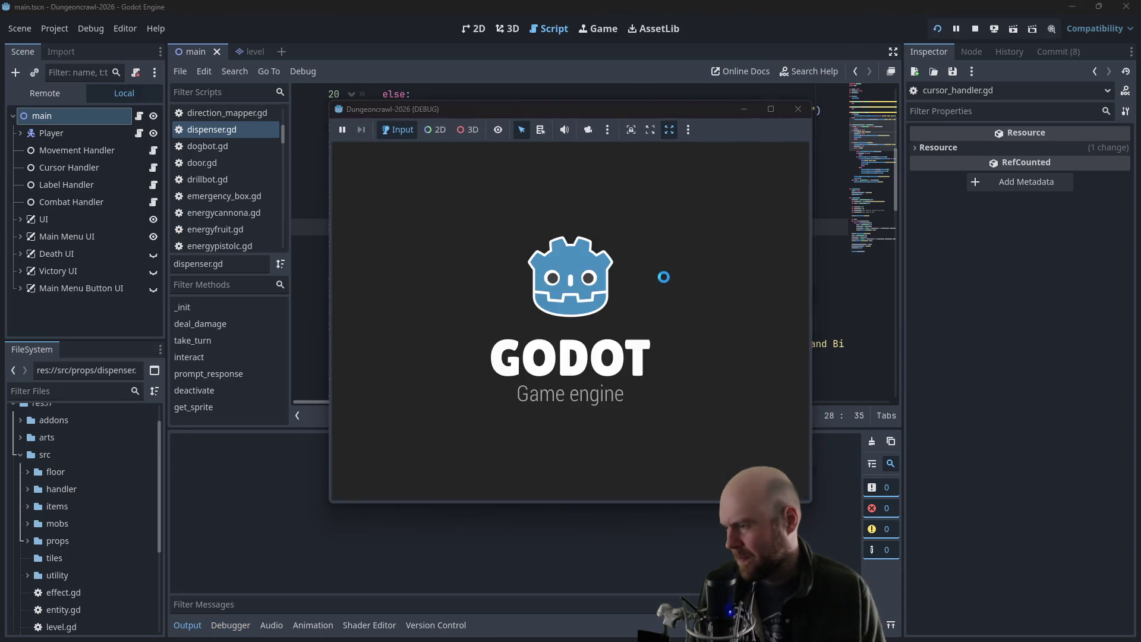
pyautogui.click(502, 324)
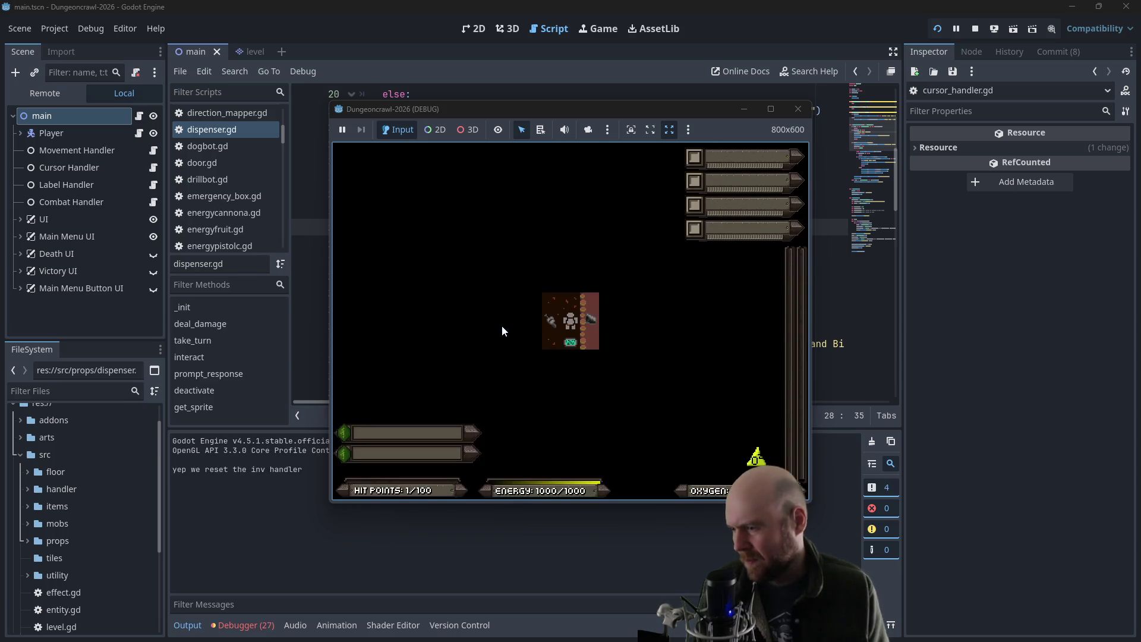
pyautogui.press('F5')
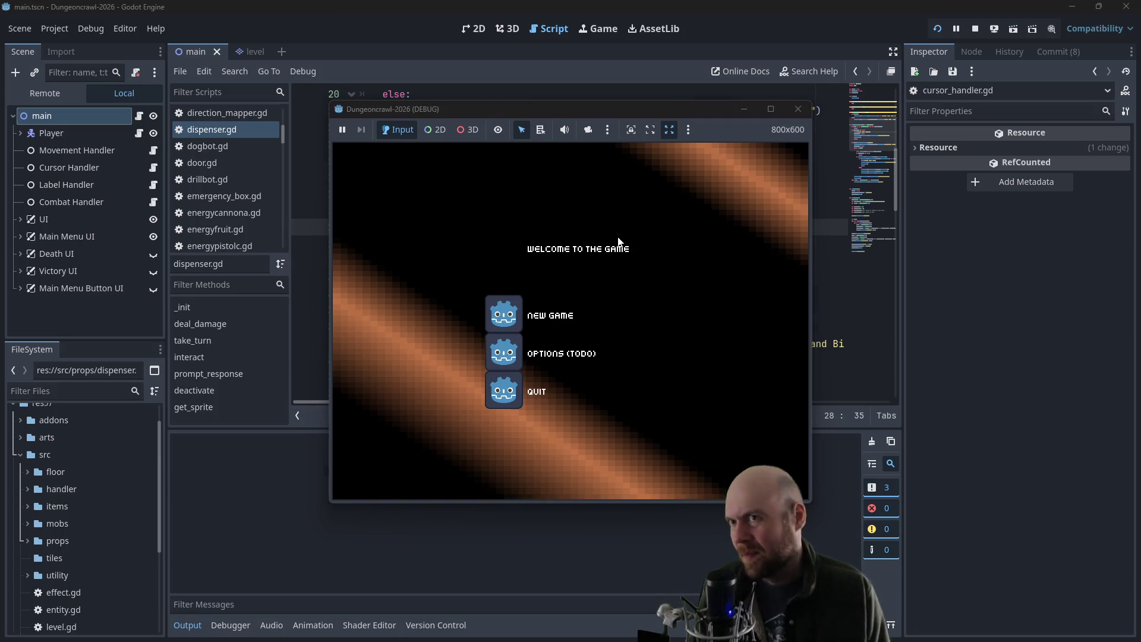
pyautogui.click(499, 311)
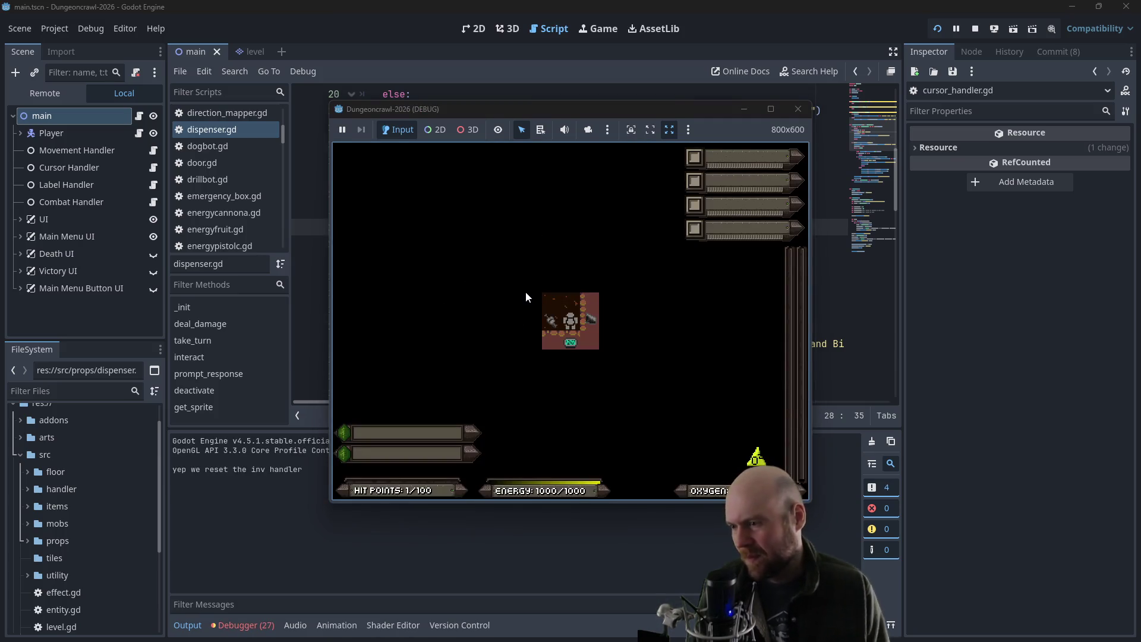
pyautogui.press('F5')
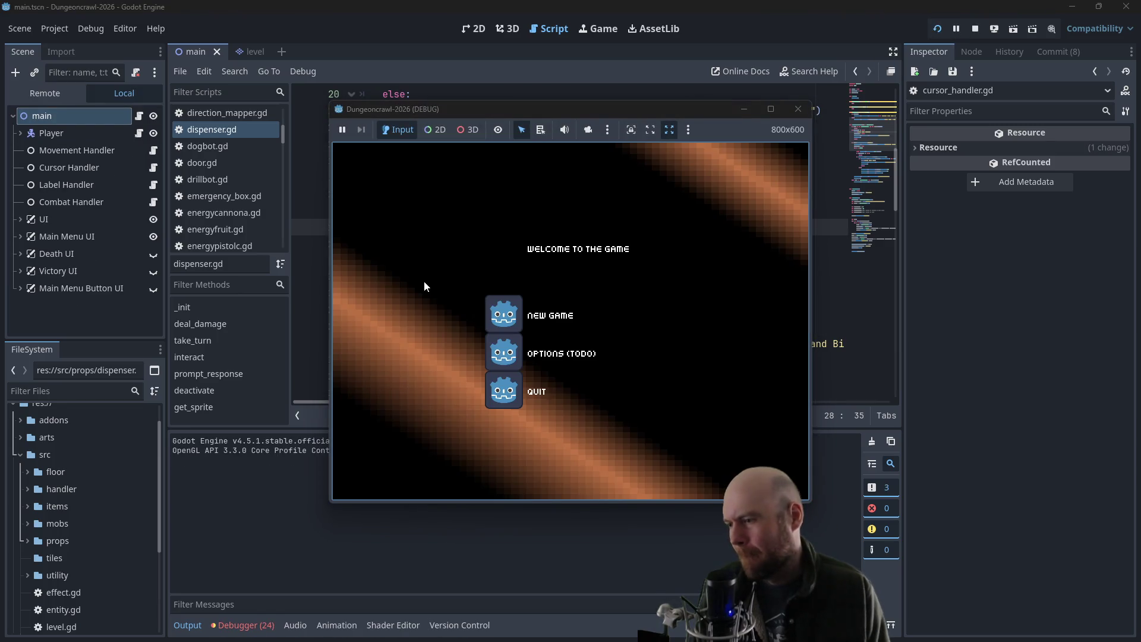
pyautogui.click(503, 314)
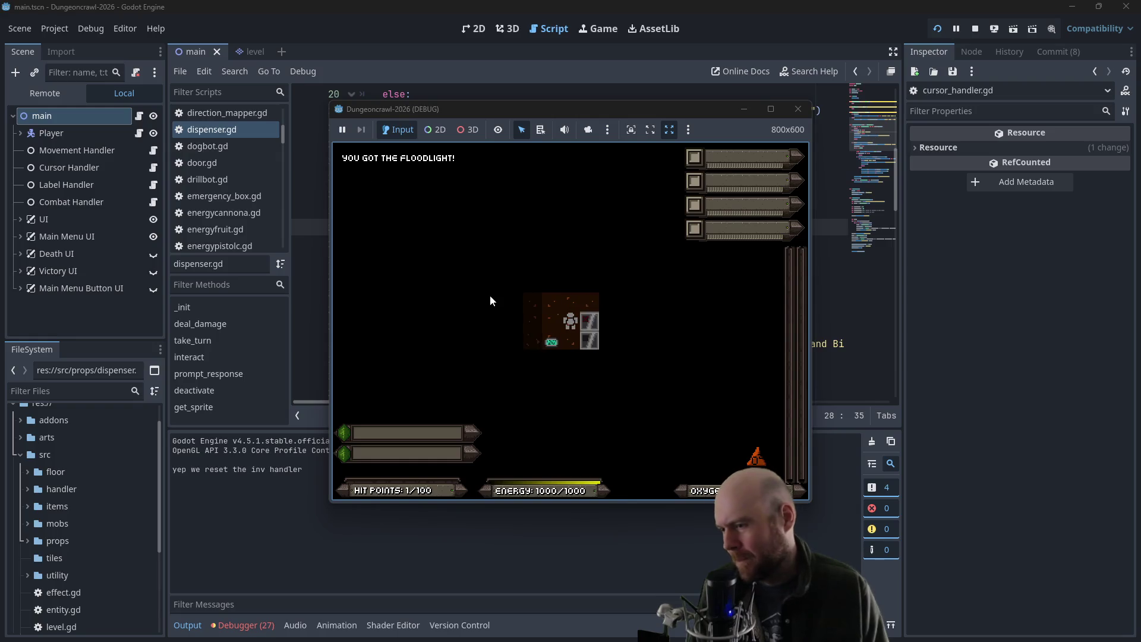
pyautogui.press('Right')
pyautogui.press('Down')
pyautogui.press('y')
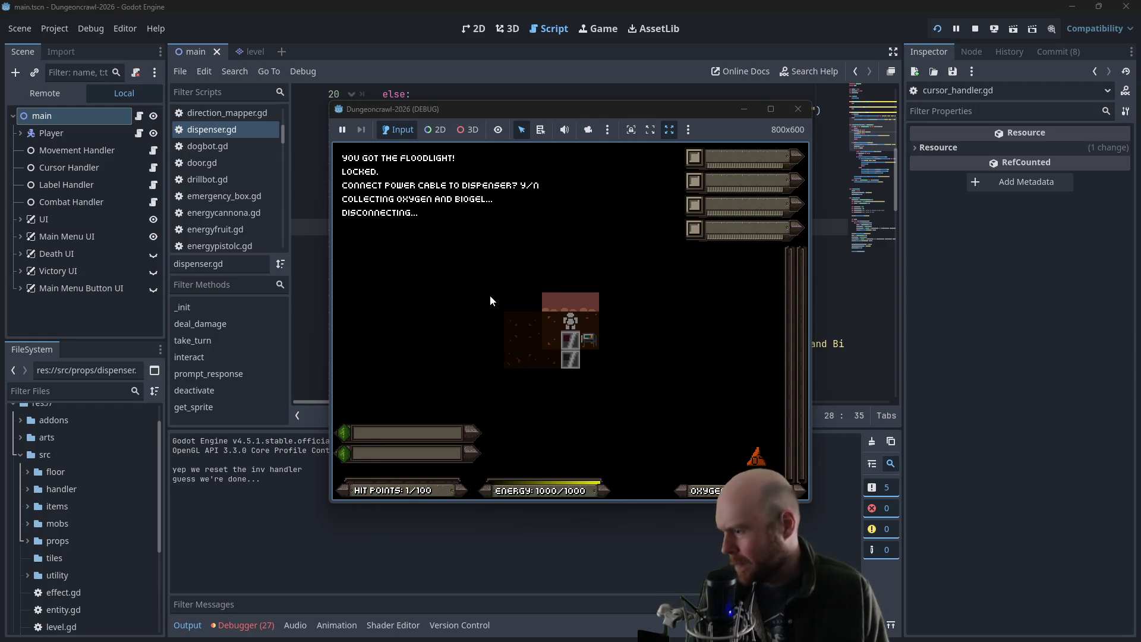
pyautogui.click(798, 109)
pyautogui.click(494, 218)
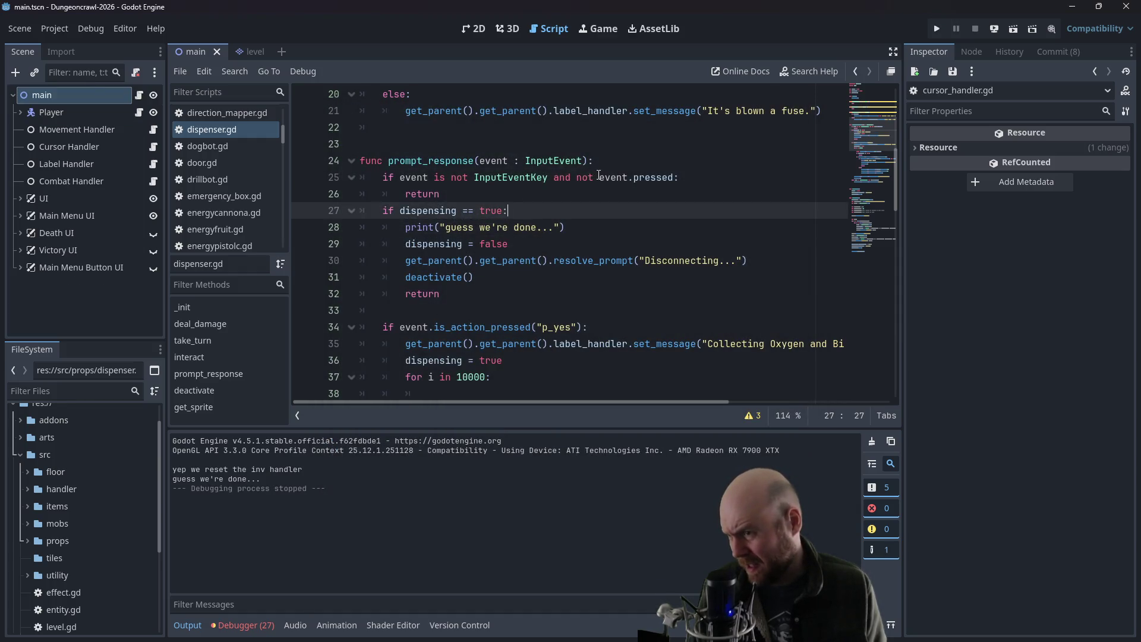
# - Replace 'and' with 'or' on line 25 so the guard uses 'not InputEventKey or not event.pressed'
pyautogui.doubleClick(580, 177)
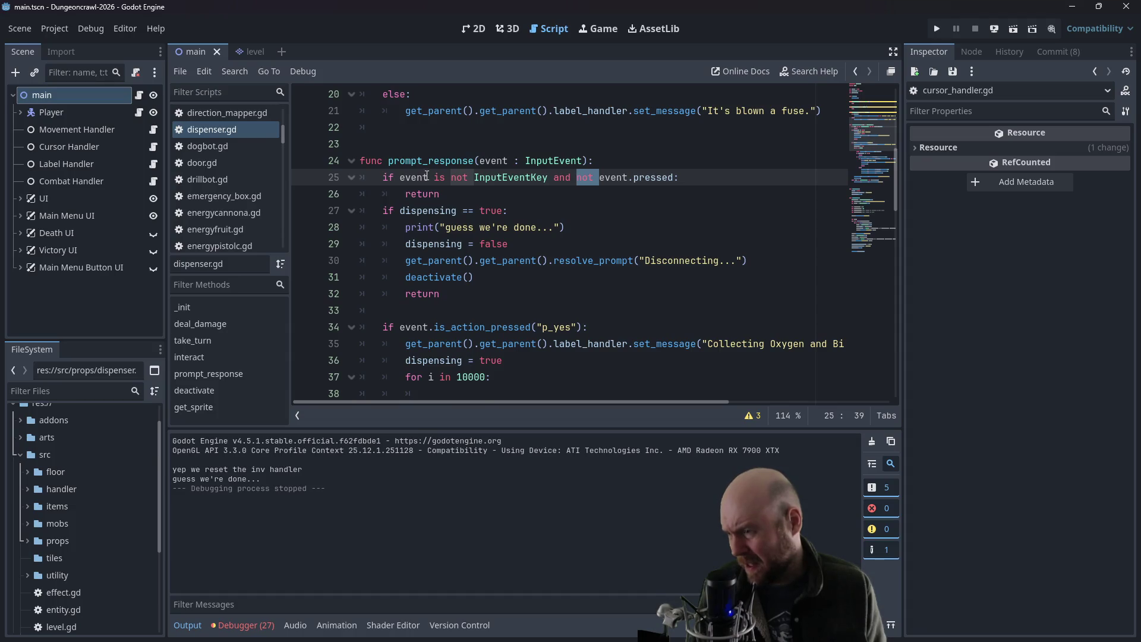
pyautogui.click(464, 145)
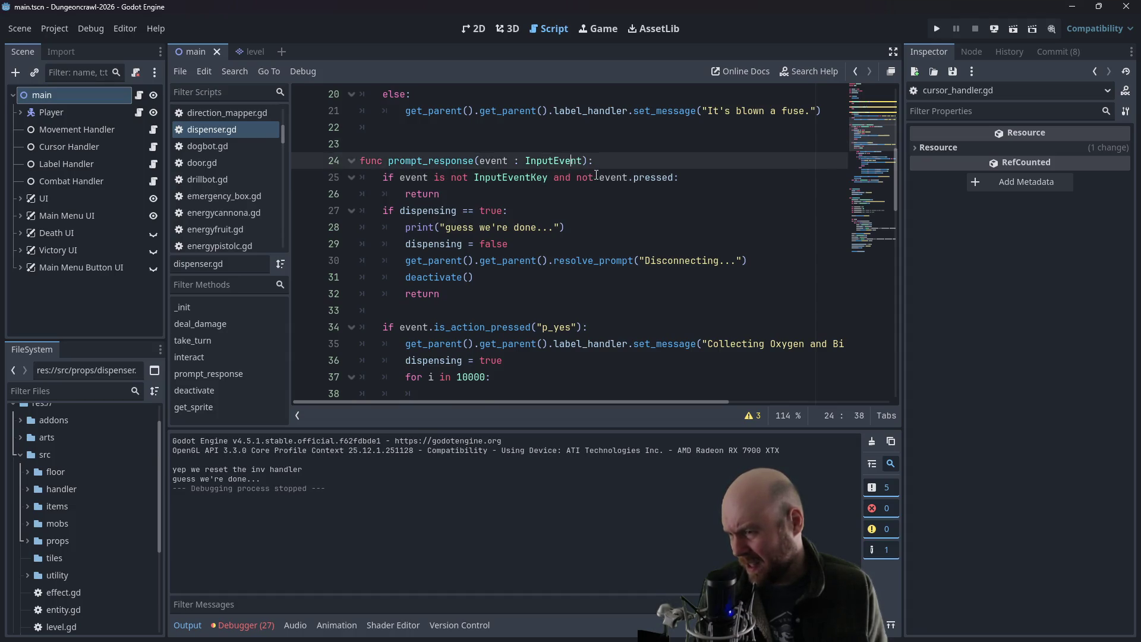
pyautogui.click(594, 177)
pyautogui.doubleClick(577, 177)
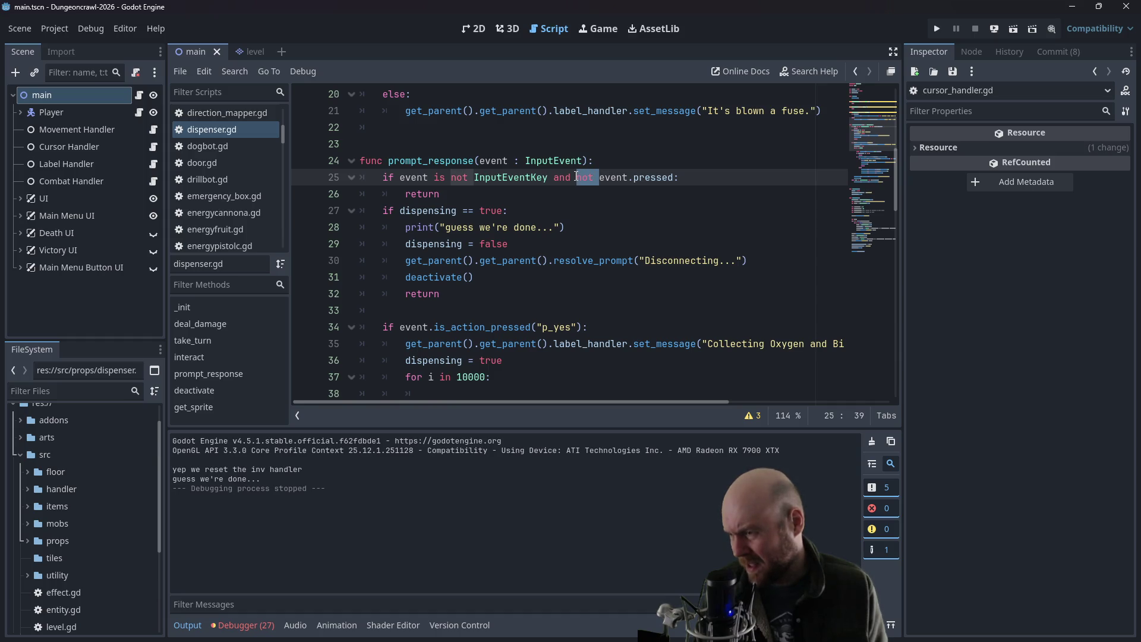
pyautogui.click(474, 178)
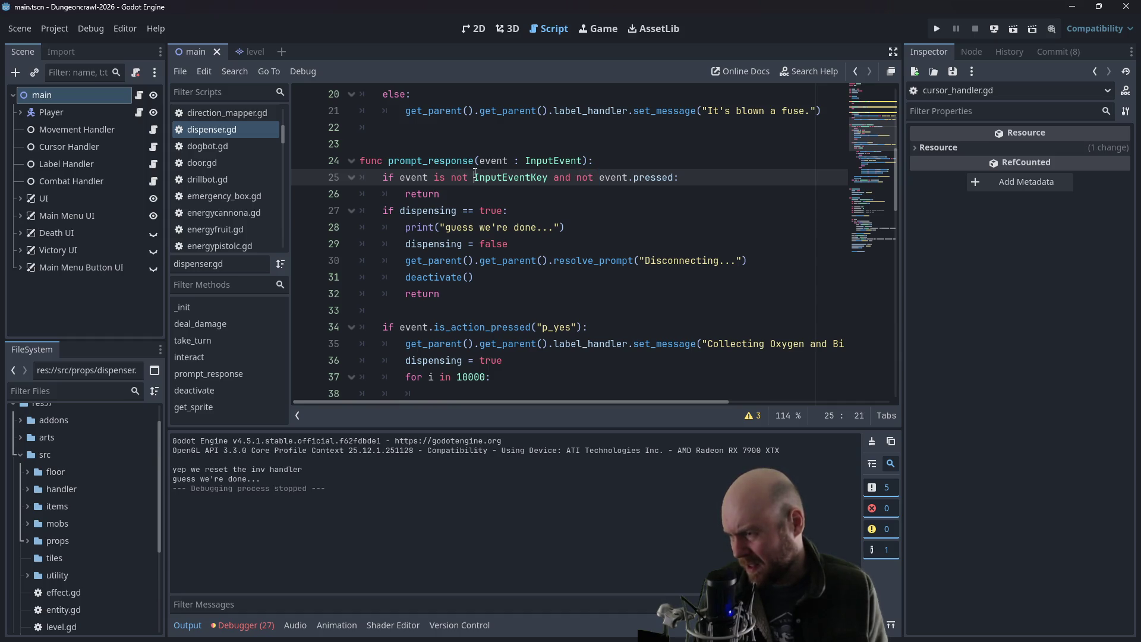
pyautogui.doubleClick(455, 178)
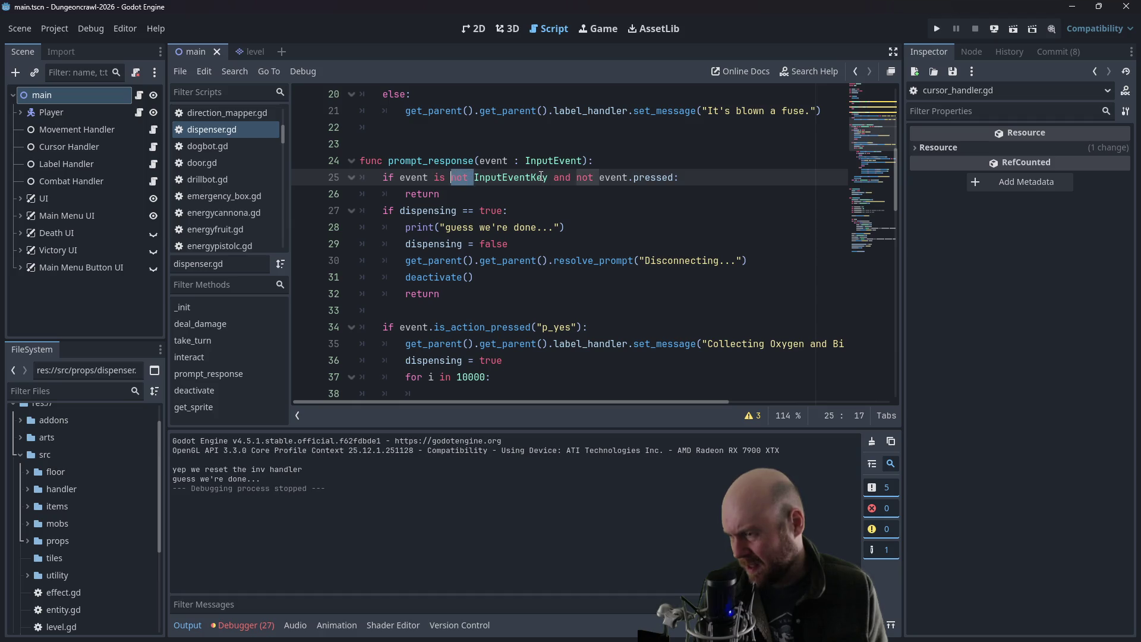
pyautogui.doubleClick(565, 177)
pyautogui.write('o')
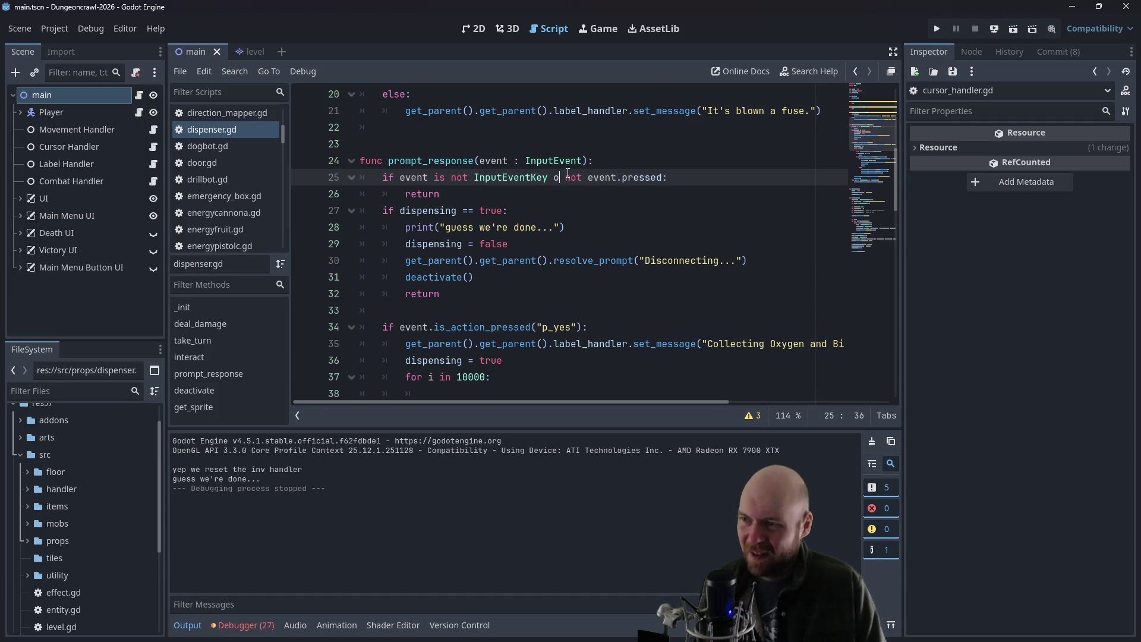
pyautogui.write('r')
pyautogui.click(654, 144)
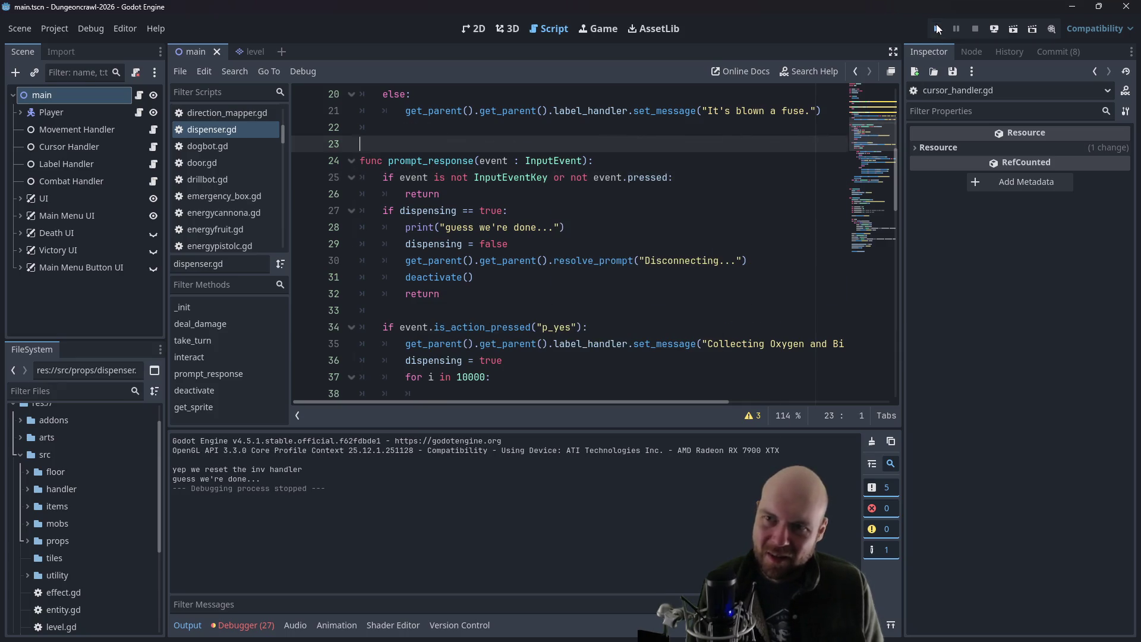
# - Run a new game, walk to the dispenser, and connect the power cable with Y. Click around the map while it collects
pyautogui.click(936, 27)
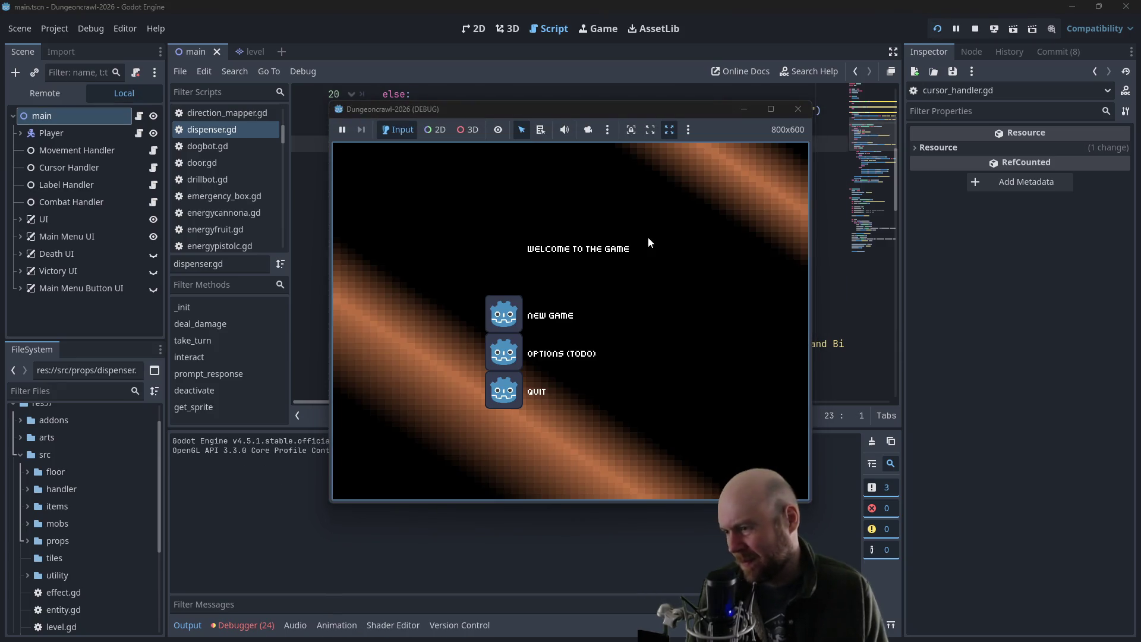
pyautogui.click(501, 309)
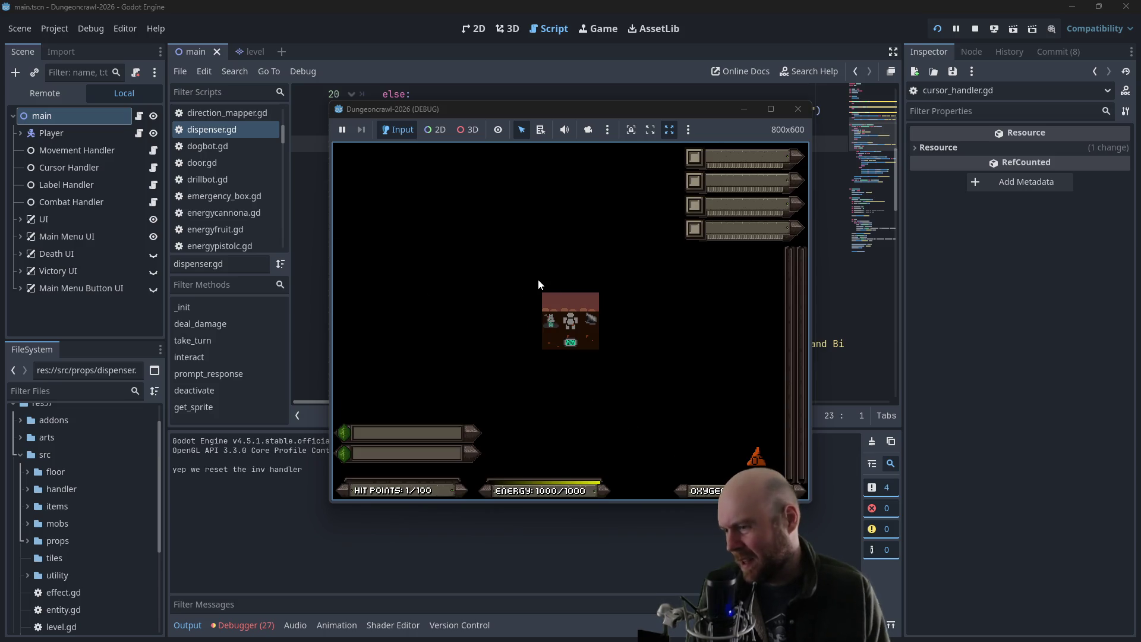
pyautogui.press('Left')
pyautogui.press('Down')
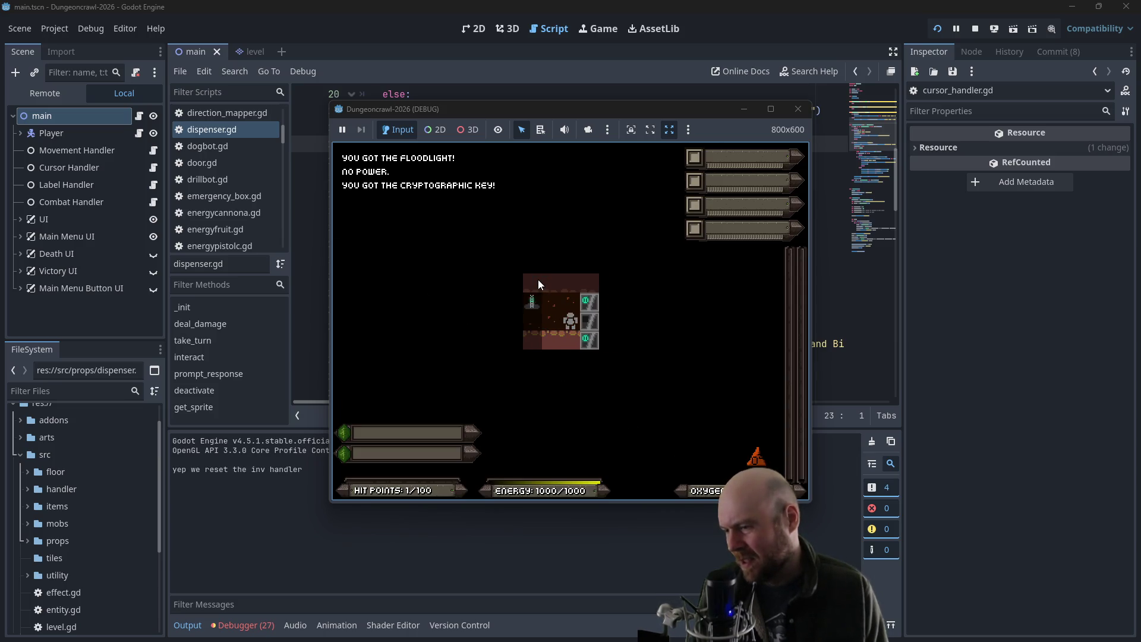
pyautogui.press('Up')
pyautogui.press('Right')
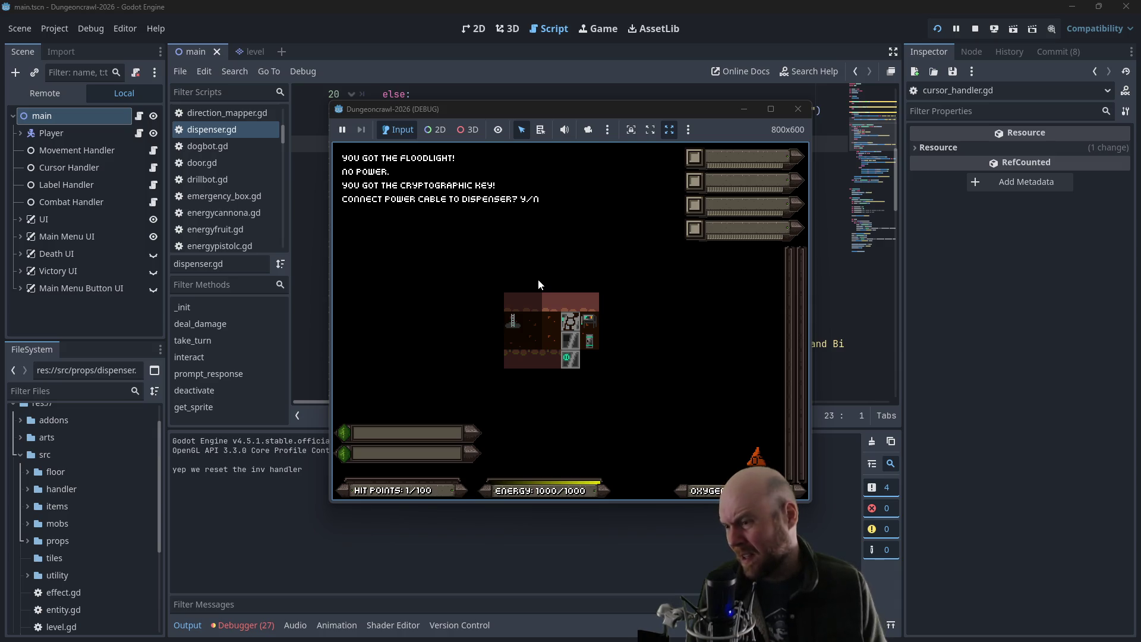
pyautogui.press('y')
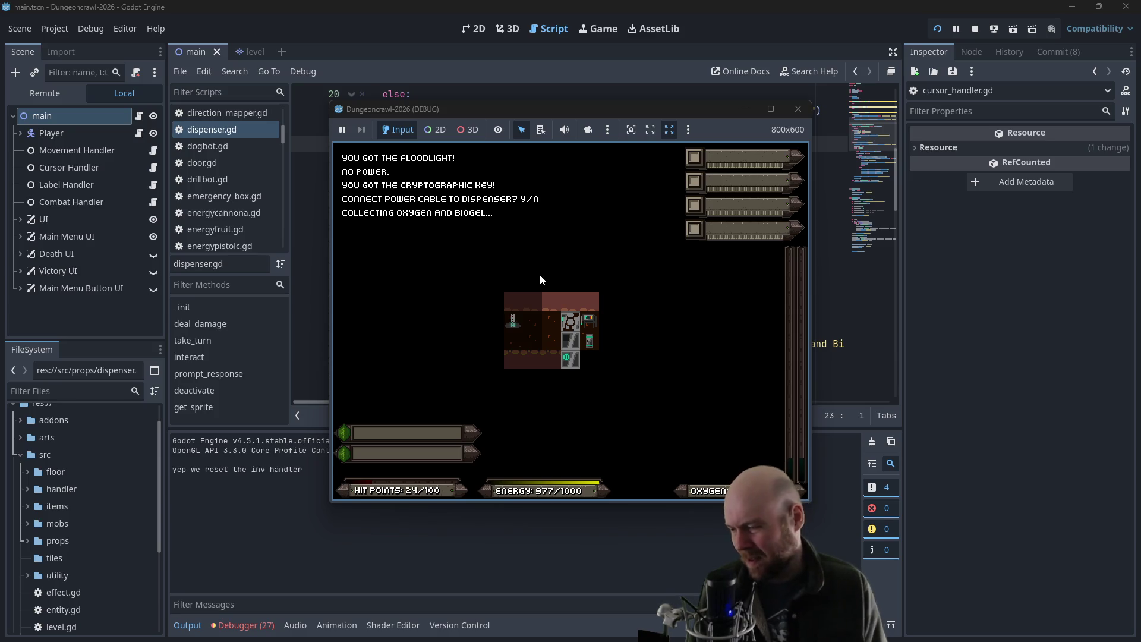
pyautogui.click(542, 273)
pyautogui.click(447, 305)
pyautogui.click(579, 404)
pyautogui.click(730, 305)
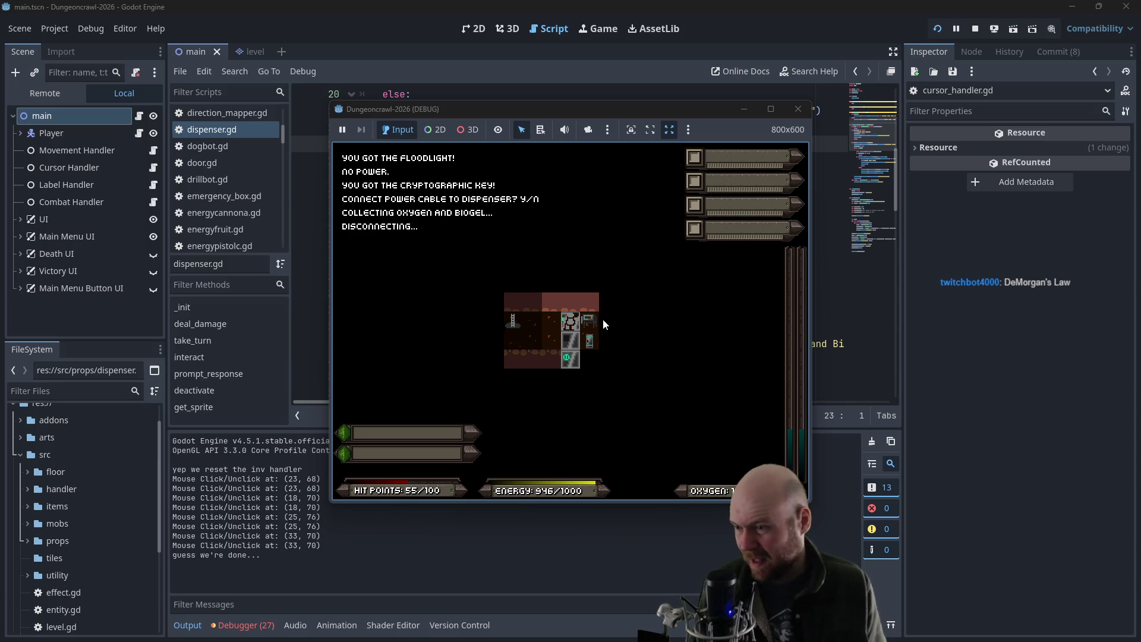
# - Relaunch the game twice and start a new game. Connect to the dispenser with Y to refill to full
pyautogui.click(807, 115)
pyautogui.press('F5')
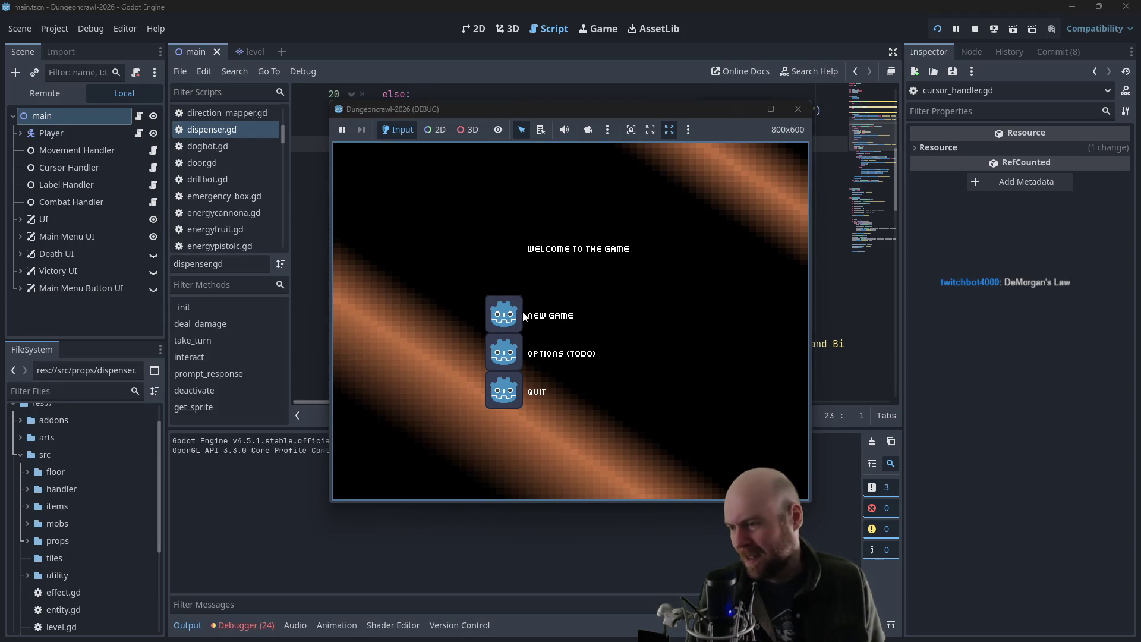
pyautogui.click(524, 316)
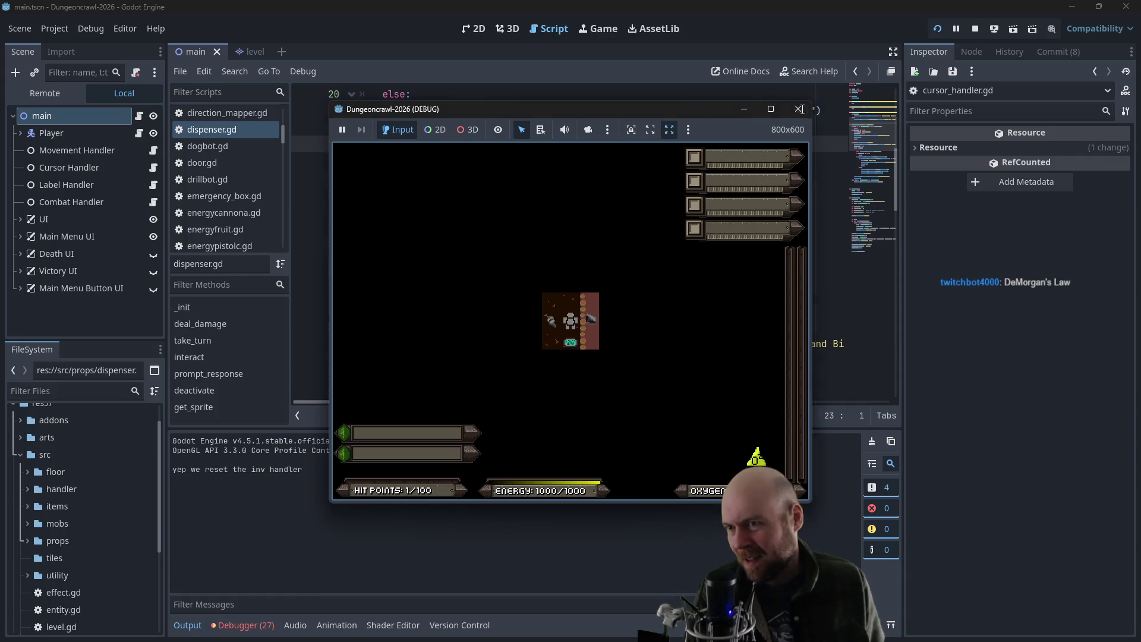
pyautogui.click(799, 109)
pyautogui.press('F5')
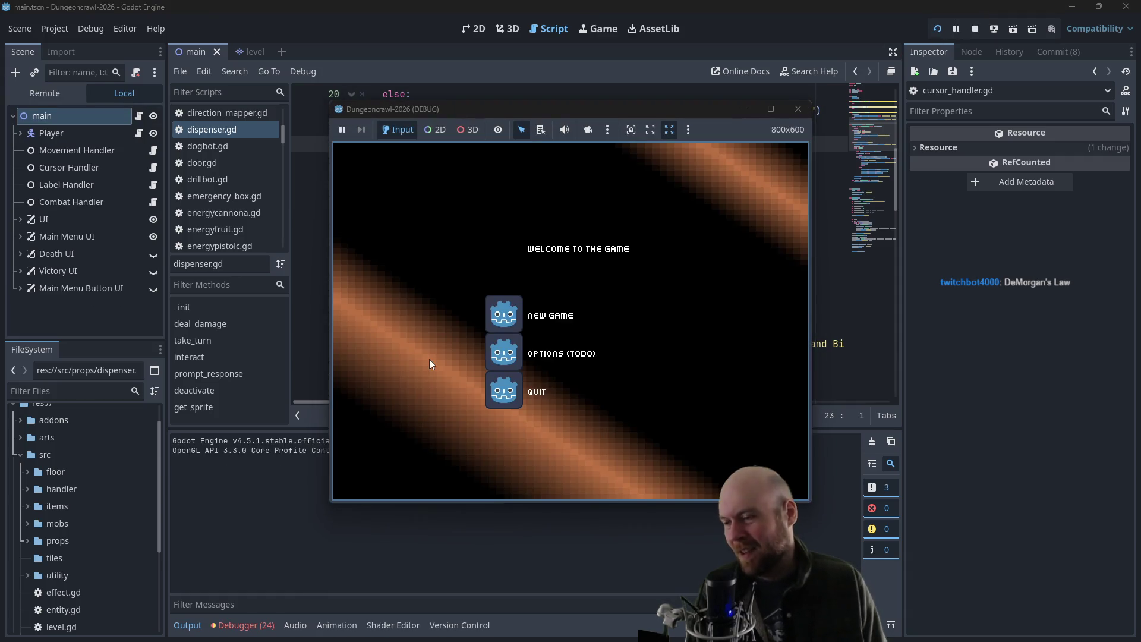
pyautogui.click(498, 327)
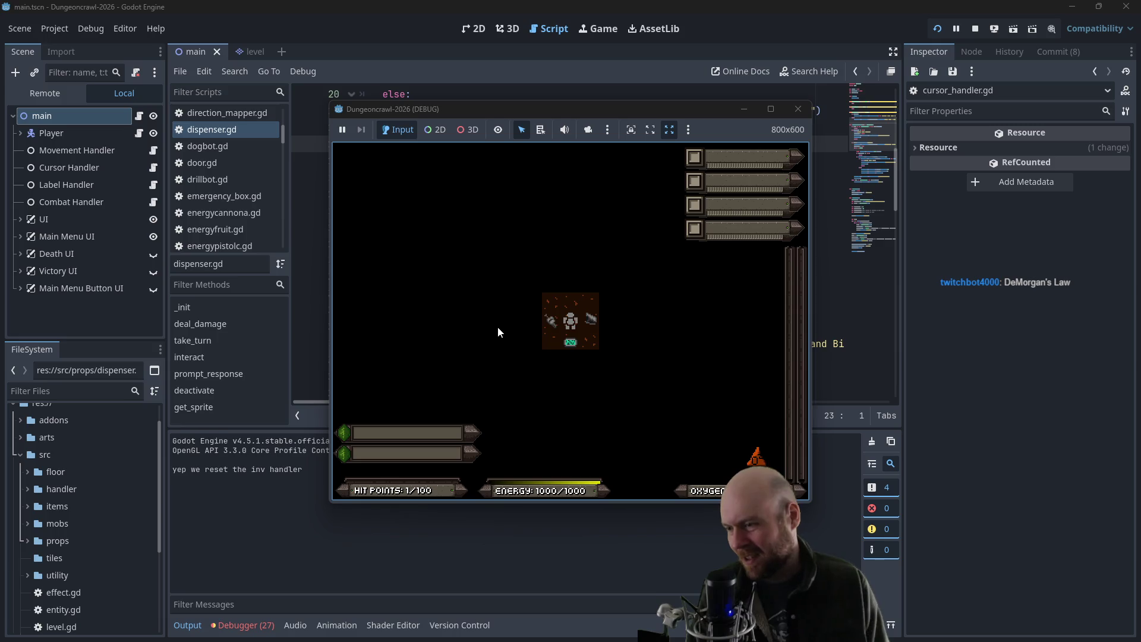
pyautogui.press('Right')
pyautogui.press('Down')
pyautogui.press('y')
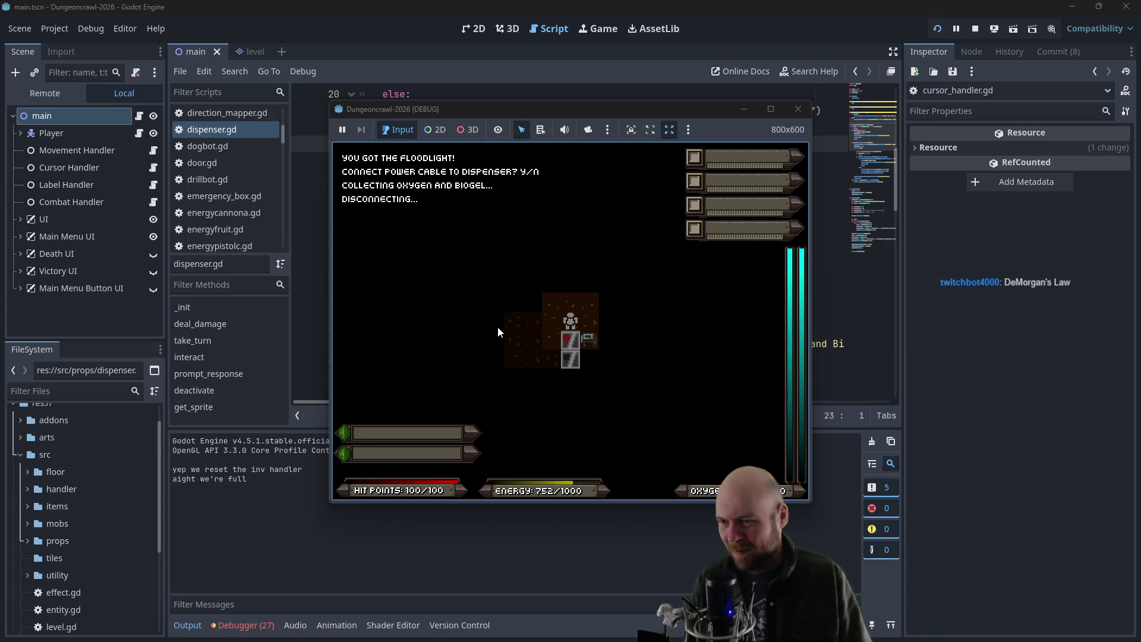
# - Stop the game and delete the 'guess we're done' and 'aight we're full' print lines
pyautogui.click(798, 109)
pyautogui.click(579, 293)
pyautogui.click(573, 227)
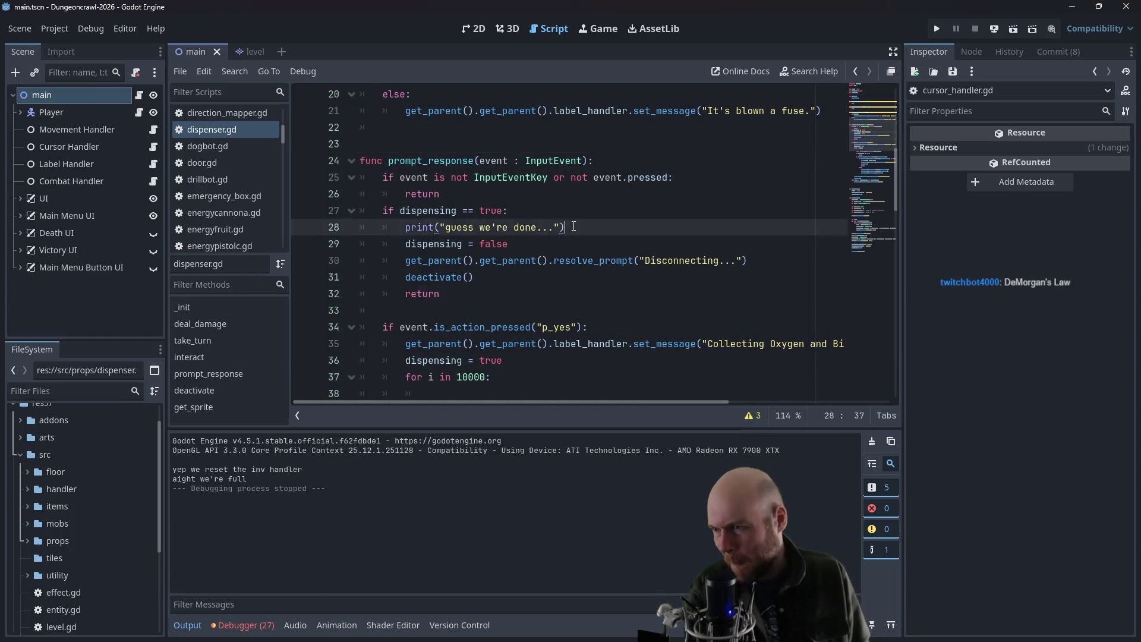
pyautogui.tripleClick(573, 227)
pyautogui.press('BackSpace')
pyautogui.scroll(-3, 635, 344)
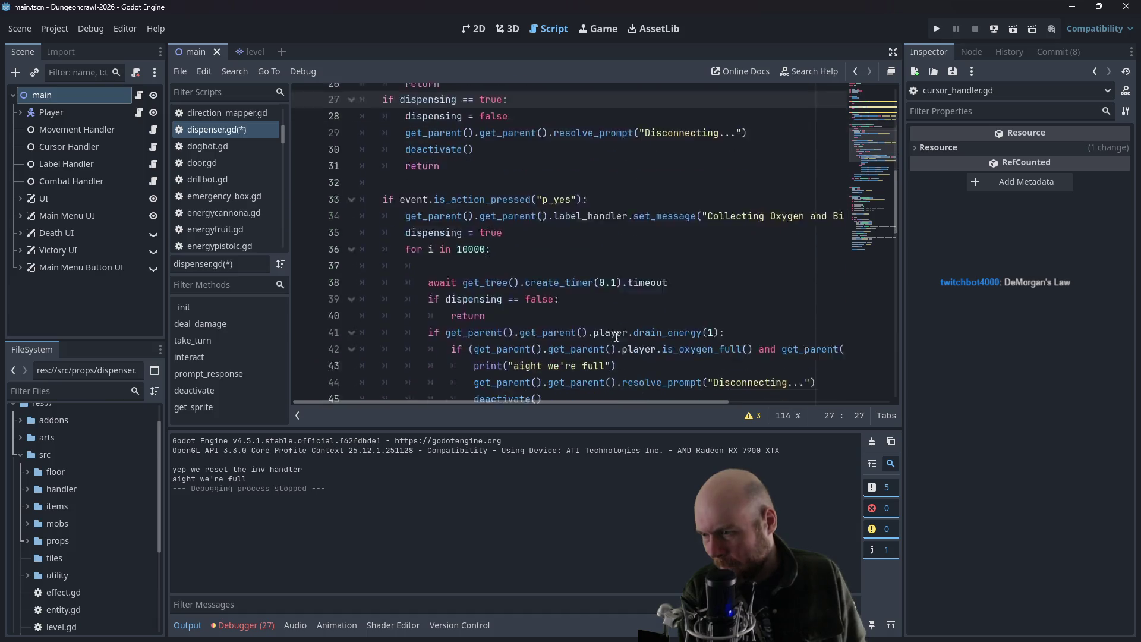
pyautogui.moveTo(618, 327); pyautogui.dragTo(334, 335)
pyautogui.press('BackSpace')
pyautogui.press('BackSpace')
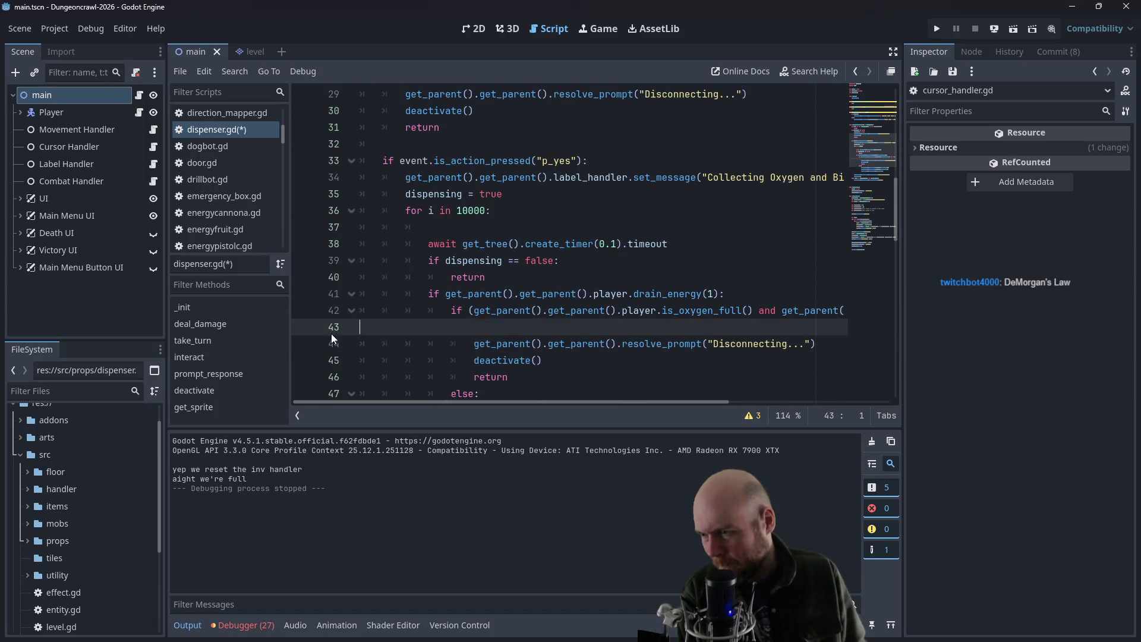
# - Delete the blank line after the loop header, review the rest of dispenser.gd, and switch to Obsidian
pyautogui.click(437, 400)
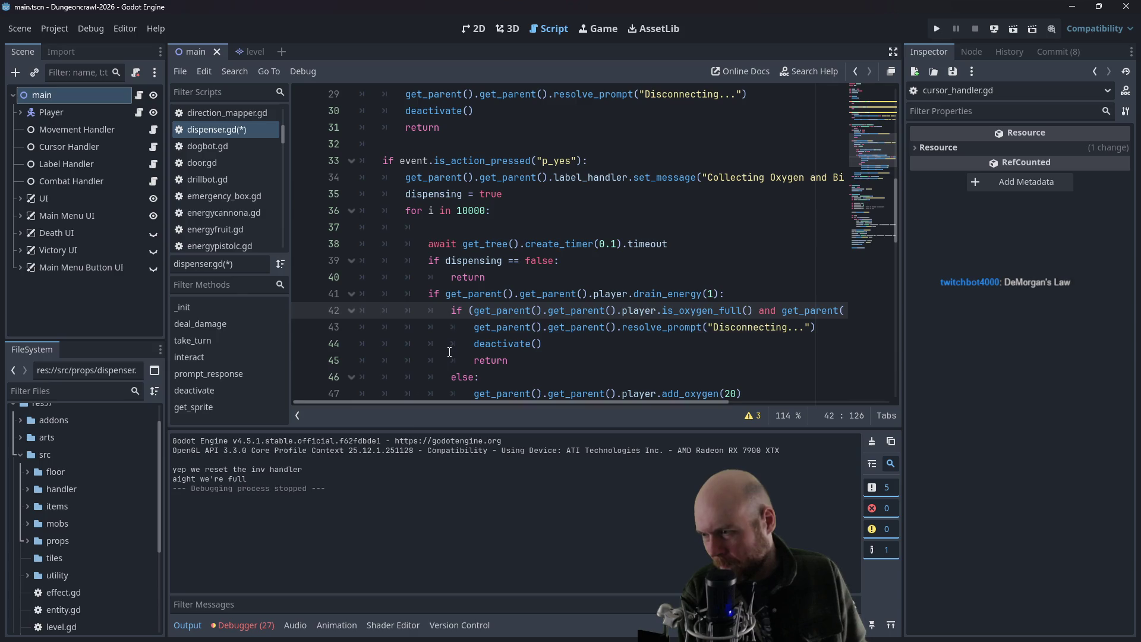
pyautogui.click(434, 233)
pyautogui.press('BackSpace')
pyautogui.press('BackSpace')
pyautogui.press('BackSpace')
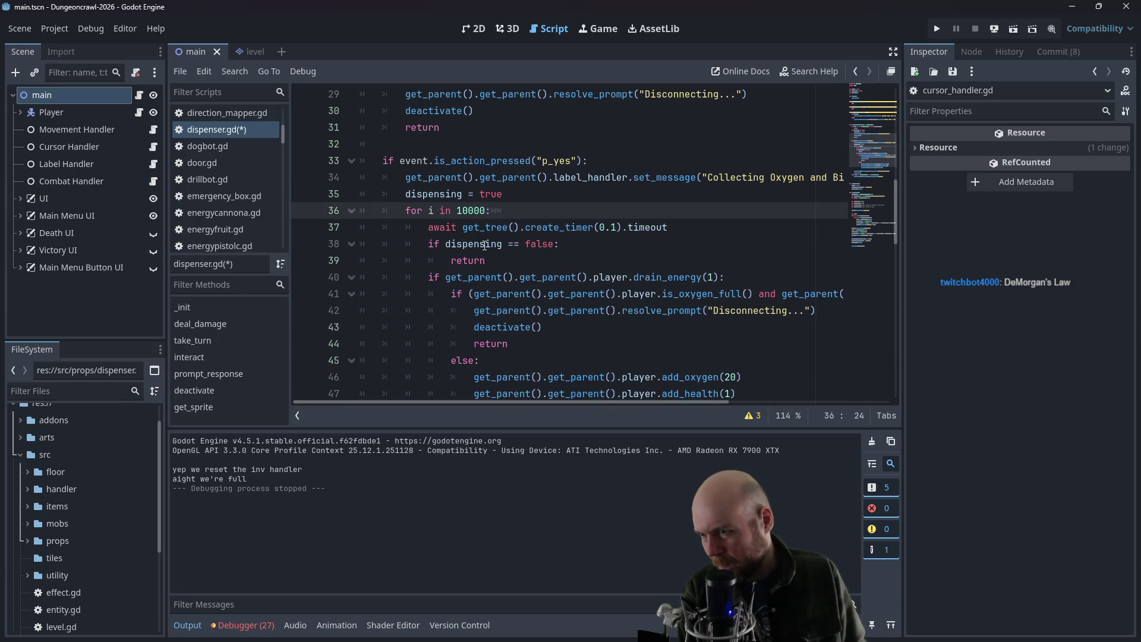
pyautogui.scroll(-2, 484, 244)
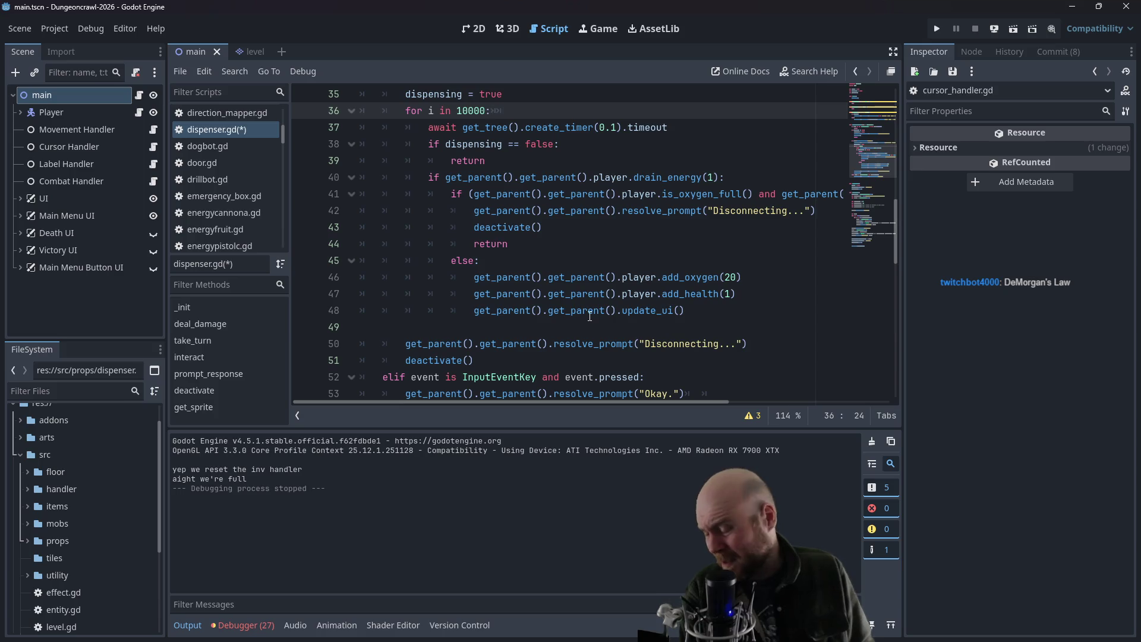
pyautogui.click(618, 256)
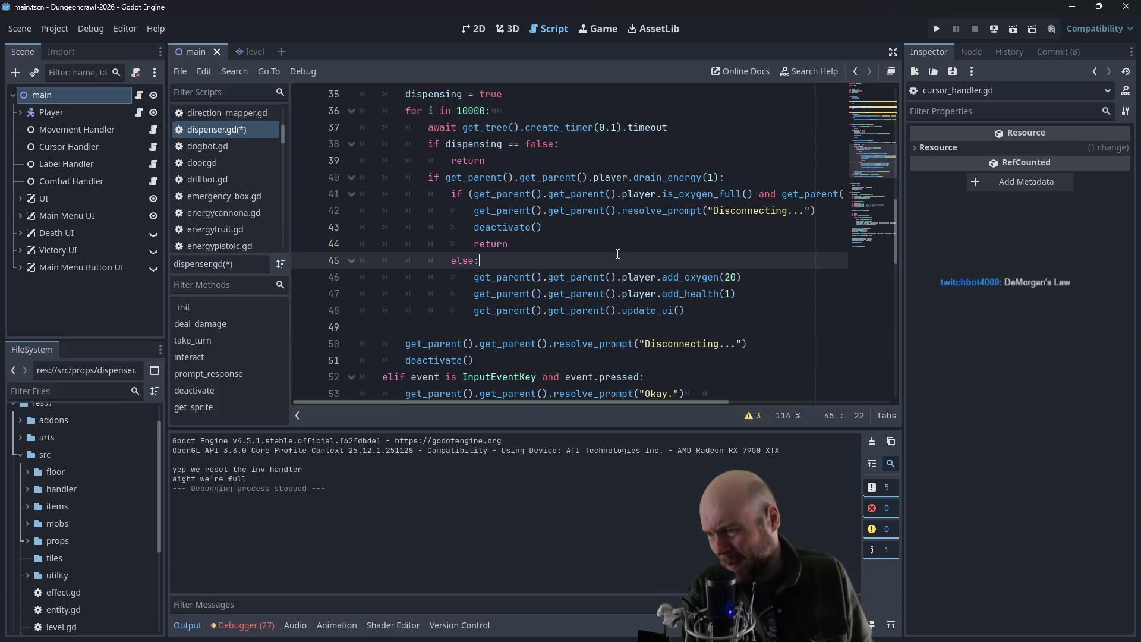
pyautogui.click(587, 246)
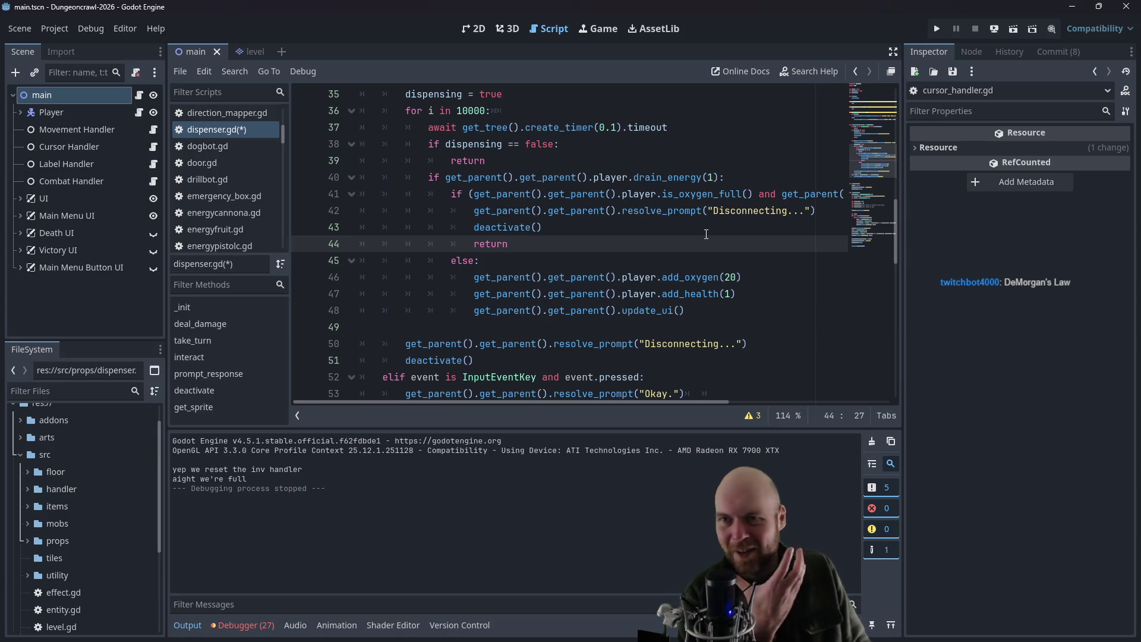
pyautogui.scroll(-4, 673, 176)
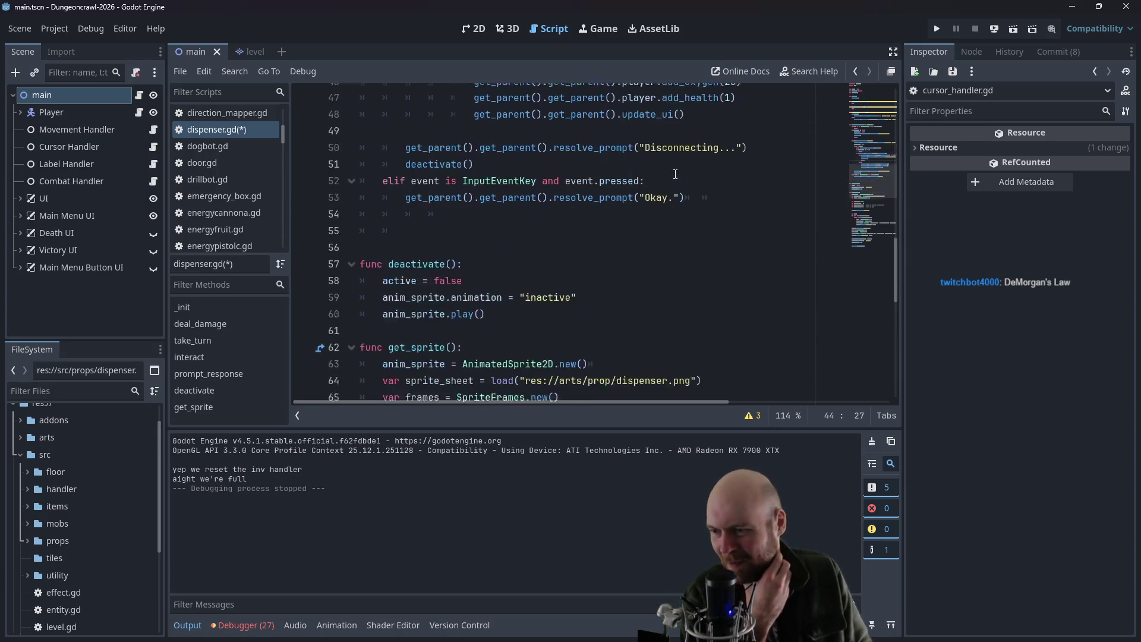
pyautogui.scroll(1, 684, 197)
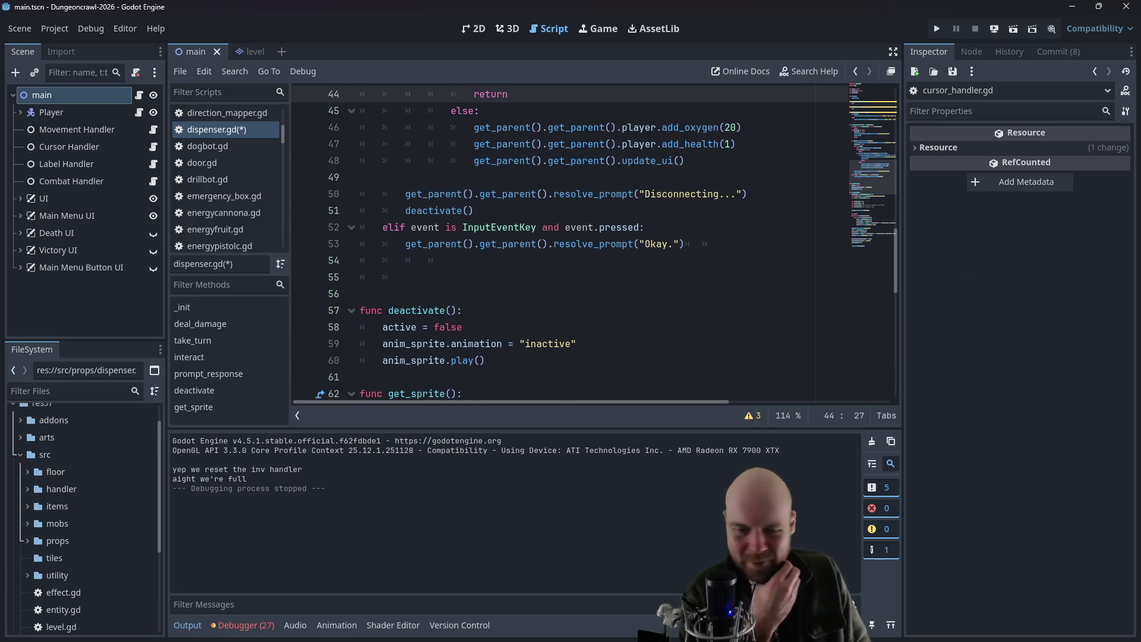
pyautogui.hotkey('alt', 'Tab')
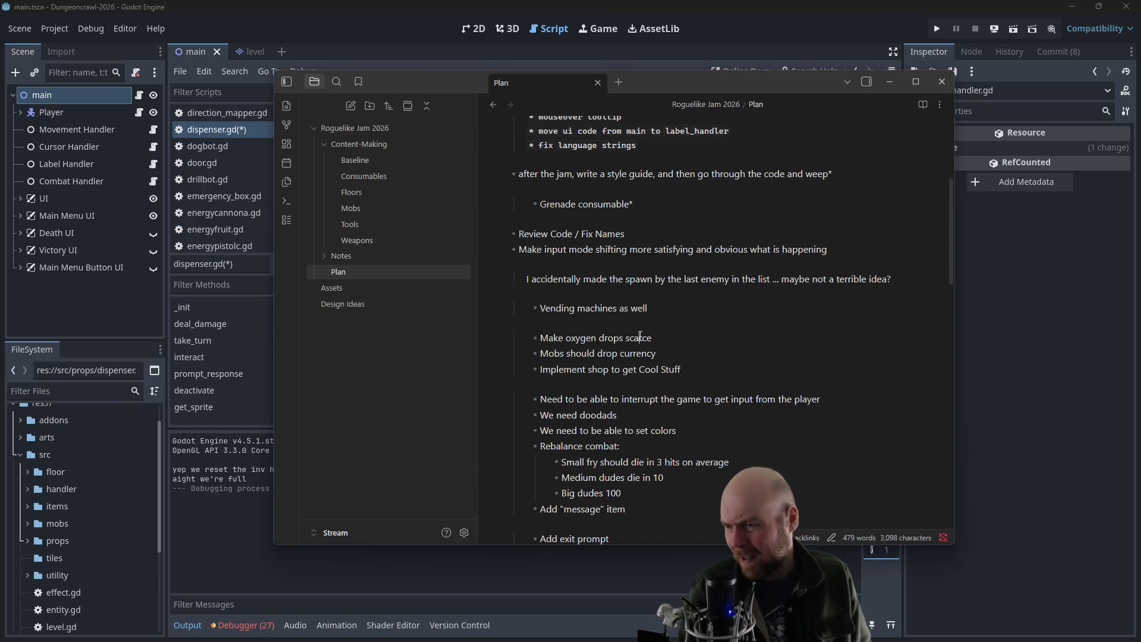
# - Add an indented bullet under 'Vending machines as well': 'Make lil graphic while you're getting health and oxygen from a dispenser'
pyautogui.click(718, 308)
pyautogui.press('Return')
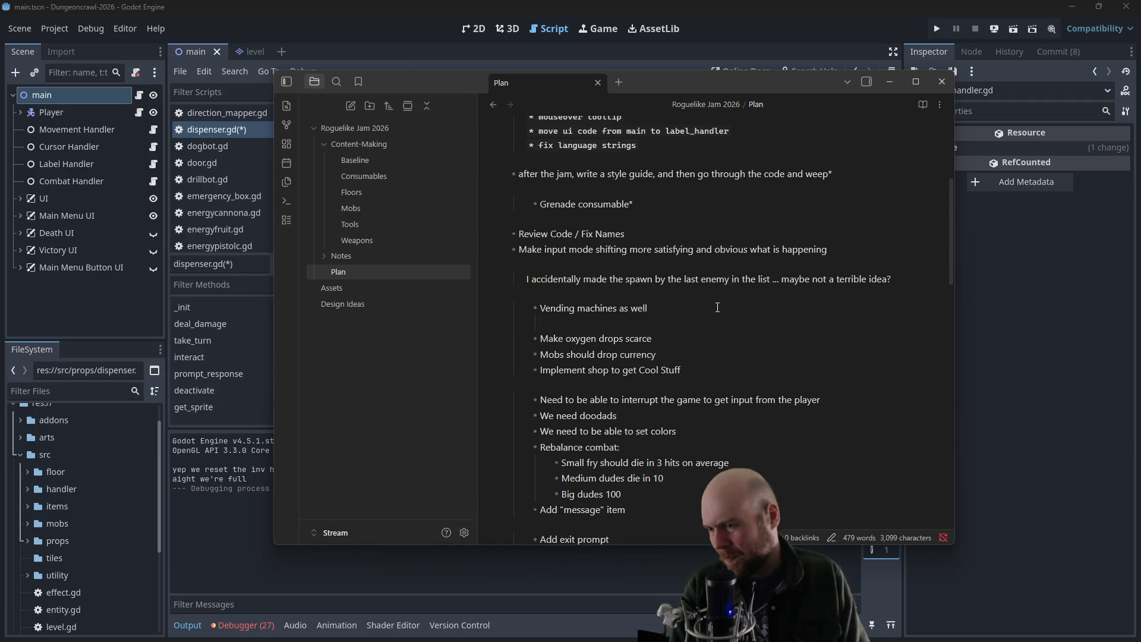
pyautogui.press('Tab')
pyautogui.write('Make li')
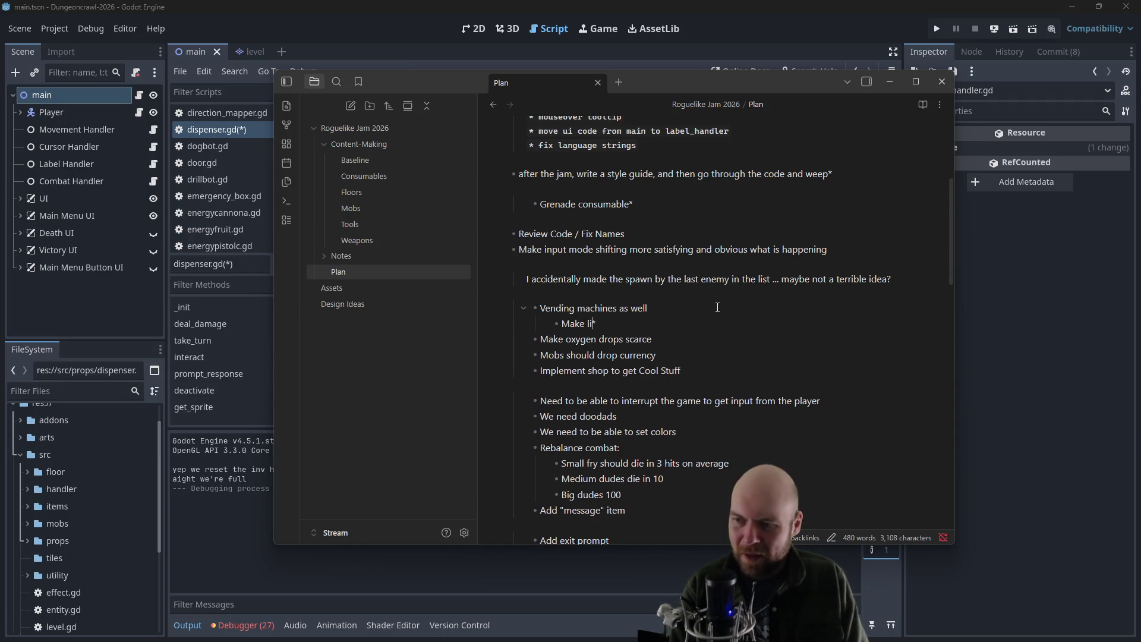
pyautogui.write('l graphic ')
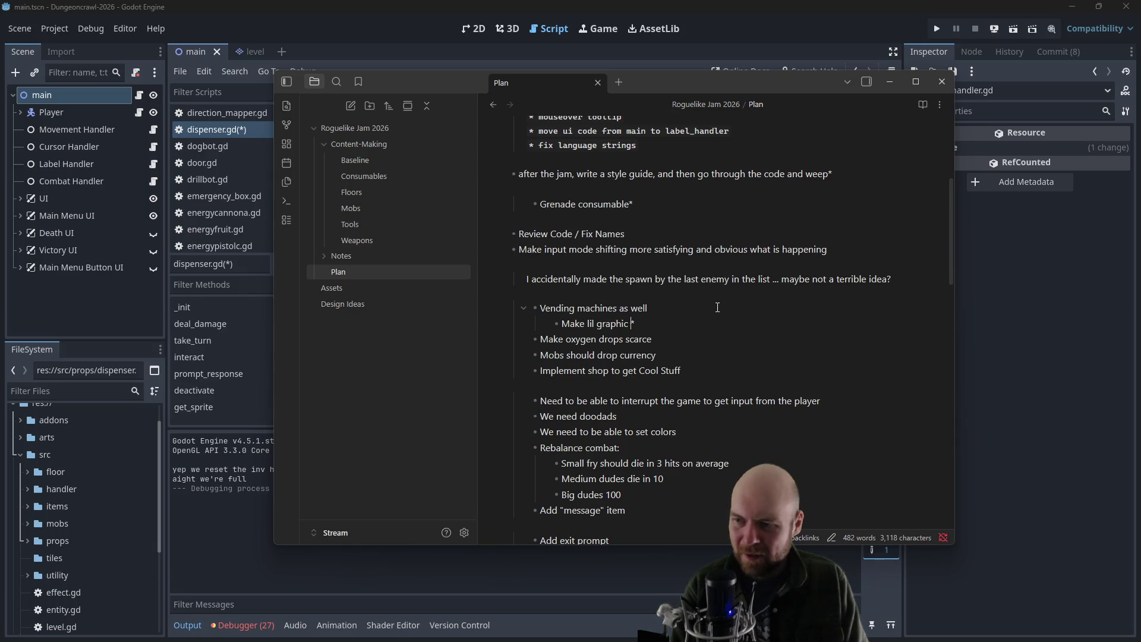
pyautogui.write("while you're getting")
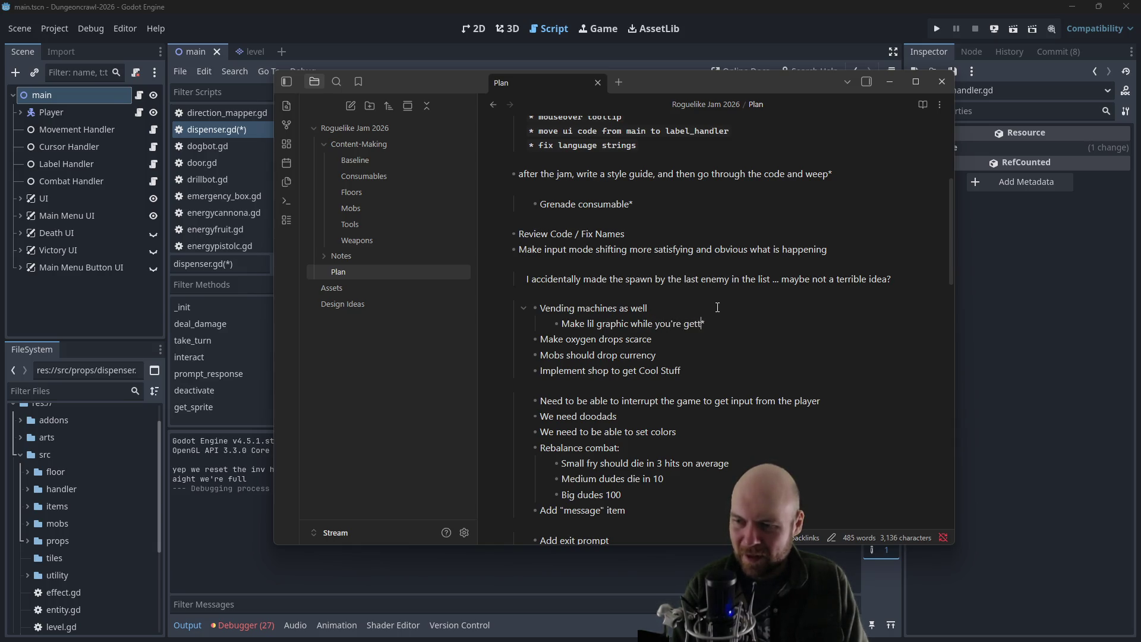
pyautogui.write(' health and o')
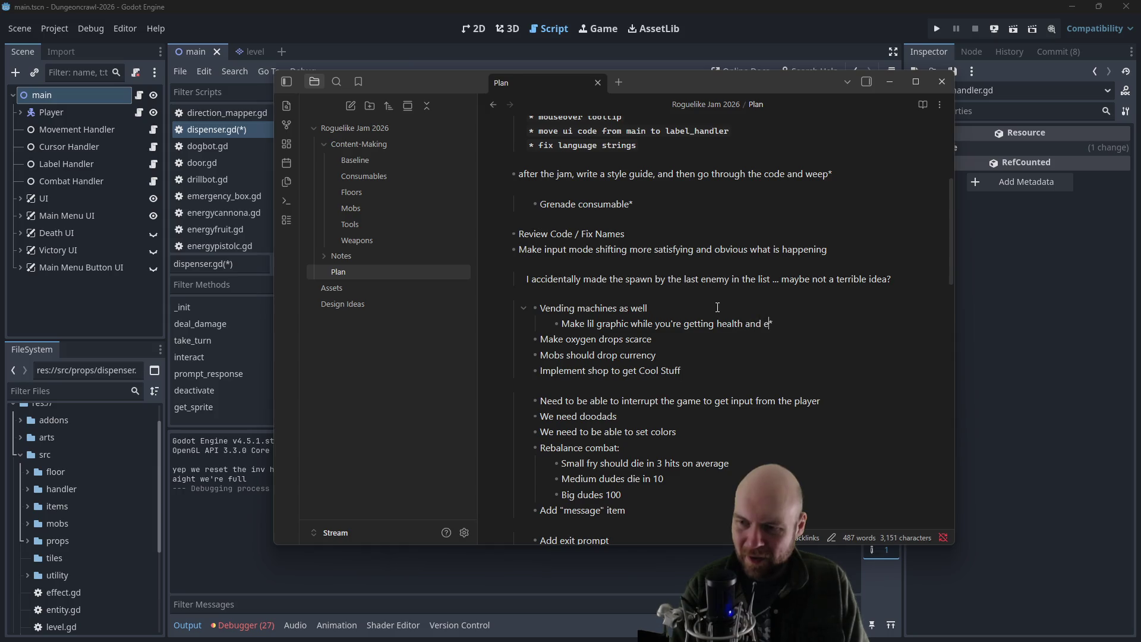
pyautogui.write('xygen from a dispense')
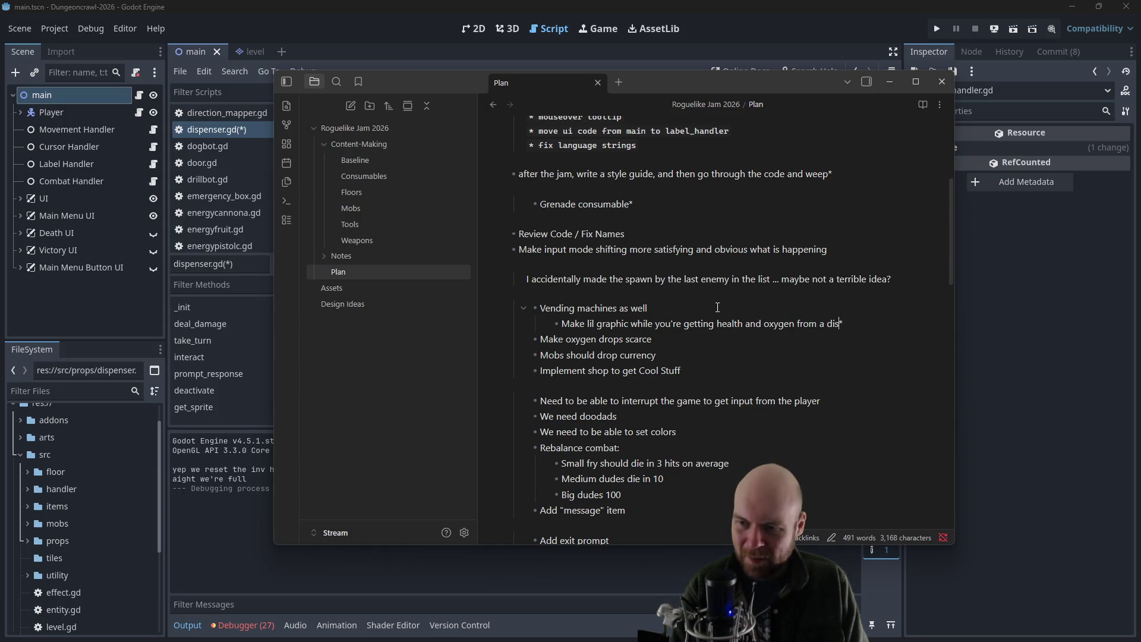
pyautogui.write('r')
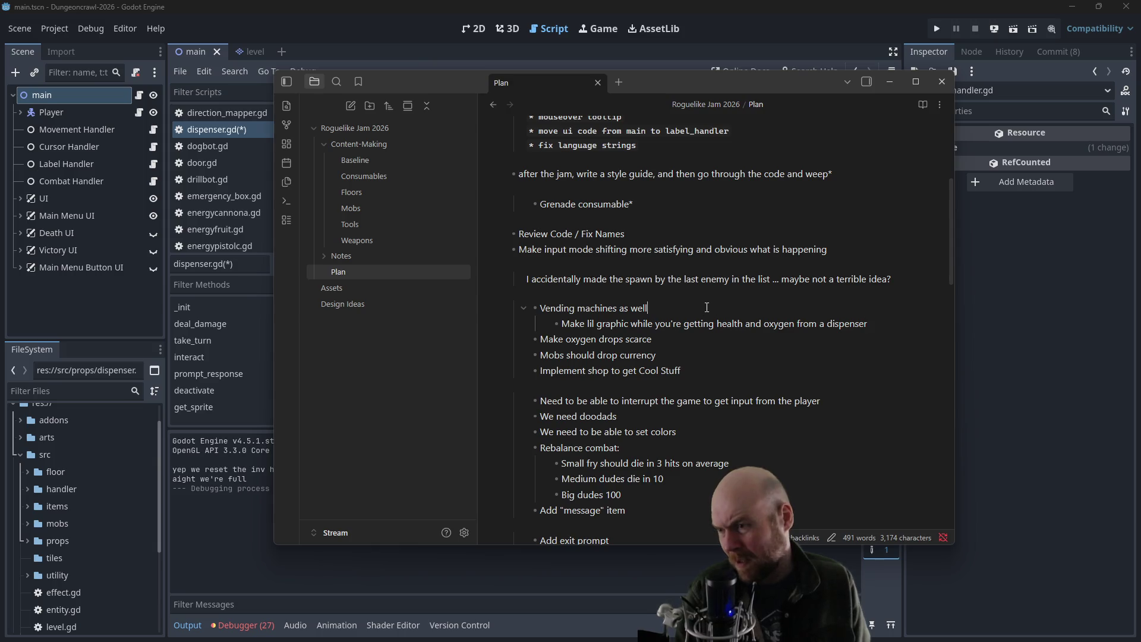
# - Mark the 'Add exit prompt' task with '- done'
pyautogui.scroll(1, 717, 307)
pyautogui.scroll(-1, 718, 307)
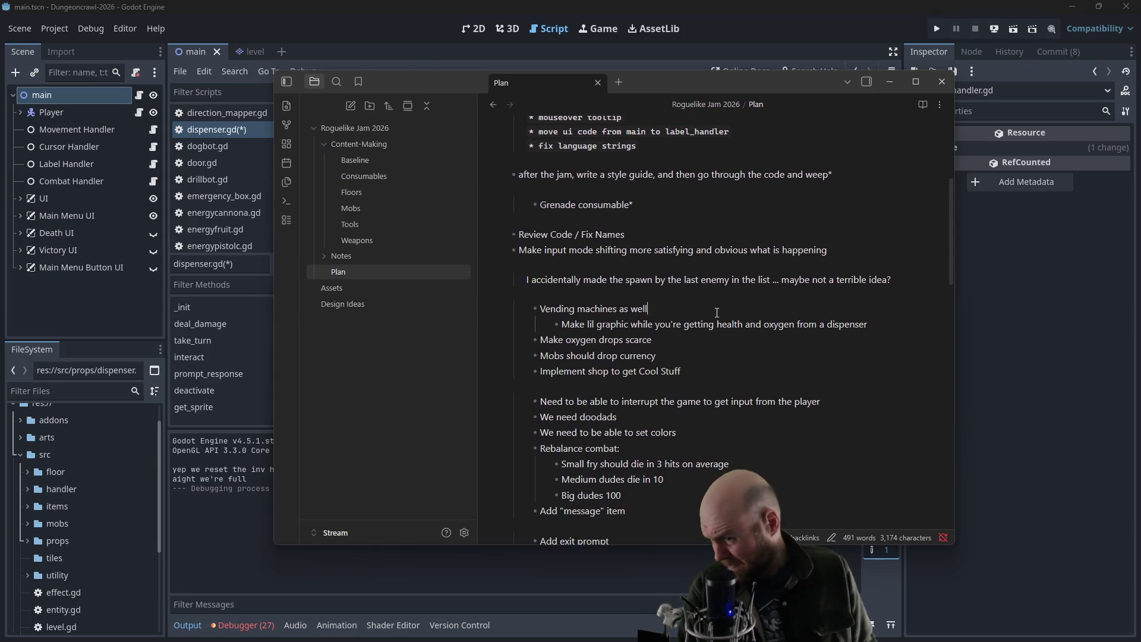
pyautogui.scroll(-3, 737, 439)
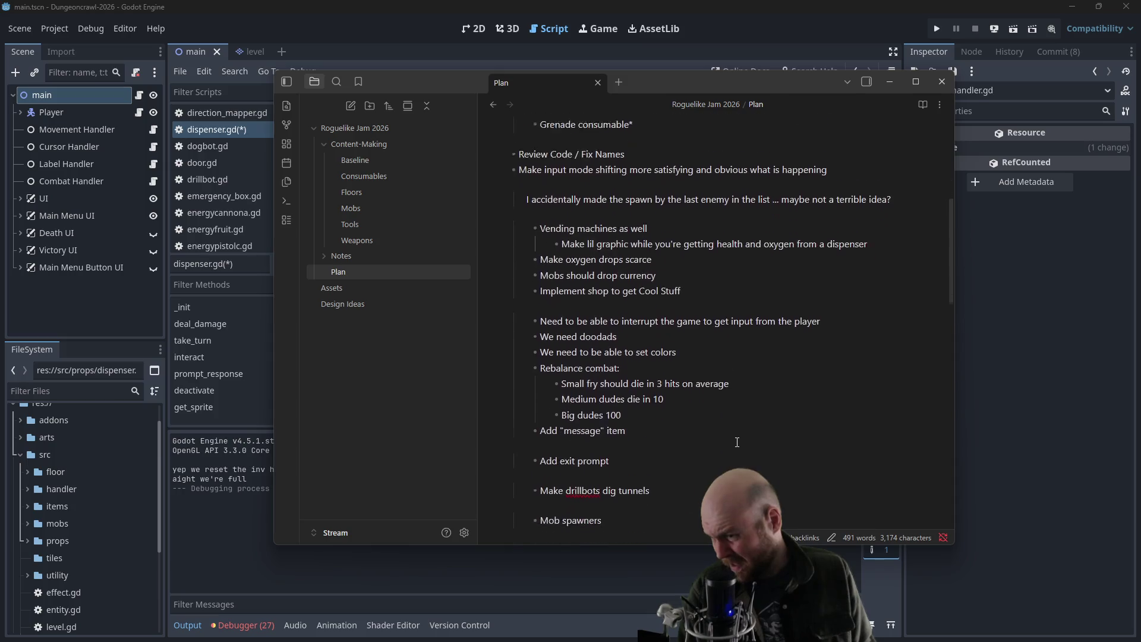
pyautogui.click(664, 368)
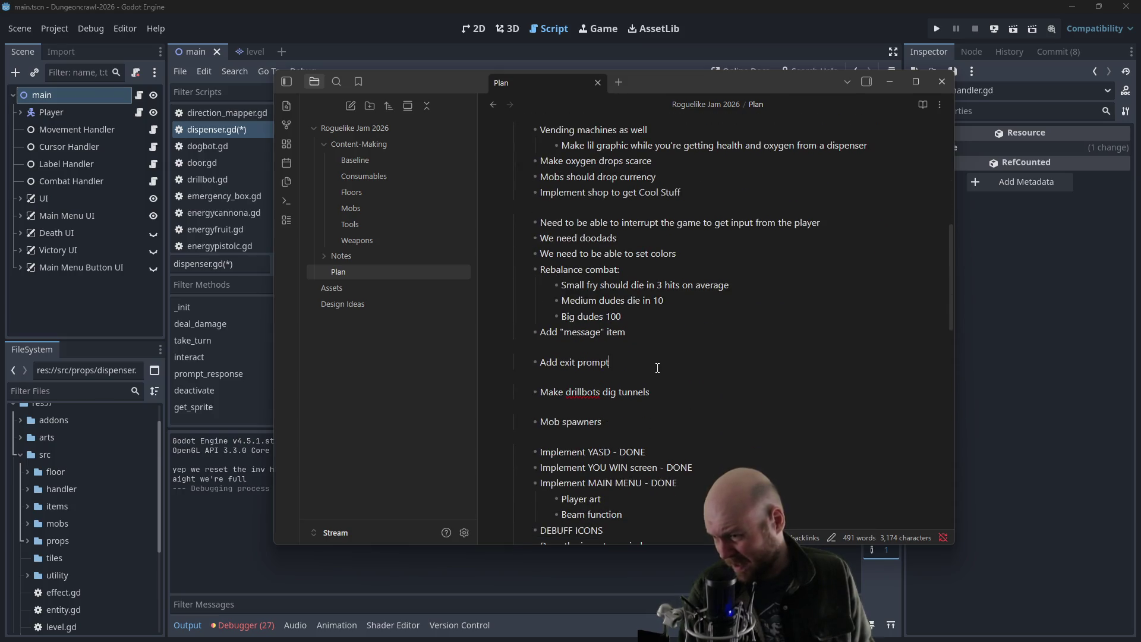
pyautogui.write(' - done')
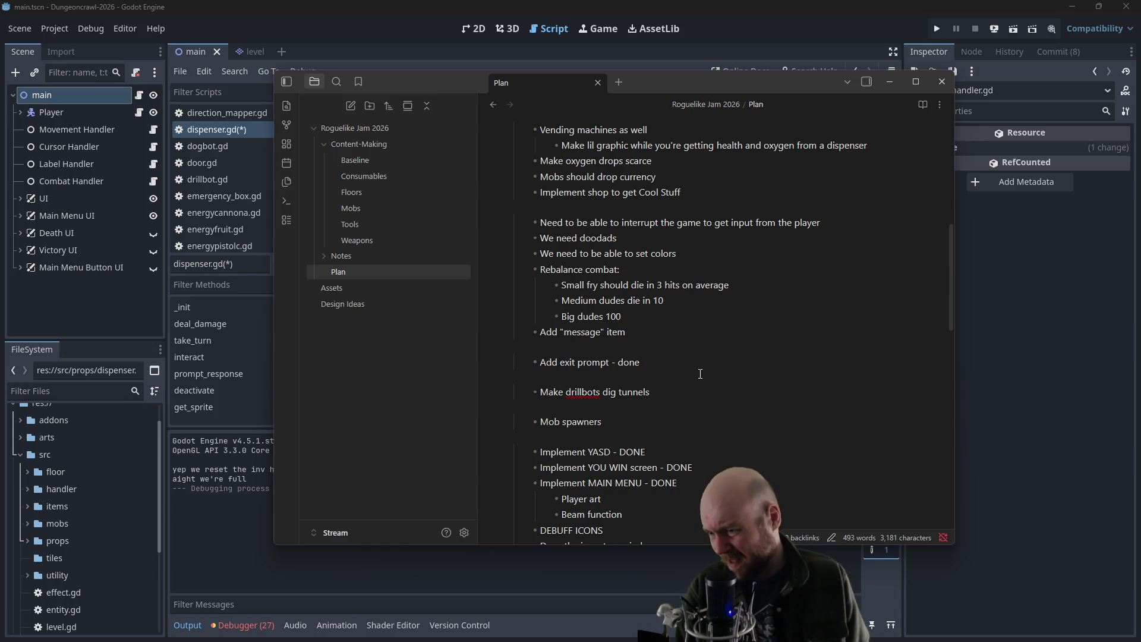
# - Scroll through the rest of the Plan note's task list, then return to the Godot editor
pyautogui.scroll(-1, 666, 433)
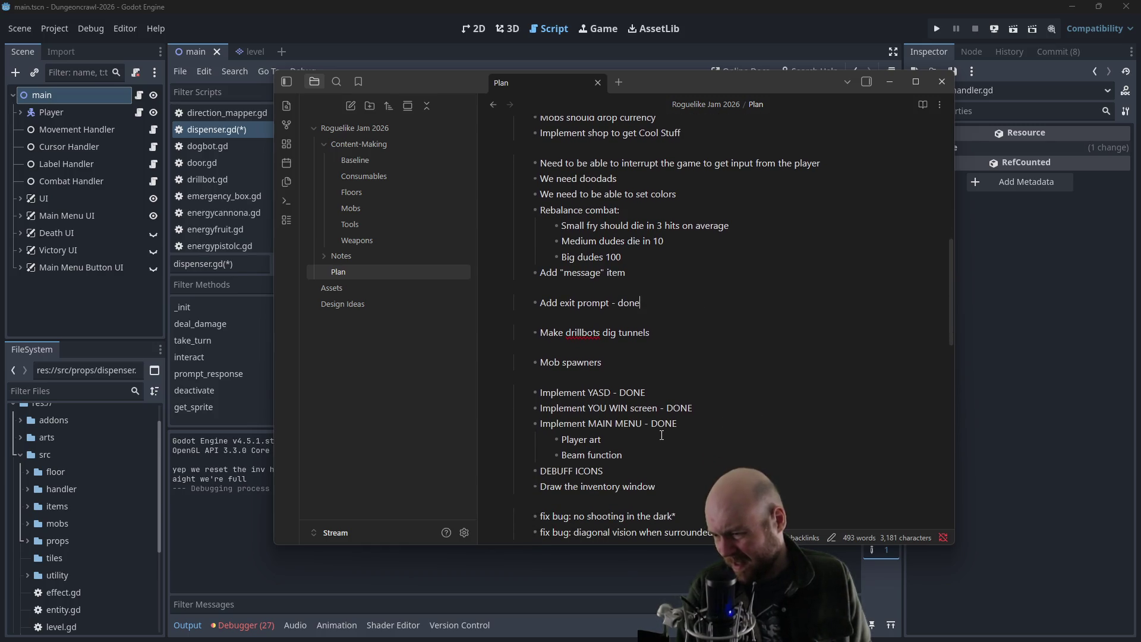
pyautogui.scroll(-1, 661, 435)
pyautogui.scroll(2, 666, 432)
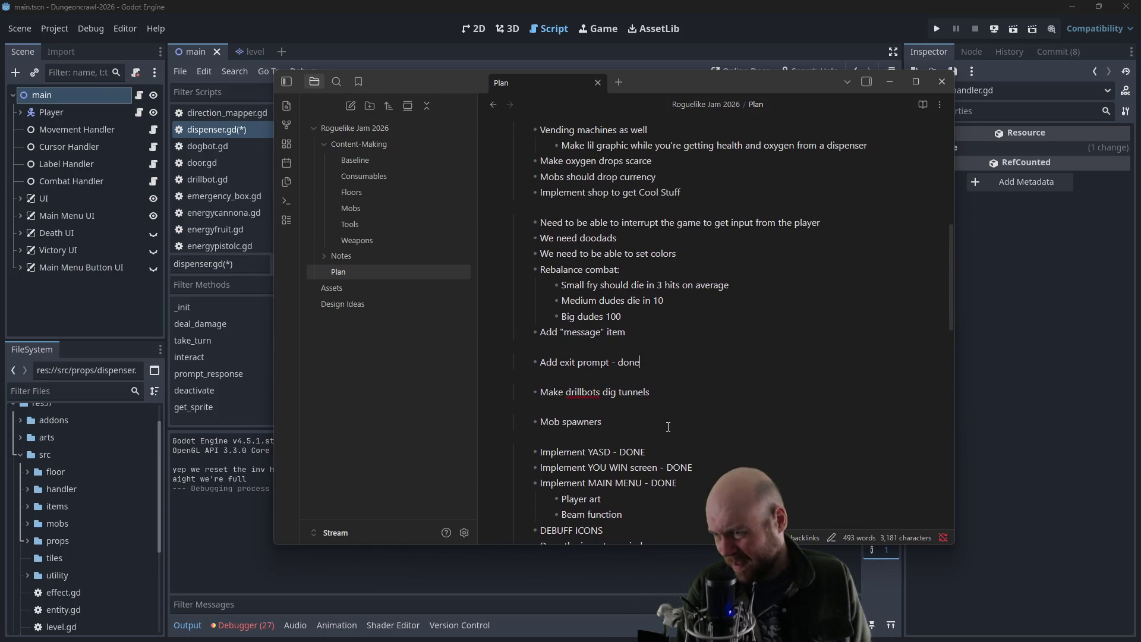
pyautogui.scroll(1, 668, 427)
pyautogui.click(668, 427)
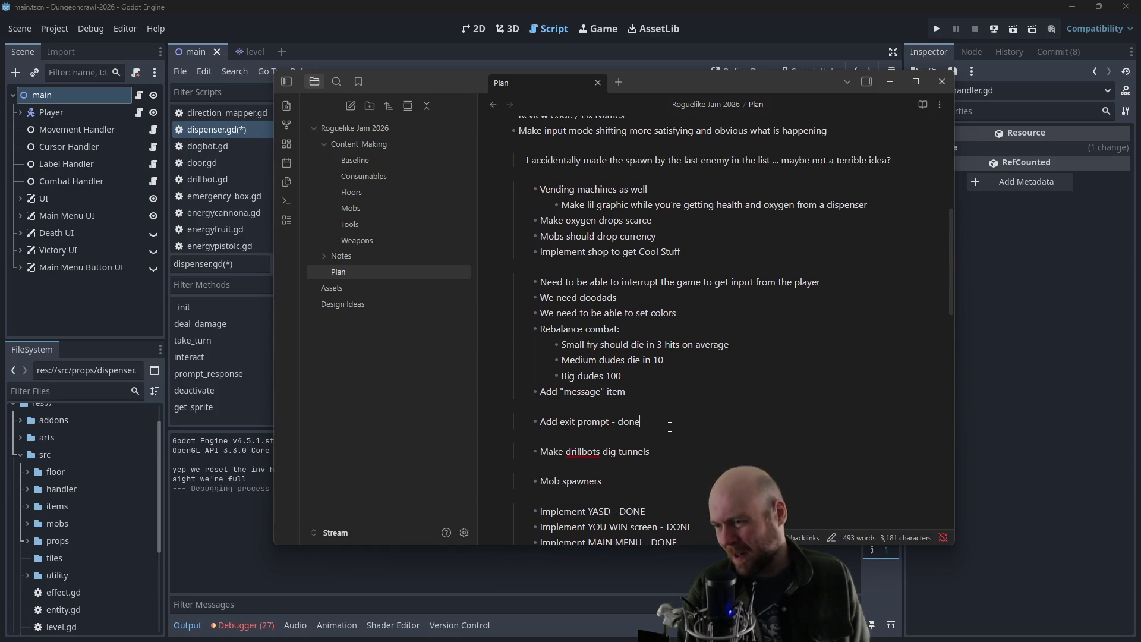
pyautogui.scroll(1, 661, 428)
pyautogui.scroll(5, 661, 428)
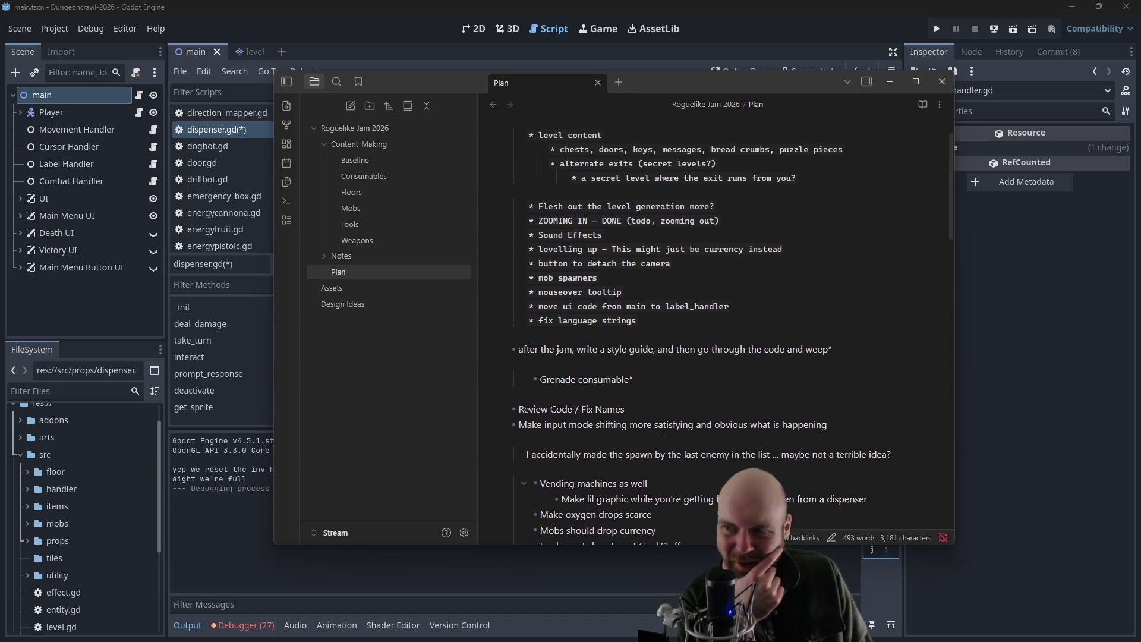
pyautogui.scroll(1, 661, 428)
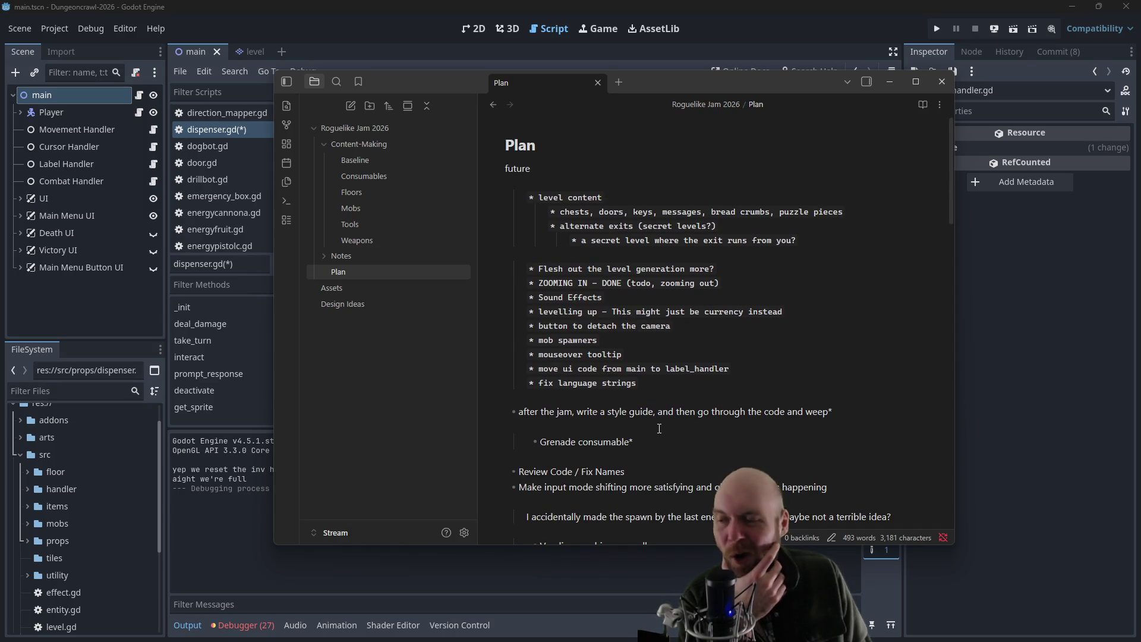
pyautogui.scroll(-3, 658, 429)
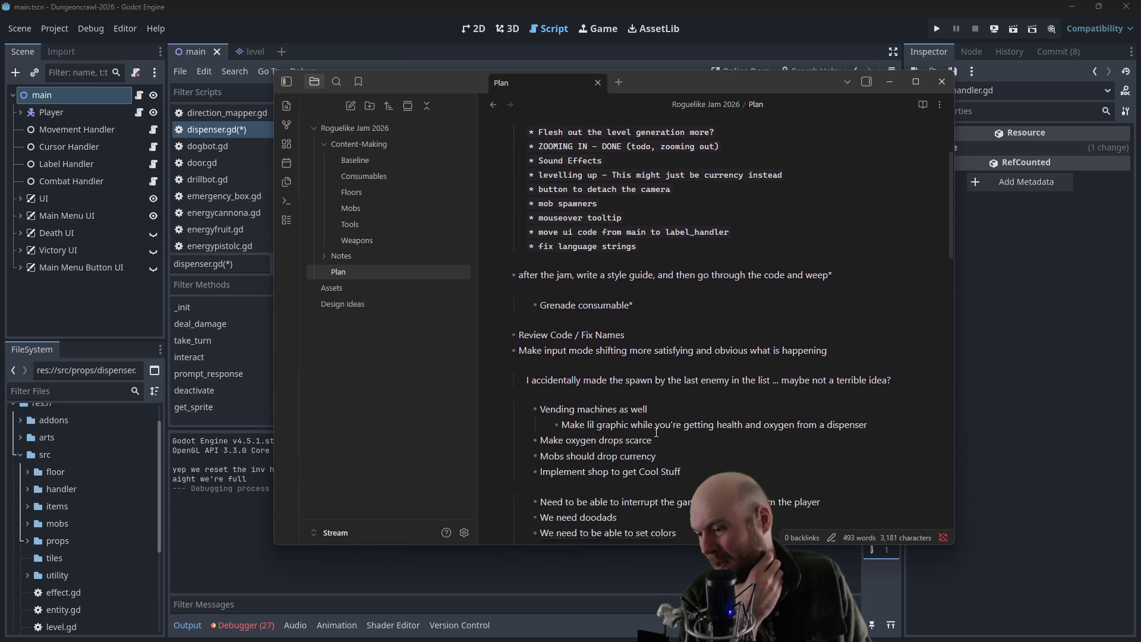
pyautogui.scroll(-1, 656, 429)
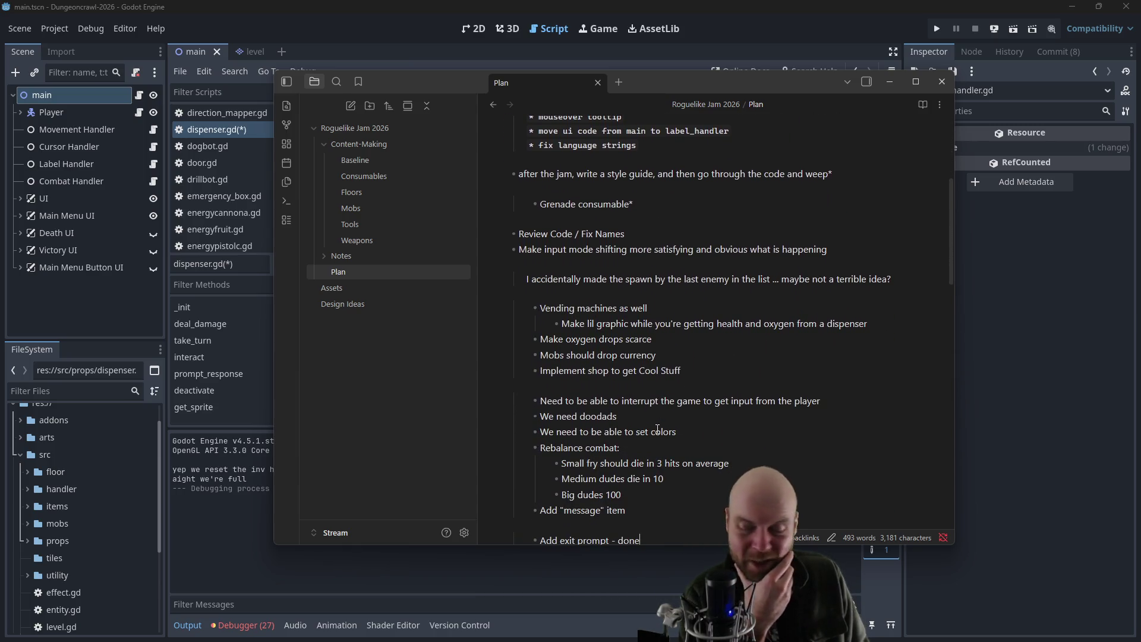
pyautogui.click(748, 54)
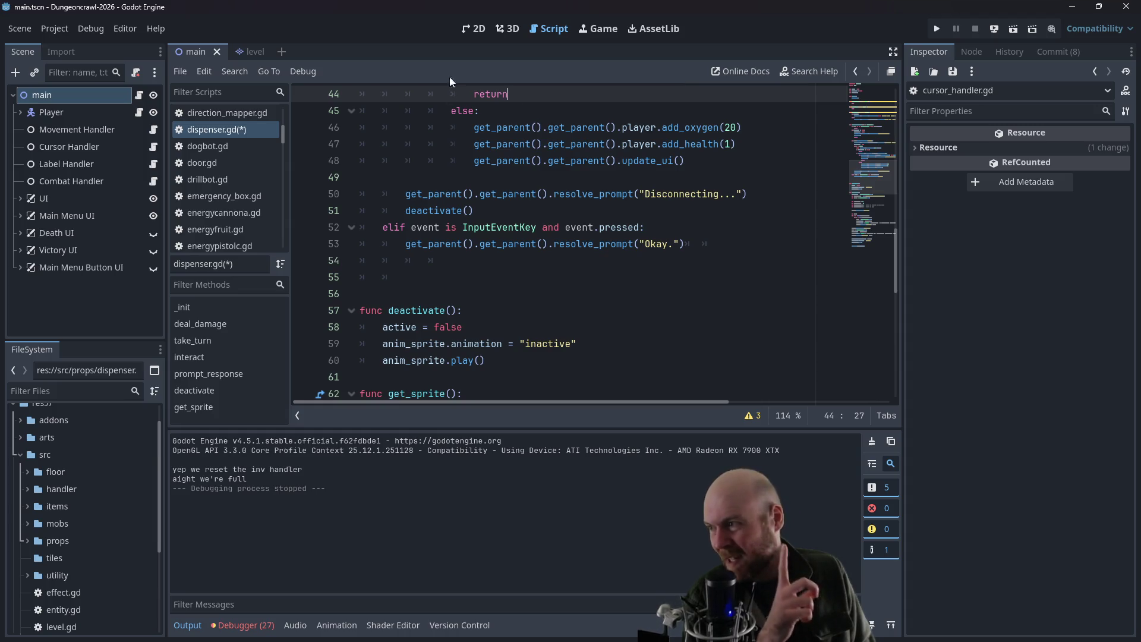
# - Save dispenser.gd, then switch to the 2D view and back to the script editor
pyautogui.click(523, 172)
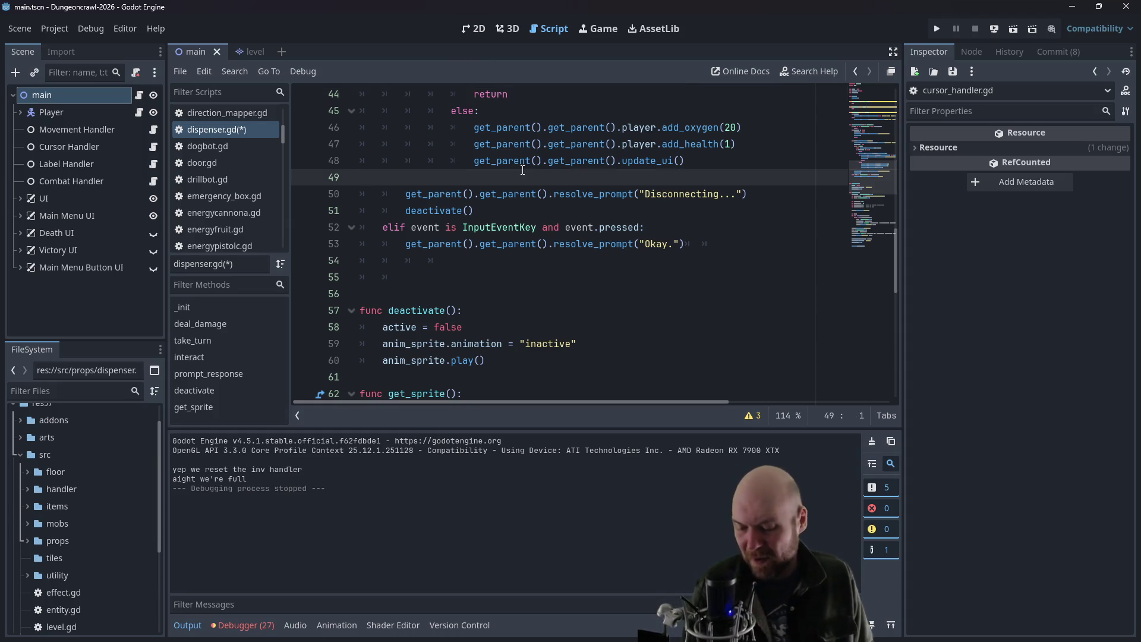
pyautogui.hotkey('ctrl', 's')
pyautogui.click(476, 34)
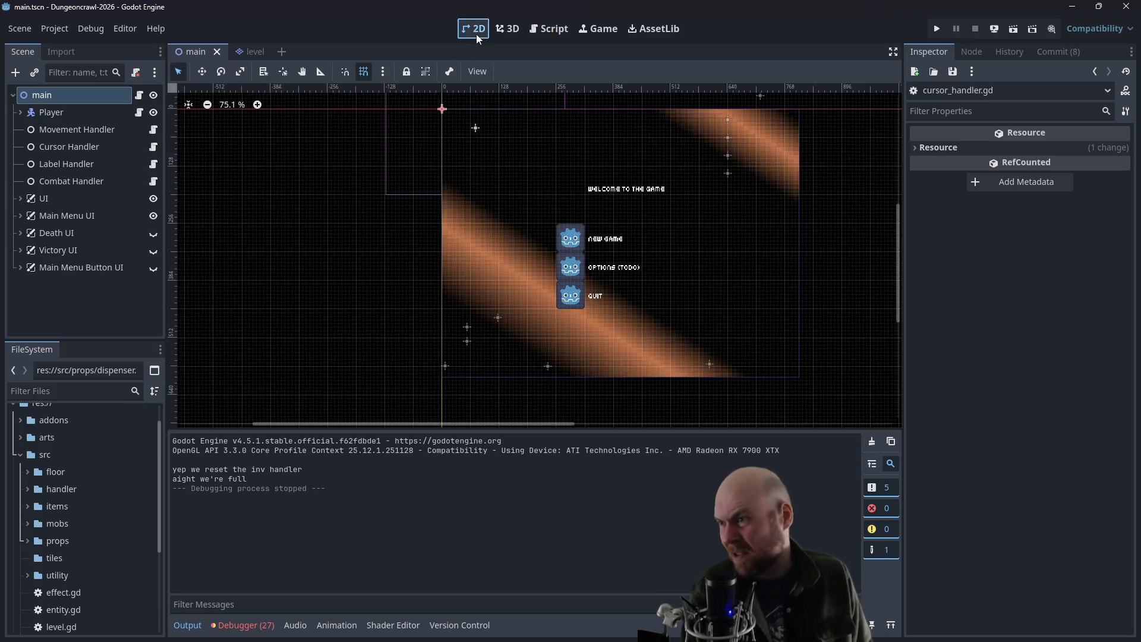
pyautogui.click(542, 30)
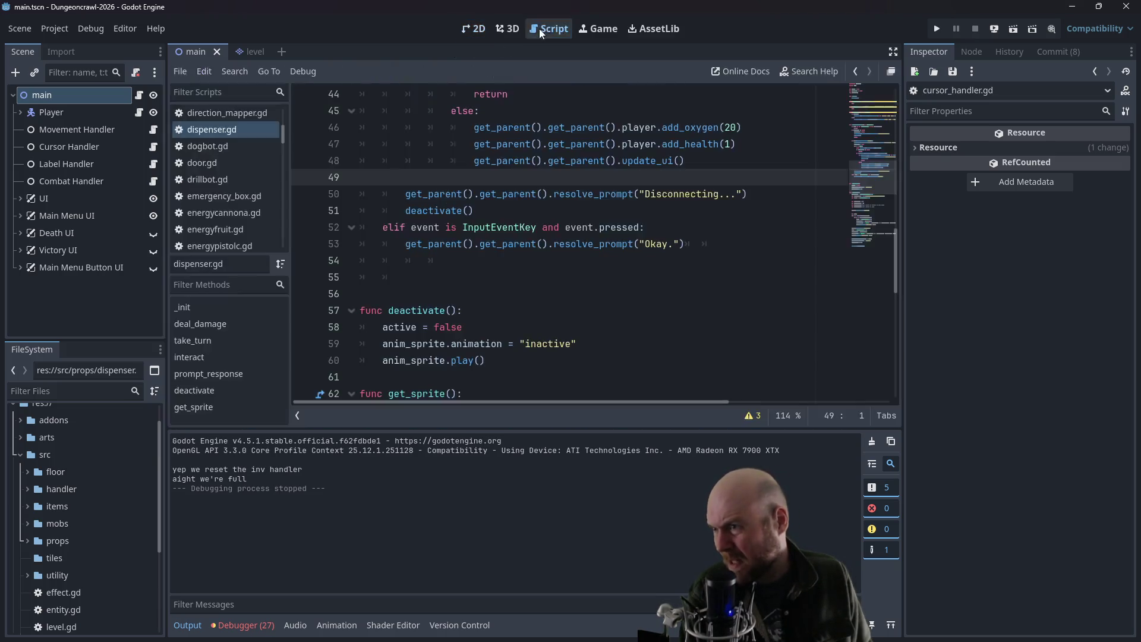
# - Run a new game, equip the motion tracker and floodlight, and descend a level via the exit
pyautogui.click(934, 28)
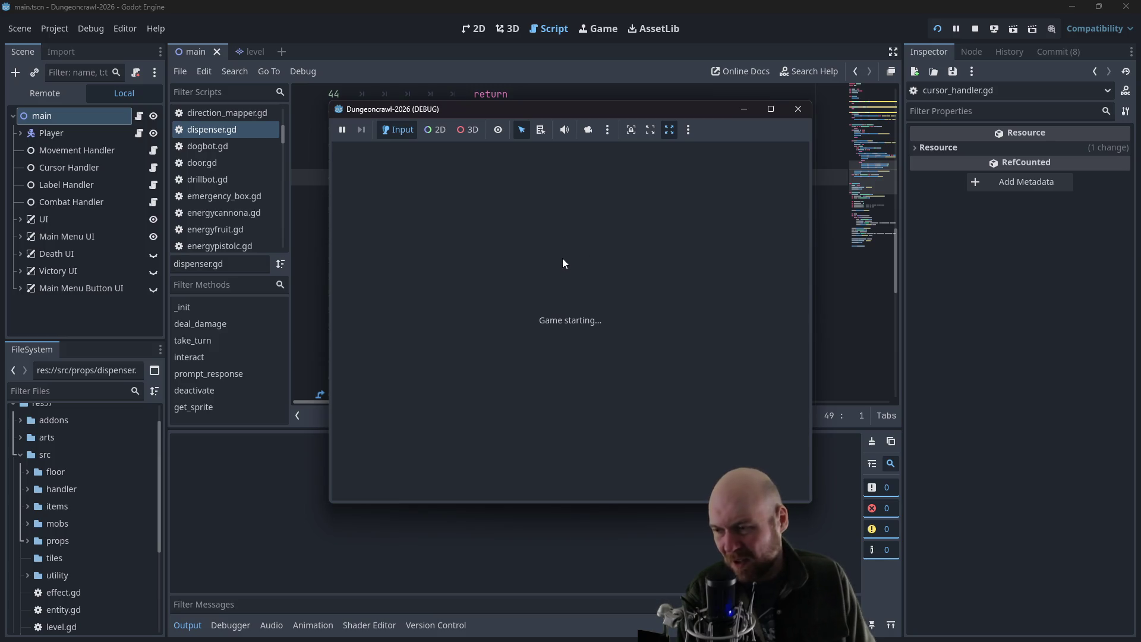
pyautogui.click(493, 307)
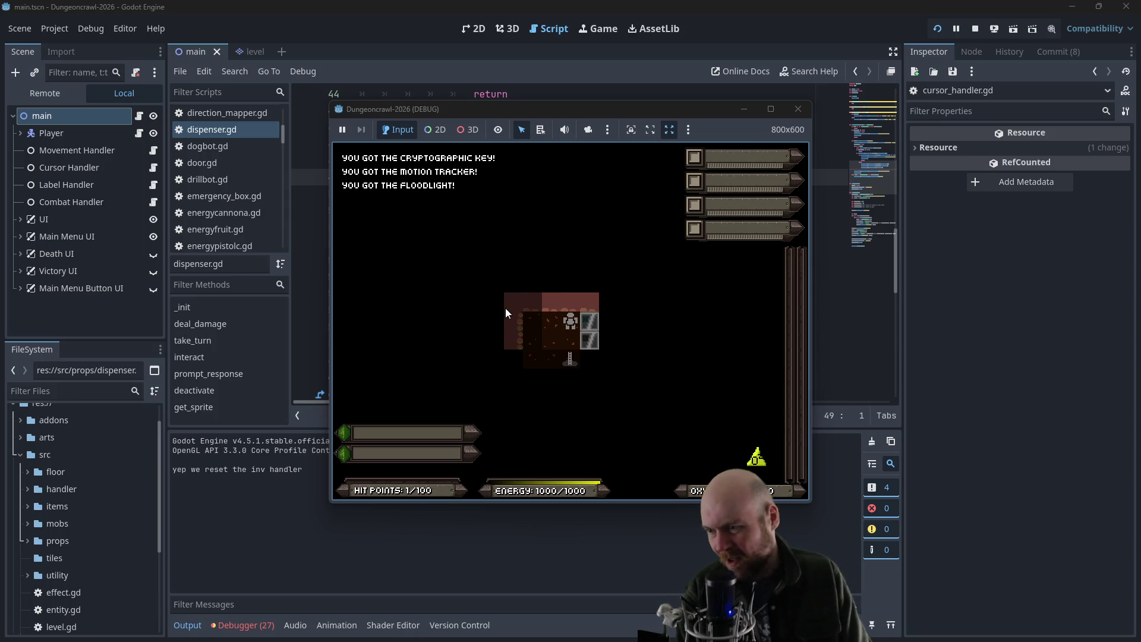
pyautogui.press('1')
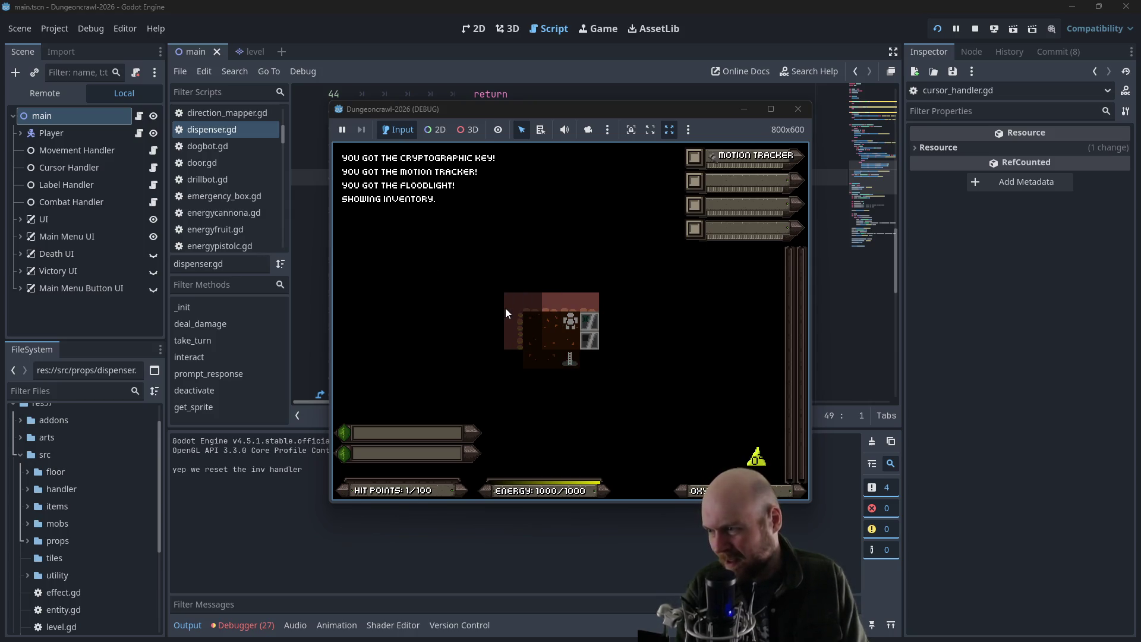
pyautogui.press('i')
pyautogui.press('1')
pyautogui.press('Down')
pyautogui.press('Down')
pyautogui.press('y')
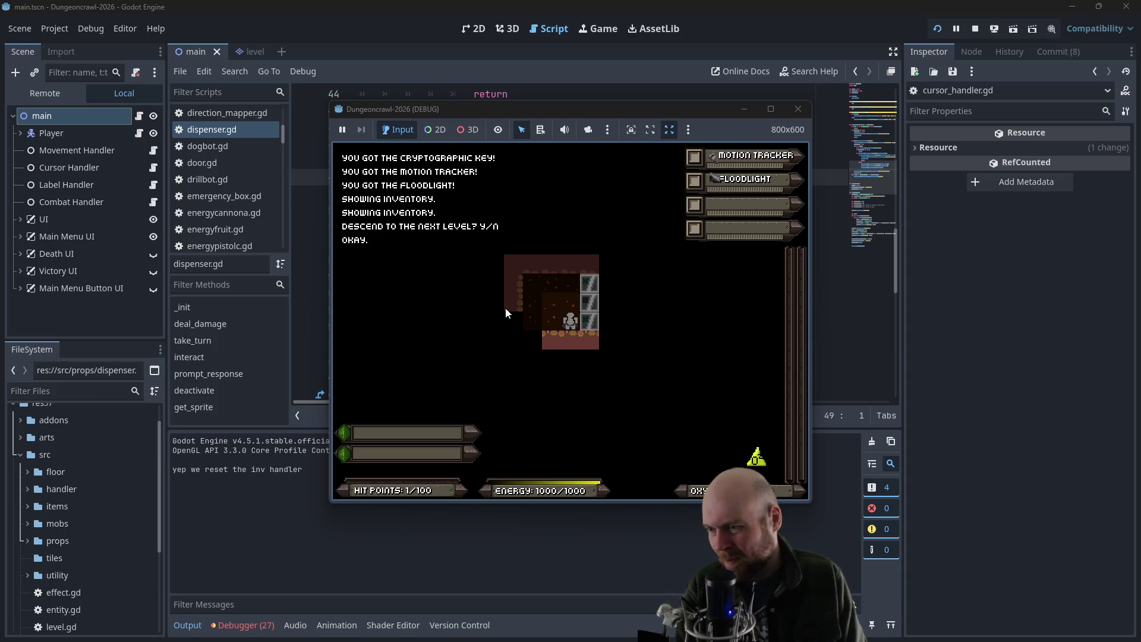
pyautogui.press('Down')
pyautogui.press('Right')
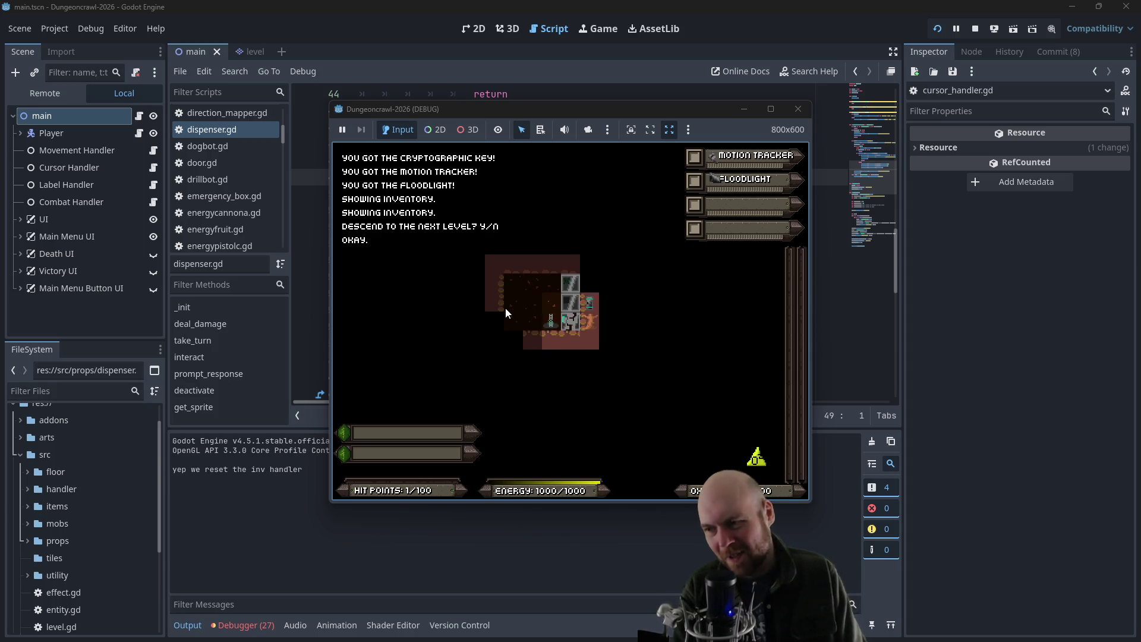
# - Close the game, rerun it and start another new game, then close it again
pyautogui.click(797, 109)
pyautogui.click(938, 28)
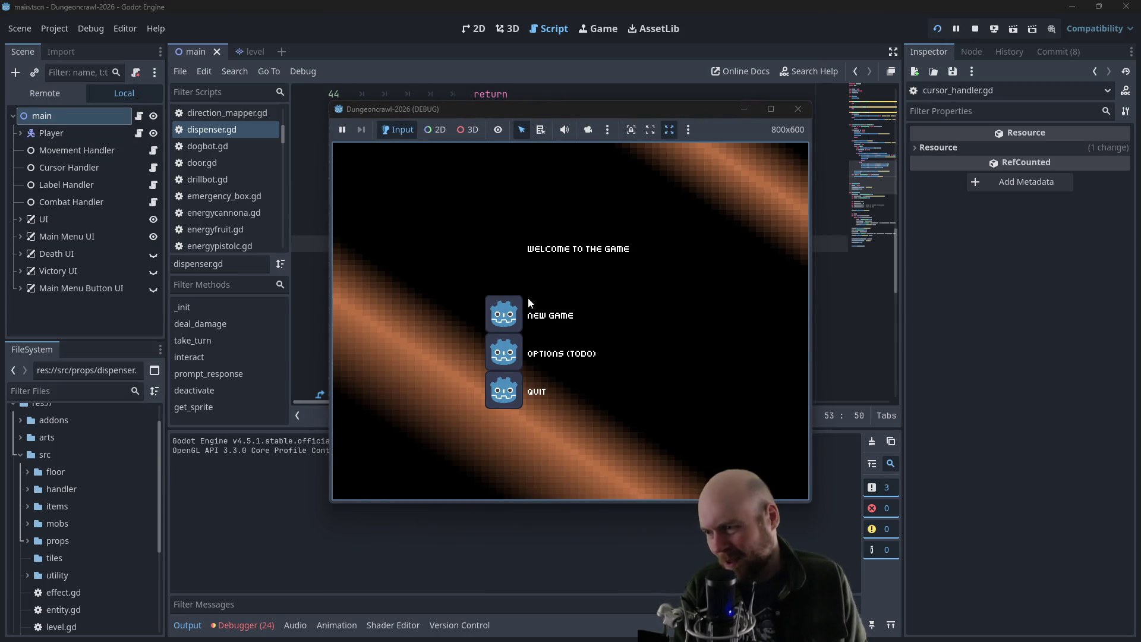
pyautogui.click(517, 303)
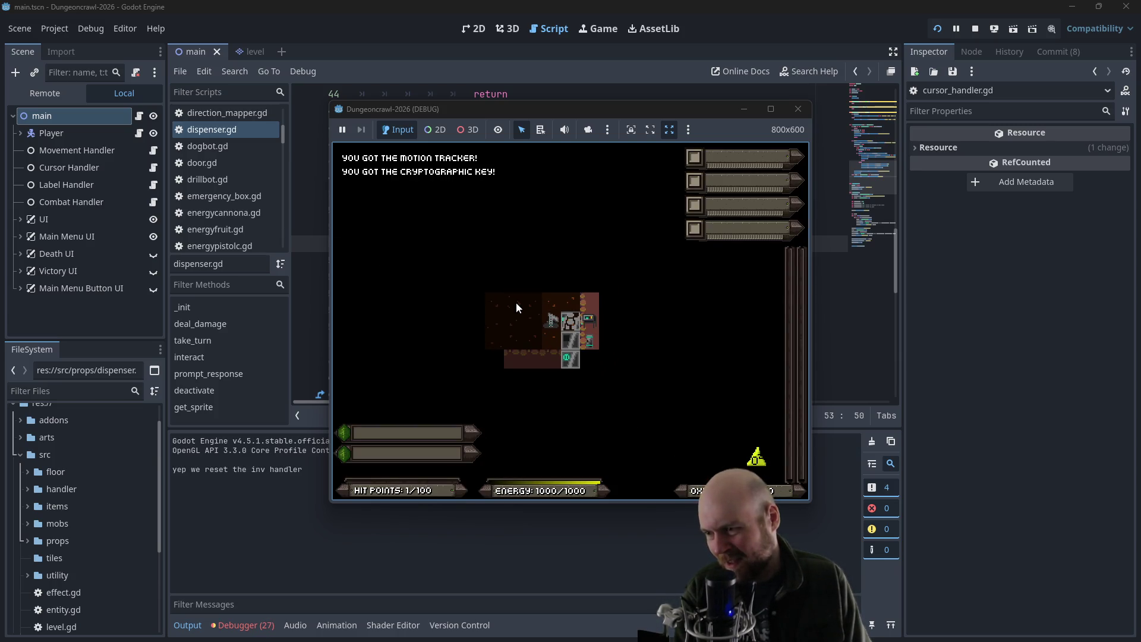
pyautogui.click(798, 109)
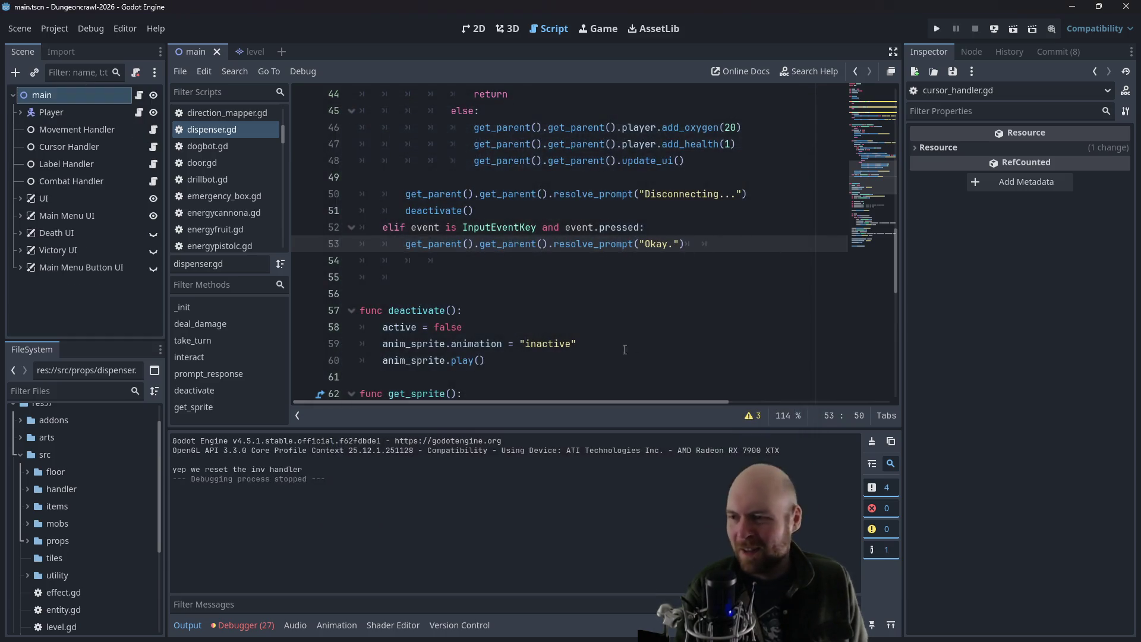
# - Run the project, start a New Game, step down once, then close the game window
pyautogui.click(937, 29)
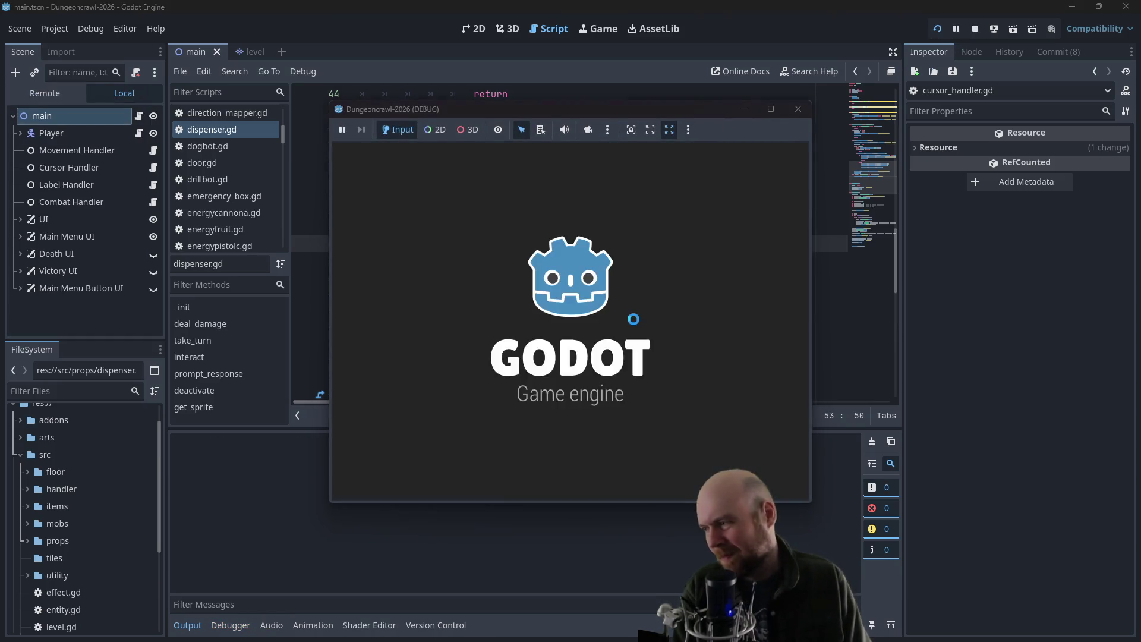
pyautogui.click(529, 327)
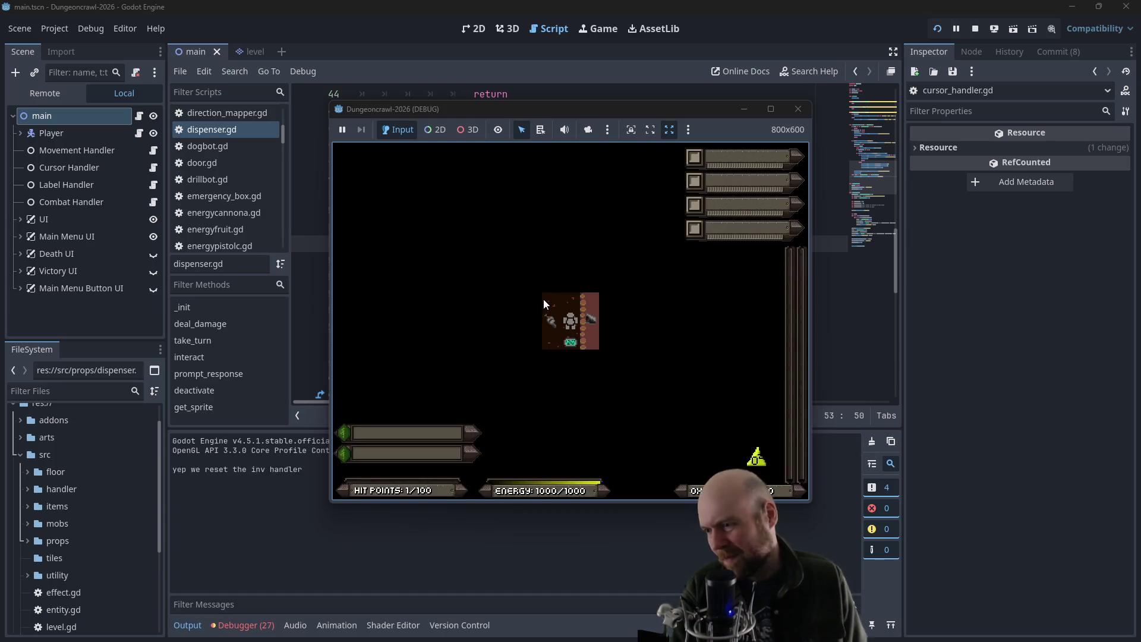
pyautogui.press('Down')
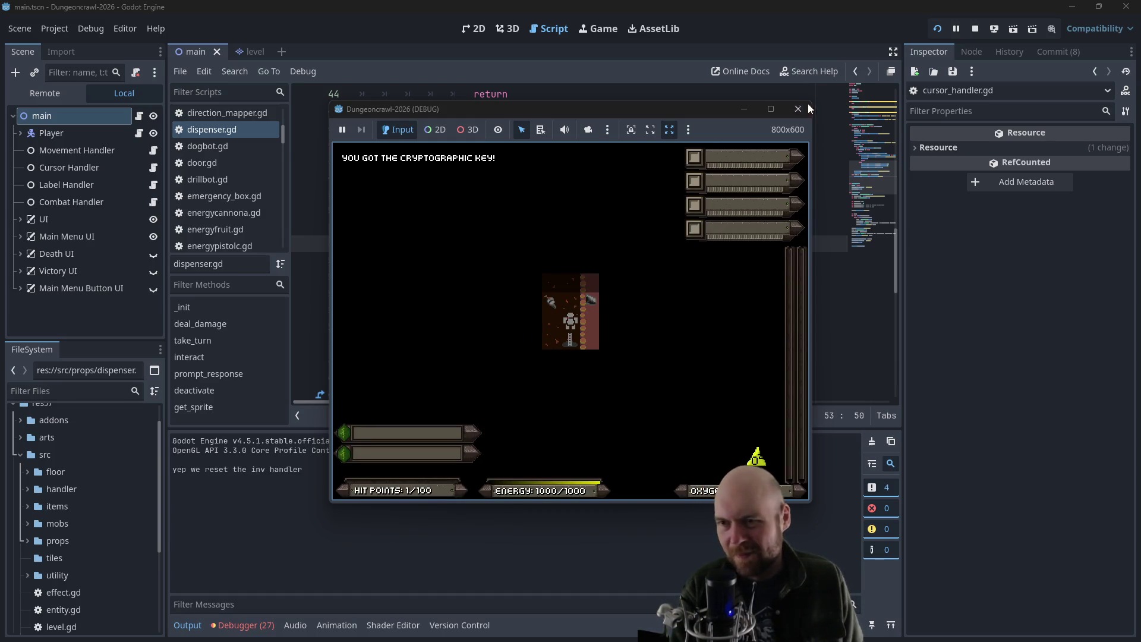
pyautogui.click(798, 109)
# - Relaunch the game, grab the key, equip the floodlight and connect the dispenser's power cable
pyautogui.click(937, 30)
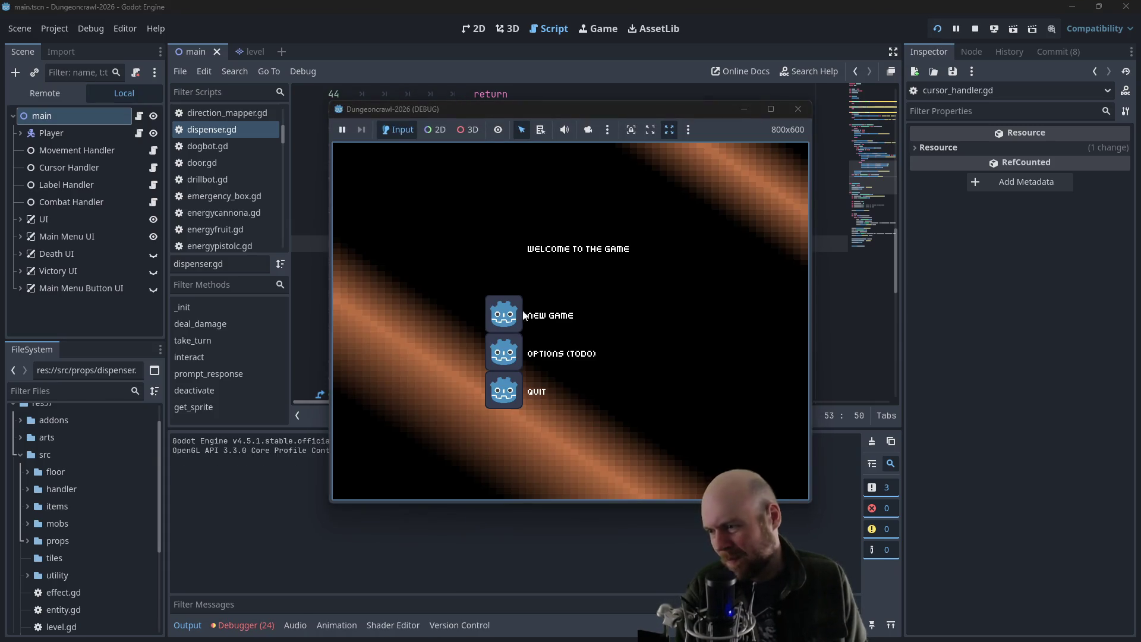
pyautogui.click(523, 315)
pyautogui.press('Down')
pyautogui.press('Up')
pyautogui.press('i')
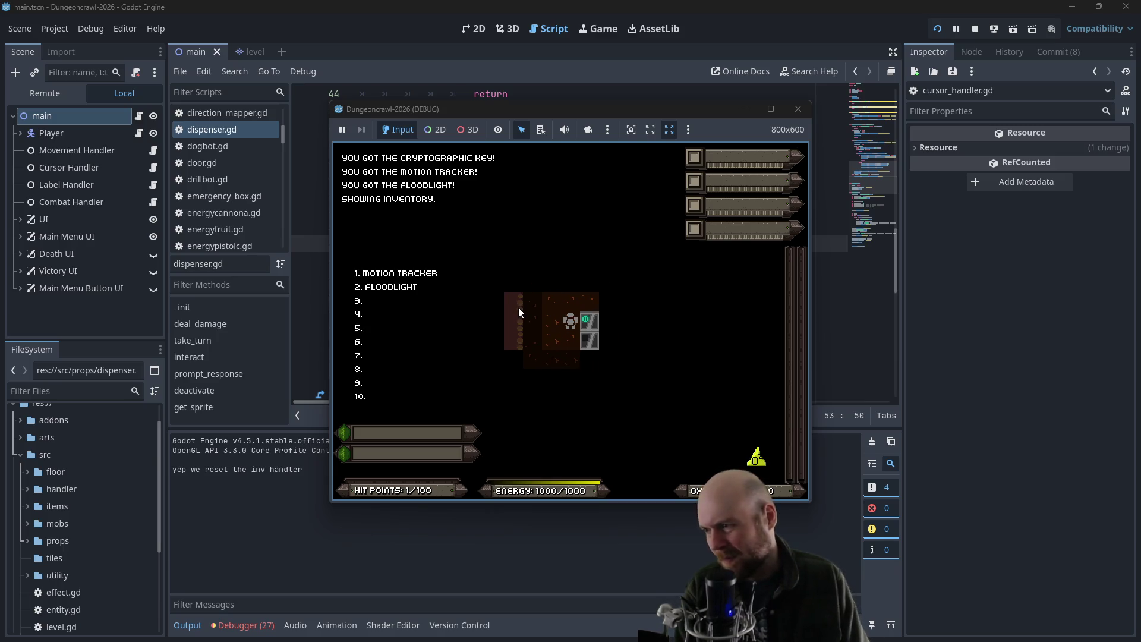
pyautogui.press('2')
pyautogui.press('Right')
pyautogui.press('Right')
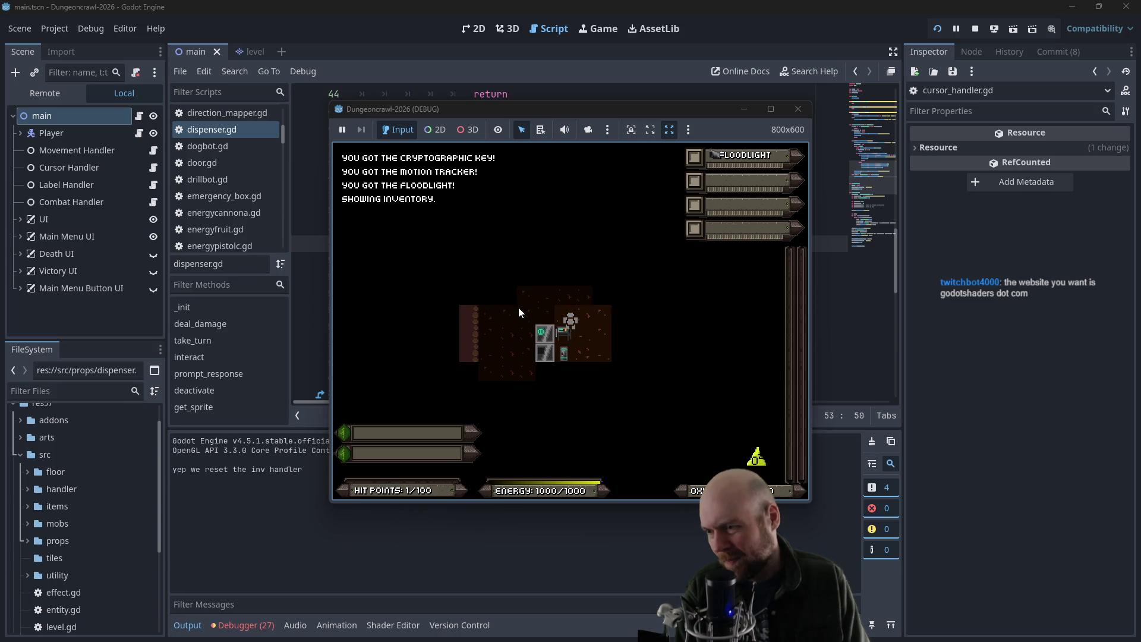
pyautogui.press('Down')
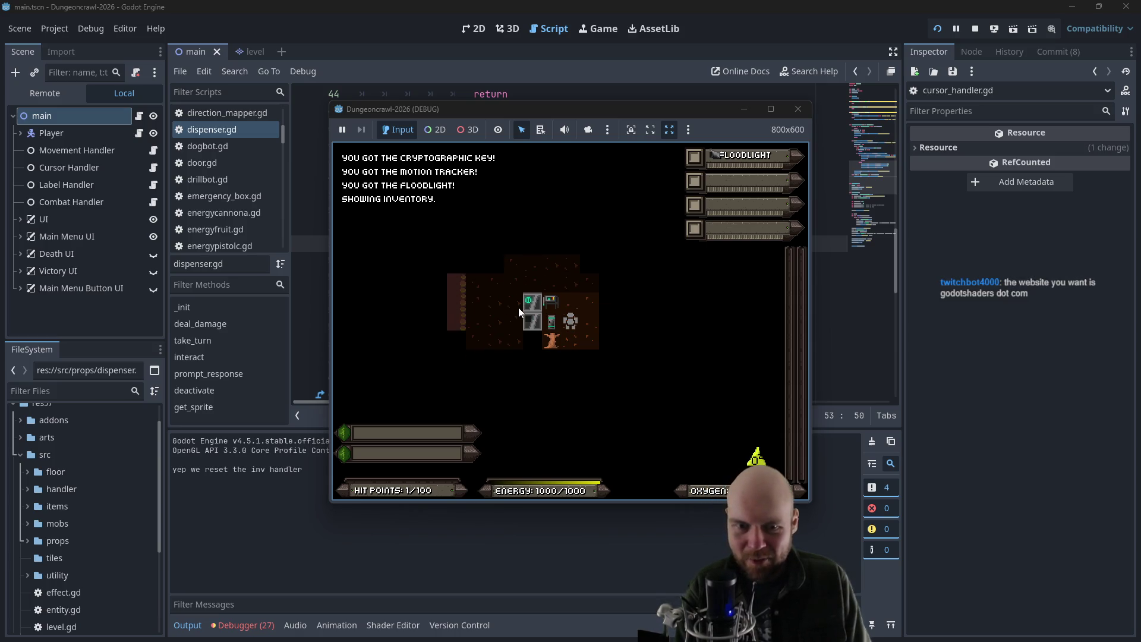
pyautogui.press('Left')
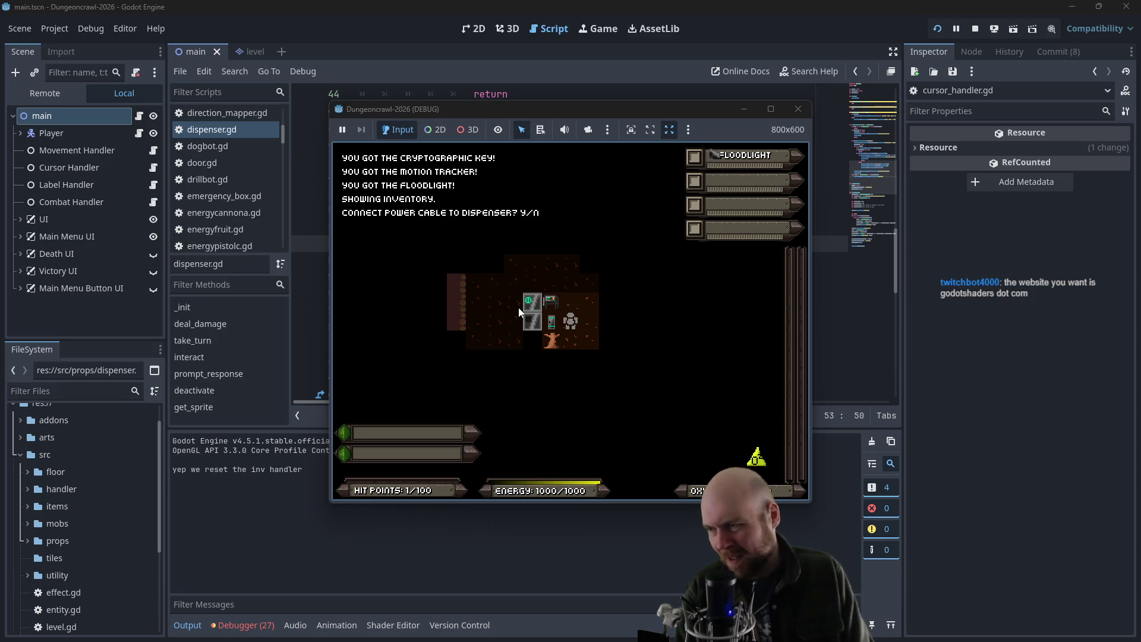
pyautogui.press('y')
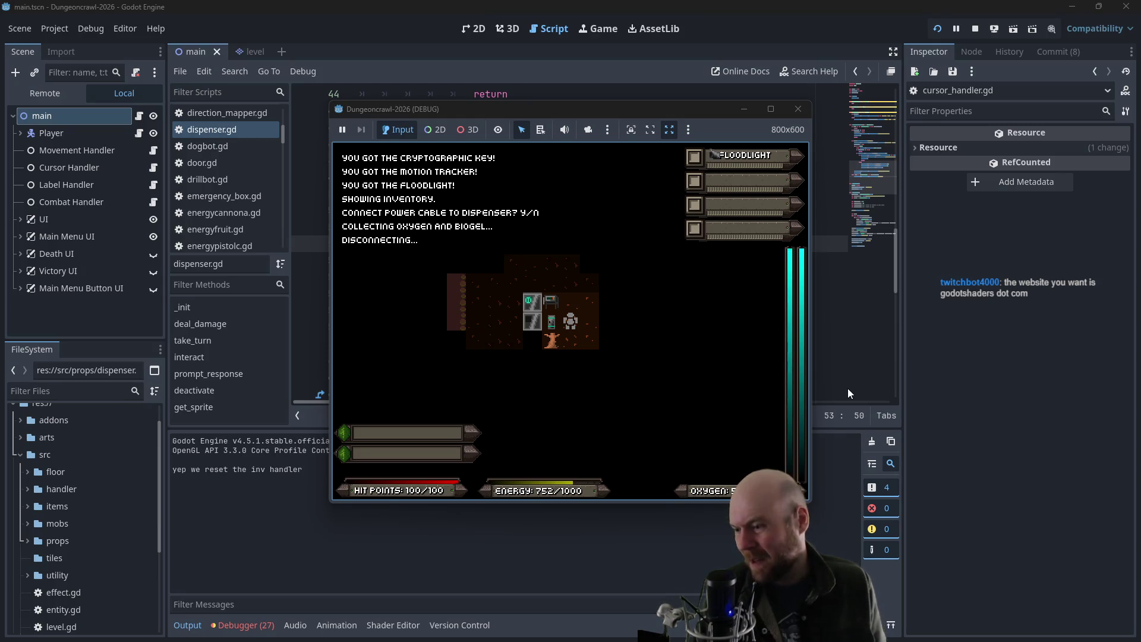
# - Step the player down one more tile, then bring up the AssetLib listings
pyautogui.click(715, 360)
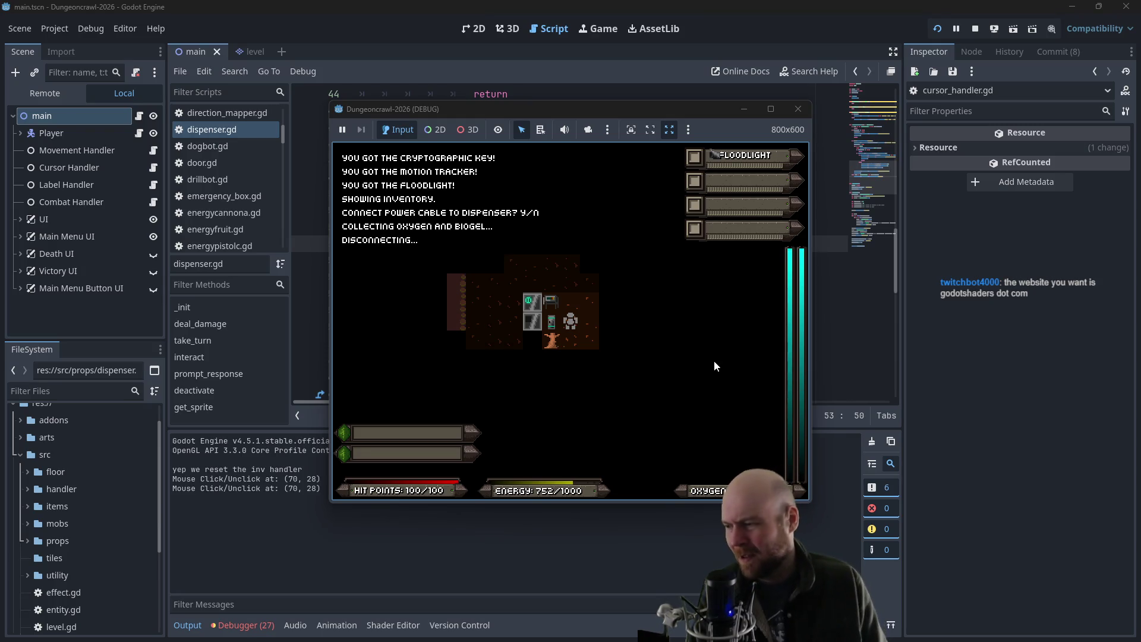
pyautogui.press('Down')
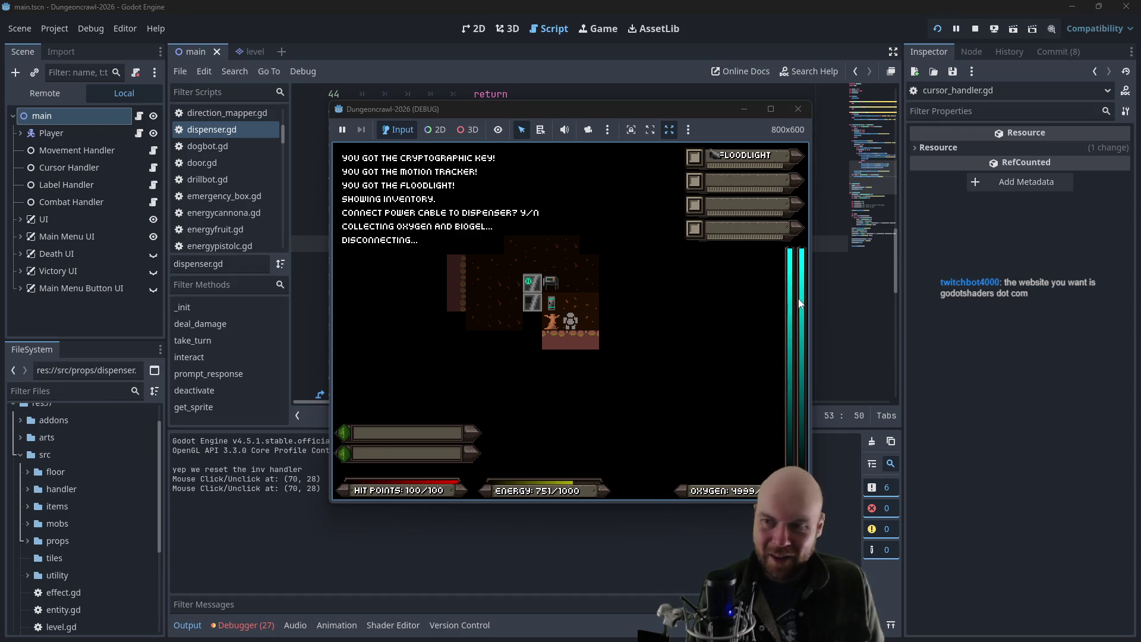
pyautogui.hotkey('alt', 'Tab')
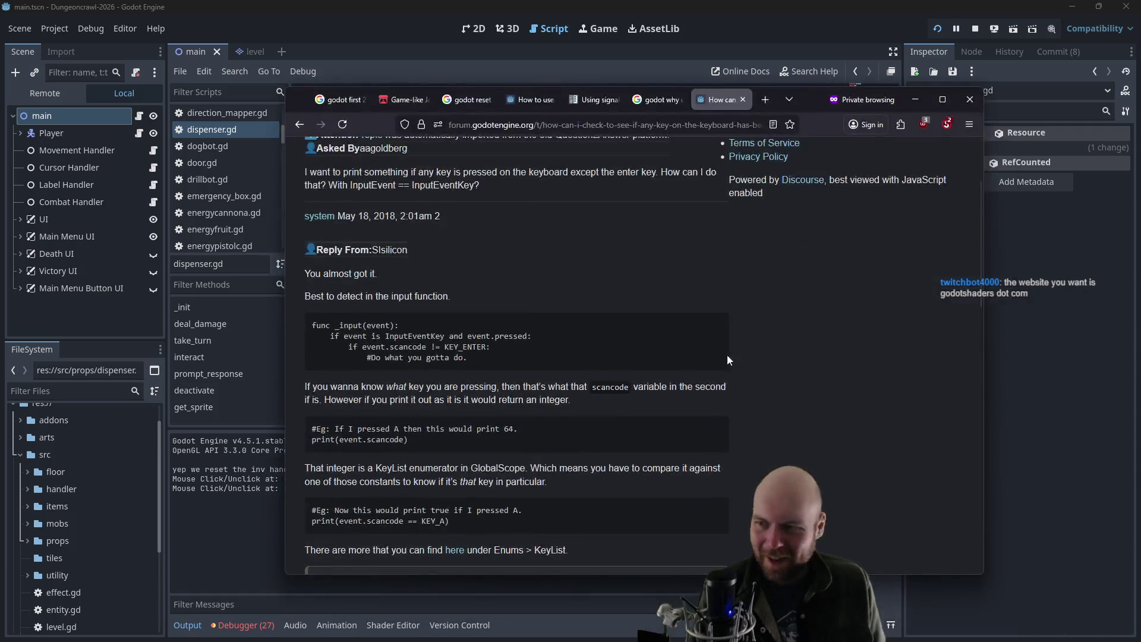
pyautogui.click(665, 34)
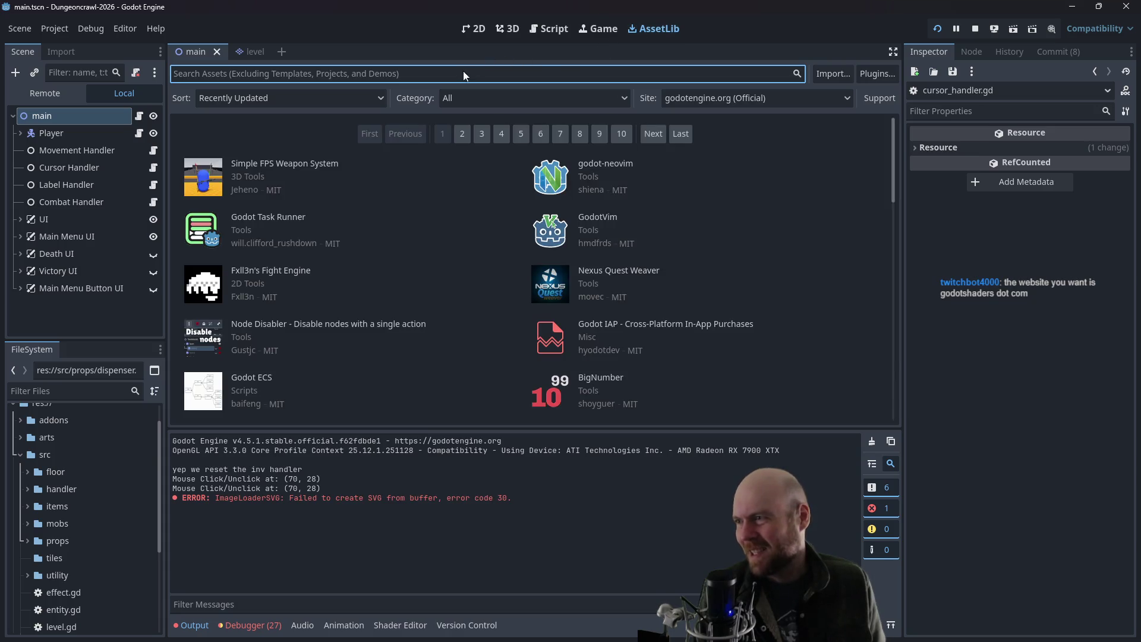
# - Search AssetLib for 'Shader V' and open the Visual Shader Vector Transform Node details
pyautogui.write('Sha')
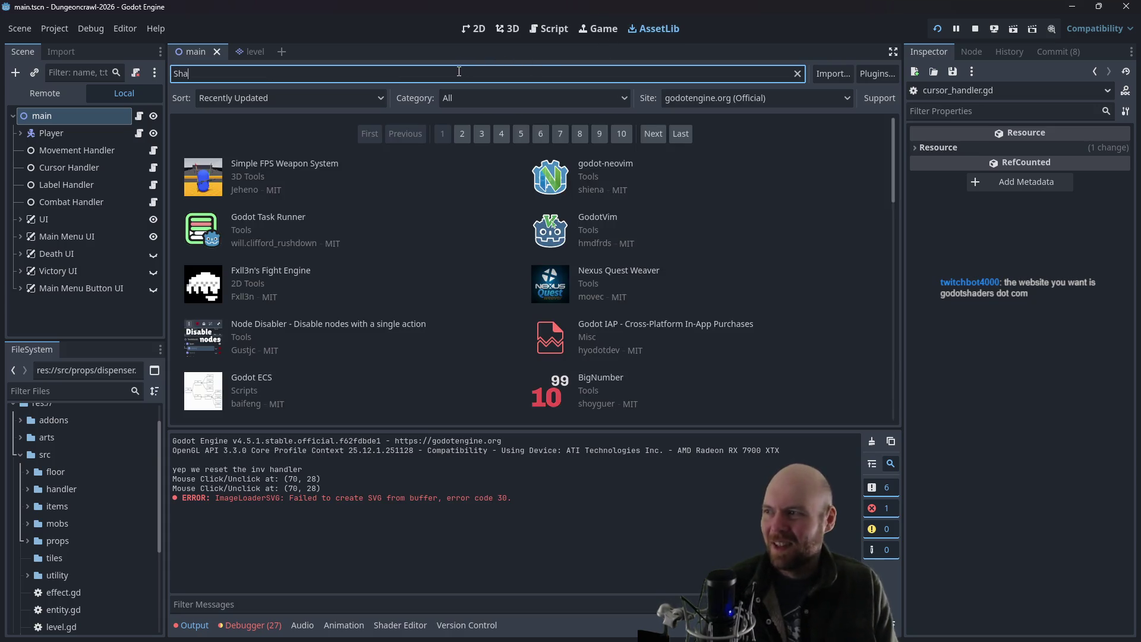
pyautogui.write('der V - 2D vish')
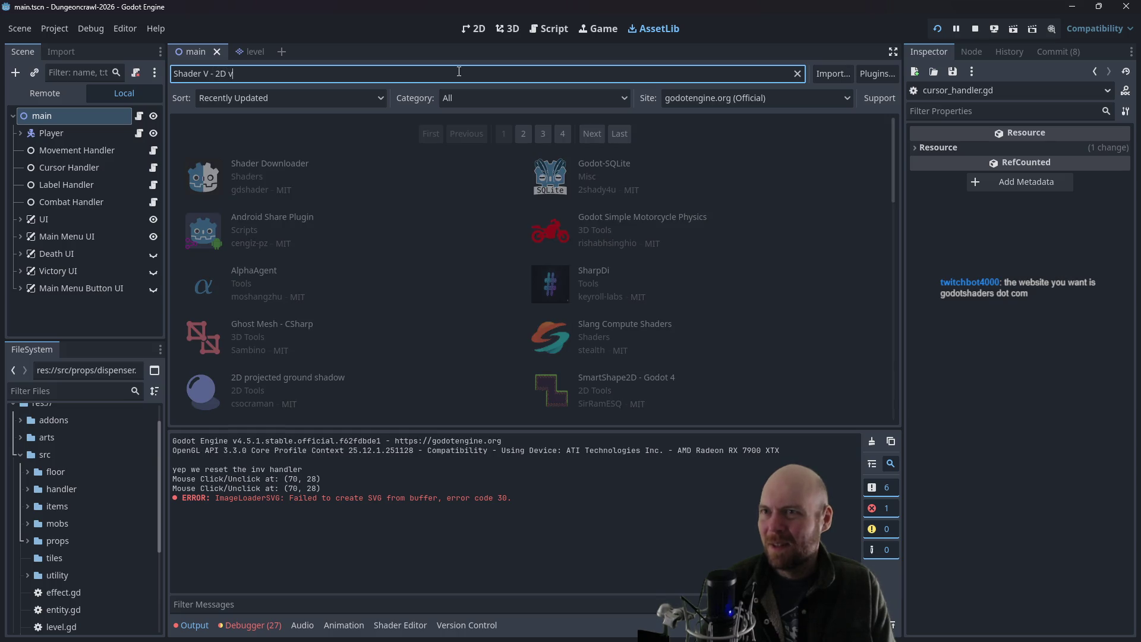
pyautogui.press('BackSpace')
pyautogui.write('ual shad')
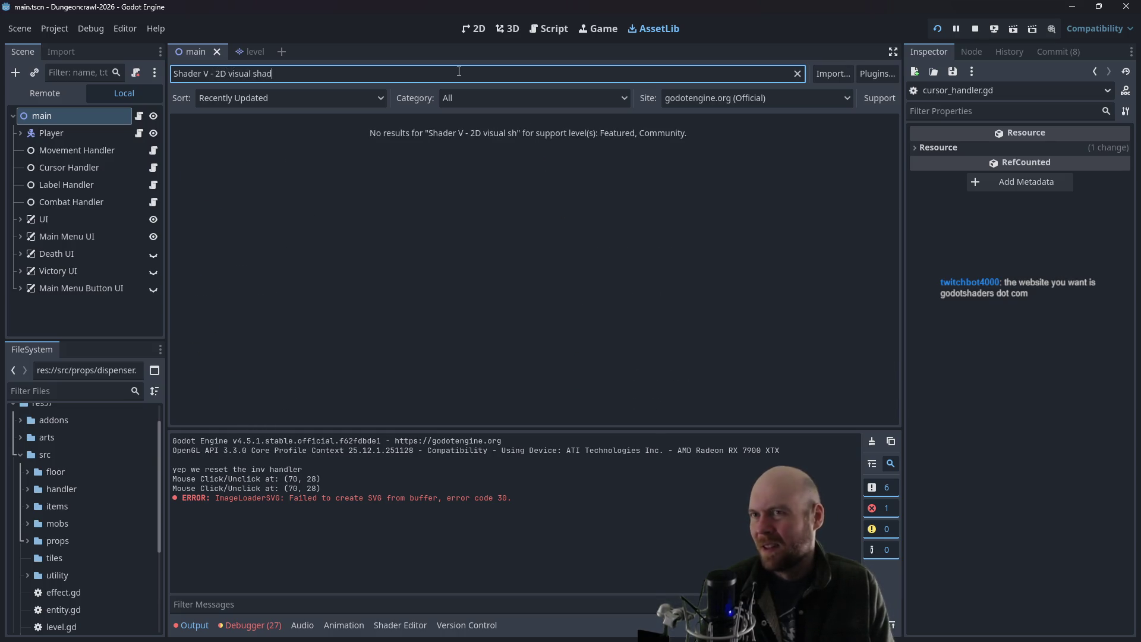
pyautogui.write('er node library')
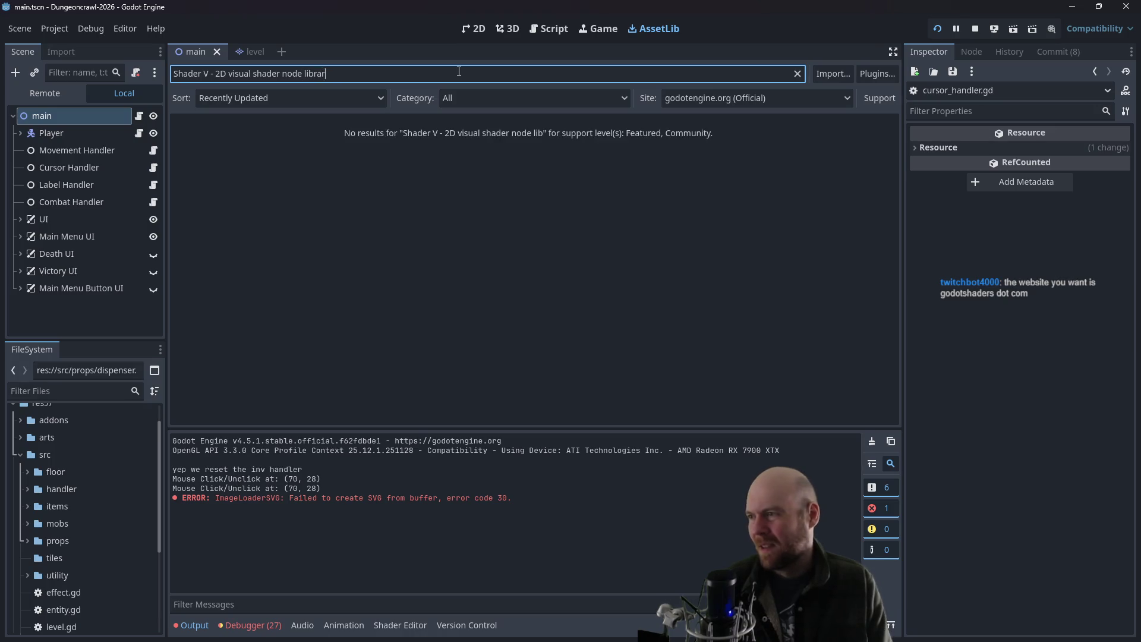
pyautogui.press('BackSpace')
pyautogui.press('BackSpace')
pyautogui.press('BackSpace')
pyautogui.press('BackSpace')
pyautogui.press('BackSpace')
pyautogui.press('BackSpace')
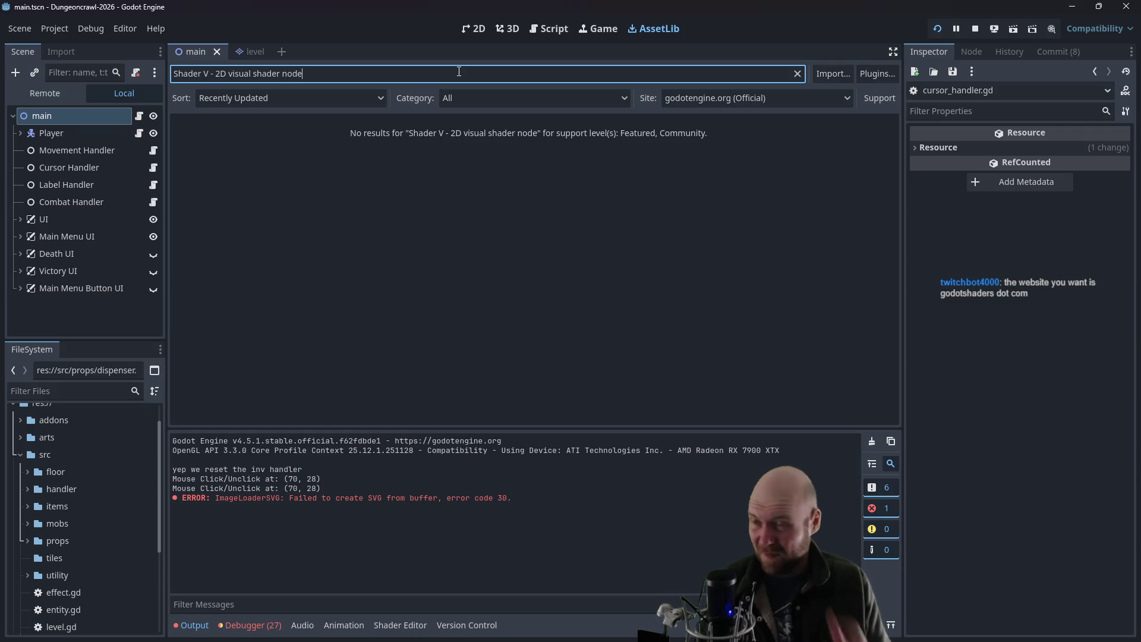
pyautogui.moveTo(303, 72); pyautogui.dragTo(212, 72)
pyautogui.press('BackSpace')
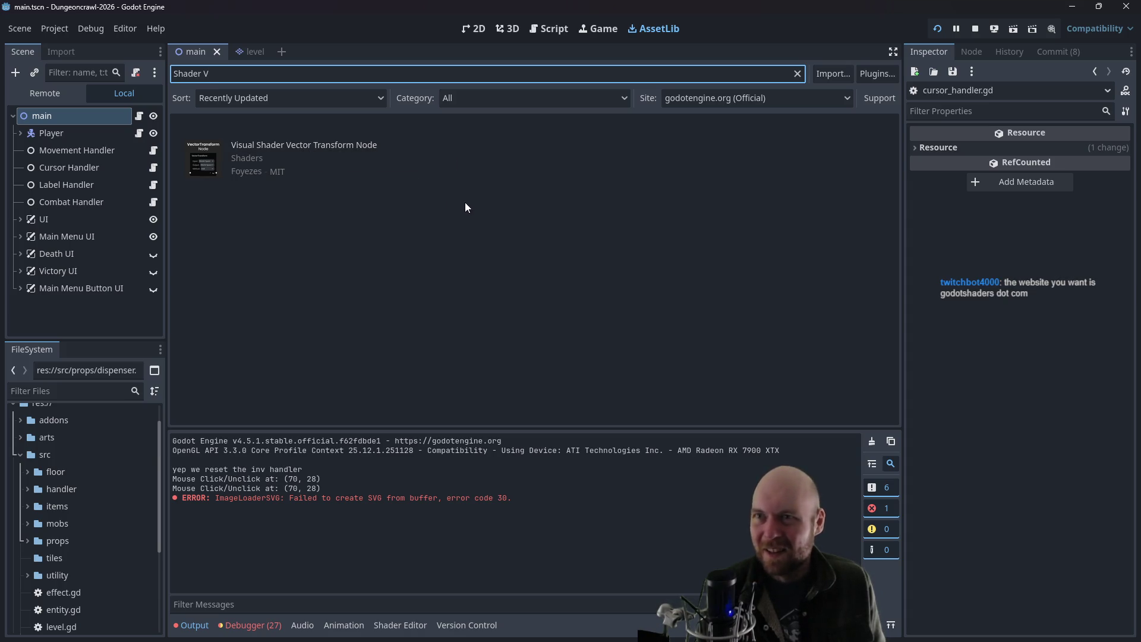
pyautogui.click(332, 148)
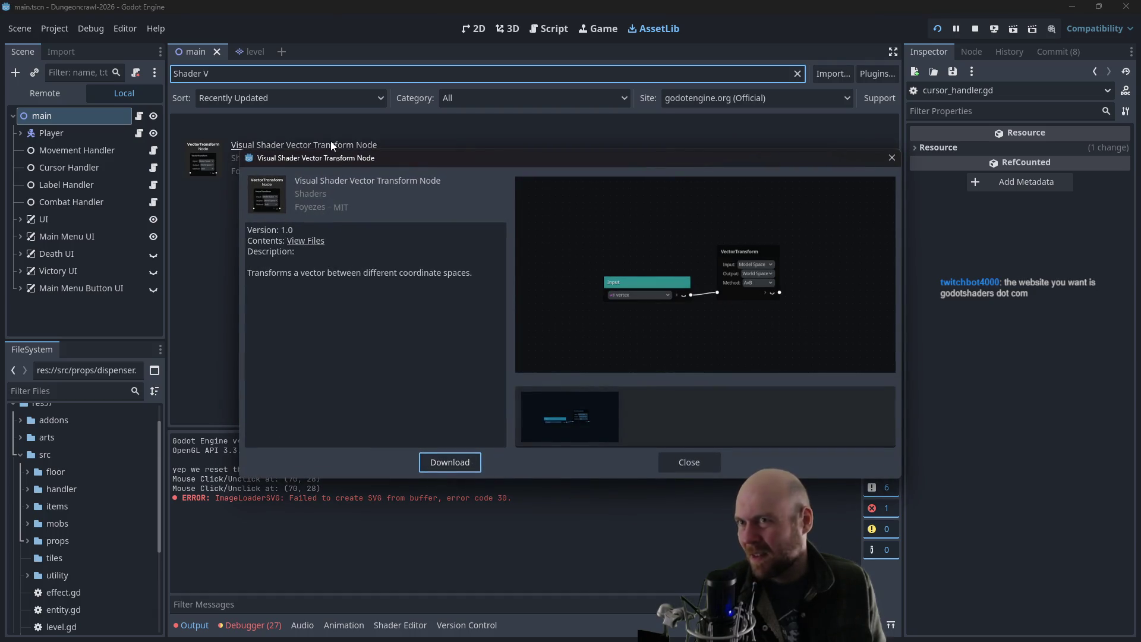
# - Close the Vector Transform details and review the ShaderV 2D Visual Shader Node Library asset found via 'ShaderV'
pyautogui.click(892, 157)
pyautogui.write('V')
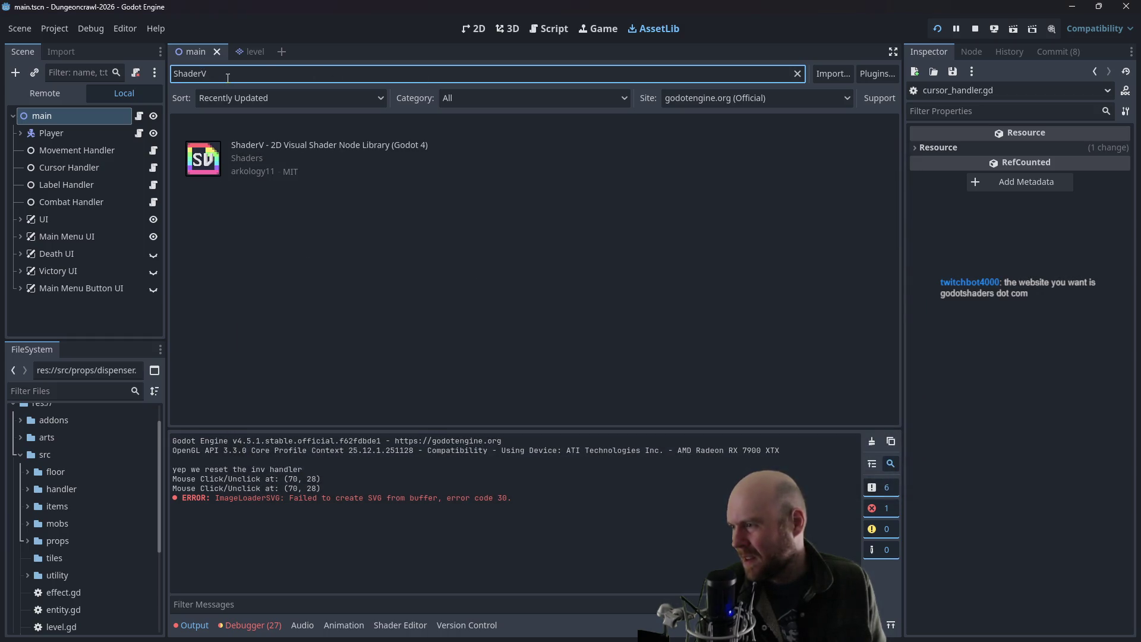
pyautogui.click(243, 145)
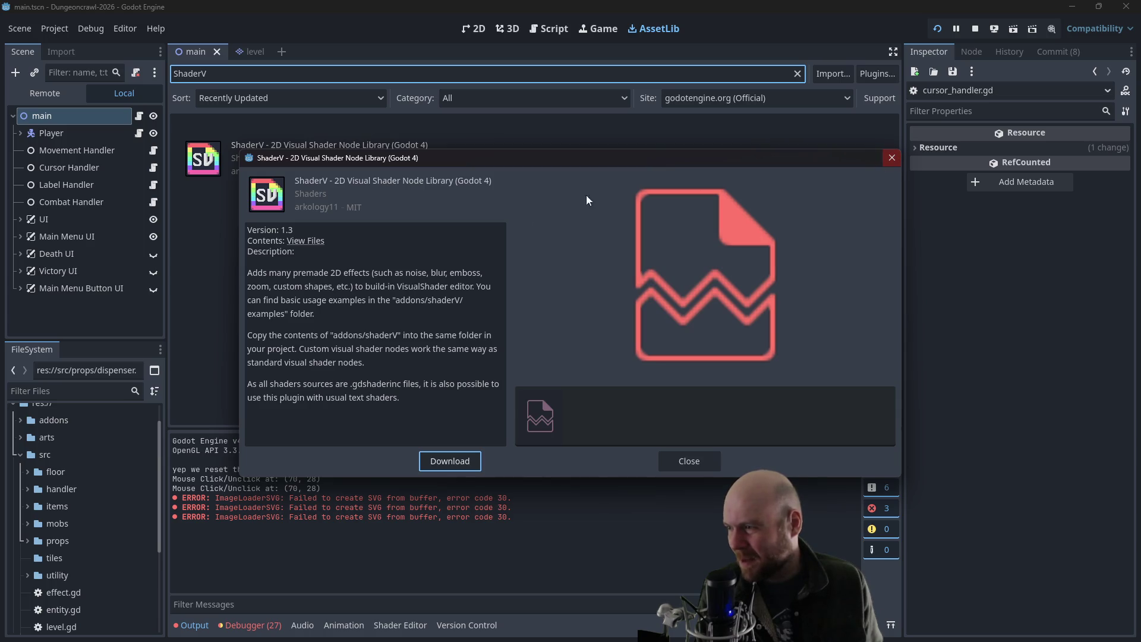
pyautogui.click(305, 241)
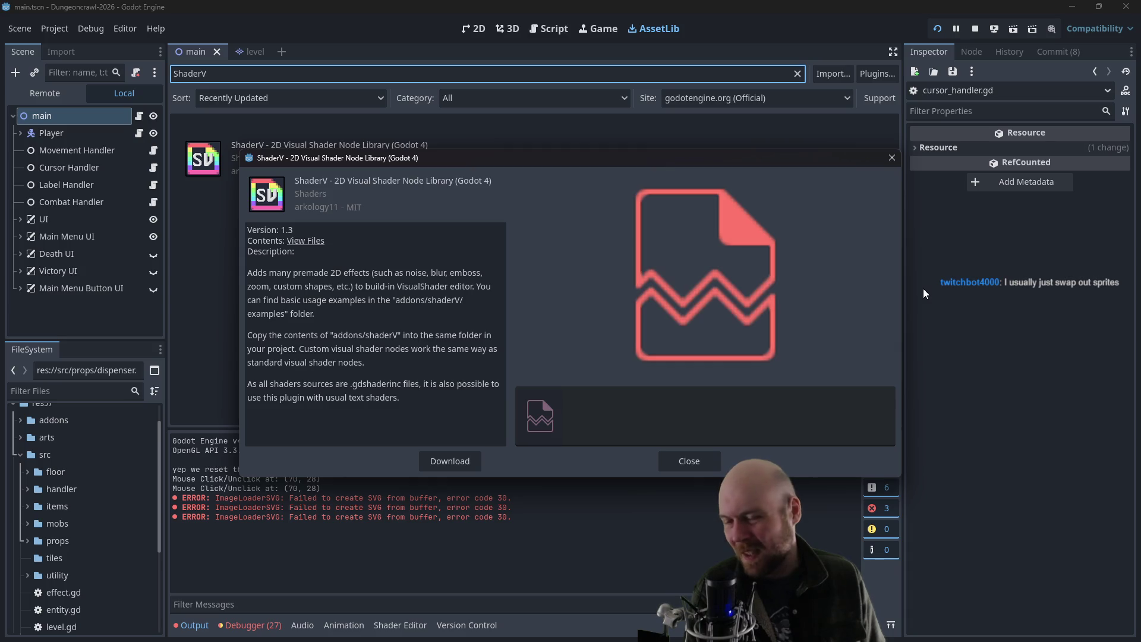
pyautogui.click(892, 159)
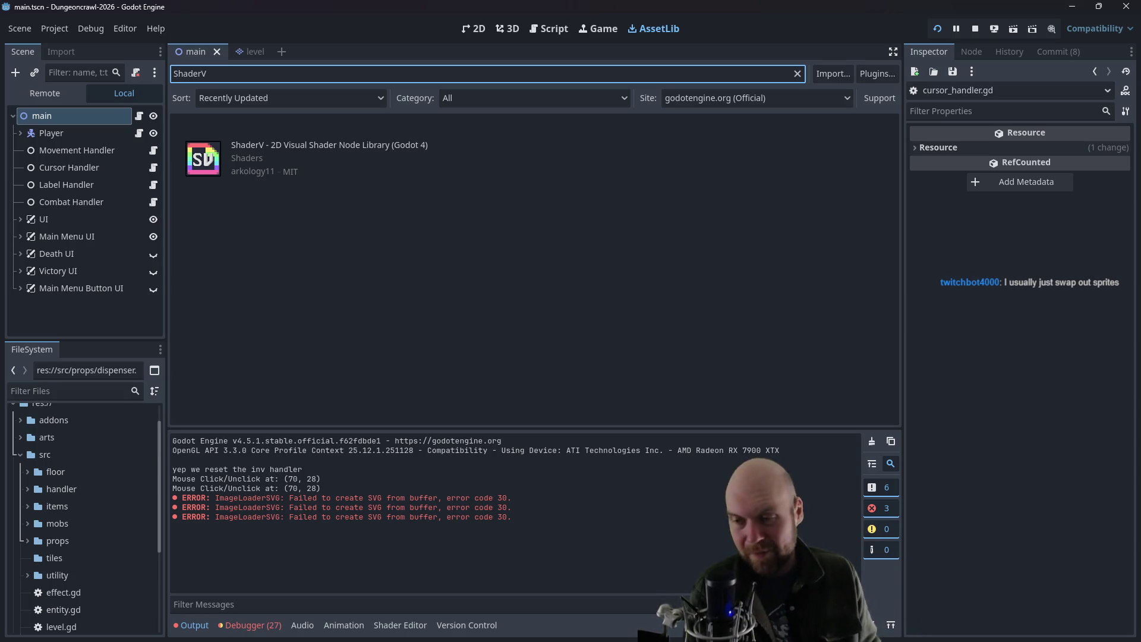
pyautogui.hotkey('alt', 'Tab')
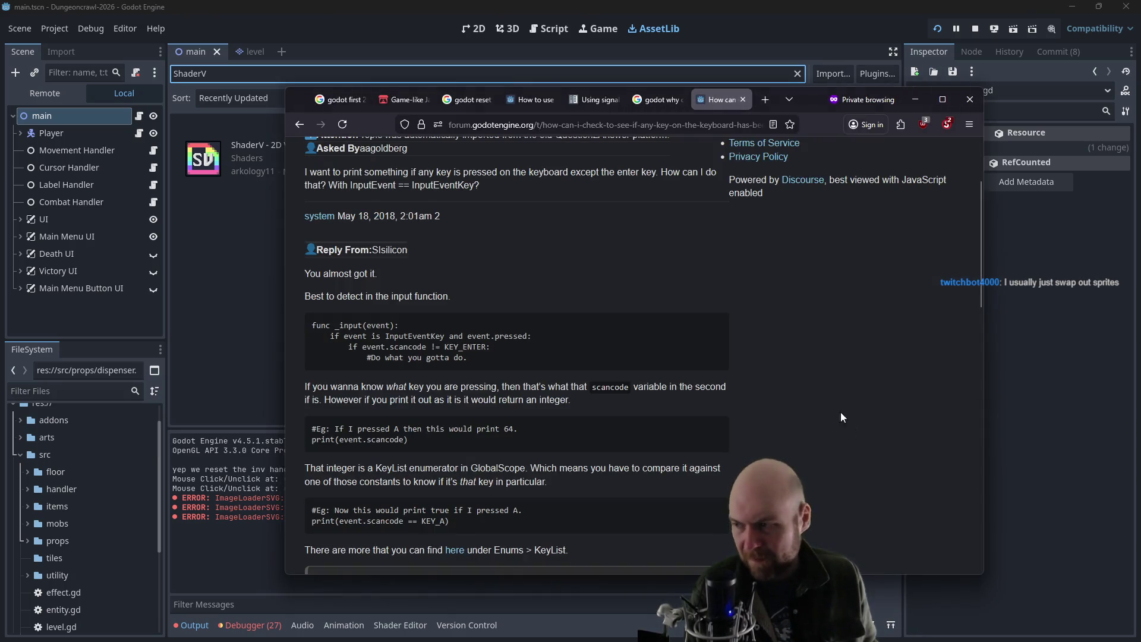
# - Close the button troubleshooting search and open the Godot Docs 'Your first 2D shader' page
pyautogui.click(658, 109)
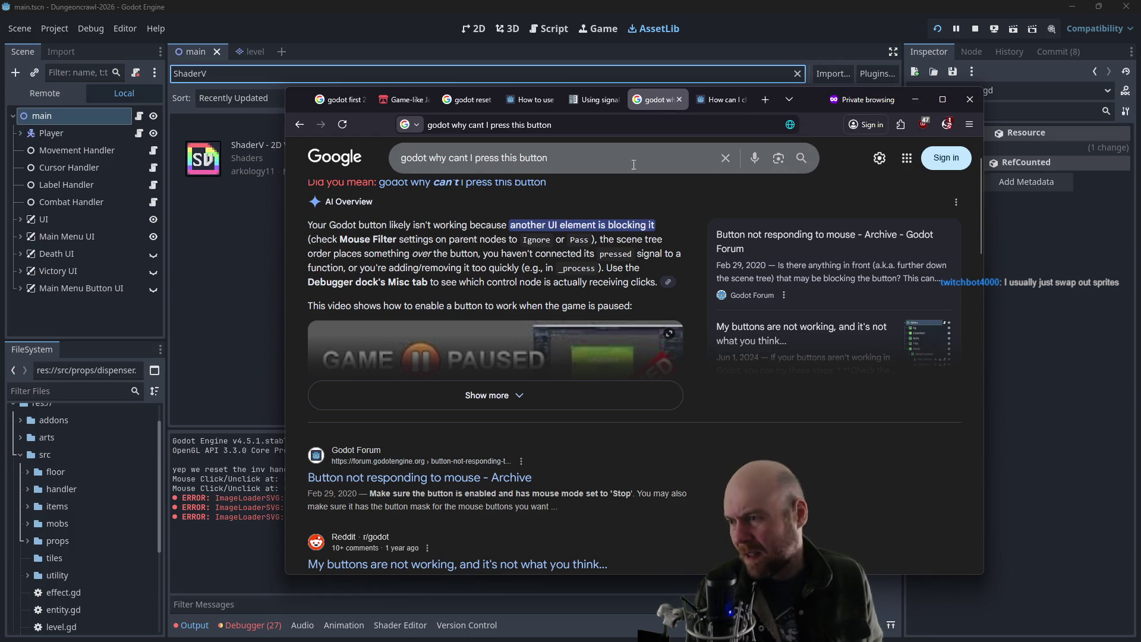
pyautogui.click(678, 99)
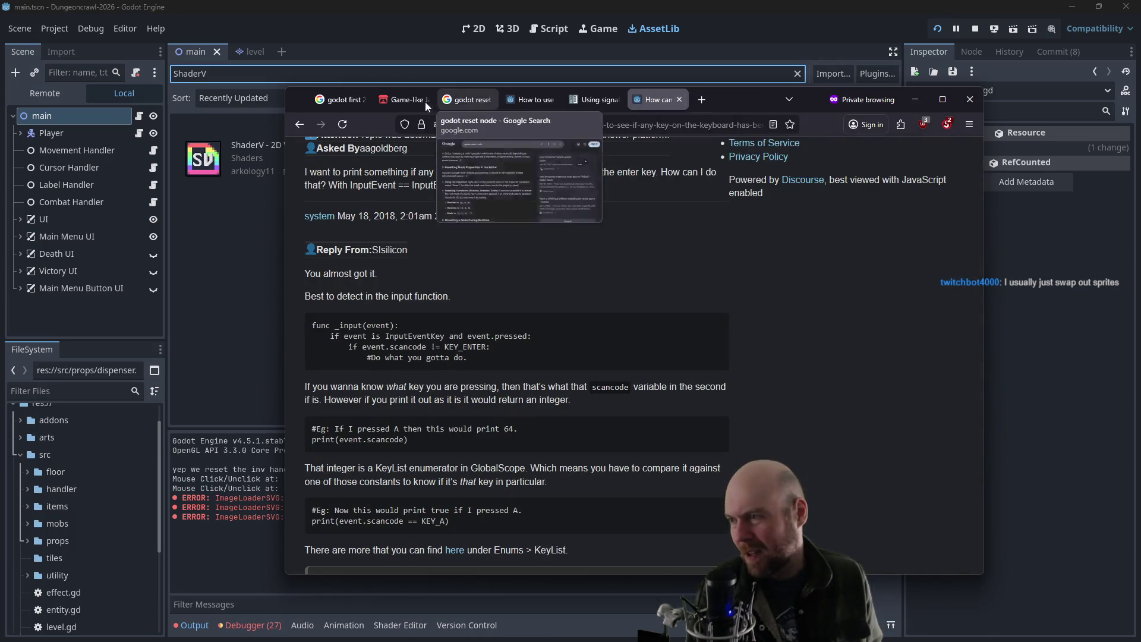
pyautogui.click(349, 99)
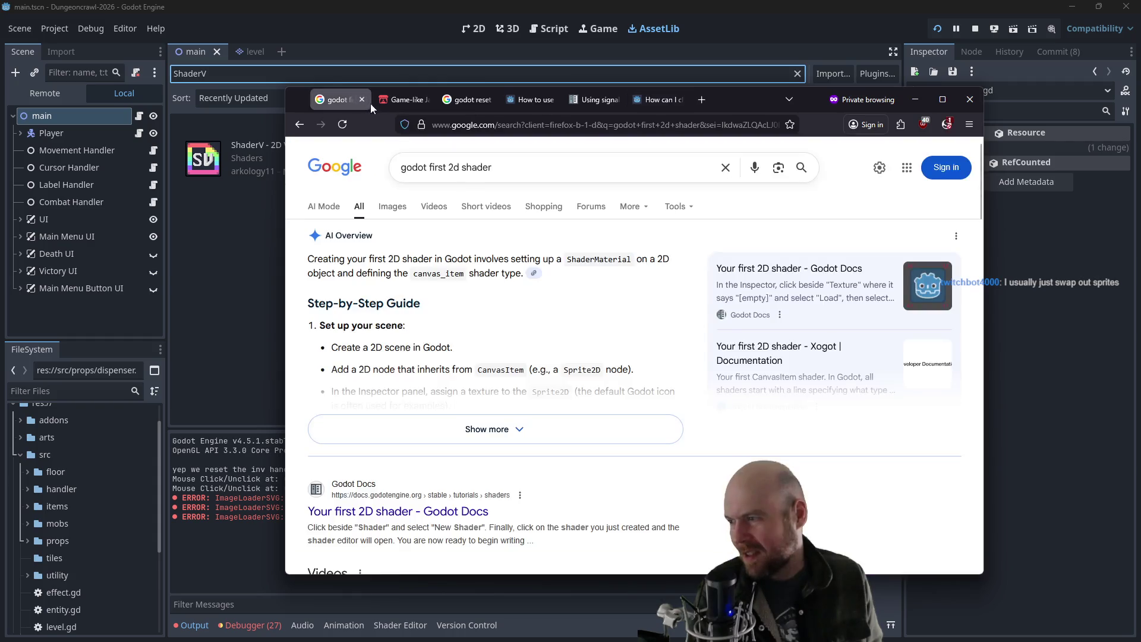
pyautogui.scroll(-2, 492, 256)
pyautogui.scroll(-1, 492, 257)
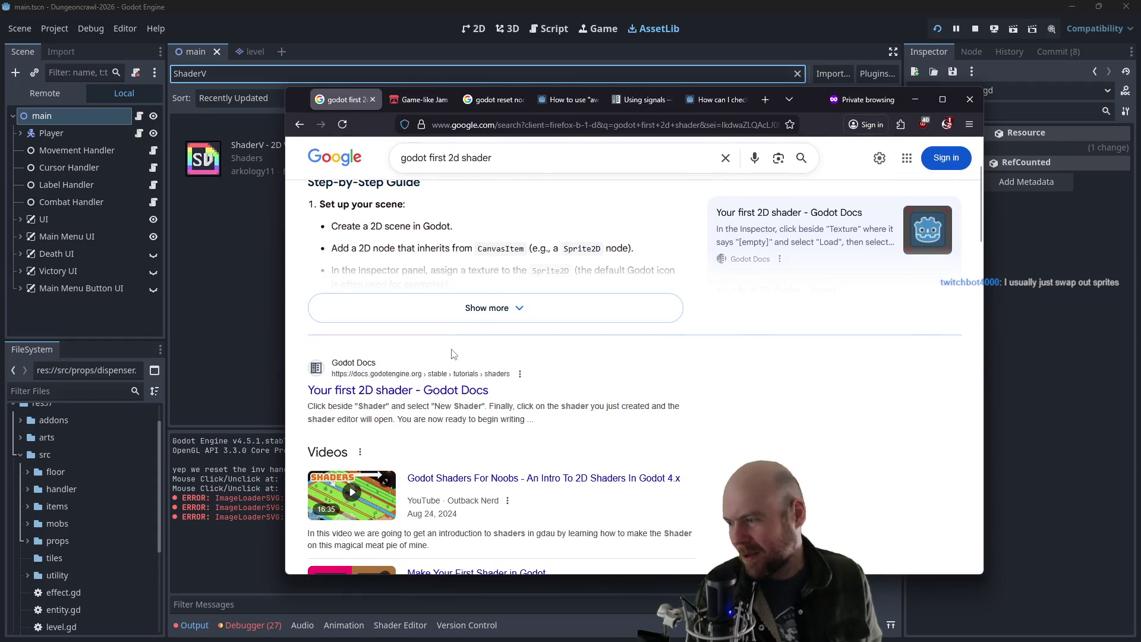
pyautogui.click(410, 385)
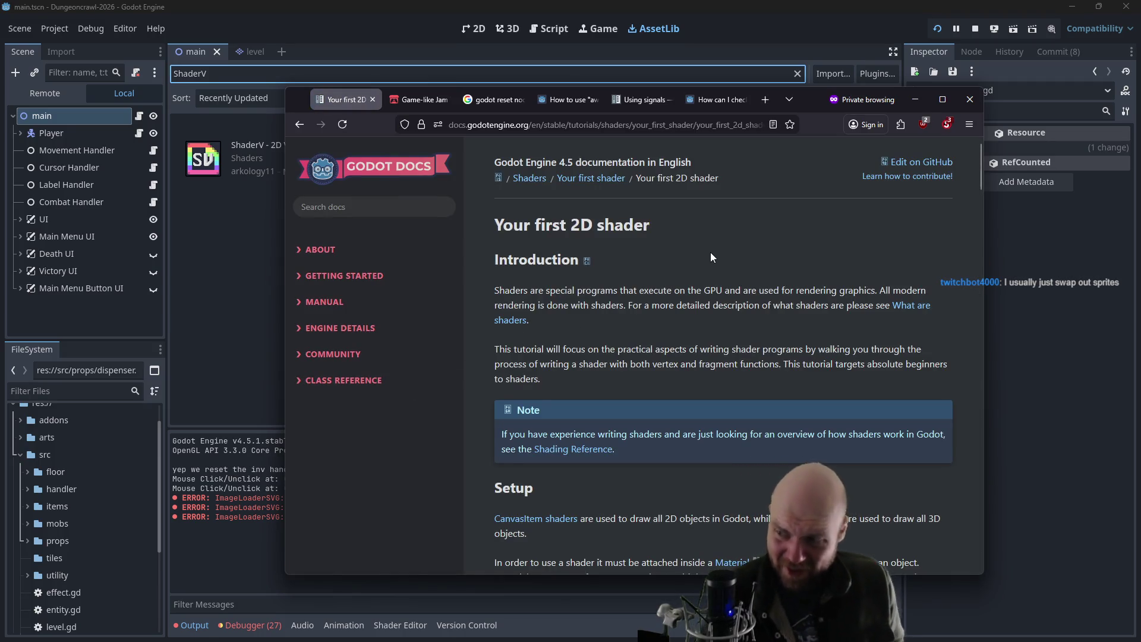
# - Read the tutorial's Setup section, place the browser beside Godot, and bring up main's context menu
pyautogui.scroll(-1, 711, 261)
pyautogui.scroll(-3, 711, 262)
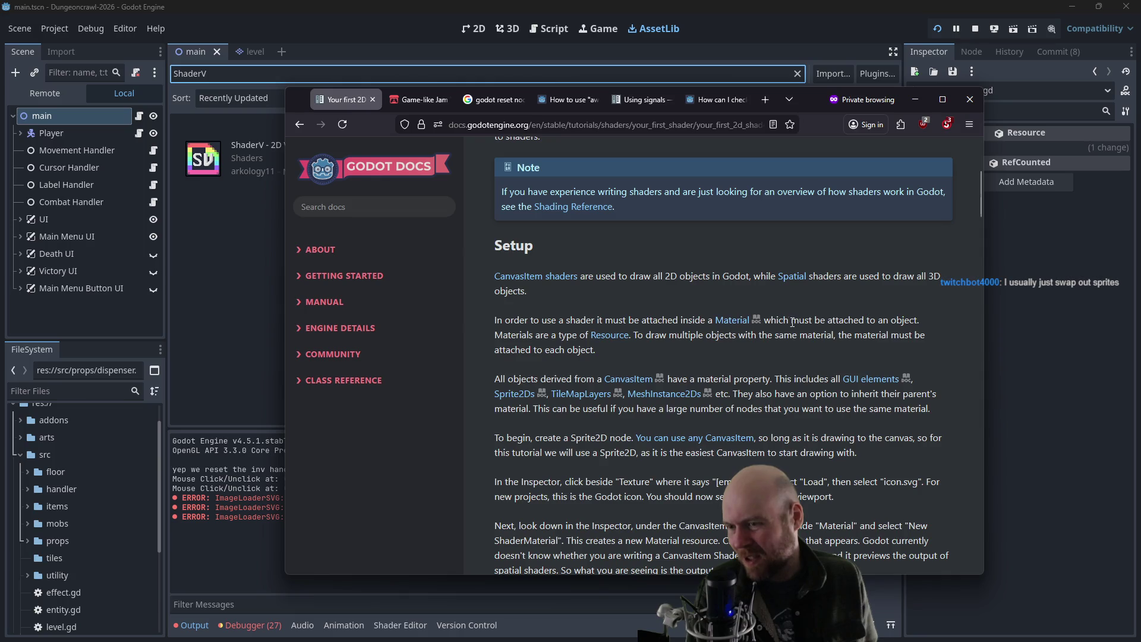
pyautogui.scroll(2, 543, 348)
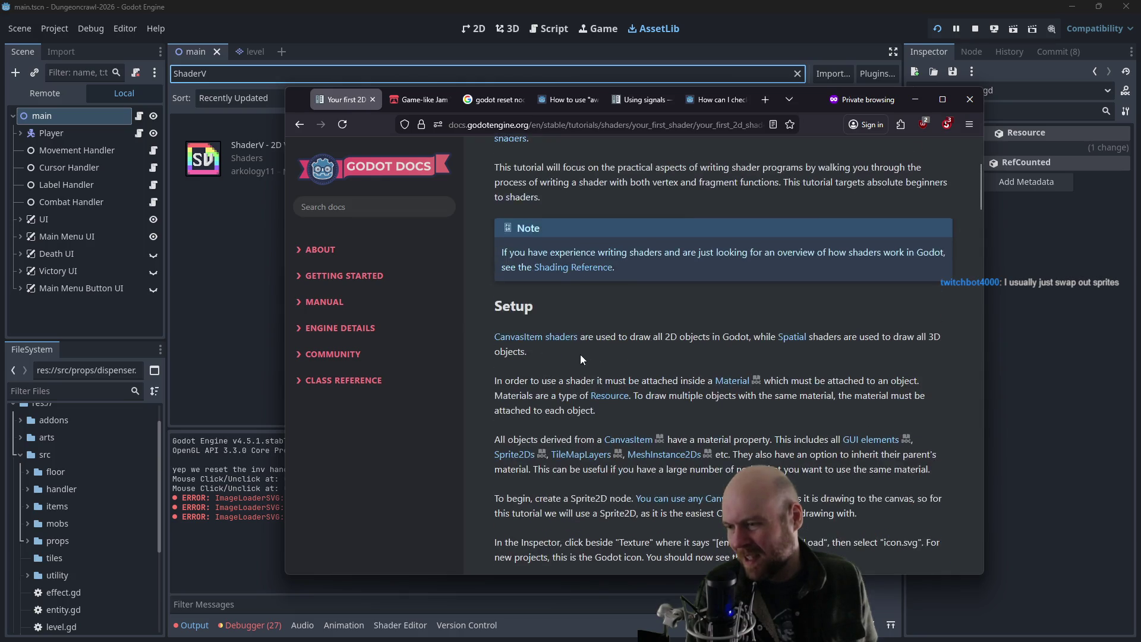
pyautogui.scroll(-3, 580, 354)
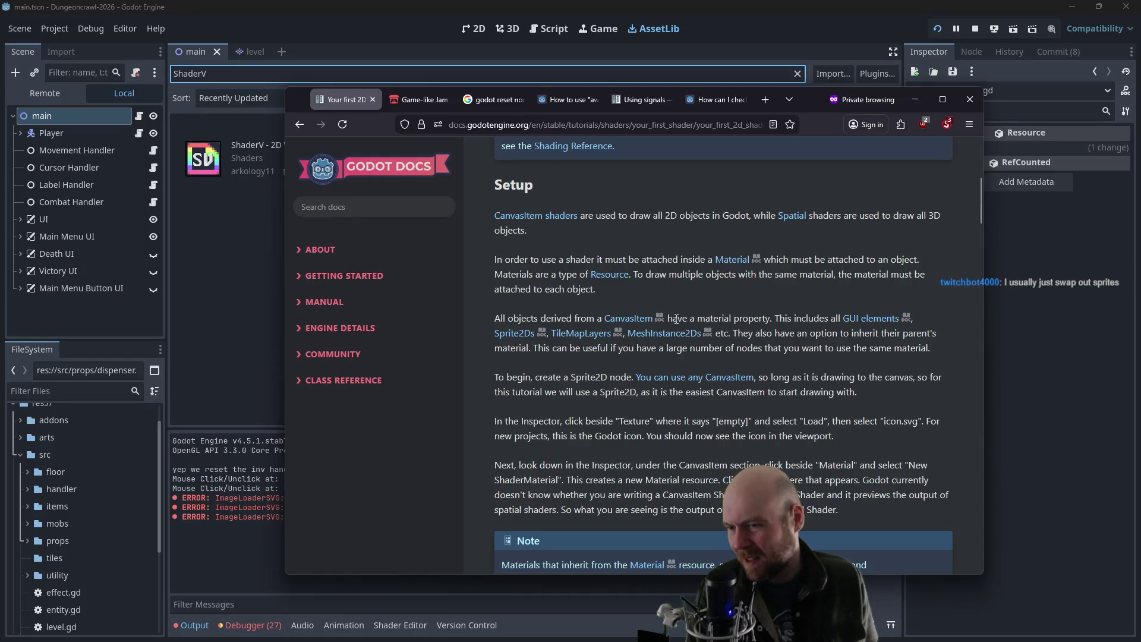
pyautogui.scroll(-3, 572, 334)
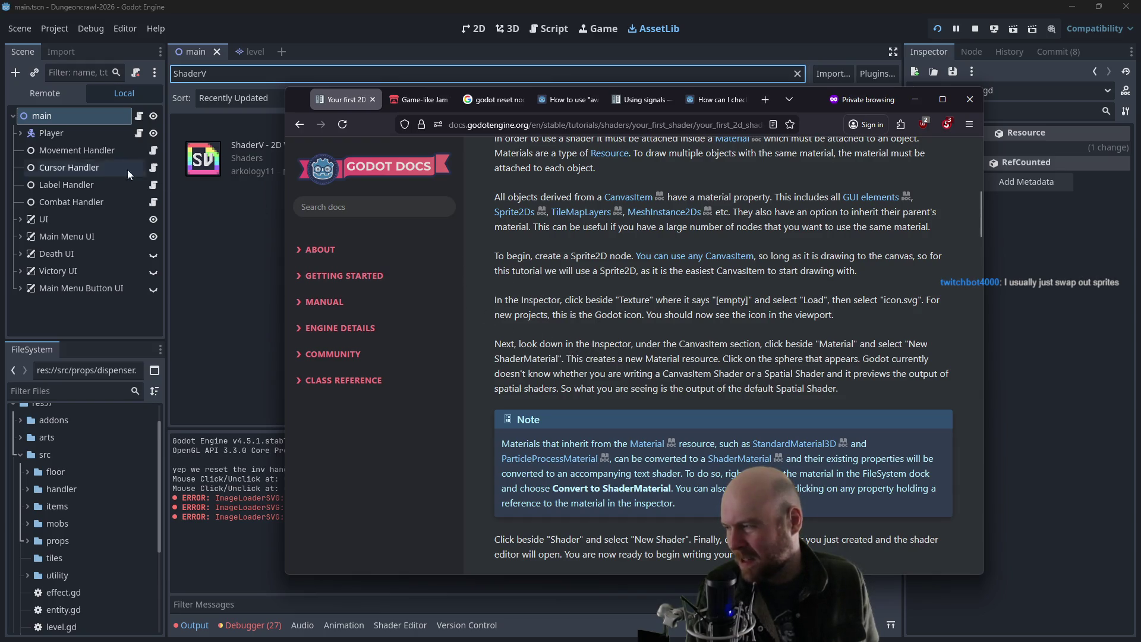
pyautogui.click(80, 223)
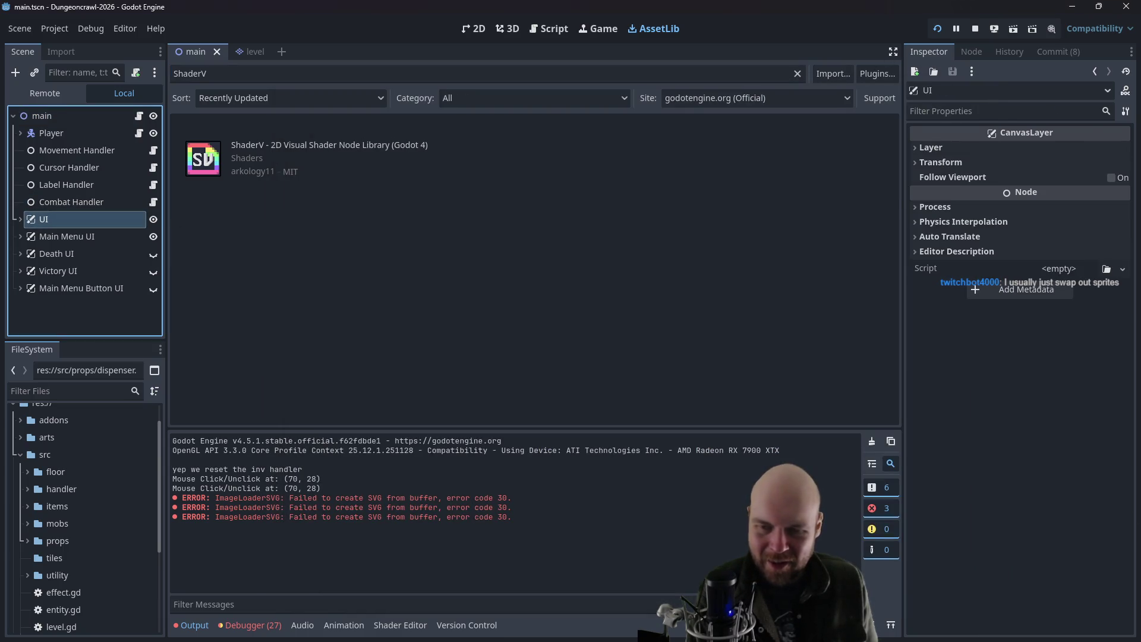
pyautogui.hotkey('alt', 'Tab')
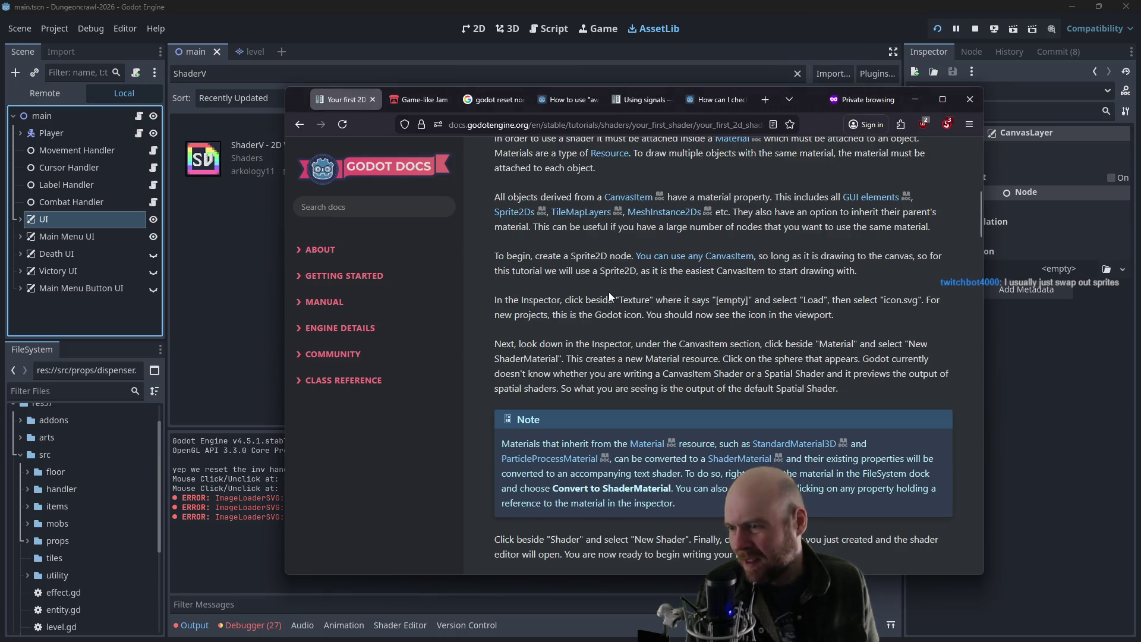
pyautogui.moveTo(808, 102)
pyautogui.mouseDown()
pyautogui.moveTo(675, 112)
pyautogui.moveTo(784, 105)
pyautogui.mouseUp()
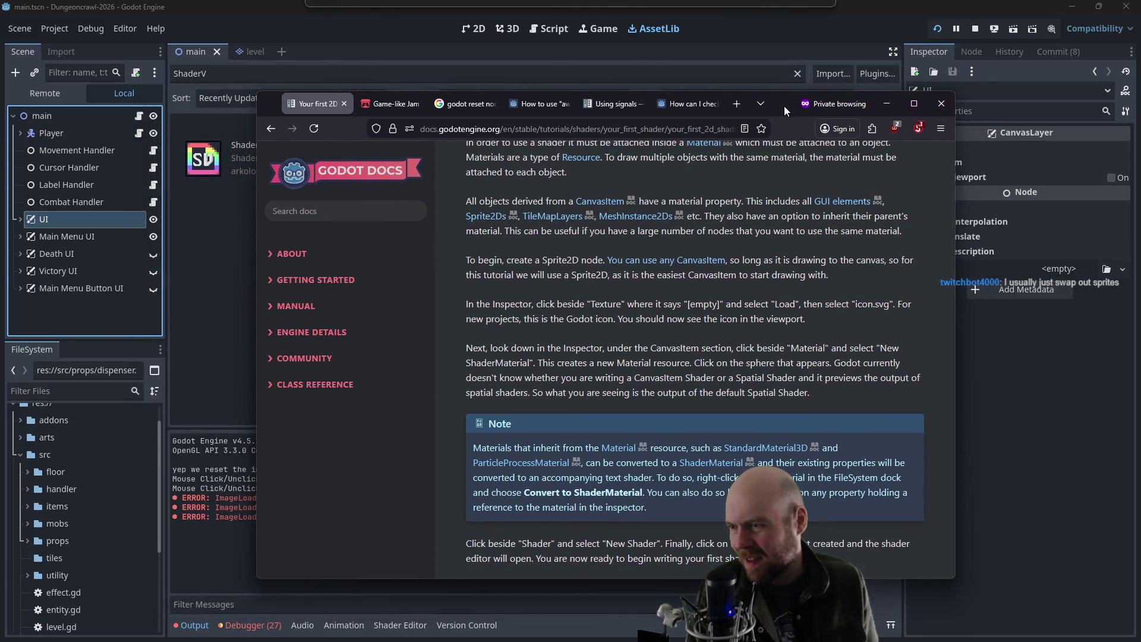
pyautogui.rightClick(59, 119)
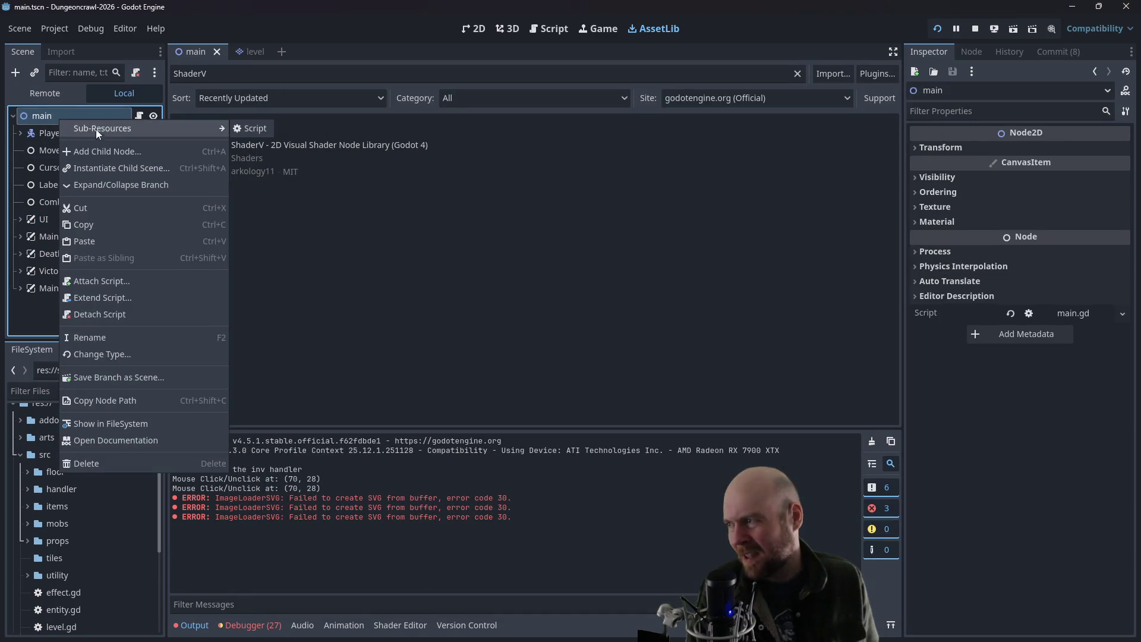
# - Add a Sprite2D child under main by searching 'sprite2', and switch to the 2D workspace
pyautogui.click(133, 153)
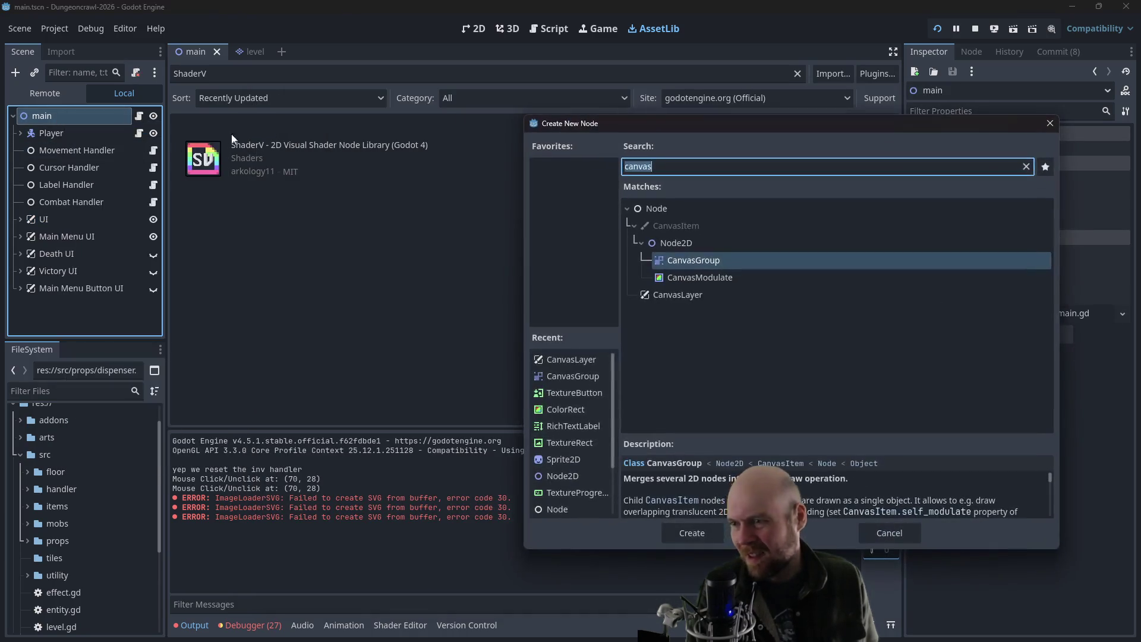
pyautogui.write('sprite2D')
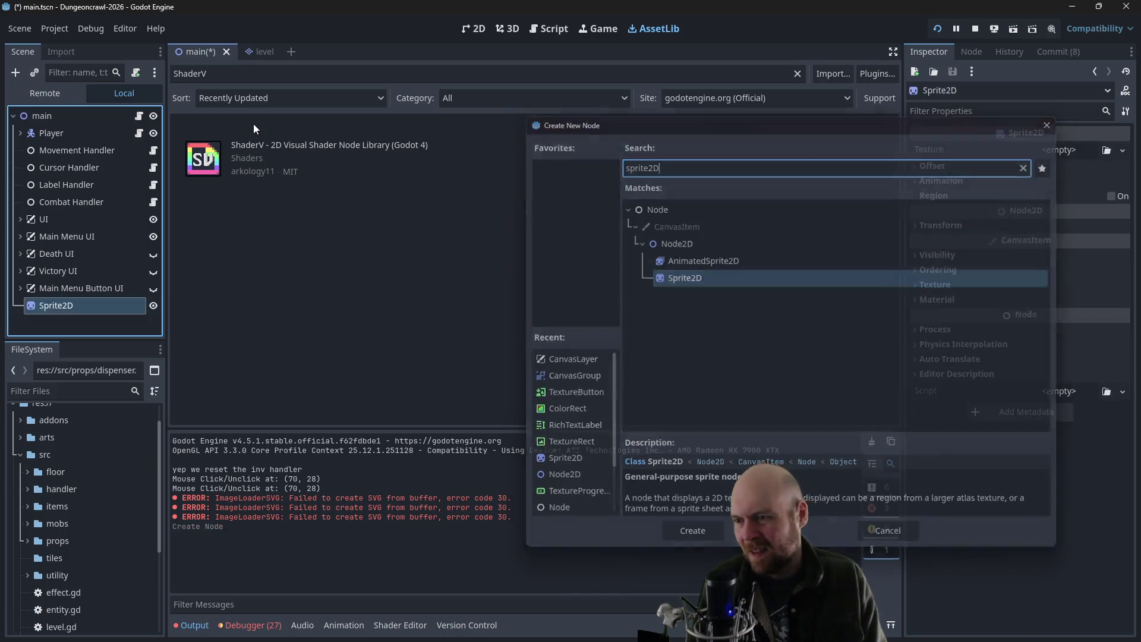
pyautogui.press('Return')
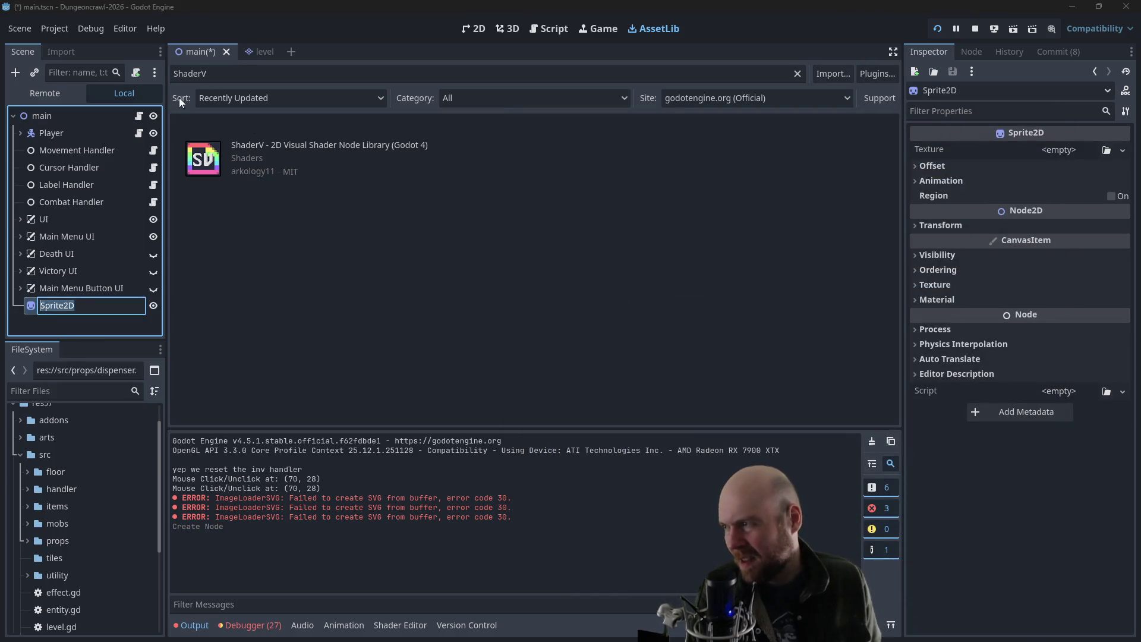
pyautogui.click(482, 32)
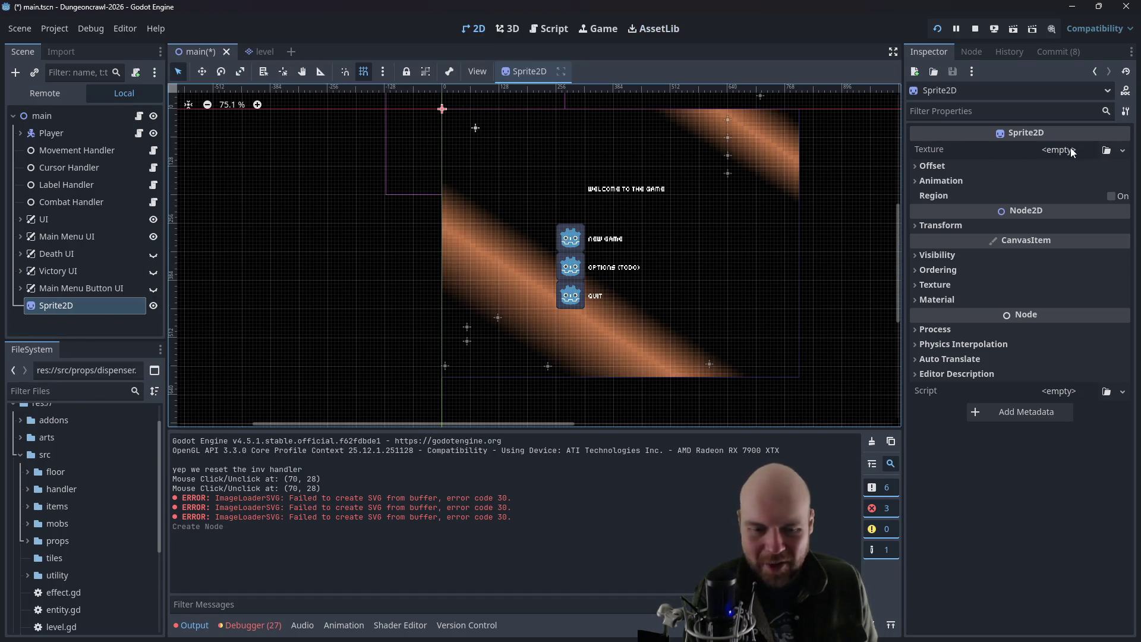
pyautogui.hotkey('alt', 'Tab')
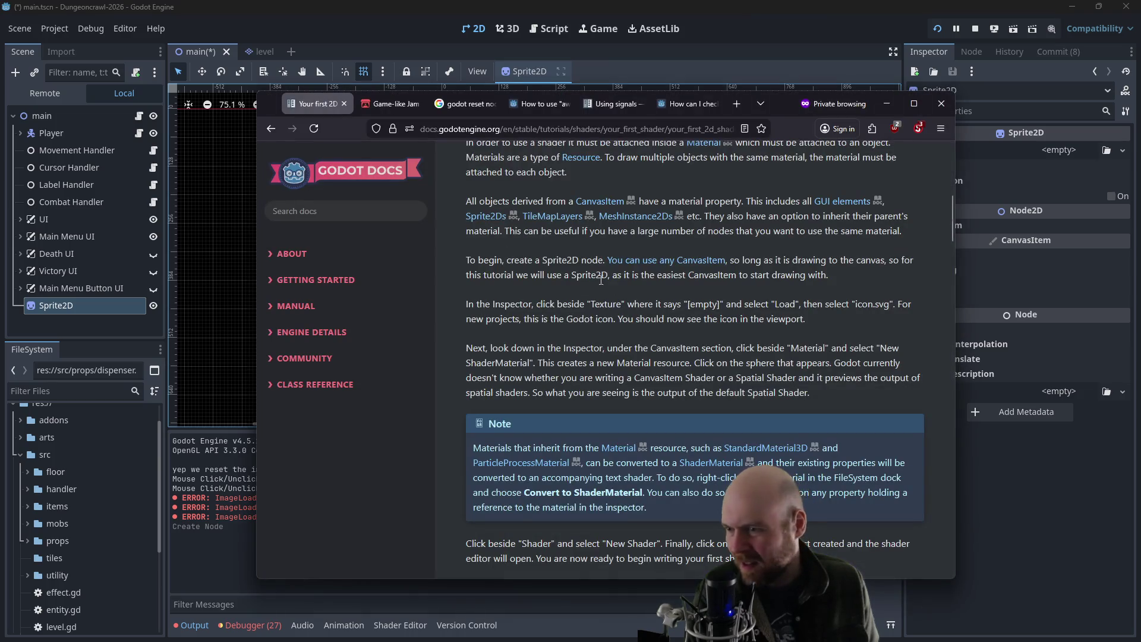
pyautogui.click(1057, 151)
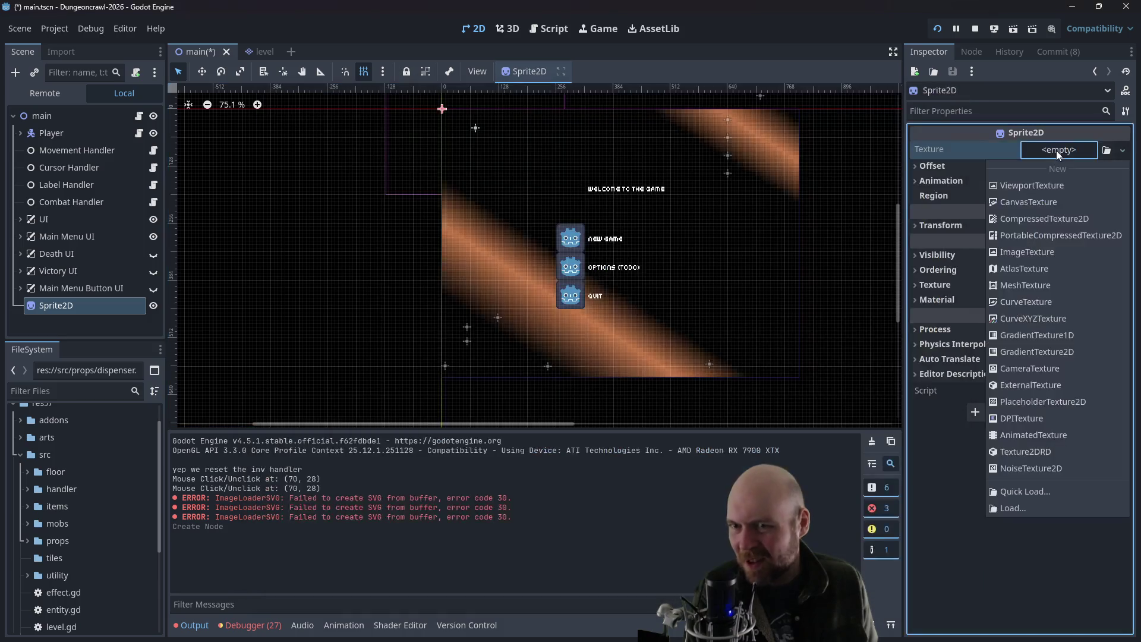
# - Quick Load icon.svg as the Sprite2D texture and drag the sprite to (-232, 136)
pyautogui.click(1098, 151)
pyautogui.click(1107, 150)
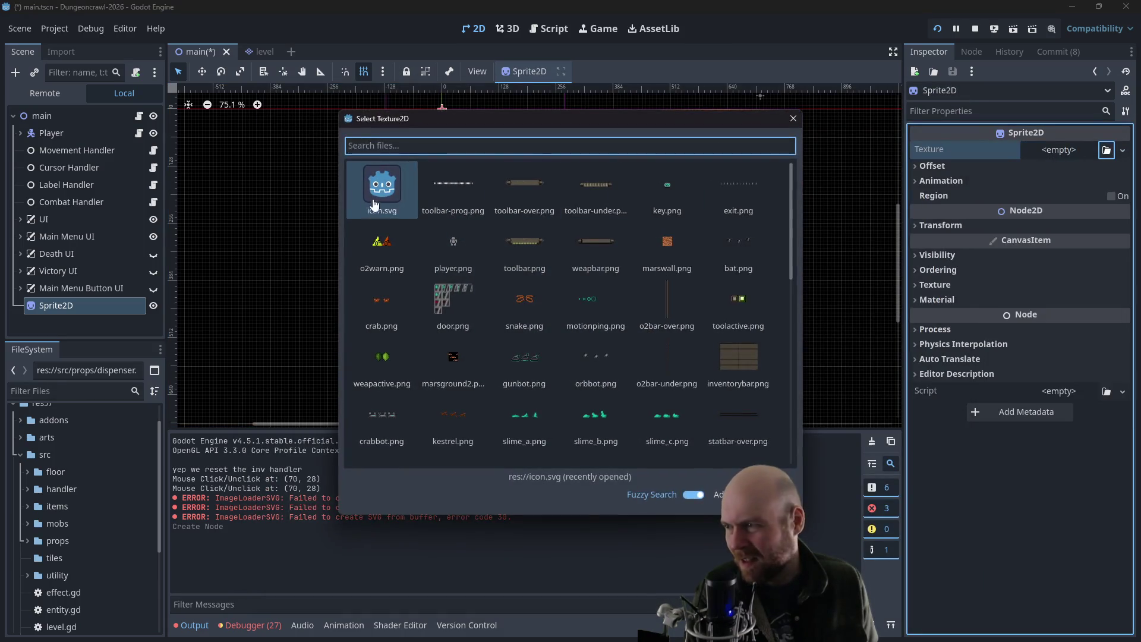
pyautogui.doubleClick(382, 193)
pyautogui.moveTo(428, 120); pyautogui.dragTo(324, 185)
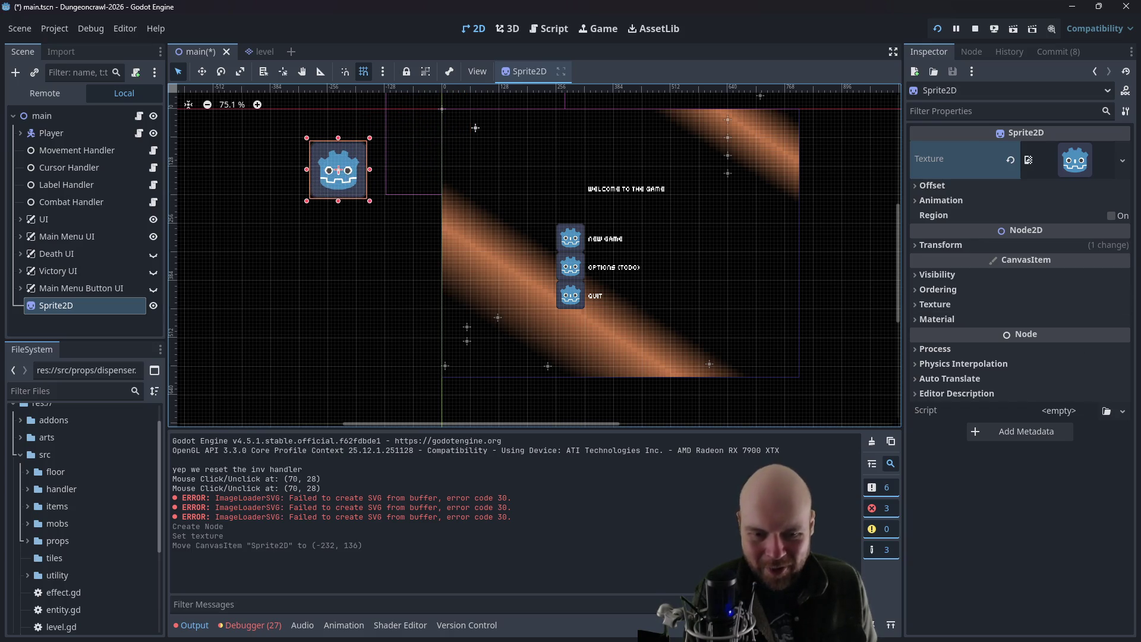
pyautogui.hotkey('alt', 'Tab')
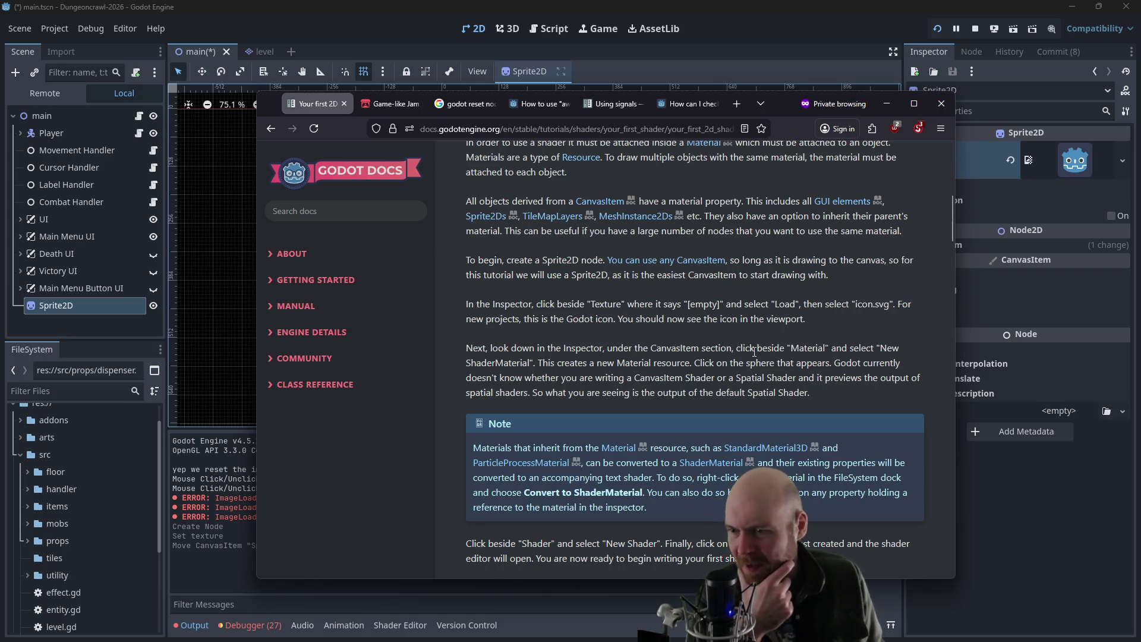
pyautogui.moveTo(787, 104); pyautogui.dragTo(704, 93)
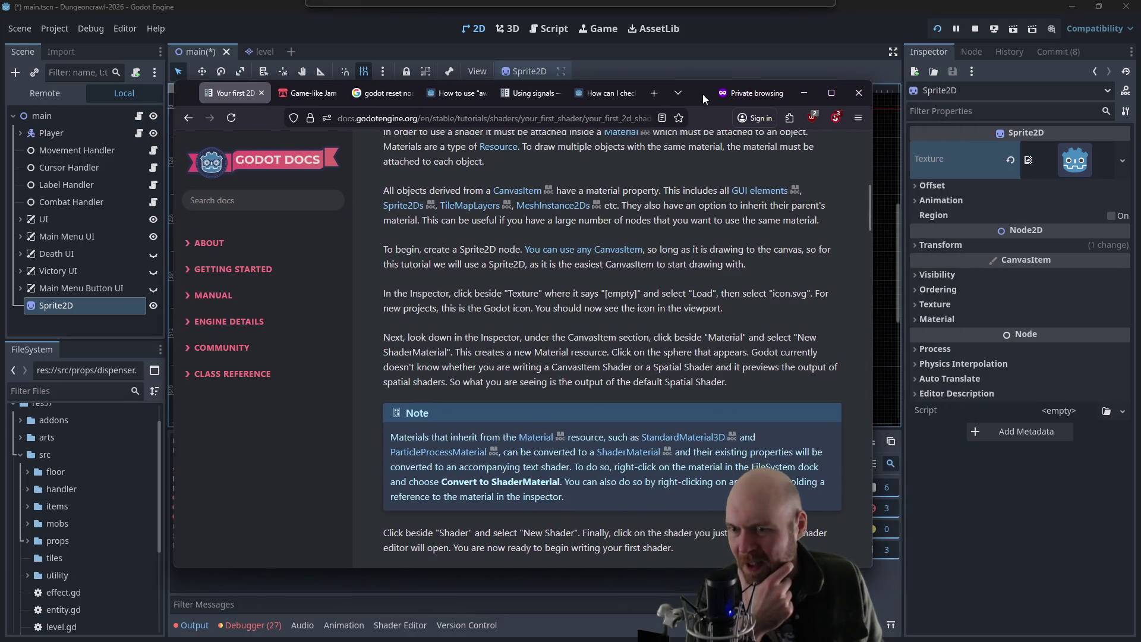
pyautogui.click(924, 320)
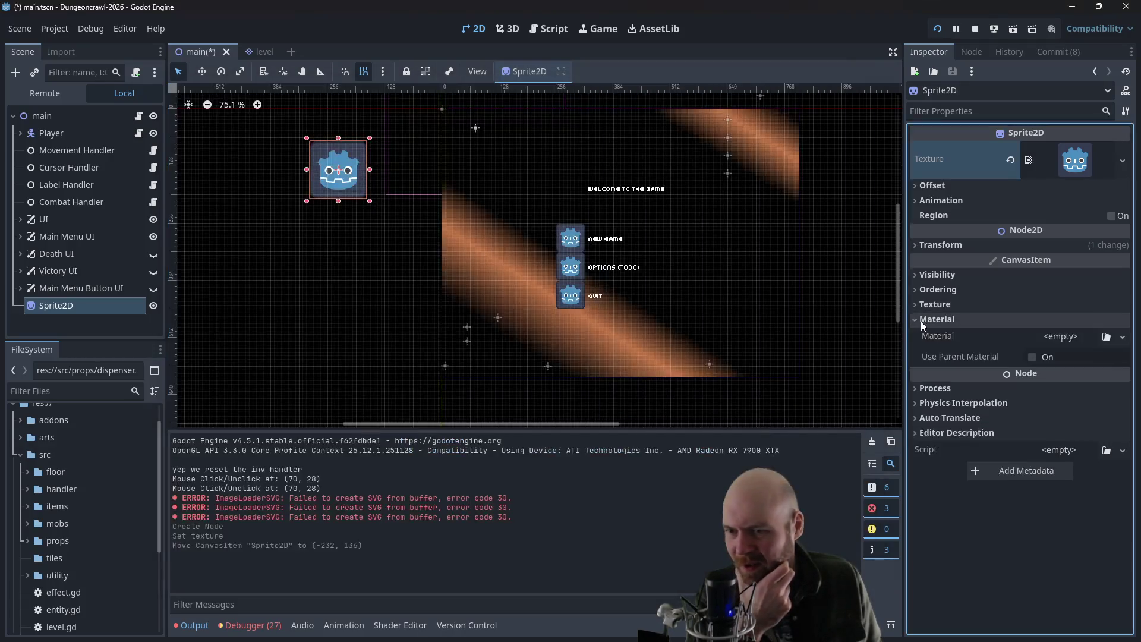
# - Assign a New ShaderMaterial to the Sprite2D's Material slot
pyautogui.click(1093, 336)
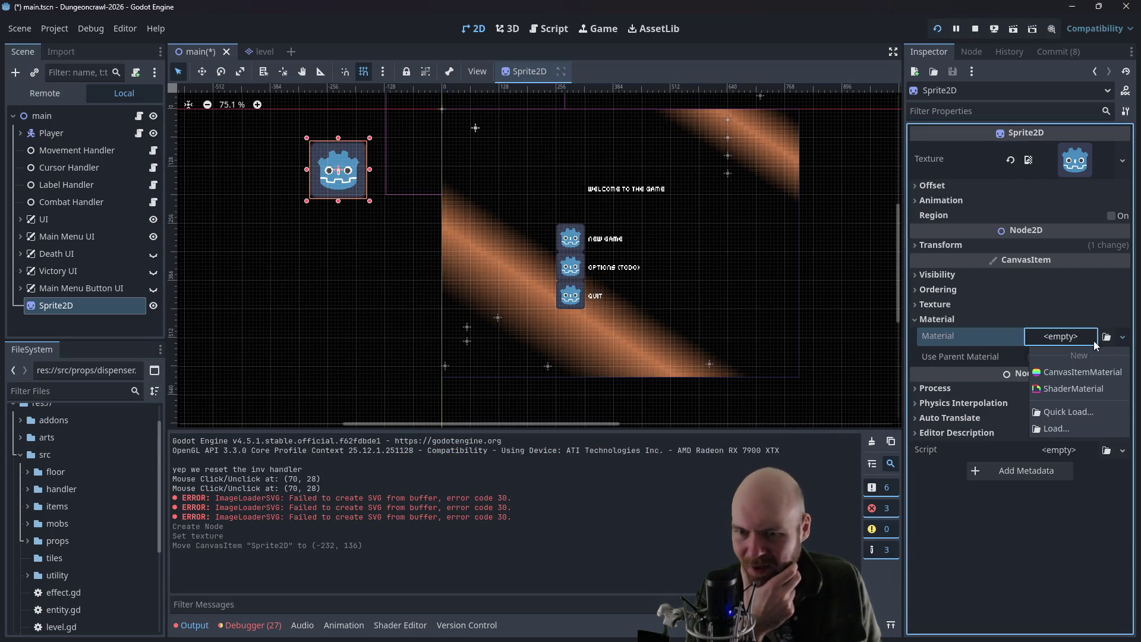
pyautogui.click(1095, 340)
pyautogui.click(1078, 339)
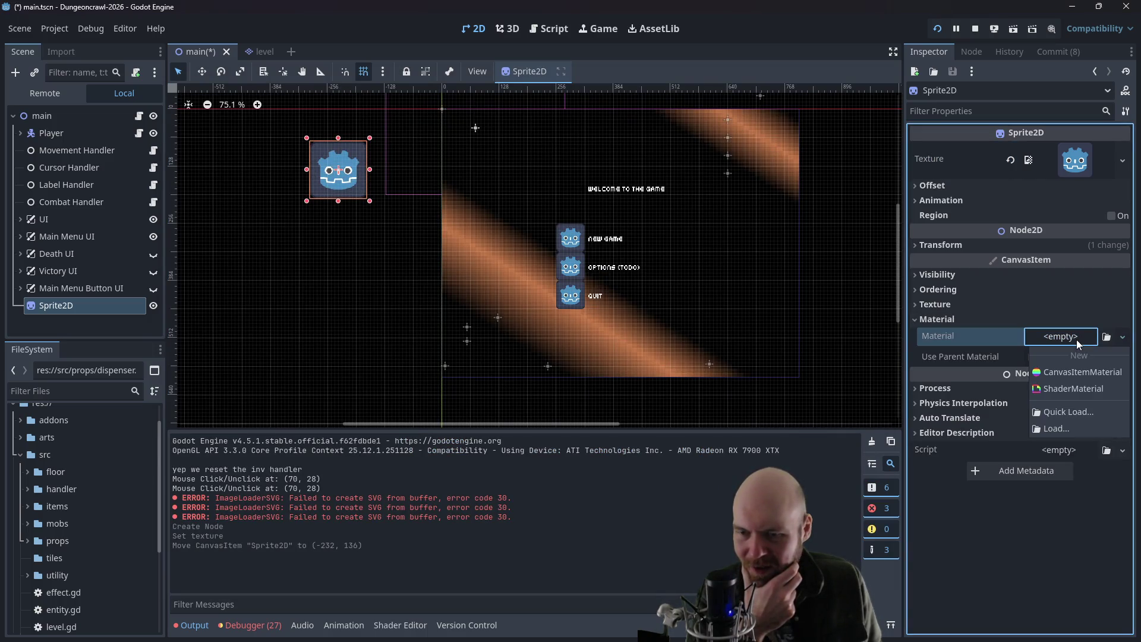
pyautogui.click(1075, 389)
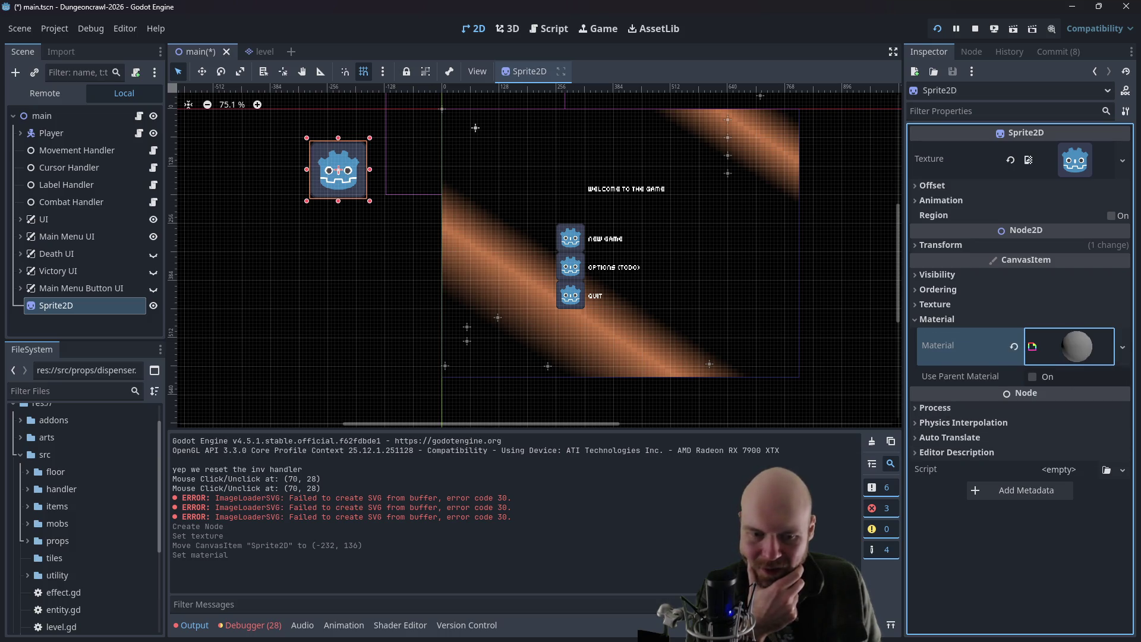
pyautogui.hotkey('alt', 'Tab')
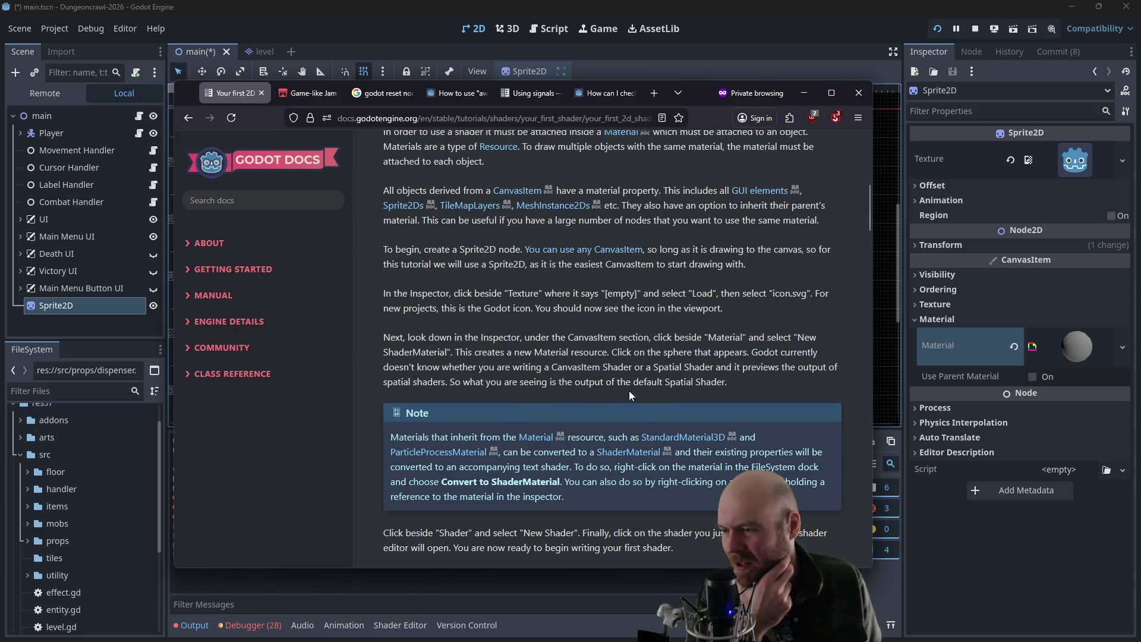
# - Expand the ShaderMaterial and choose New Shader from its empty Shader slot
pyautogui.click(1082, 347)
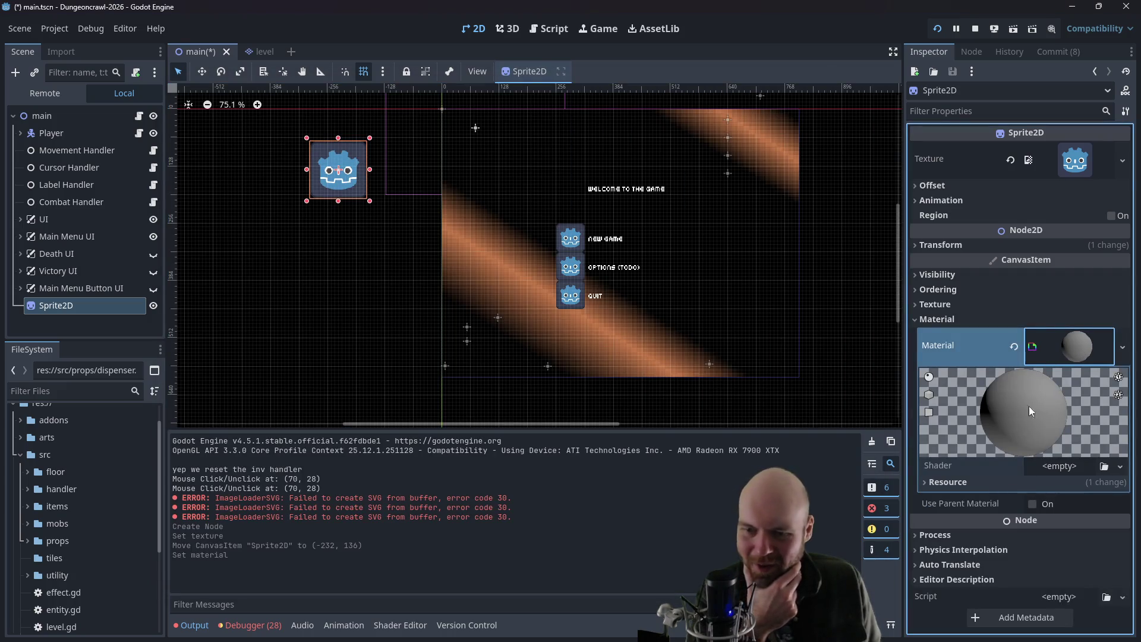
pyautogui.hotkey('alt', 'Tab')
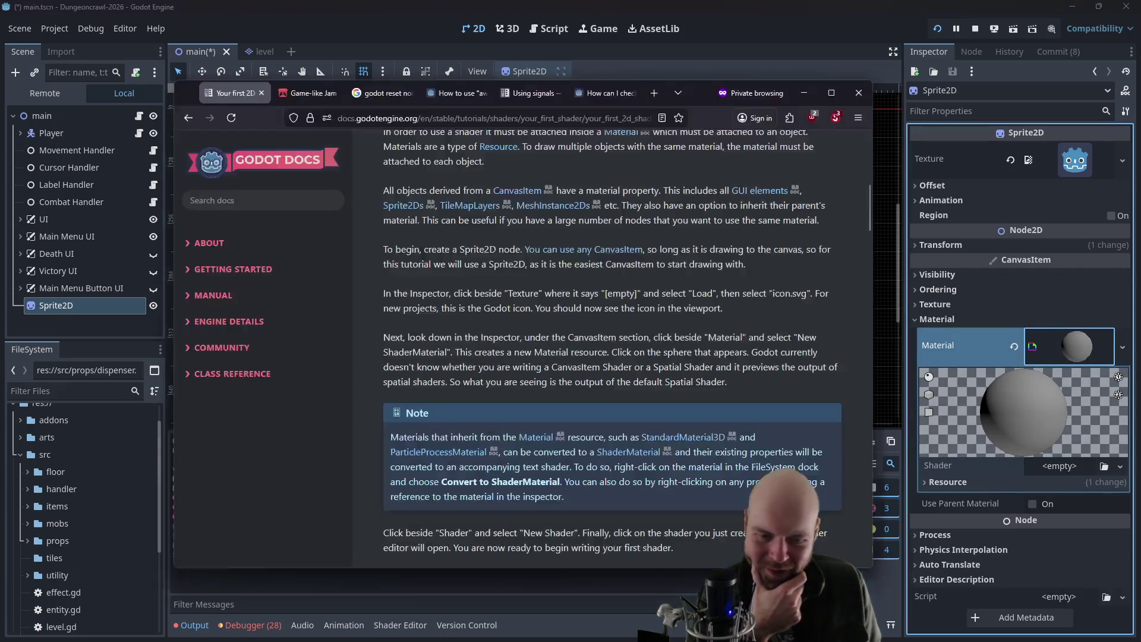
pyautogui.scroll(-4, 487, 309)
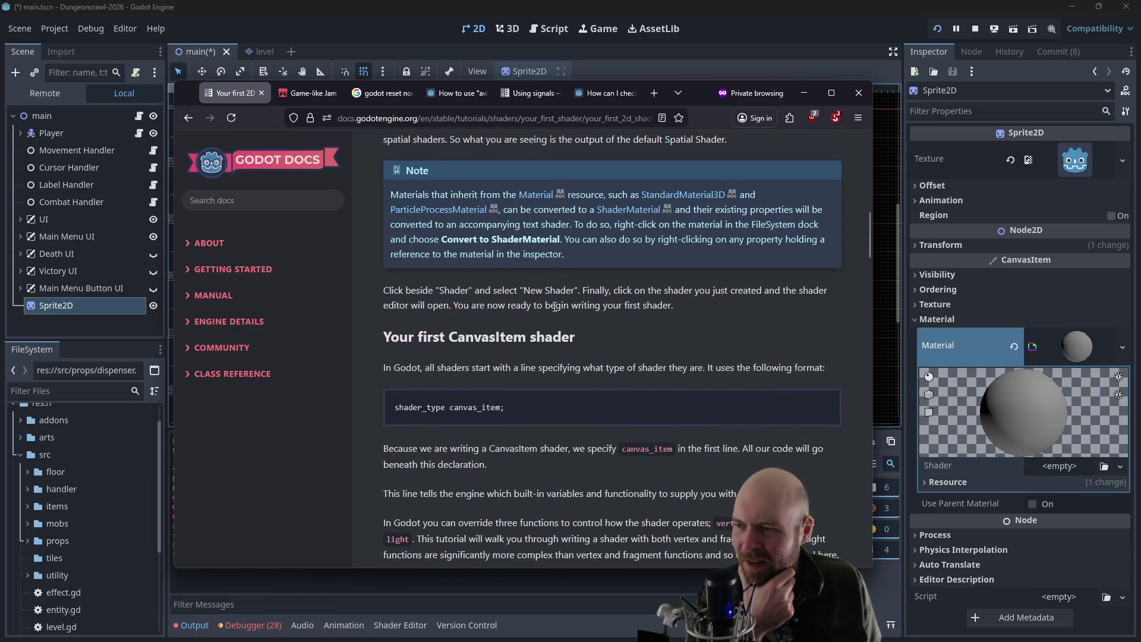
pyautogui.click(1043, 468)
pyautogui.click(1070, 487)
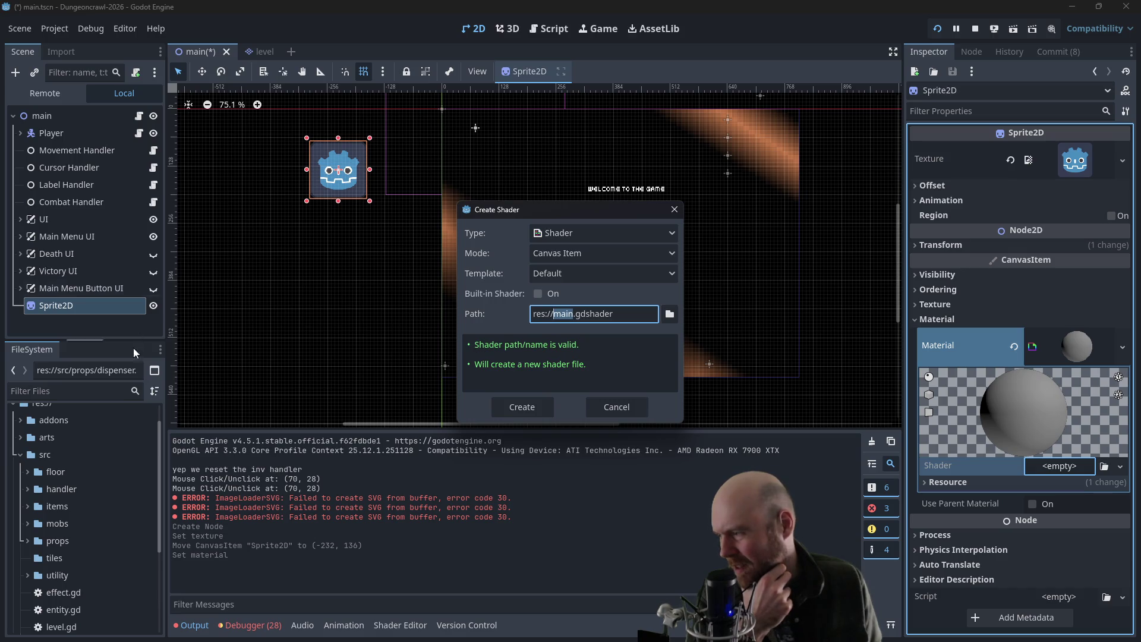
# - Cancel the Create Shader dialog and expand the src folder in FileSystem
pyautogui.click(578, 314)
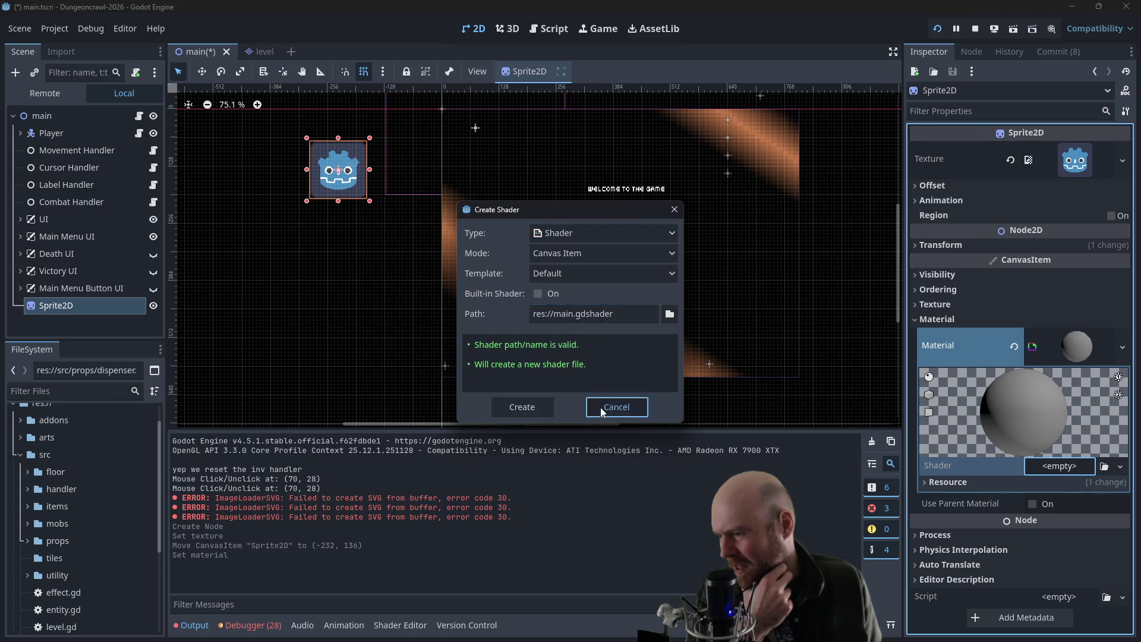
pyautogui.click(616, 406)
pyautogui.rightClick(31, 457)
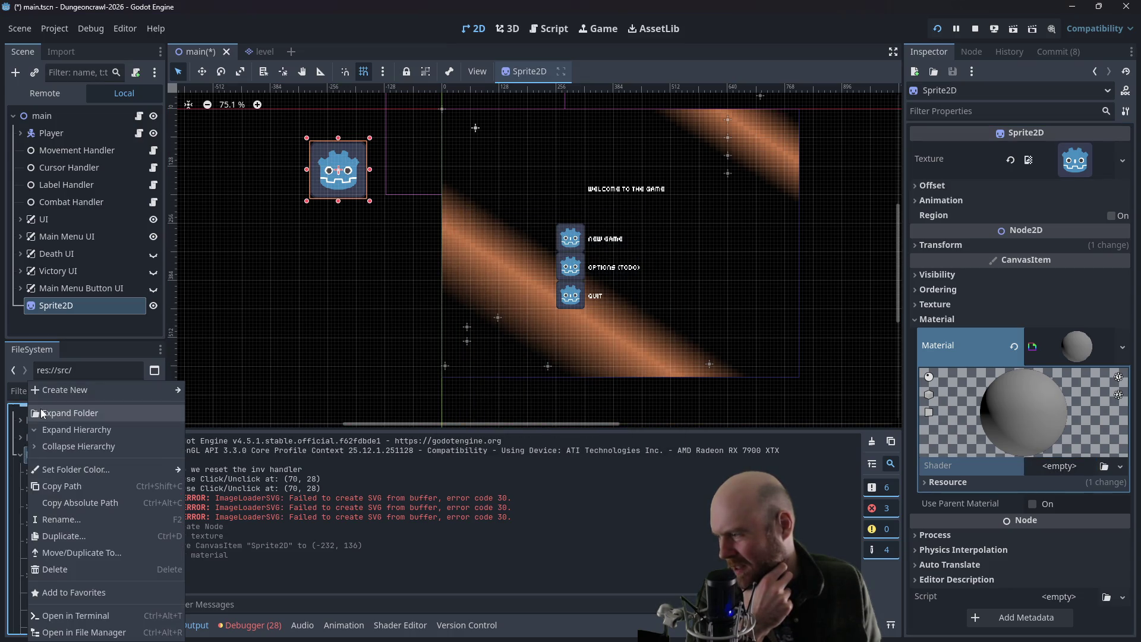
pyautogui.click(83, 411)
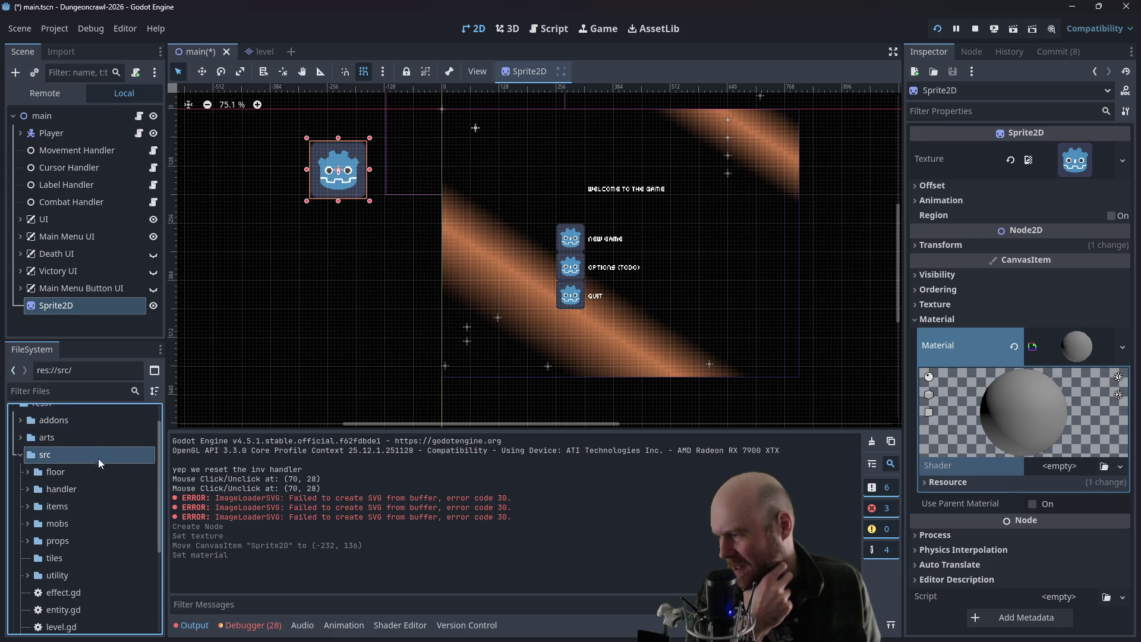
pyautogui.scroll(-5, 97, 466)
pyautogui.scroll(4, 57, 570)
# - Create a new folder named 'shader' inside res://src/
pyautogui.rightClick(60, 425)
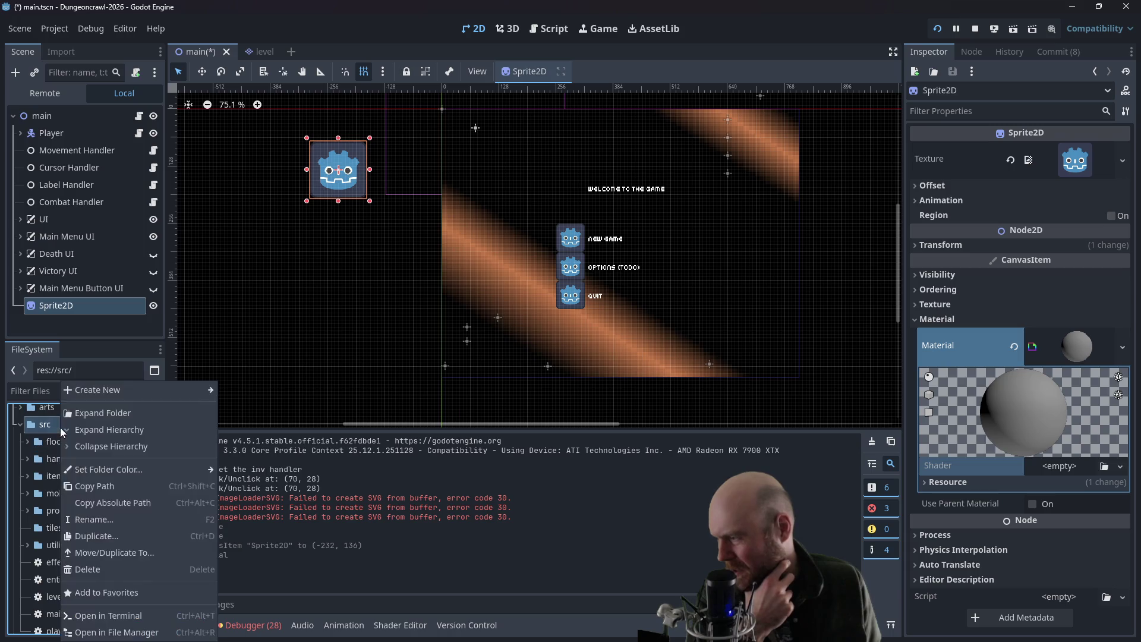
pyautogui.moveTo(97, 390)
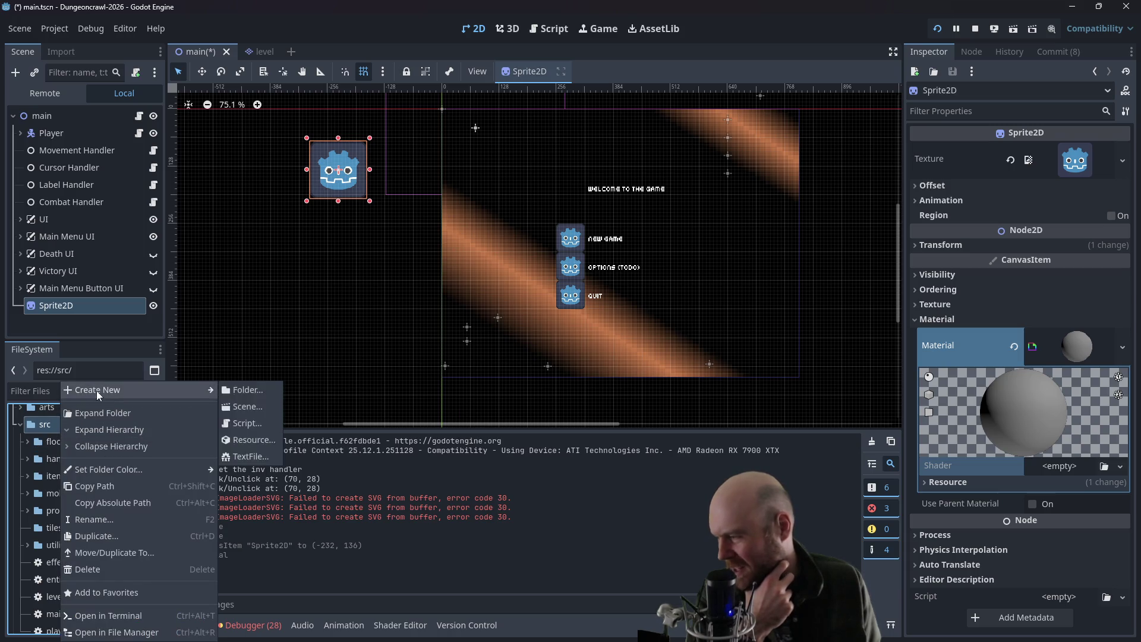
pyautogui.click(277, 389)
pyautogui.write('shader')
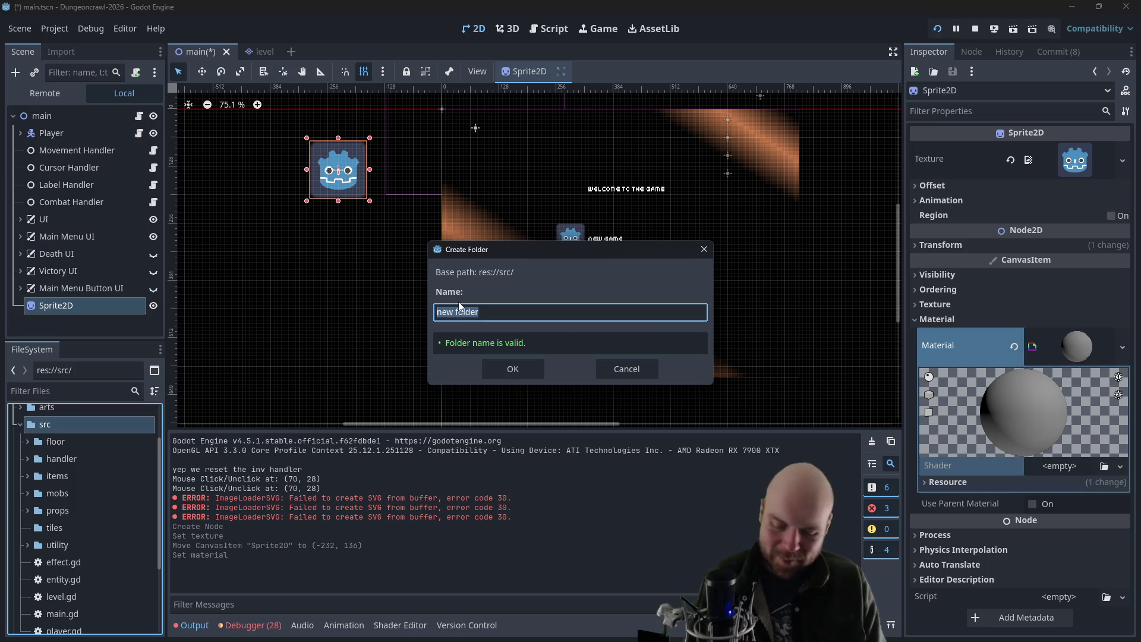
pyautogui.press('Return')
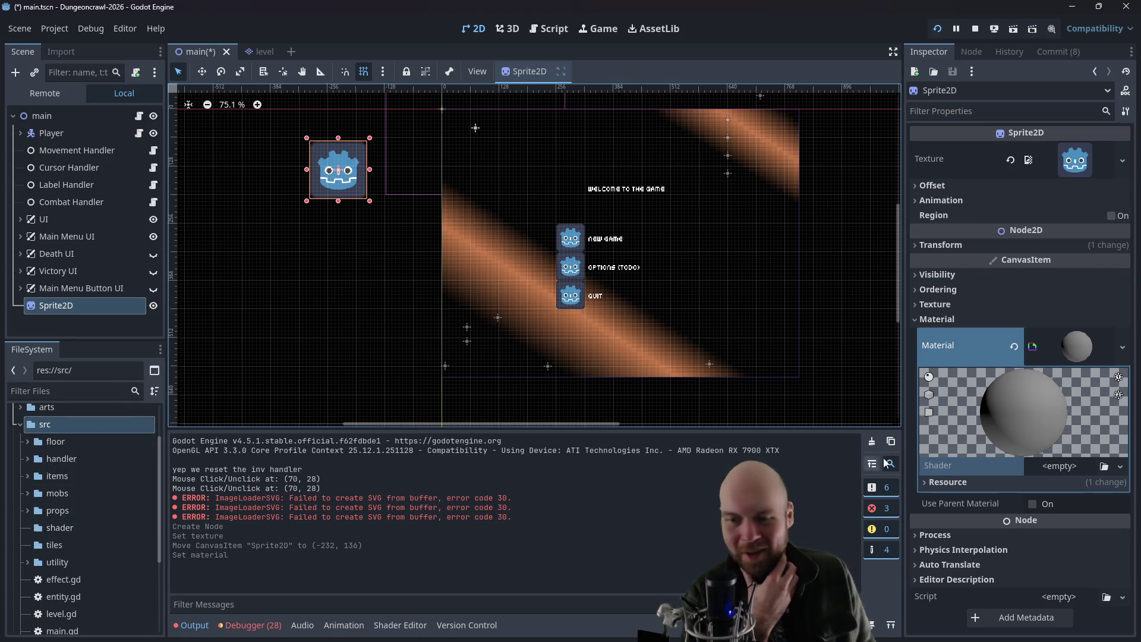
pyautogui.click(1044, 466)
# - Create main.gdshader in res://src/shader/ as the ShaderMaterial's shader
pyautogui.click(1079, 485)
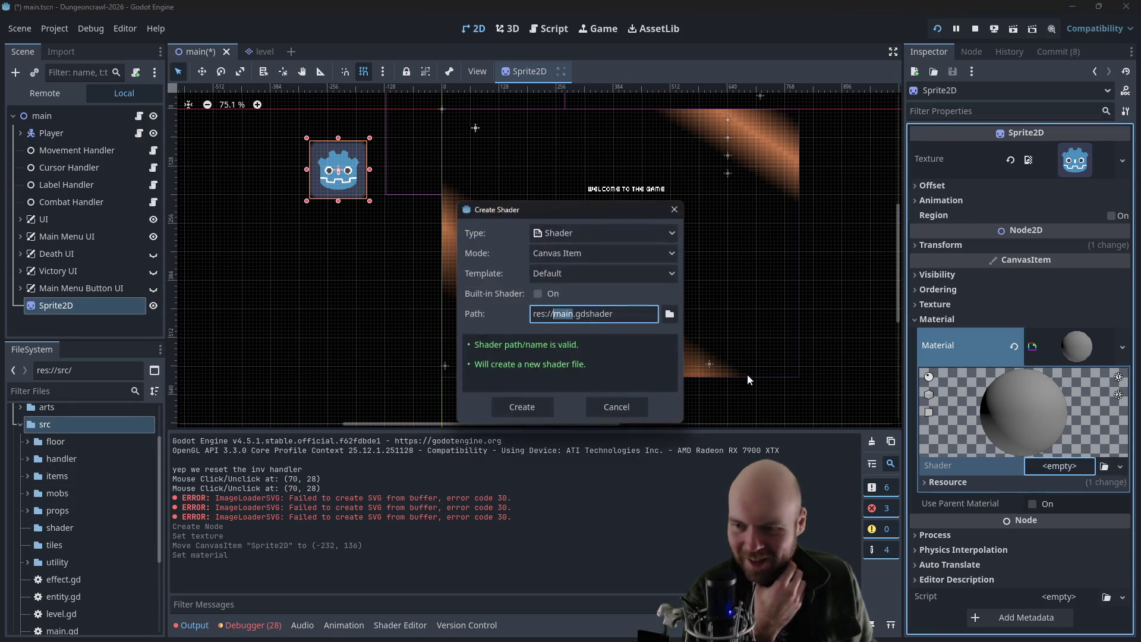
pyautogui.click(670, 314)
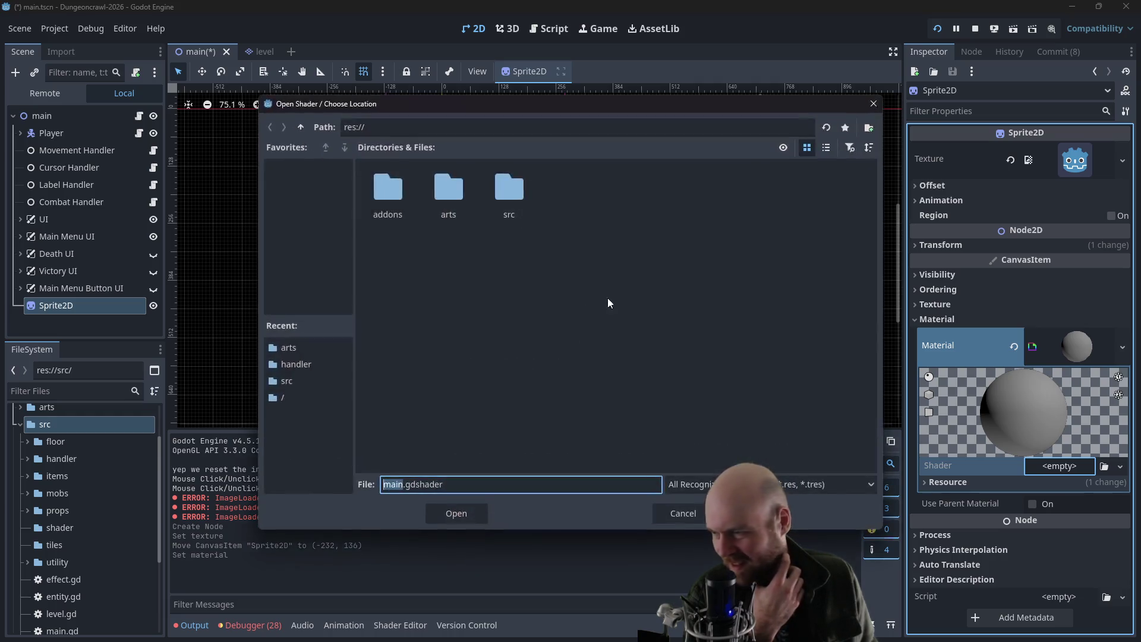
pyautogui.doubleClick(510, 217)
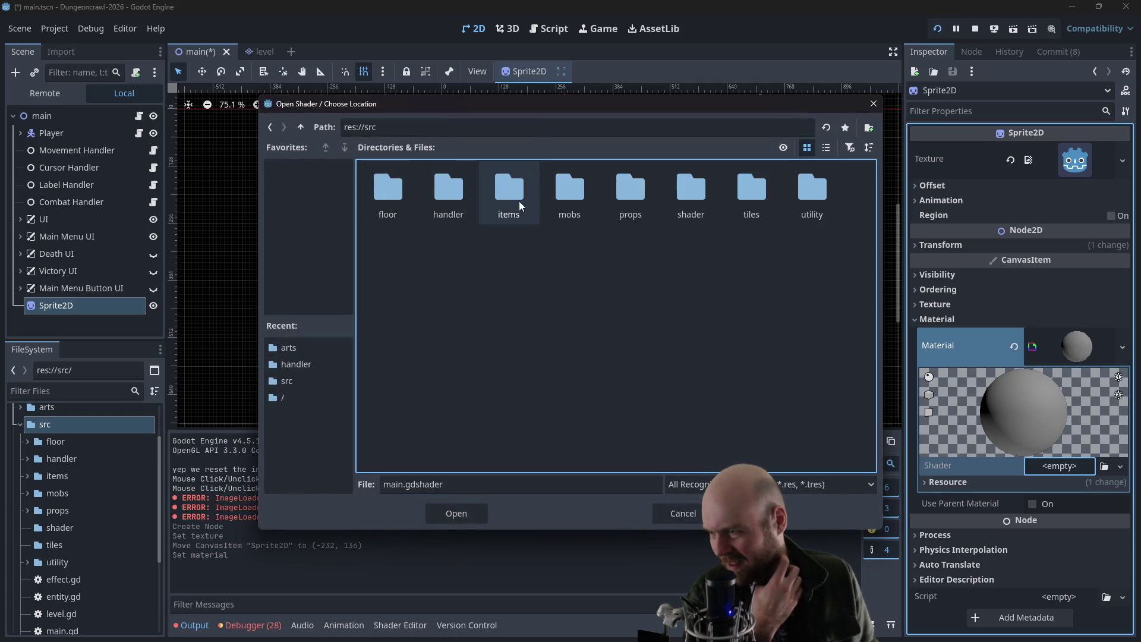
pyautogui.doubleClick(685, 194)
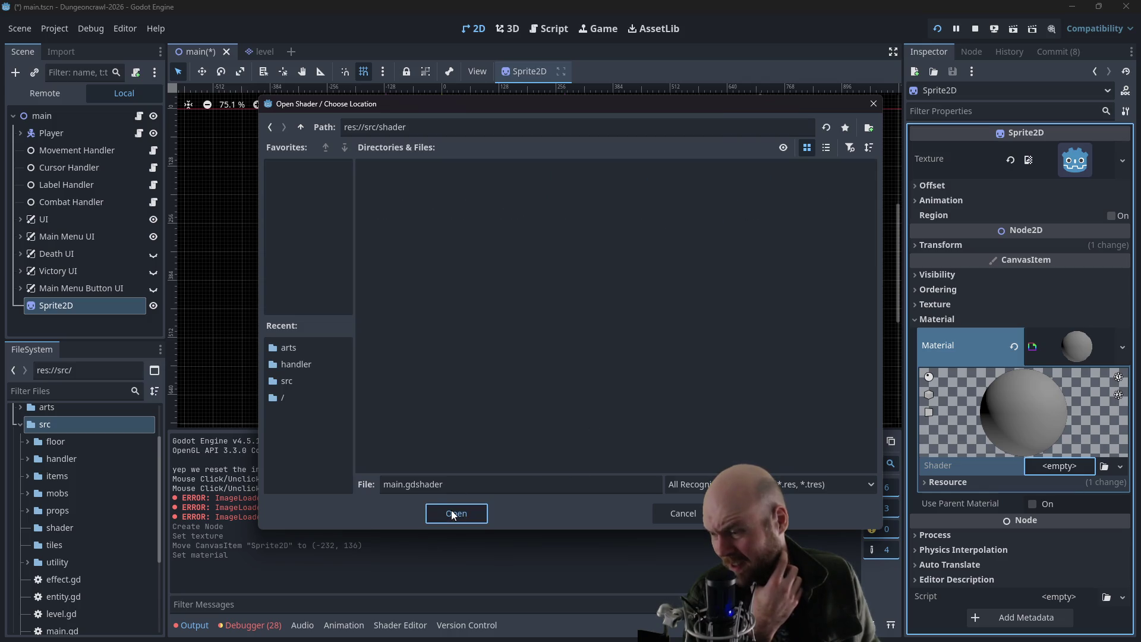
pyautogui.click(405, 485)
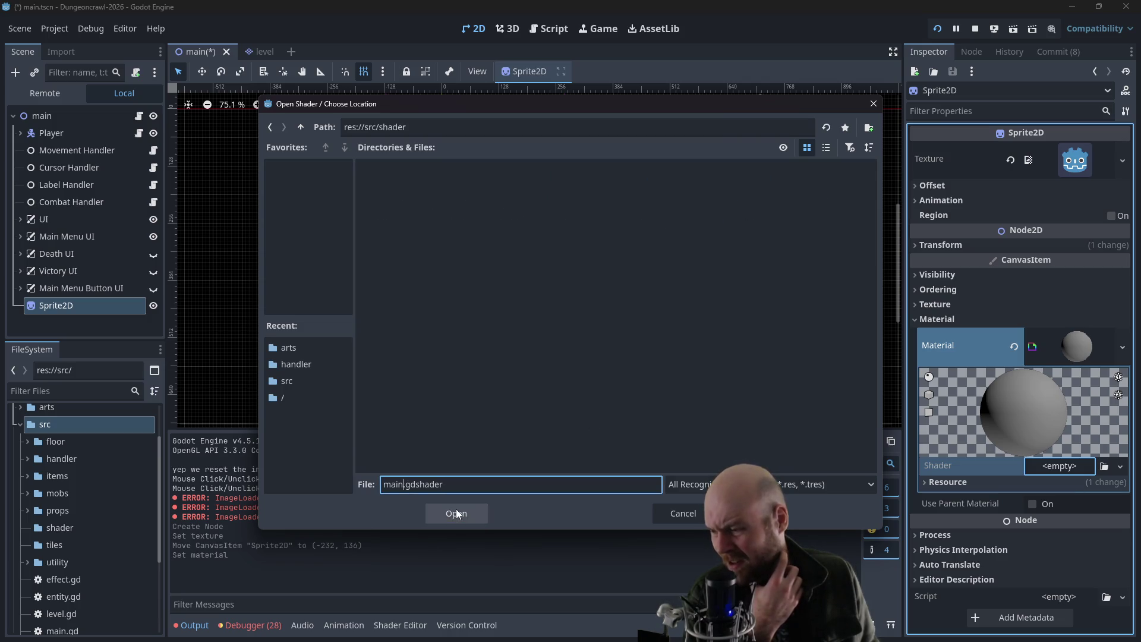
pyautogui.click(457, 513)
pyautogui.click(509, 404)
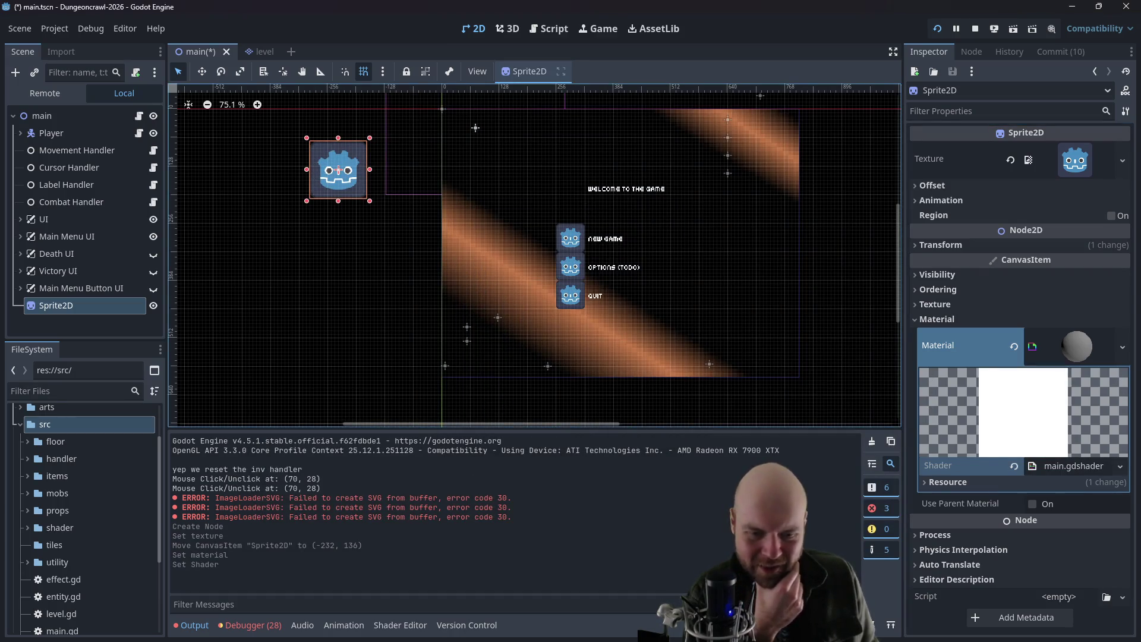
pyautogui.hotkey('alt', 'Tab')
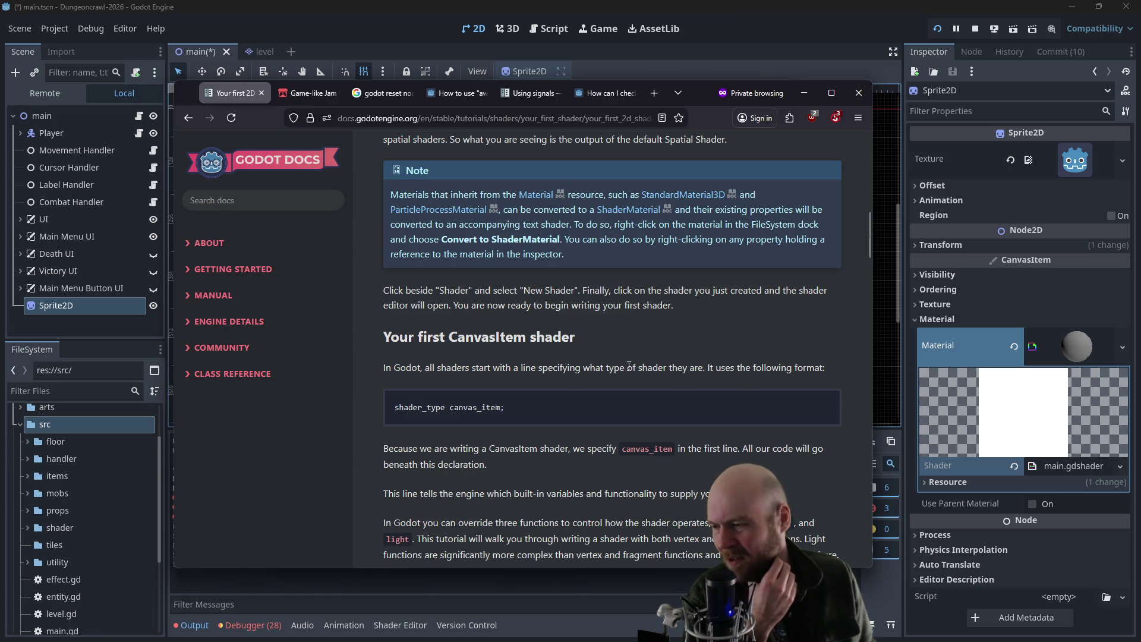
pyautogui.moveTo(685, 88)
pyautogui.mouseDown()
pyautogui.moveTo(723, 151)
pyautogui.moveTo(722, 90)
pyautogui.mouseUp()
# - Open src/shader/main.gdshader in the shader editor and drag the splitter up for more code room
pyautogui.click(548, 29)
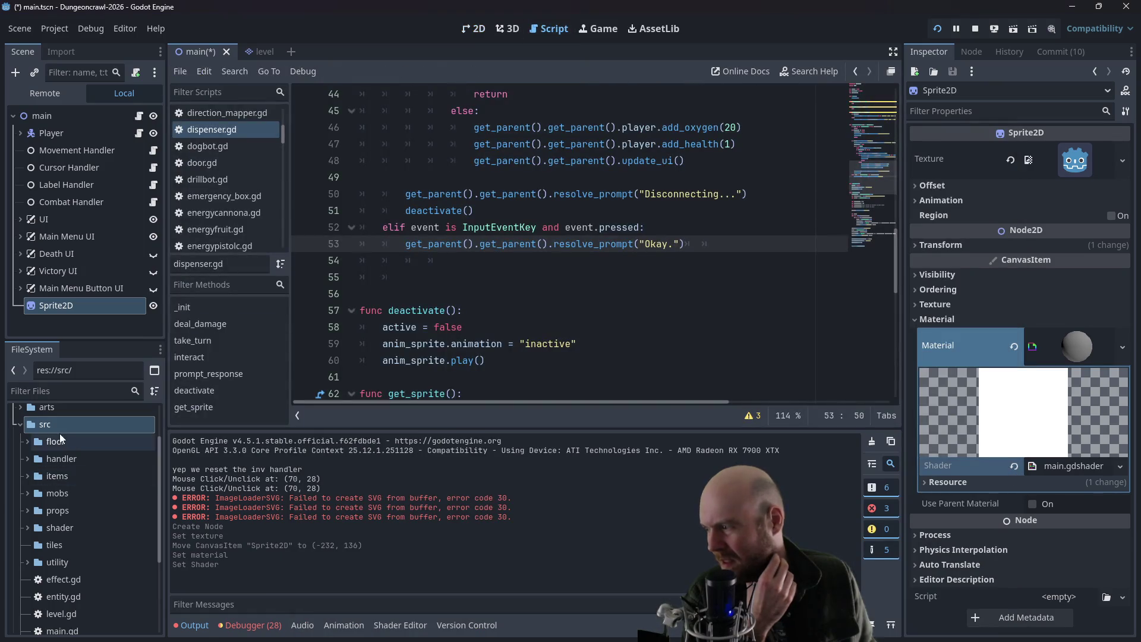
pyautogui.click(27, 527)
pyautogui.doubleClick(59, 544)
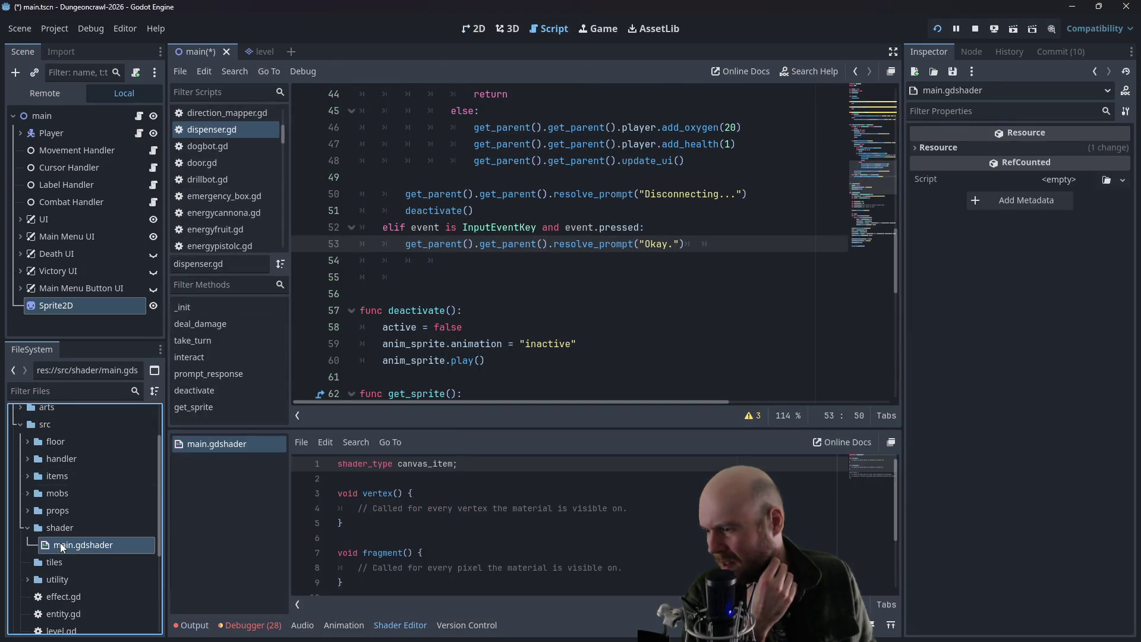
pyautogui.moveTo(420, 431); pyautogui.dragTo(422, 236)
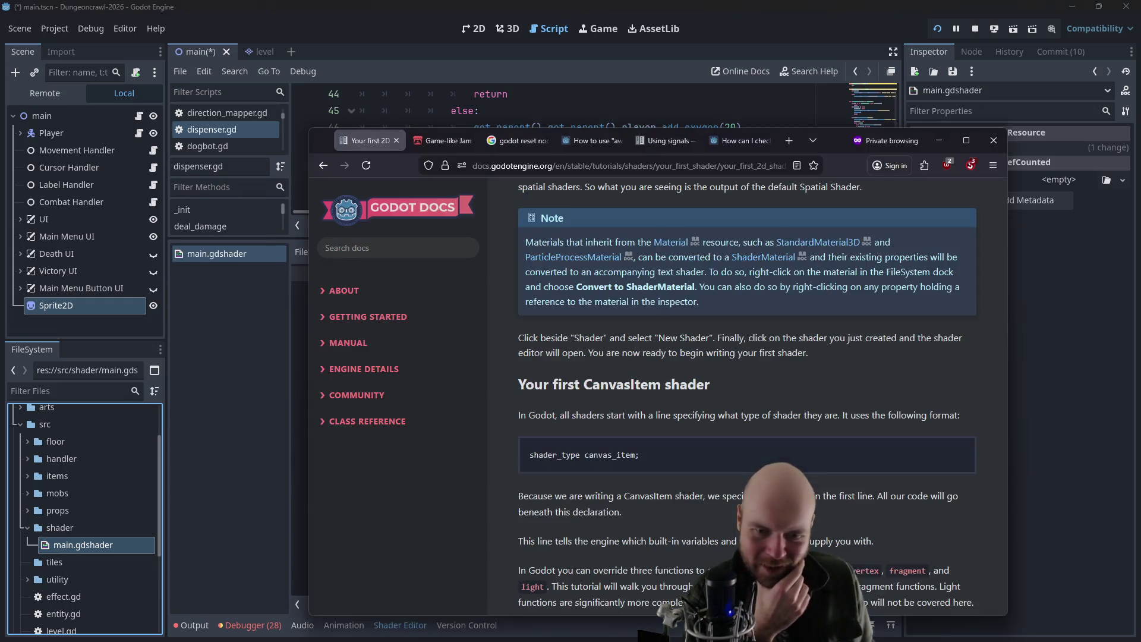
pyautogui.hotkey('alt', 'Tab')
pyautogui.moveTo(829, 138)
pyautogui.mouseDown()
pyautogui.moveTo(840, 98)
pyautogui.moveTo(877, 76)
pyautogui.mouseUp()
pyautogui.scroll(-2, 897, 217)
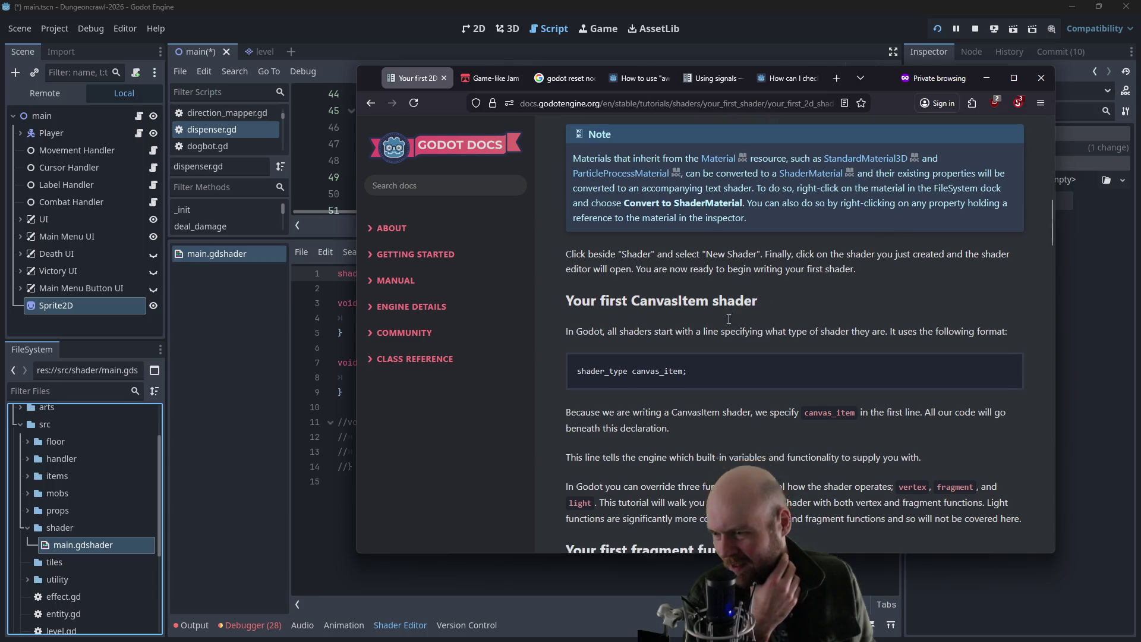
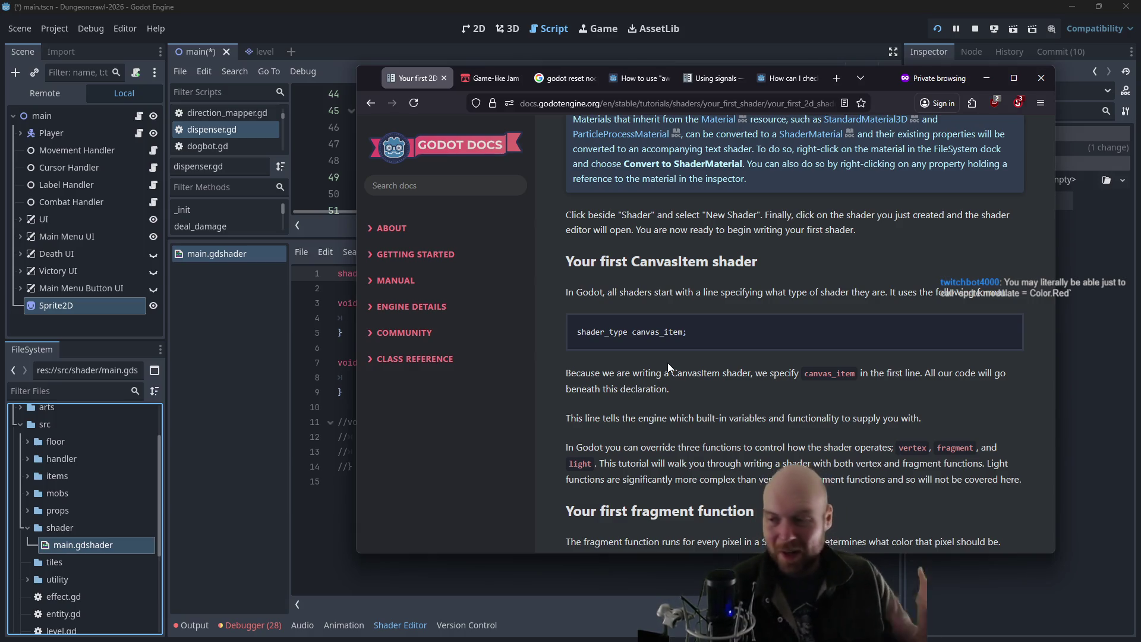
# - Scroll the docs to 'Your first fragment function' and move the browser window up and right
pyautogui.scroll(-3, 656, 351)
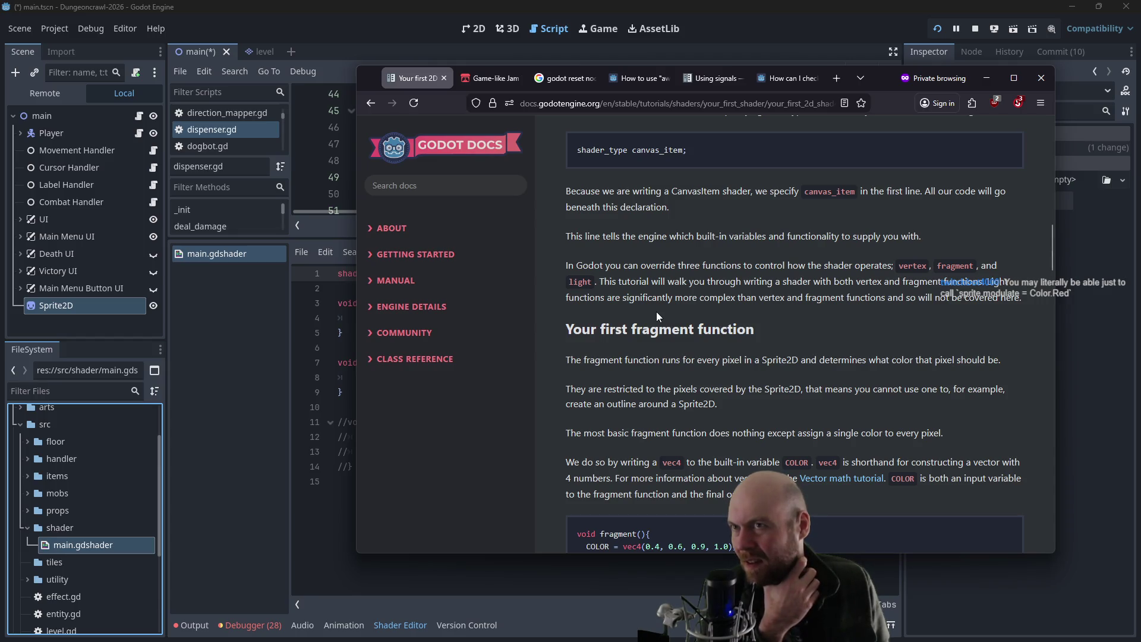
pyautogui.scroll(-2, 657, 313)
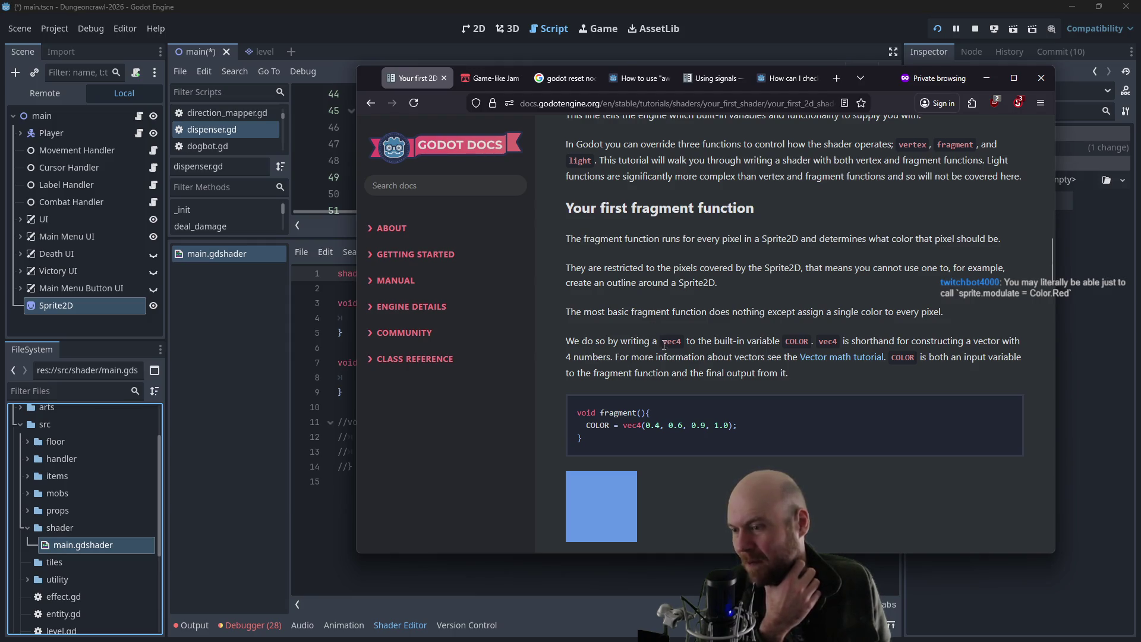
pyautogui.scroll(1, 668, 307)
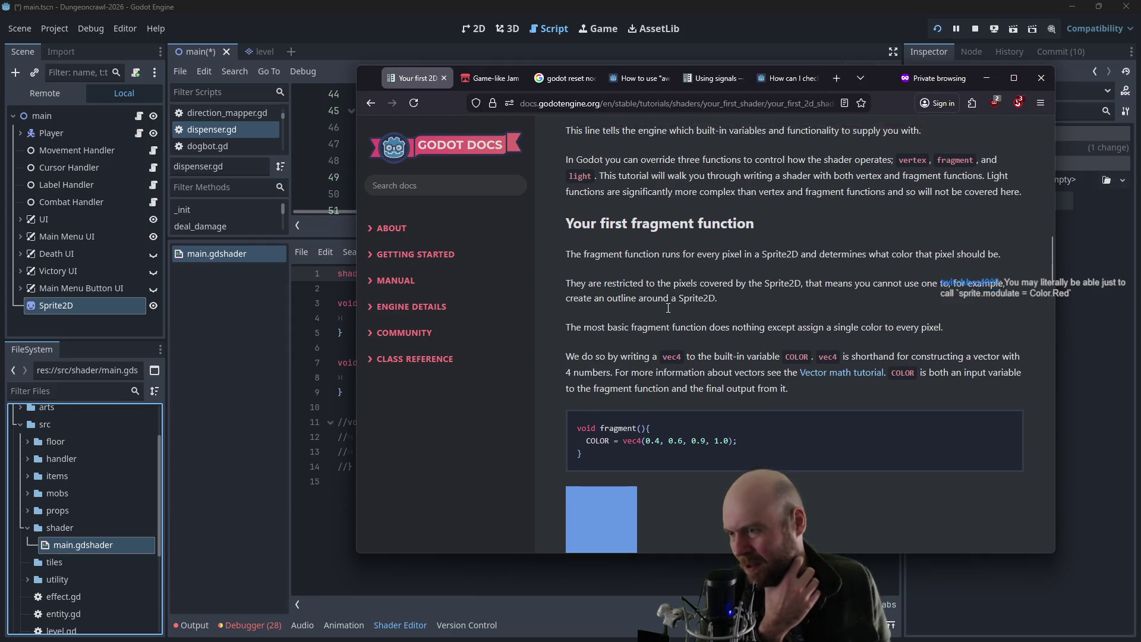
pyautogui.scroll(3, 668, 307)
pyautogui.moveTo(887, 78)
pyautogui.mouseDown()
pyautogui.moveTo(1039, 48)
pyautogui.moveTo(1056, 55)
pyautogui.moveTo(944, 44)
pyautogui.moveTo(954, 52)
pyautogui.mouseUp()
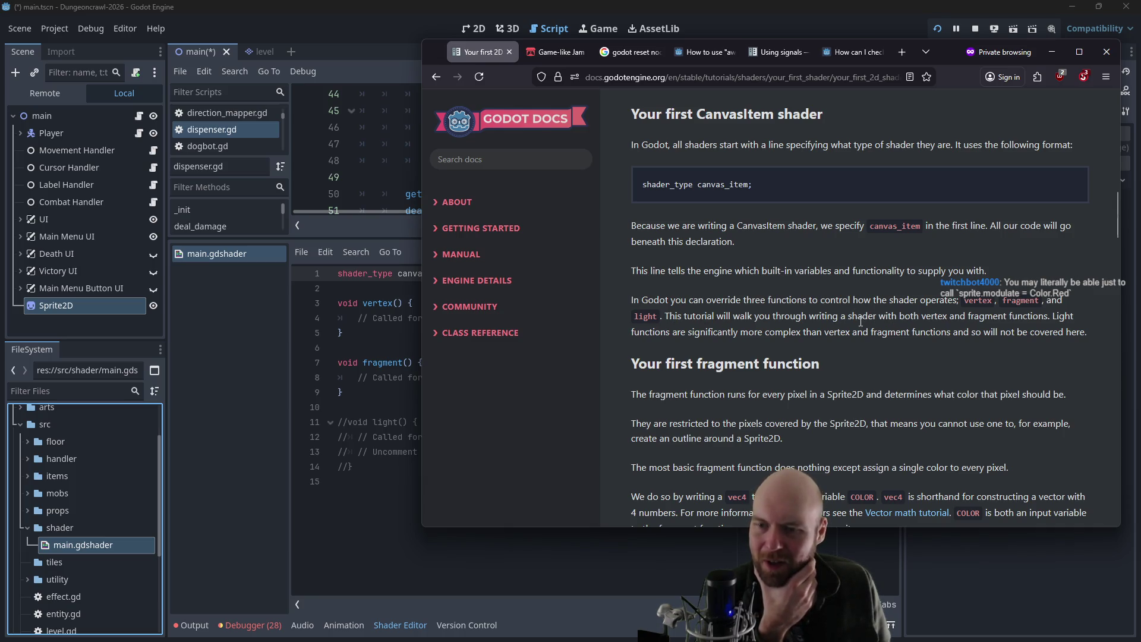
pyautogui.scroll(-2, 862, 321)
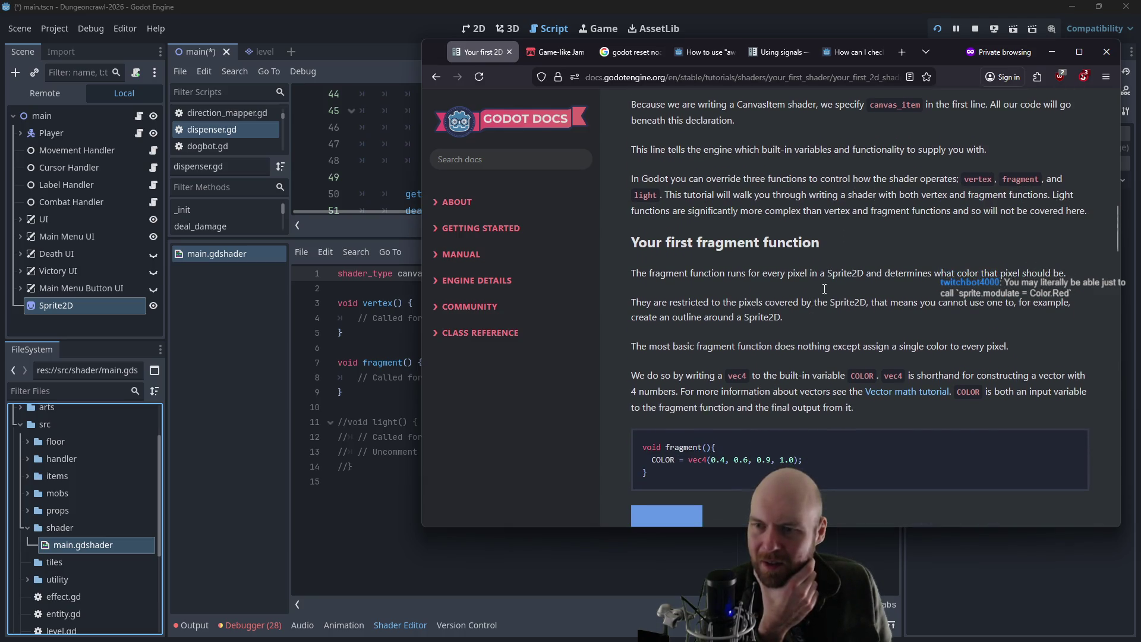
# - Copy the COLOR = vec4(0.4, 0.6, 0.9, 1.0) example line from the docs
pyautogui.click(353, 331)
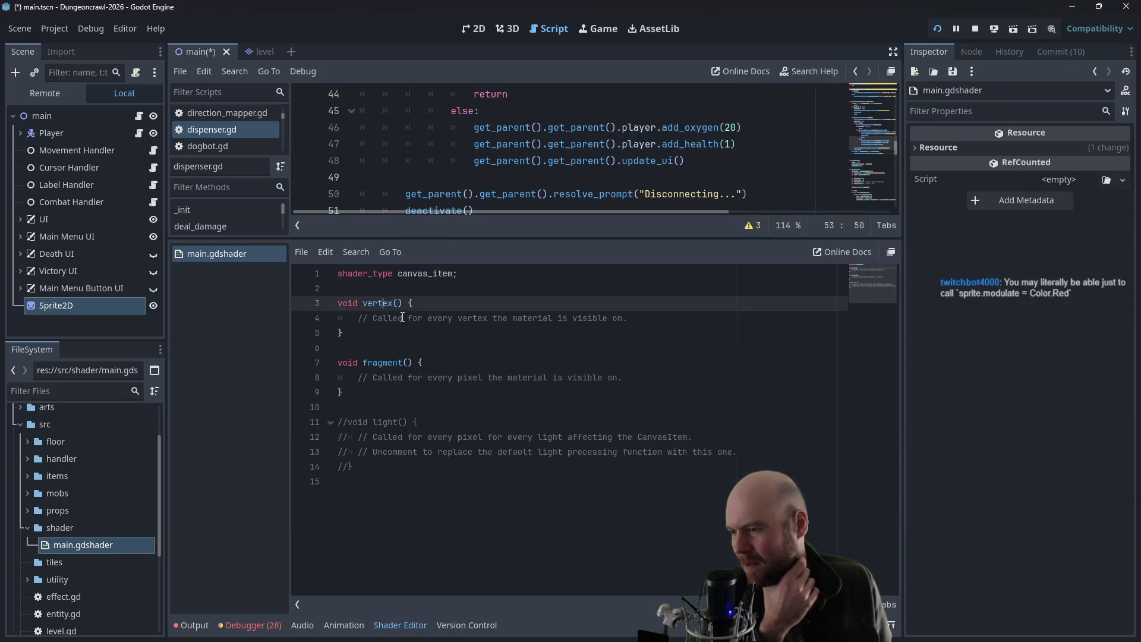
pyautogui.click(466, 379)
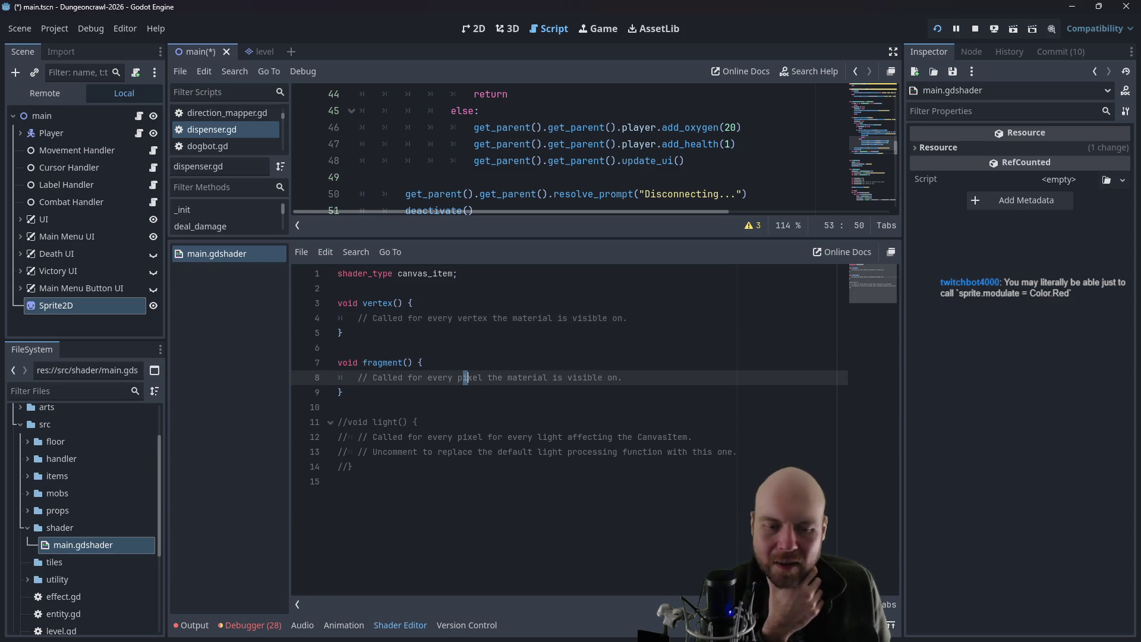
pyautogui.hotkey('alt', 'Tab')
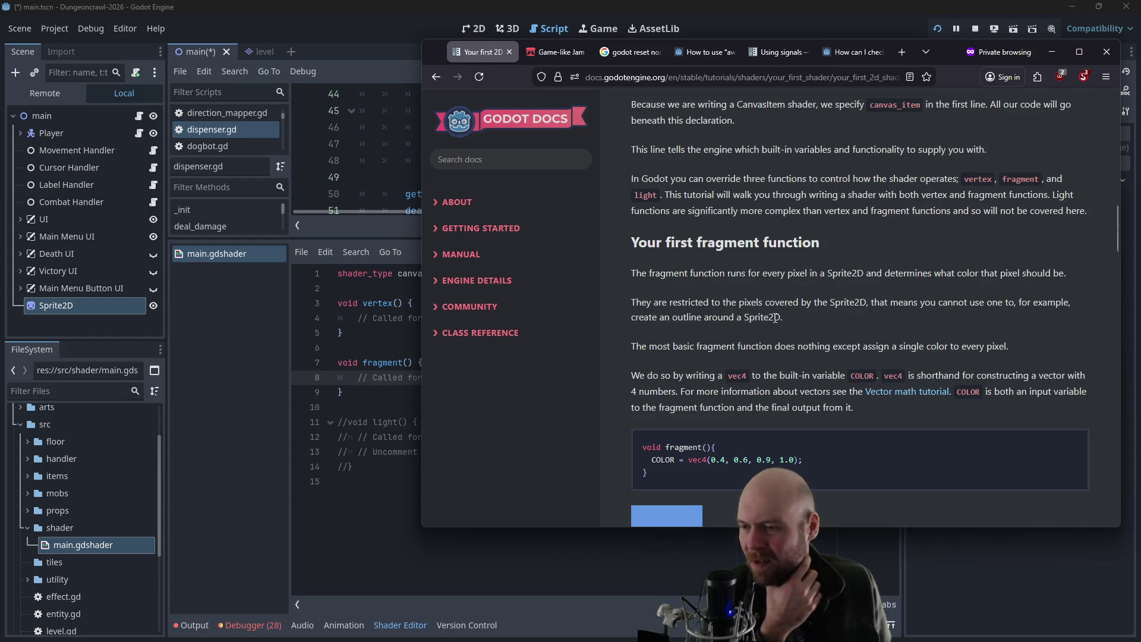
pyautogui.scroll(-2, 788, 307)
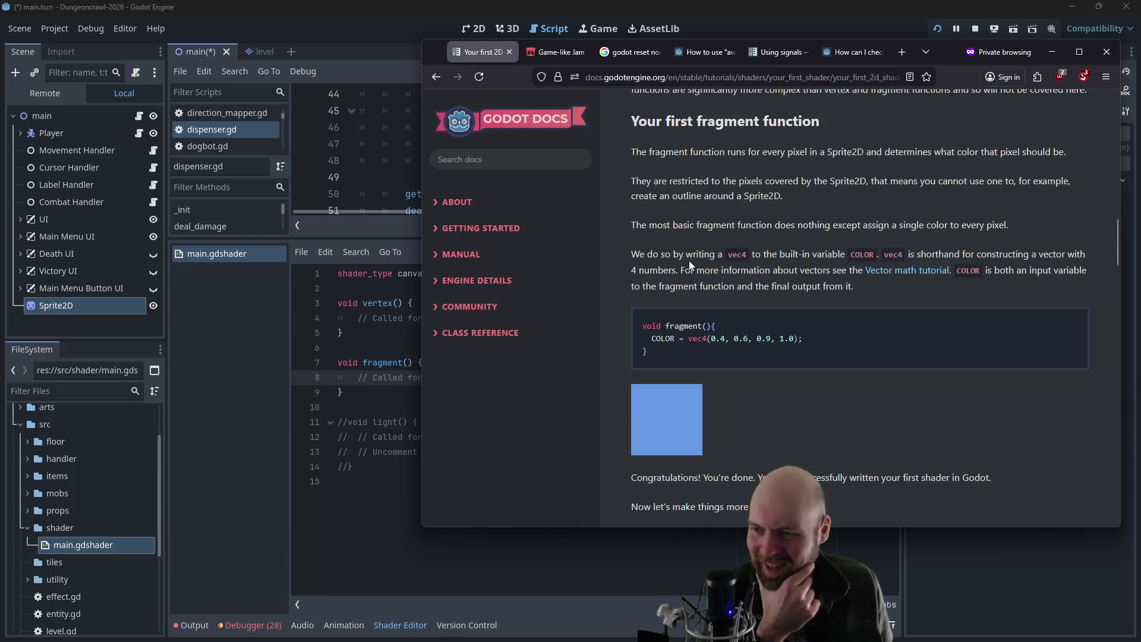
pyautogui.scroll(-2, 690, 265)
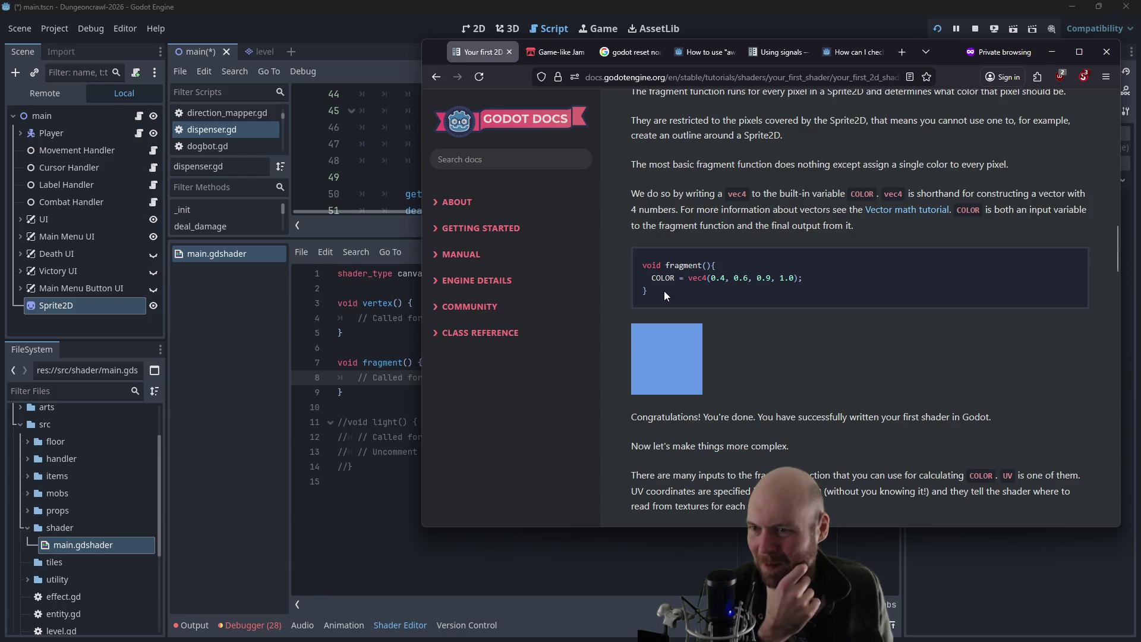
pyautogui.moveTo(660, 292)
pyautogui.mouseDown()
pyautogui.moveTo(640, 264)
pyautogui.moveTo(813, 281)
pyautogui.moveTo(654, 282)
pyautogui.mouseUp()
pyautogui.hotkey('ctrl', 'c')
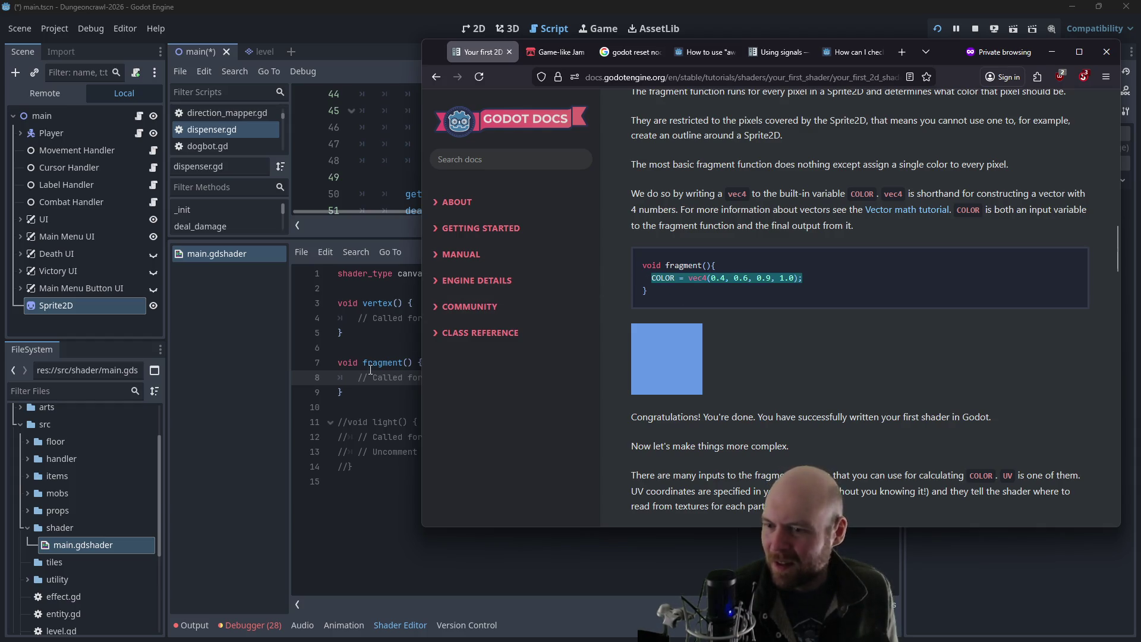
# - Replace the fragment function's comment with the pasted COLOR line
pyautogui.click(344, 376)
pyautogui.moveTo(357, 377); pyautogui.dragTo(623, 378)
pyautogui.hotkey('ctrl', 'v')
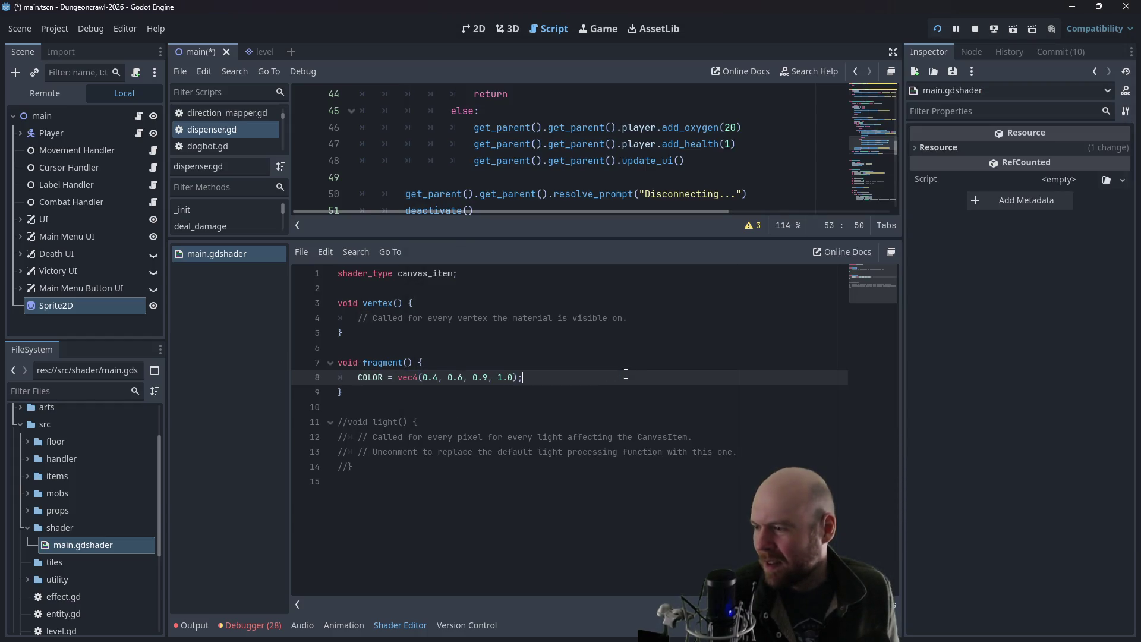
pyautogui.hotkey('alt', 'Tab')
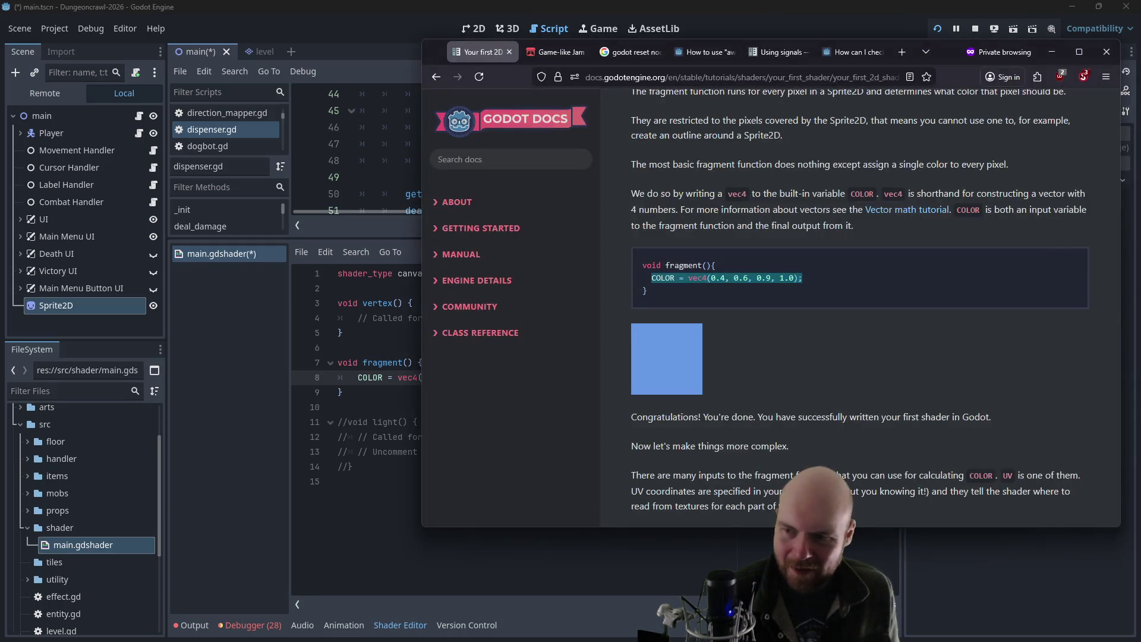
pyautogui.click(723, 281)
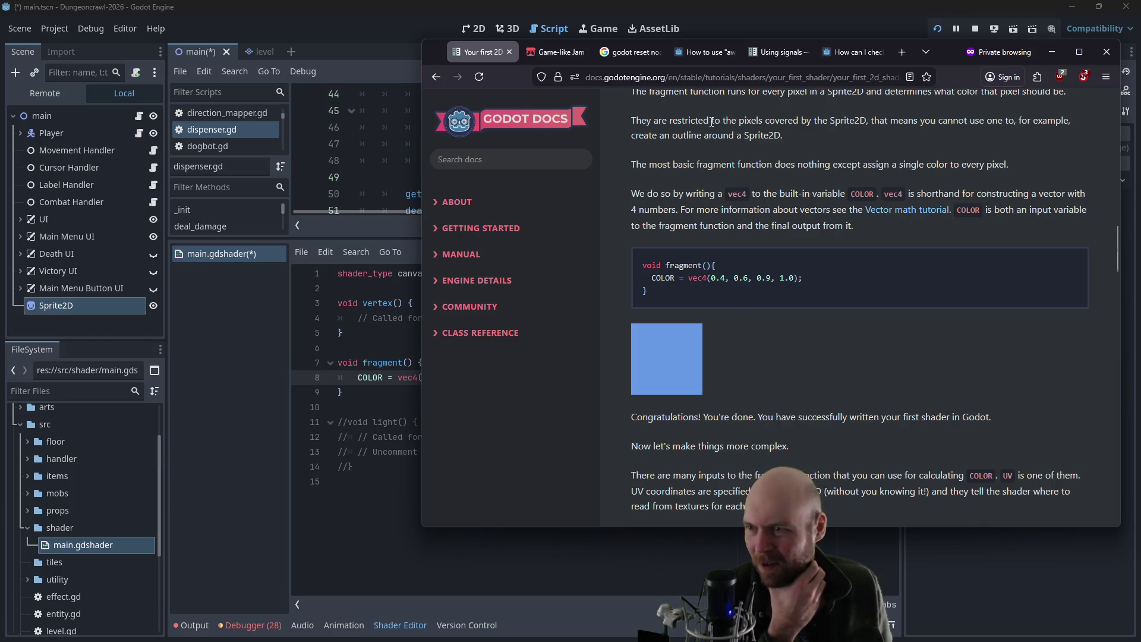
# - Scroll past the UV section to 'Using TEXTURE built-in' and select the COLOR.b = 1.0; line
pyautogui.scroll(2, 685, 148)
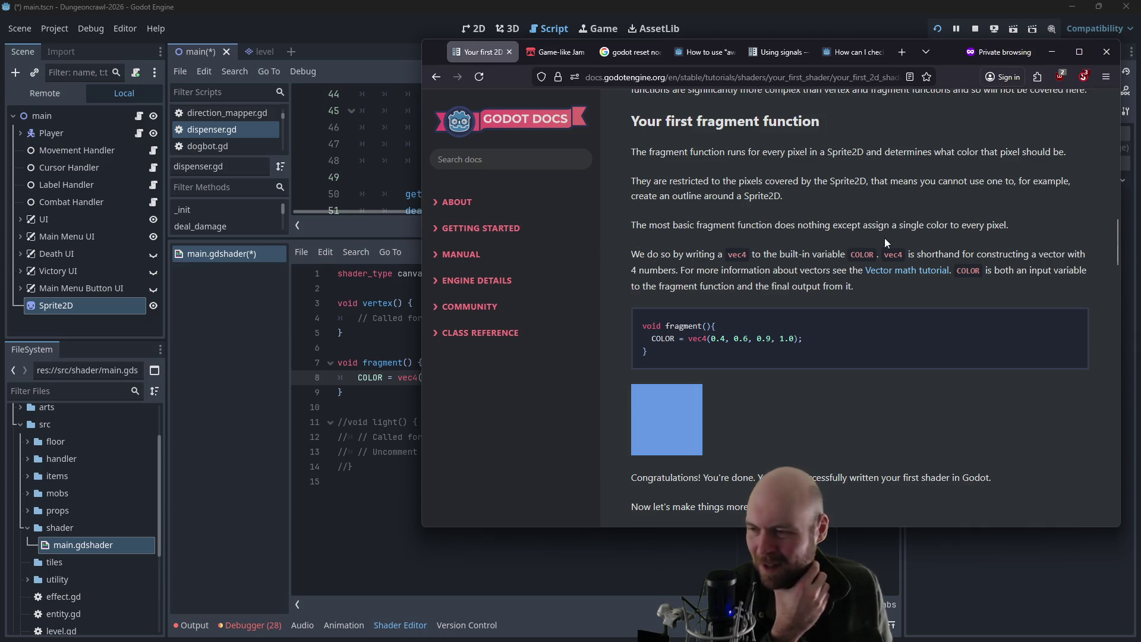
pyautogui.scroll(-2, 672, 259)
pyautogui.scroll(-1, 689, 266)
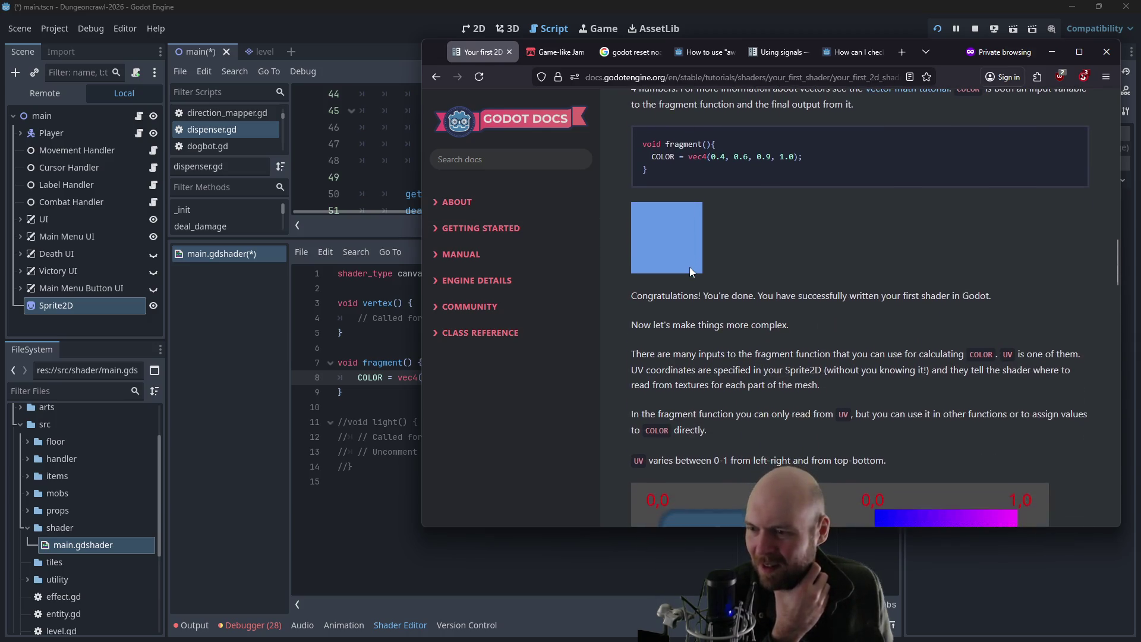
pyautogui.scroll(-1, 750, 297)
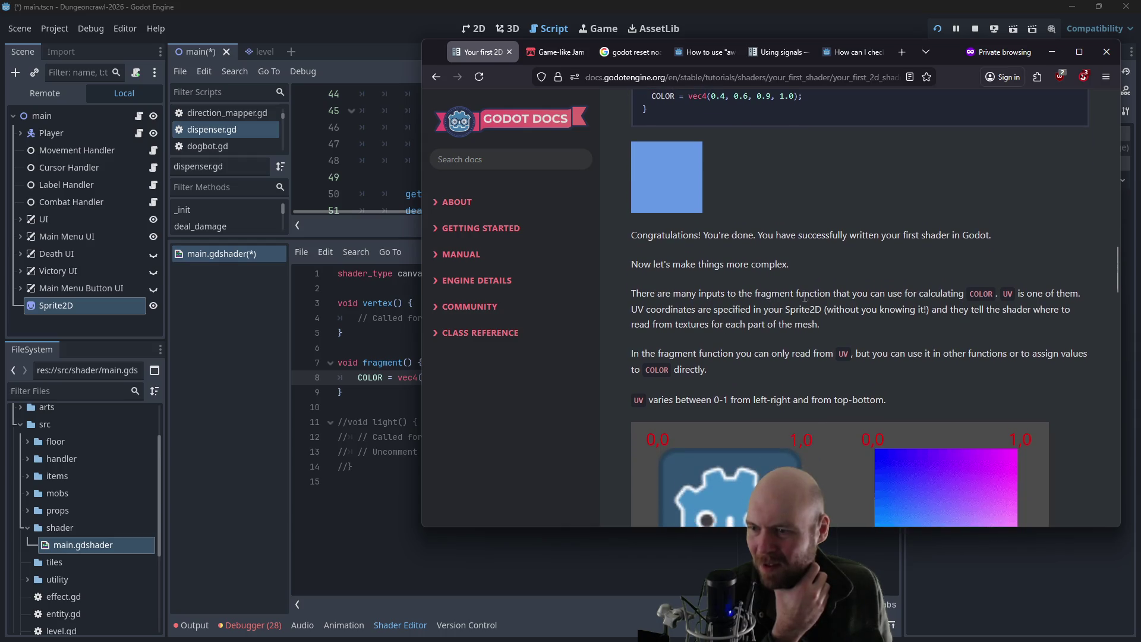
pyautogui.scroll(-1, 858, 301)
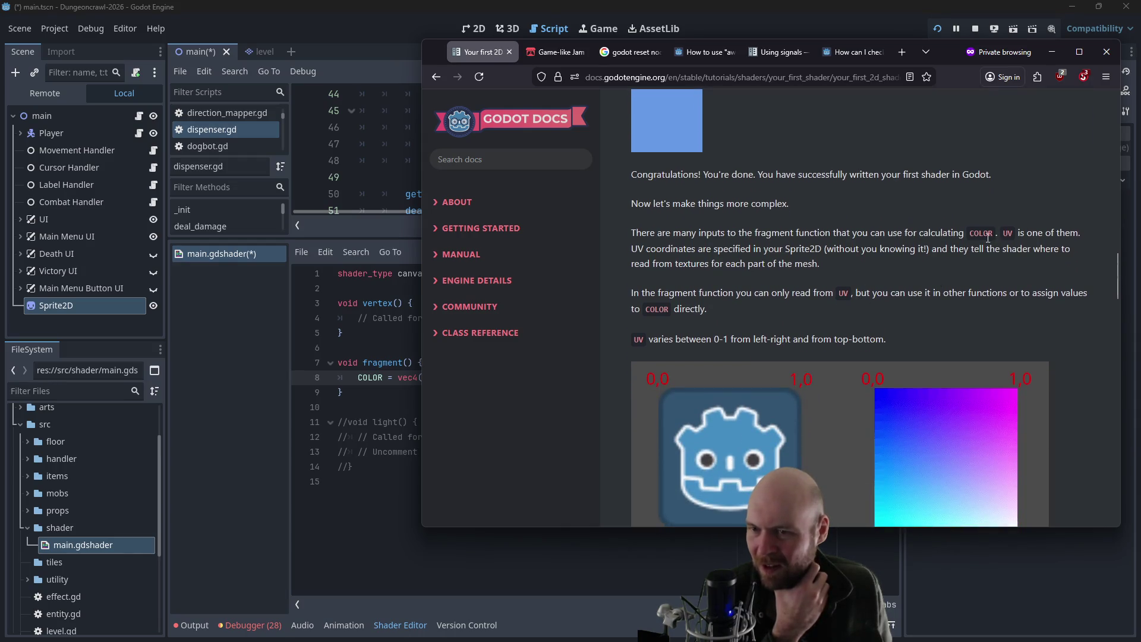
pyautogui.scroll(-1, 773, 245)
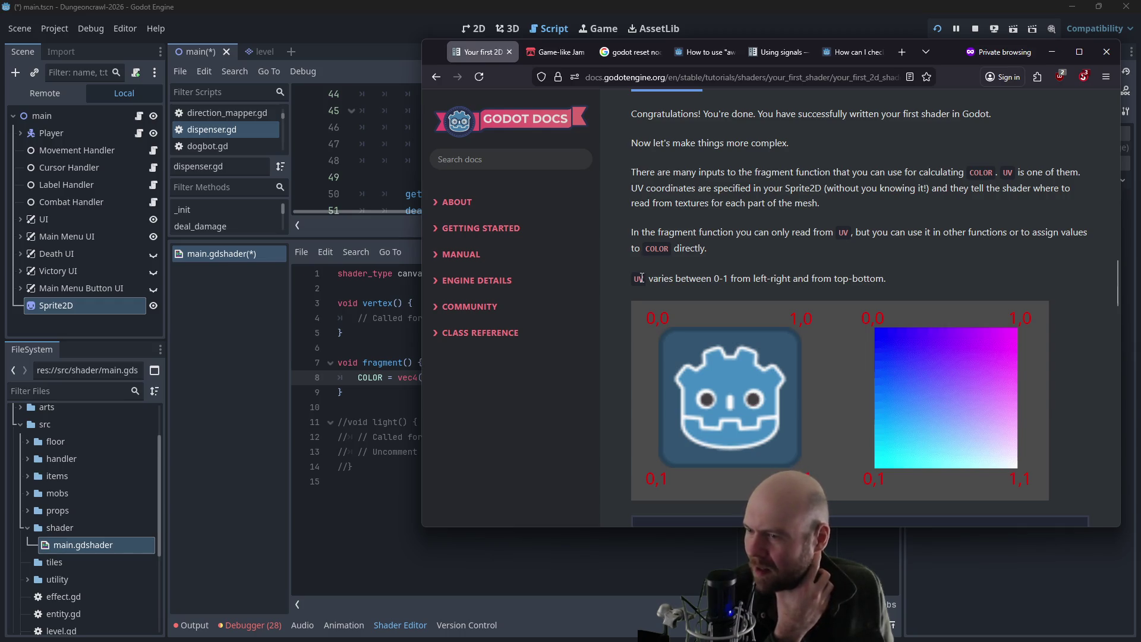
pyautogui.scroll(-3, 647, 288)
pyautogui.scroll(-4, 647, 287)
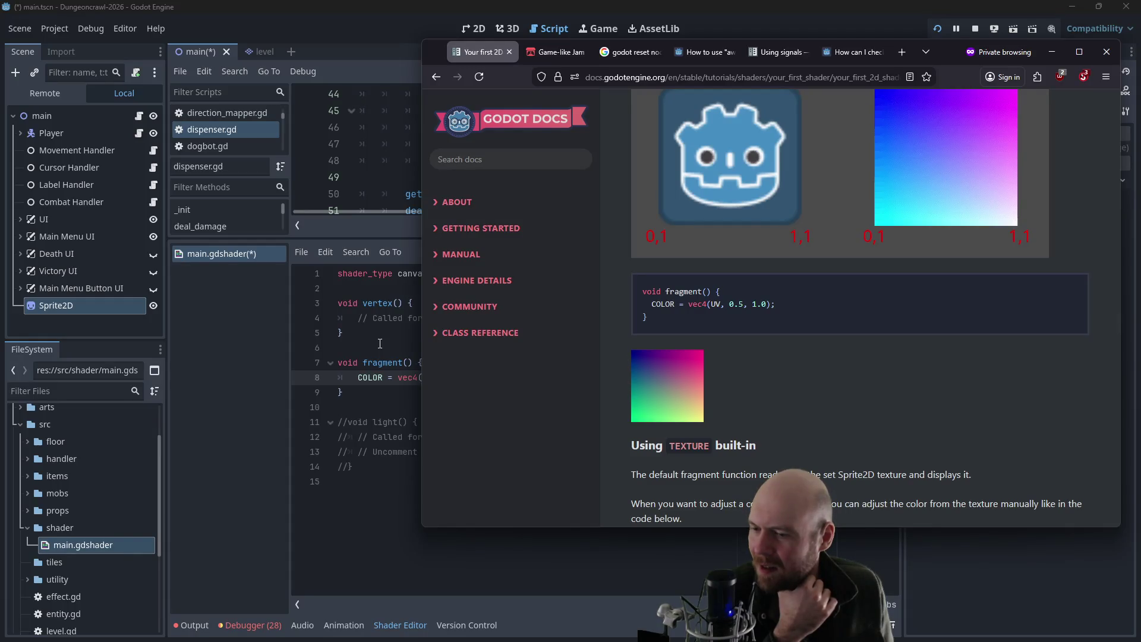
pyautogui.scroll(-1, 767, 315)
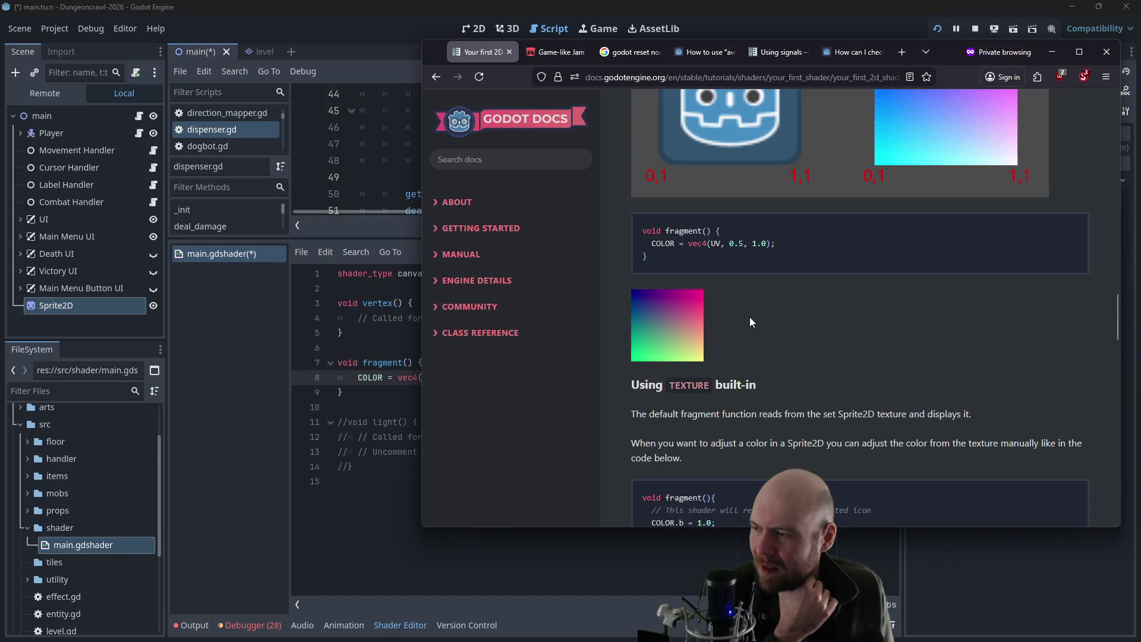
pyautogui.scroll(-3, 750, 322)
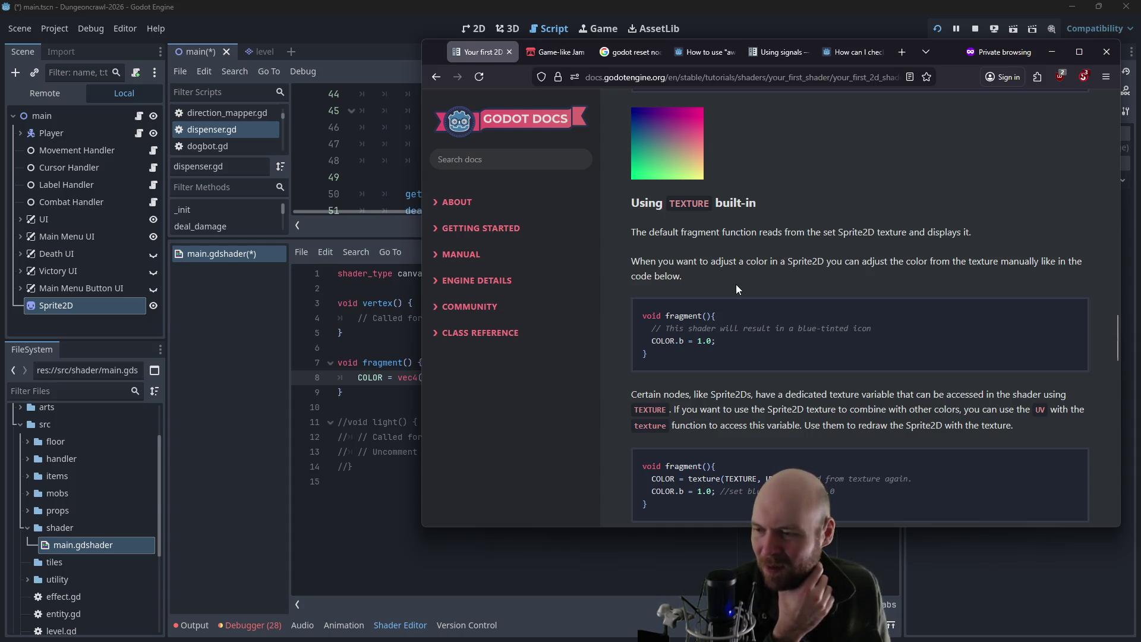
pyautogui.scroll(-2, 713, 298)
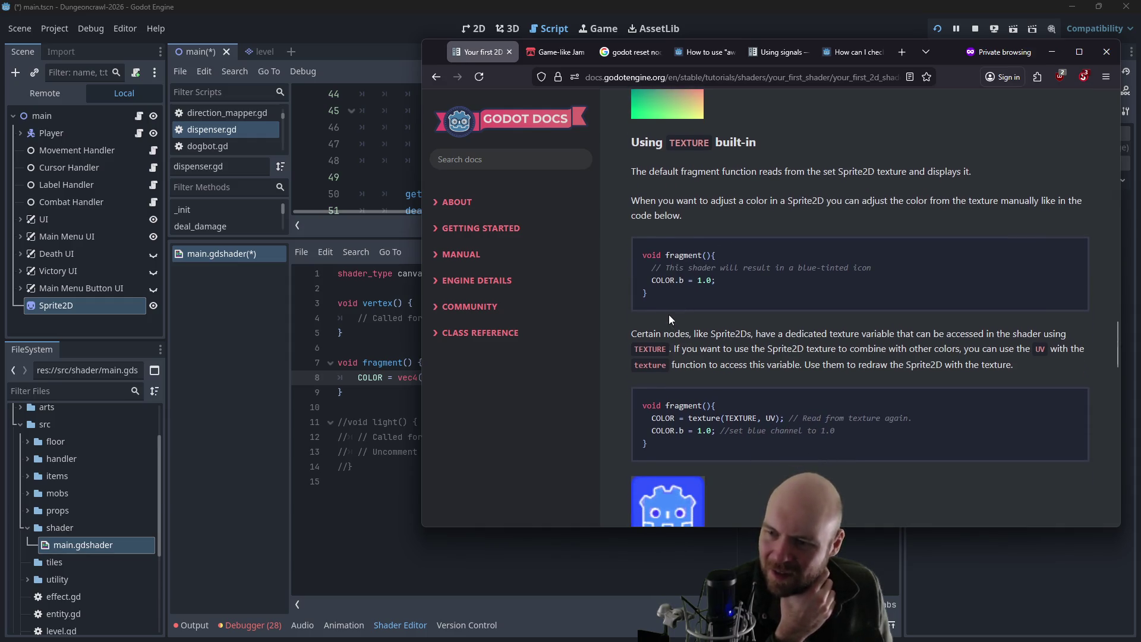
pyautogui.moveTo(655, 290); pyautogui.dragTo(637, 279)
pyautogui.hotkey('ctrl', 'c')
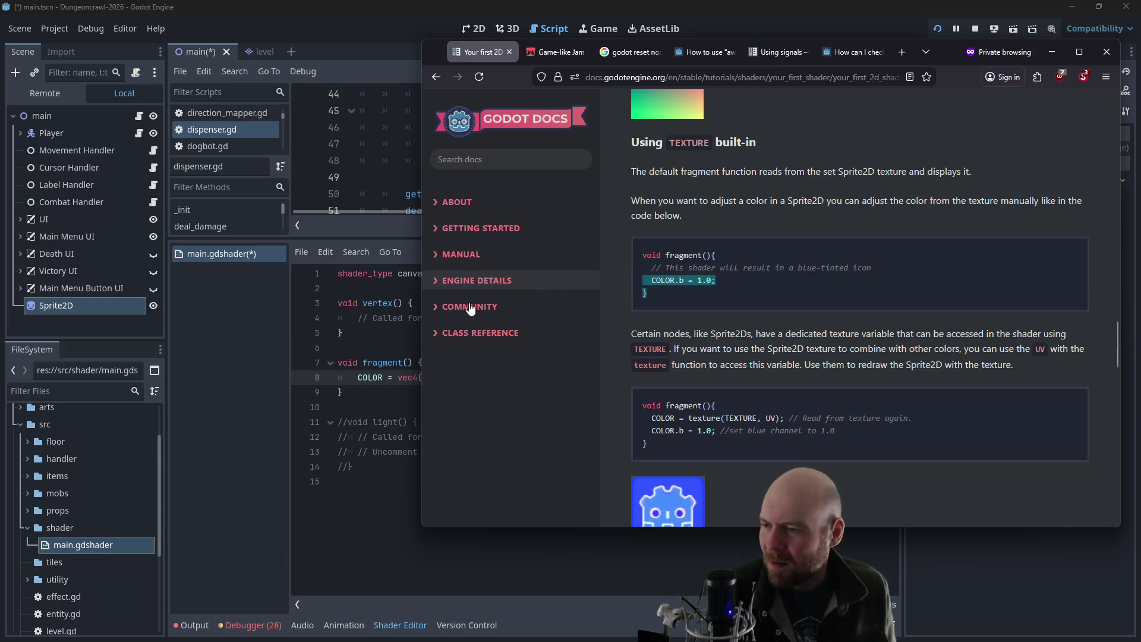
# - Paste COLOR.b = 1.0 over the old COLOR line, fixing indentation and removing a stray brace
pyautogui.click(367, 366)
pyautogui.moveTo(523, 378); pyautogui.dragTo(358, 378)
pyautogui.hotkey('ctrl', 'v')
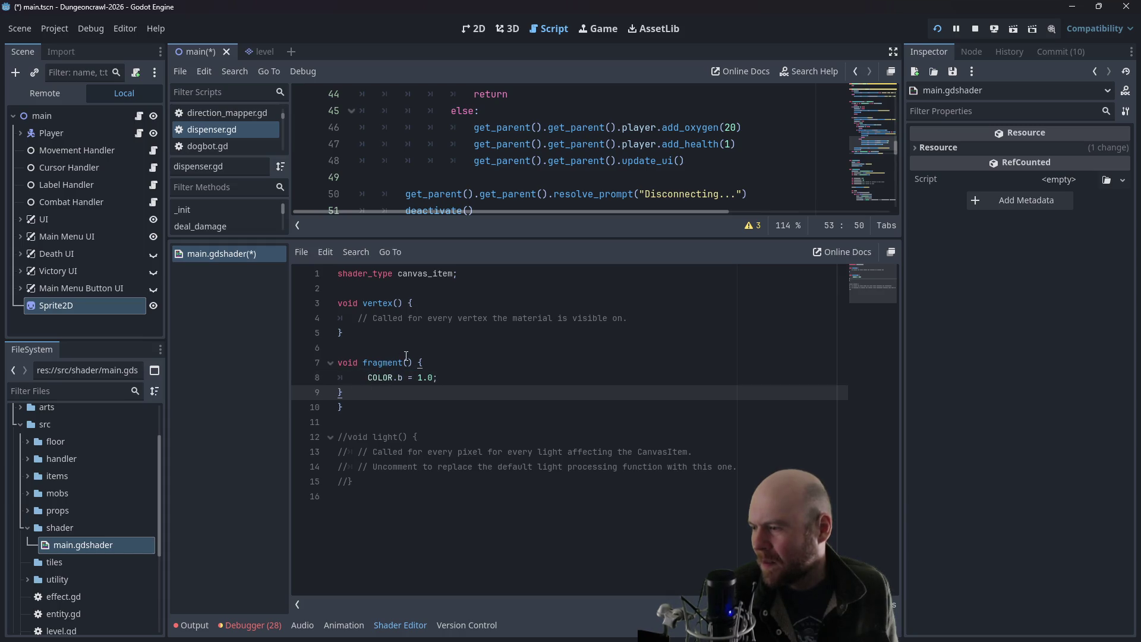
pyautogui.click(363, 379)
pyautogui.click(368, 379)
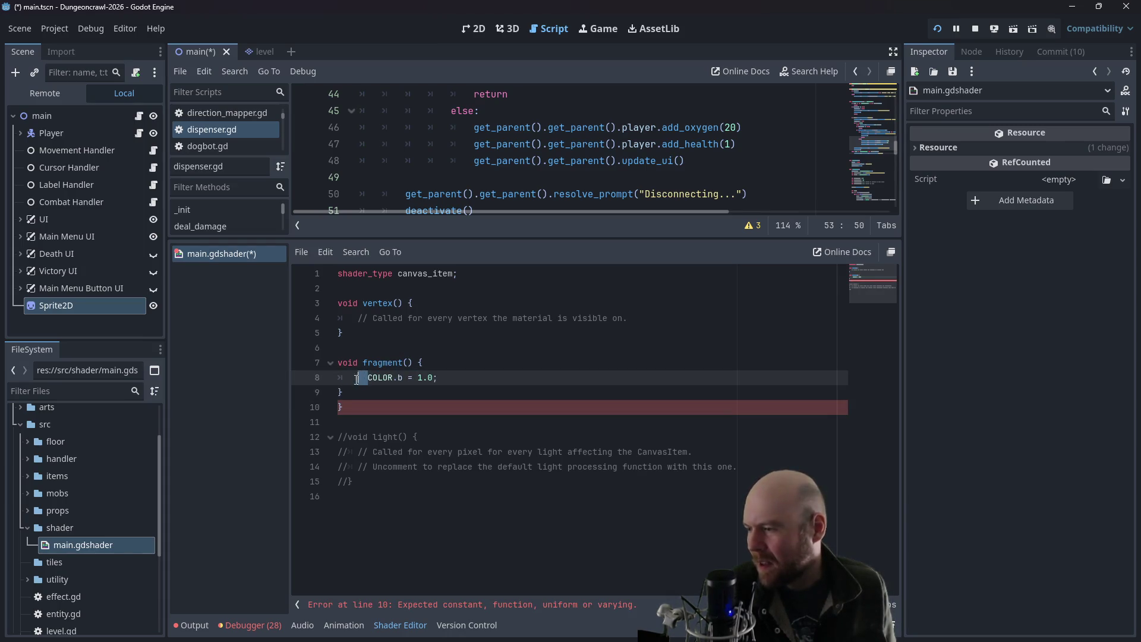
pyautogui.press('BackSpace')
pyautogui.moveTo(429, 381); pyautogui.dragTo(411, 394)
pyautogui.press('BackSpace')
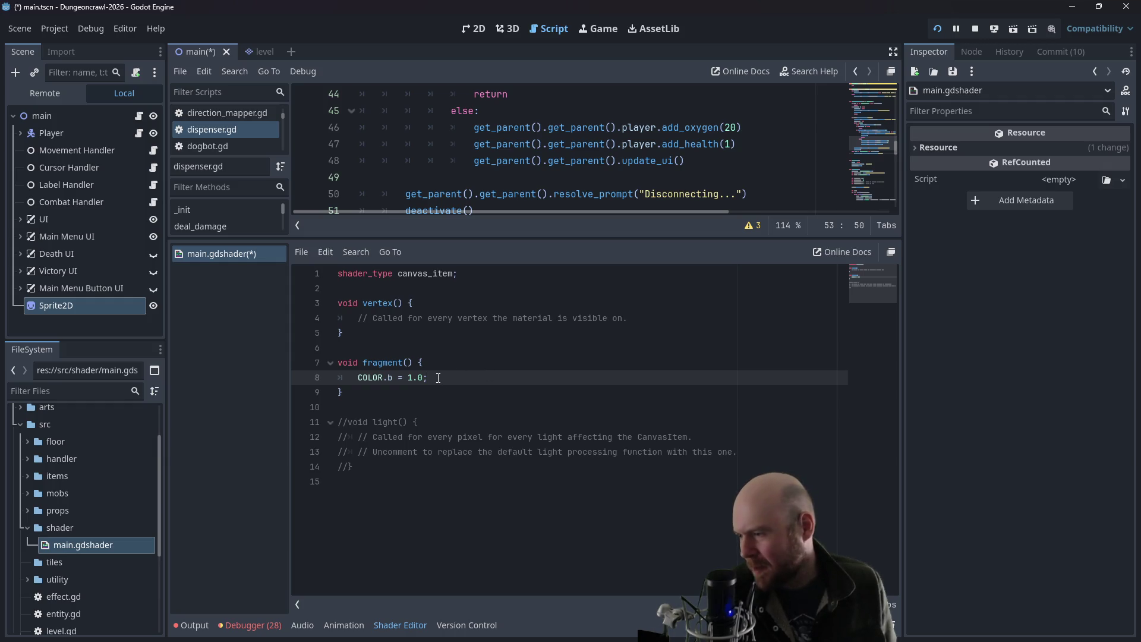
# - Compare the fragment line against the docs and save the shader
pyautogui.hotkey('alt', 'Tab')
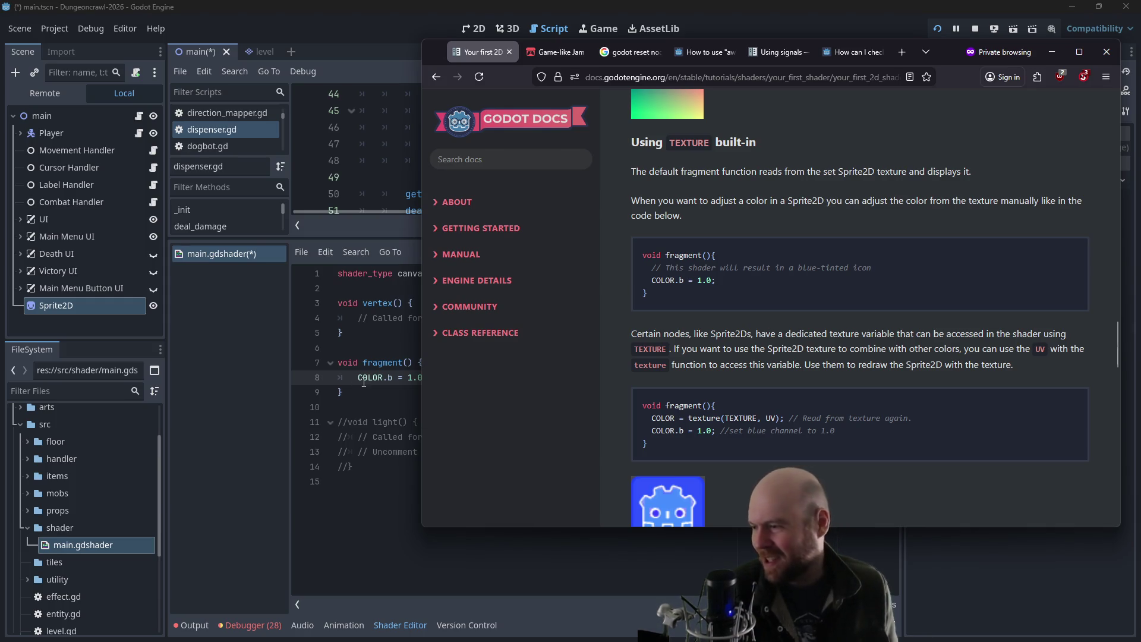
pyautogui.hotkey('alt', 'Tab')
pyautogui.click(445, 363)
pyautogui.hotkey('ctrl', 's')
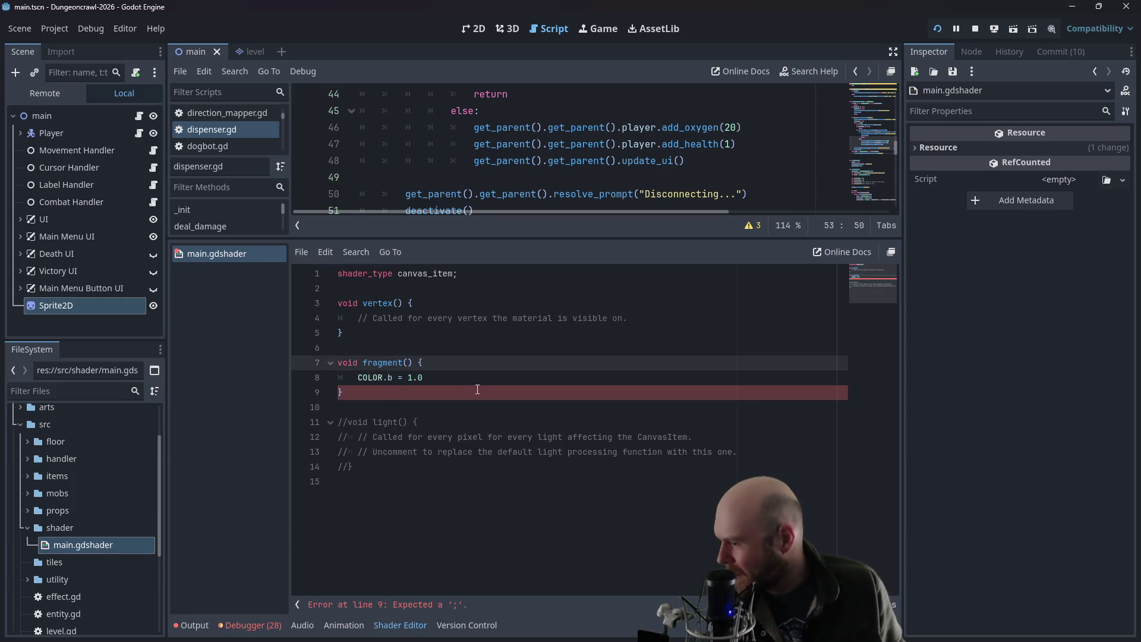
pyautogui.click(492, 382)
pyautogui.write(';')
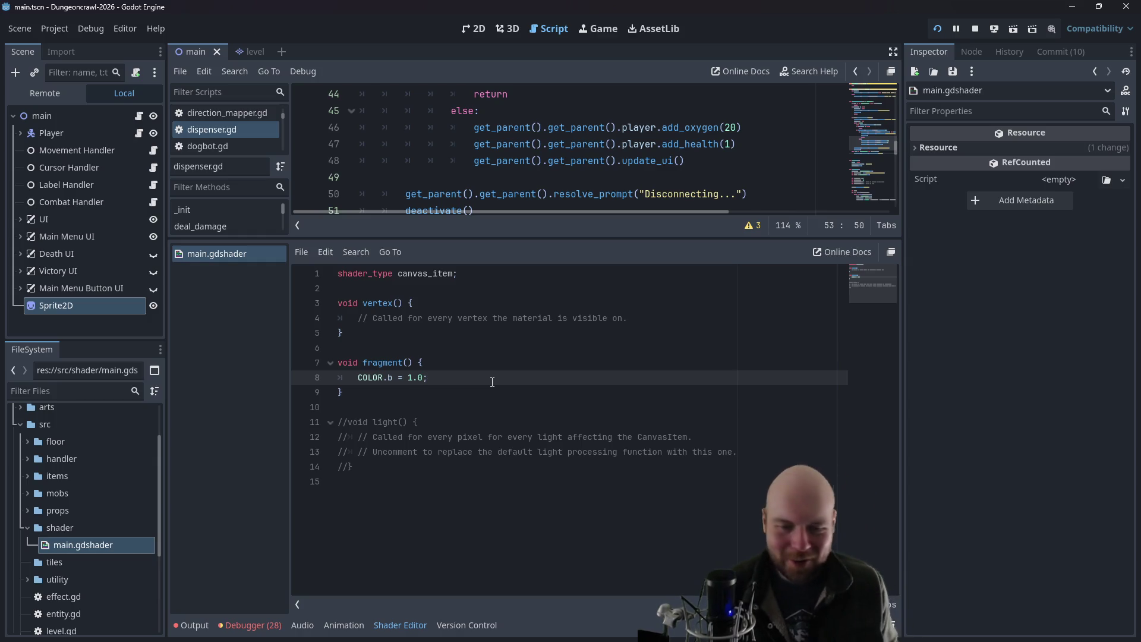
pyautogui.hotkey('alt', 'Tab')
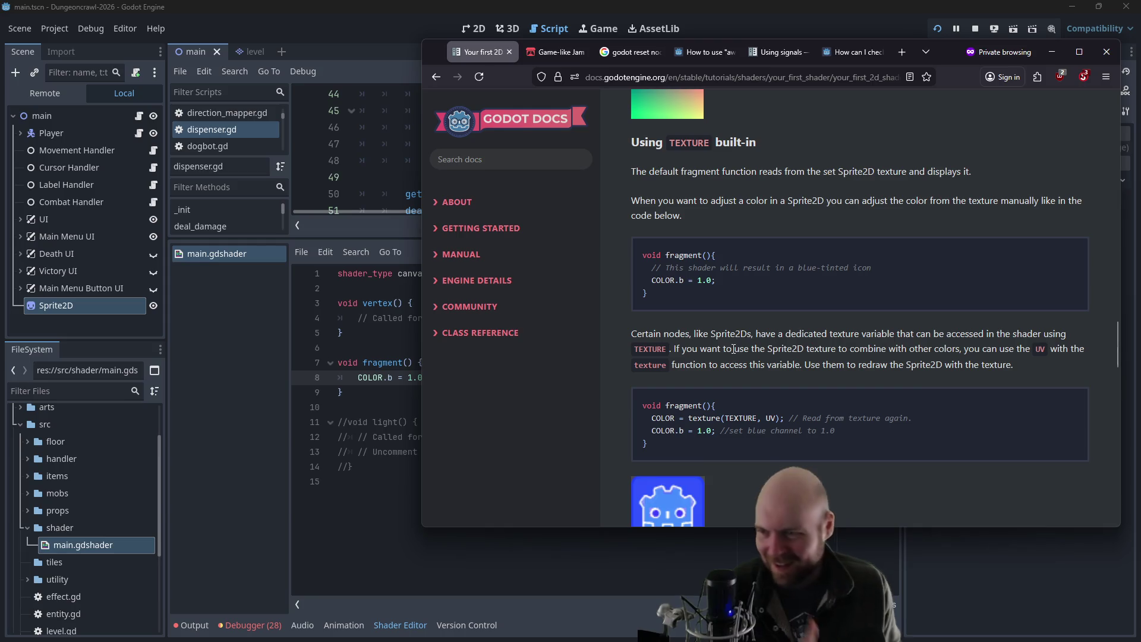
# - Scroll to 'Uniform input' and select lines of the uniform float blue = 1.0 example
pyautogui.scroll(-4, 725, 338)
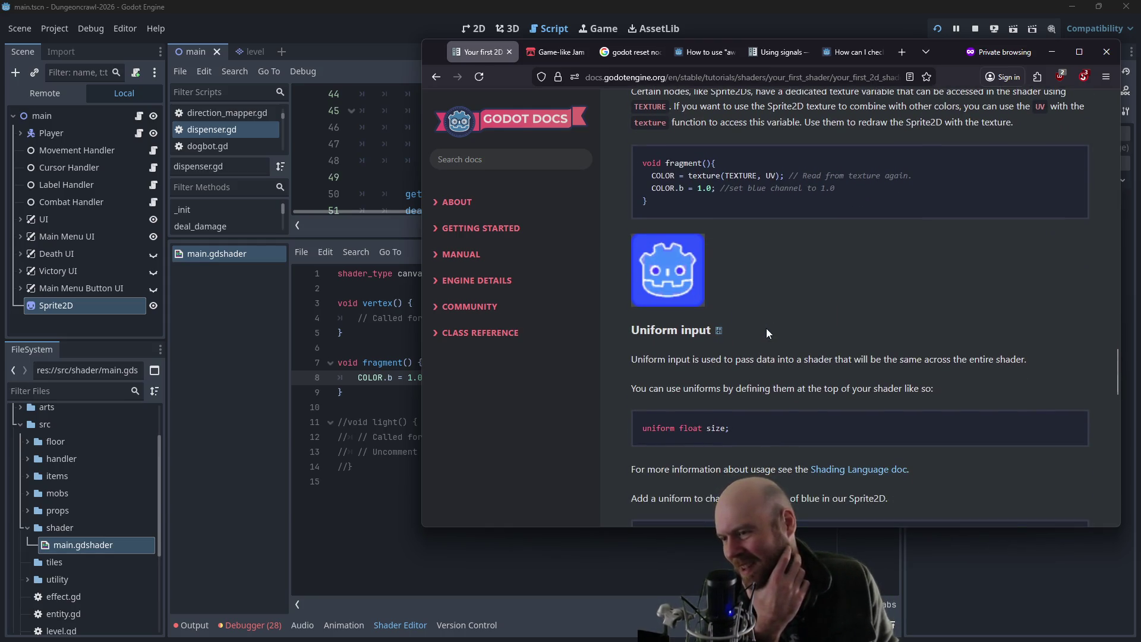
pyautogui.scroll(-3, 765, 330)
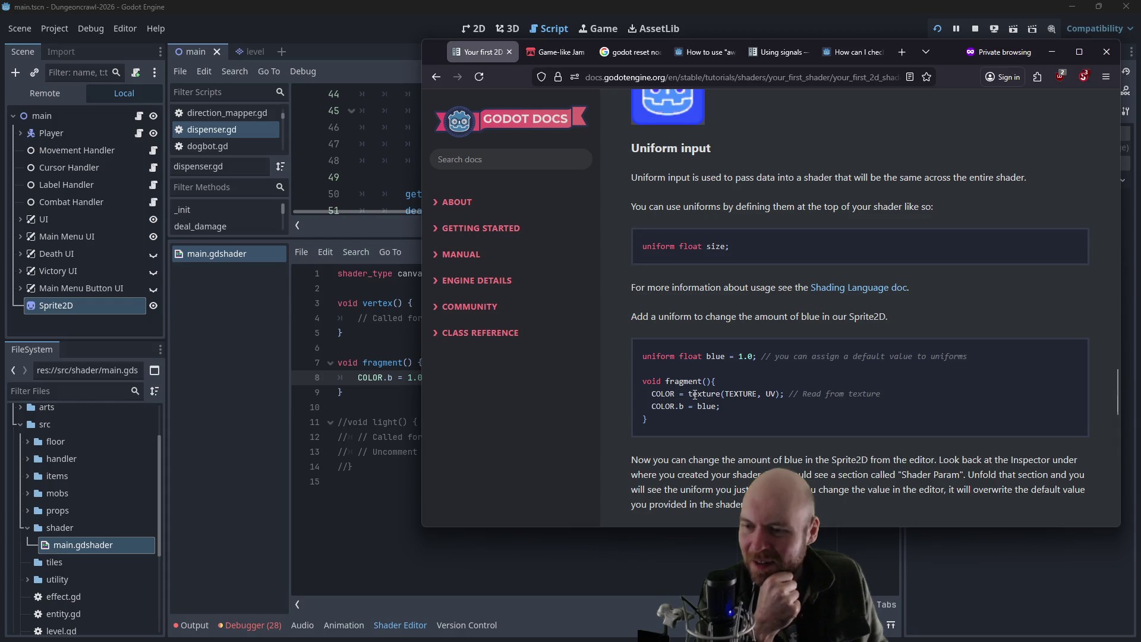
pyautogui.moveTo(652, 395); pyautogui.dragTo(784, 395)
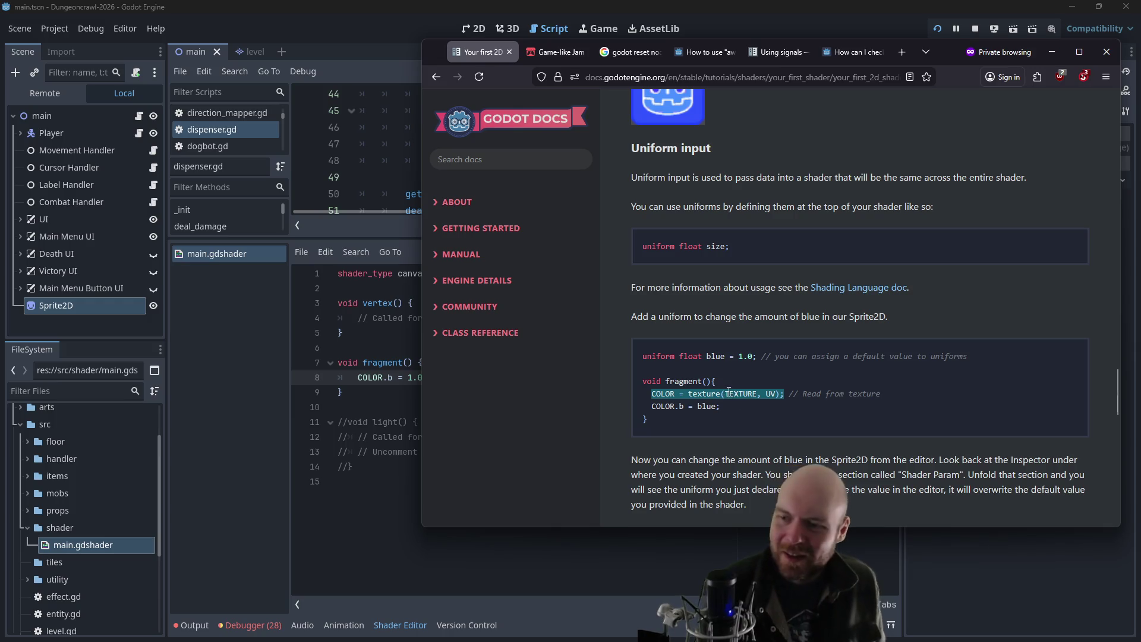
pyautogui.click(698, 359)
pyautogui.moveTo(698, 359); pyautogui.dragTo(641, 355)
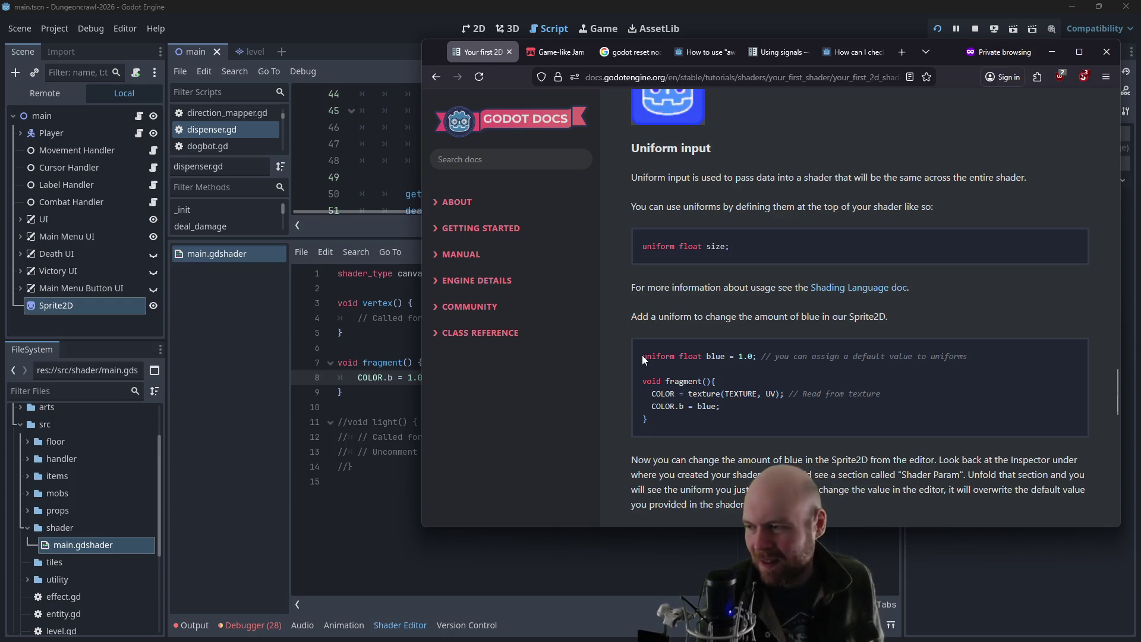
pyautogui.click(734, 356)
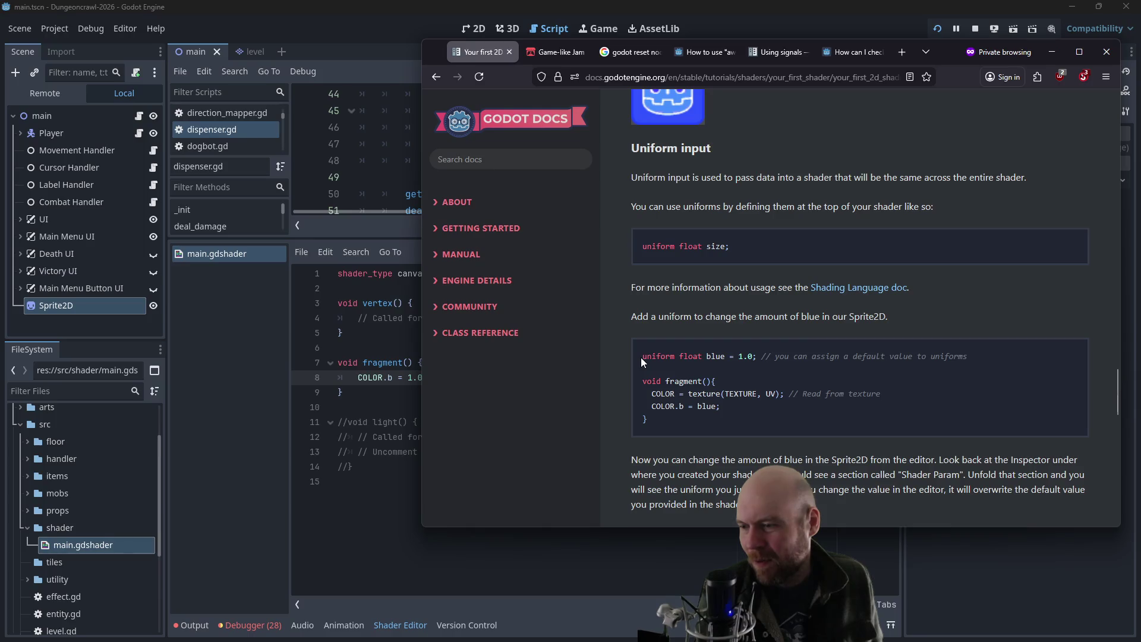
# - Add the line uniform float blue = 1.0 below shader_type
pyautogui.click(345, 335)
pyautogui.click(404, 290)
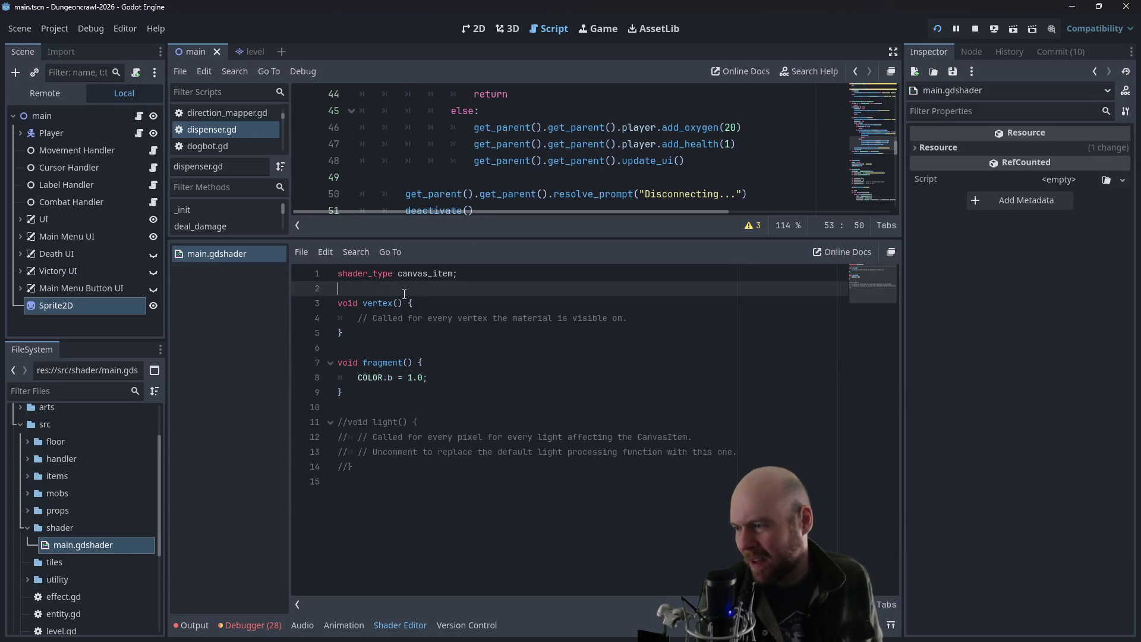
pyautogui.press('Return')
pyautogui.press('Return')
pyautogui.press('Up')
pyautogui.write('uniform')
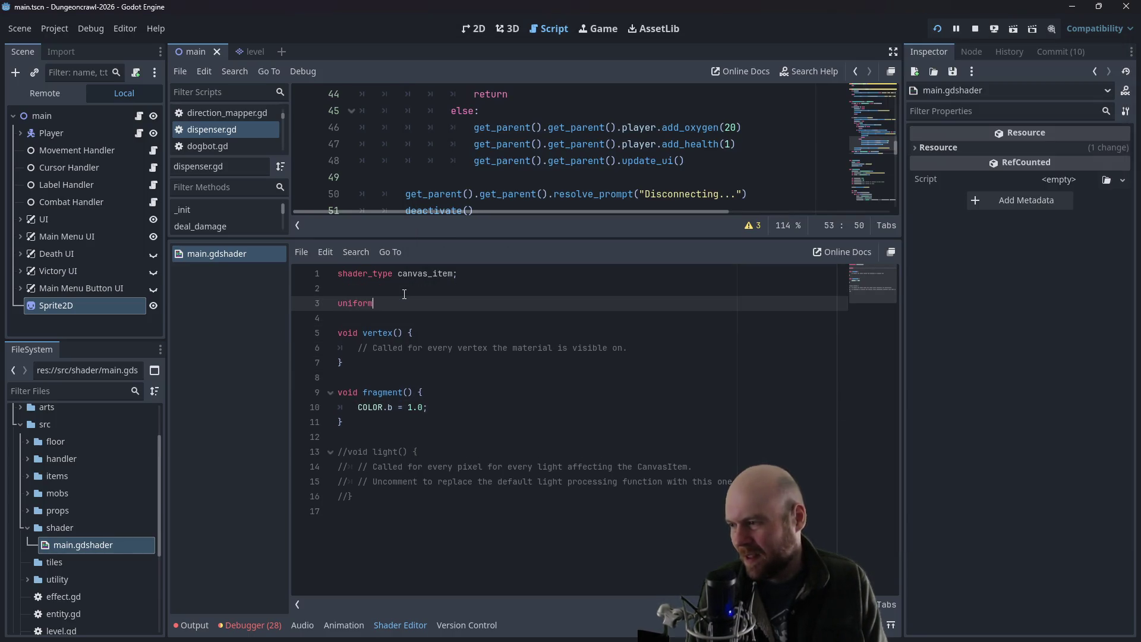
pyautogui.write(' float =')
pyautogui.hotkey('alt', 'Tab')
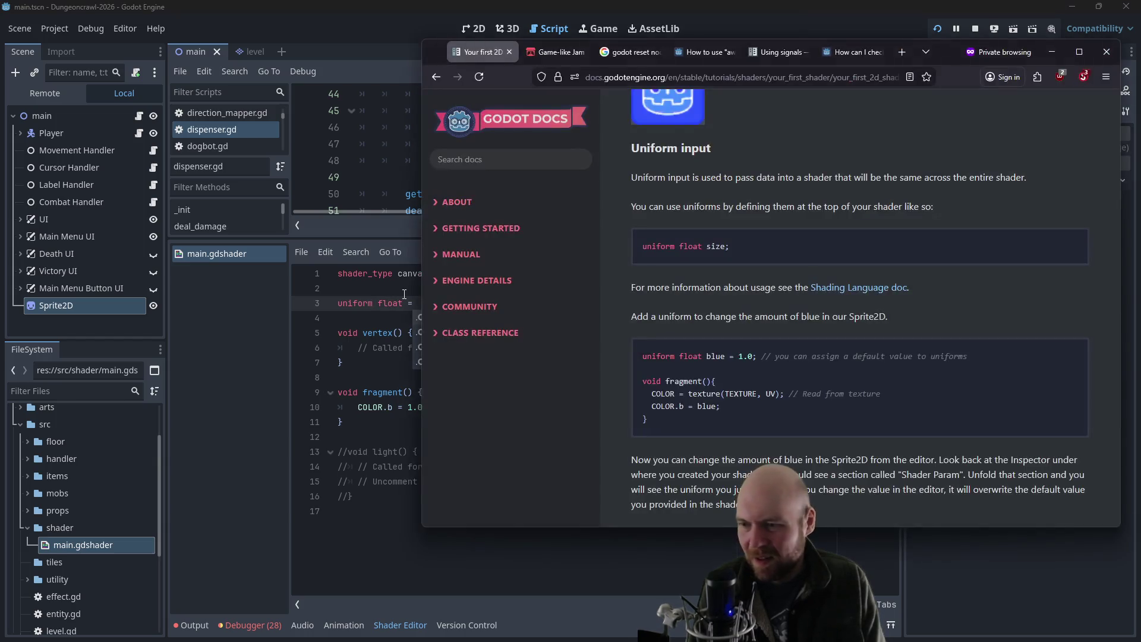
pyautogui.hotkey('alt', 'Tab')
pyautogui.press('BackSpace')
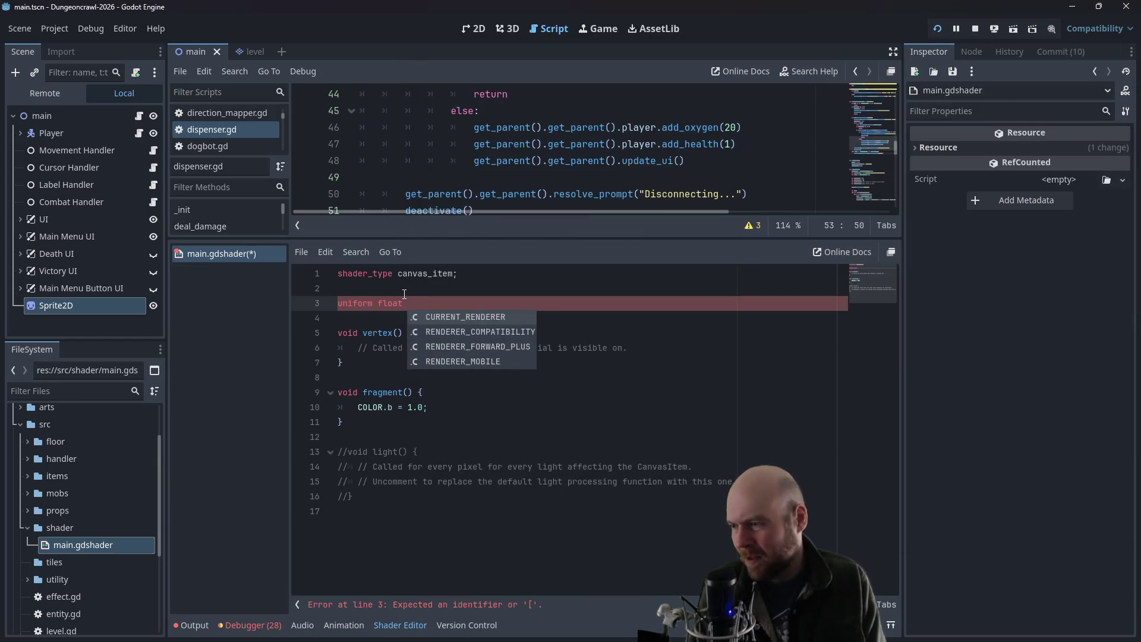
pyautogui.write('blue = 1.0')
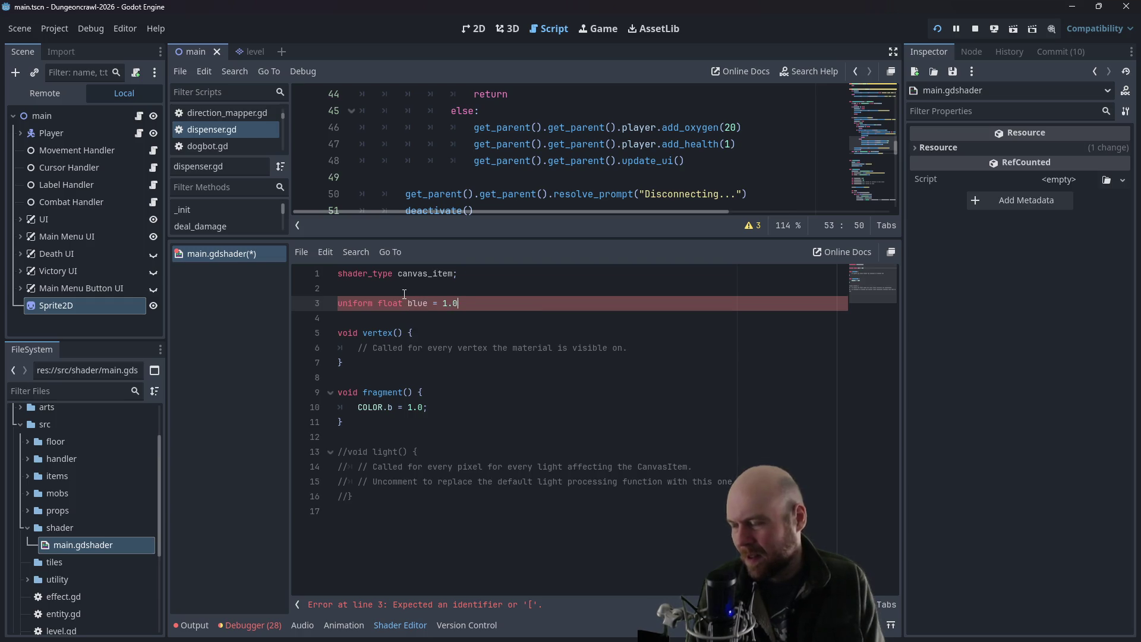
# - Check the uniform declaration against the docs and return to the COLOR.b line
pyautogui.click(441, 379)
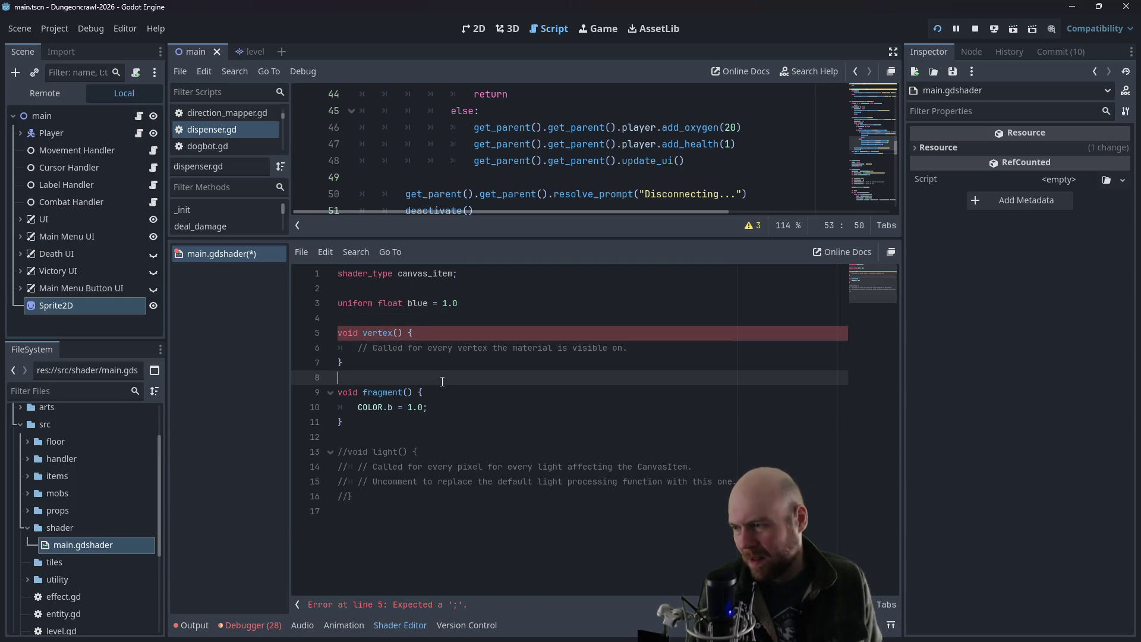
pyautogui.hotkey('alt', 'Tab')
pyautogui.hotkey('alt', 'Tab')
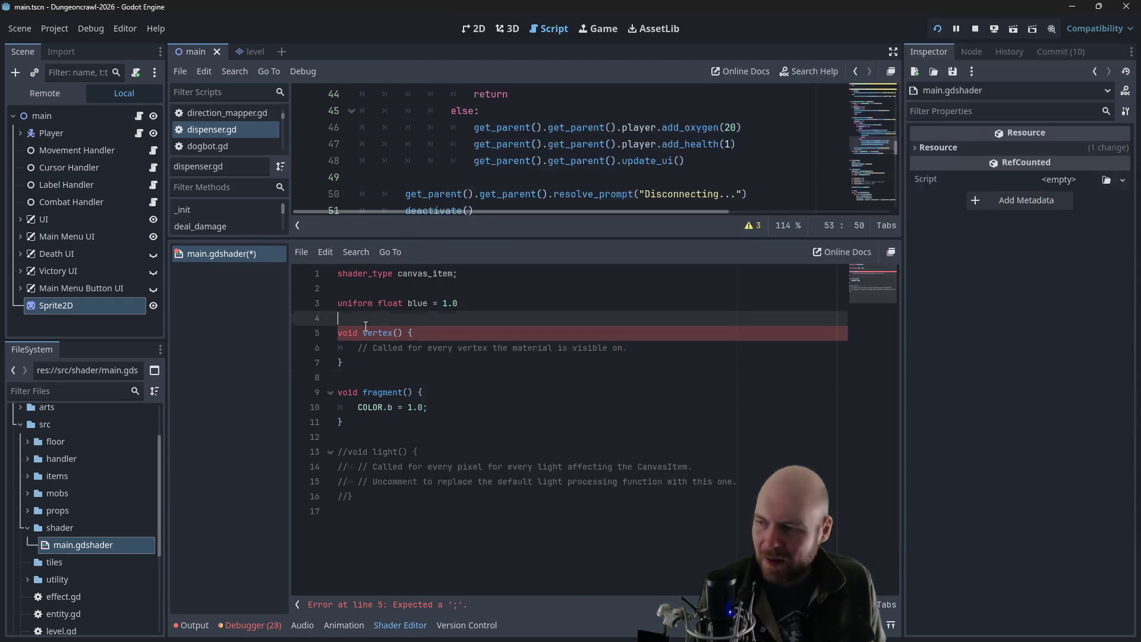
pyautogui.click(500, 303)
pyautogui.hotkey('alt', 'Tab')
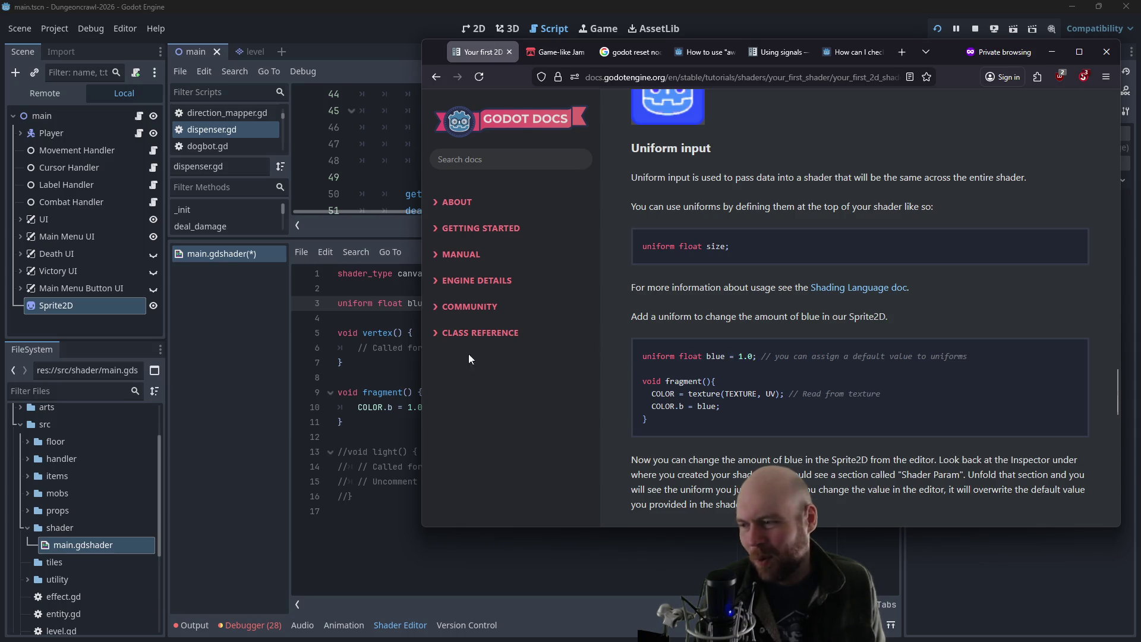
pyautogui.click(377, 426)
pyautogui.click(434, 408)
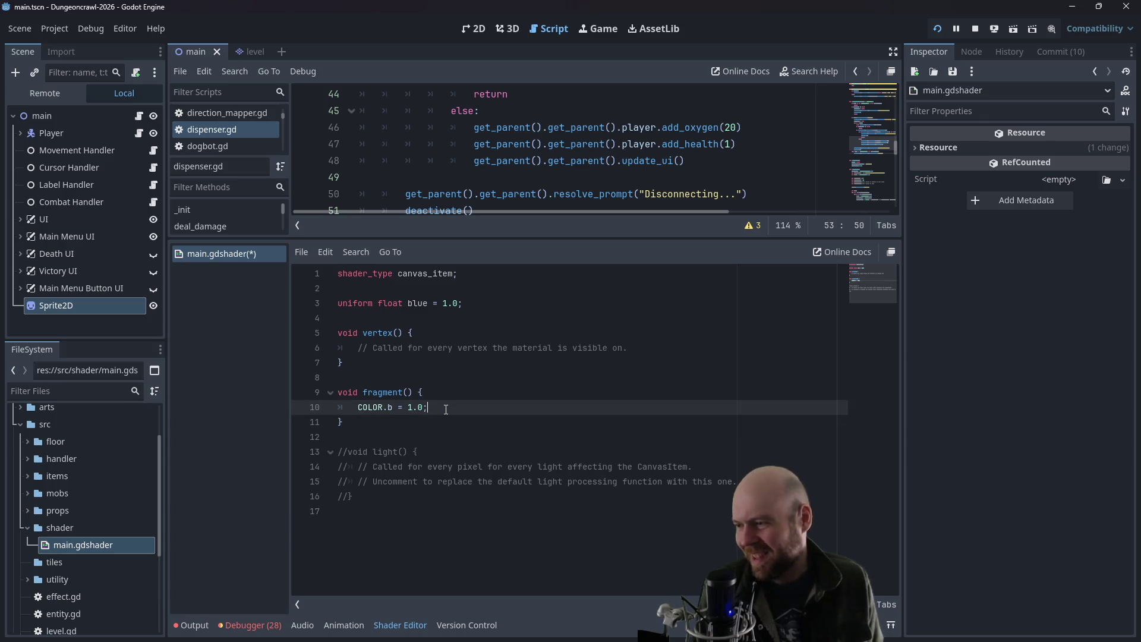
# - Paste COLOR = texture(TEXTURE, UV); at the top of fragment()
pyautogui.hotkey('alt', 'Tab')
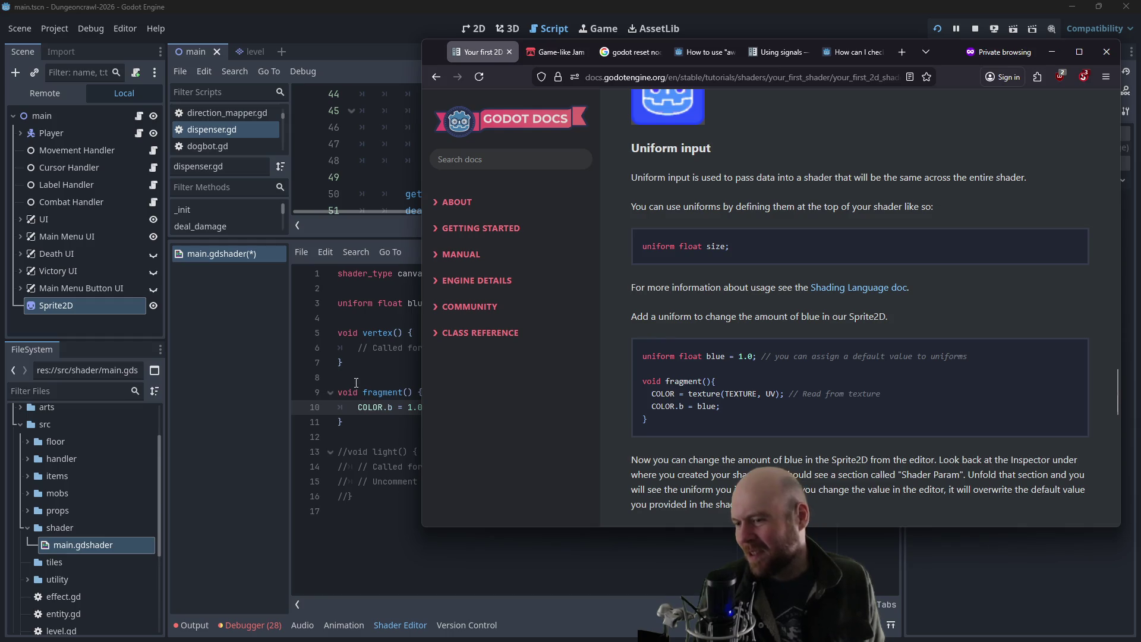
pyautogui.moveTo(652, 395); pyautogui.dragTo(784, 394)
pyautogui.hotkey('ctrl', 'c')
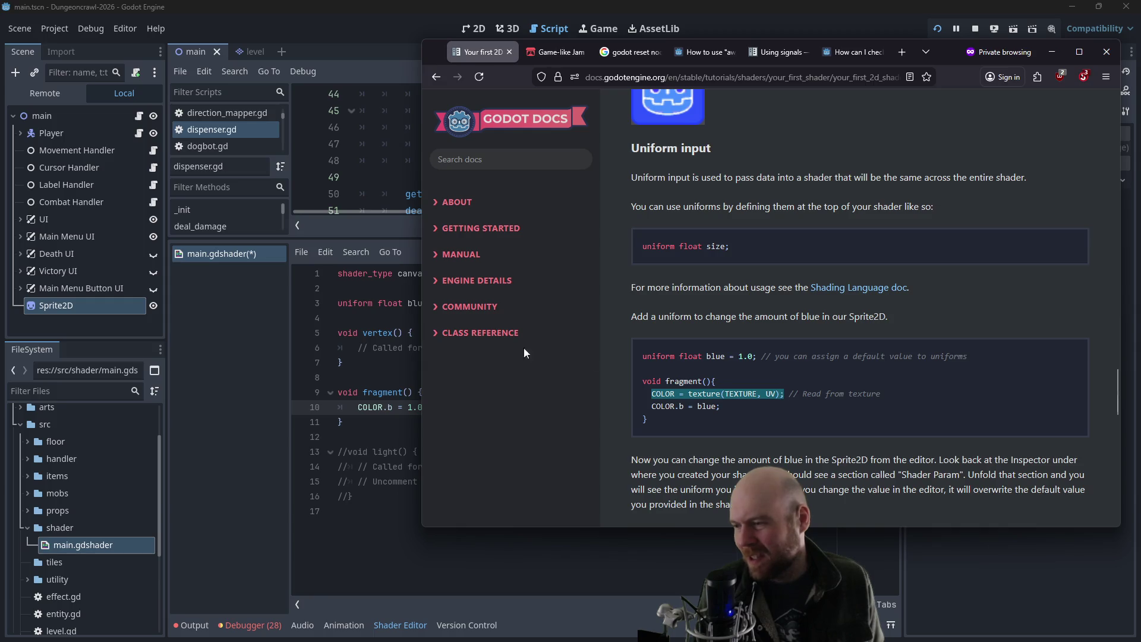
pyautogui.hotkey('alt', 'Tab')
pyautogui.click(535, 391)
pyautogui.press('Return')
pyautogui.hotkey('ctrl', 'v')
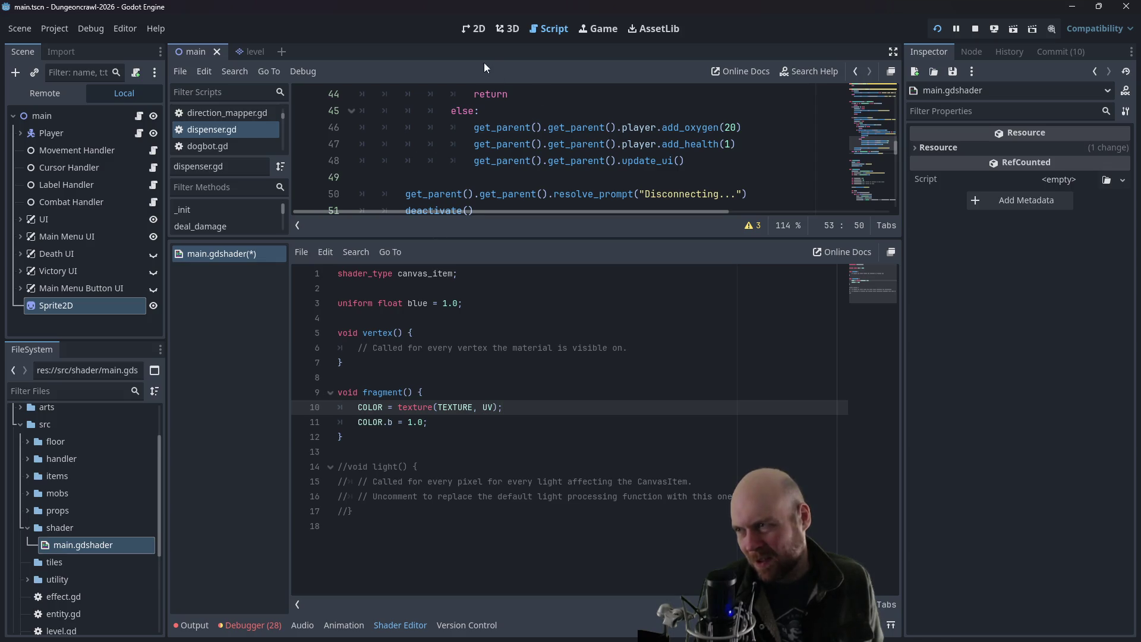
pyautogui.click(475, 28)
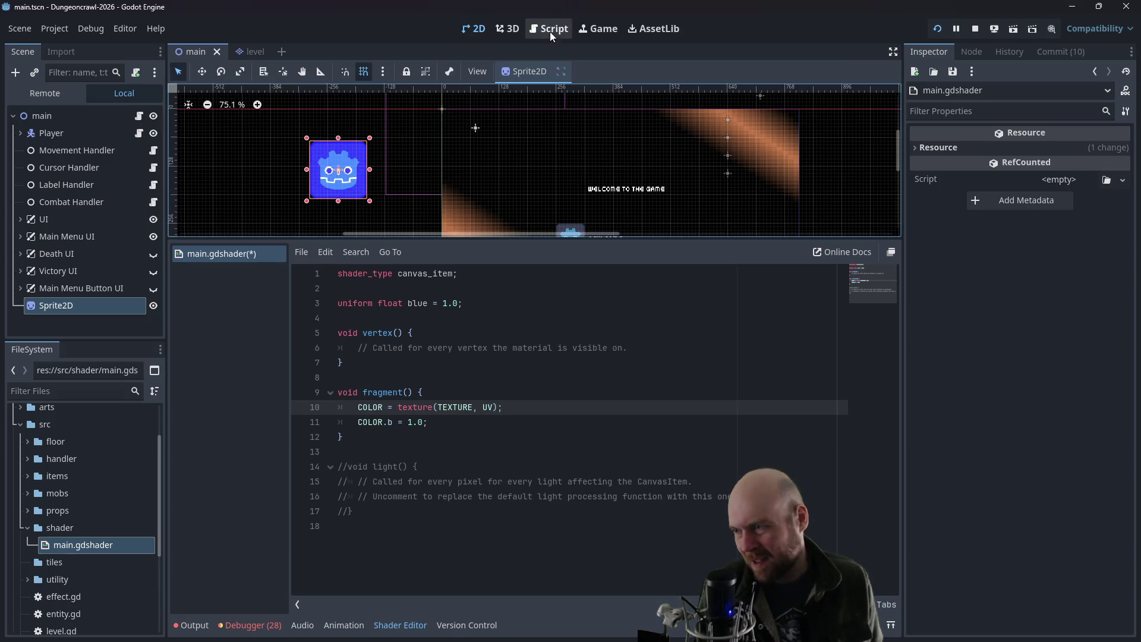
# - Change COLOR.b = 1.0 to COLOR.b = blue and save the shader
pyautogui.click(411, 422)
pyautogui.doubleClick(412, 422)
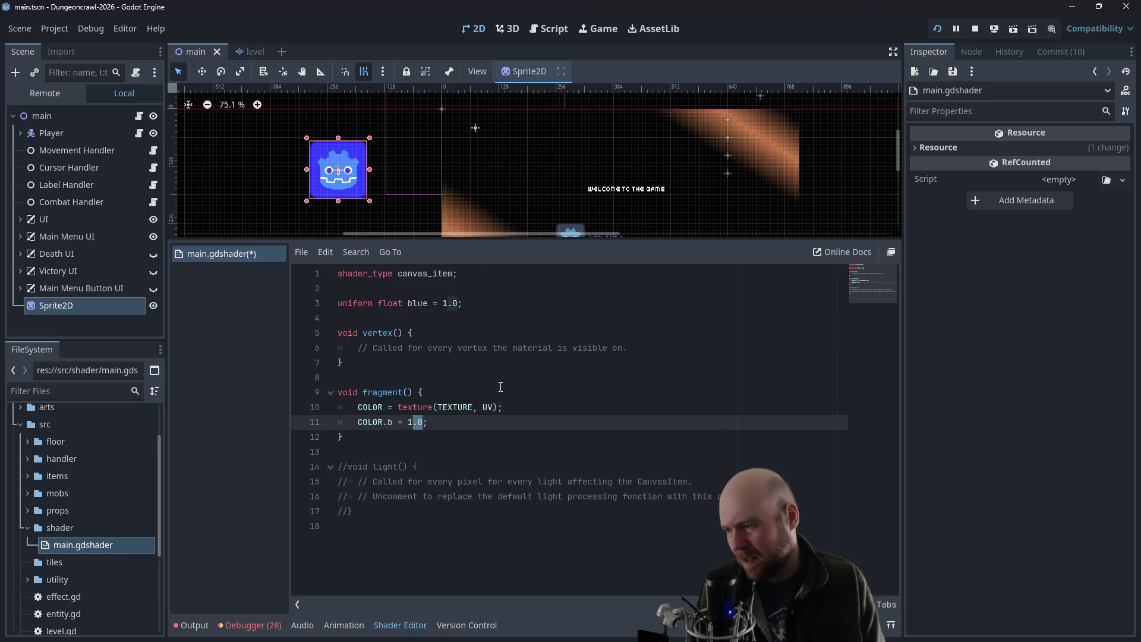
pyautogui.press('BackSpace')
pyautogui.press('BackSpace')
pyautogui.write('blue')
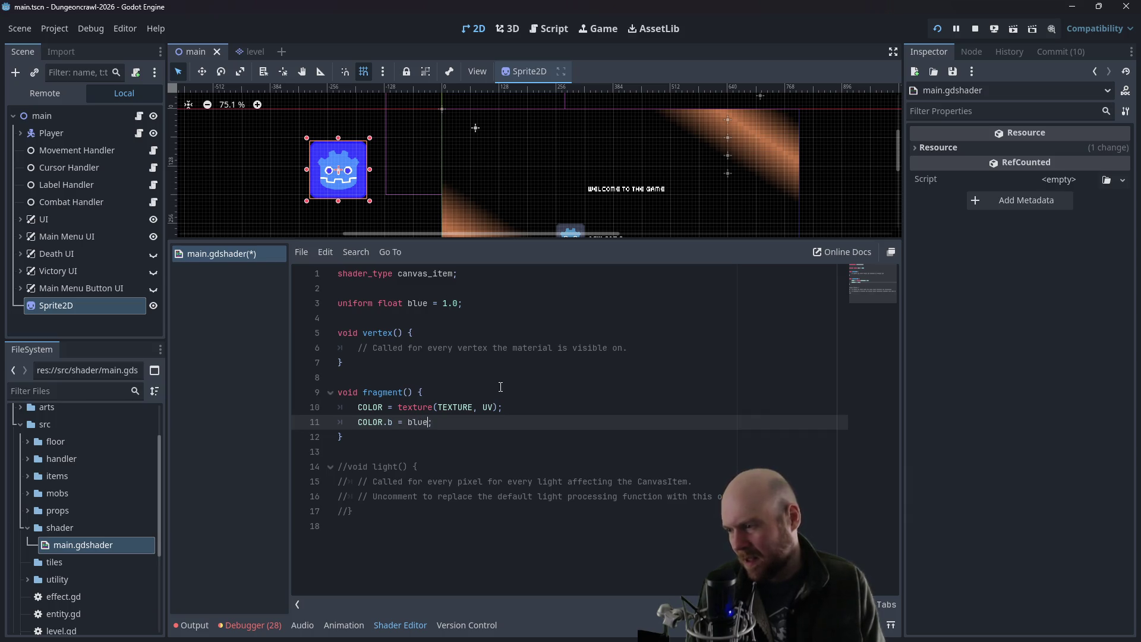
pyautogui.hotkey('ctrl', 's')
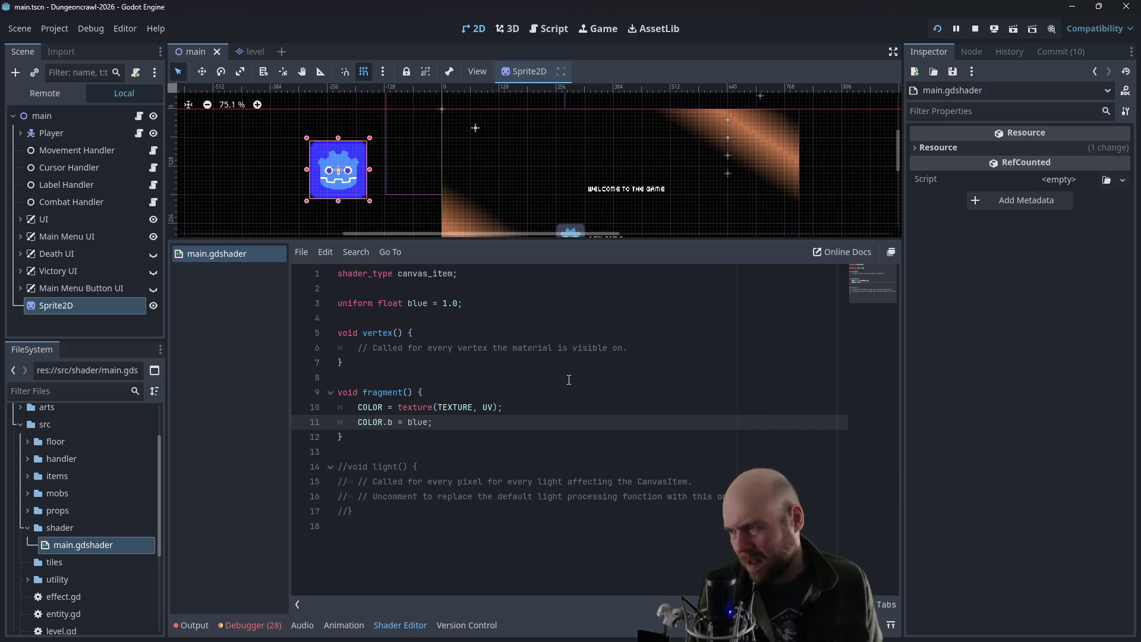
pyautogui.hotkey('alt', 'Tab')
pyautogui.scroll(-3, 758, 337)
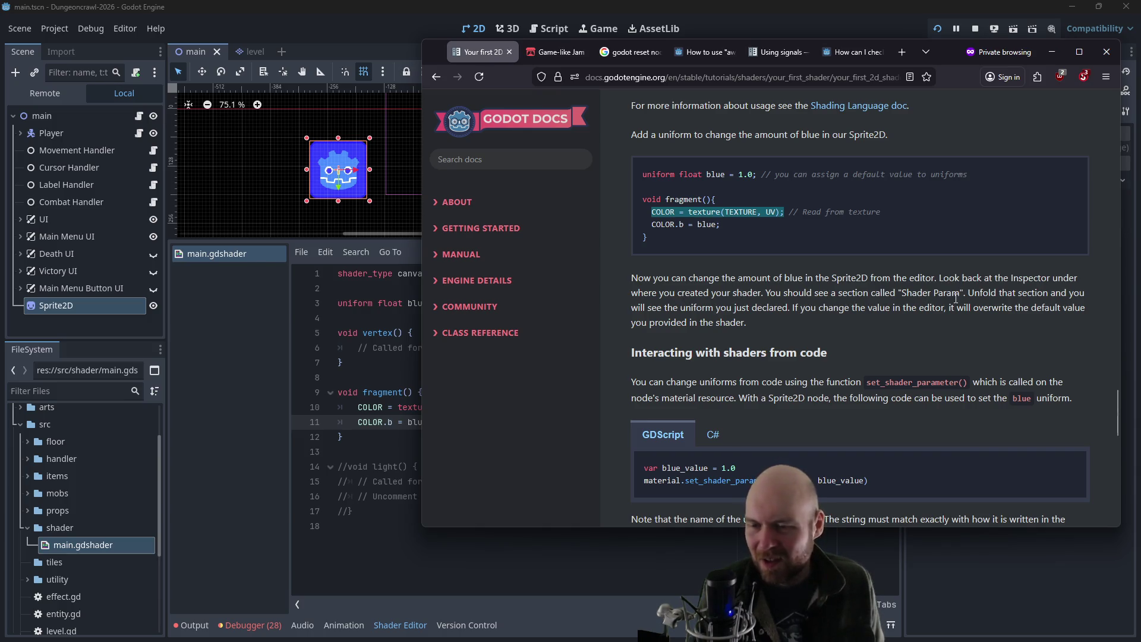
# - Move the docs window aside and expand the shader resource details
pyautogui.moveTo(989, 43)
pyautogui.mouseDown()
pyautogui.moveTo(696, 105)
pyautogui.moveTo(619, 110)
pyautogui.mouseUp()
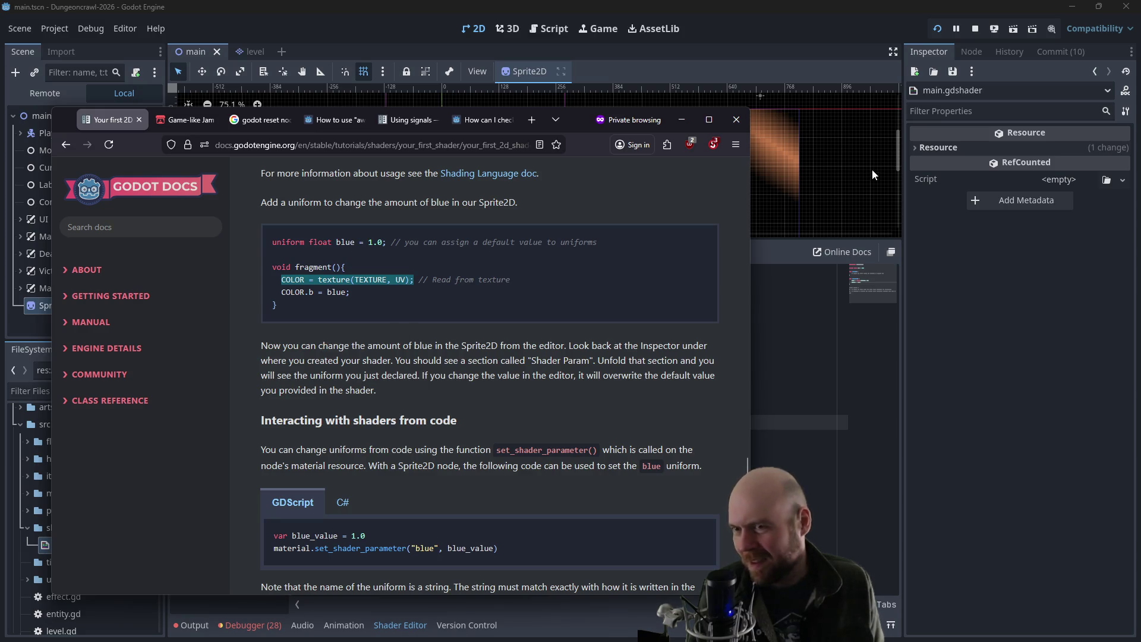
pyautogui.click(915, 147)
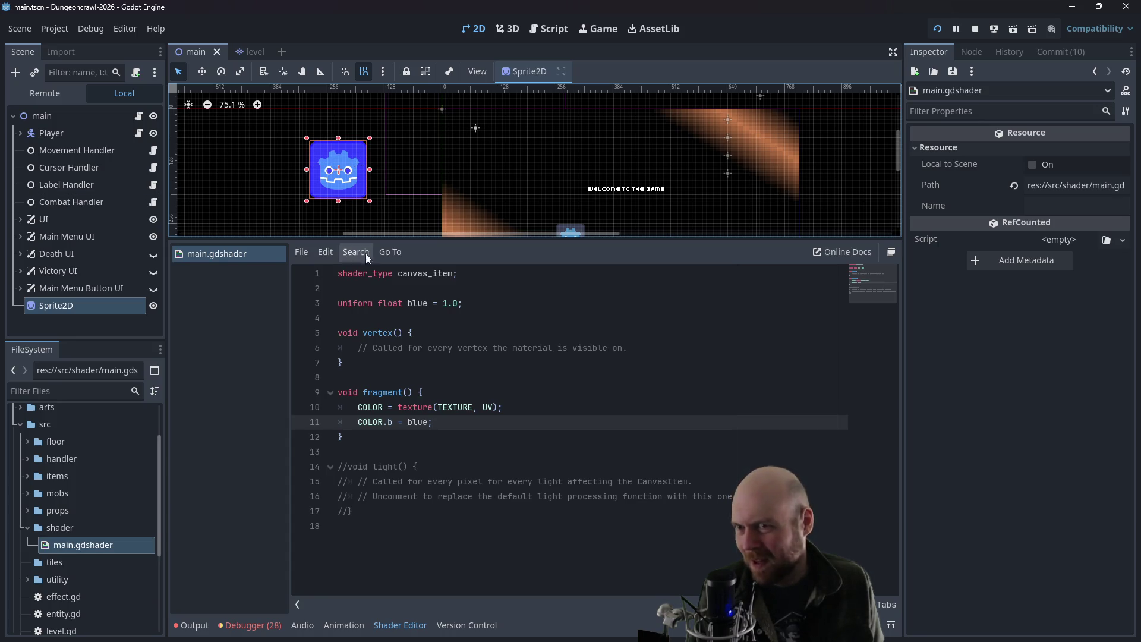
pyautogui.click(387, 334)
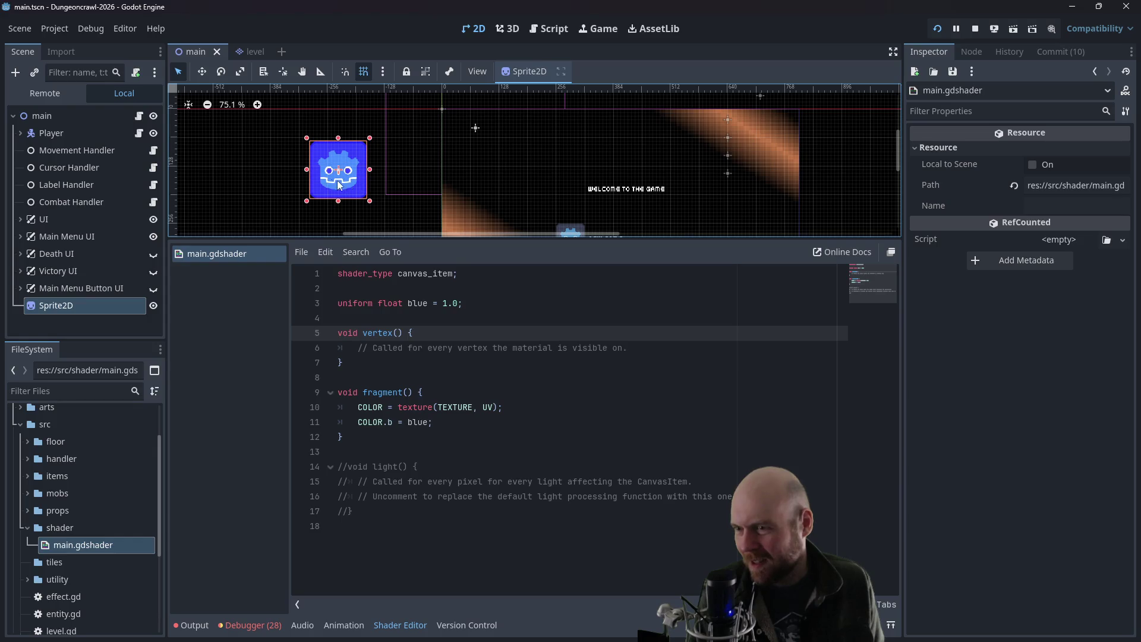
pyautogui.hotkey('alt', 'Tab')
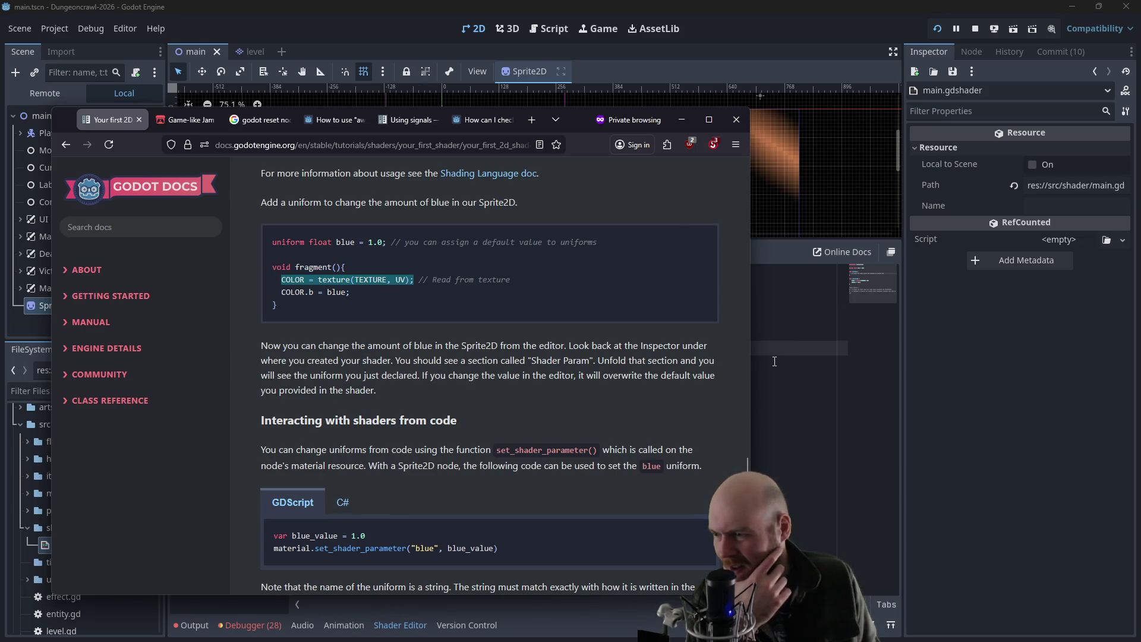
# - Select the Sprite2D node and open its Material settings in the Inspector
pyautogui.click(770, 395)
pyautogui.click(524, 480)
pyautogui.click(662, 526)
pyautogui.click(653, 481)
pyautogui.click(645, 378)
pyautogui.click(546, 348)
pyautogui.click(477, 206)
pyautogui.click(409, 201)
pyautogui.click(332, 170)
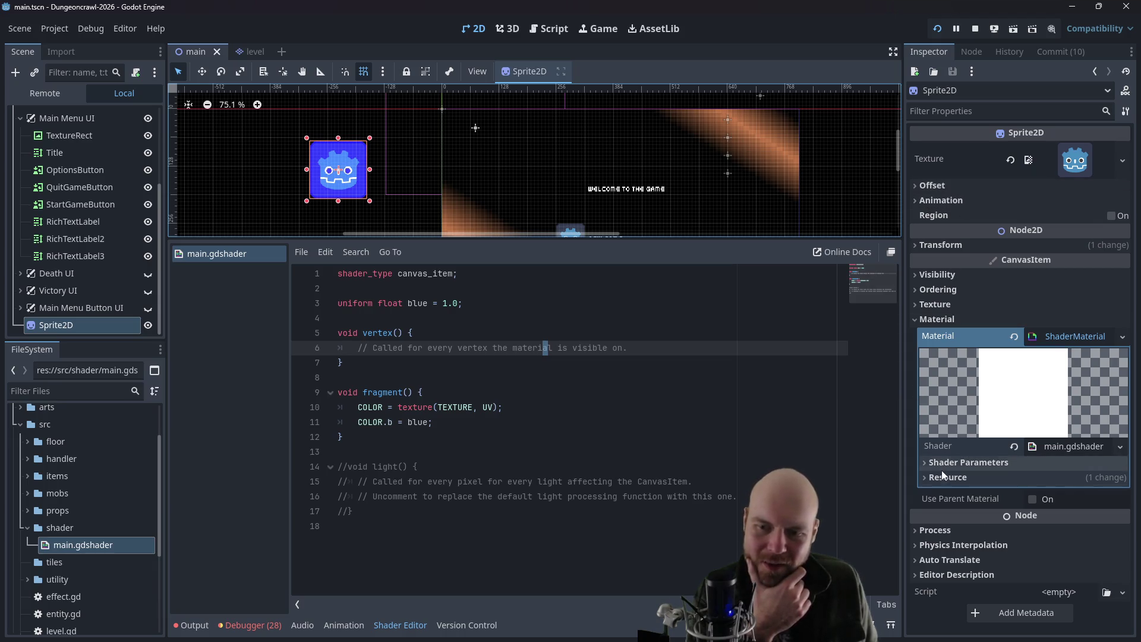
# - Expand Shader Parameters and try Blue values 2.0 and 500
pyautogui.click(926, 464)
pyautogui.click(1050, 480)
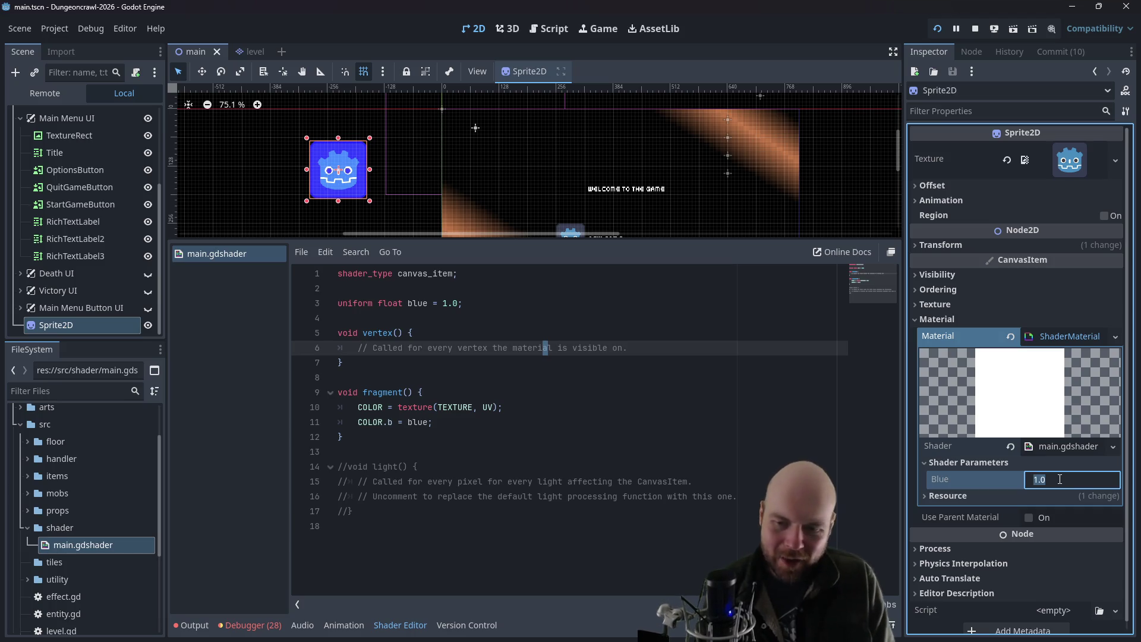
pyautogui.write('2.0')
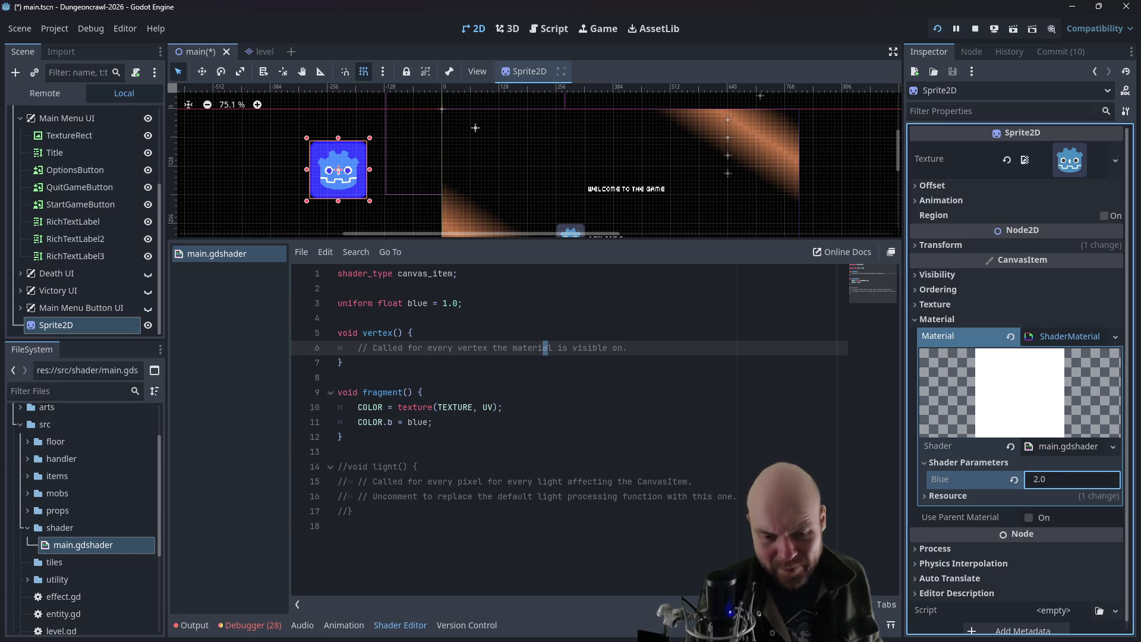
pyautogui.hotkey('alt', 'Tab')
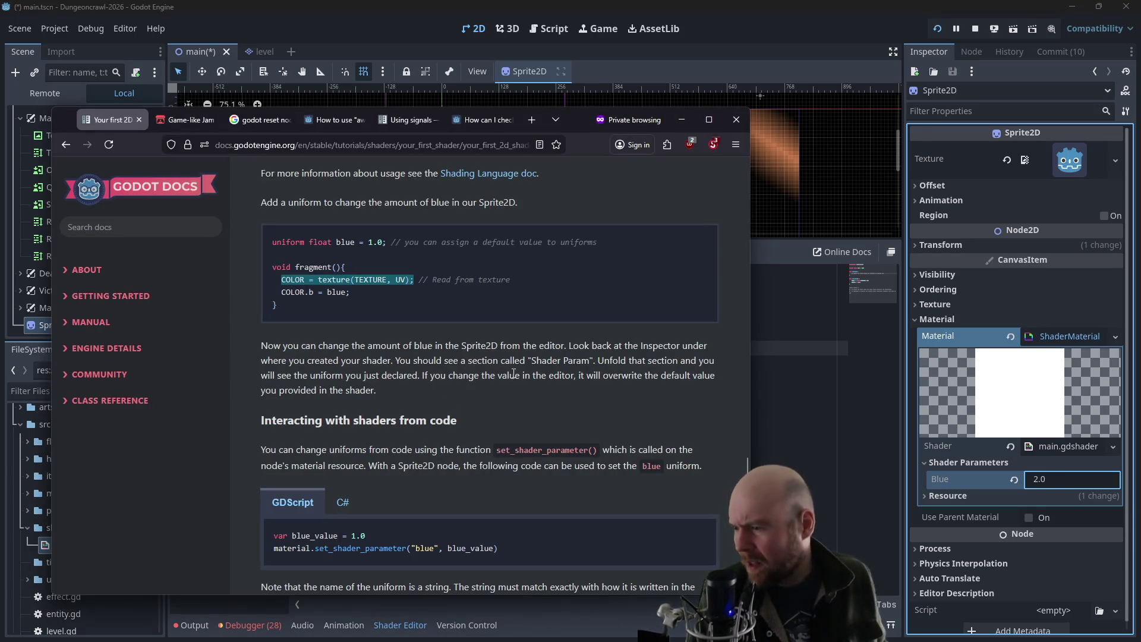
pyautogui.click(1053, 480)
pyautogui.write('500')
pyautogui.press('Return')
pyautogui.click(1058, 399)
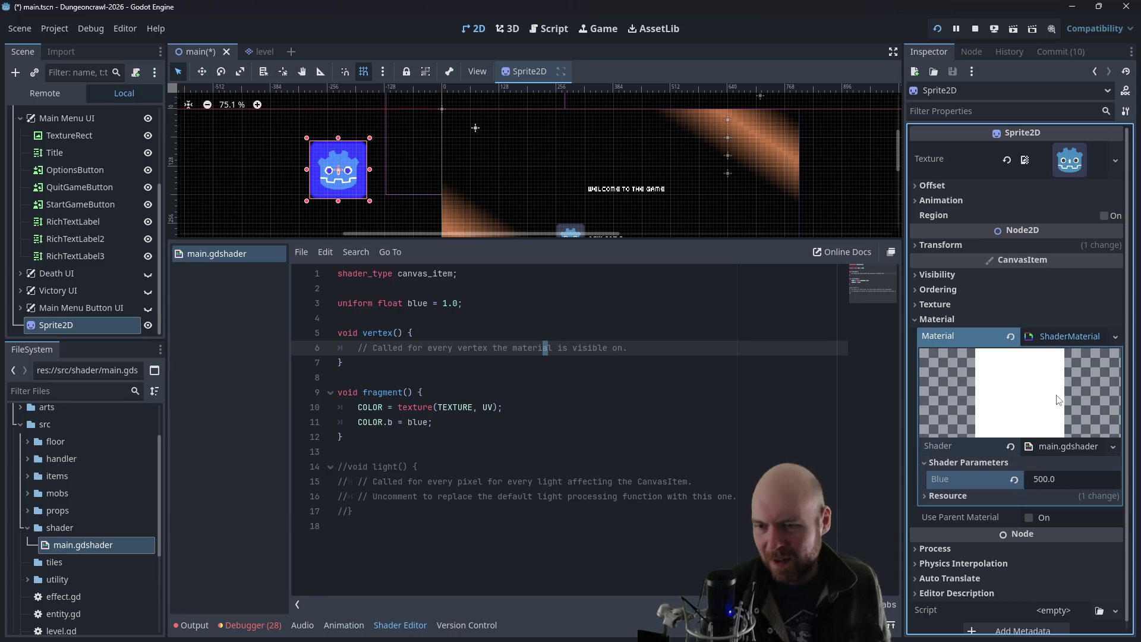
pyautogui.hotkey('alt', 'Tab')
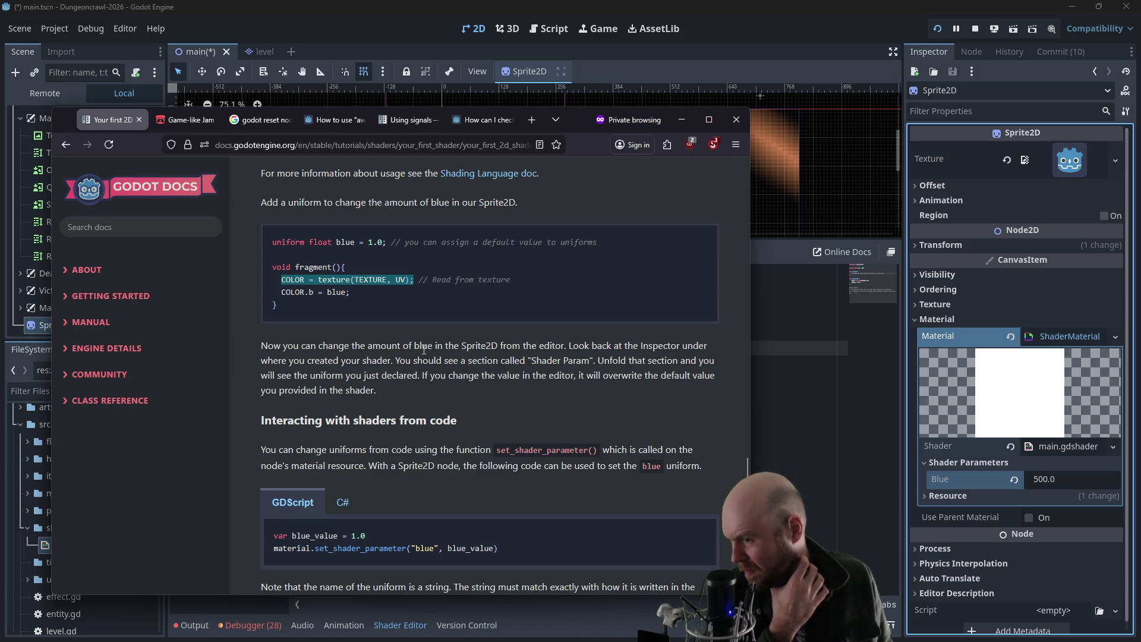
pyautogui.scroll(-2, 434, 384)
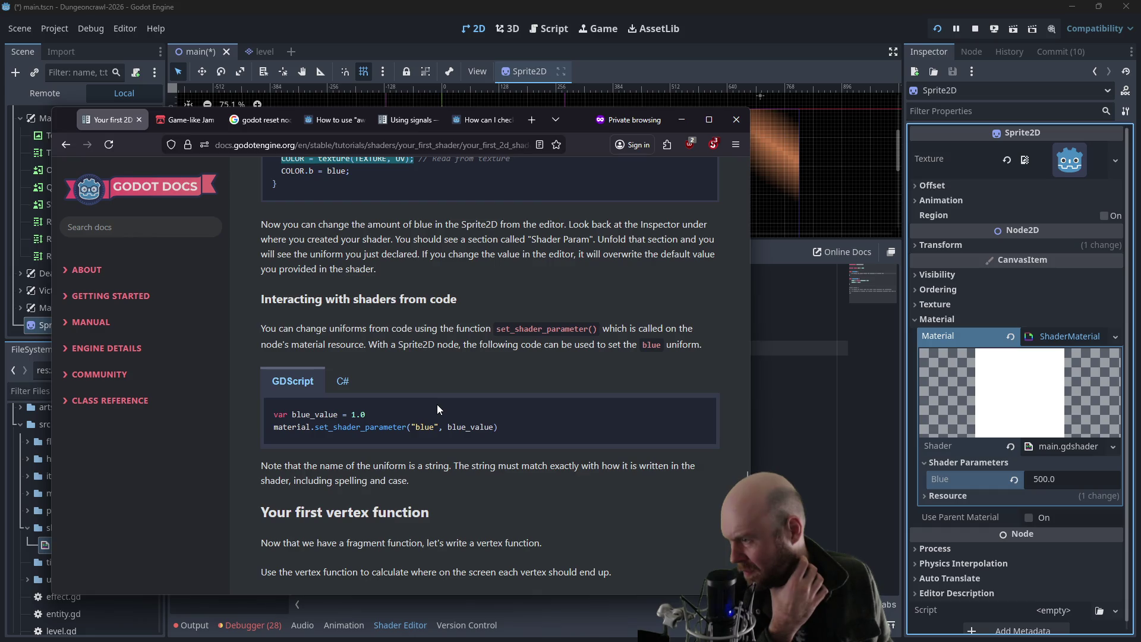
# - Set Blue to 0, then 1, and finally 0.5
pyautogui.click(1040, 480)
pyautogui.write('0')
pyautogui.press('Return')
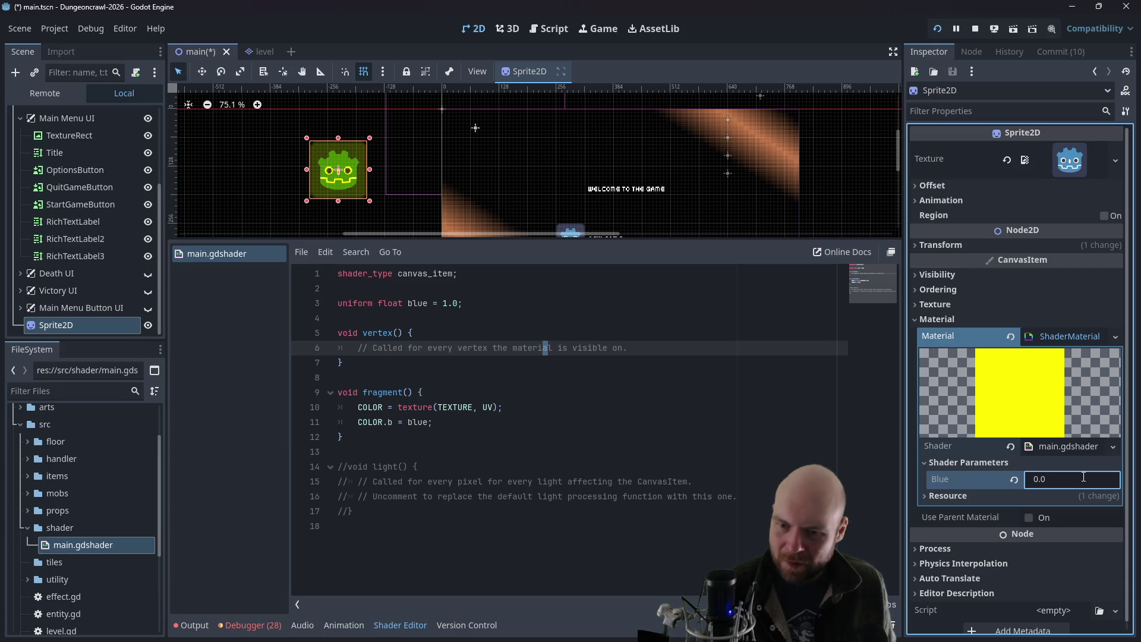
pyautogui.click(1083, 477)
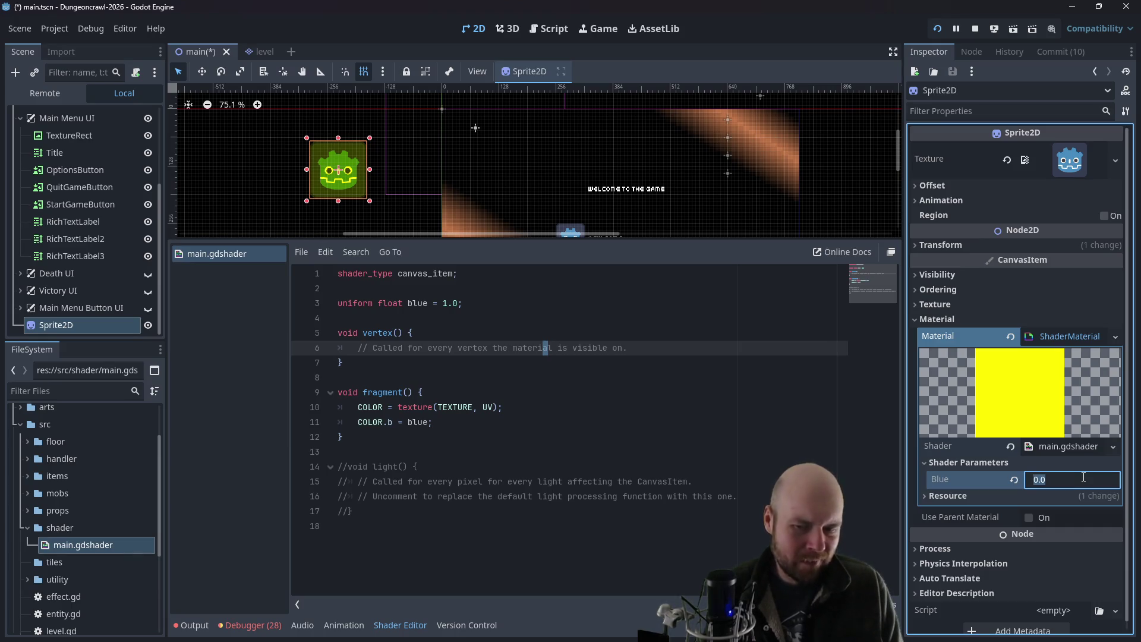
pyautogui.write('1')
pyautogui.press('Return')
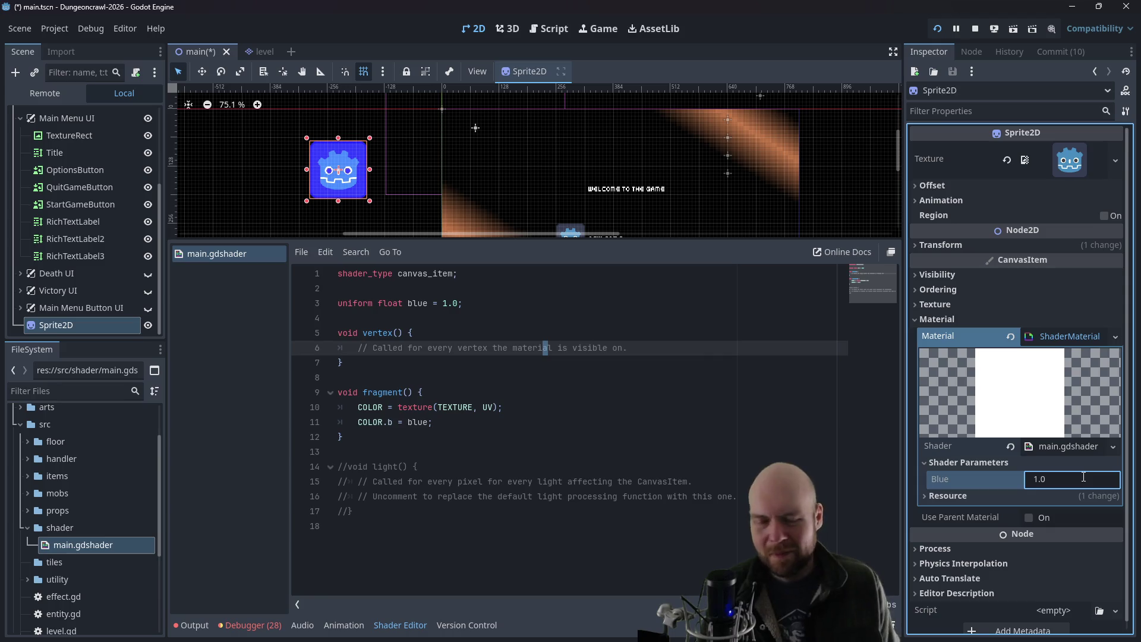
pyautogui.click(1086, 479)
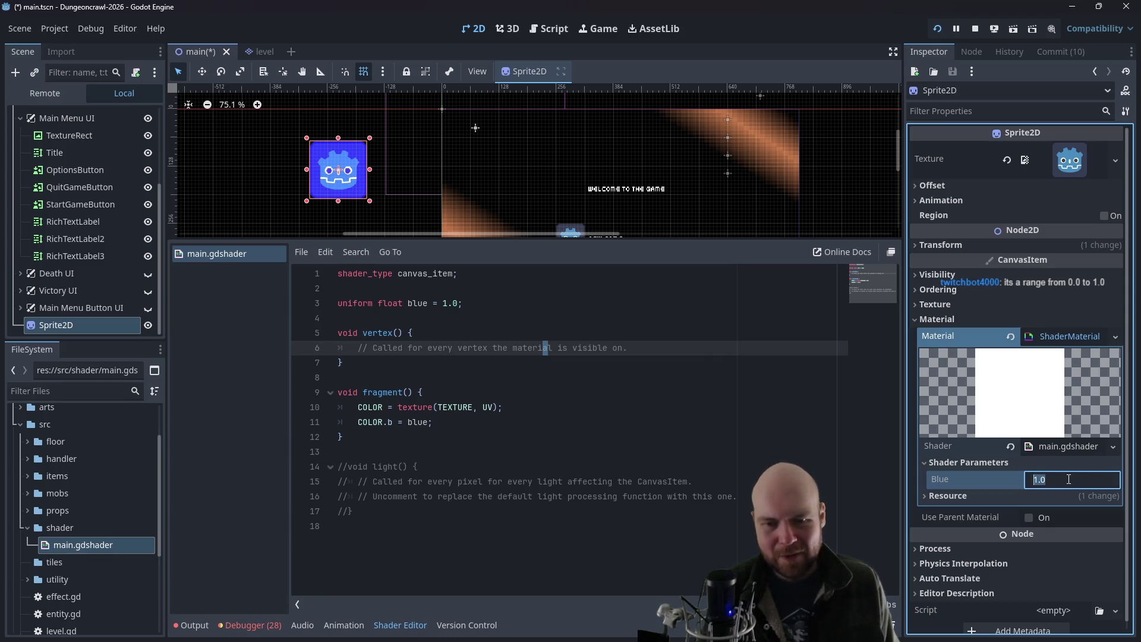
pyautogui.write('0.5')
pyautogui.press('Return')
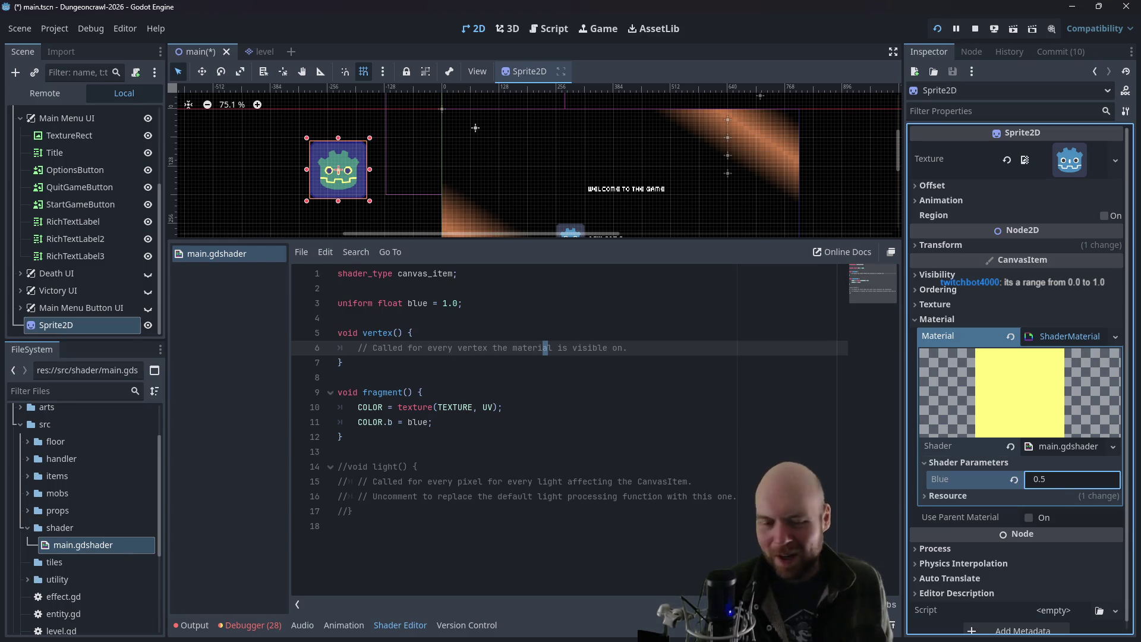
pyautogui.hotkey('alt', 'Tab')
pyautogui.scroll(-3, 486, 342)
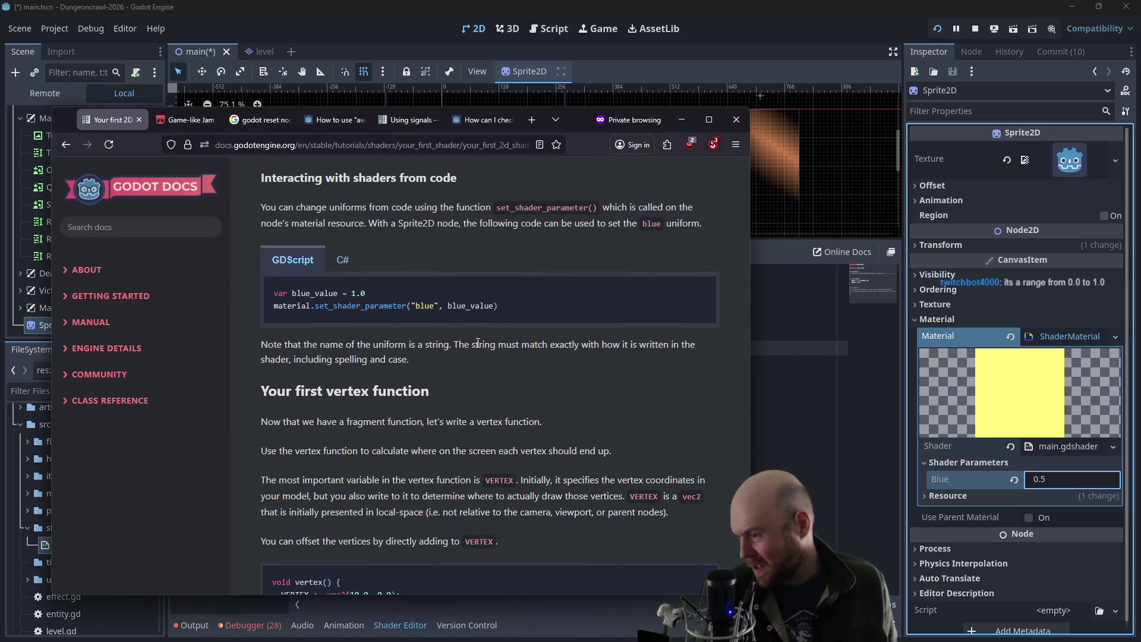
# - Replace the vertex function's comment with the VERTEX += vec2 offset example line
pyautogui.scroll(-5, 478, 344)
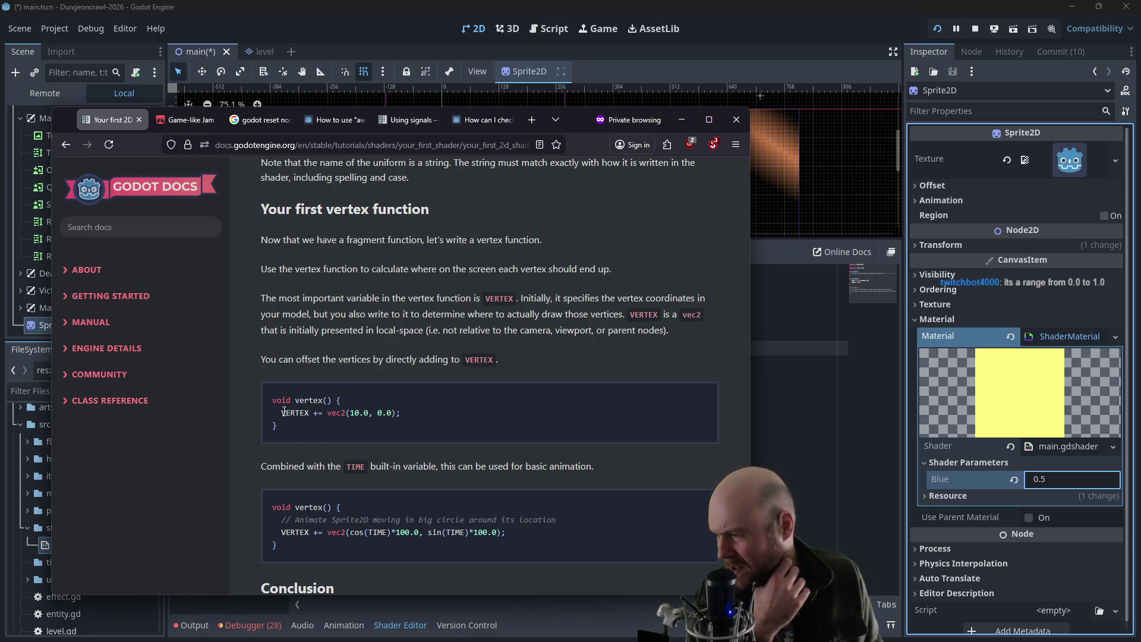
pyautogui.moveTo(281, 410); pyautogui.dragTo(409, 411)
pyautogui.hotkey('ctrl', 'c')
pyautogui.hotkey('alt', 'Tab')
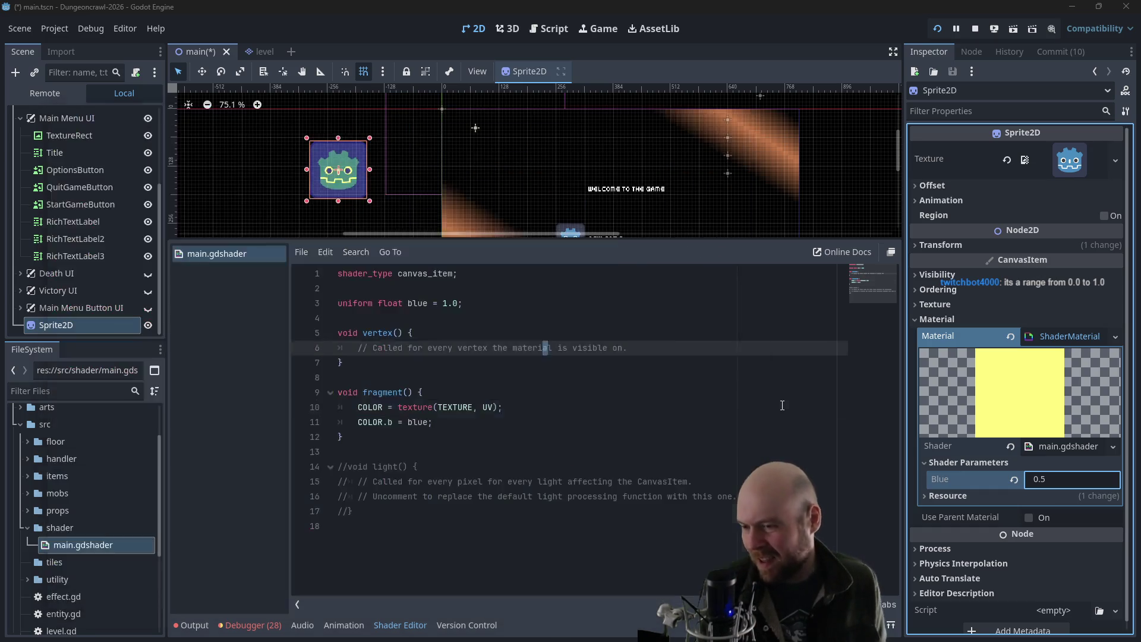
pyautogui.click(361, 347)
pyautogui.moveTo(361, 348); pyautogui.dragTo(628, 347)
pyautogui.hotkey('ctrl', 'v')
pyautogui.hotkey('alt', 'Tab')
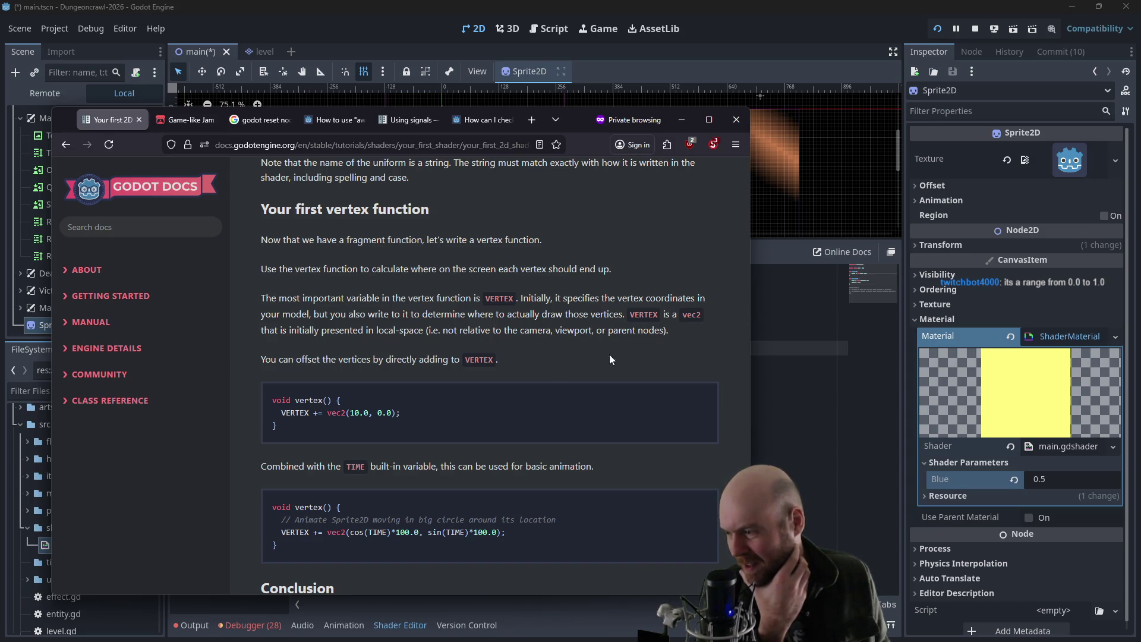
# - Select the circular-motion VERTEX line using cos(TIME) and sin(TIME) in the docs
pyautogui.scroll(-1, 364, 460)
pyautogui.scroll(-1, 397, 423)
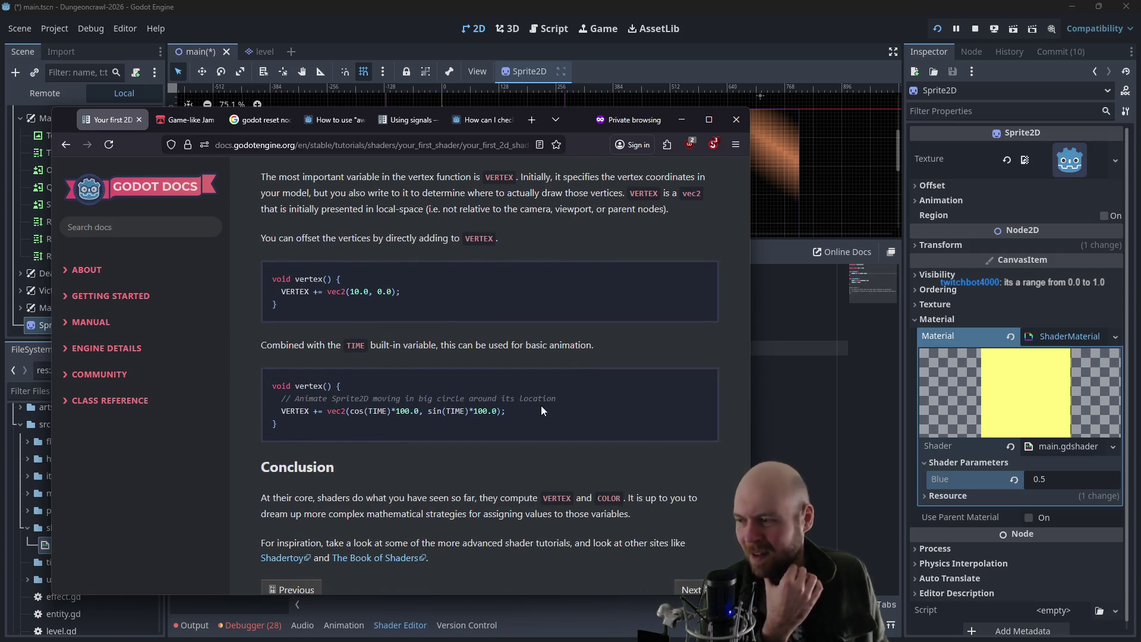
pyautogui.moveTo(523, 412); pyautogui.dragTo(395, 422)
pyautogui.moveTo(301, 421)
pyautogui.mouseDown()
pyautogui.moveTo(327, 412)
pyautogui.moveTo(282, 415)
pyautogui.mouseUp()
pyautogui.hotkey('ctrl', 'c')
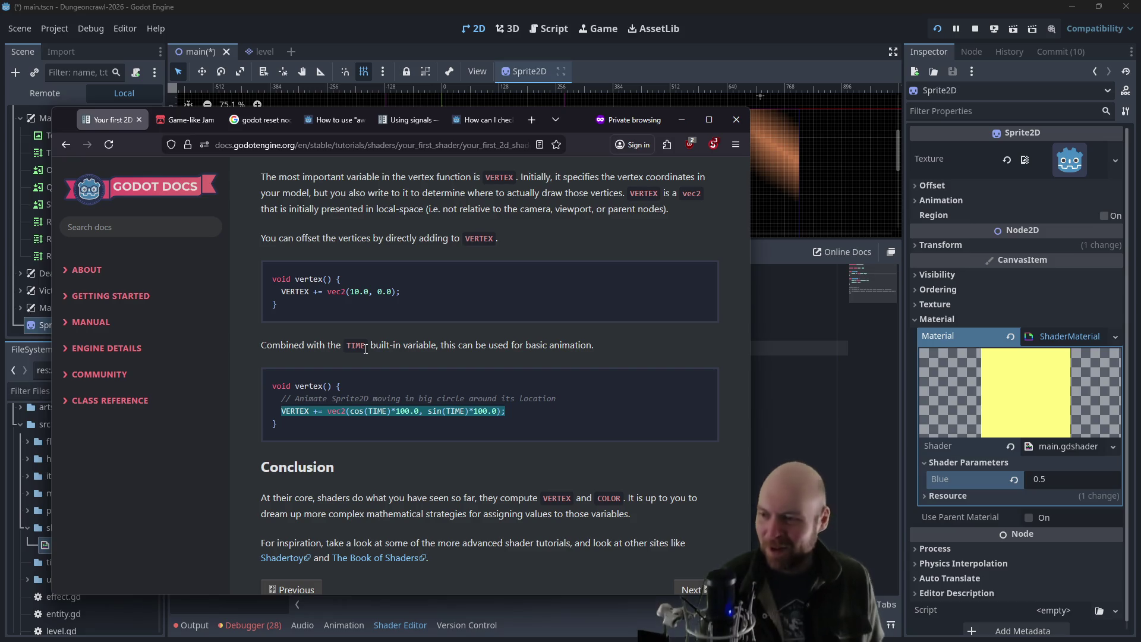
pyautogui.click(775, 356)
# - Replace line 6 with VERTEX += vec2(cos(TIME)*100.0, sin(TIME)*100.0); and return to the tutorial
pyautogui.moveTo(487, 347); pyautogui.dragTo(358, 347)
pyautogui.hotkey('ctrl', 'v')
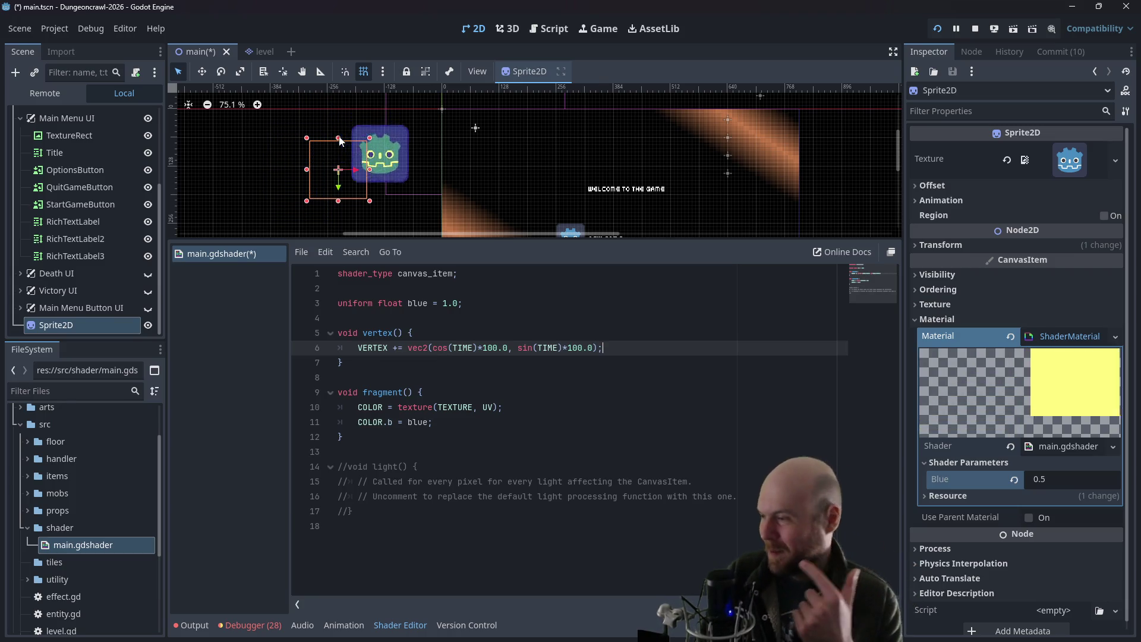
pyautogui.hotkey('alt', 'Tab')
pyautogui.scroll(-3, 357, 380)
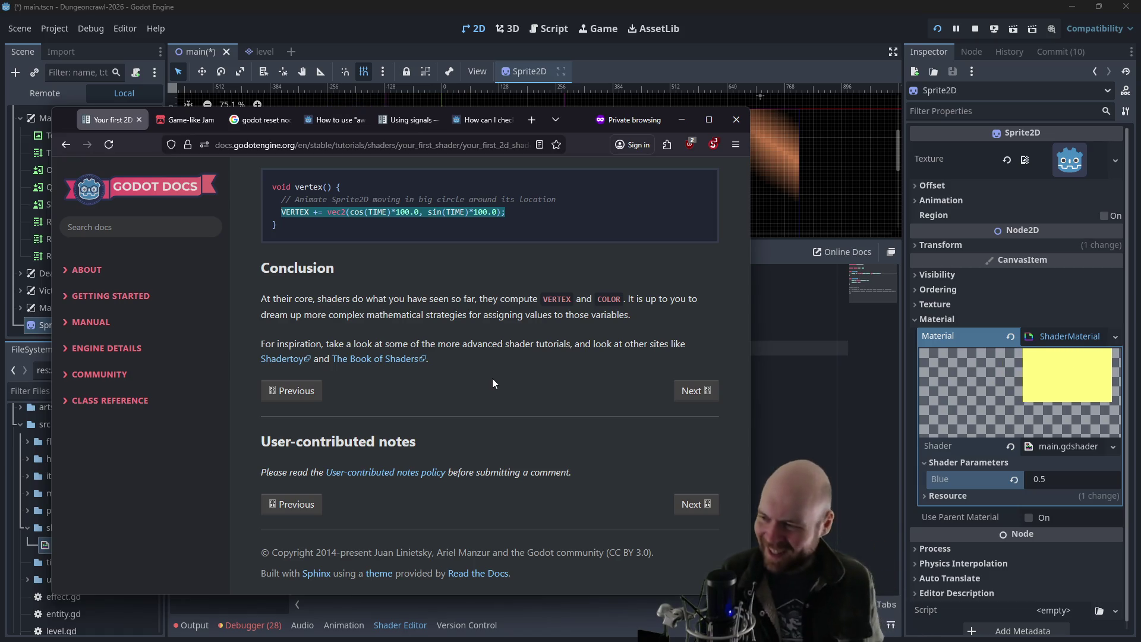
# - Scroll back through the 2D shader tutorial, then continue to the 'Your first 3D shader' page
pyautogui.scroll(4, 492, 381)
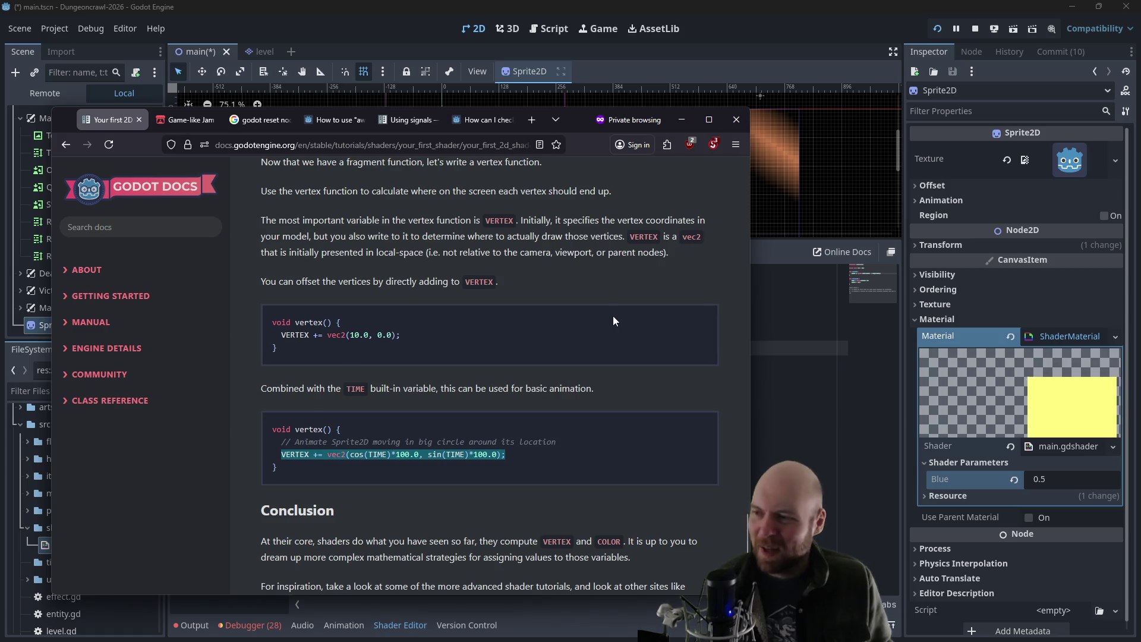
pyautogui.scroll(7, 613, 320)
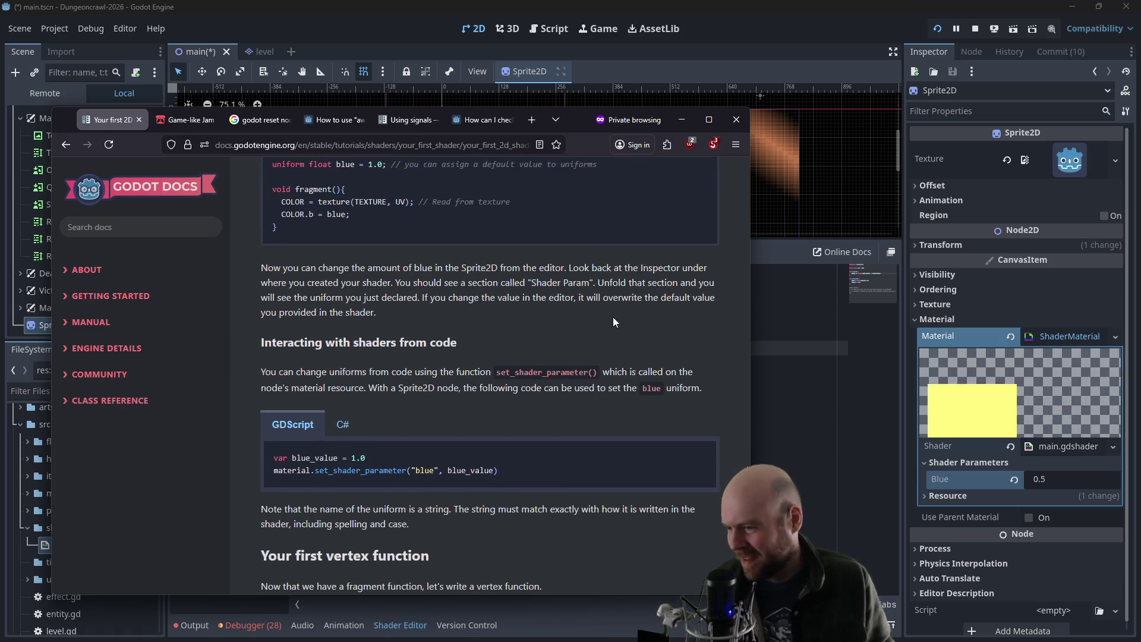
pyautogui.scroll(10, 614, 322)
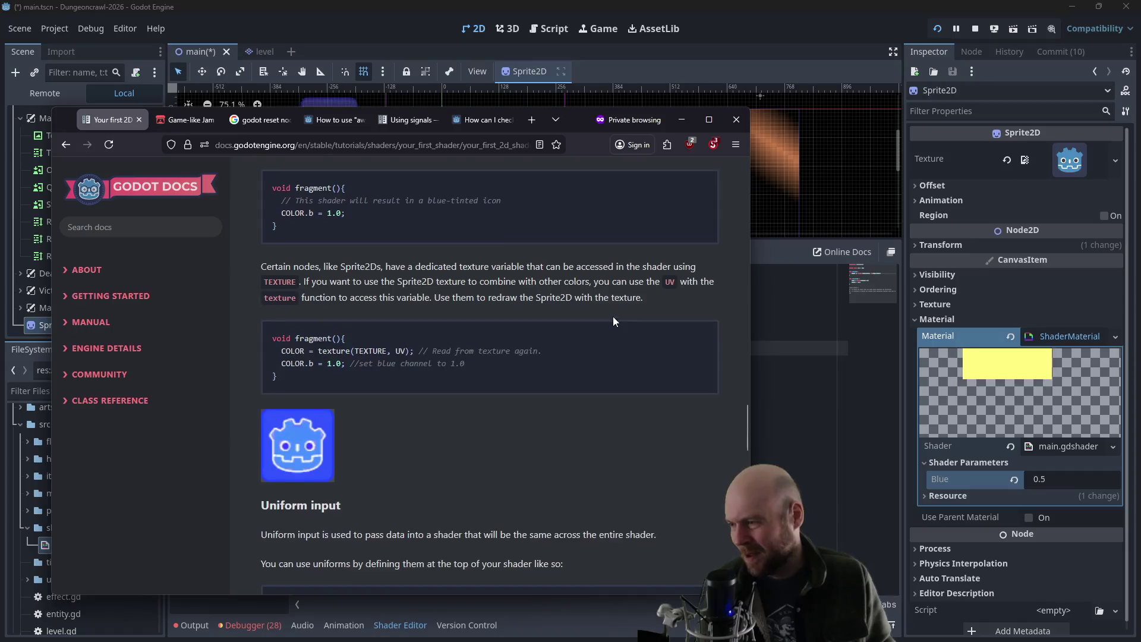
pyautogui.scroll(8, 614, 318)
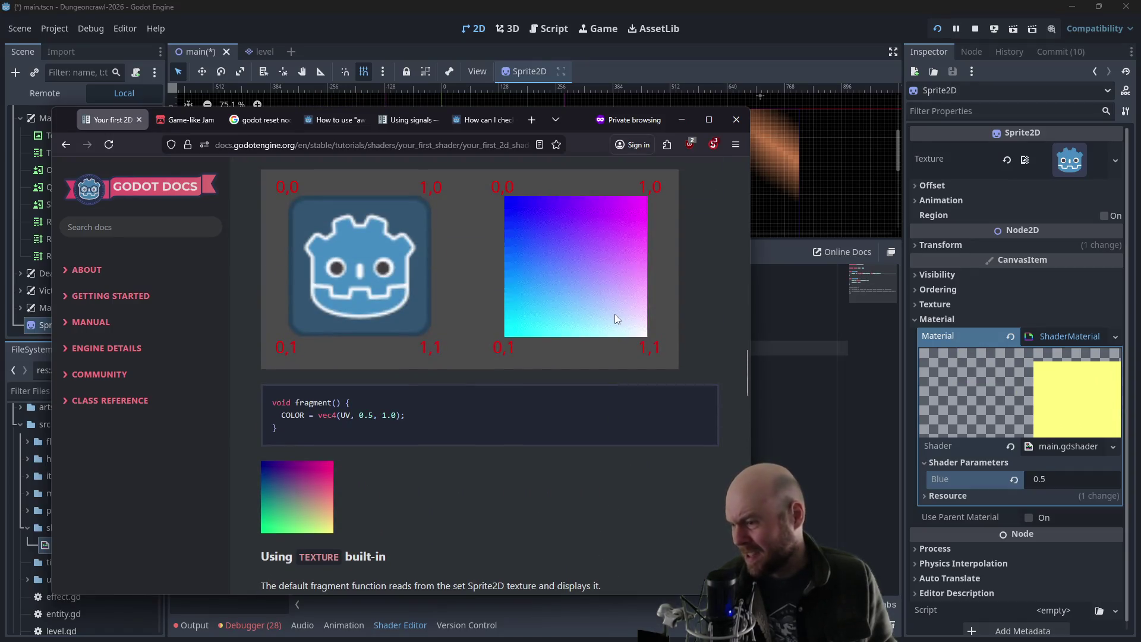
pyautogui.scroll(-1, 396, 420)
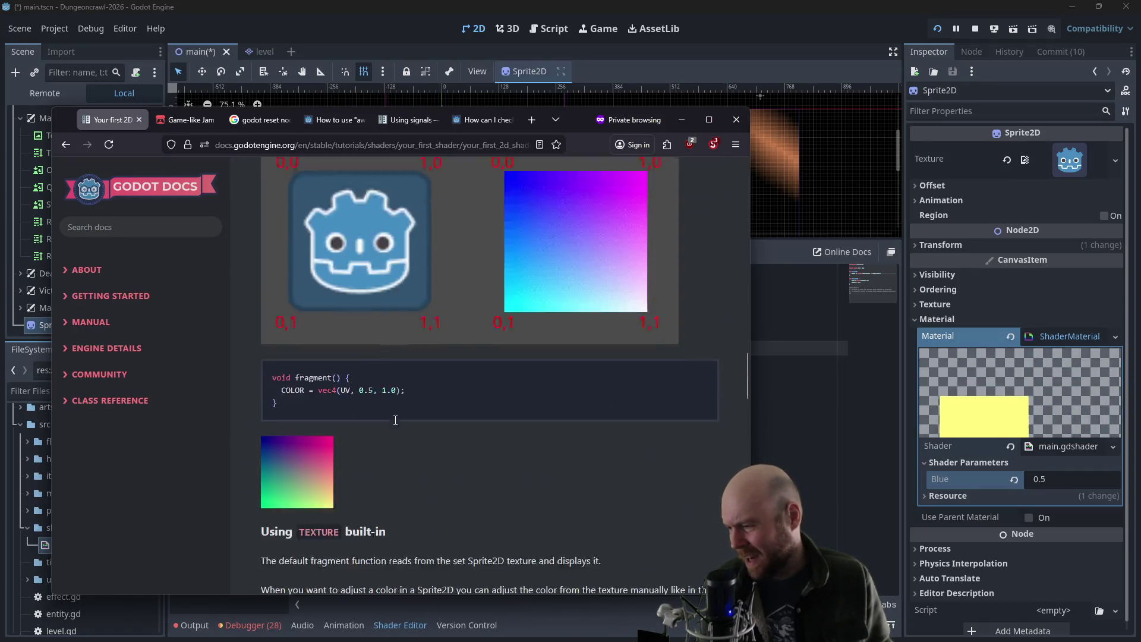
pyautogui.scroll(-14, 395, 420)
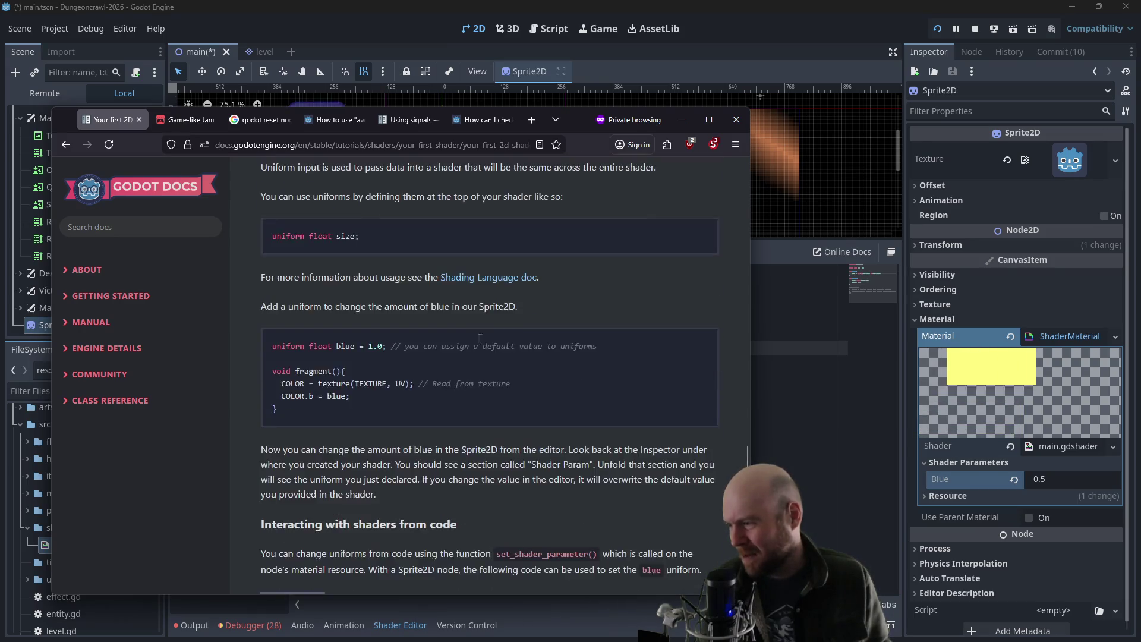
pyautogui.scroll(-12, 480, 339)
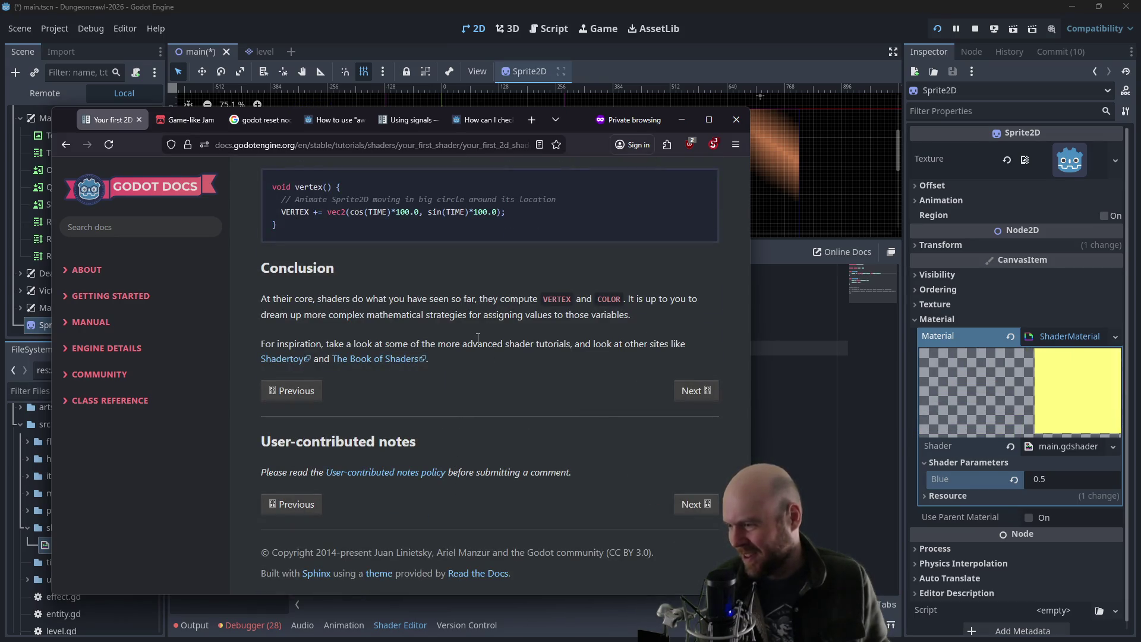
pyautogui.click(693, 390)
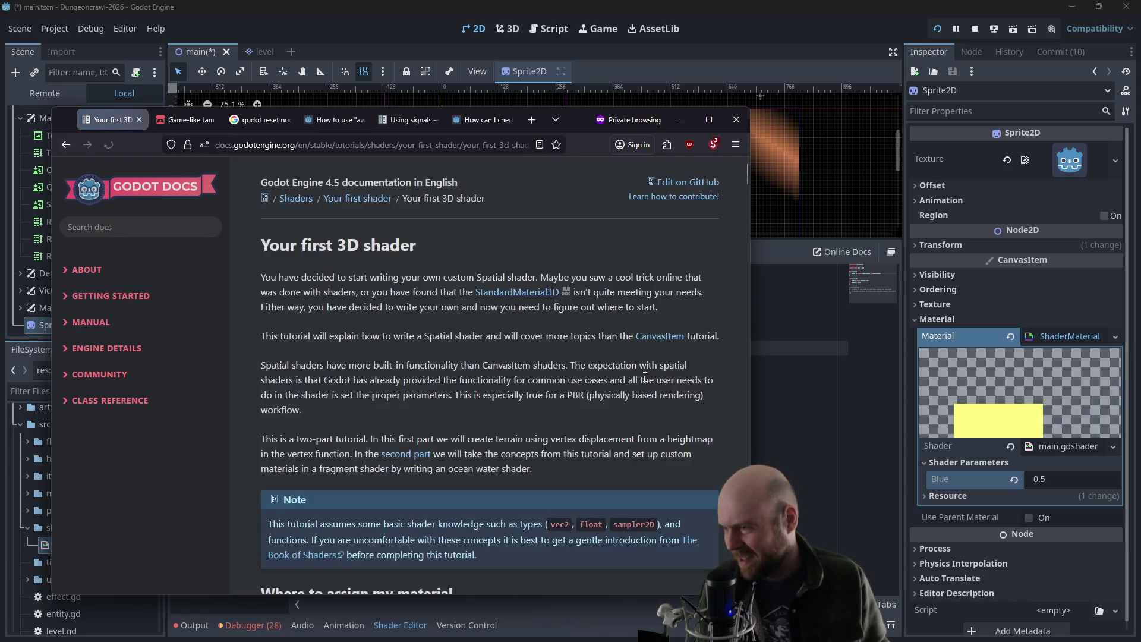
# - Return to the 2D shader tutorial, then search a private tab for 'access shader in code godot'
pyautogui.click(62, 144)
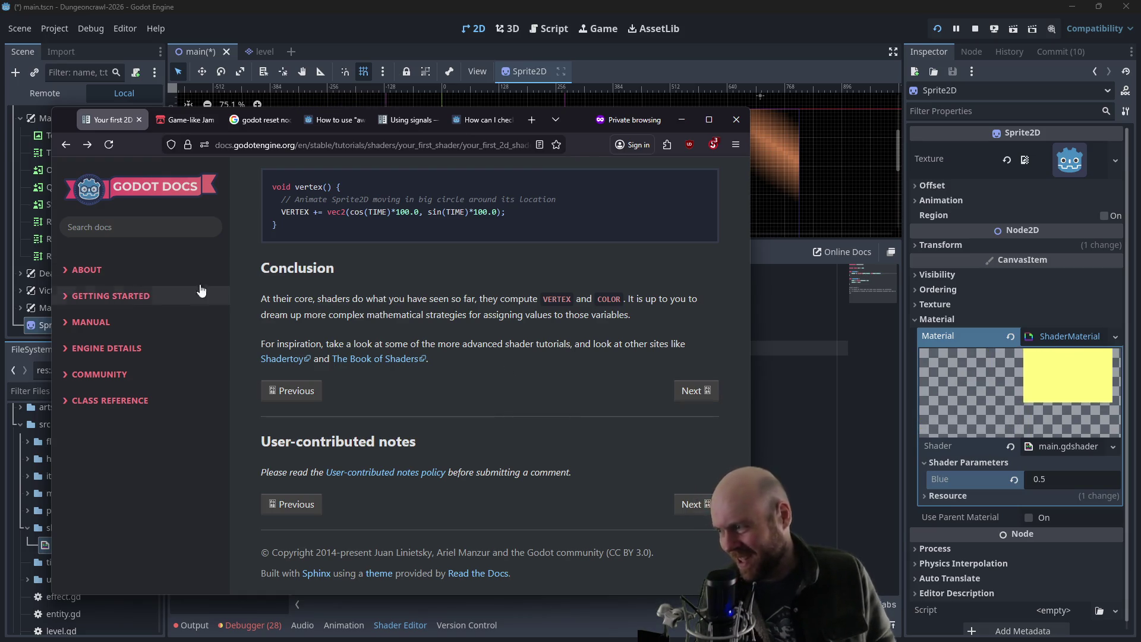
pyautogui.click(708, 147)
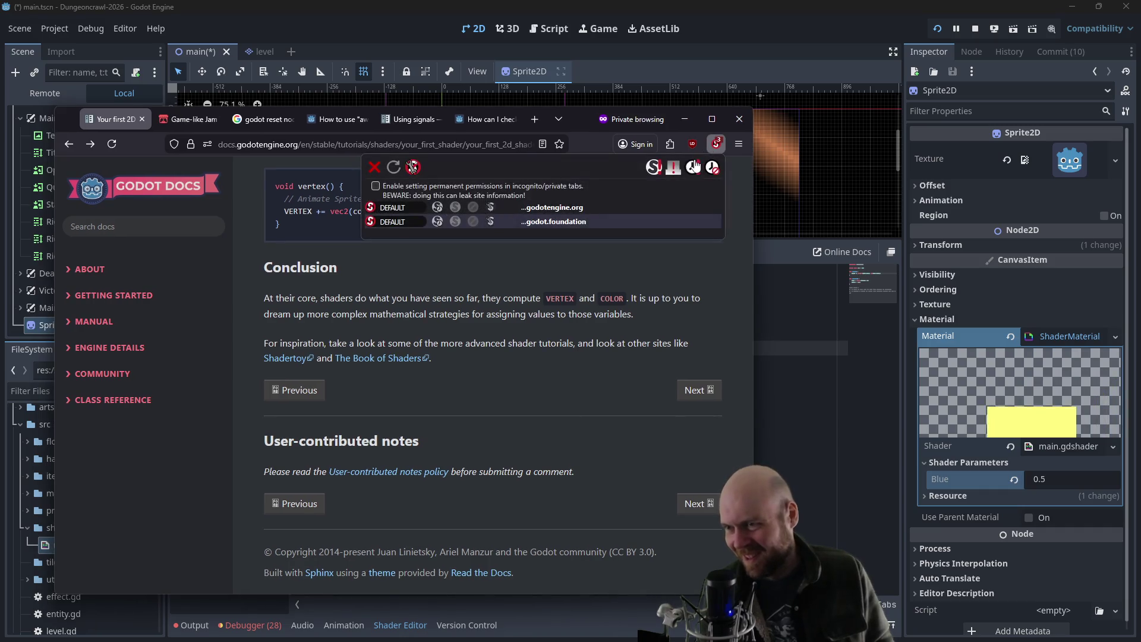
pyautogui.scroll(-4, 121, 421)
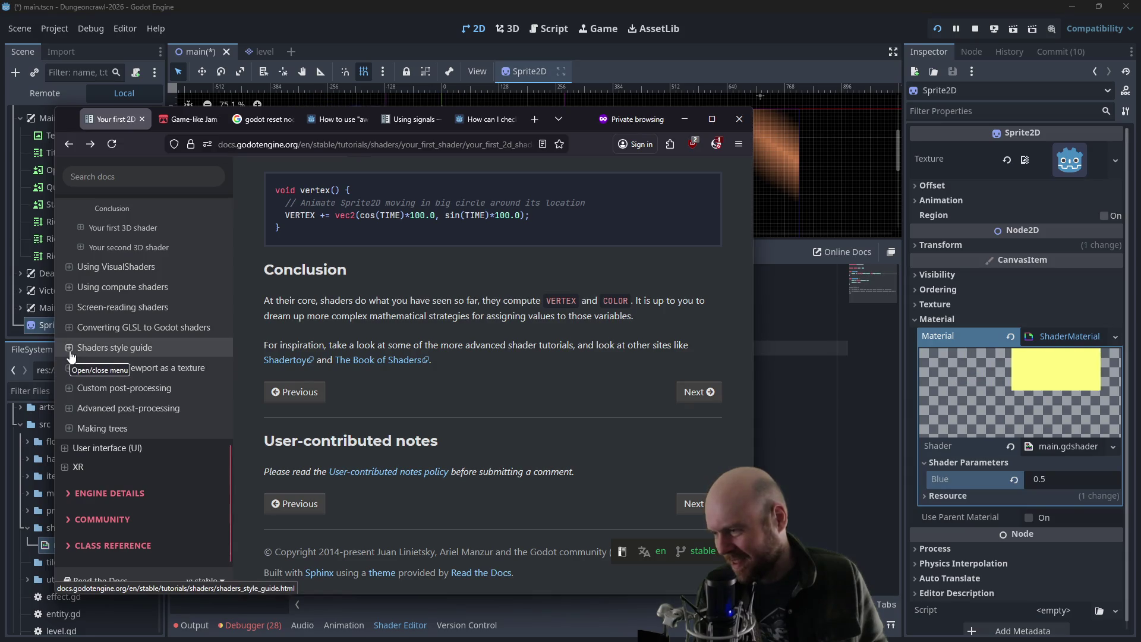
pyautogui.click(542, 122)
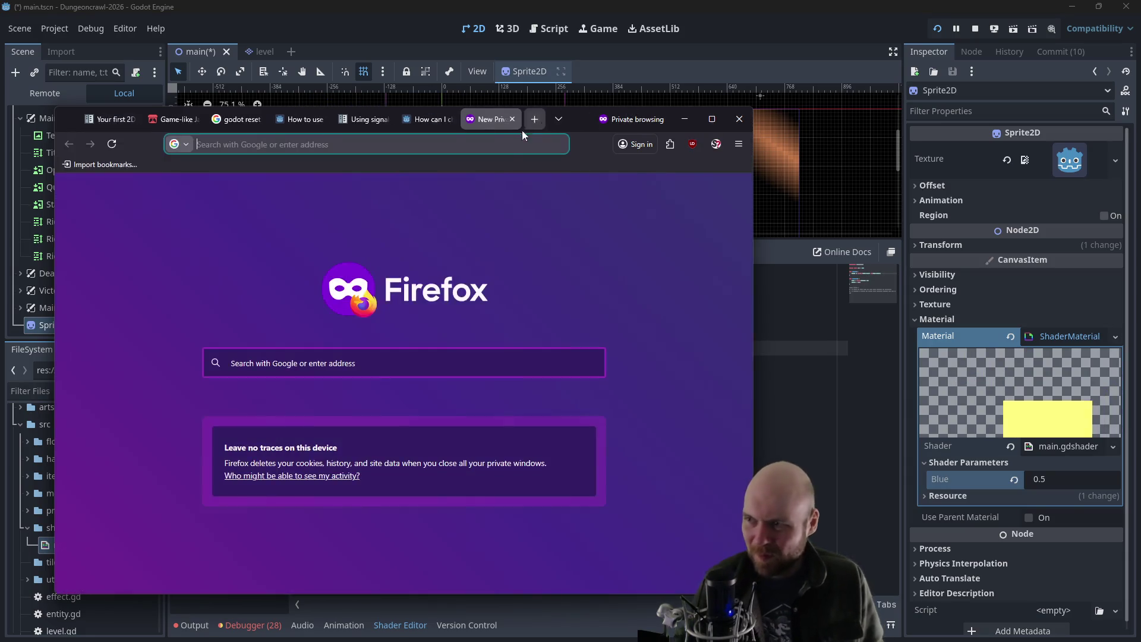
pyautogui.write('access shader in codfe')
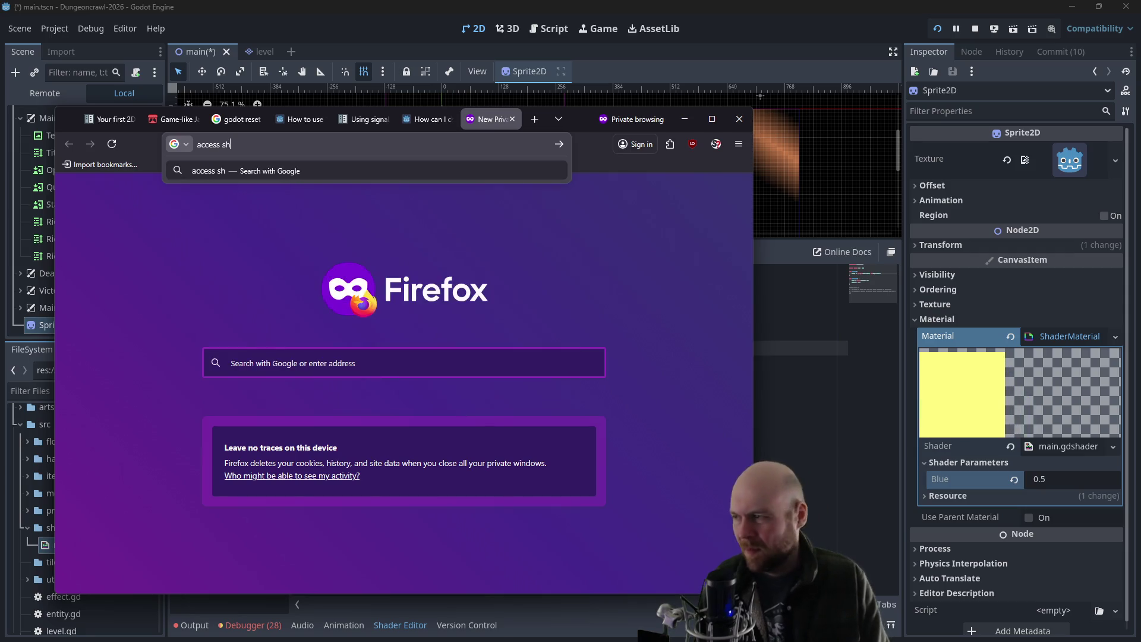
pyautogui.press('BackSpace')
pyautogui.press('BackSpace')
pyautogui.write('e godot')
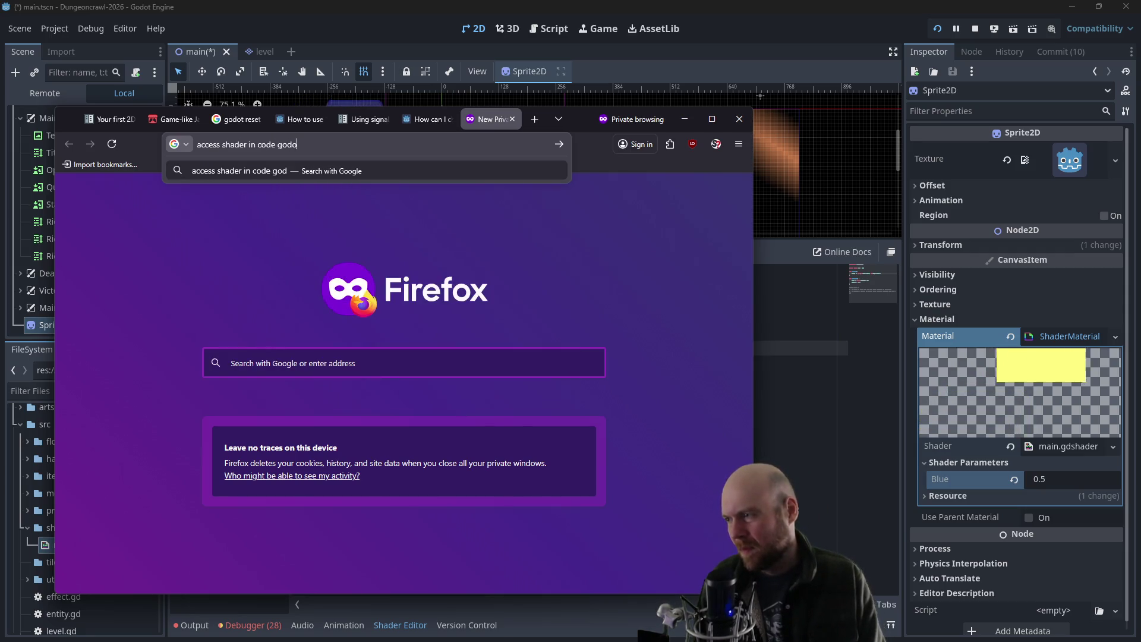
pyautogui.press('Return')
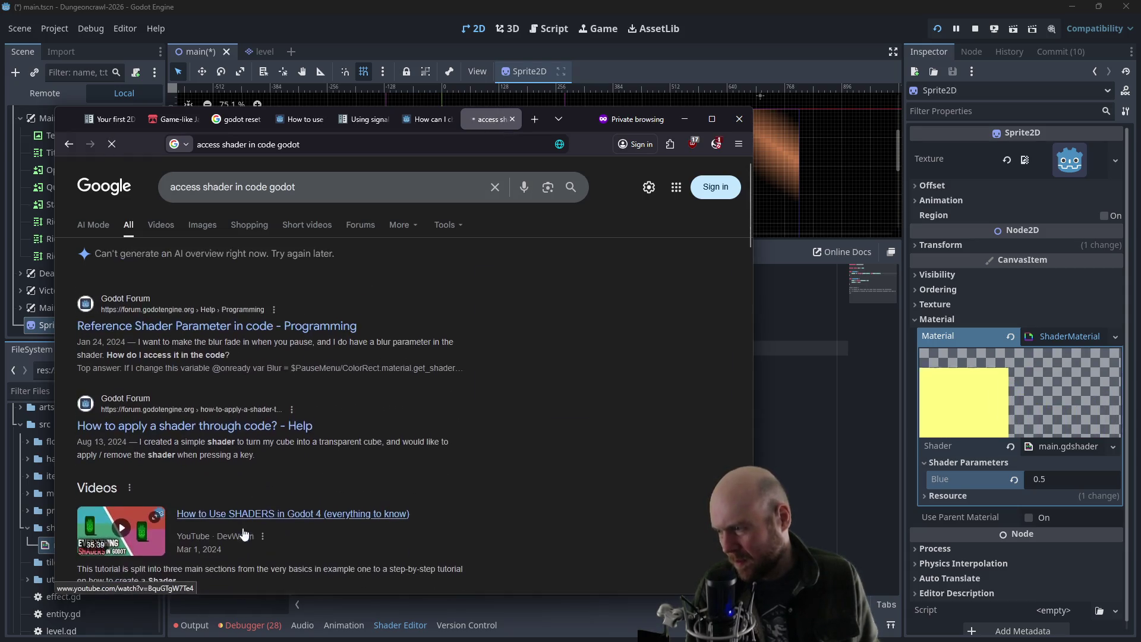
# - Open and read the 'Reference Shader Parameter in code' Godot forum thread
pyautogui.click(198, 325)
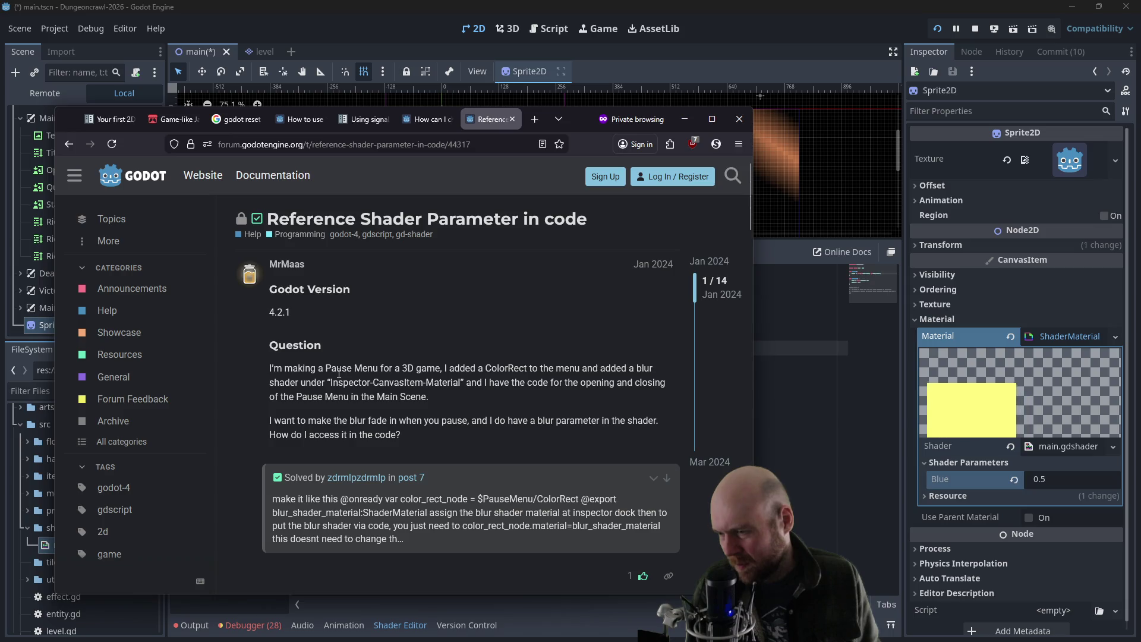
pyautogui.scroll(-2, 344, 413)
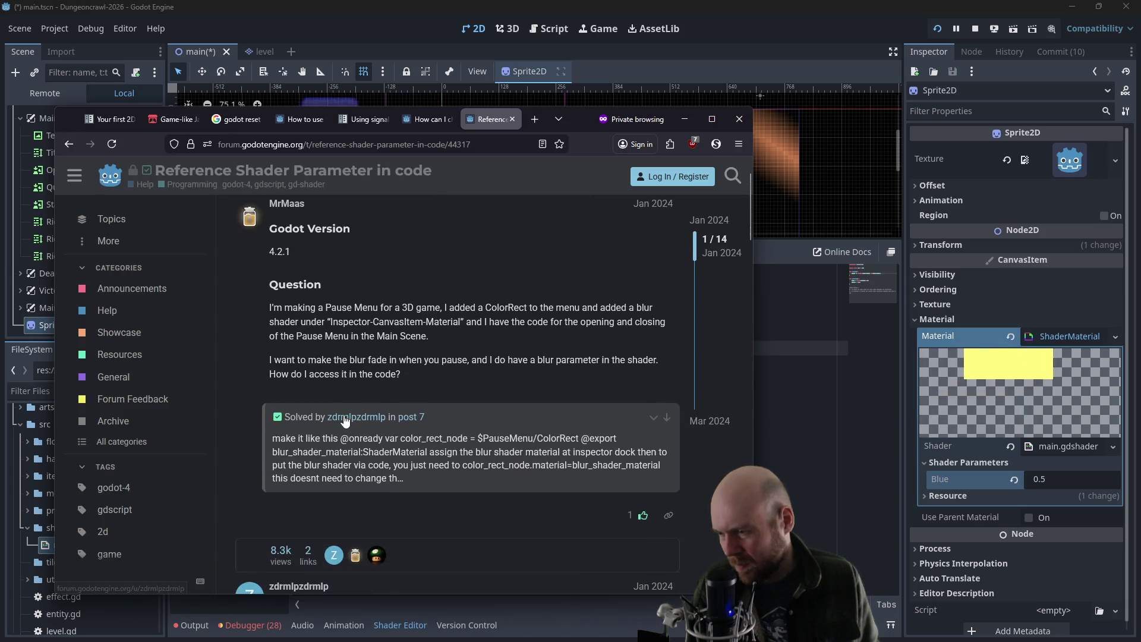
pyautogui.scroll(-5, 365, 333)
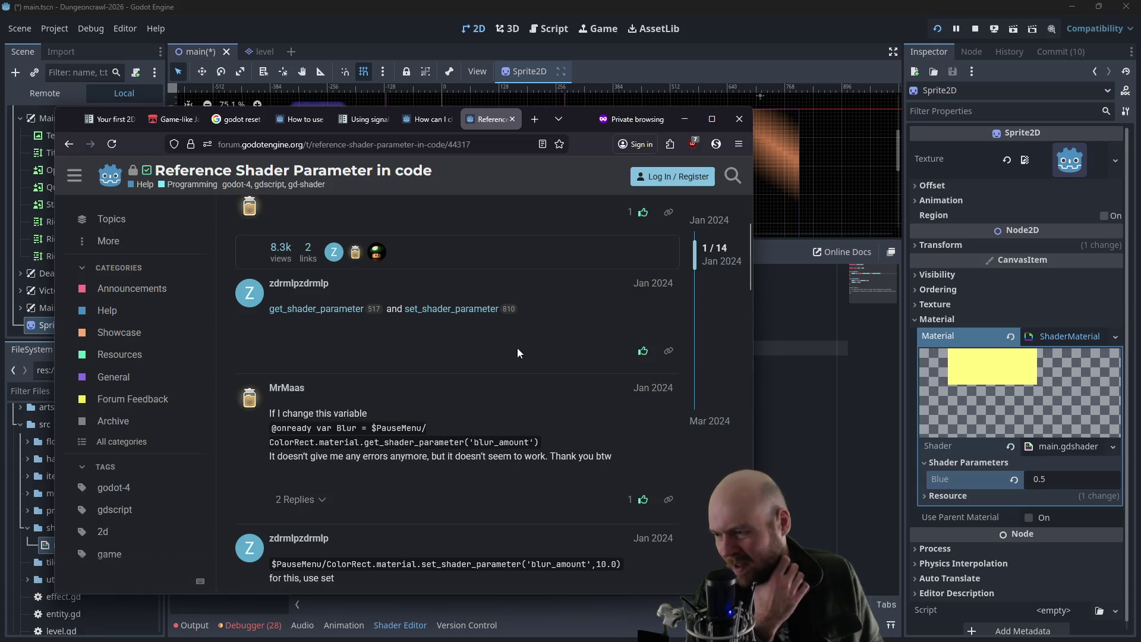
pyautogui.scroll(4, 517, 352)
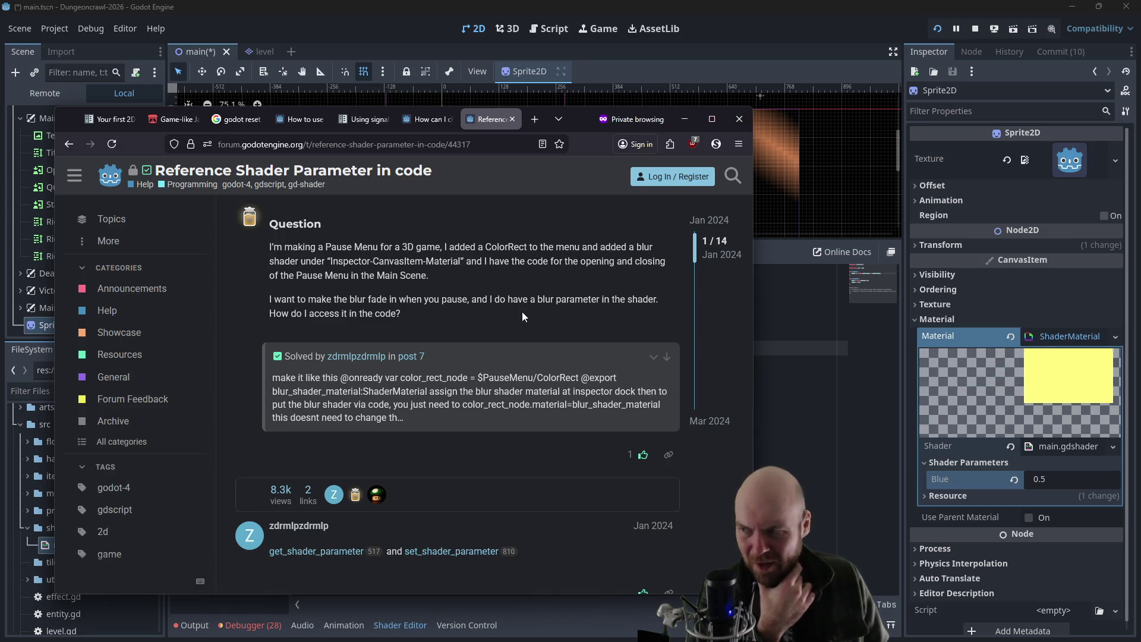
pyautogui.click(438, 121)
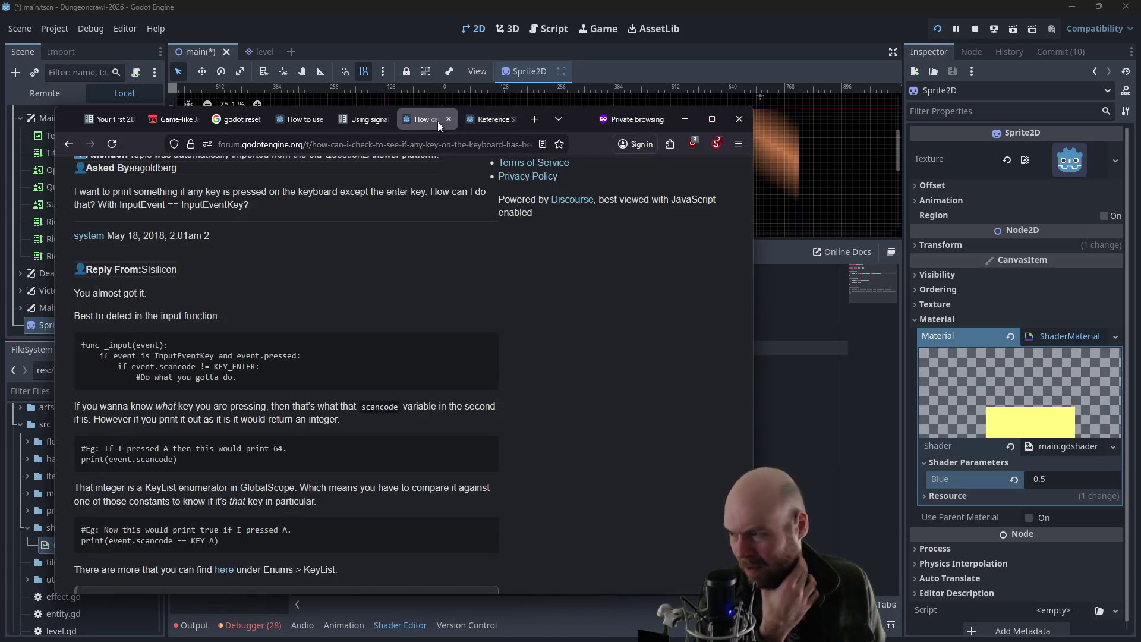
# - Back on Google, replace the query with 'godot swap color shader' and search
pyautogui.click(487, 119)
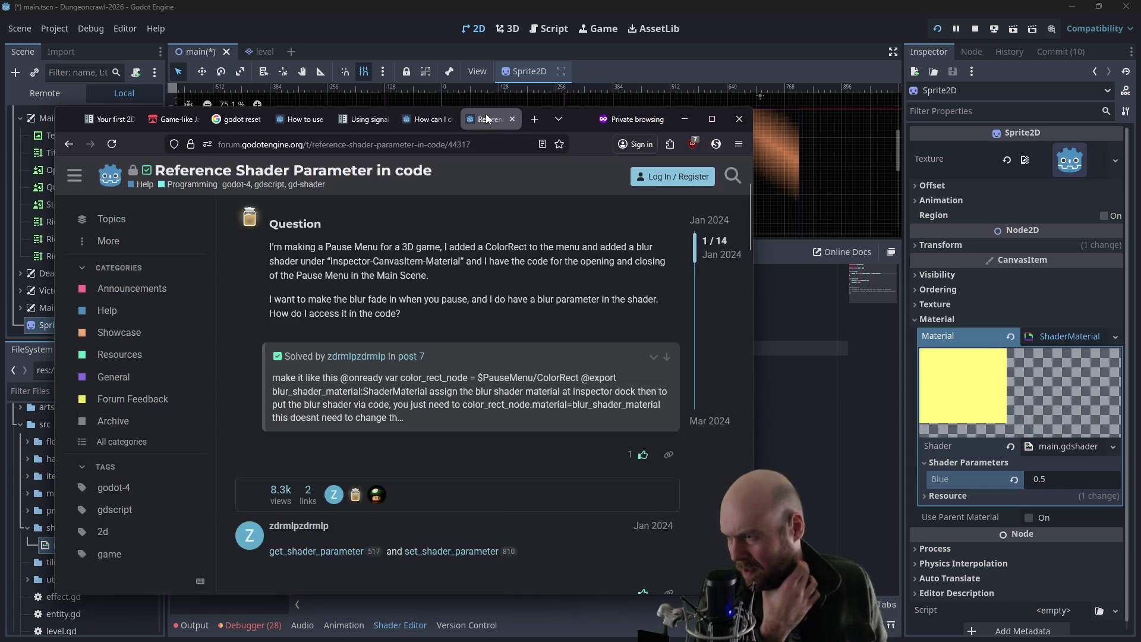
pyautogui.click(70, 145)
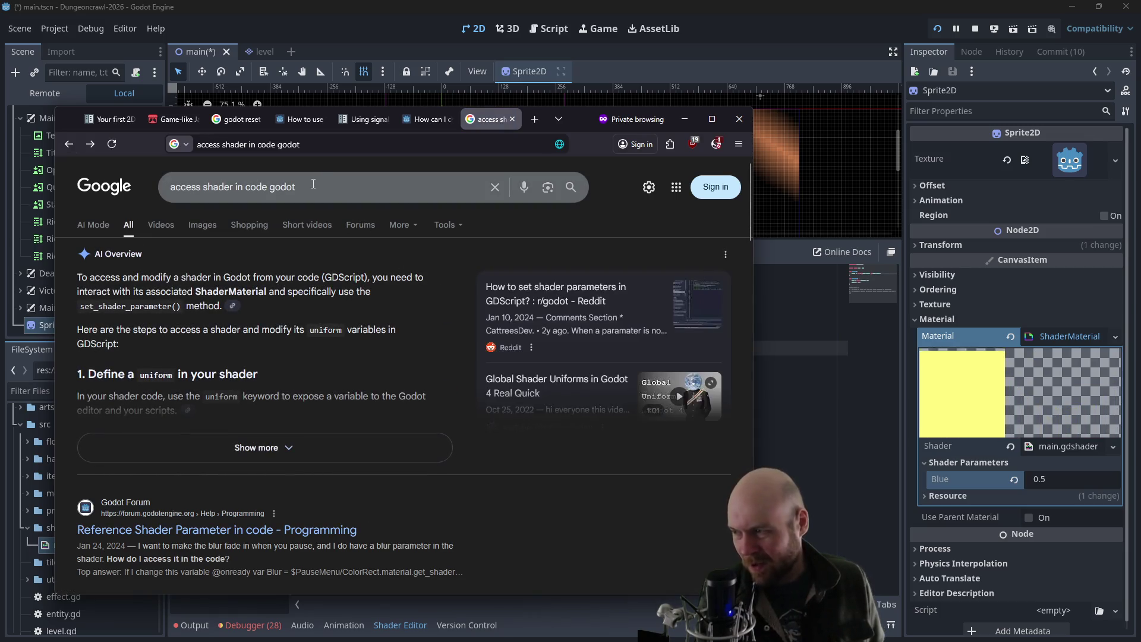
pyautogui.moveTo(297, 186); pyautogui.dragTo(162, 189)
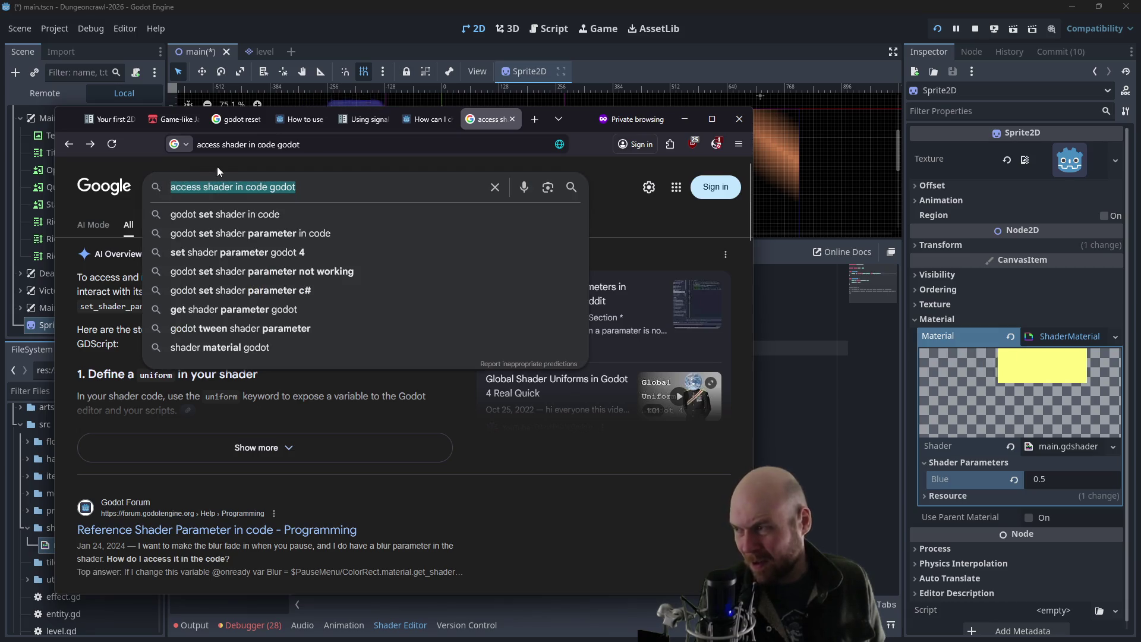
pyautogui.write('godot chang')
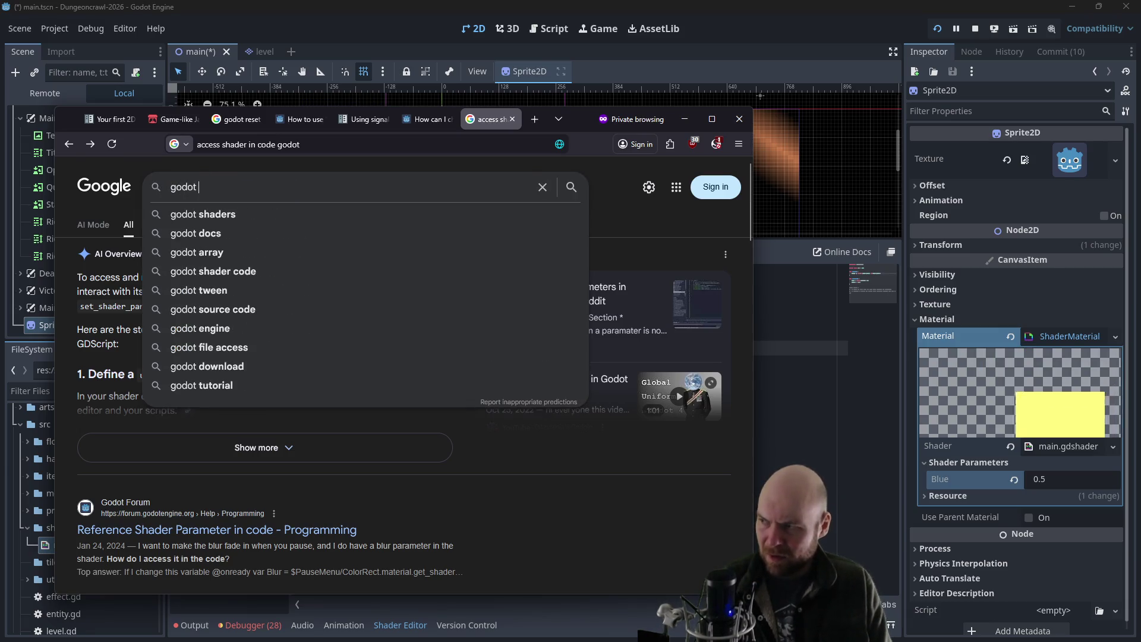
pyautogui.write('e p')
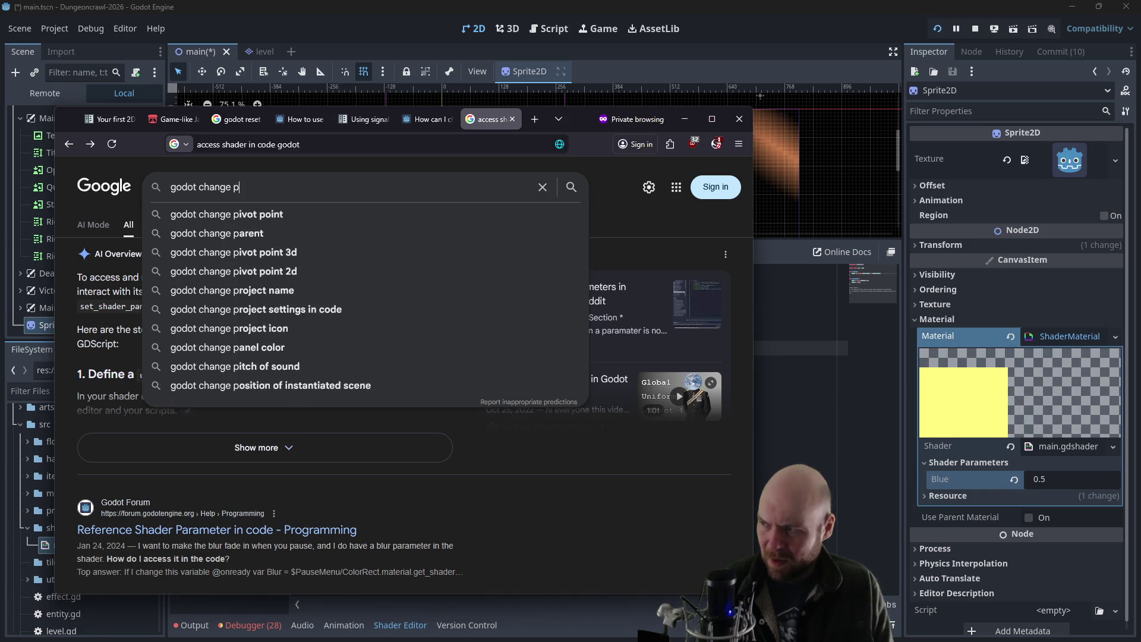
pyautogui.press('BackSpace')
pyautogui.press('BackSpace')
pyautogui.press('BackSpace')
pyautogui.press('BackSpace')
pyautogui.press('BackSpace')
pyautogui.press('BackSpace')
pyautogui.press('BackSpace')
pyautogui.press('BackSpace')
pyautogui.write('swap co')
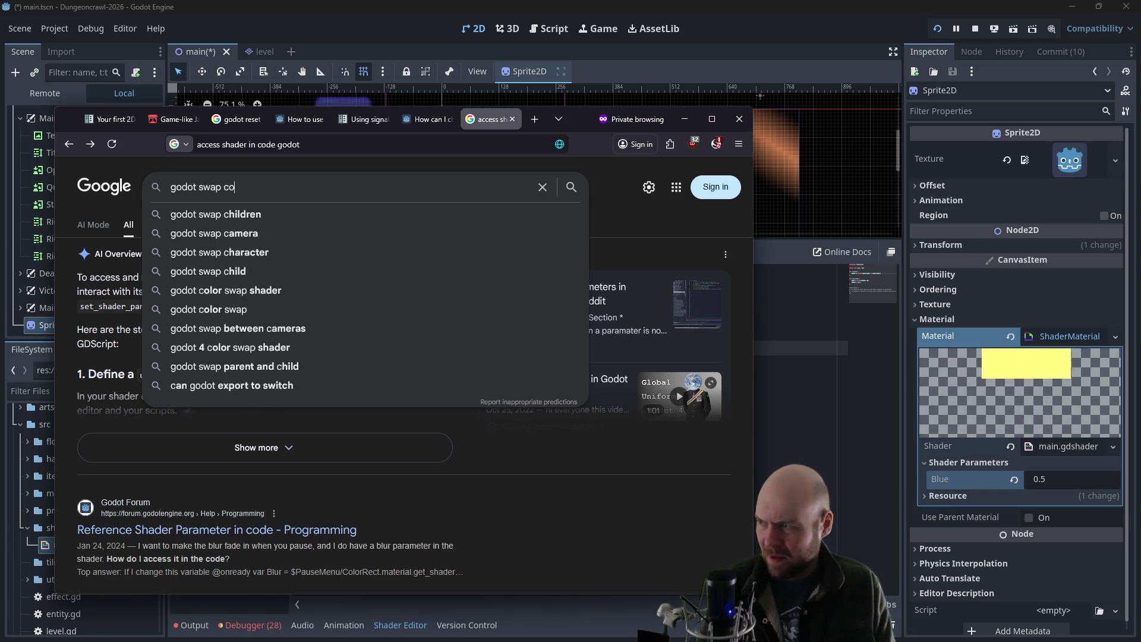
pyautogui.write('lor shader')
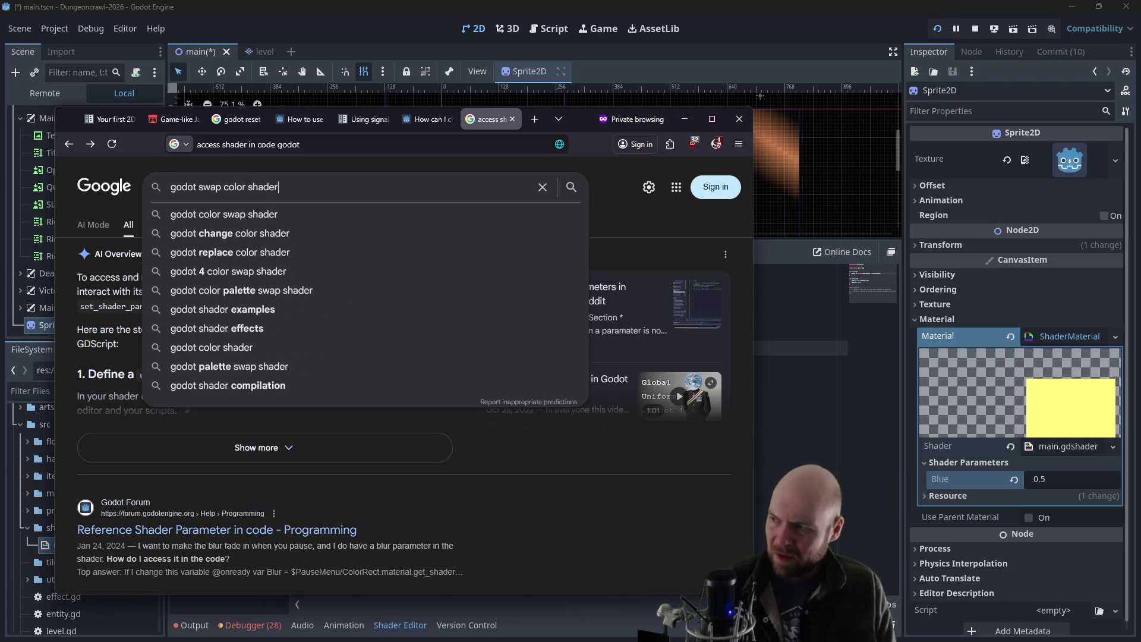
pyautogui.press('Return')
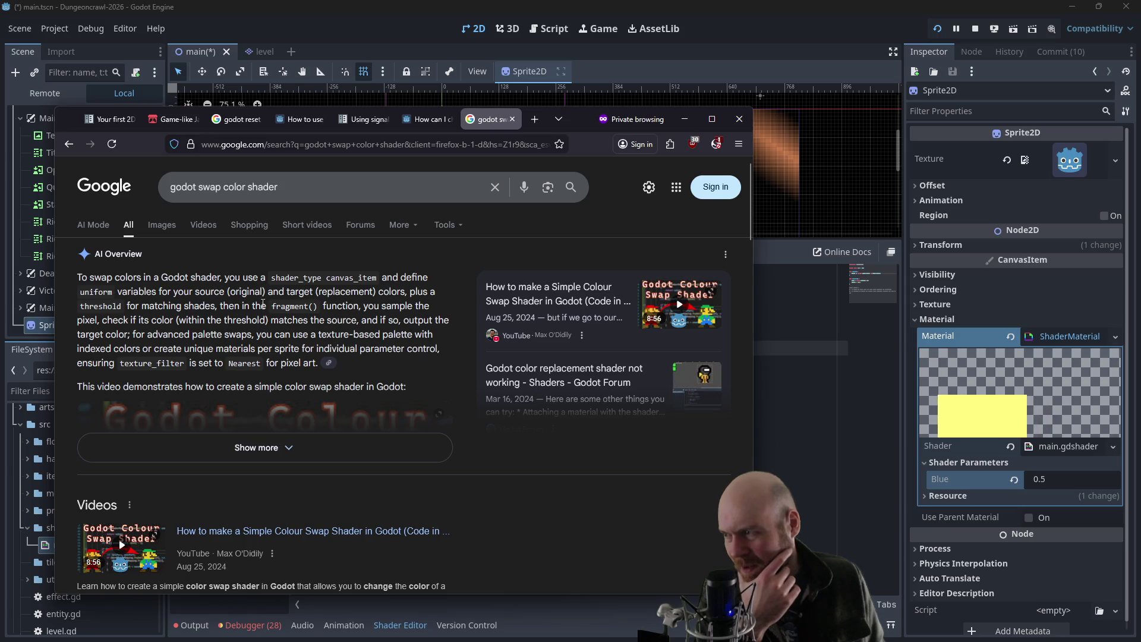
# - Open the Color Replacer result on godotshaders.com and look it over
pyautogui.scroll(-10, 263, 303)
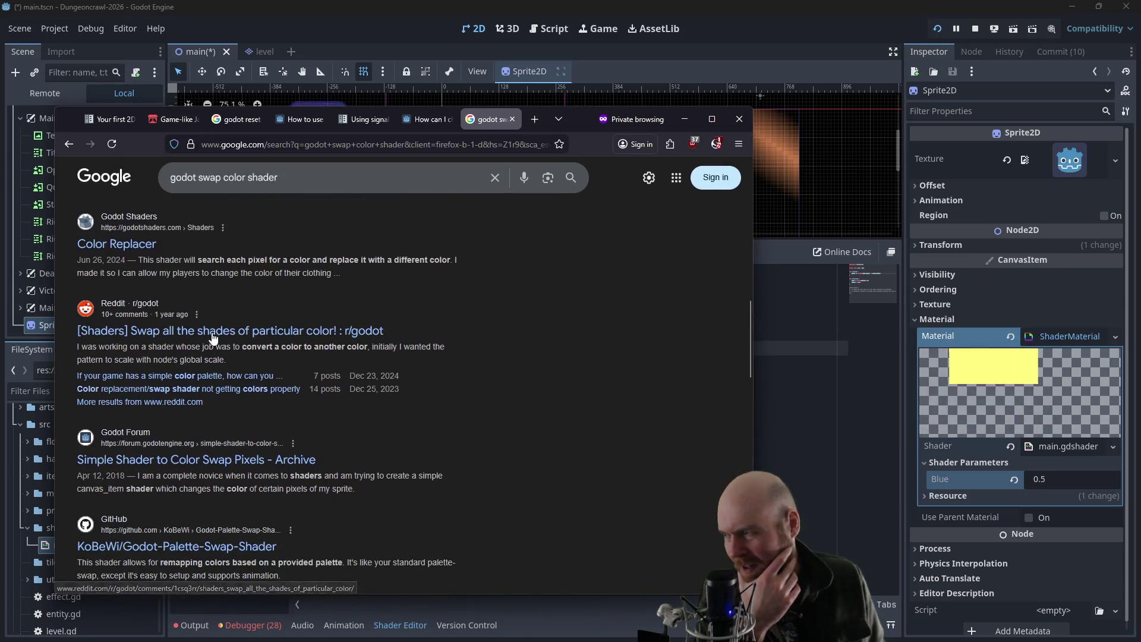
pyautogui.click(138, 243)
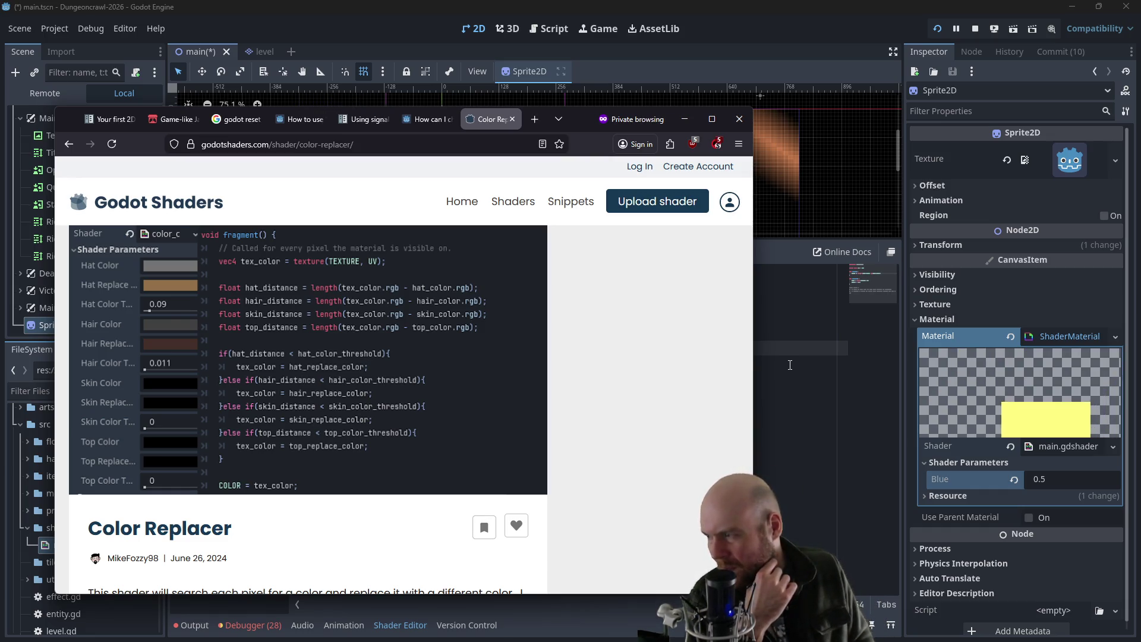
pyautogui.hotkey('alt', 'Tab')
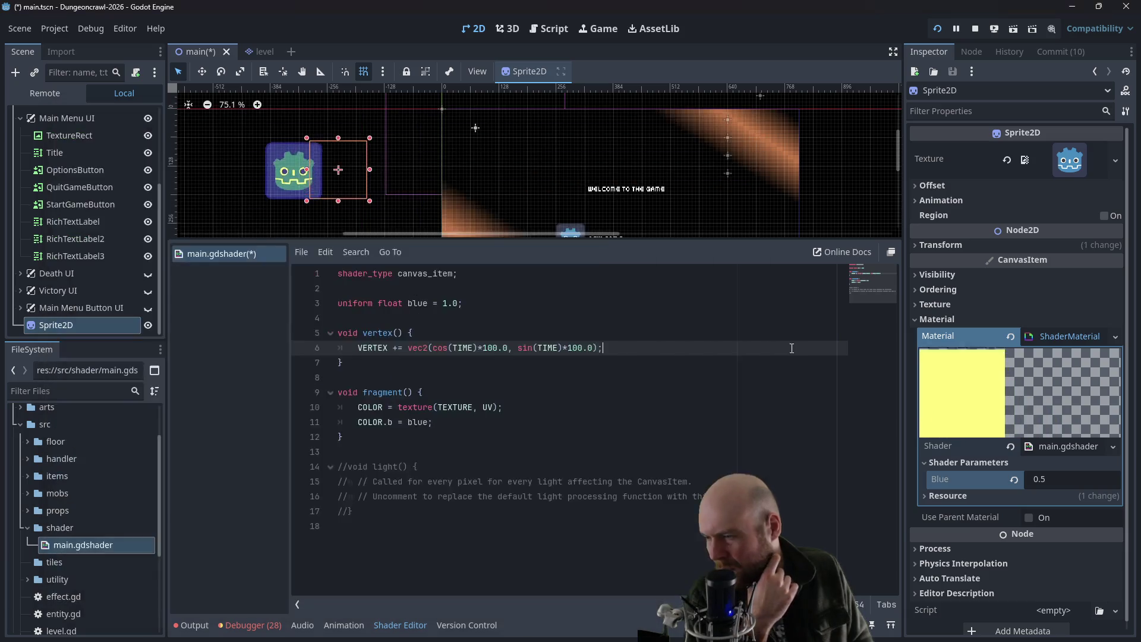
# - Open a new first line inside fragment() and begin the vec4 tex_color declaration
pyautogui.click(466, 389)
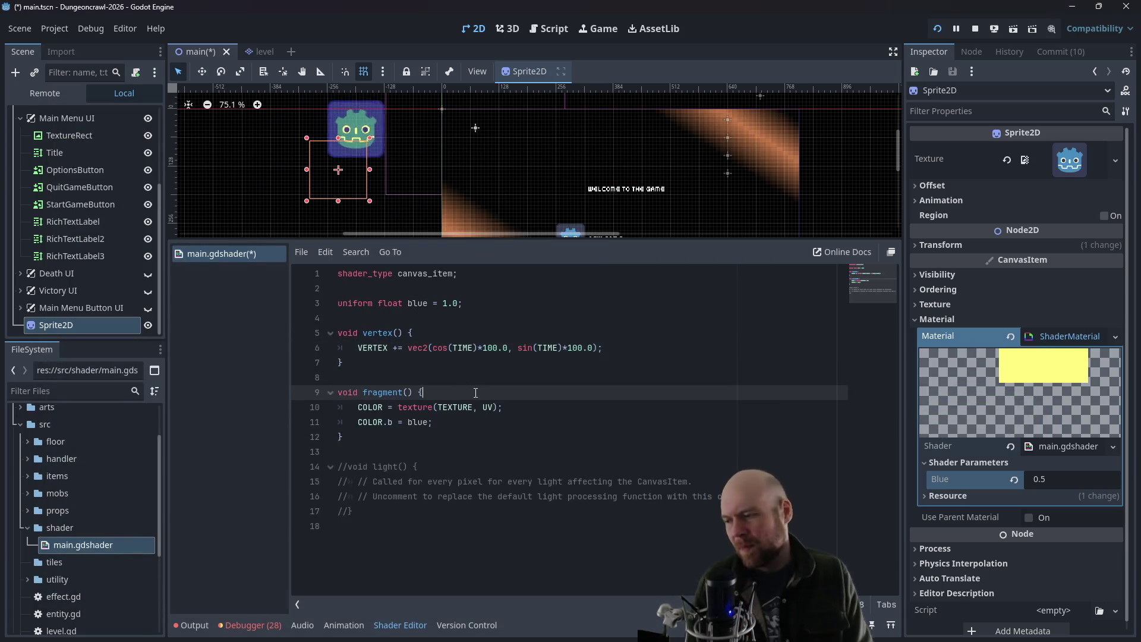
pyautogui.press('Return')
pyautogui.press('Return')
pyautogui.press('Up')
pyautogui.write('vec4 tex')
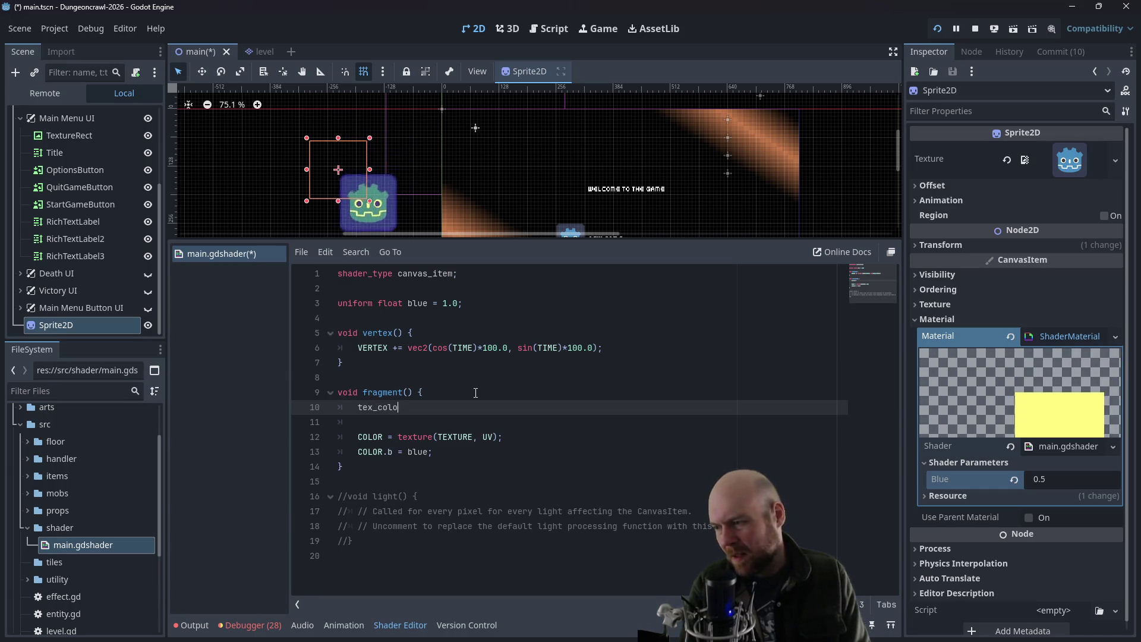
pyautogui.hotkey('alt', 'Tab')
# - Complete 'vec4 tex_color = texture(TEXTURE, UV);' on line 10 and add a line below it
pyautogui.hotkey('alt', 'Tab')
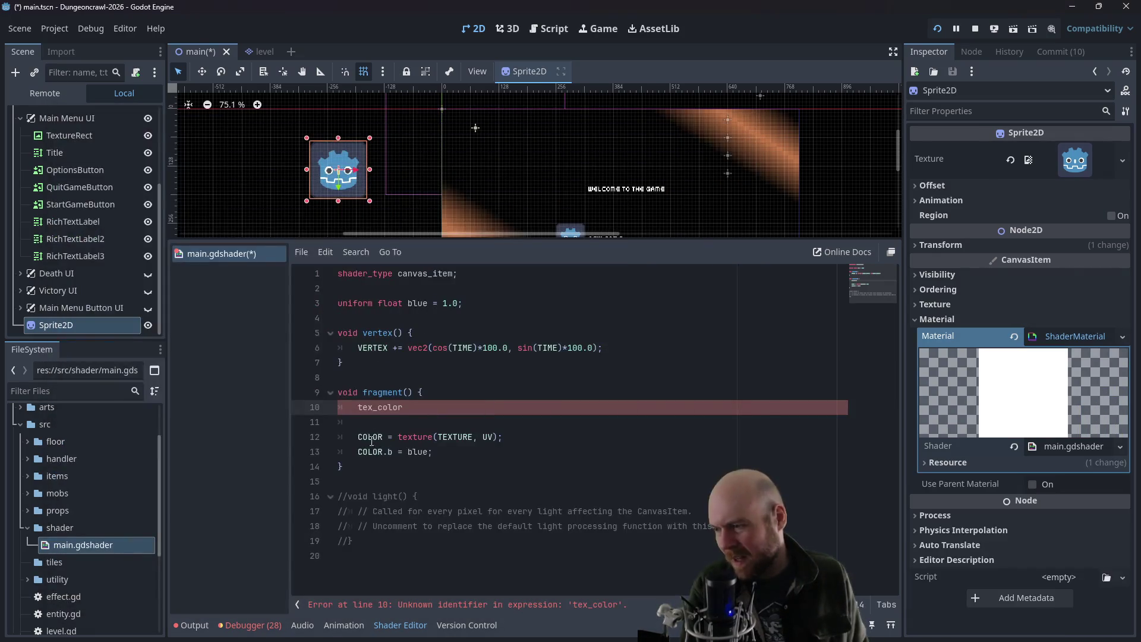
pyautogui.press('BackSpace')
pyautogui.press('BackSpace')
pyautogui.press('BackSpace')
pyautogui.write('vec4')
pyautogui.press('Escape')
pyautogui.press('Down')
pyautogui.press('Up')
pyautogui.press('End')
pyautogui.hotkey('alt', 'Tab')
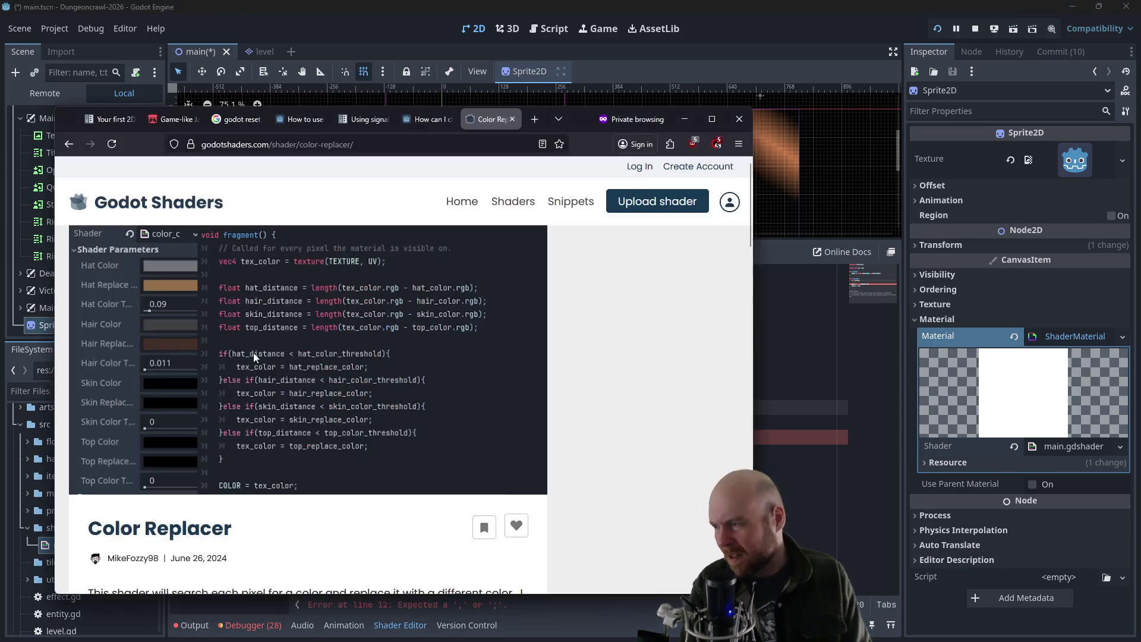
pyautogui.hotkey('alt', 'Tab')
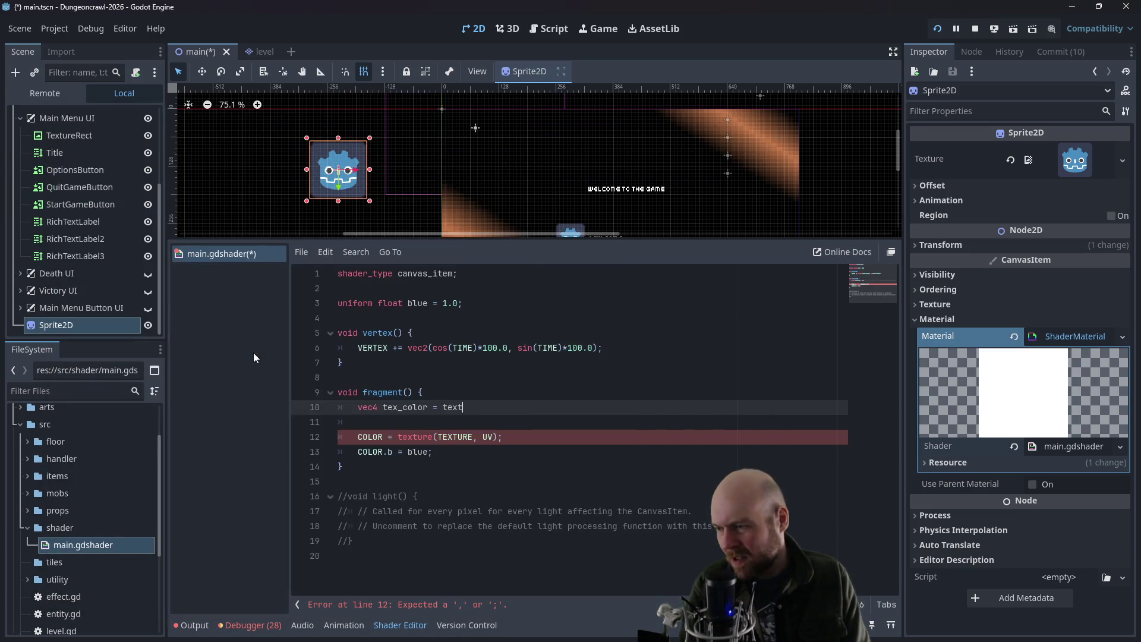
pyautogui.write(')')
pyautogui.hotkey('alt', 'Tab')
pyautogui.hotkey('alt', 'Tab')
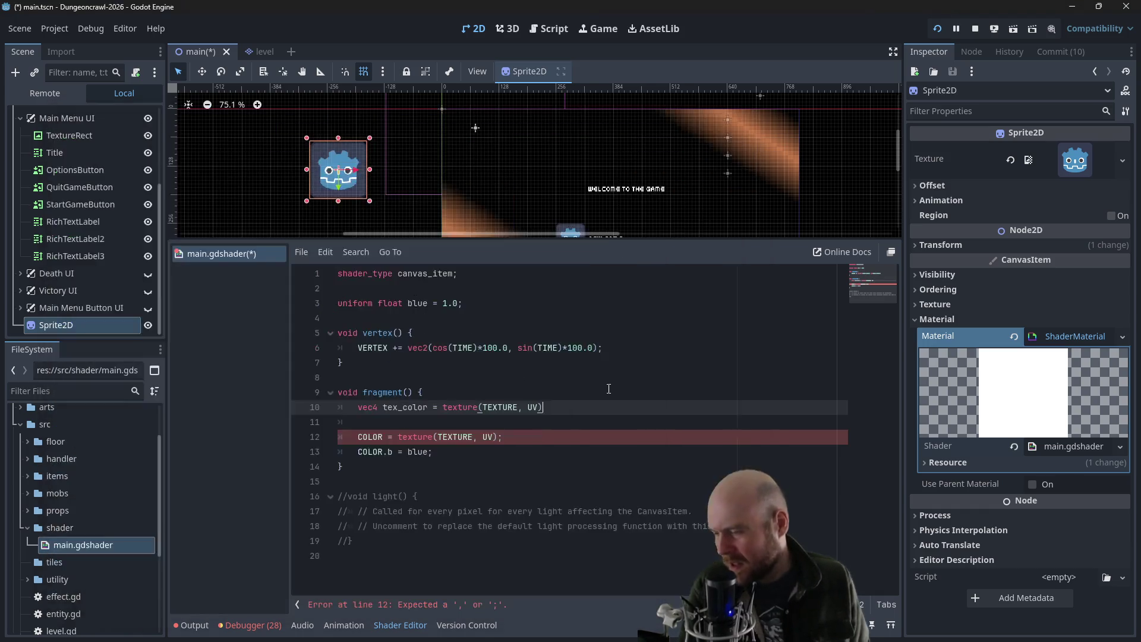
pyautogui.write(';')
pyautogui.press('Return')
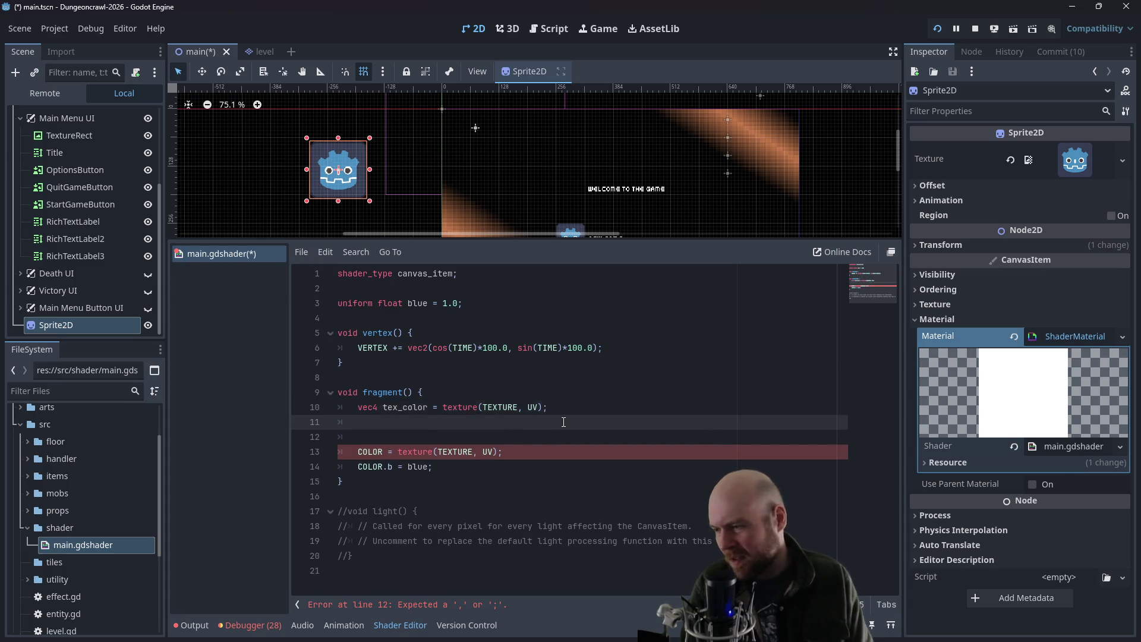
pyautogui.hotkey('alt', 'Tab')
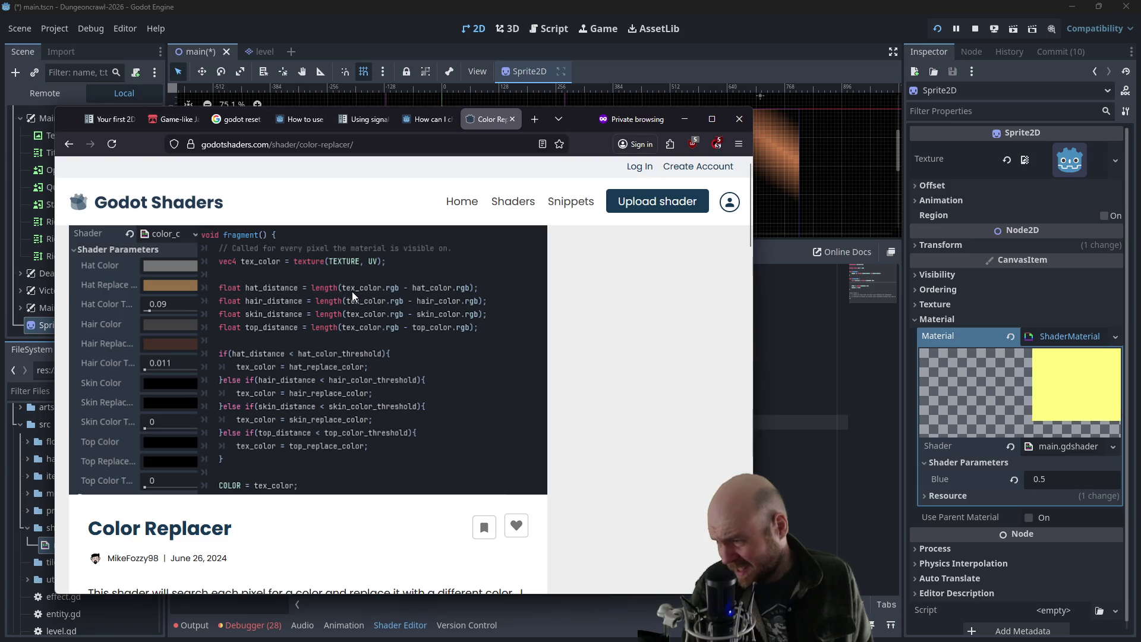
# - Study the Color Replacer's uniforms and fragment code, then select the blue uniform name in main.gdshader
pyautogui.scroll(-3, 349, 491)
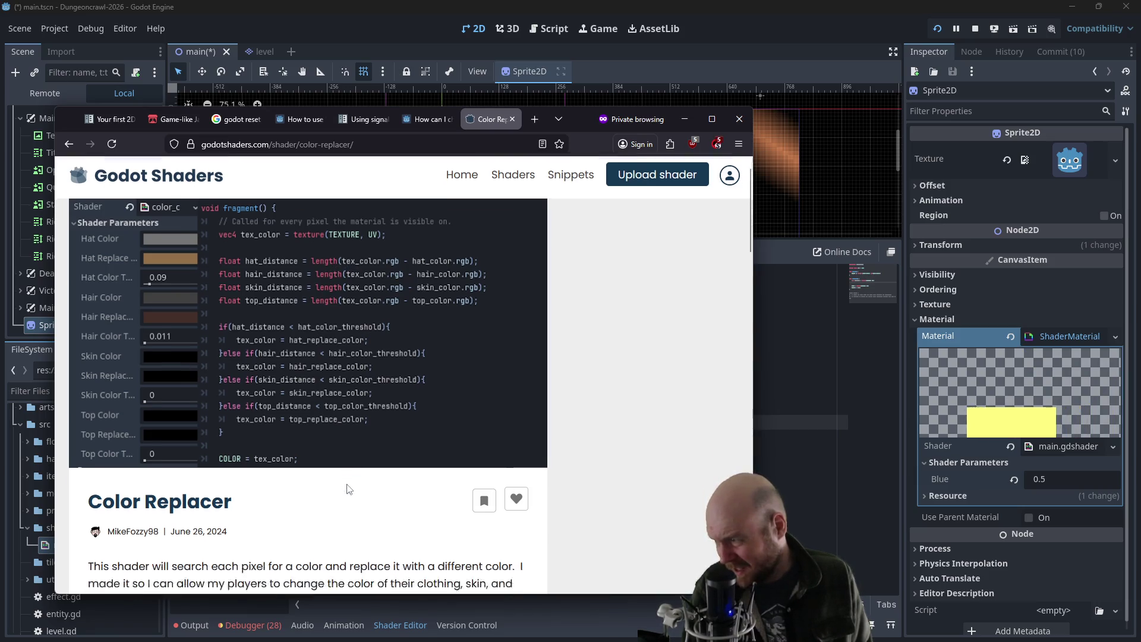
pyautogui.scroll(-1, 308, 488)
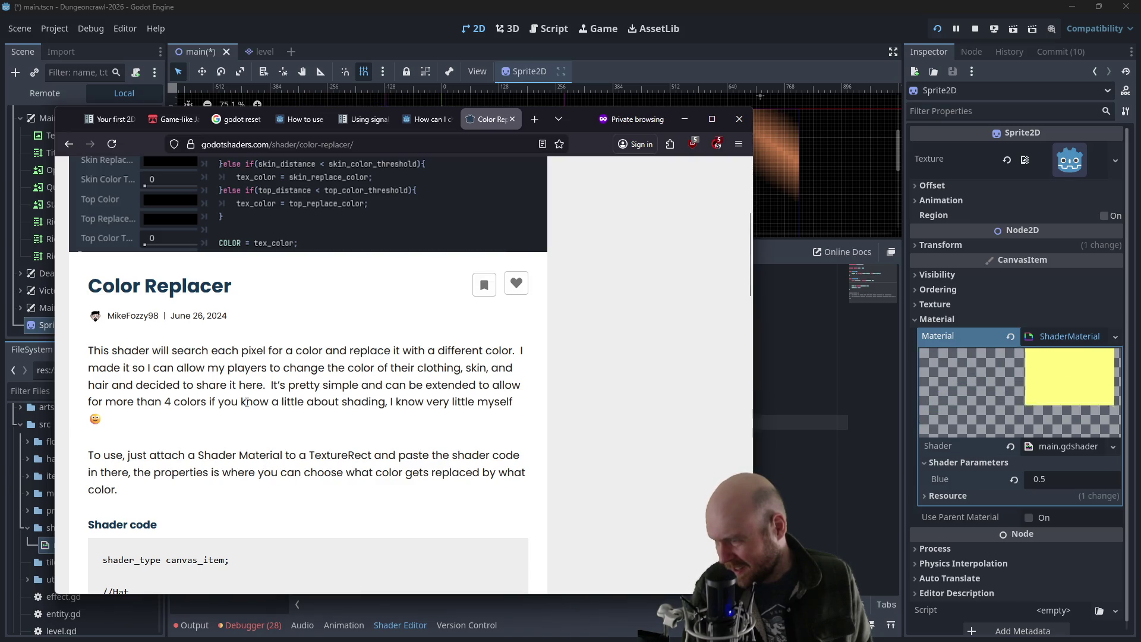
pyautogui.scroll(3, 296, 457)
pyautogui.scroll(1, 296, 457)
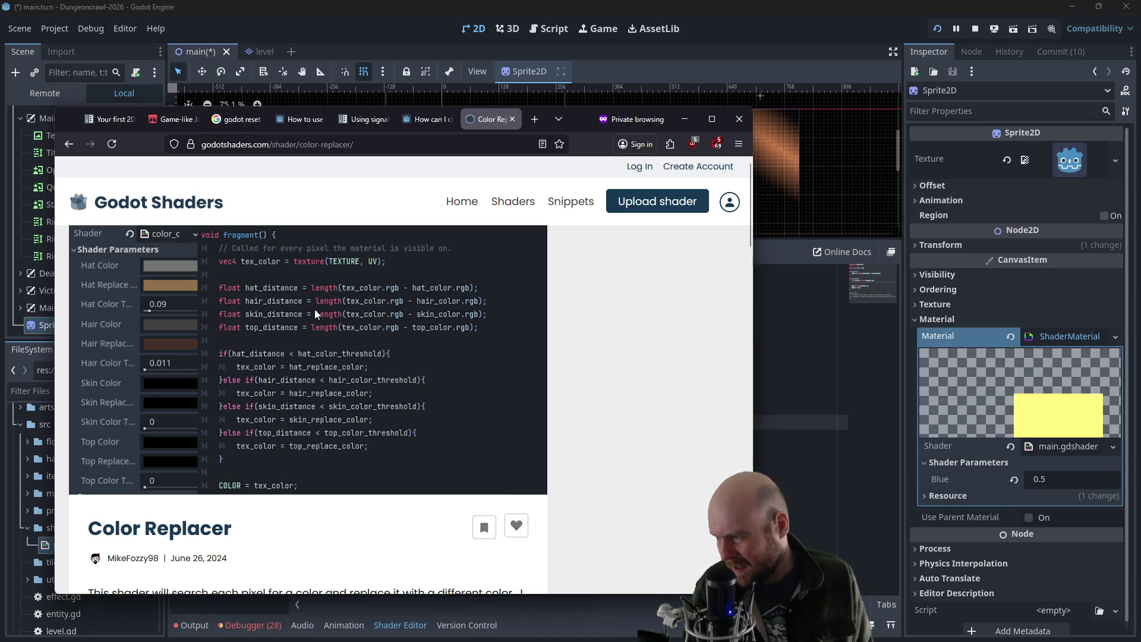
pyautogui.scroll(-5, 306, 395)
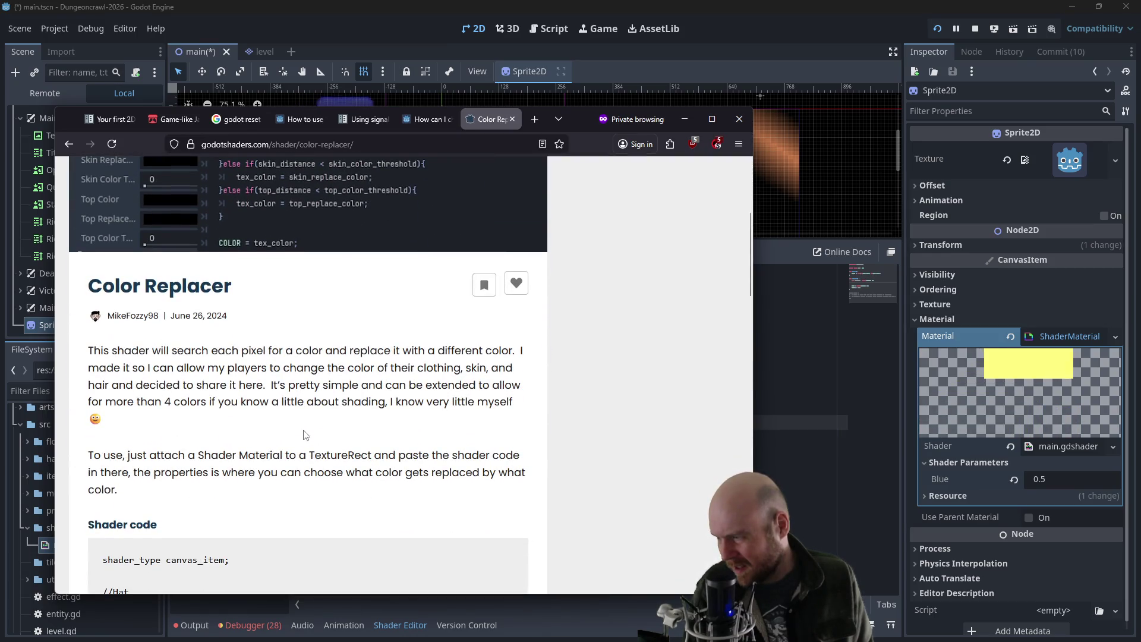
pyautogui.rightClick(304, 435)
pyautogui.press('Escape')
pyautogui.scroll(-2, 279, 410)
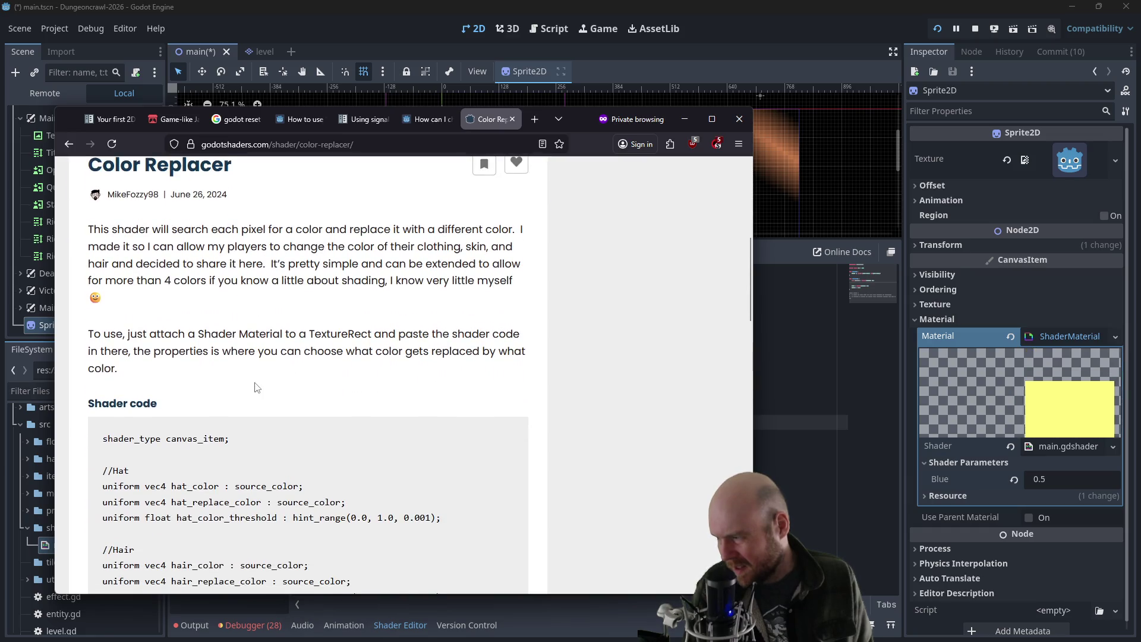
pyautogui.scroll(-3, 256, 388)
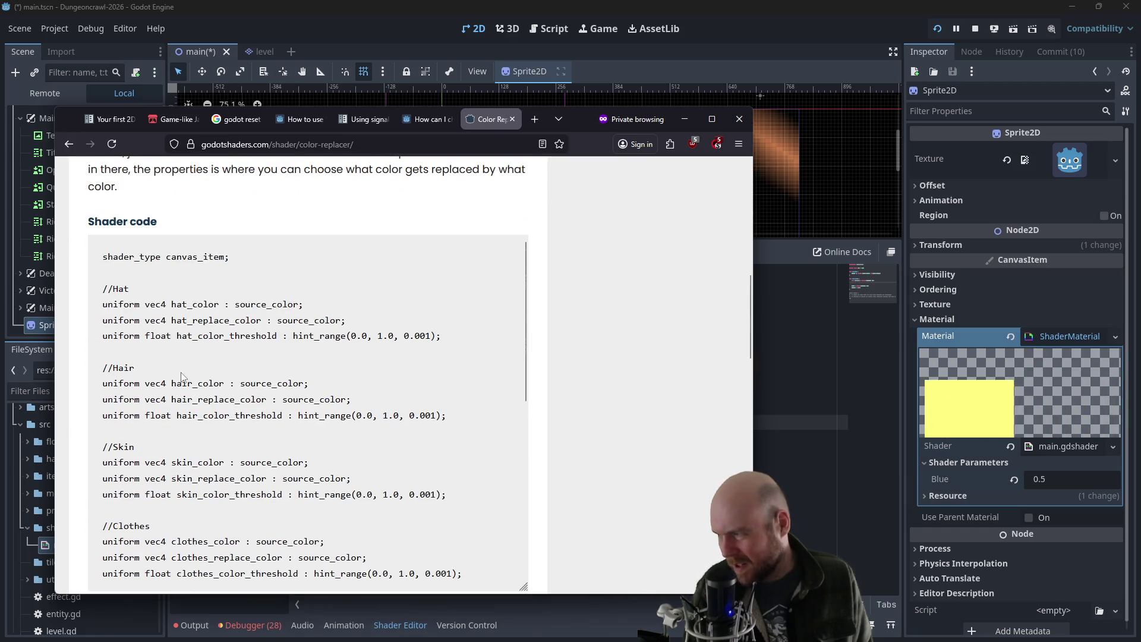
pyautogui.scroll(10, 181, 377)
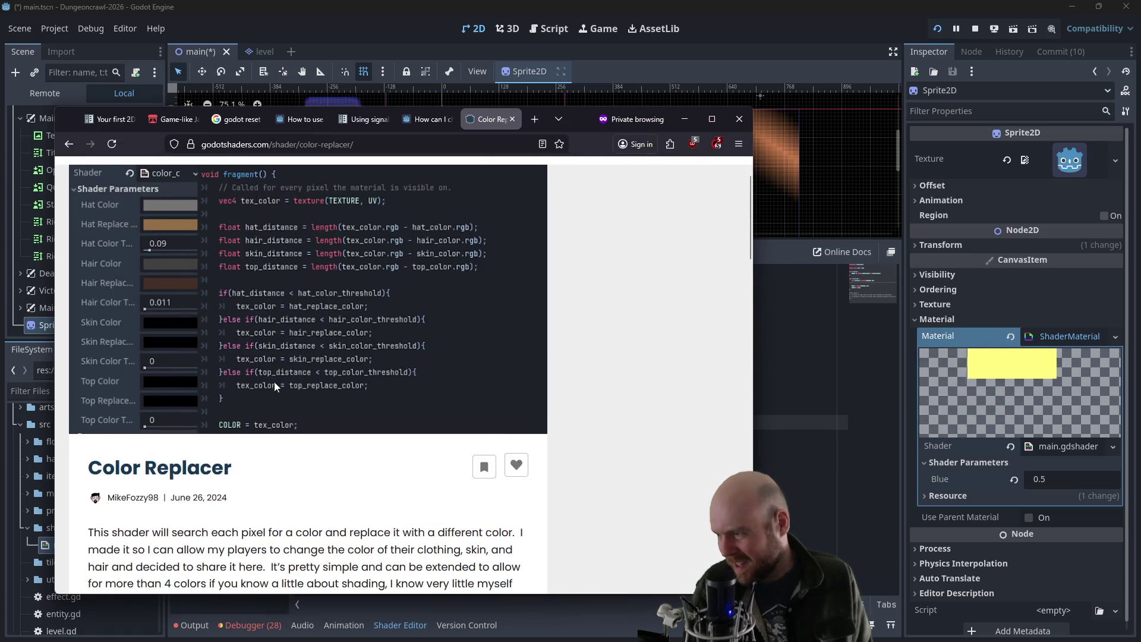
pyautogui.scroll(-7, 273, 382)
pyautogui.scroll(-5, 230, 368)
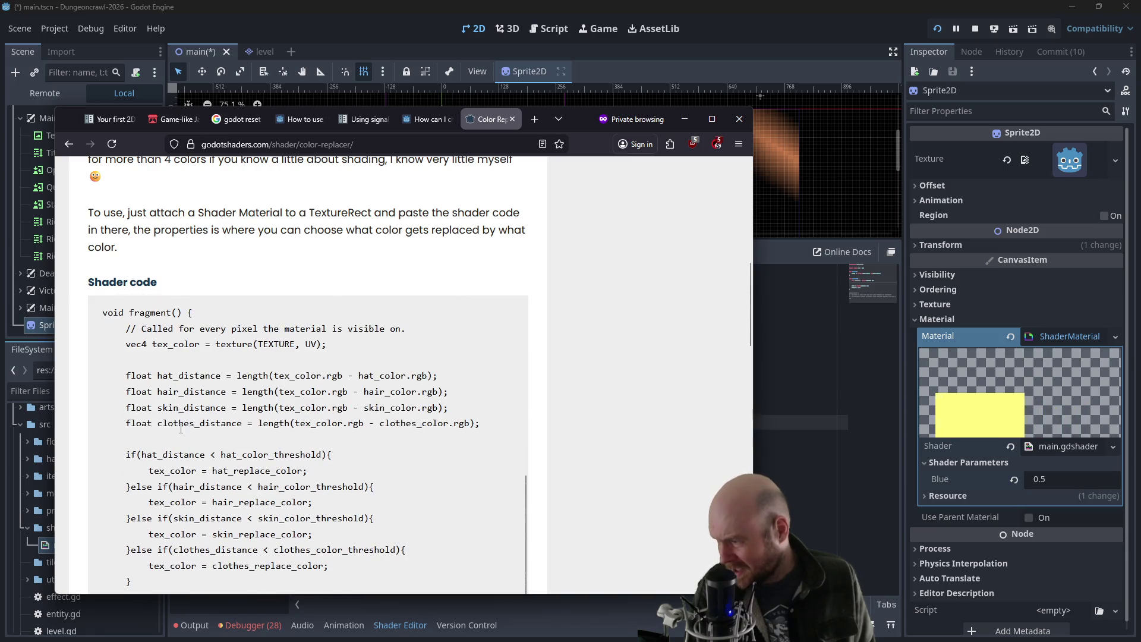
pyautogui.scroll(7, 177, 410)
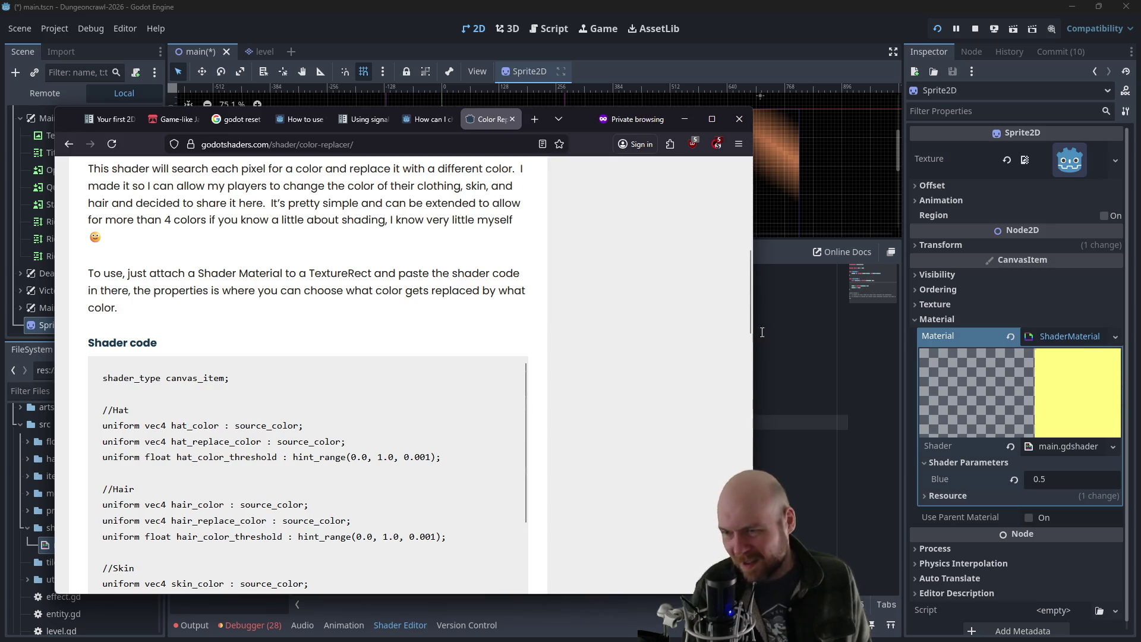
pyautogui.hotkey('alt', 'Tab')
pyautogui.doubleClick(414, 303)
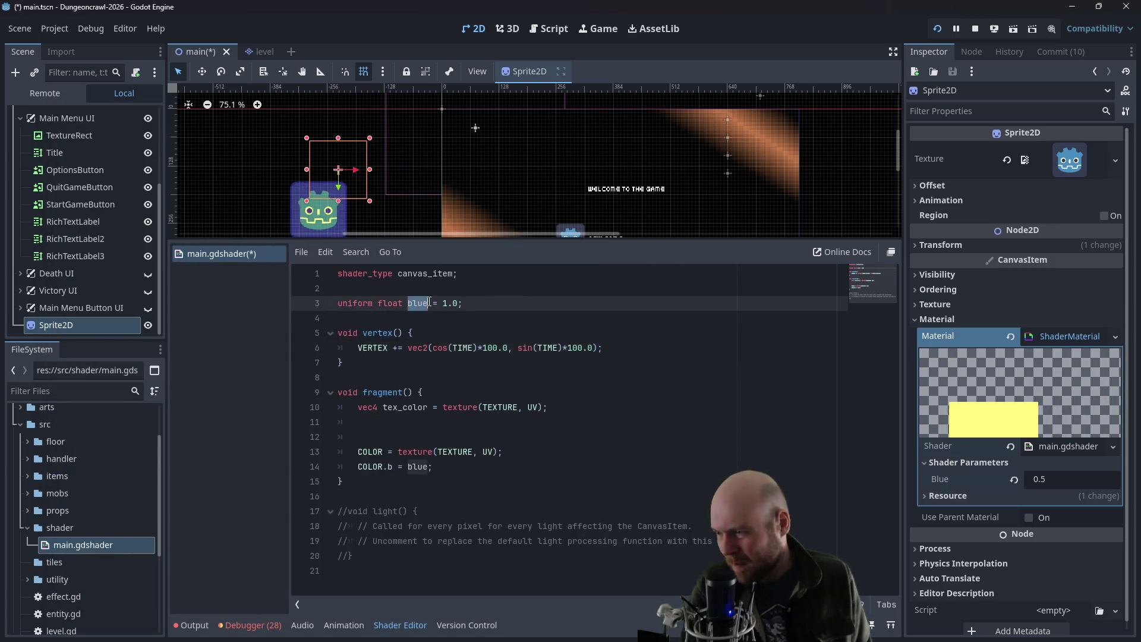
# - Rename the blue uniform to fruit_color with a source_color hint and drop its default value
pyautogui.write('source_color')
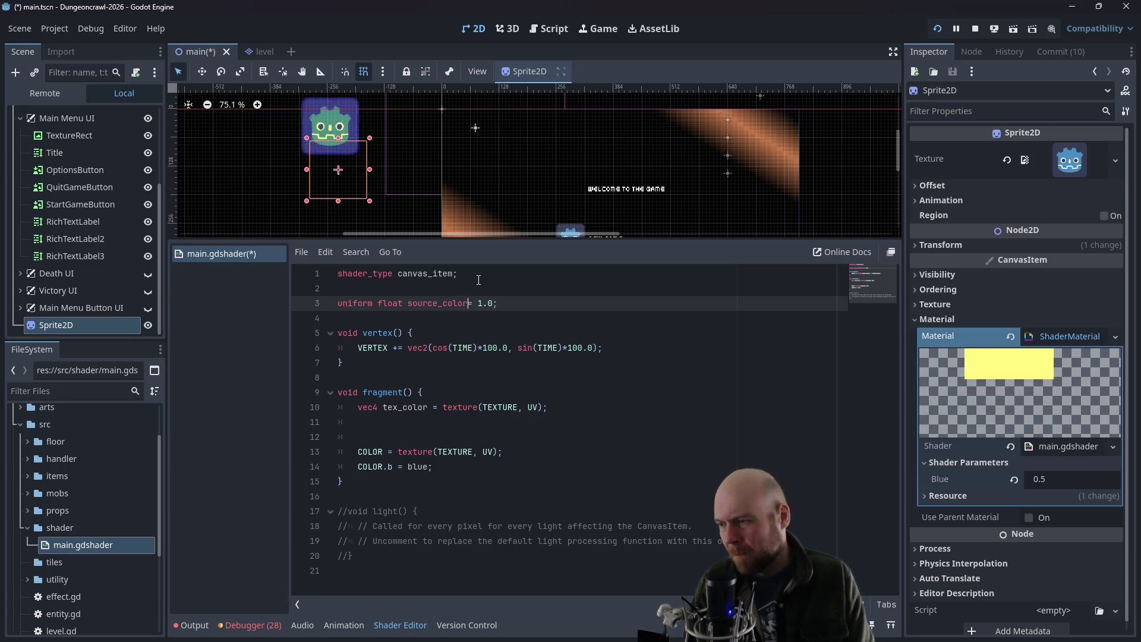
pyautogui.hotkey('alt', 'Tab')
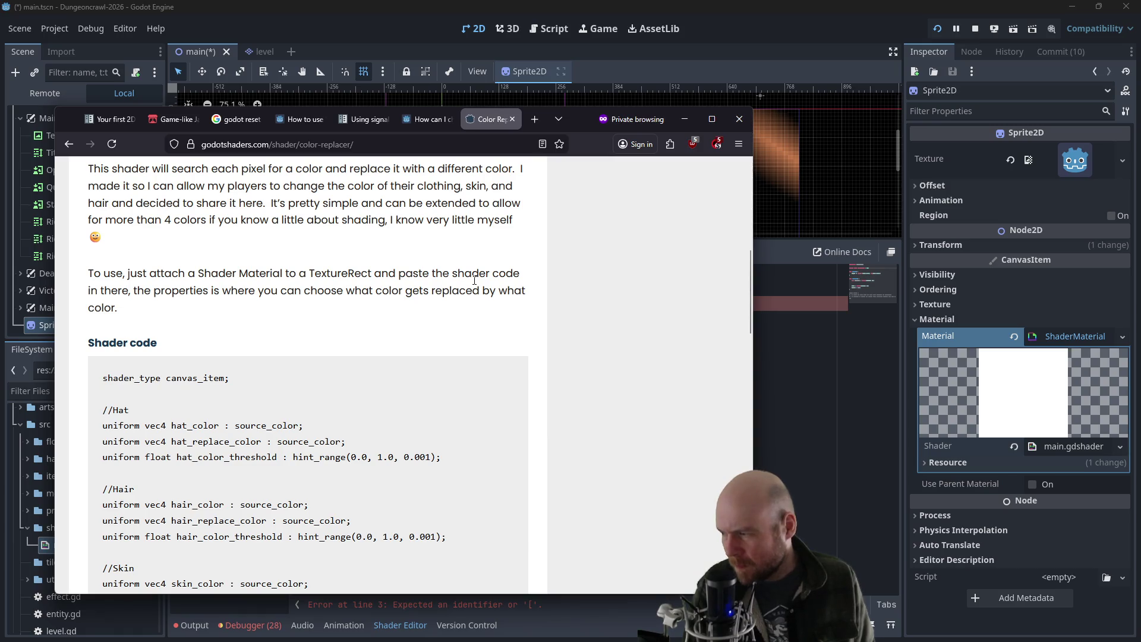
pyautogui.hotkey('alt', 'Tab')
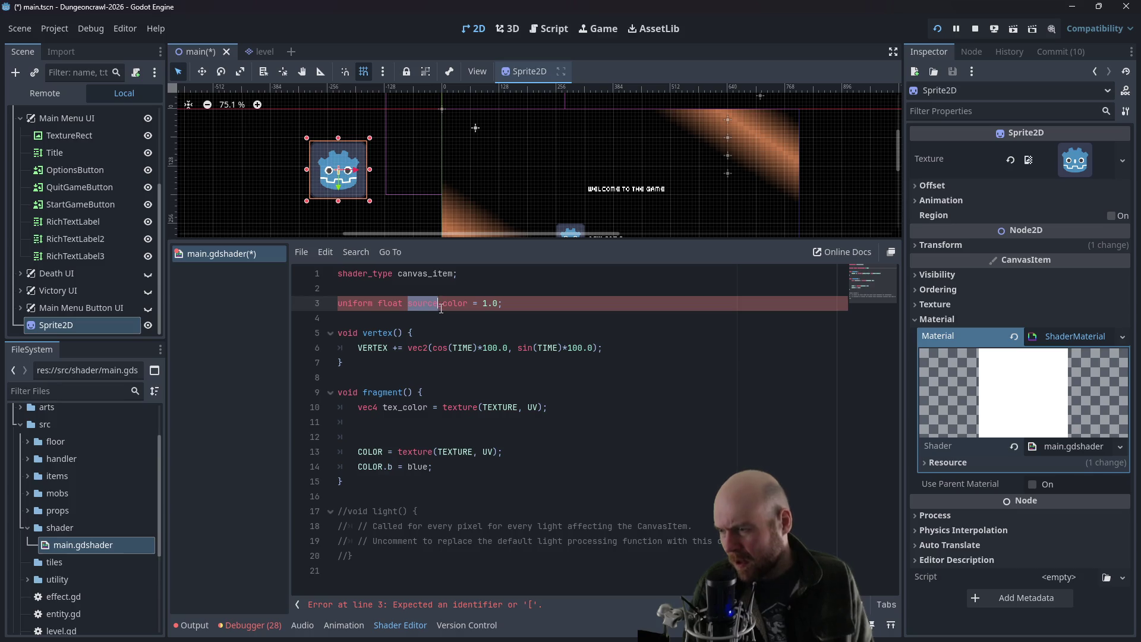
pyautogui.write('uit')
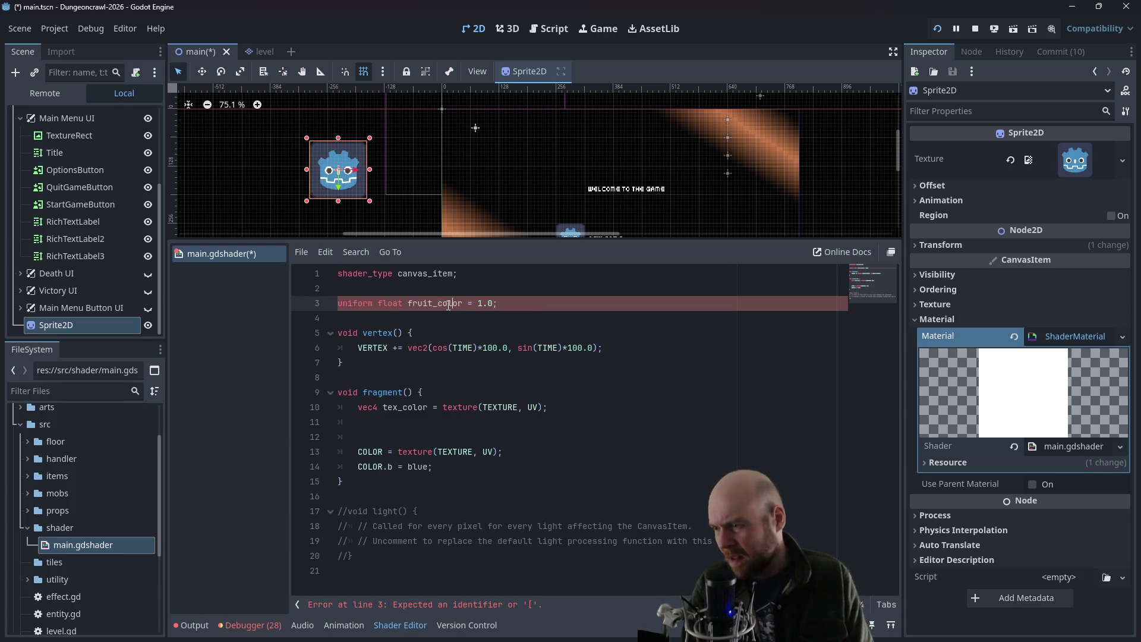
pyautogui.press('Left')
pyautogui.press('BackSpace')
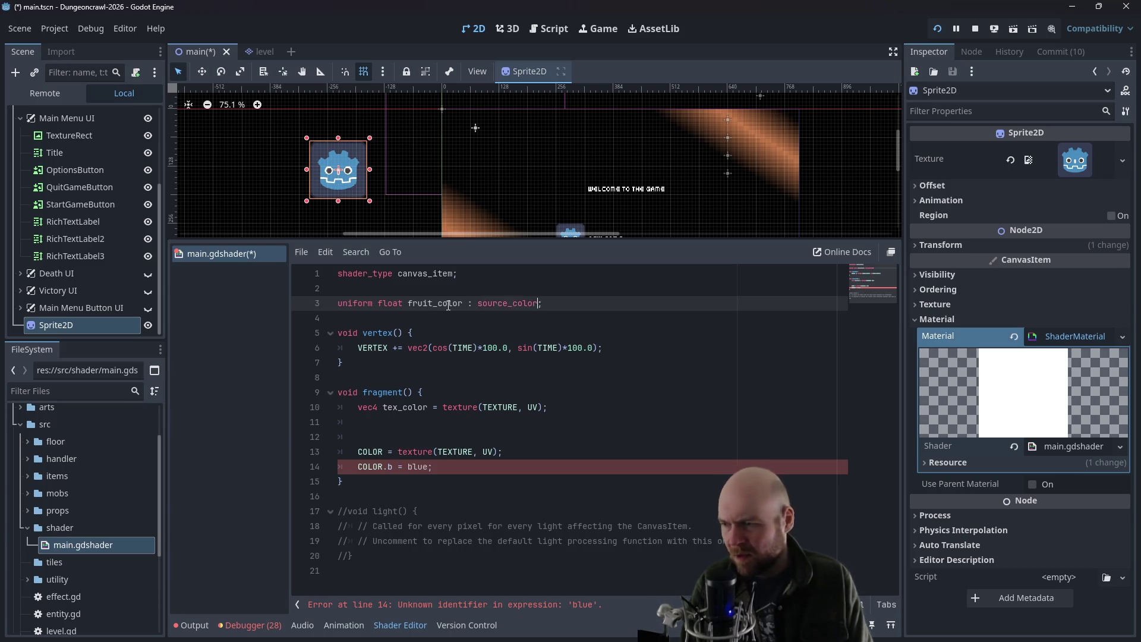
pyautogui.hotkey('alt', 'Tab')
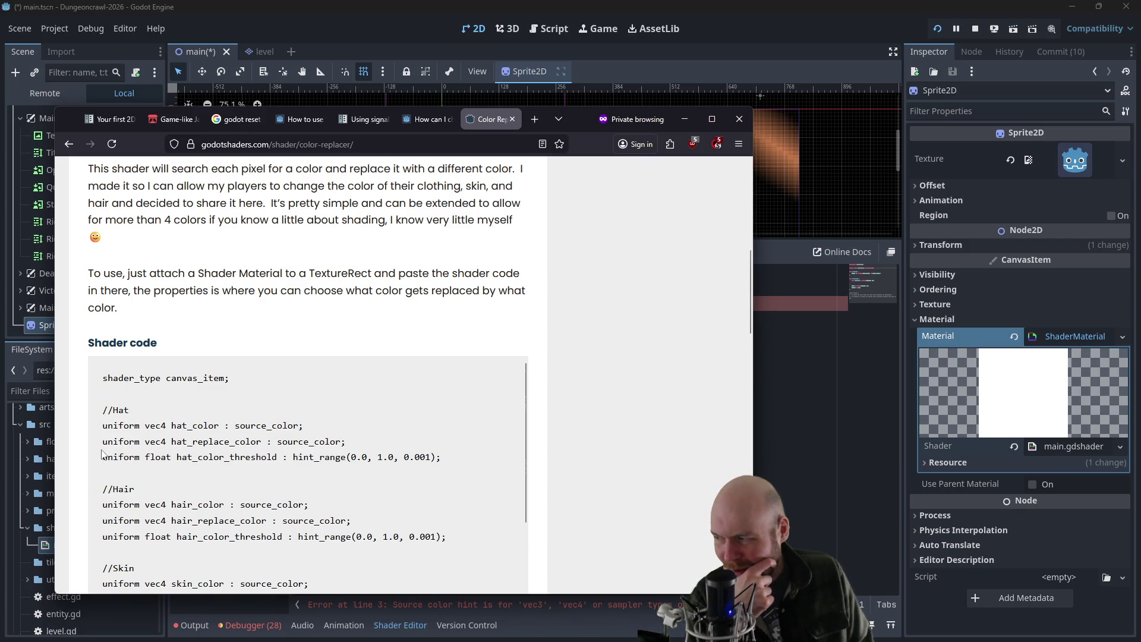
# - Add a fruit_replace_color : source_color uniform below it and start fruit_replacement_threshold
pyautogui.scroll(-7, 749, 351)
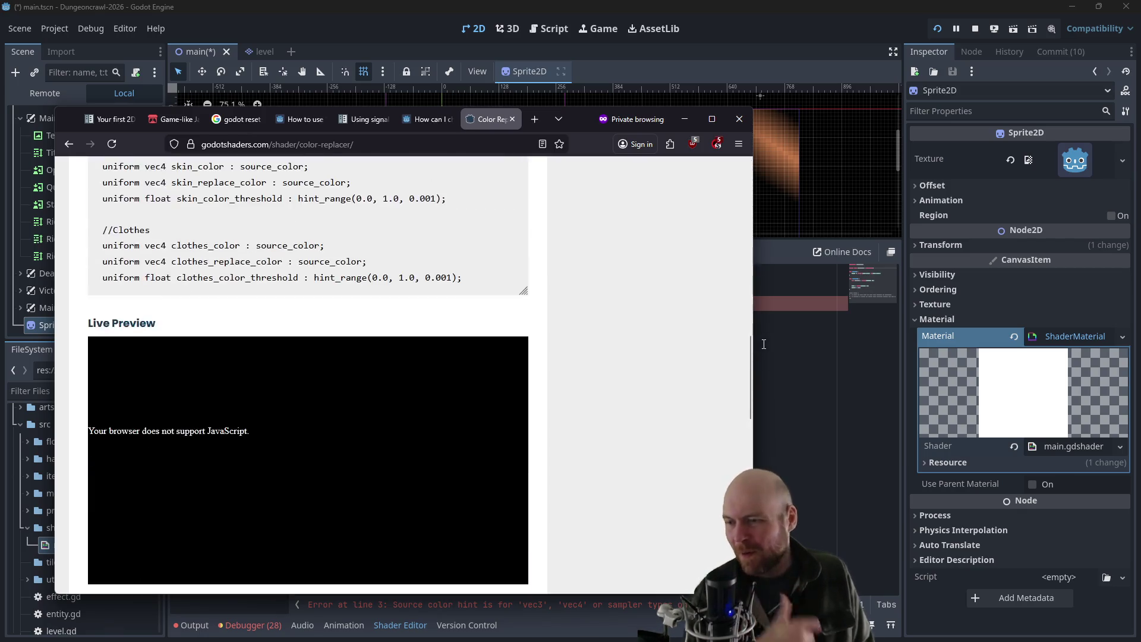
pyautogui.click(767, 351)
pyautogui.click(568, 308)
pyautogui.press('Return')
pyautogui.write('uniform float fruit_replace_c')
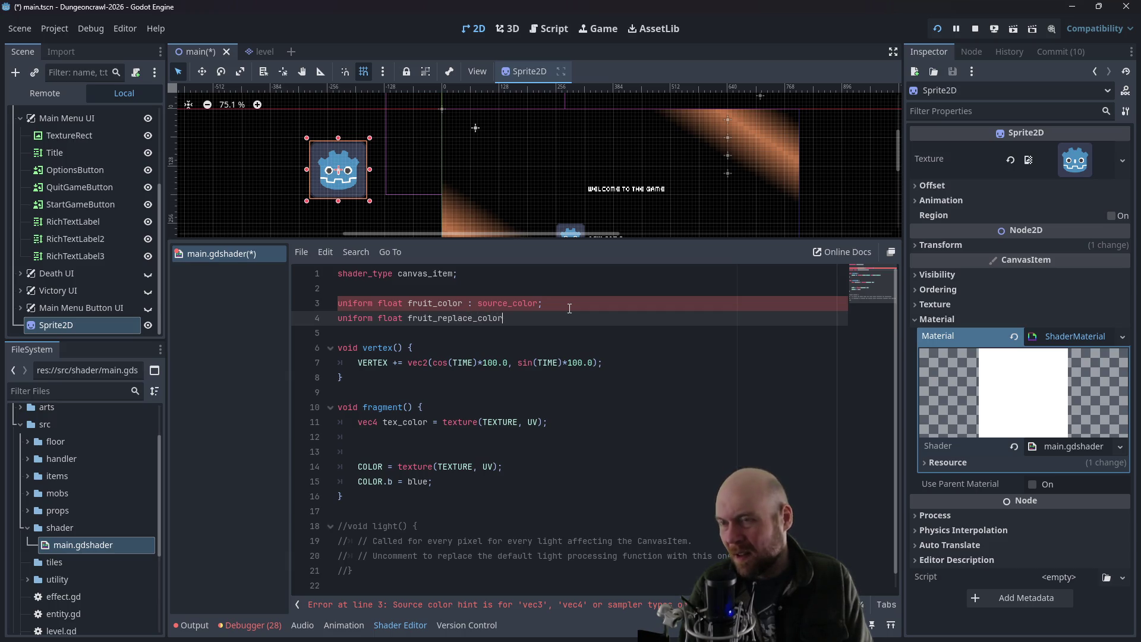
pyautogui.write('o')
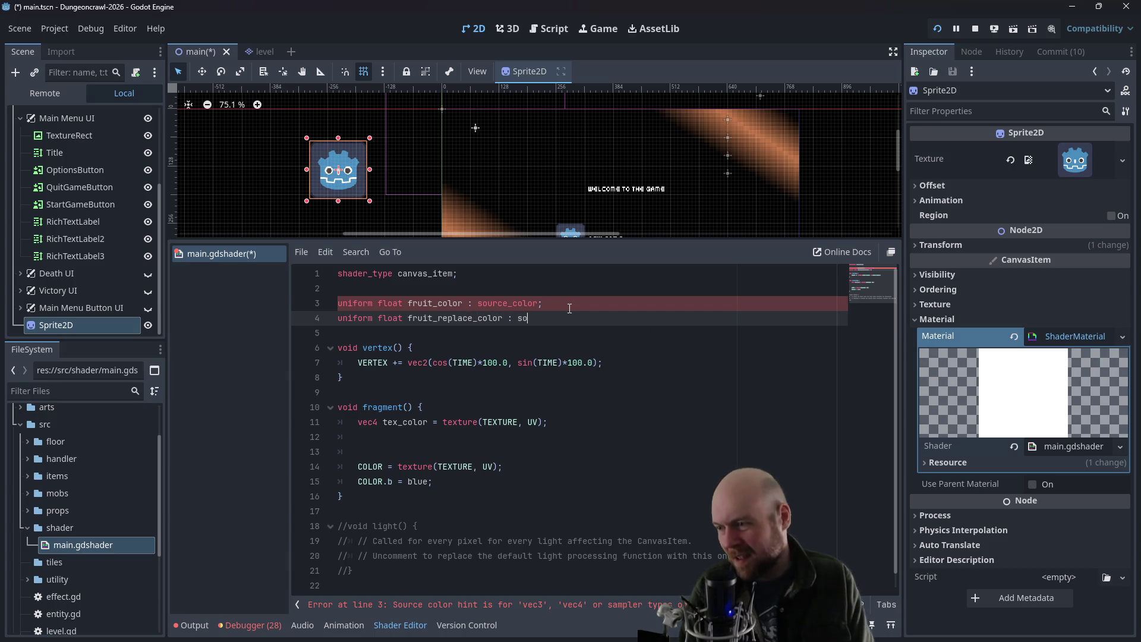
pyautogui.write('urce_color;')
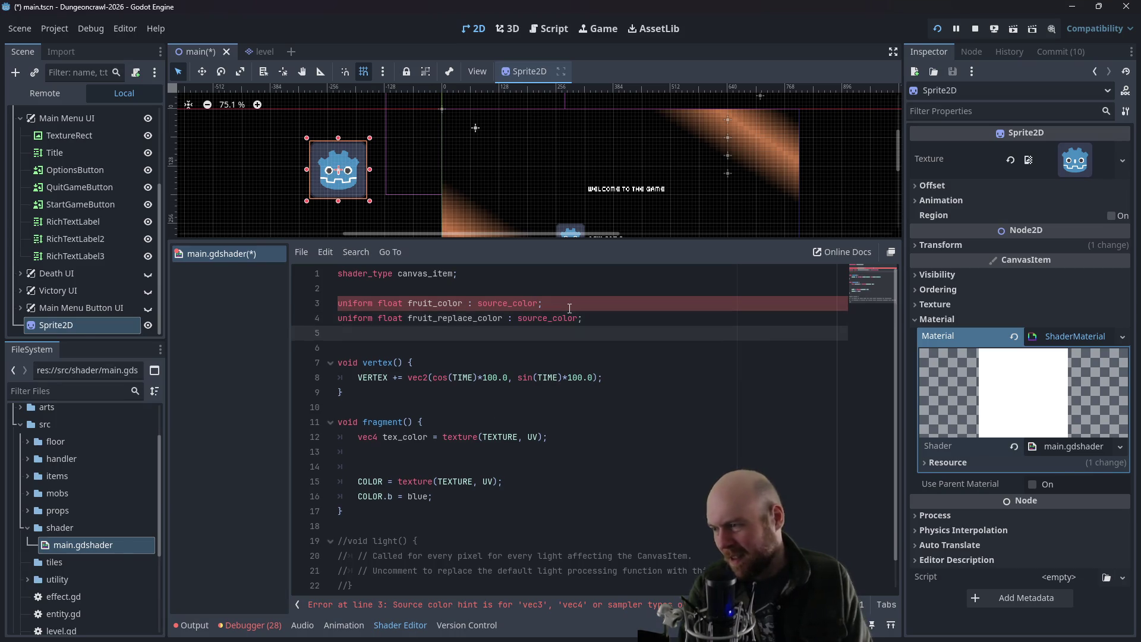
pyautogui.hotkey('alt', 'Tab')
pyautogui.scroll(3, 415, 261)
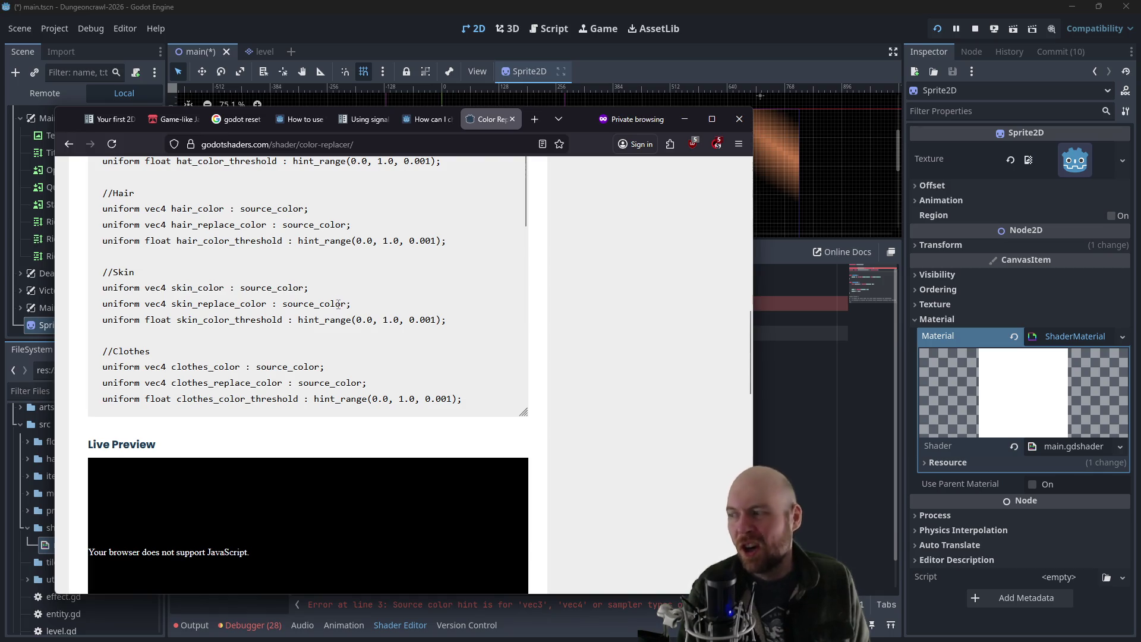
pyautogui.scroll(3, 540, 302)
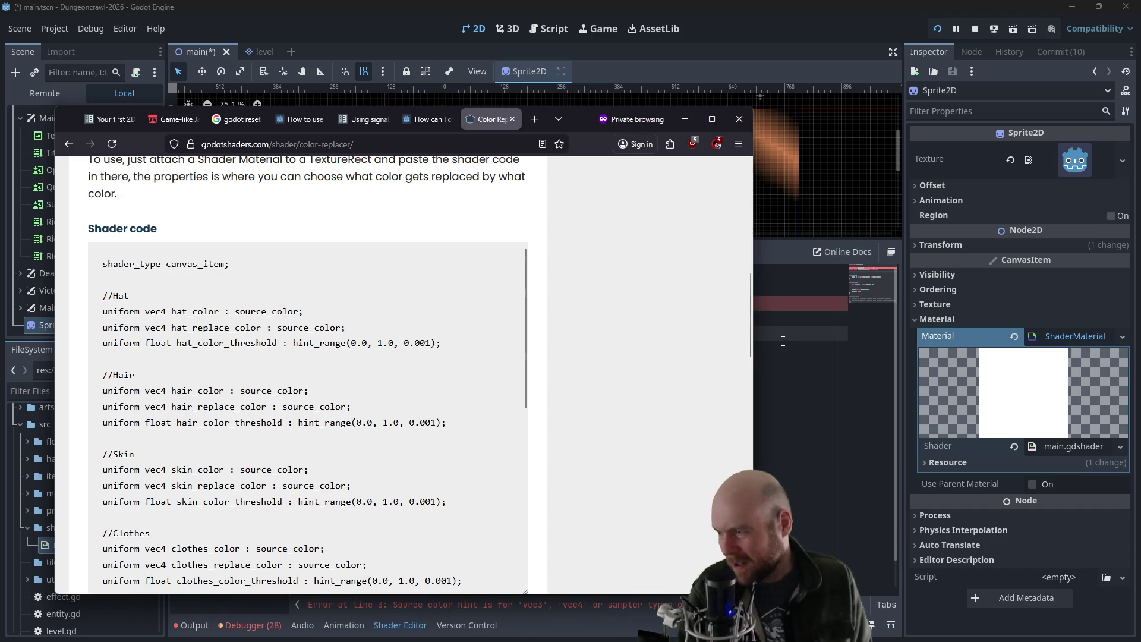
pyautogui.click(829, 334)
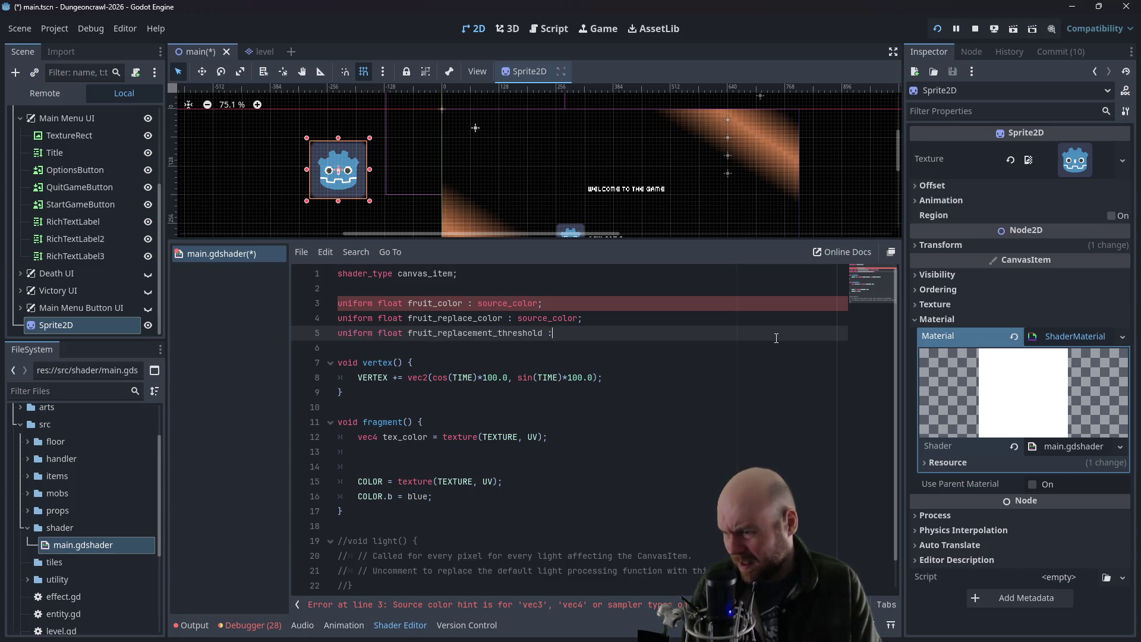
# - Rename line 5's uniform to fruit_color_replacement_threshold and begin its hint_range
pyautogui.hotkey('alt', 'Tab')
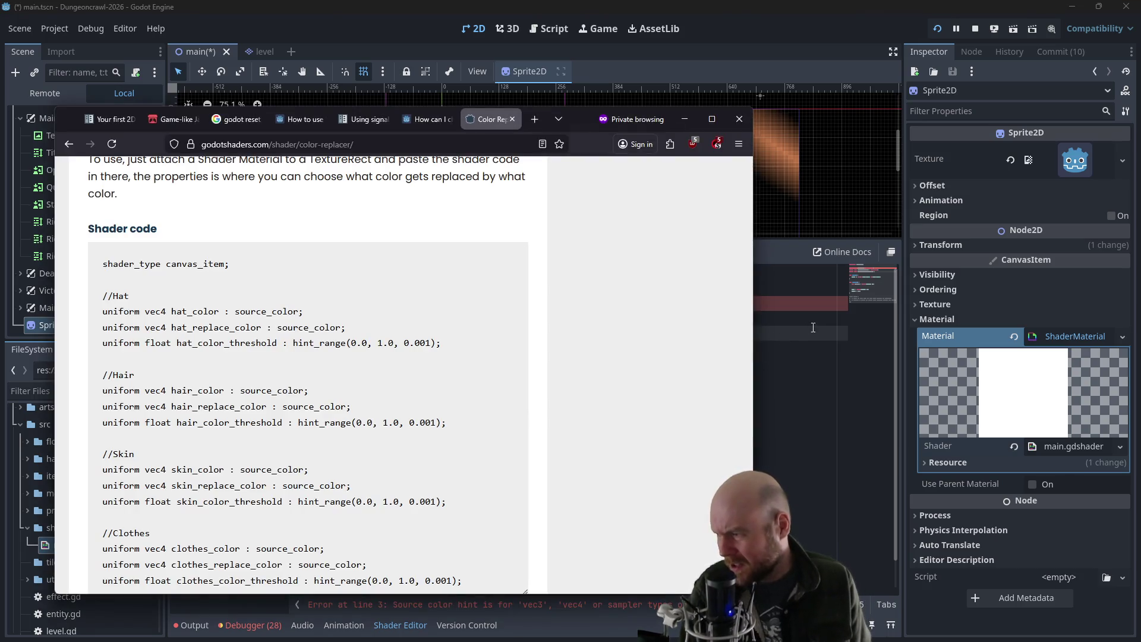
pyautogui.hotkey('alt', 'Tab')
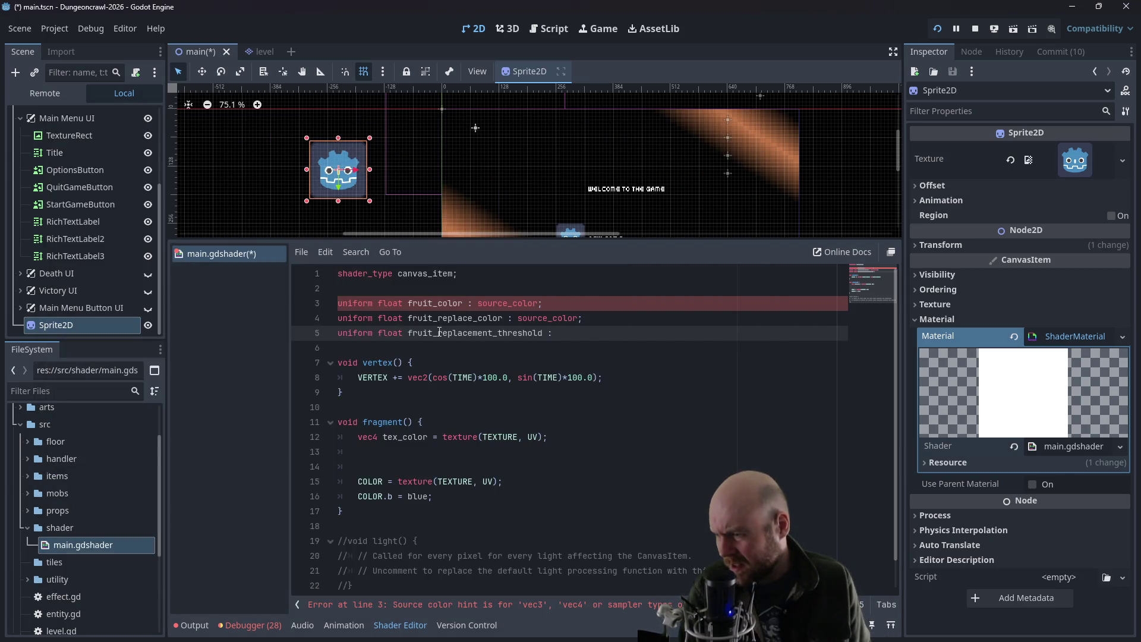
pyautogui.hotkey('alt', 'Tab')
pyautogui.hotkey('alt', 'Tab')
pyautogui.click(441, 333)
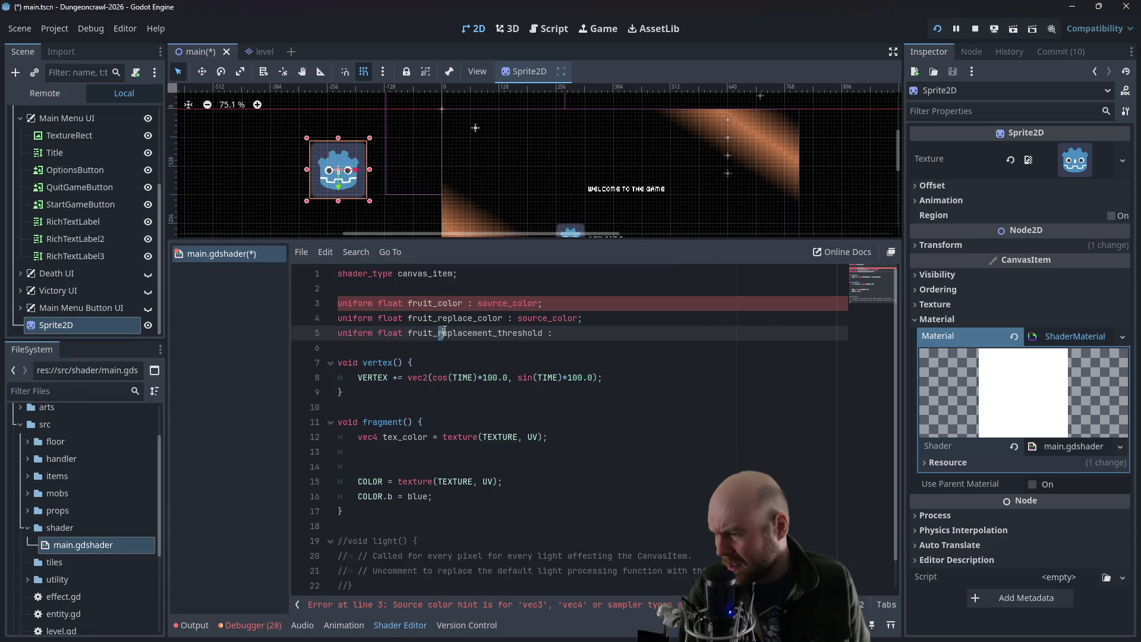
pyautogui.write('color')
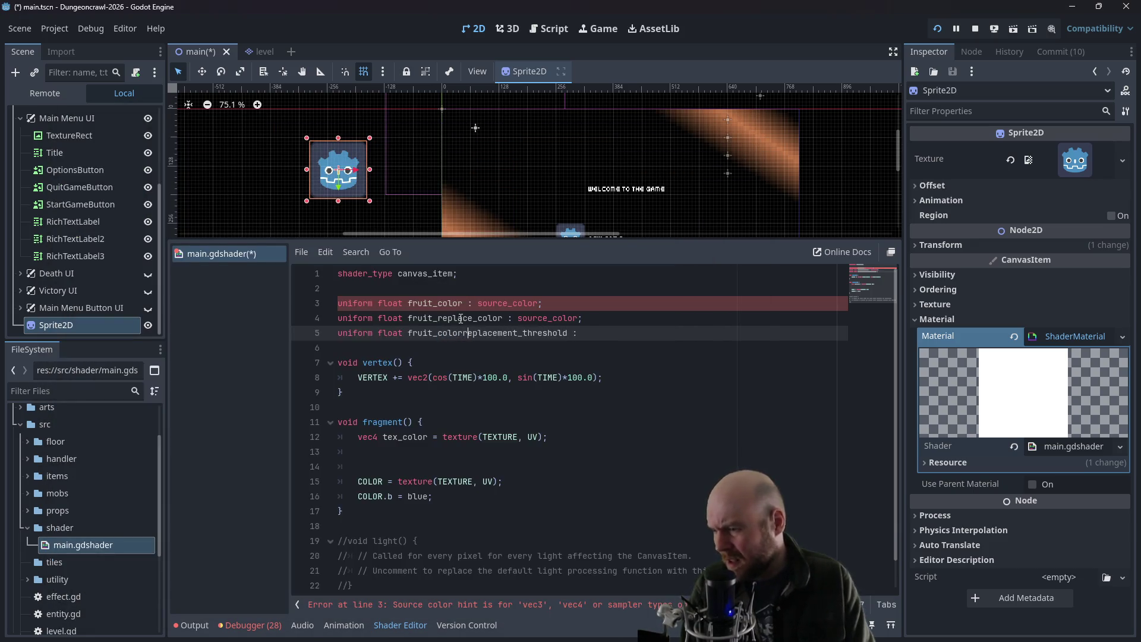
pyautogui.write('_')
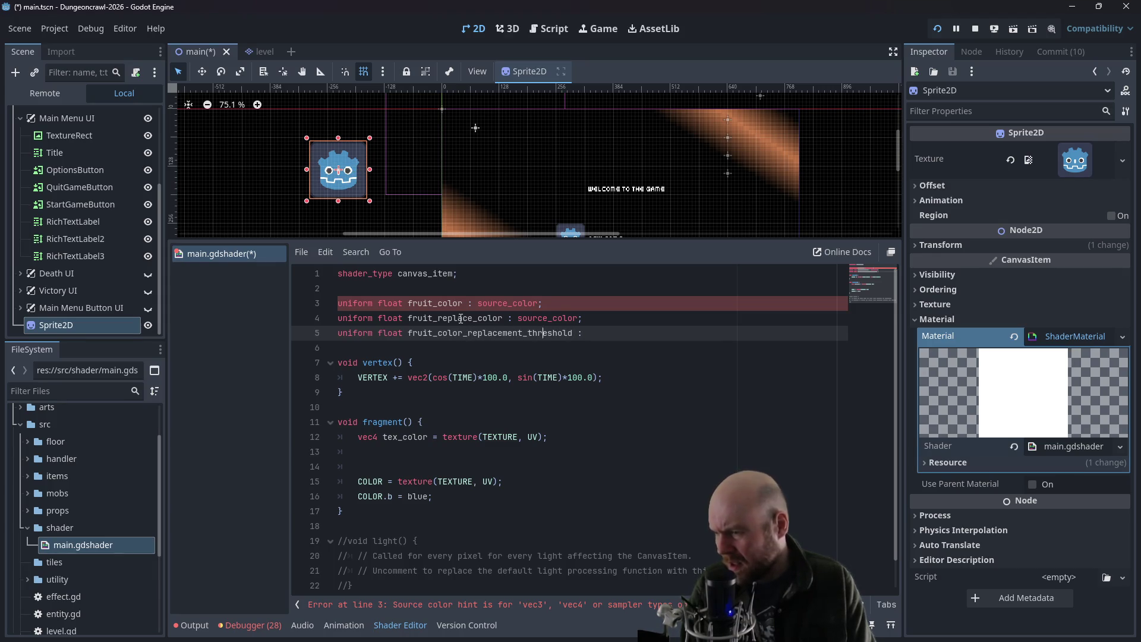
pyautogui.write('(')
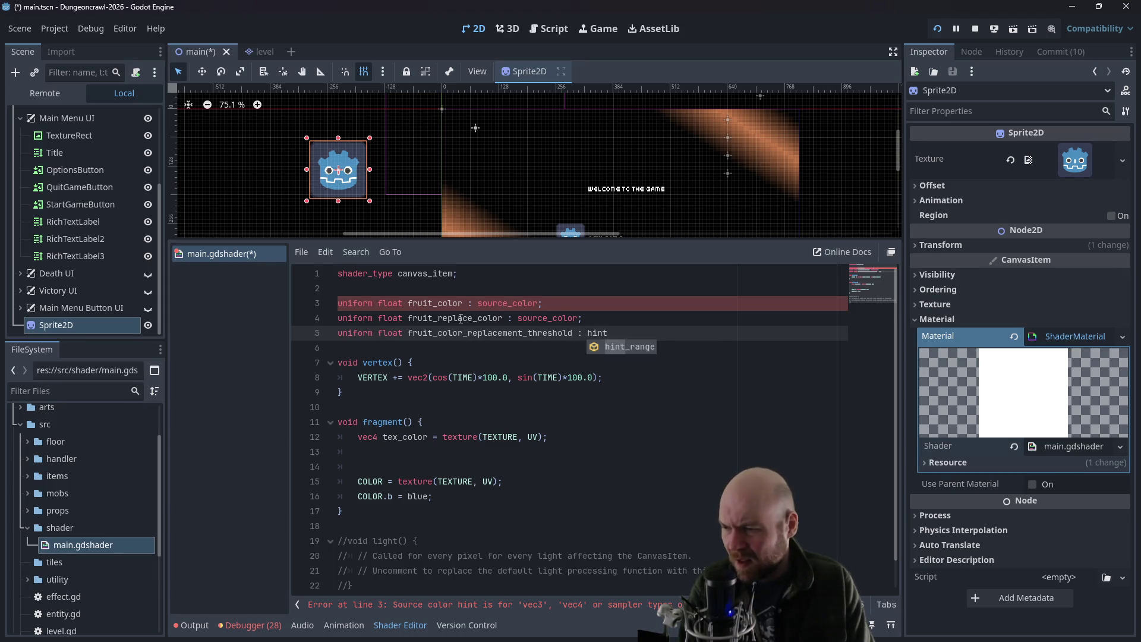
pyautogui.write('range(0,100,10000')
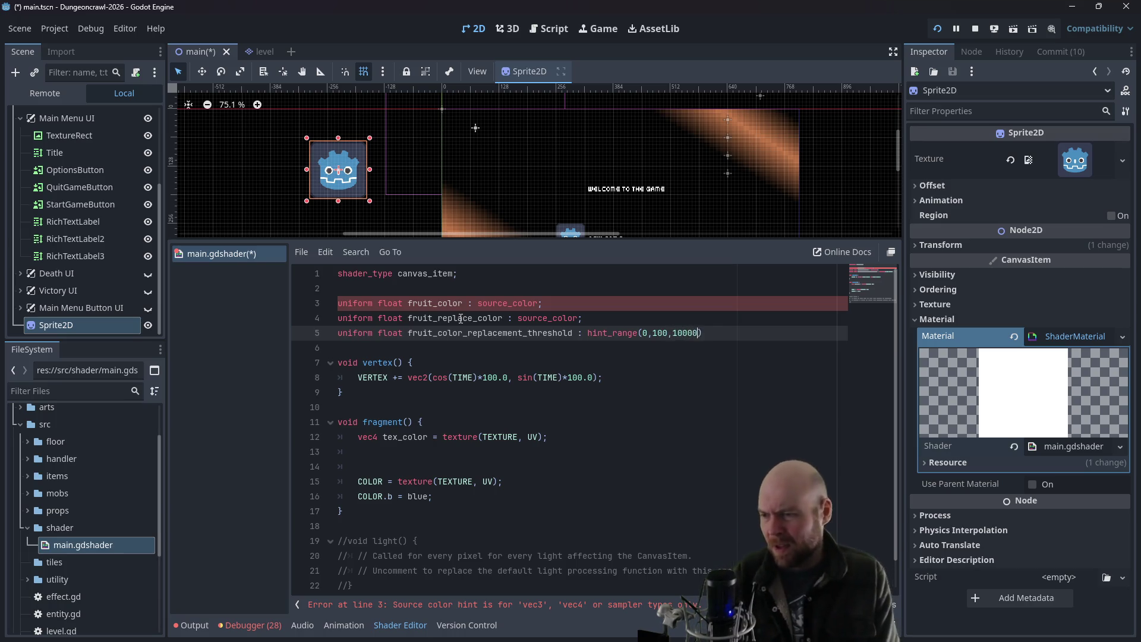
# - Set the threshold's hint_range to (0.0, 1.0, 0.001)
pyautogui.hotkey('alt', 'Tab')
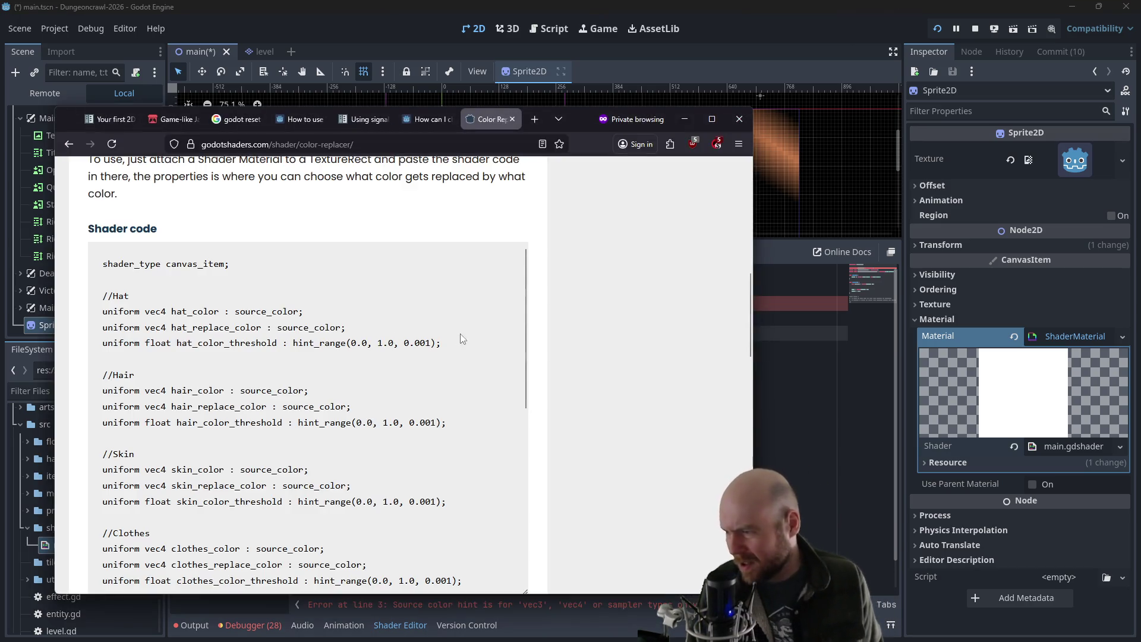
pyautogui.hotkey('alt', 'Tab')
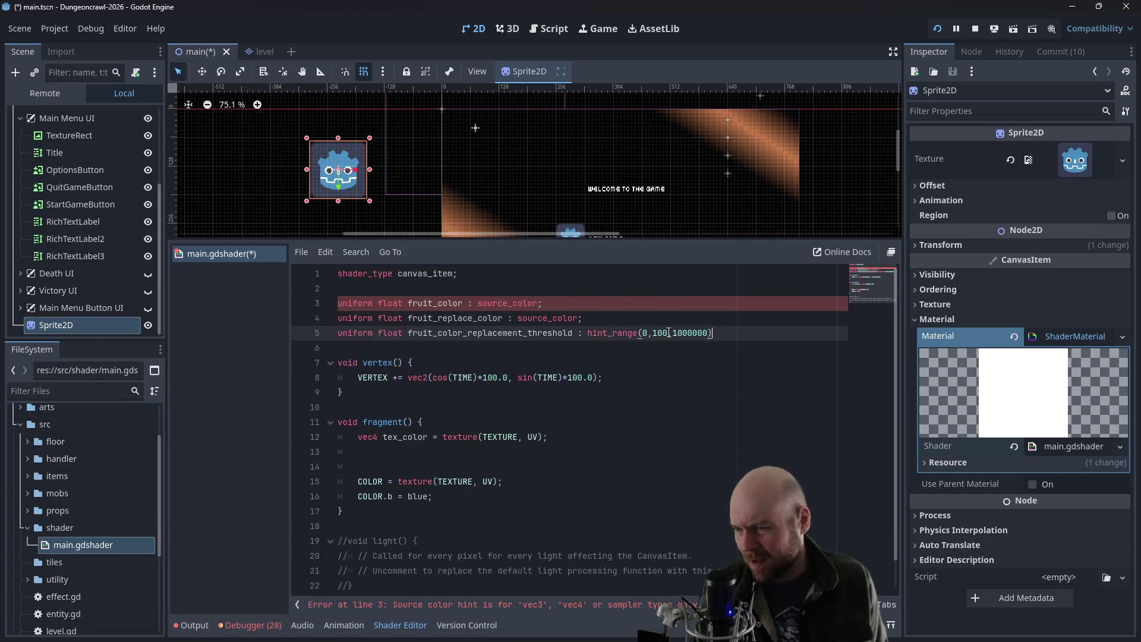
pyautogui.write('.0')
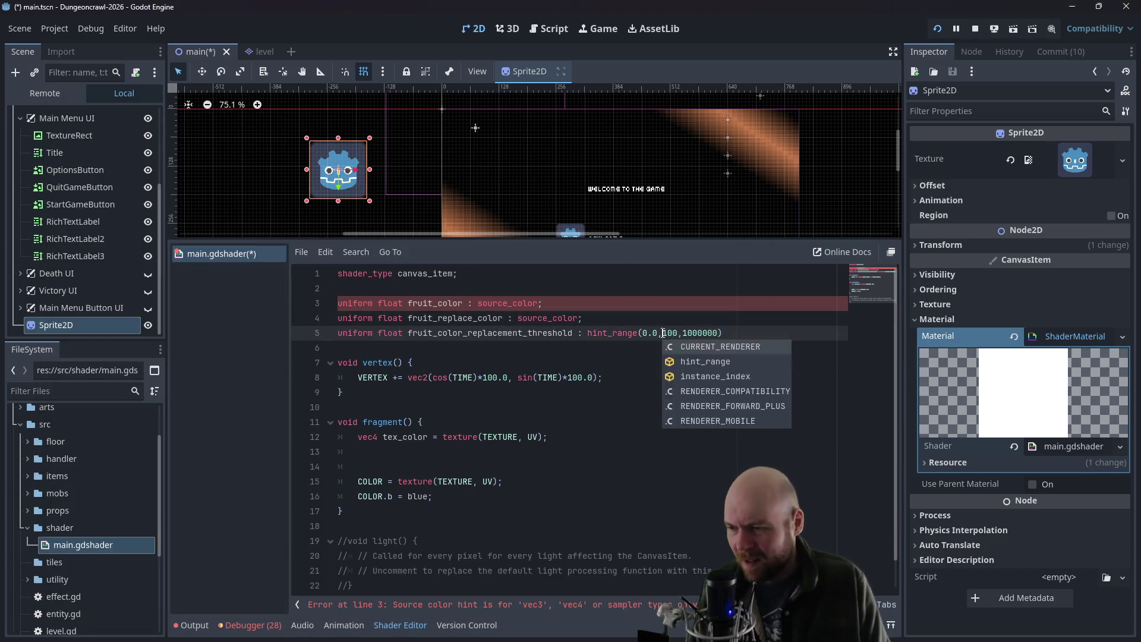
pyautogui.write('0')
pyautogui.press('Right')
pyautogui.press('Right')
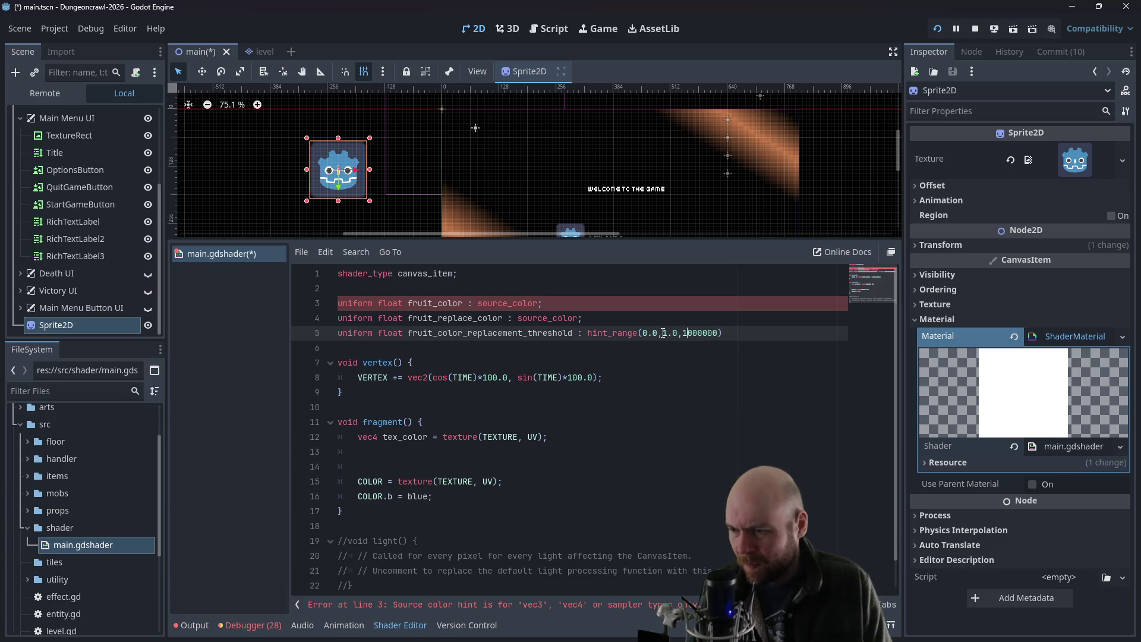
pyautogui.write('0.')
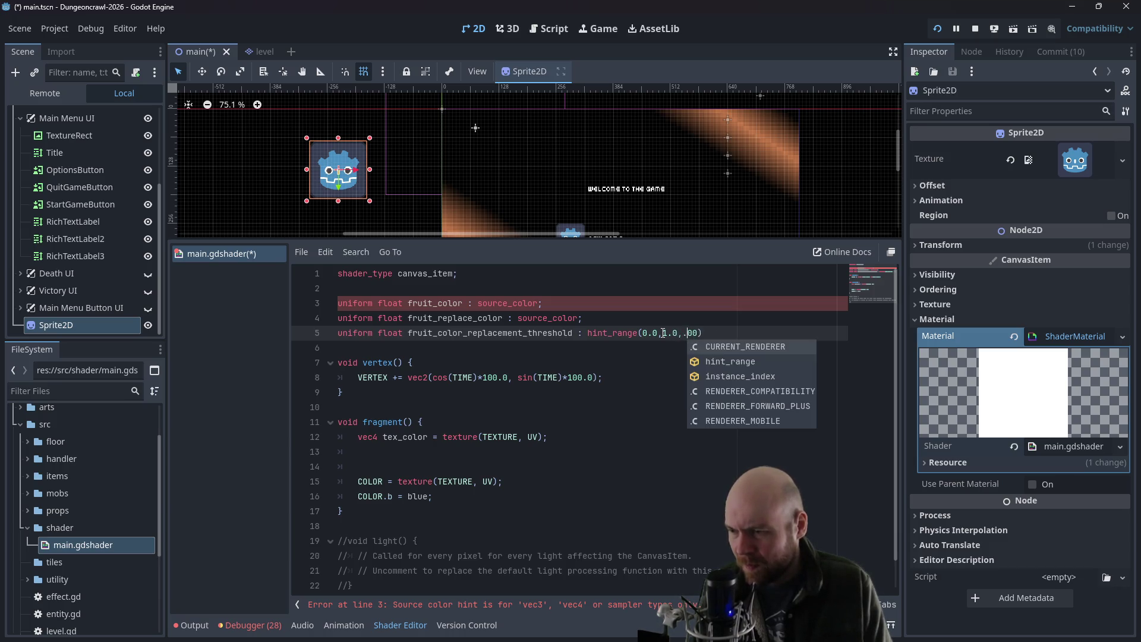
pyautogui.press('Right')
pyautogui.press('Right')
pyautogui.write('1')
pyautogui.hotkey('alt', 'Tab')
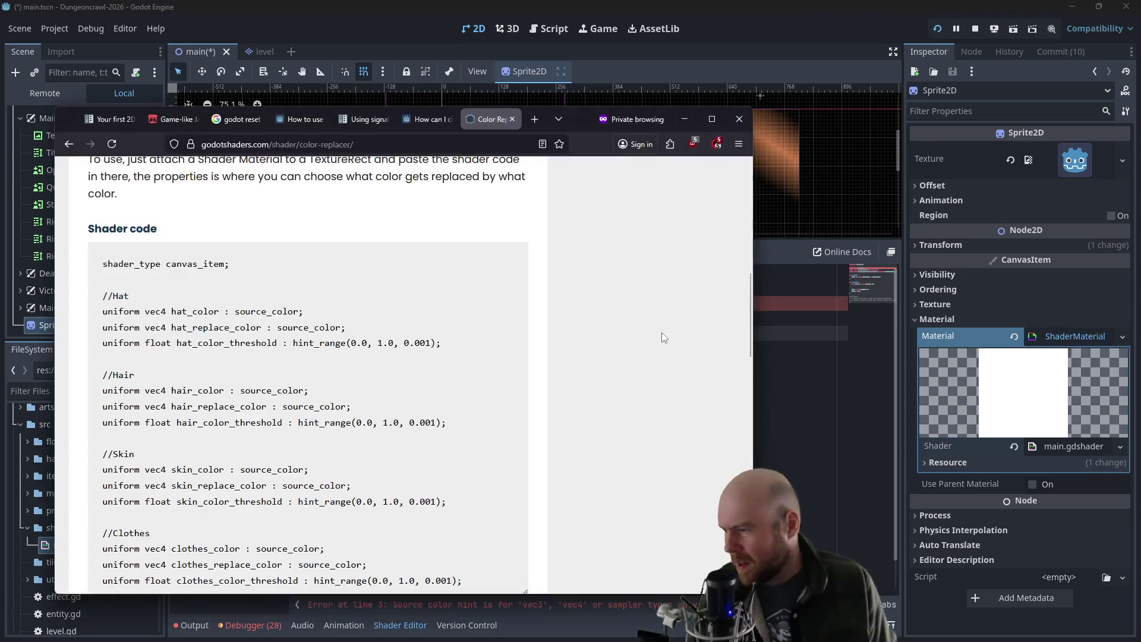
pyautogui.click(782, 332)
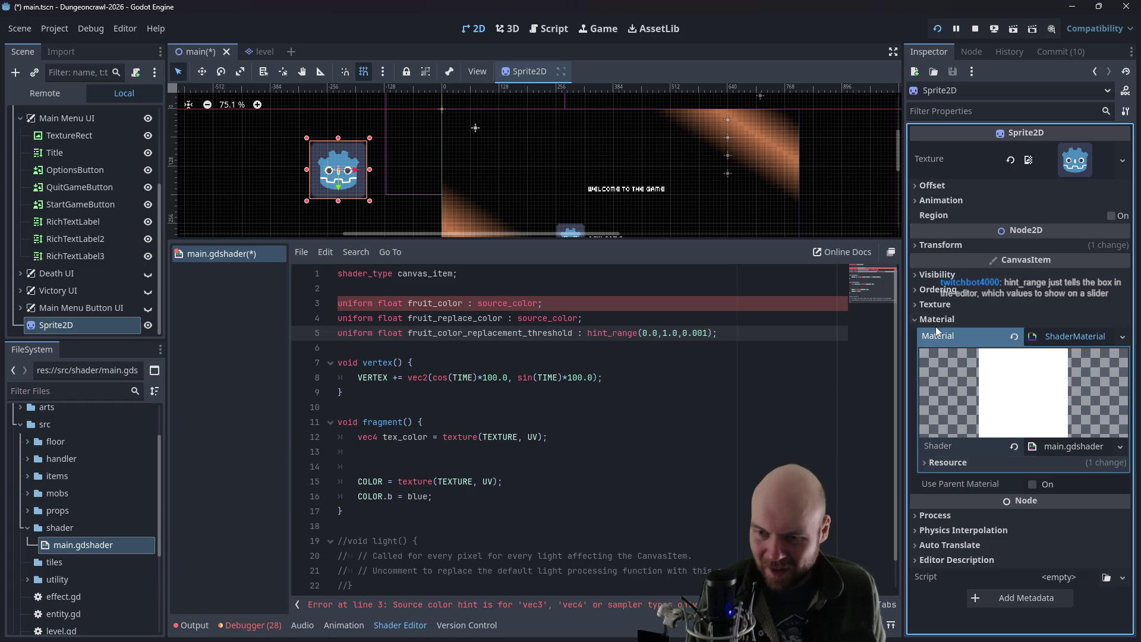
pyautogui.click(680, 331)
# - Change fruit_color and fruit_replace_color from float to vec4 and save the shader
pyautogui.click(506, 306)
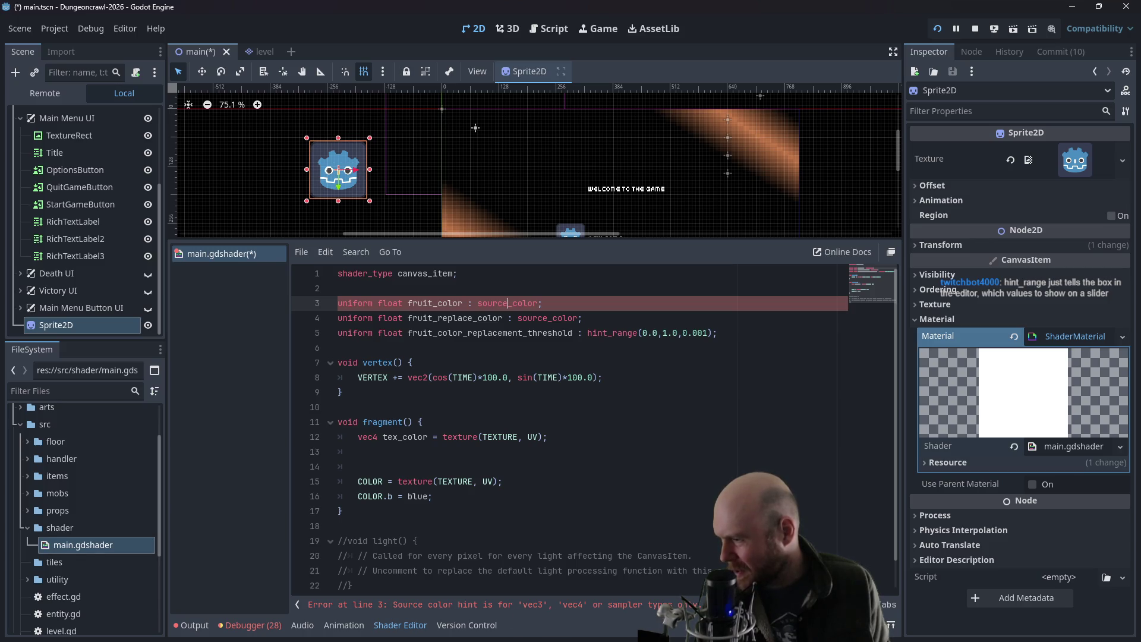
pyautogui.hotkey('alt', 'Tab')
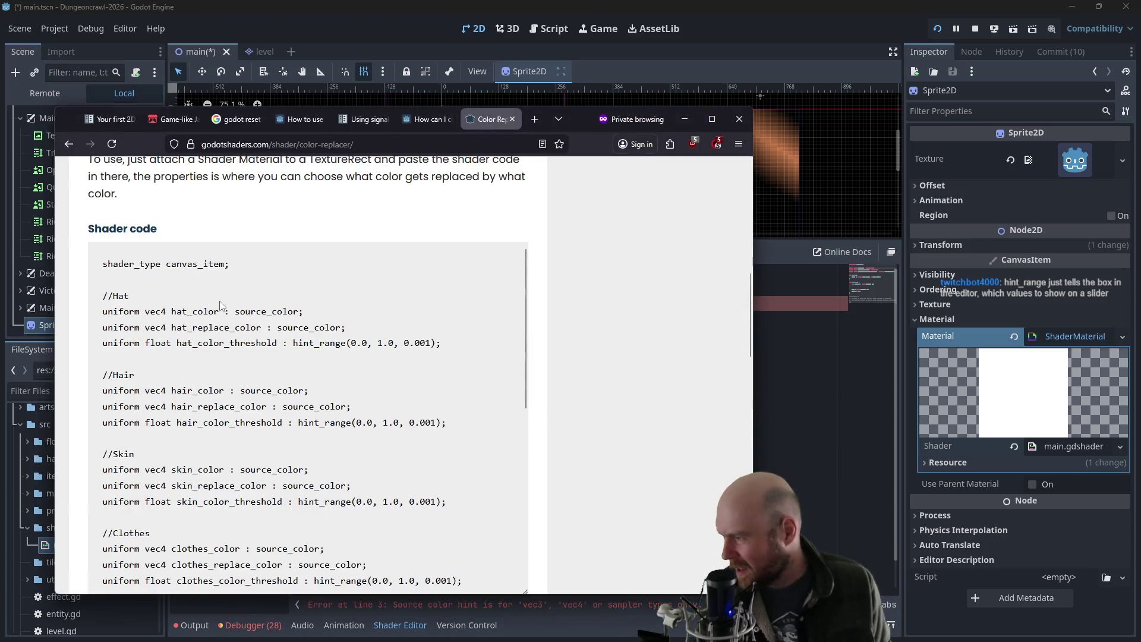
pyautogui.hotkey('alt', 'Tab')
pyautogui.hotkey('alt', 'Tab')
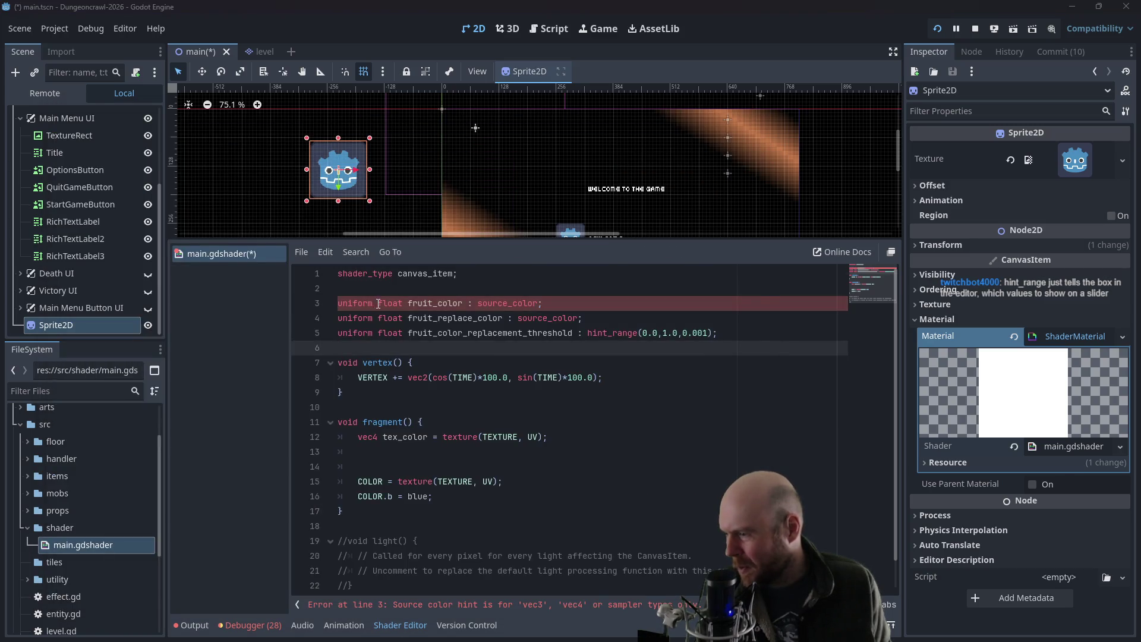
pyautogui.hotkey('alt', 'Tab')
pyautogui.moveTo(373, 303); pyautogui.dragTo(403, 304)
pyautogui.write('vec4')
pyautogui.press('Down')
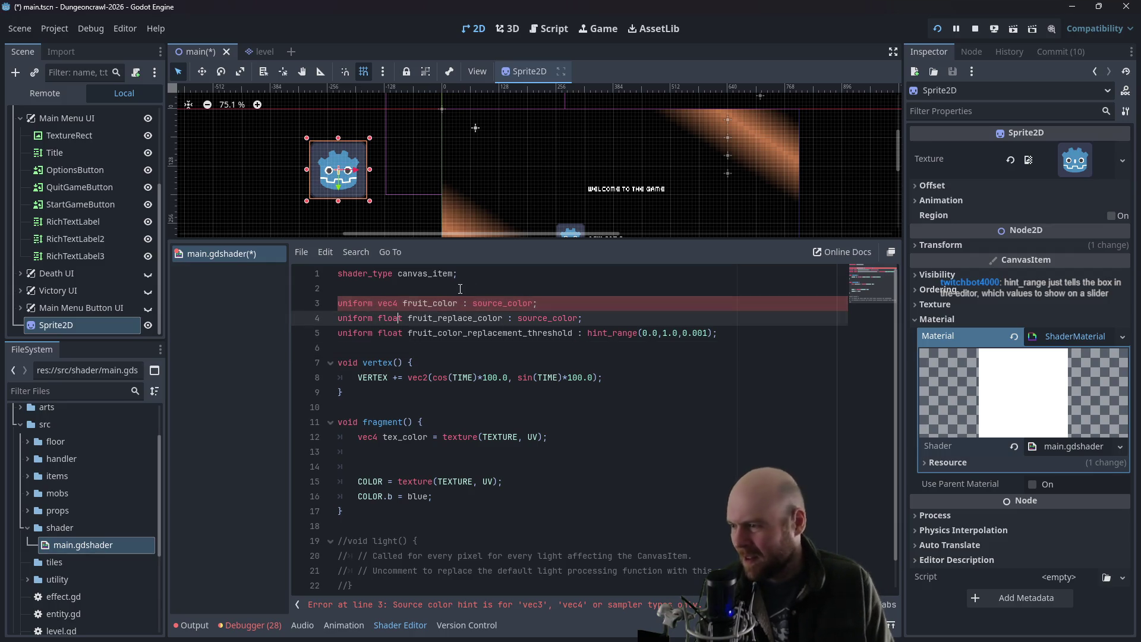
pyautogui.hotkey('ctrl', 'shift', 'Left')
pyautogui.write('vec4')
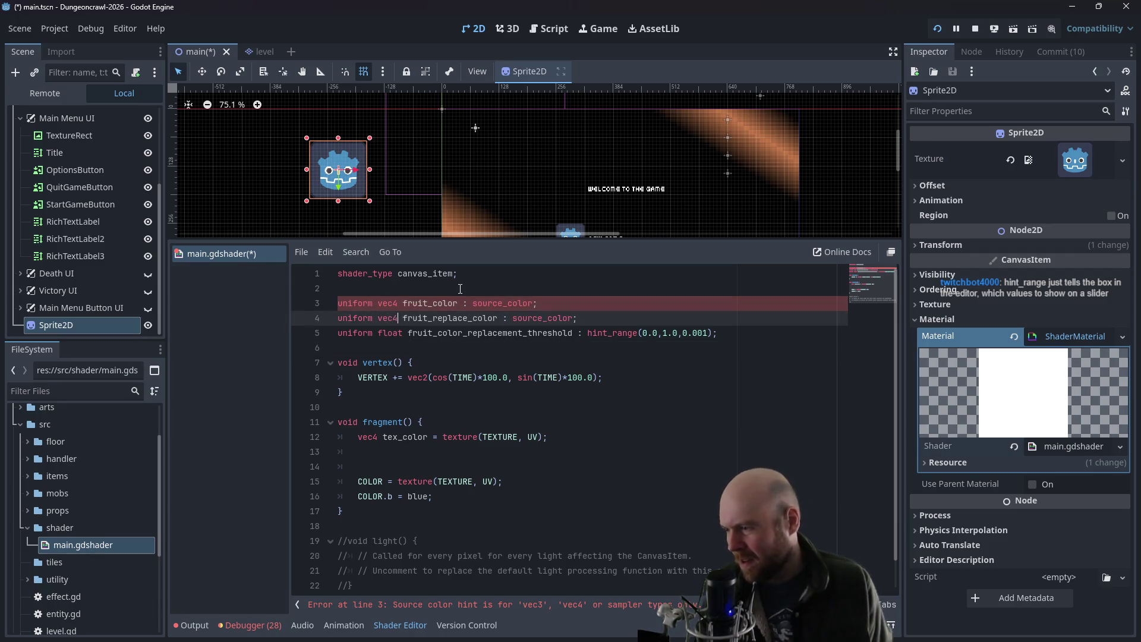
pyautogui.click(621, 440)
pyautogui.hotkey('ctrl', 's')
# - Delete the leftover COLOR.b = blue; statement from the fragment function
pyautogui.click(539, 360)
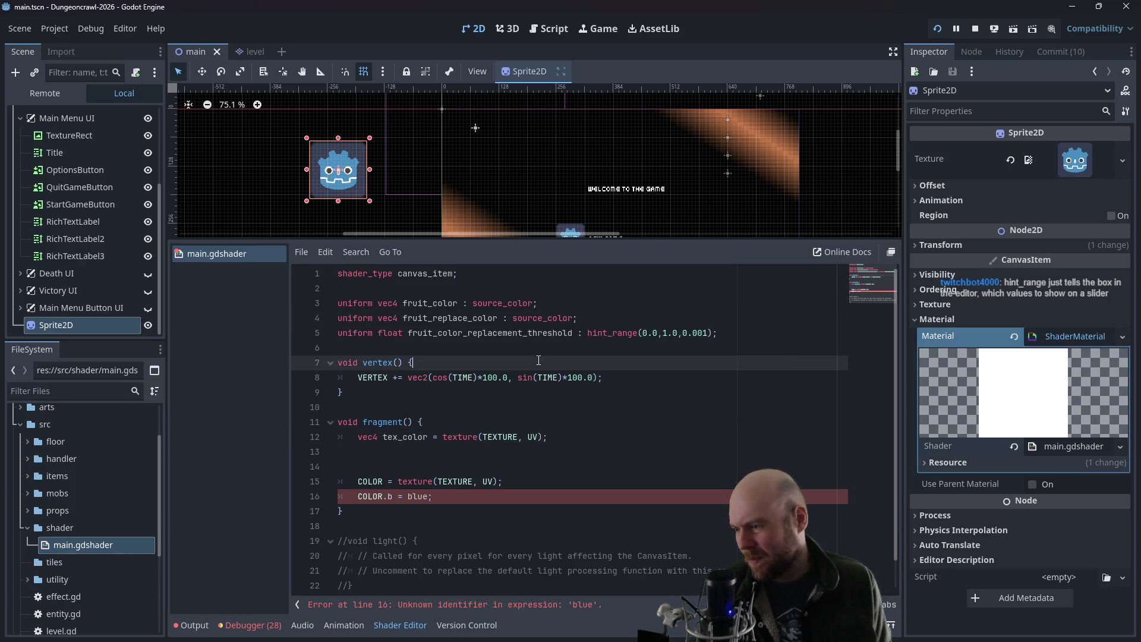
pyautogui.moveTo(432, 496); pyautogui.dragTo(338, 498)
pyautogui.press('BackSpace')
pyautogui.press('BackSpace')
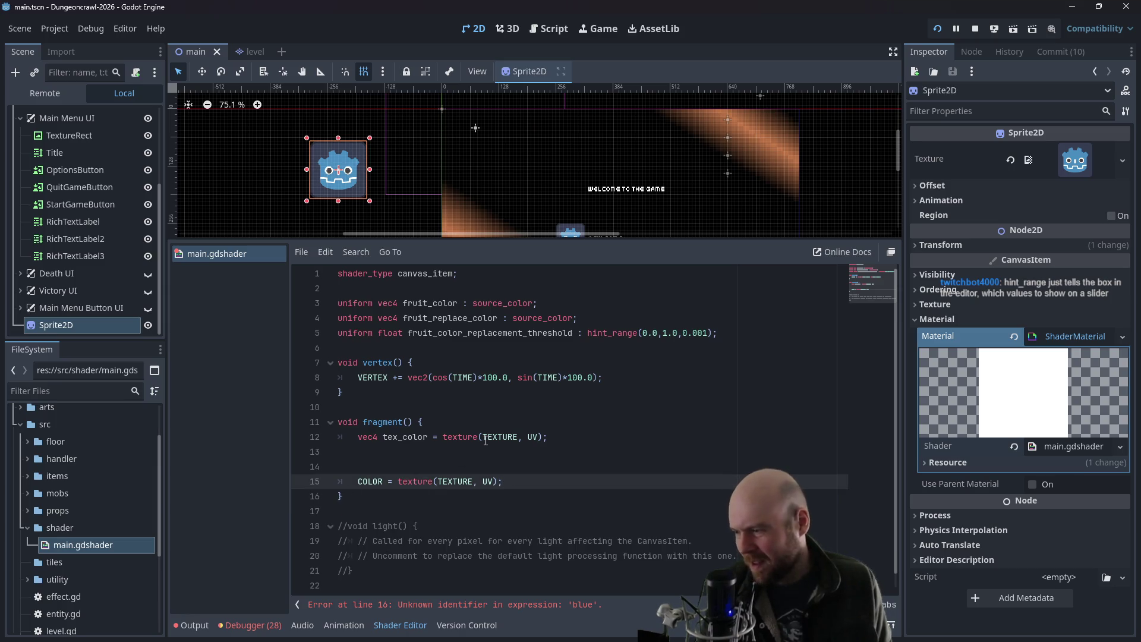
pyautogui.click(607, 417)
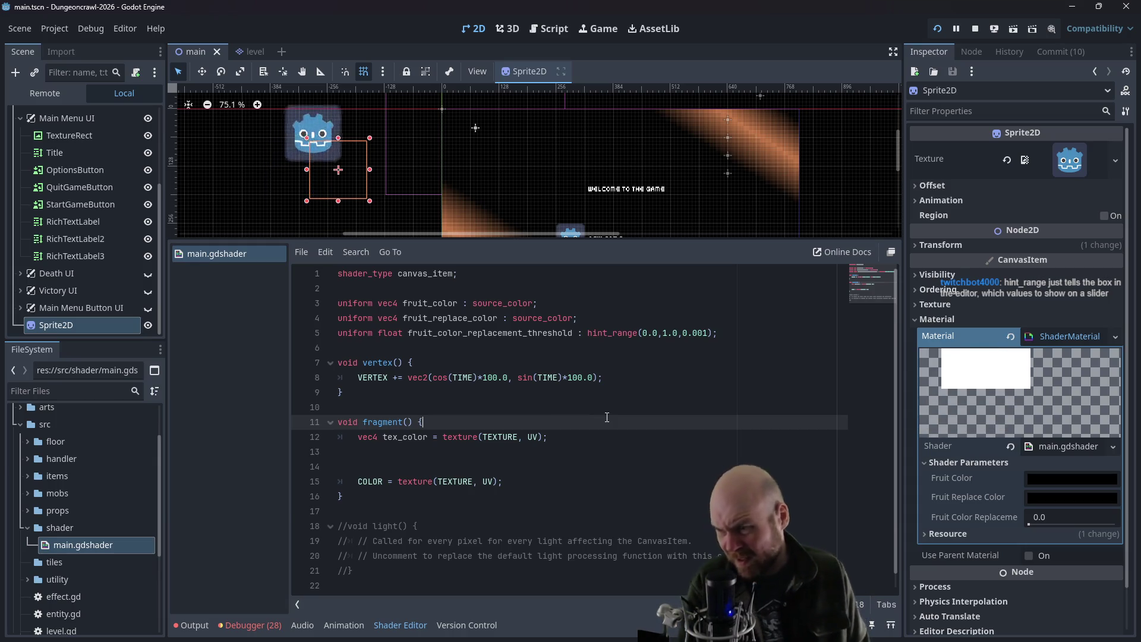
pyautogui.hotkey('alt', 'Tab')
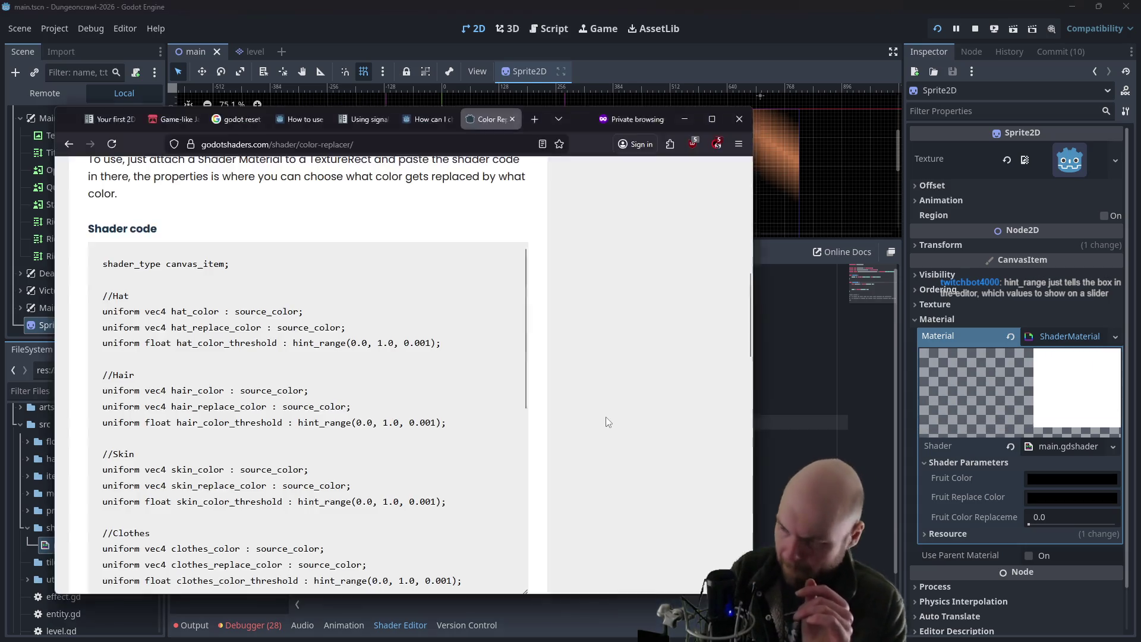
pyautogui.scroll(-3, 355, 446)
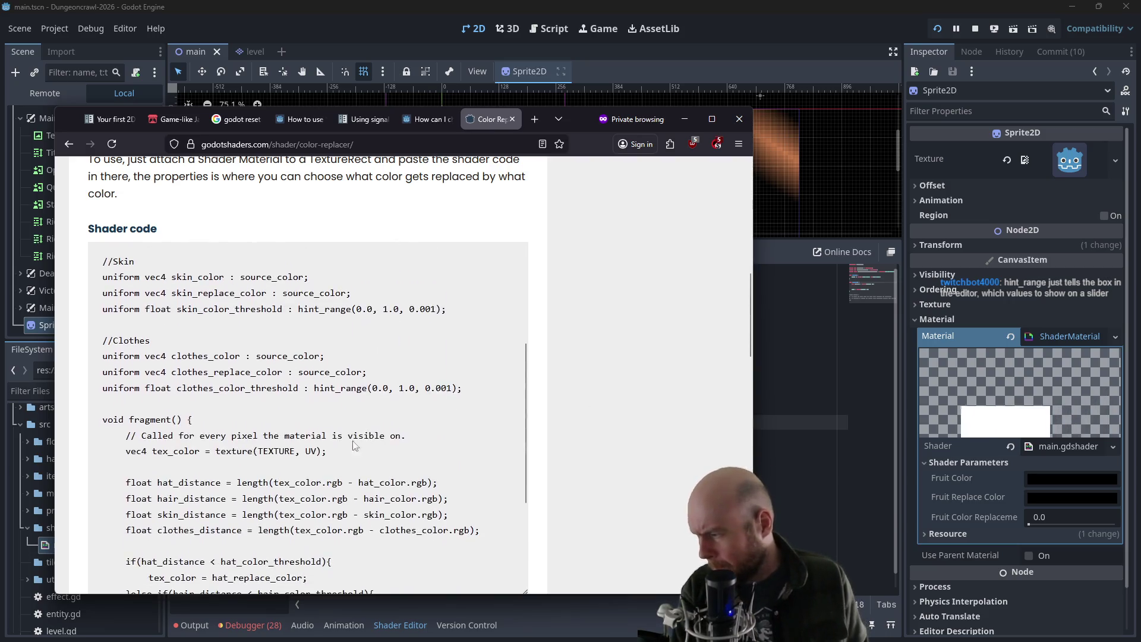
pyautogui.scroll(-2, 355, 446)
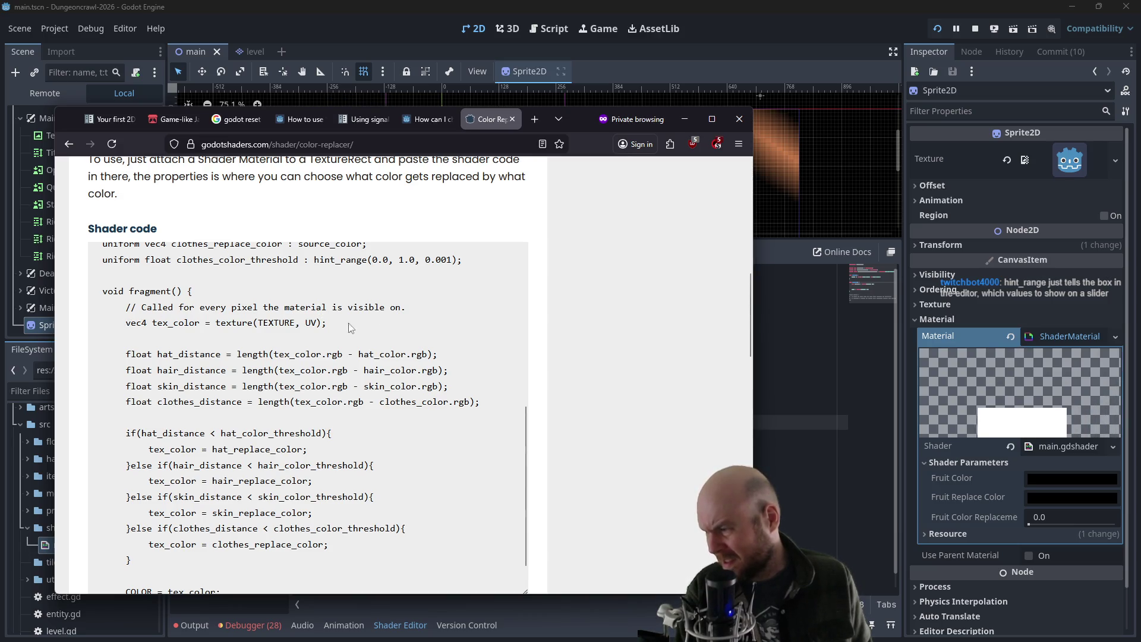
pyautogui.hotkey('alt', 'Tab')
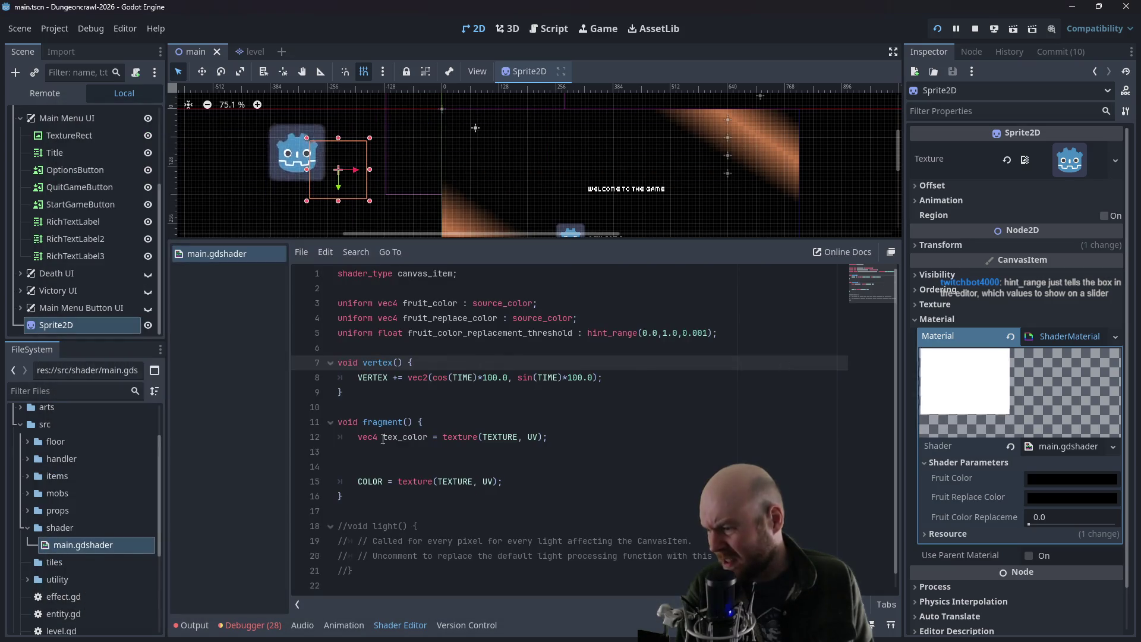
pyautogui.hotkey('alt', 'Tab')
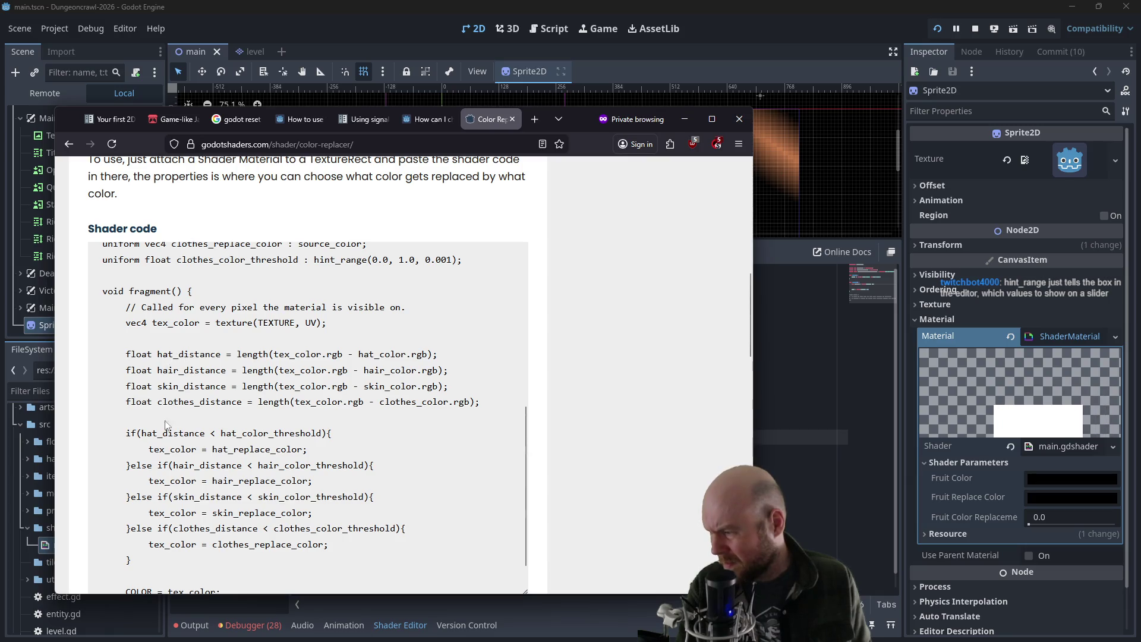
pyautogui.scroll(-1, 162, 429)
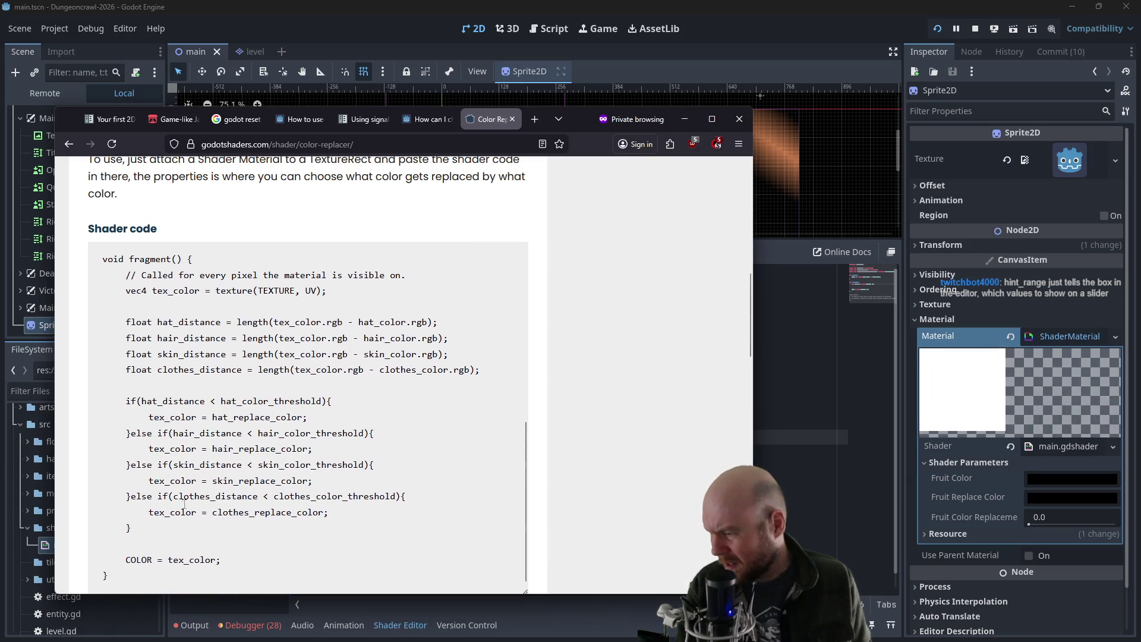
pyautogui.click(784, 504)
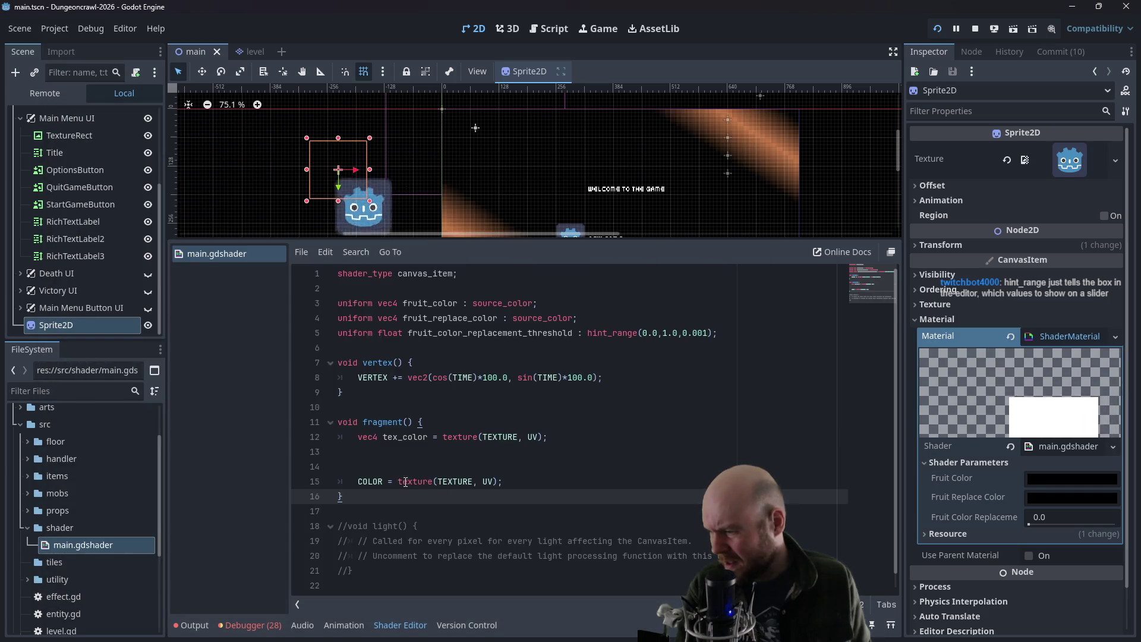
# - Replace texture(TEXTURE, UV) on the COLOR line with tex_color, add the semicolon, and save
pyautogui.moveTo(398, 482); pyautogui.dragTo(527, 478)
pyautogui.write('tex_')
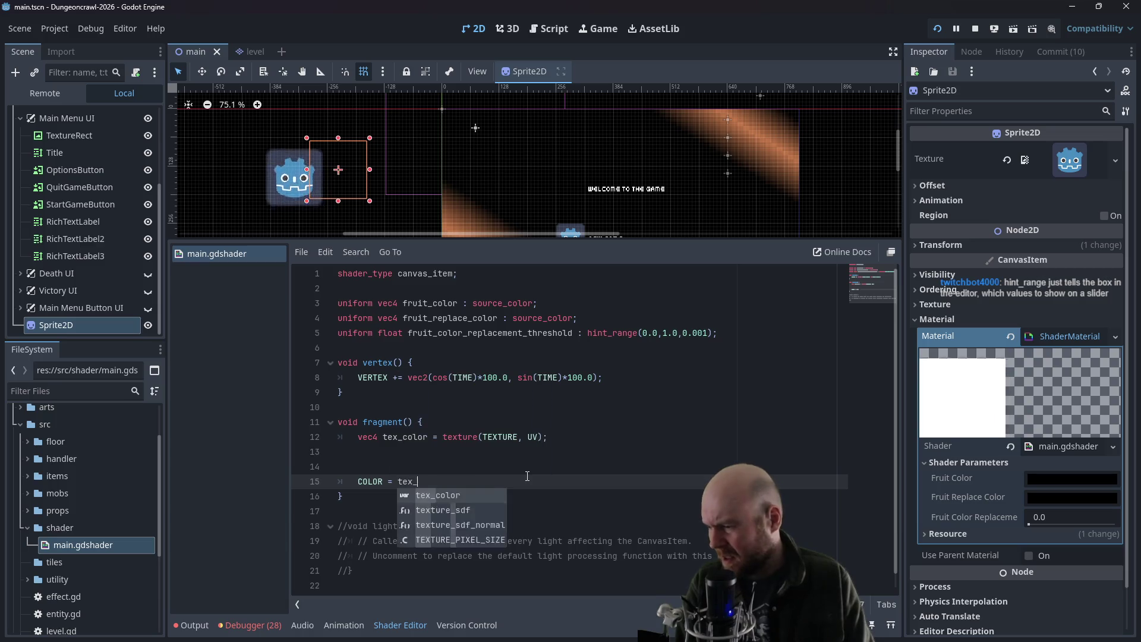
pyautogui.press('Return')
pyautogui.click(519, 451)
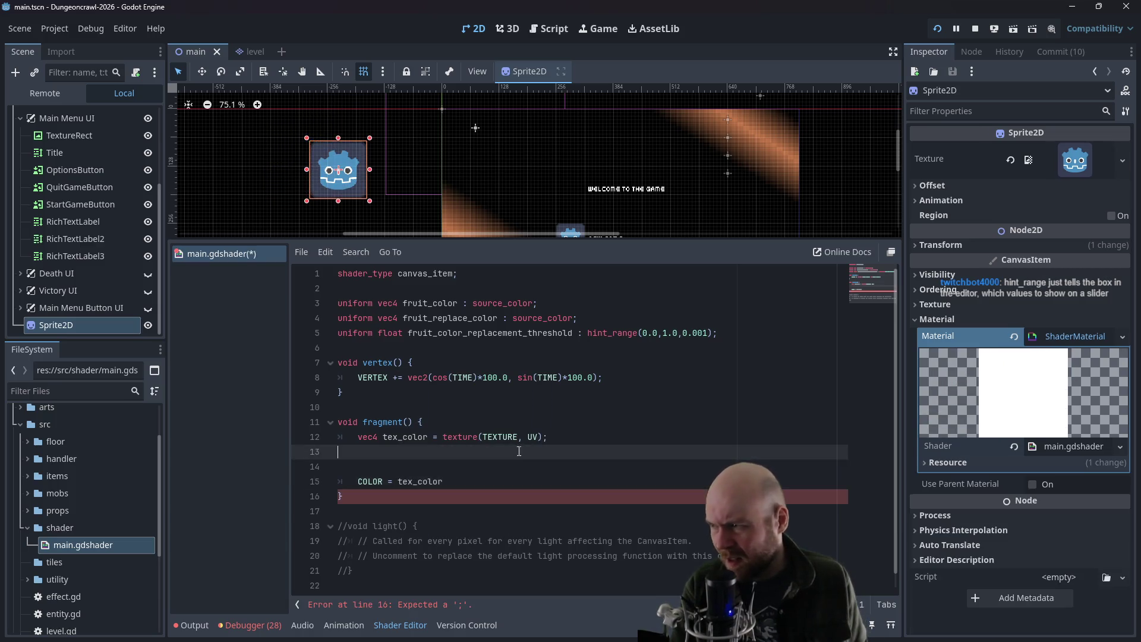
pyautogui.click(459, 479)
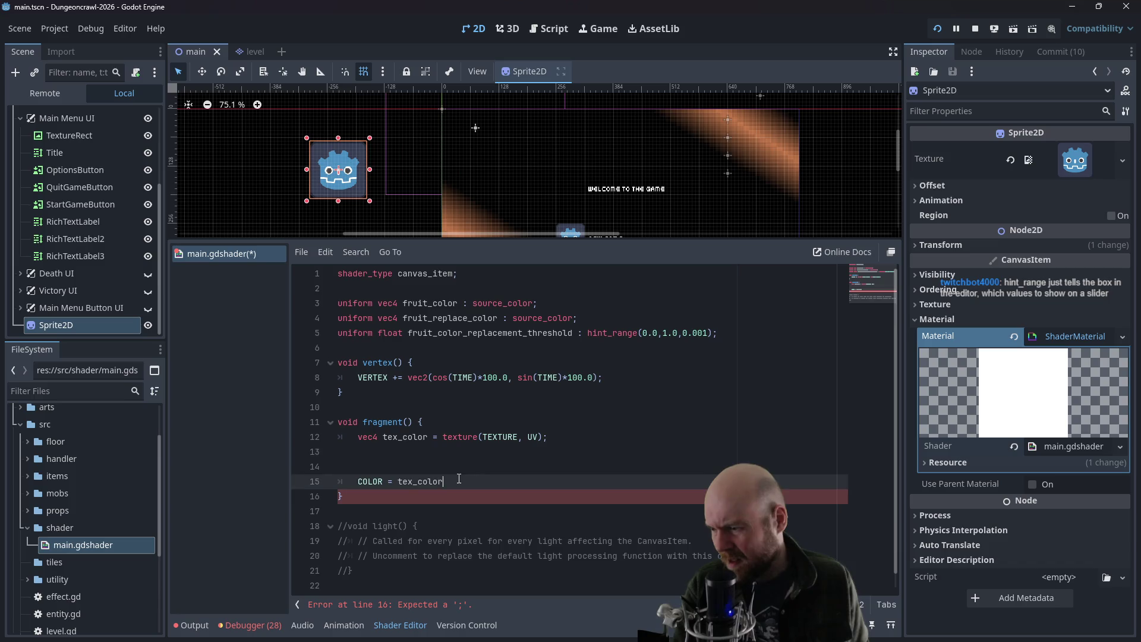
pyautogui.write(';')
pyautogui.press('Up')
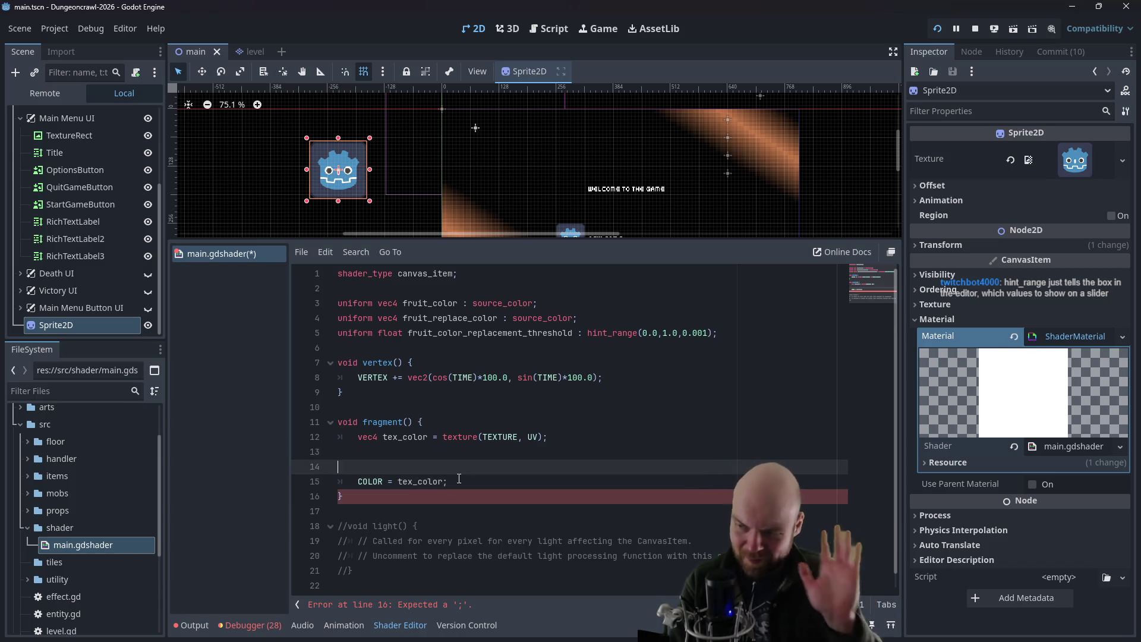
pyautogui.hotkey('ctrl', 's')
pyautogui.hotkey('alt', 'Tab')
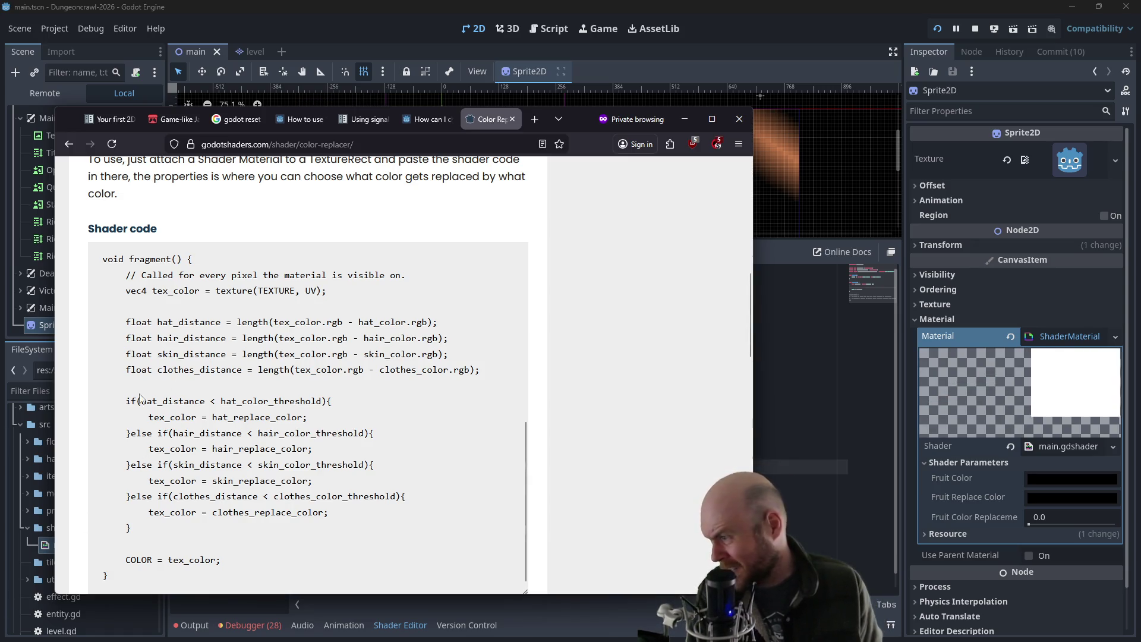
# - Begin an 'if fruit_color_' condition on a new line below the tex_color texture line
pyautogui.click(777, 355)
pyautogui.click(502, 437)
pyautogui.click(492, 455)
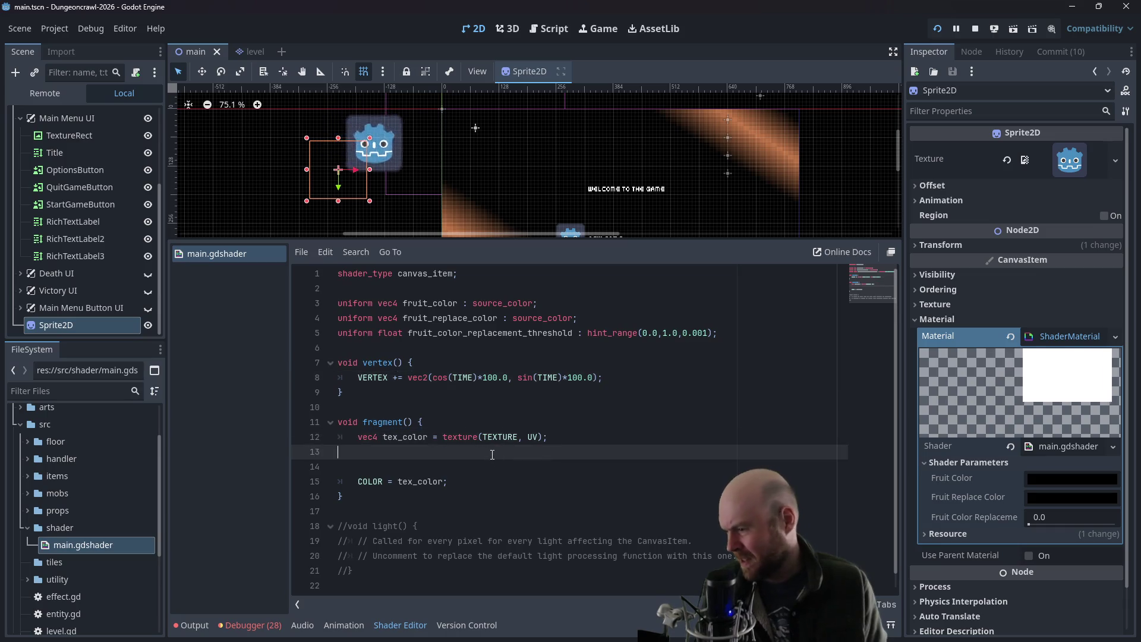
pyautogui.press('Return')
pyautogui.press('Tab')
pyautogui.write('if ')
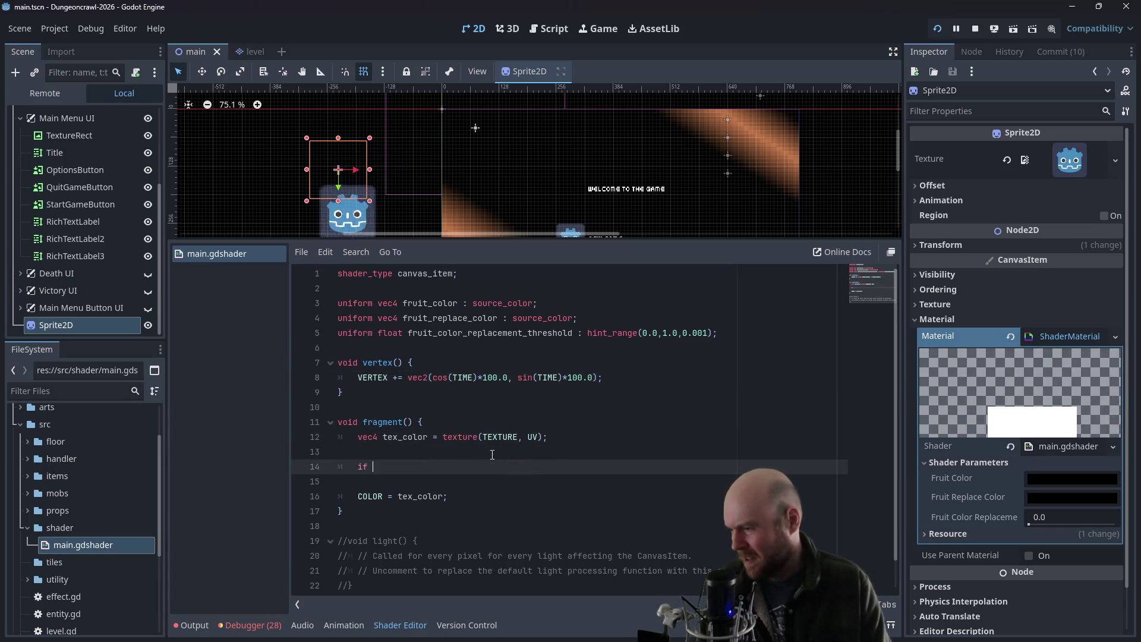
pyautogui.write('fruit_color_')
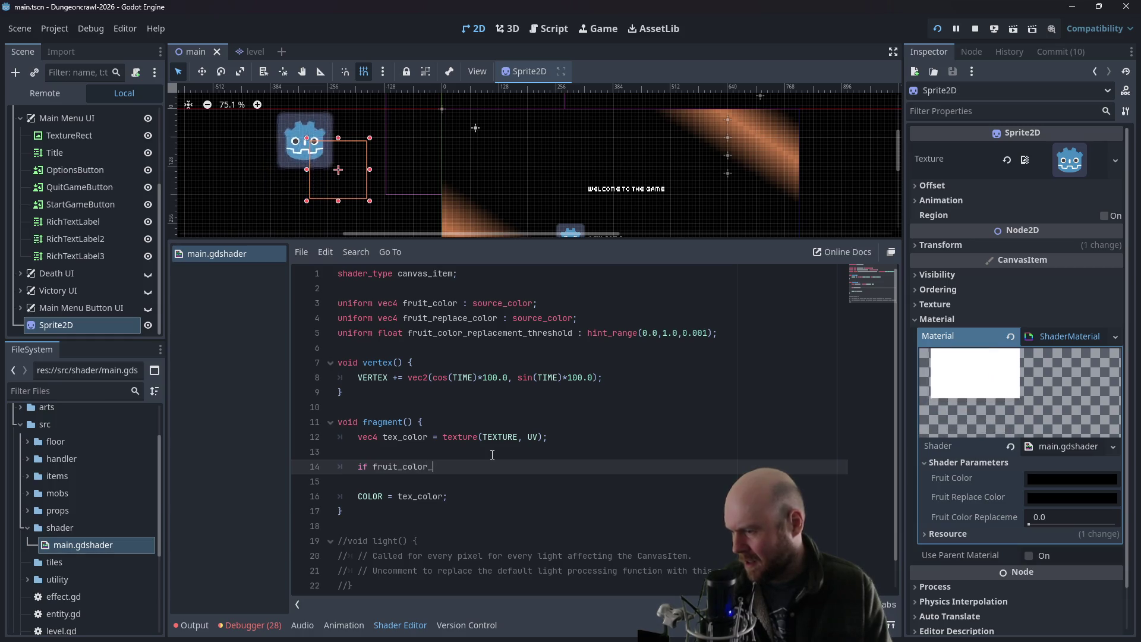
# - Compare with the godotshaders color-replacer reference, then return with the caret above the if line
pyautogui.hotkey('alt', 'Tab')
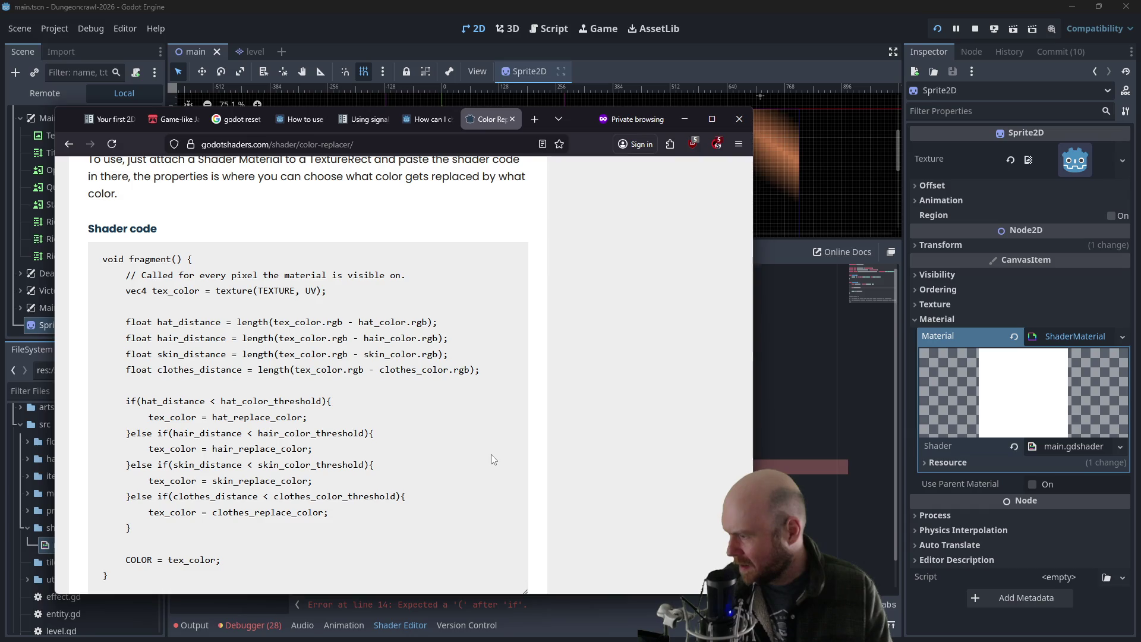
pyautogui.scroll(6, 363, 416)
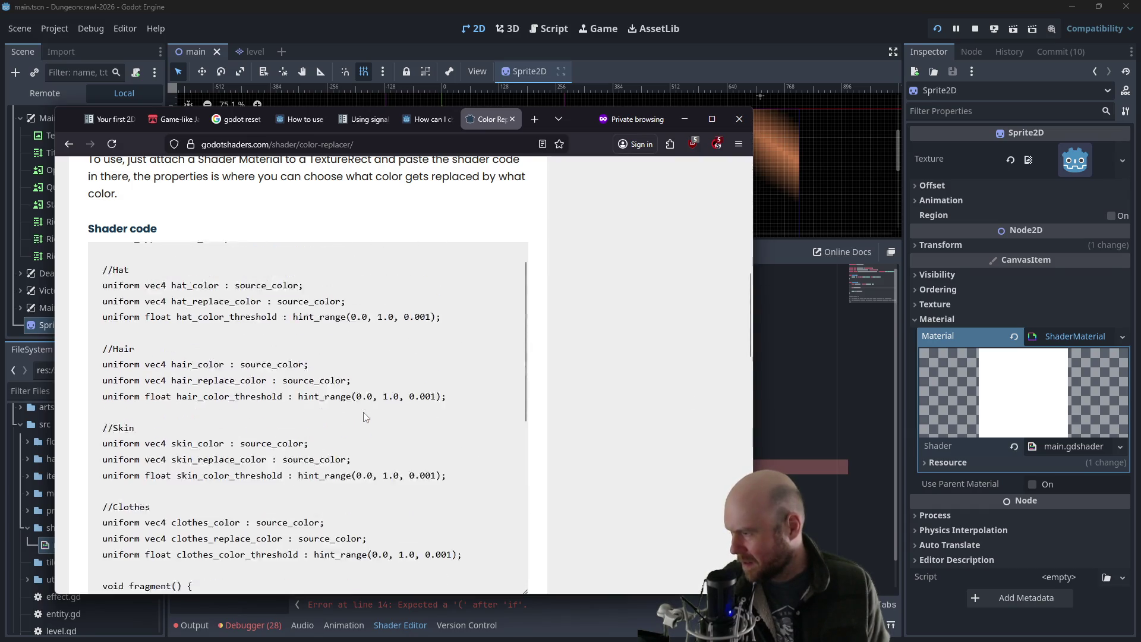
pyautogui.scroll(-5, 363, 416)
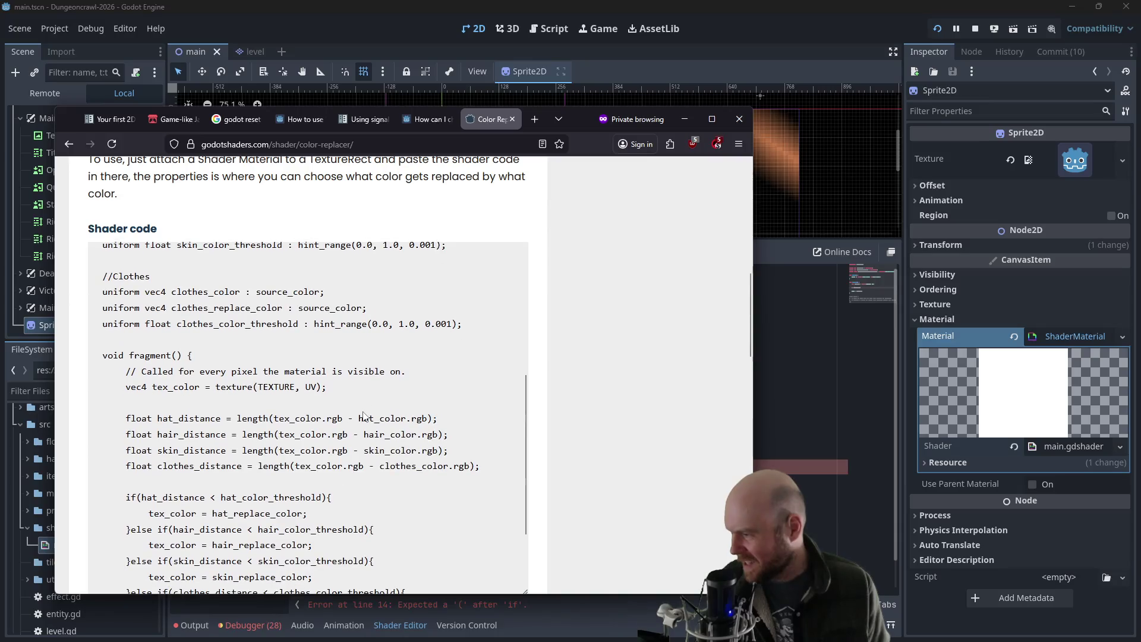
pyautogui.click(781, 398)
pyautogui.click(402, 450)
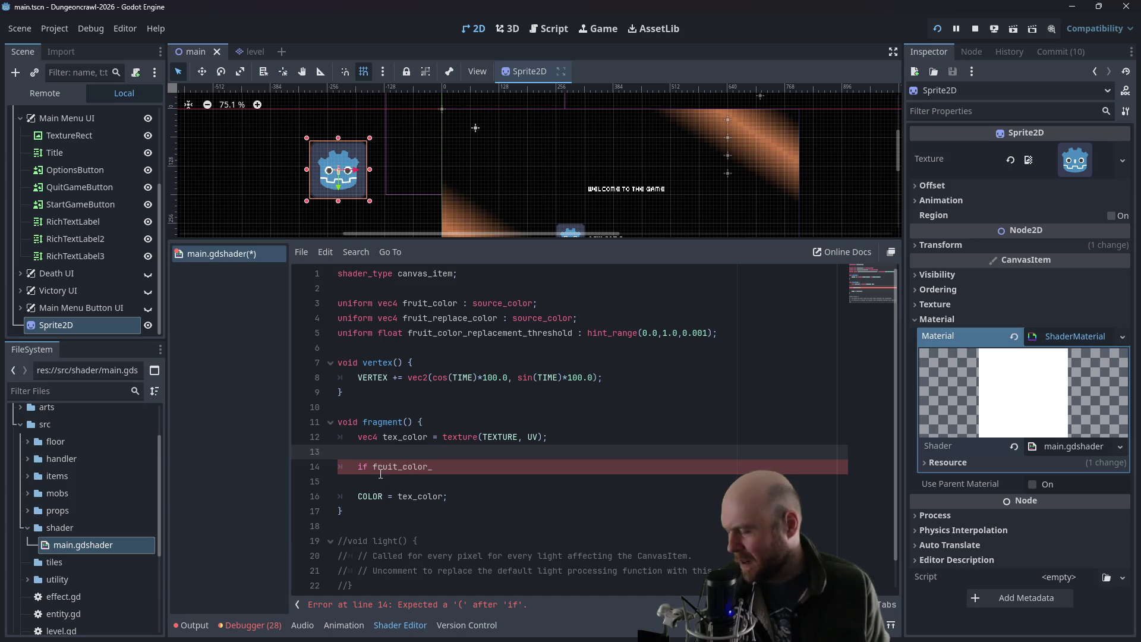
# - Insert blank lines above the unfinished if statement in the fragment function
pyautogui.press('Return')
pyautogui.press('Up')
pyautogui.press('Return')
pyautogui.hotkey('ctrl', 'space')
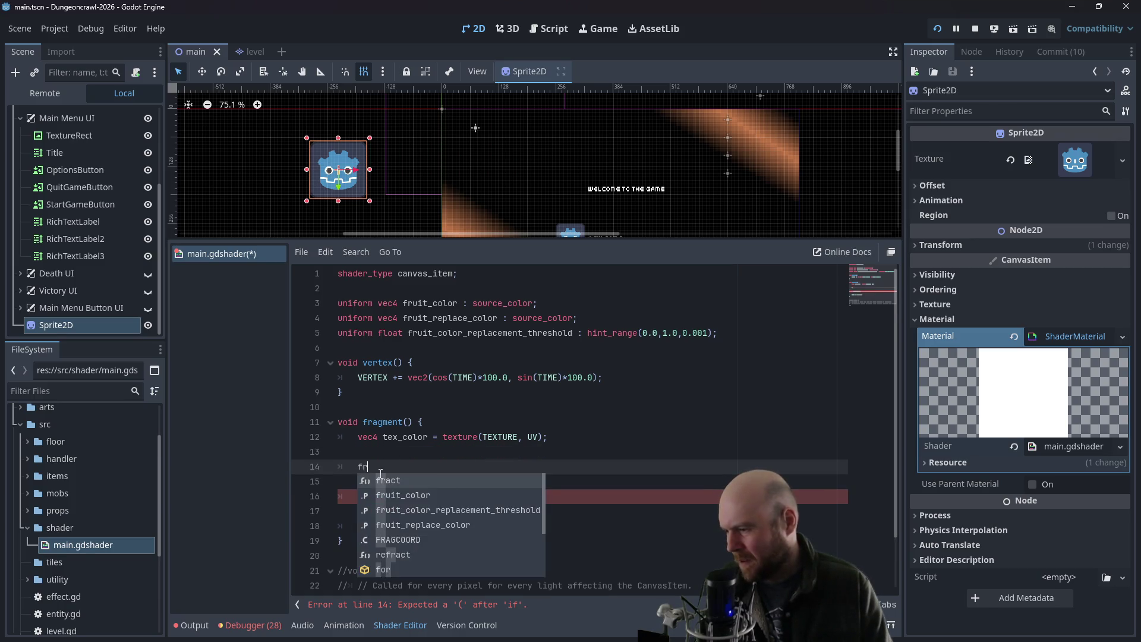
pyautogui.press('Escape')
pyautogui.hotkey('alt', 'Tab')
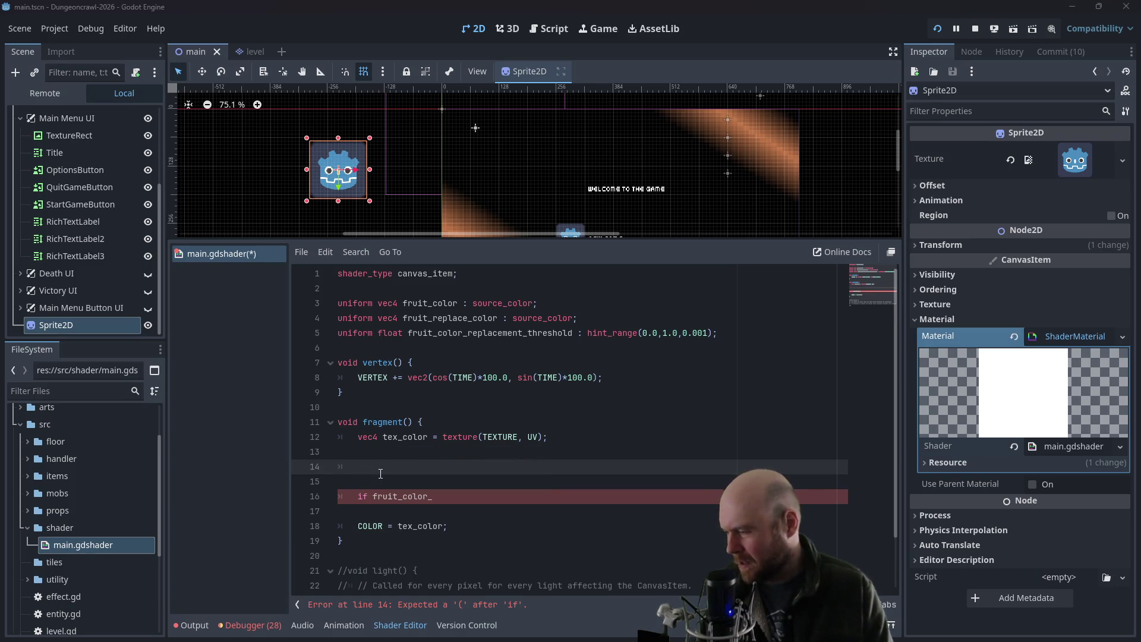
pyautogui.hotkey('alt', 'Tab')
# - Write 'float fruit_distance = (tex_color.rgb - fruit_color.rgp);' on line 14, following the reference formula
pyautogui.write('f')
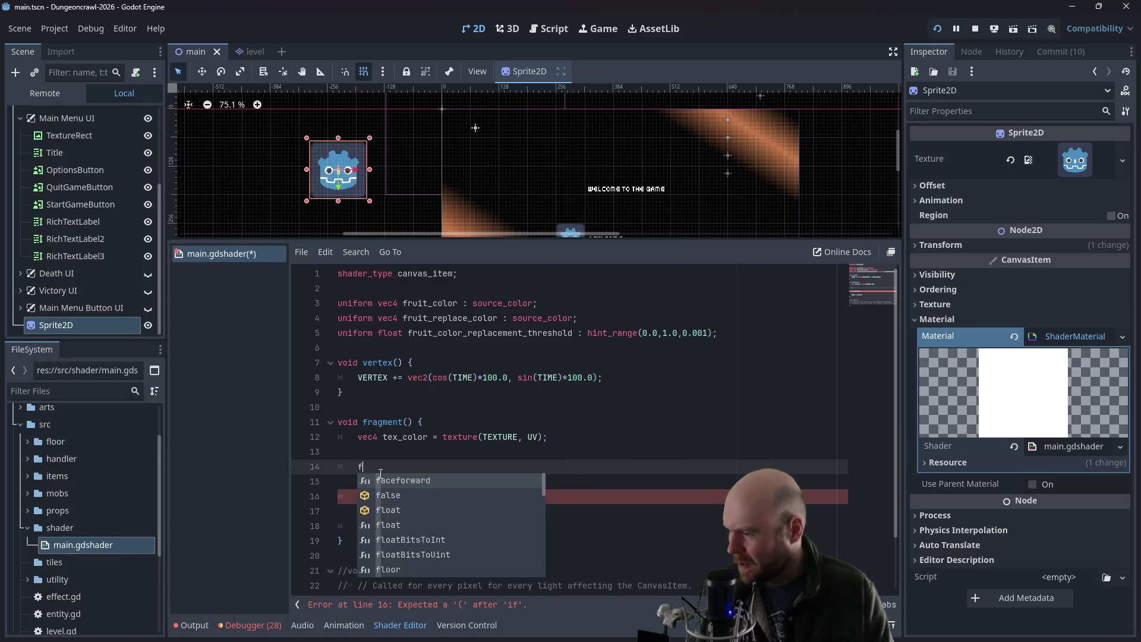
pyautogui.write('loat fruit_dis')
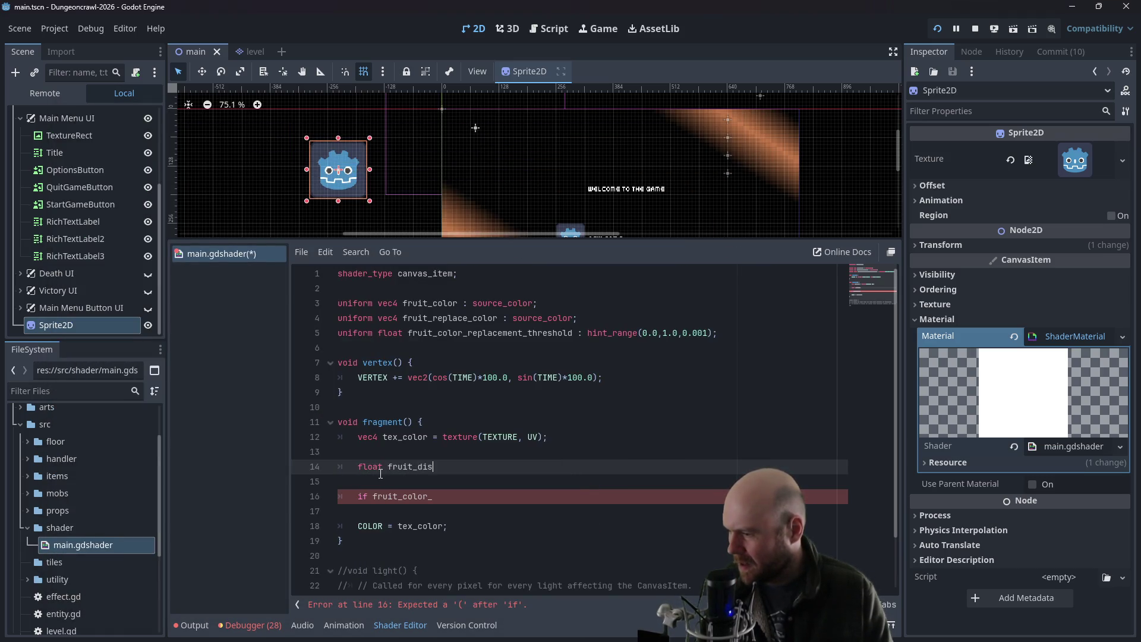
pyautogui.write('tance =')
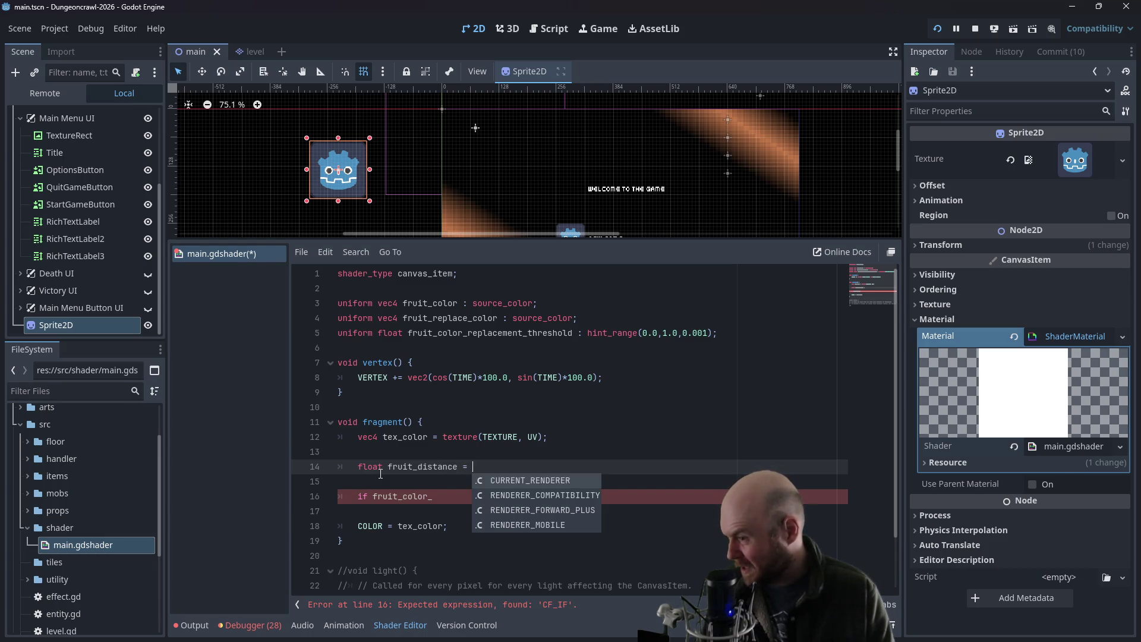
pyautogui.hotkey('alt', 'Tab')
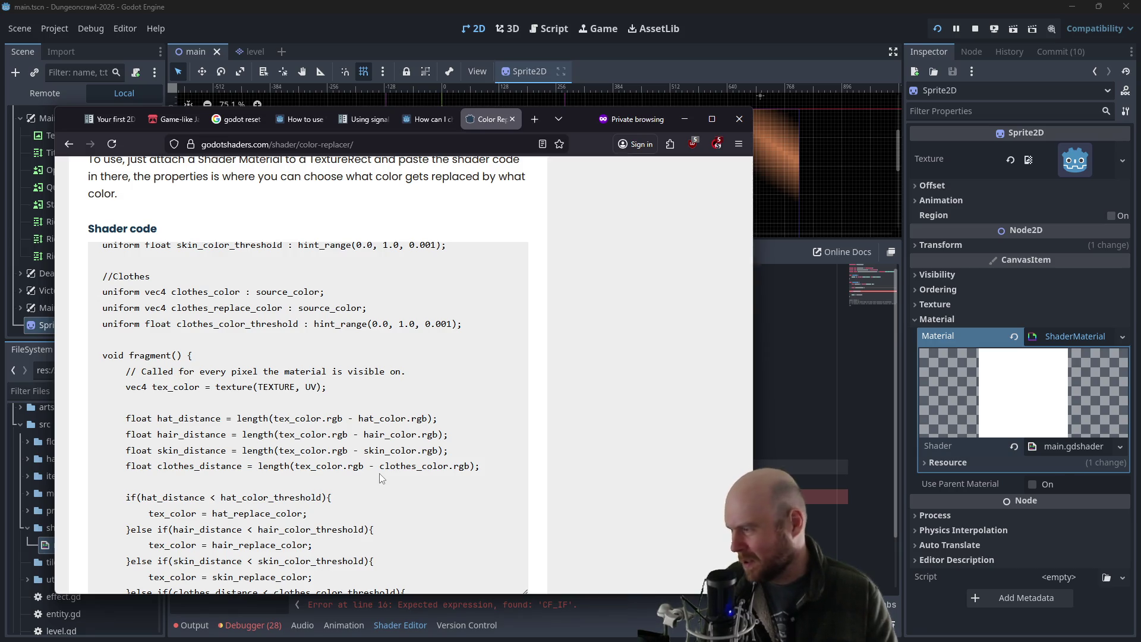
pyautogui.hotkey('alt', 'Tab')
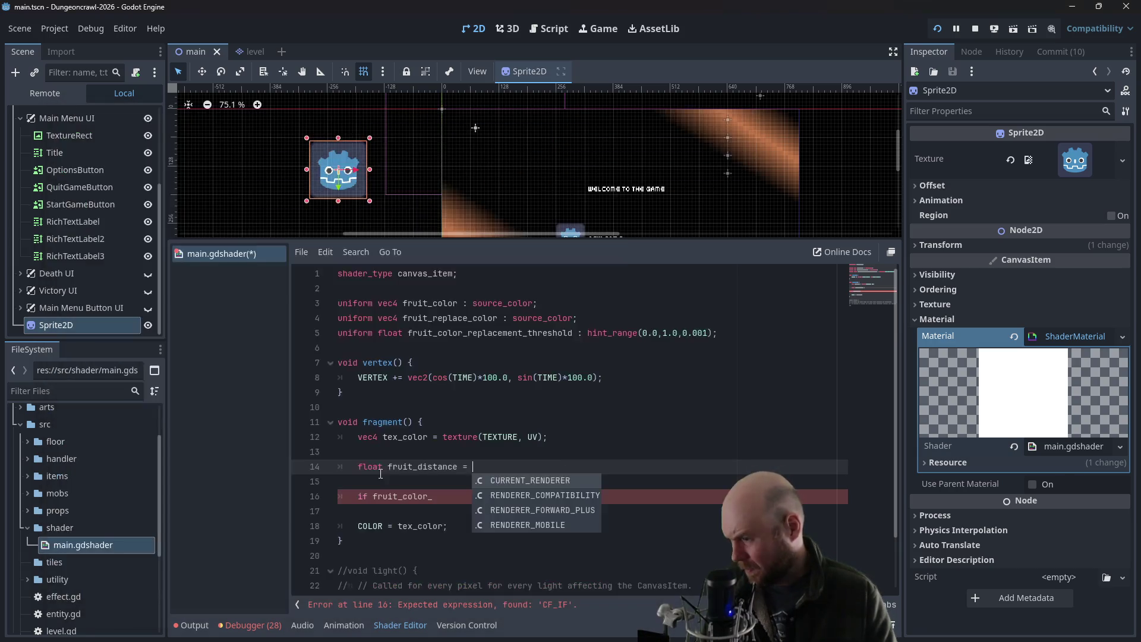
pyautogui.write('(tex_co')
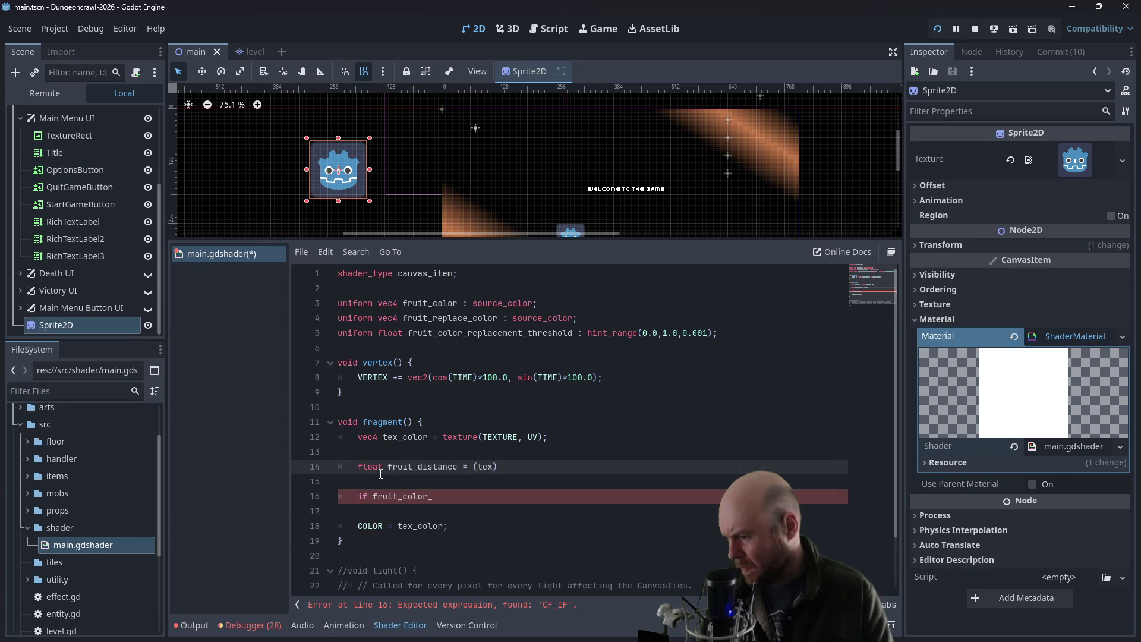
pyautogui.write('lor.rgb')
pyautogui.hotkey('alt', 'Tab')
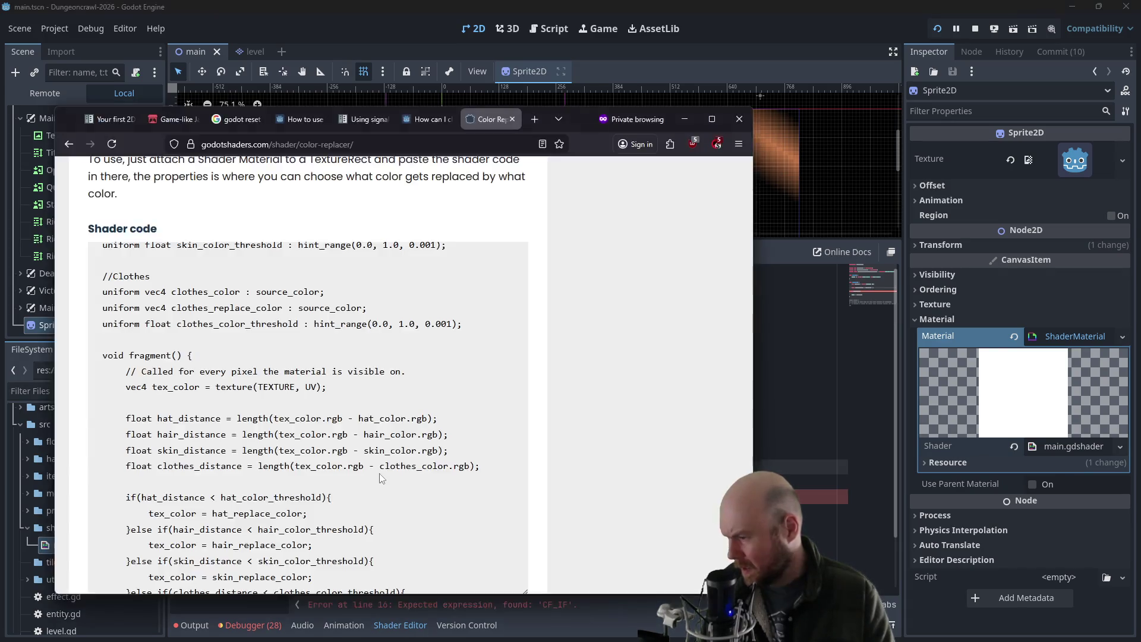
pyautogui.hotkey('alt', 'Tab')
pyautogui.write('.rgb')
pyautogui.press('Right')
pyautogui.press('Right')
pyautogui.hotkey('alt', 'Tab')
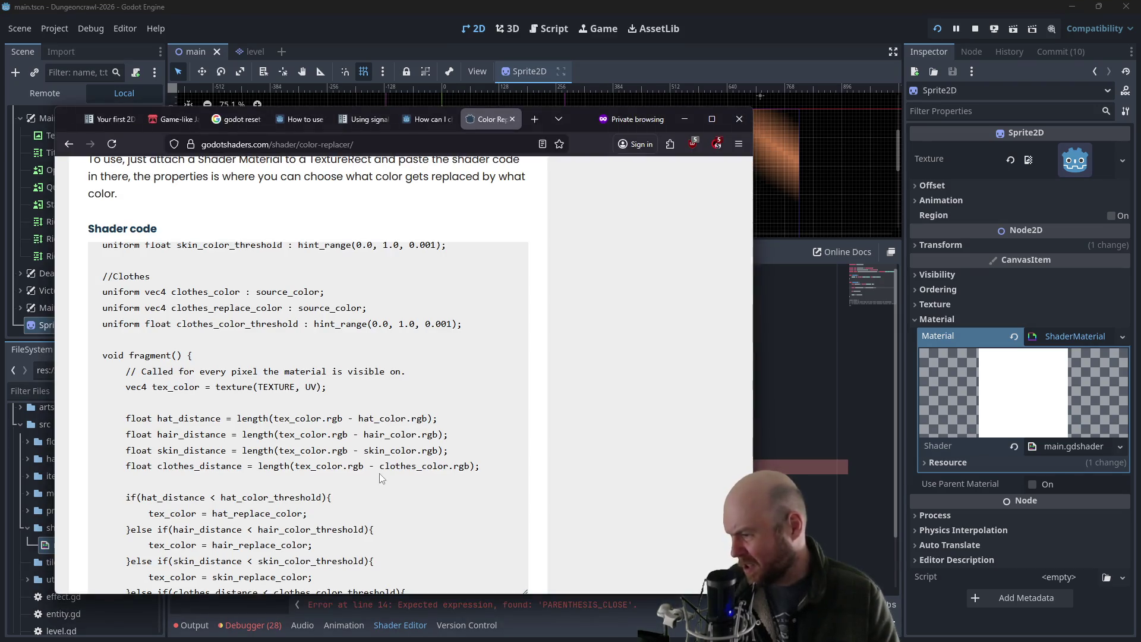
pyautogui.hotkey('alt', 'Tab')
pyautogui.write('float frui')
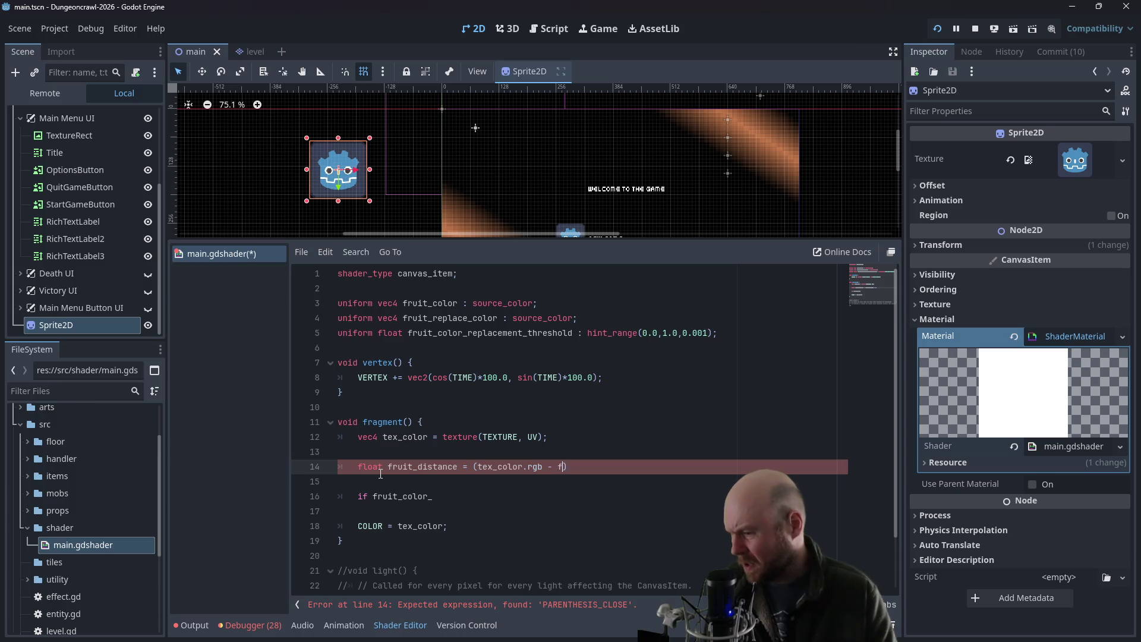
pyautogui.write('t_color.r')
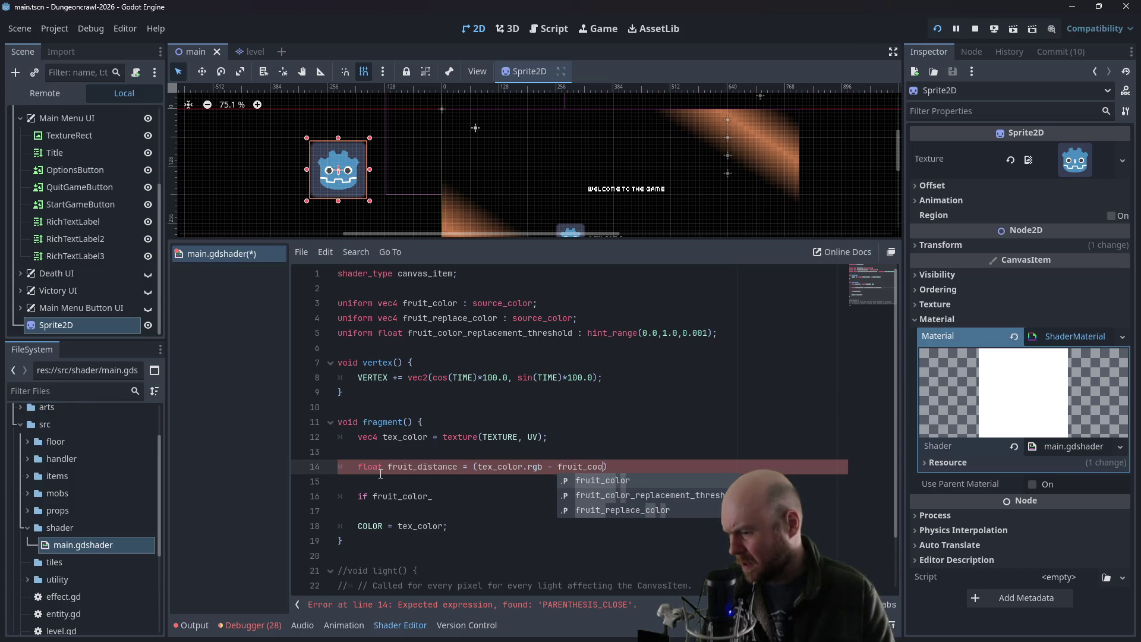
pyautogui.write('gp)')
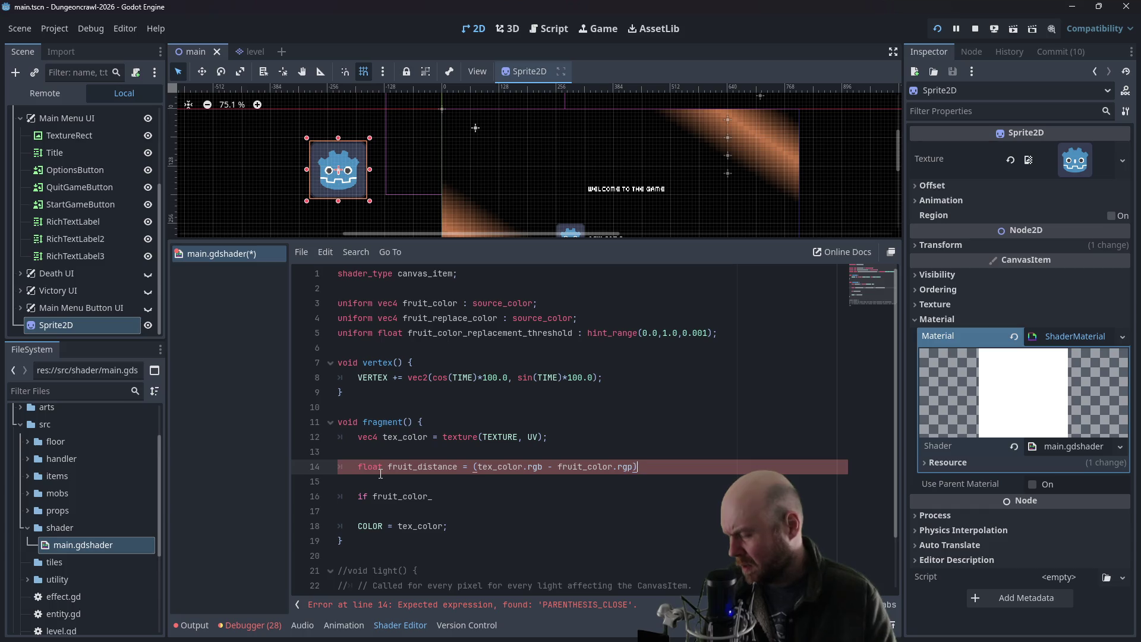
pyautogui.write(';')
pyautogui.press('Return')
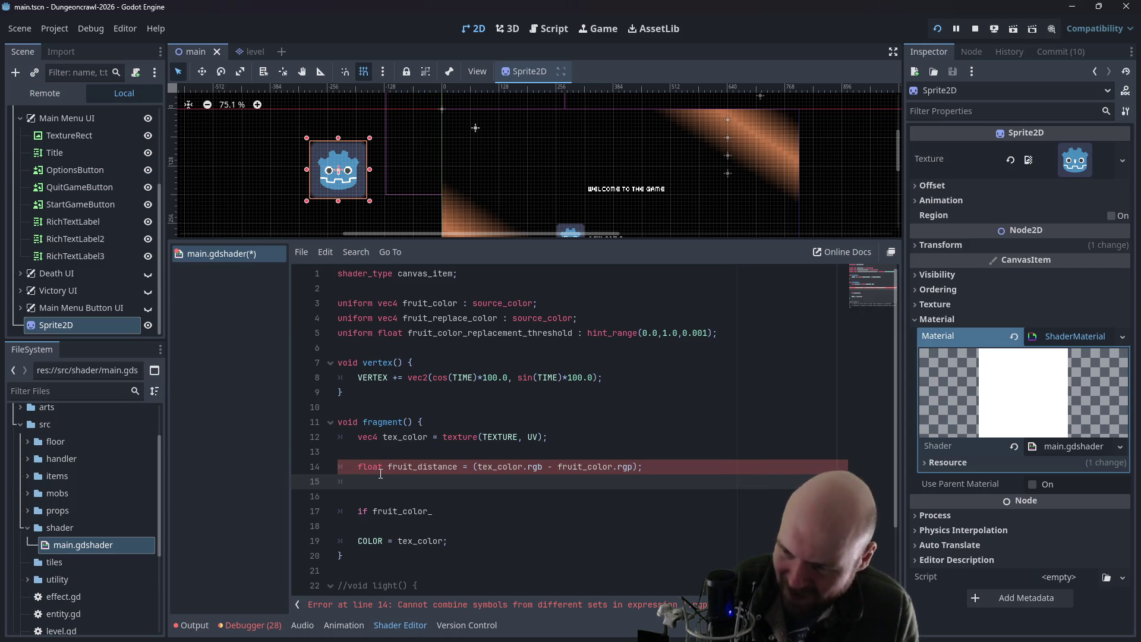
# - Correct the 'rgp' typo to 'rgb' in the fruit_distance line
pyautogui.press('Up')
pyautogui.press('End')
pyautogui.press('Left')
pyautogui.press('Left')
pyautogui.press('BackSpace')
pyautogui.write('b')
pyautogui.hotkey('alt', 'Tab')
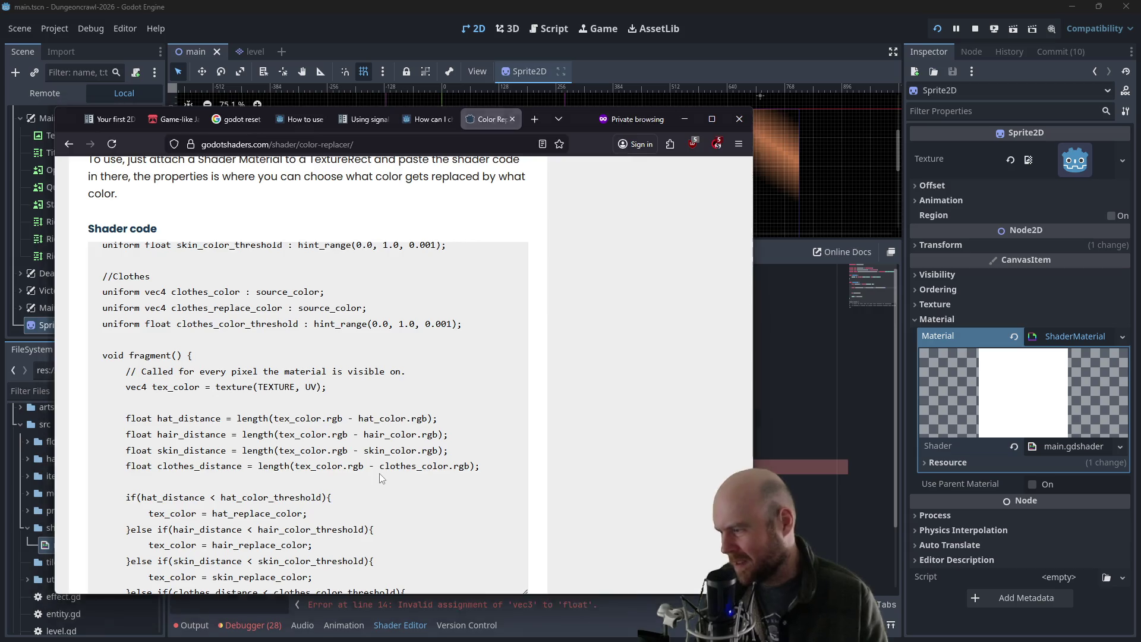
pyautogui.hotkey('alt', 'Tab')
# - Delete the float type from the fruit_distance declaration
pyautogui.press('Down')
pyautogui.press('Up')
pyautogui.hotkey('ctrl', 'shift', 'Right')
pyautogui.press('BackSpace')
# - Declare fruit_distance as vec3 and remove the extra blank line below it
pyautogui.write('vec3 fruit_distance = (tex_color.rgb - fruit_color.rgb);')
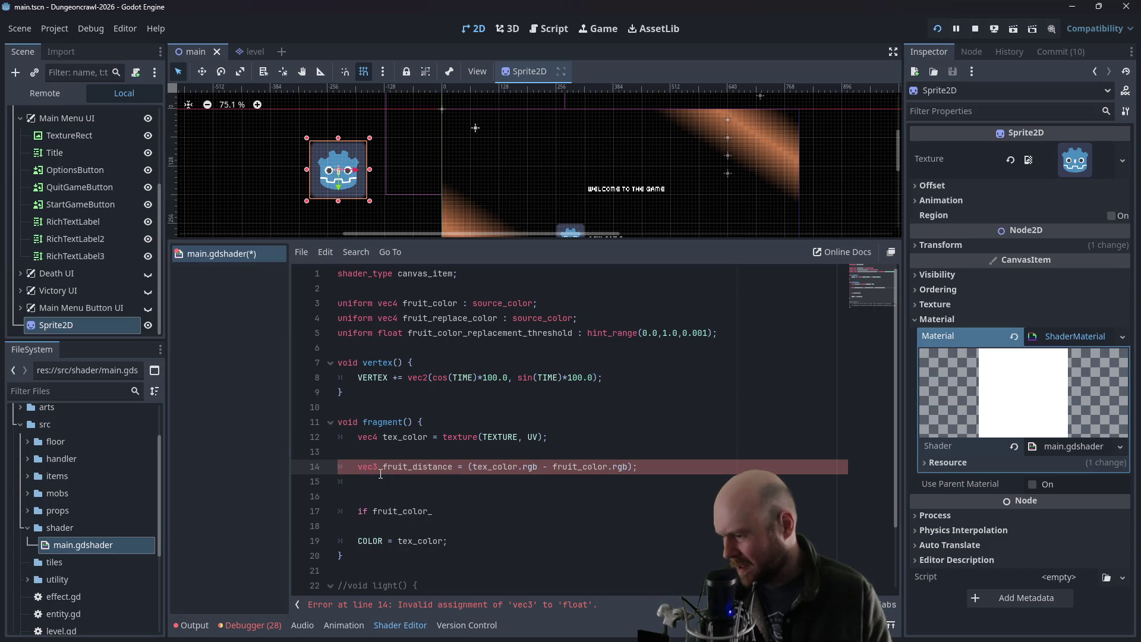
pyautogui.press('Down')
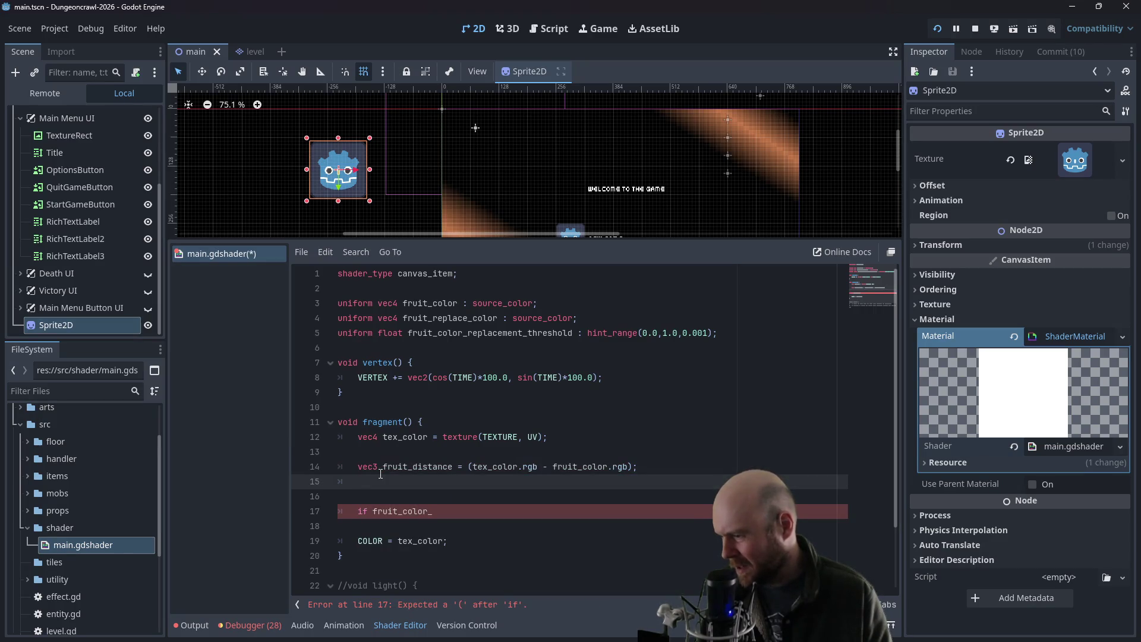
pyautogui.press('Delete')
pyautogui.press('Down')
pyautogui.press('End')
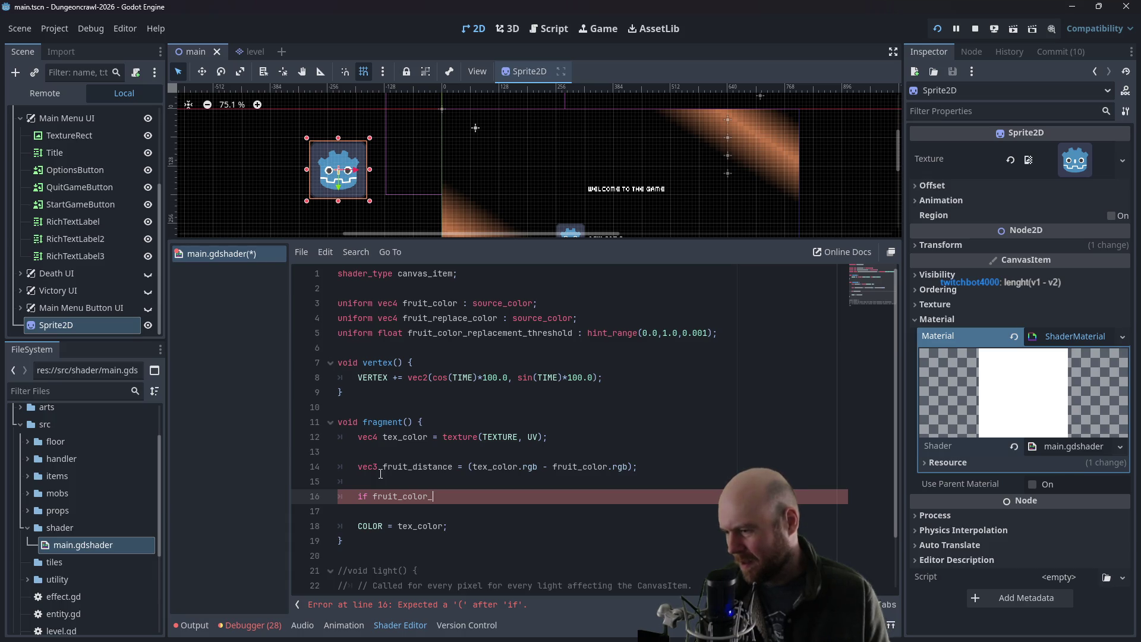
# - Compare the distance and tex_color texture lines against the reference shader, then return to main.gdshader
pyautogui.click(553, 468)
pyautogui.moveTo(554, 468); pyautogui.dragTo(627, 468)
pyautogui.click(601, 451)
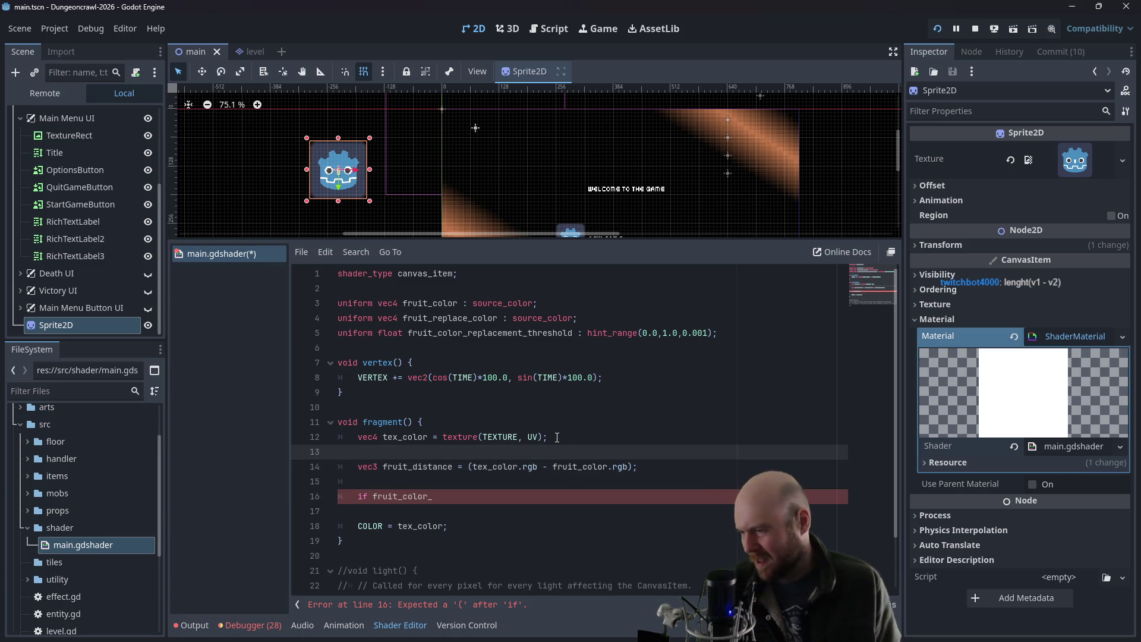
pyautogui.hotkey('alt', 'Tab')
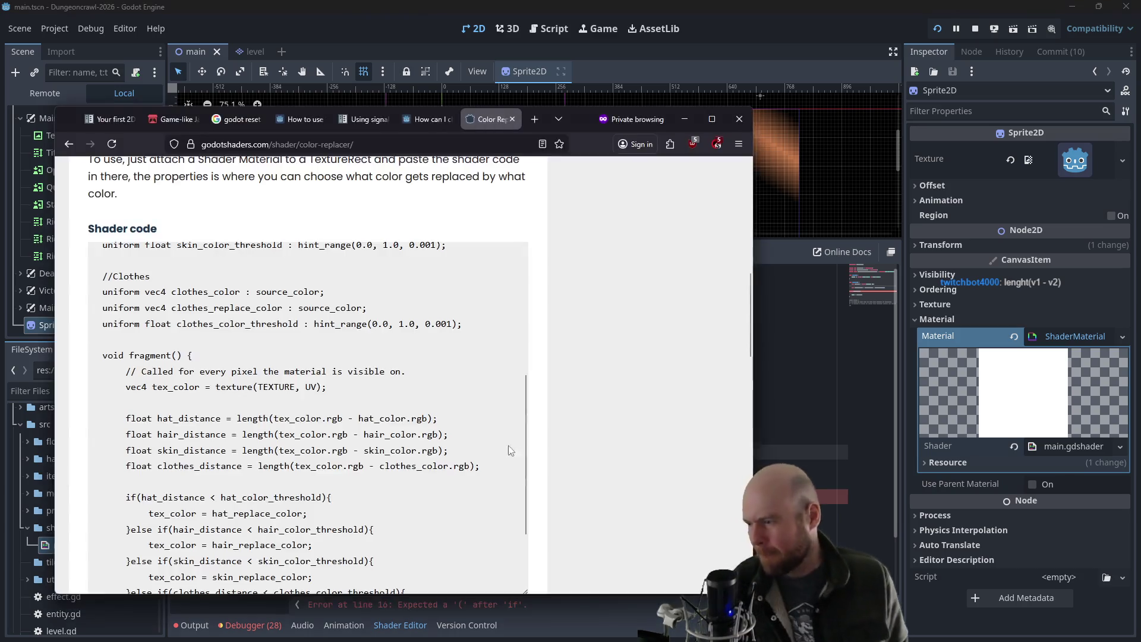
pyautogui.moveTo(147, 387); pyautogui.dragTo(324, 387)
pyautogui.click(188, 390)
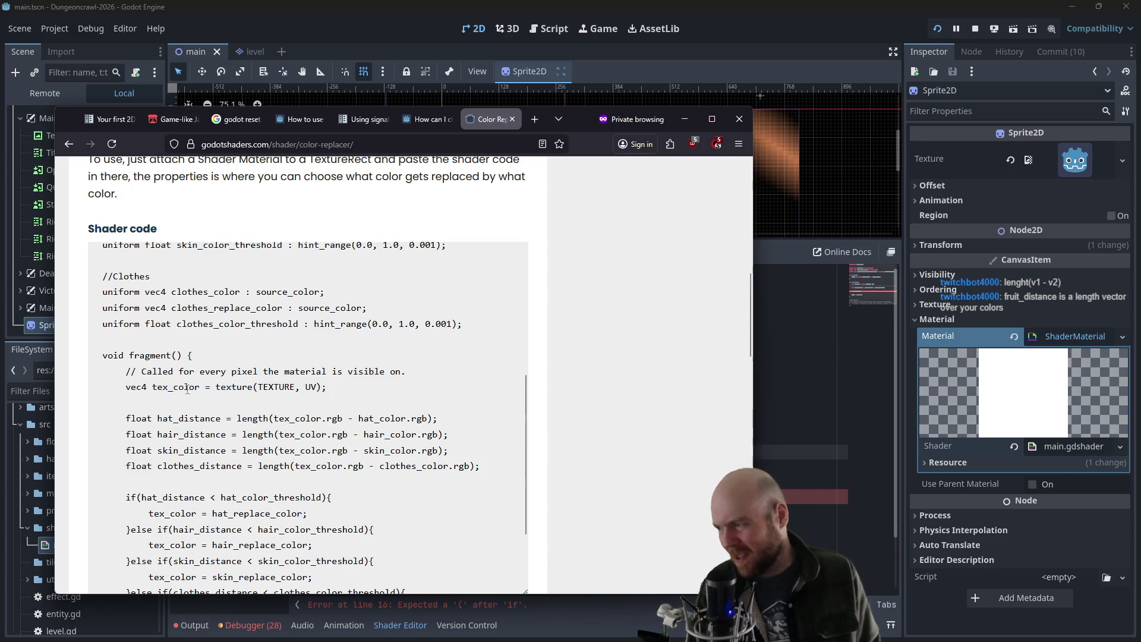
pyautogui.moveTo(153, 387); pyautogui.dragTo(319, 386)
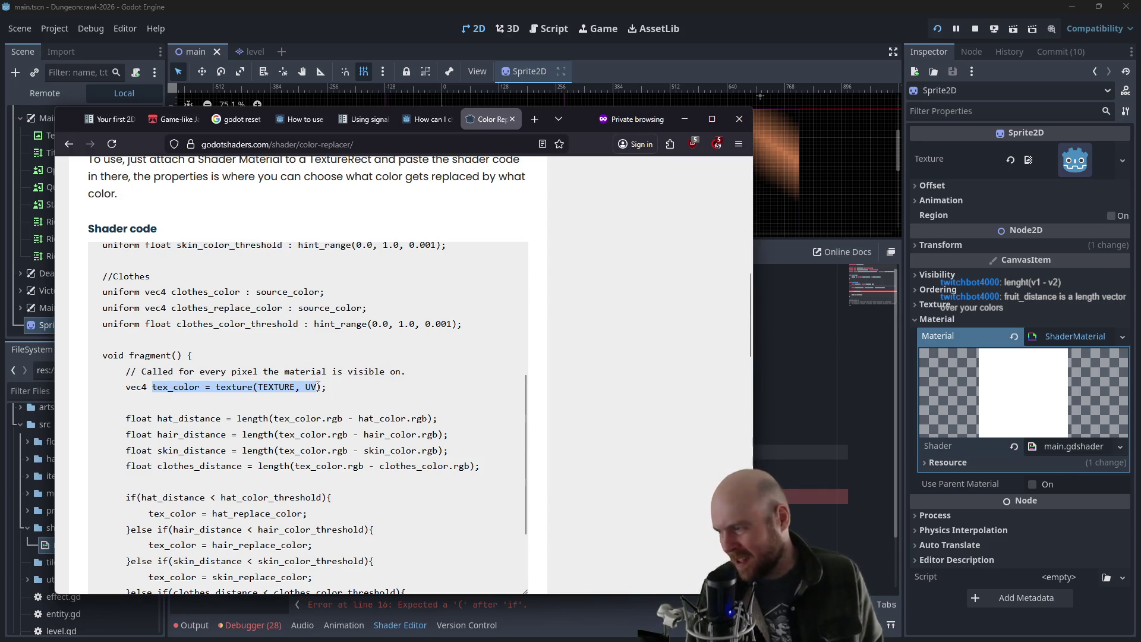
pyautogui.click(222, 408)
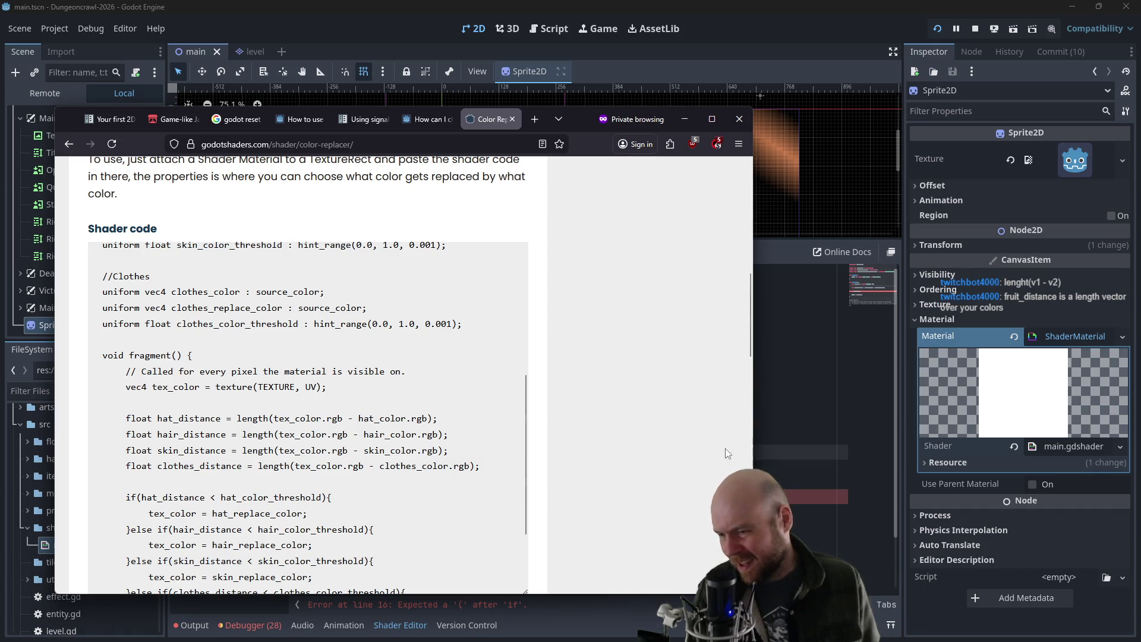
pyautogui.click(773, 407)
pyautogui.click(587, 433)
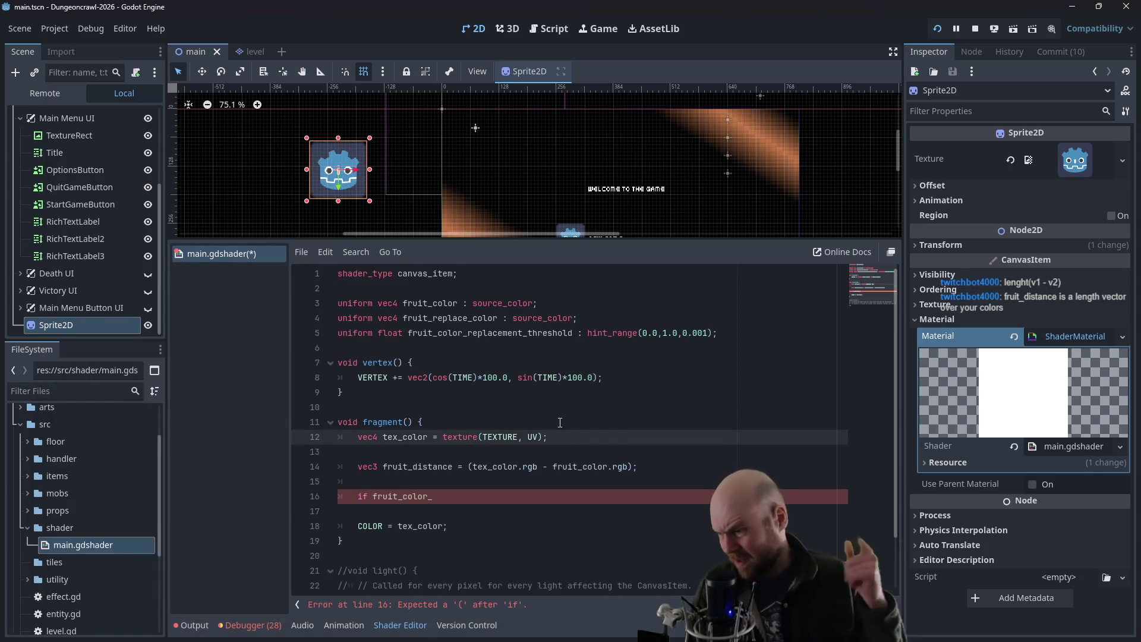
# - Change the condition to 'if fruit_distance < fruit_color_replacement_threshold'
pyautogui.click(479, 481)
pyautogui.click(463, 495)
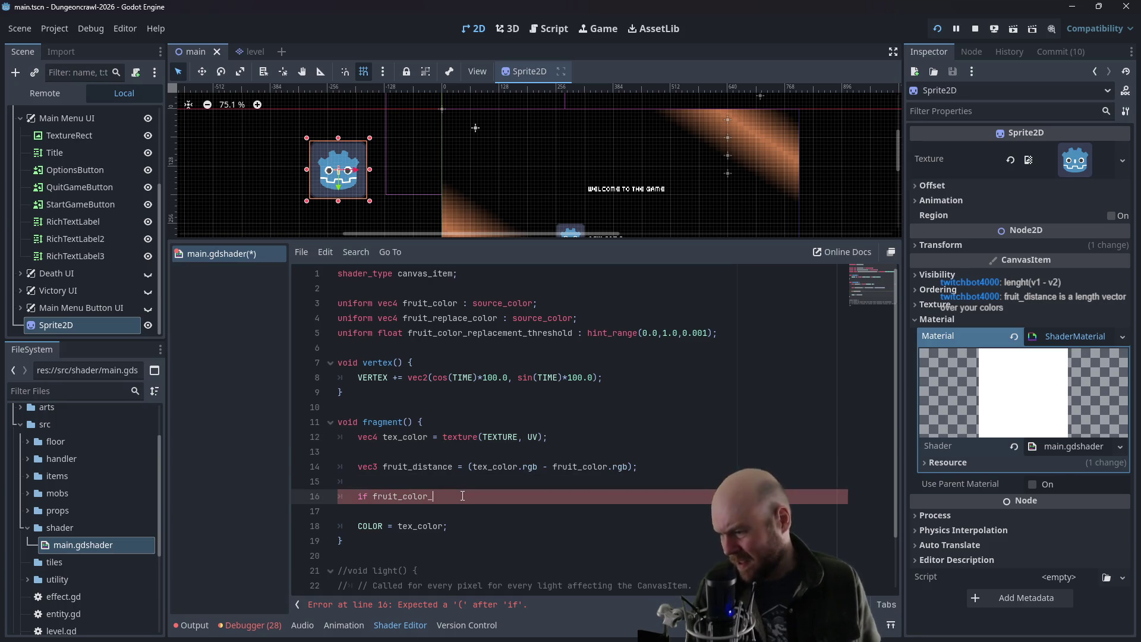
pyautogui.press('BackSpace')
pyautogui.press('BackSpace')
pyautogui.press('BackSpace')
pyautogui.write('distance ')
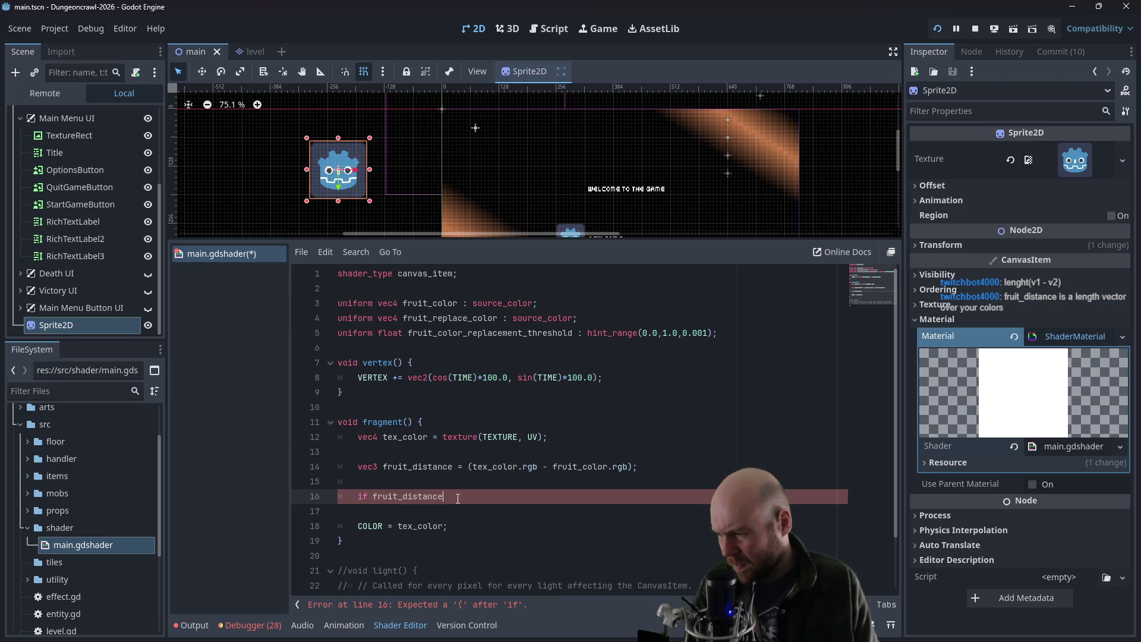
pyautogui.write('< fruit_color_replacement_thre')
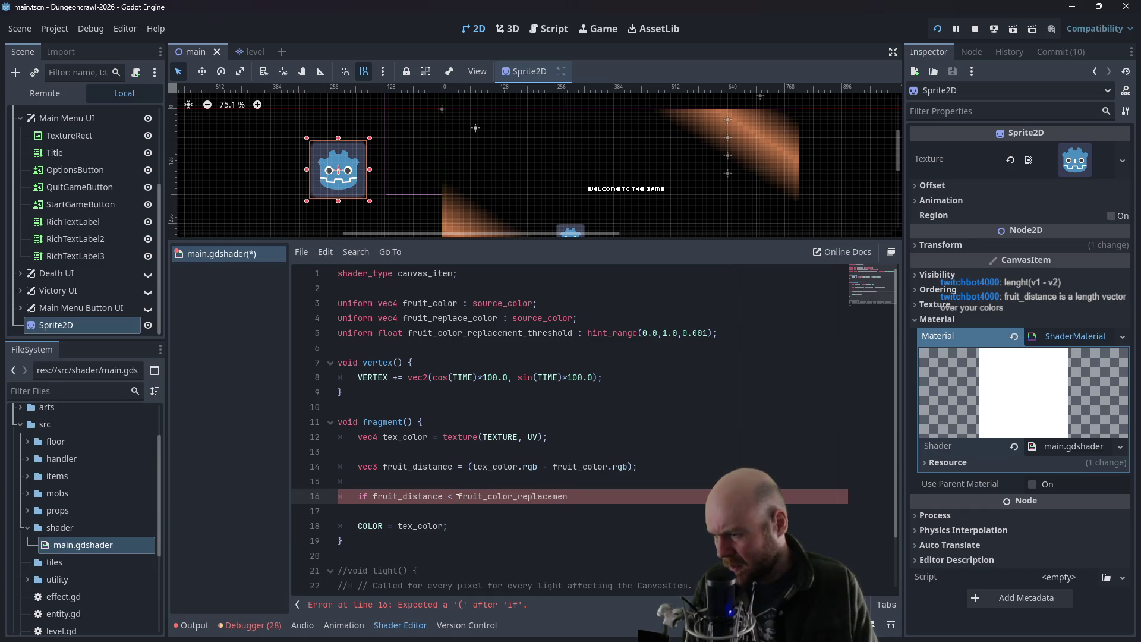
pyautogui.write('shold:')
pyautogui.hotkey('alt', 'Tab')
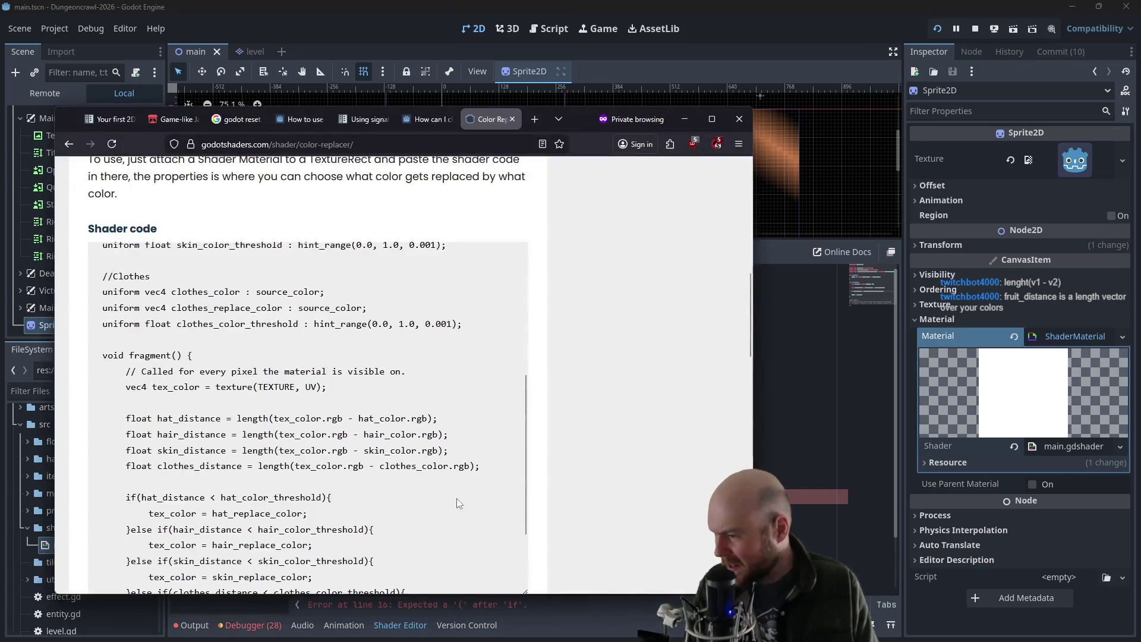
pyautogui.hotkey('alt', 'Tab')
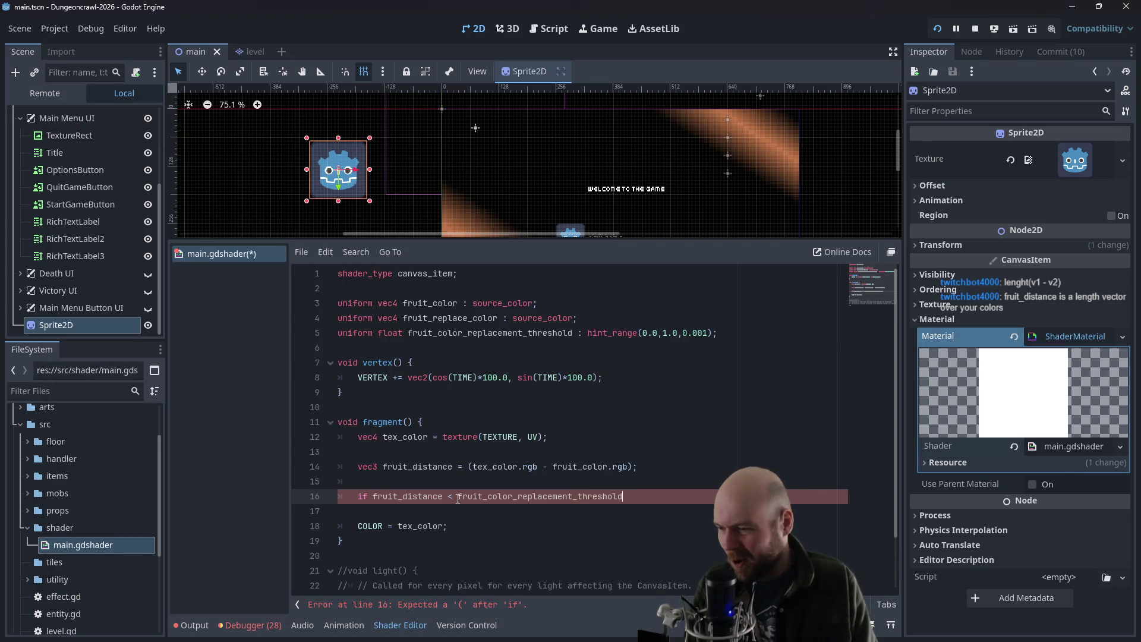
# - Wrap the condition in parentheses and open a braced if block with its closing brace
pyautogui.click(374, 497)
pyautogui.write('(')
pyautogui.write('{')
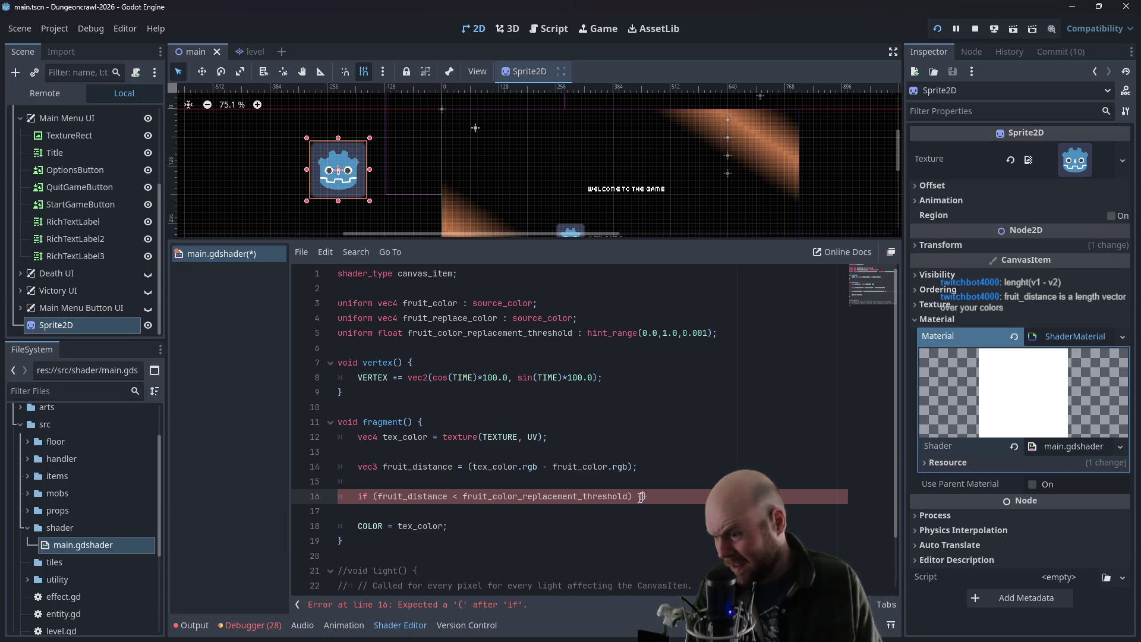
pyautogui.press('Return')
pyautogui.hotkey('alt', 'Tab')
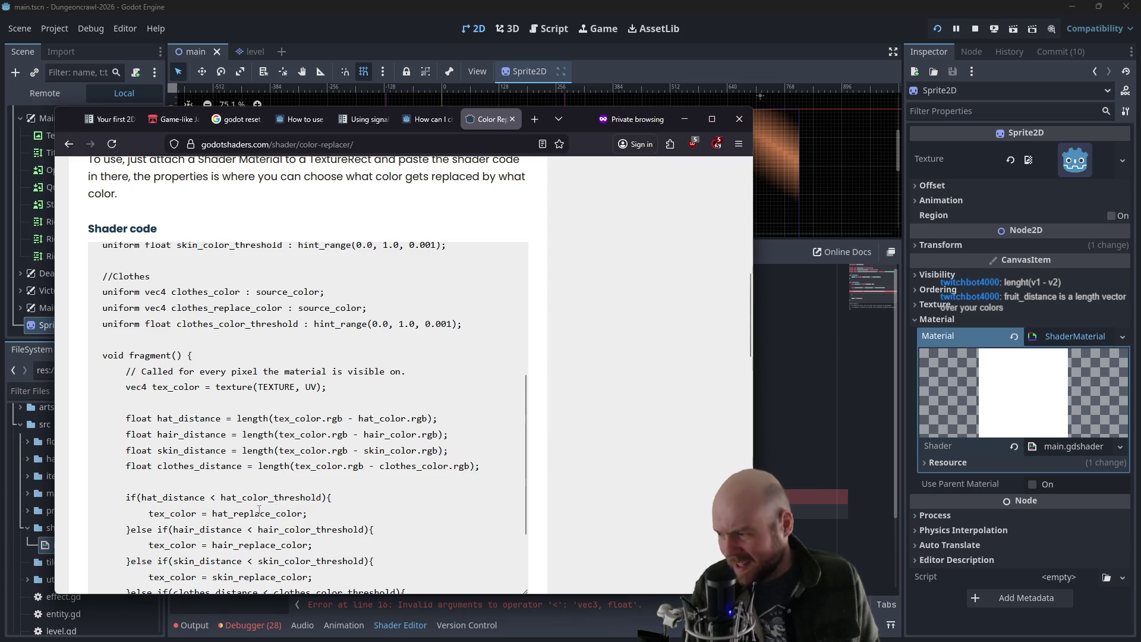
pyautogui.hotkey('alt', 'Tab')
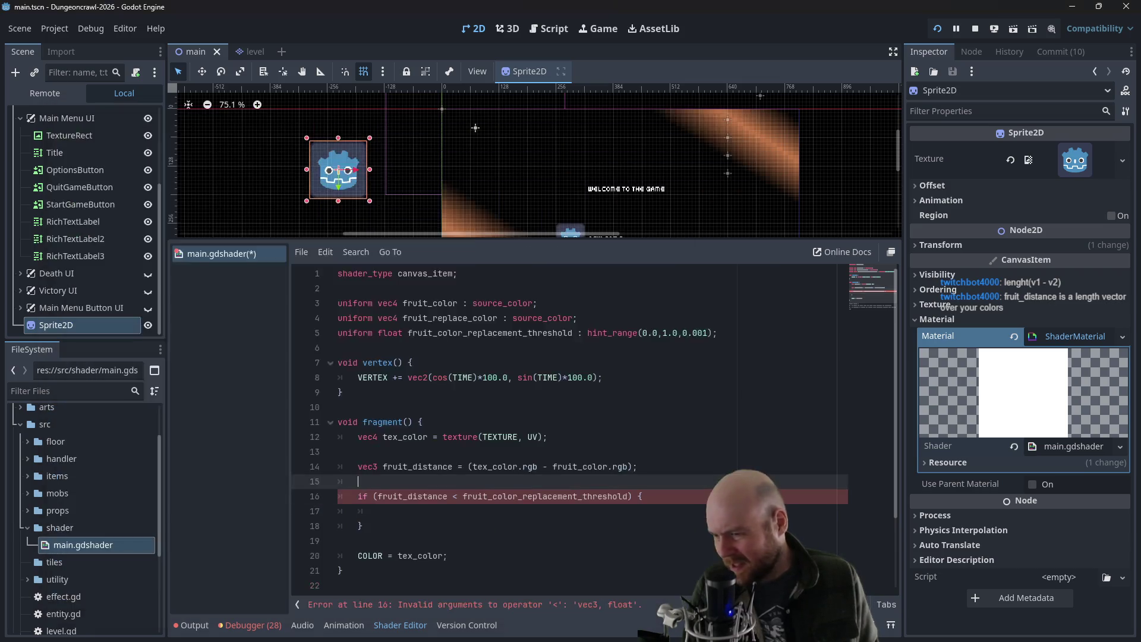
# - Inside the if block, add 'tex_color = fruit_replace_color;'
pyautogui.click(418, 517)
pyautogui.write('tex_co')
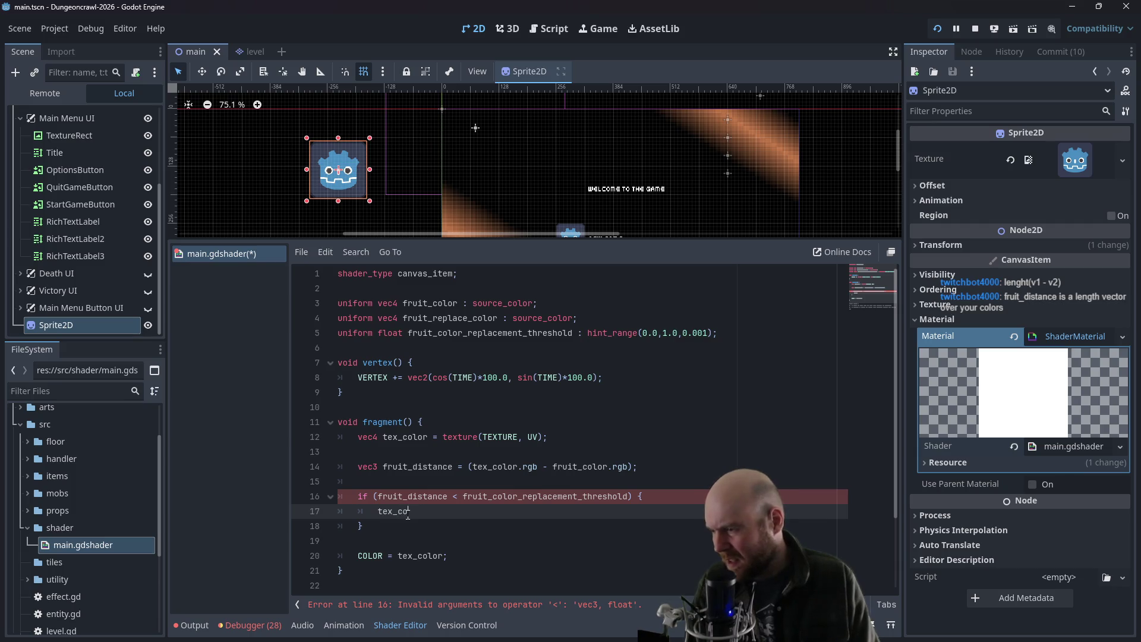
pyautogui.write('lor = fruit_')
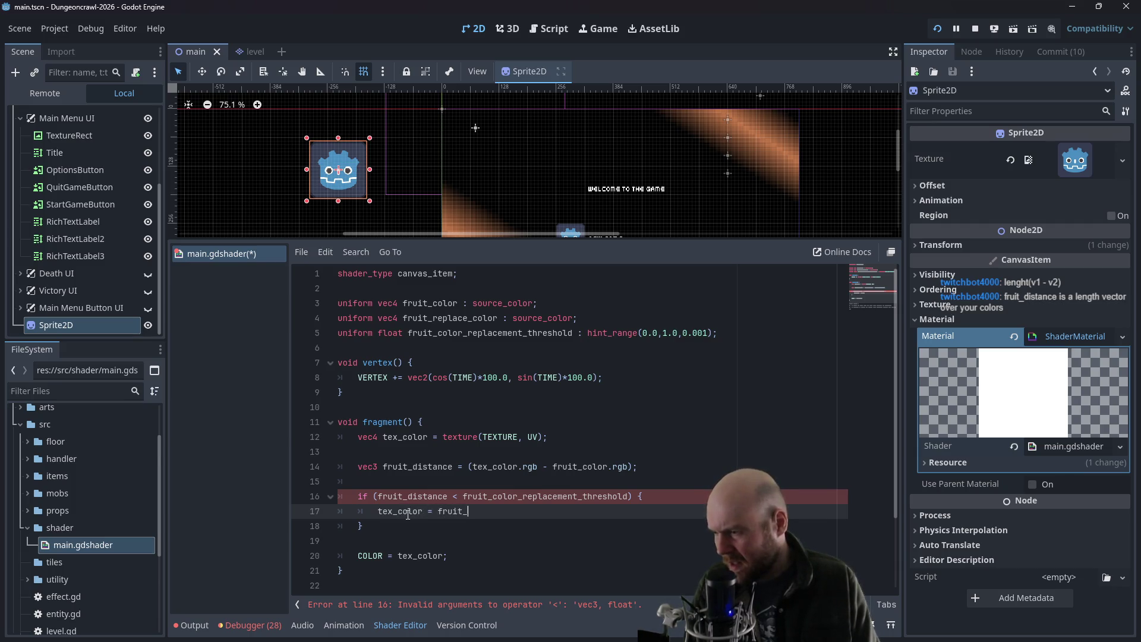
pyautogui.write('replace_color')
pyautogui.press('Down')
pyautogui.press('Down')
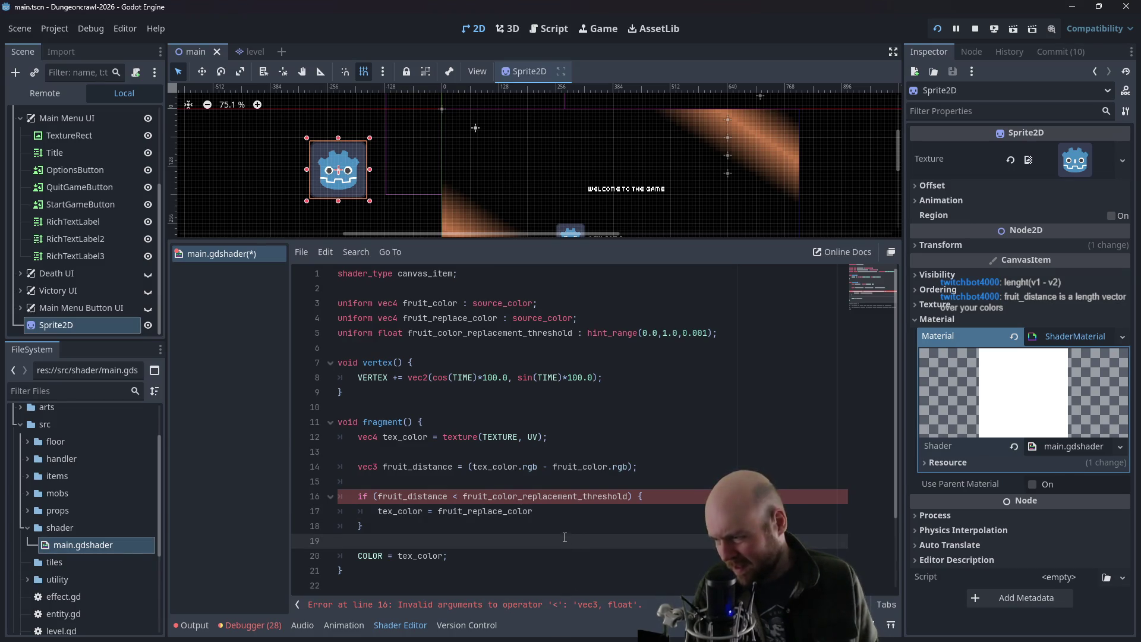
pyautogui.click(559, 515)
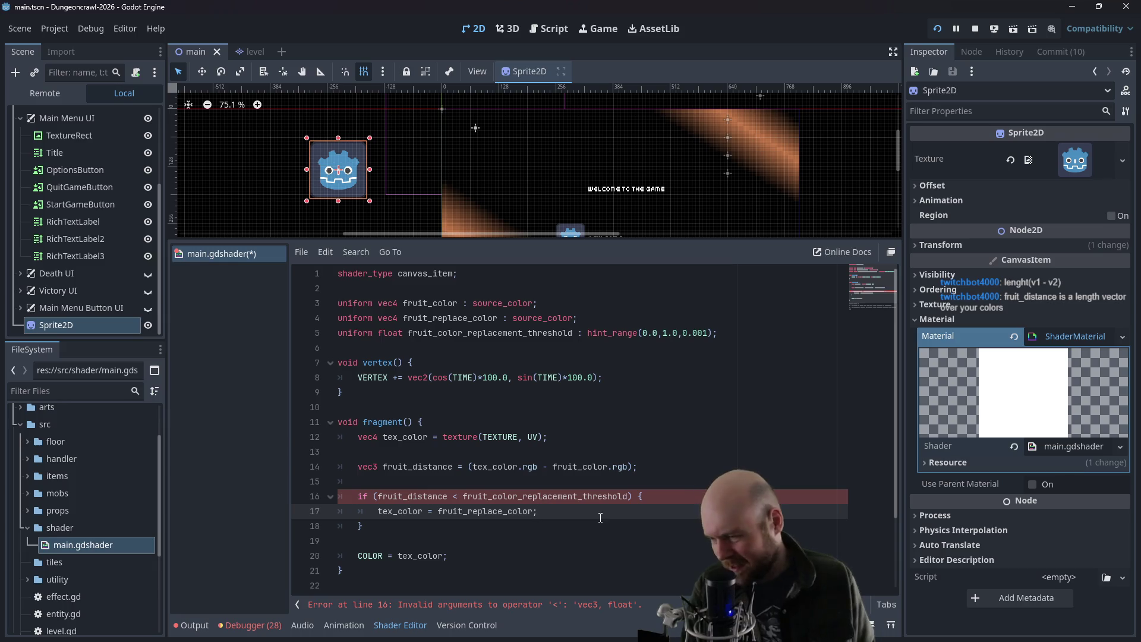
pyautogui.write(';')
pyautogui.click(582, 532)
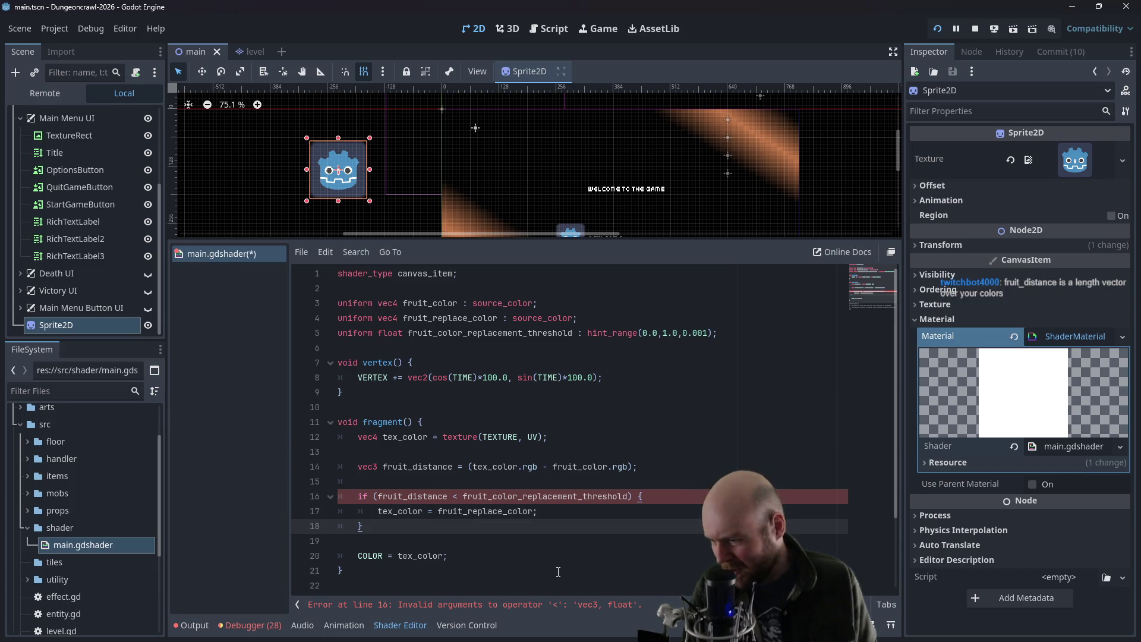
pyautogui.hotkey('alt', 'Tab')
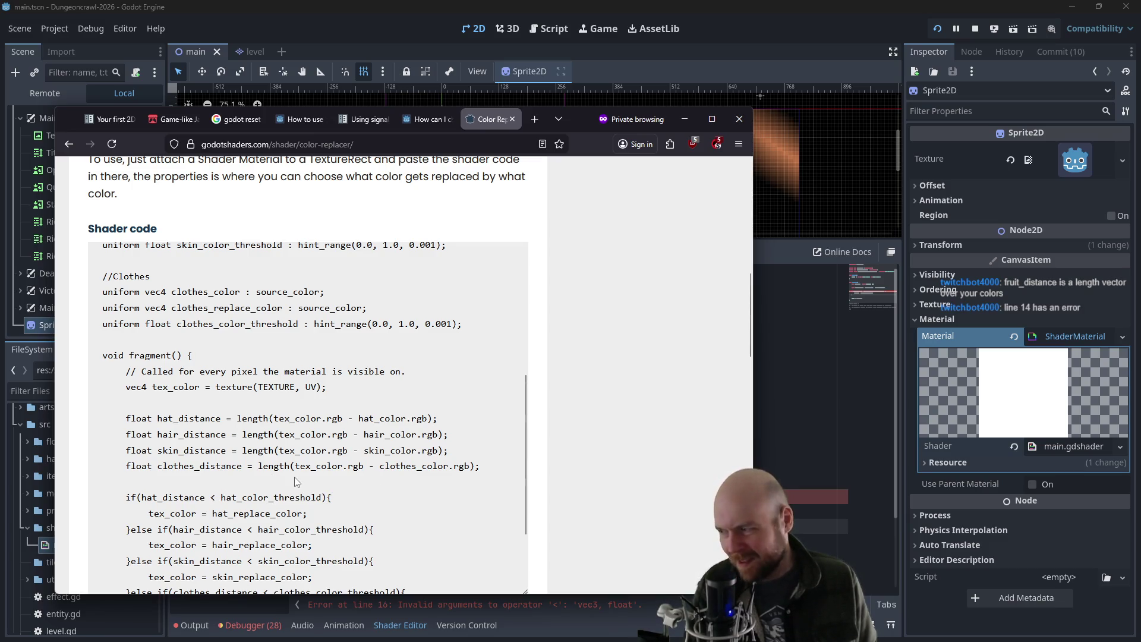
pyautogui.click(828, 445)
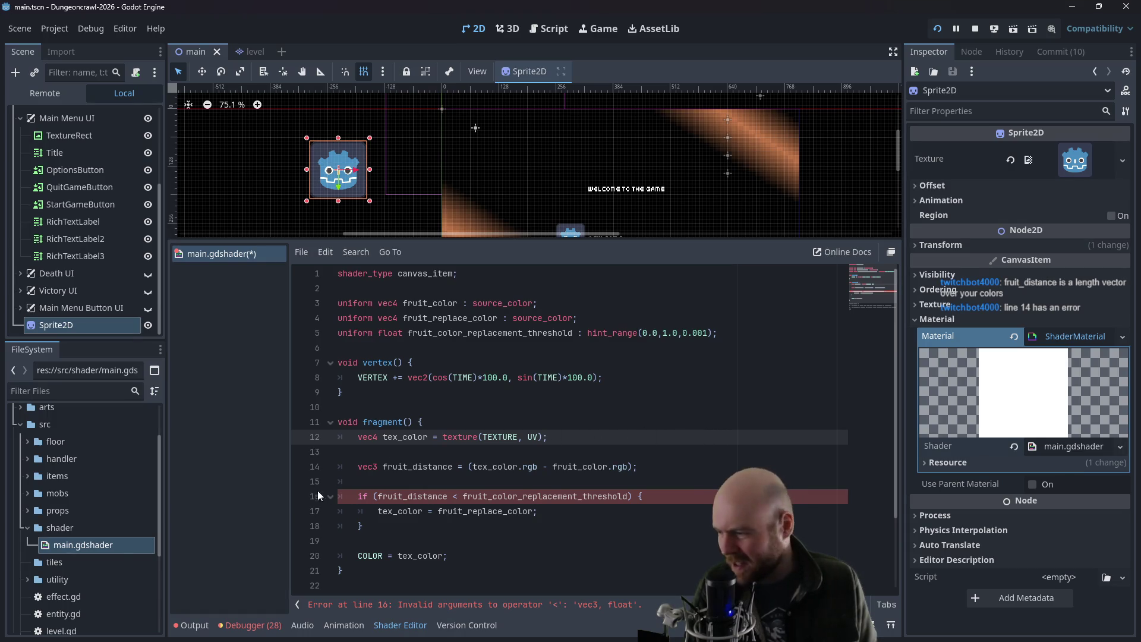
# - Change fruit_distance's type from vec3 to float and save the shader
pyautogui.click(414, 466)
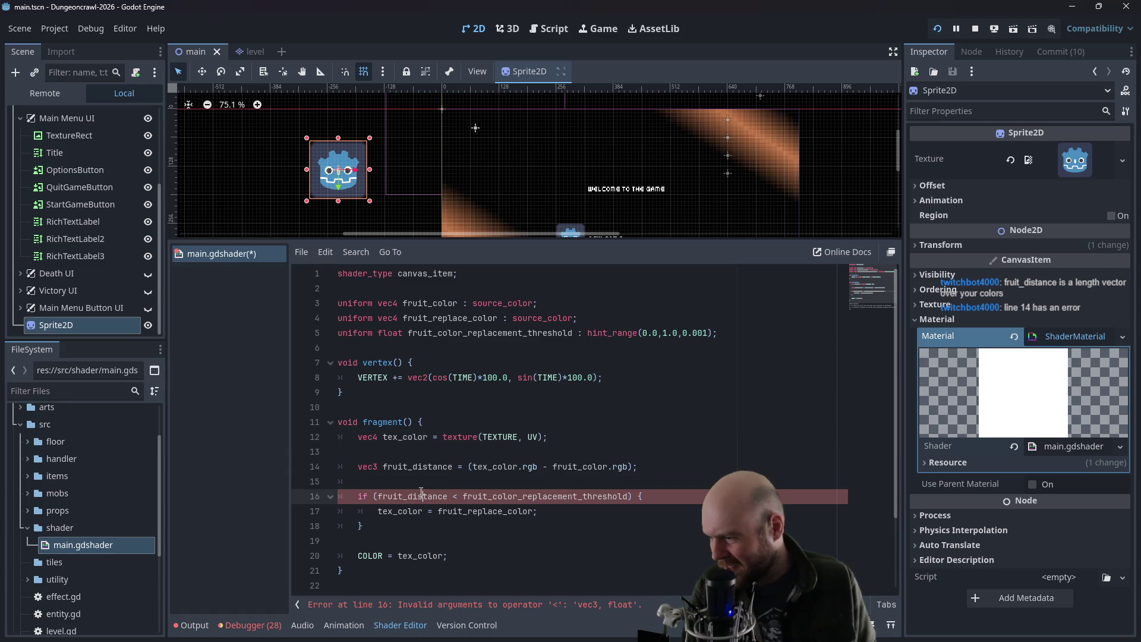
pyautogui.doubleClick(378, 467)
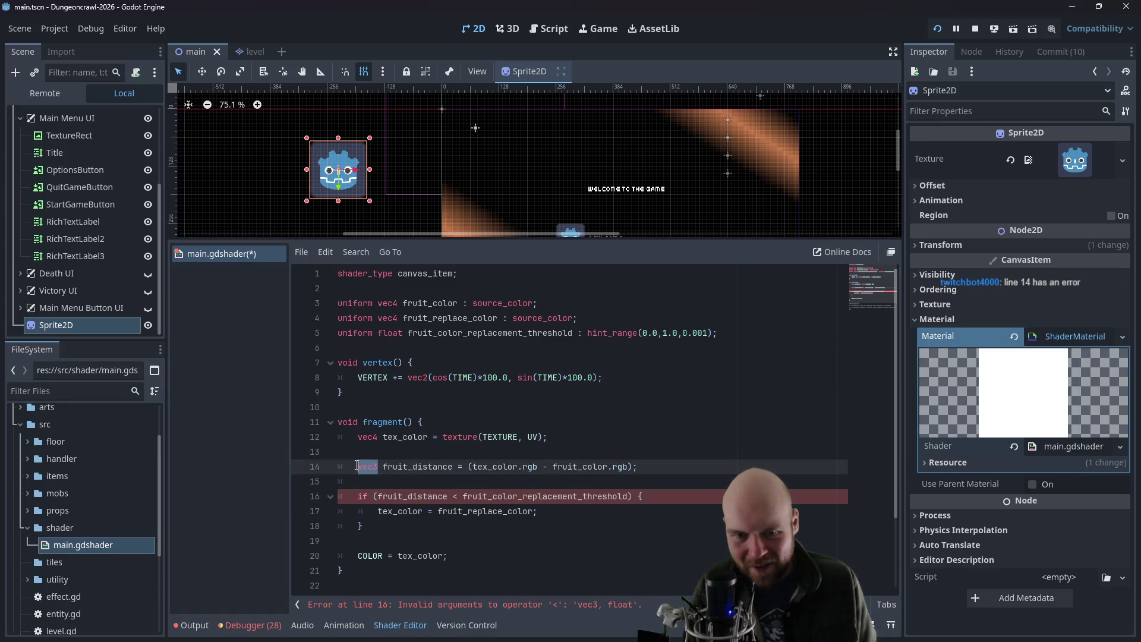
pyautogui.write('float')
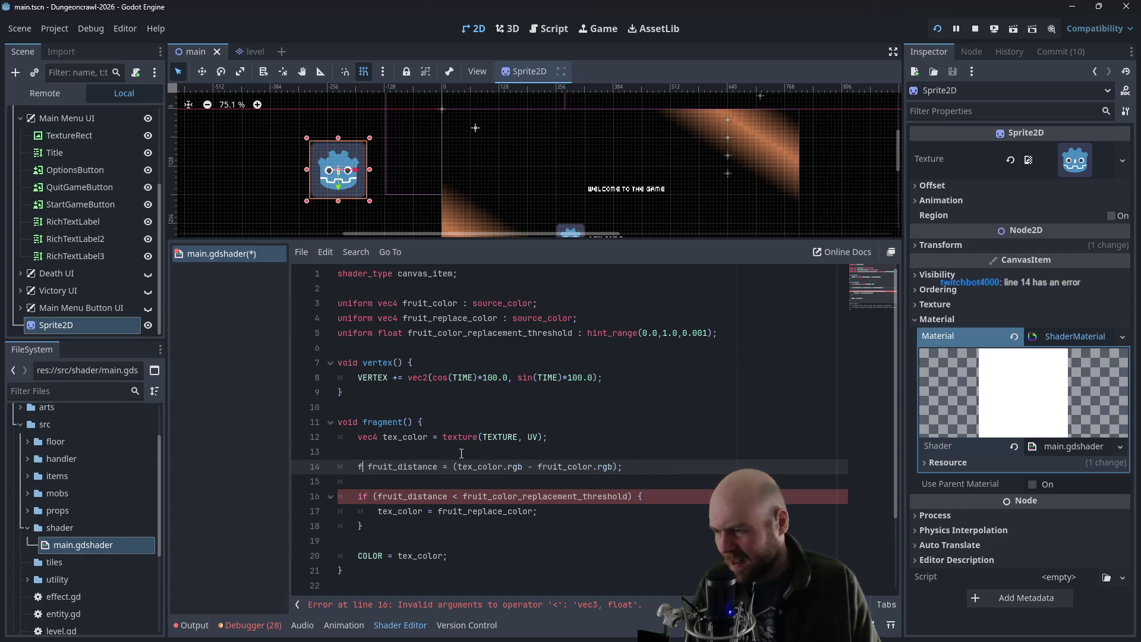
pyautogui.hotkey('ctrl', 's')
pyautogui.click(504, 442)
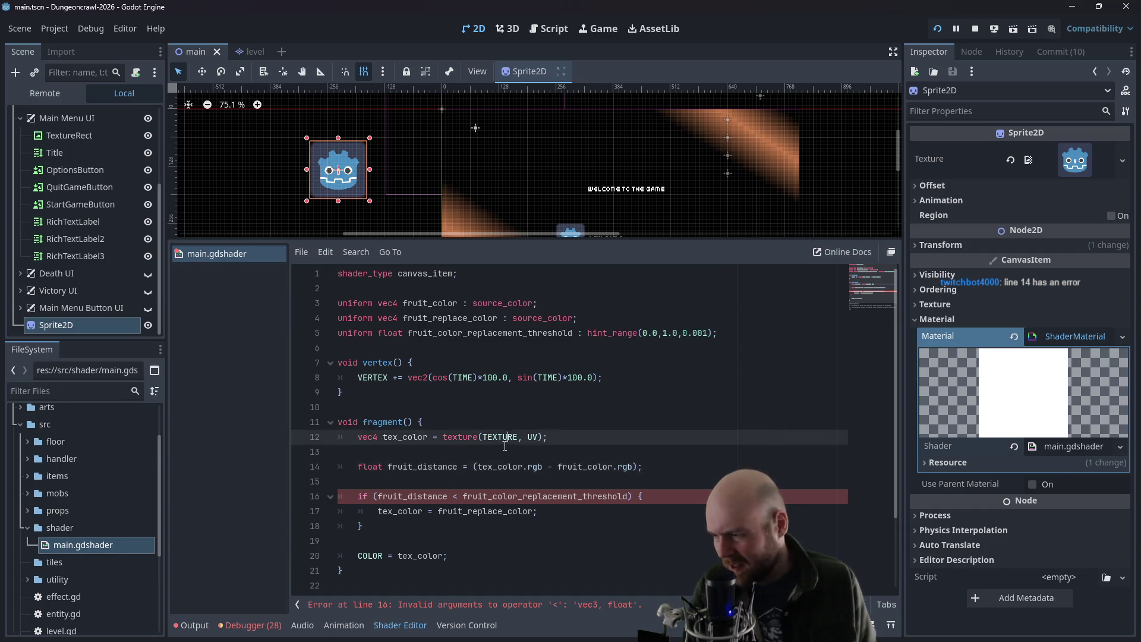
pyautogui.click(500, 453)
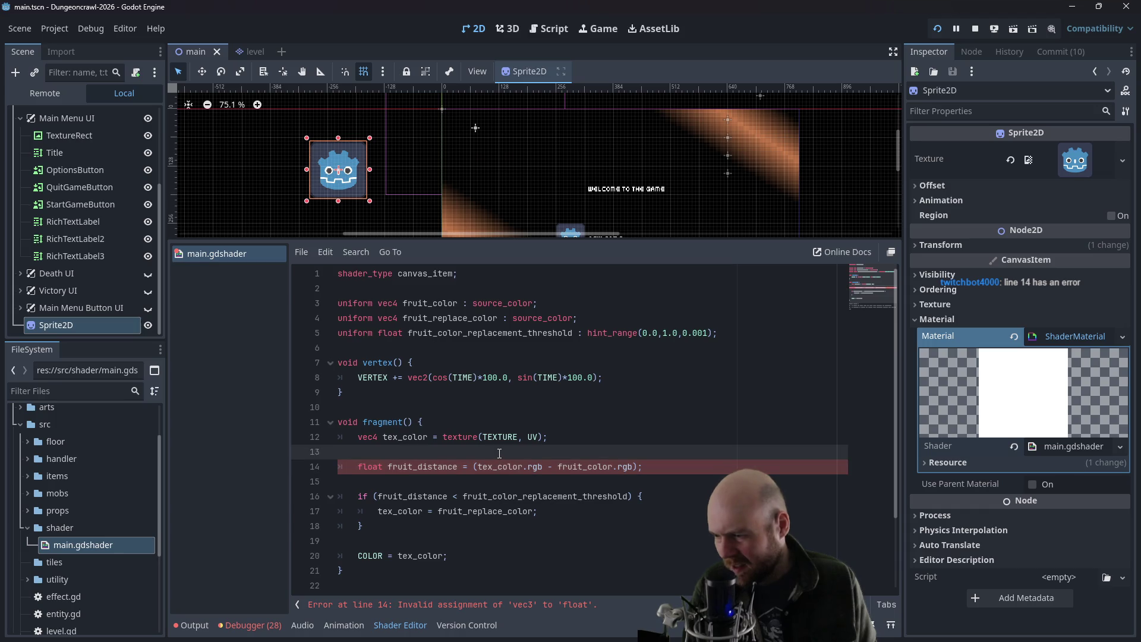
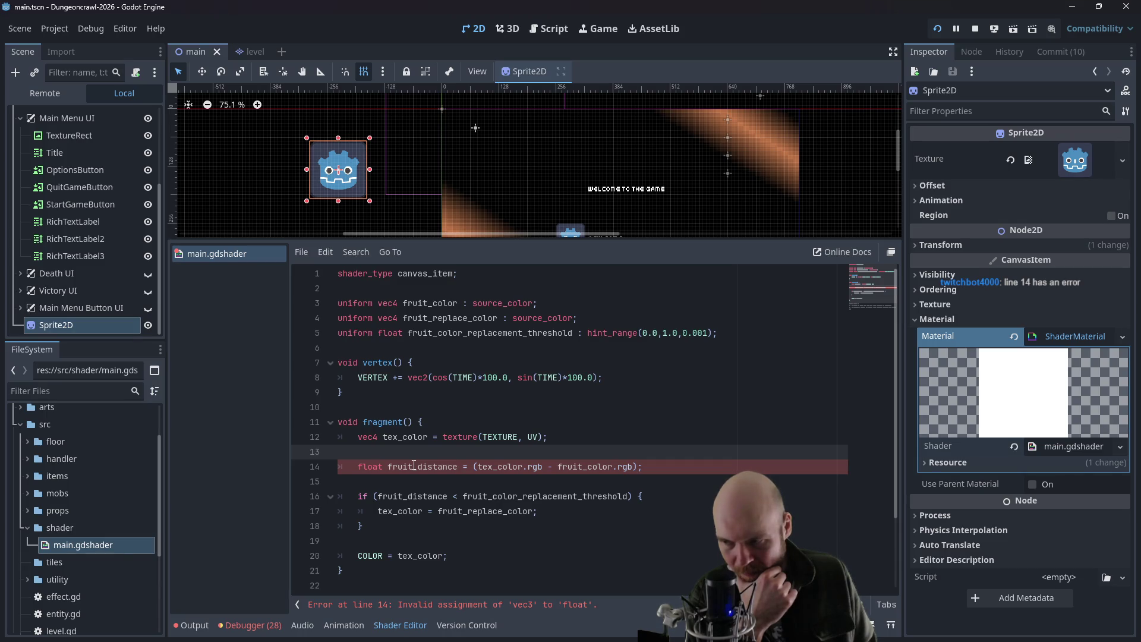
# - After checking the reference shader, wrap line 14's colour difference in length() to compute fruit_distance
pyautogui.hotkey('alt', 'Tab')
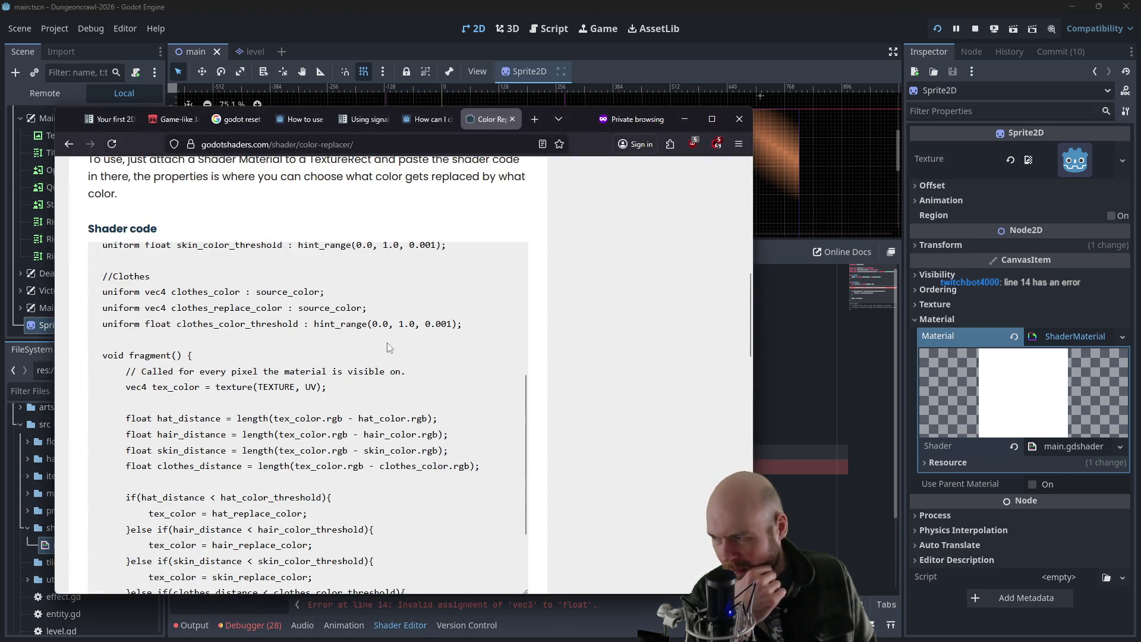
pyautogui.hotkey('alt', 'Tab')
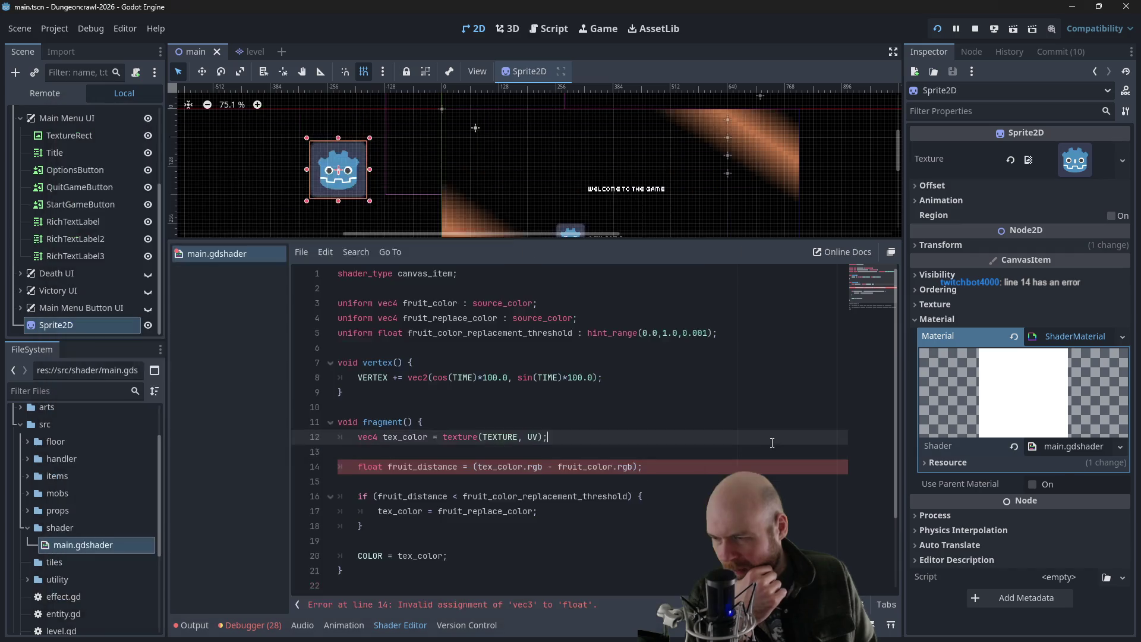
pyautogui.click(475, 467)
pyautogui.write('len')
pyautogui.press('Return')
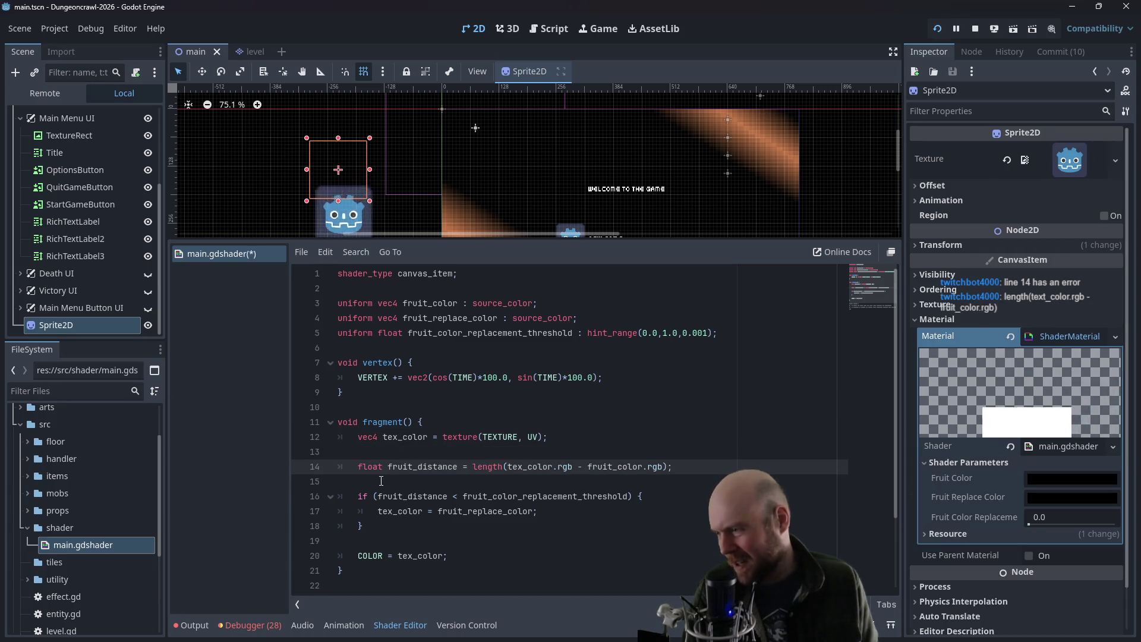
# - Save main.gdshader with Ctrl+S and look over its fragment code
pyautogui.click(413, 482)
pyautogui.hotkey('ctrl', 's')
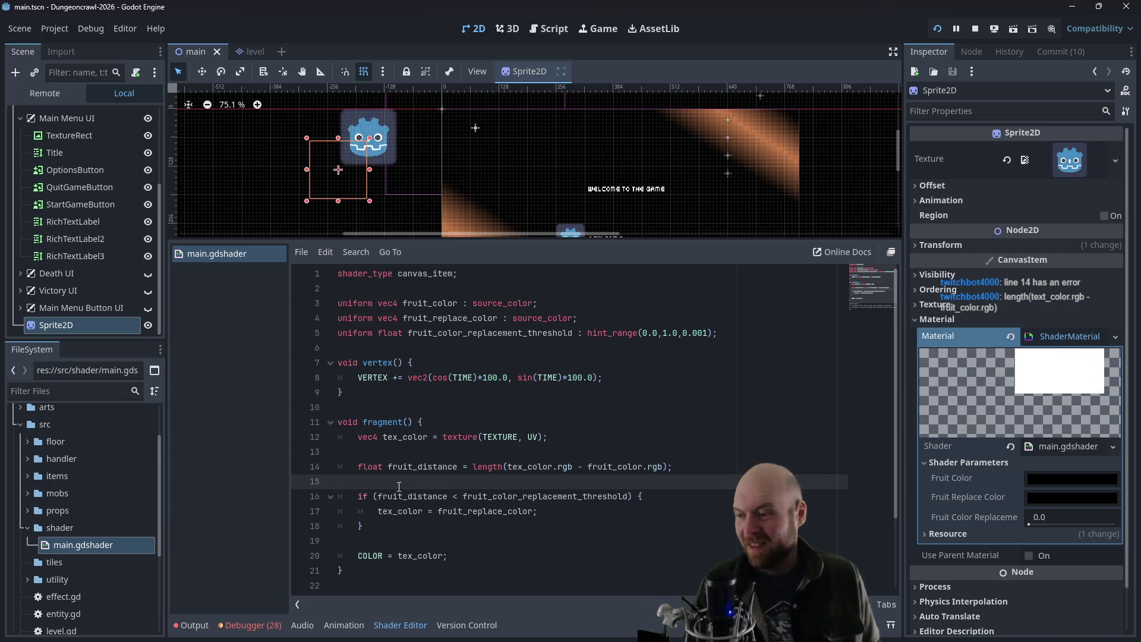
pyautogui.click(402, 527)
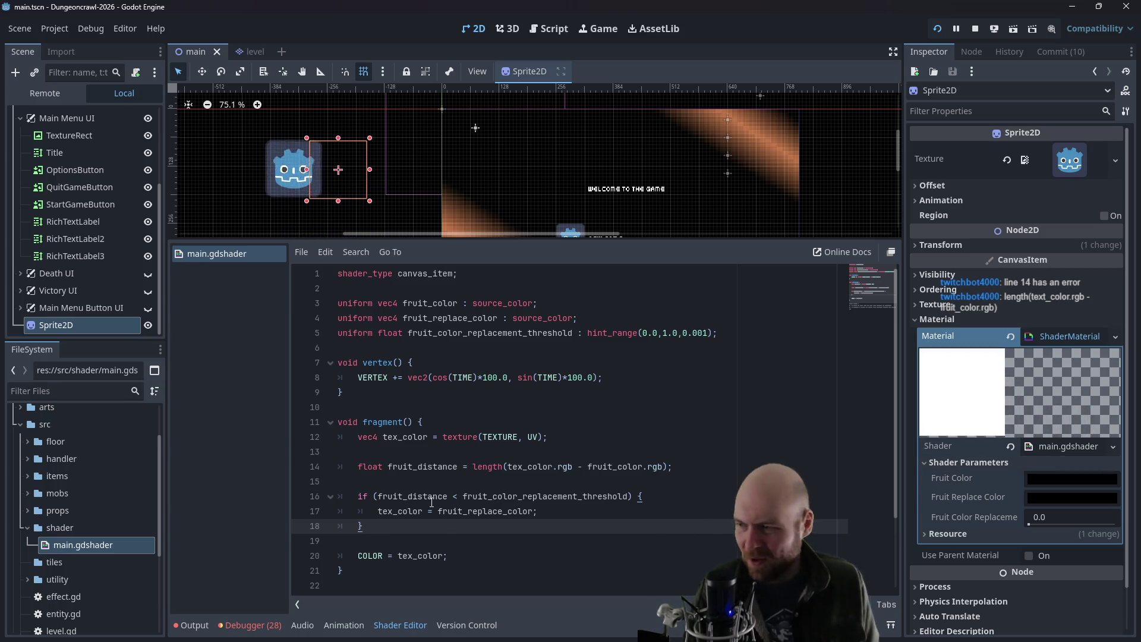
pyautogui.scroll(-2, 476, 505)
pyautogui.scroll(2, 439, 529)
pyautogui.scroll(-2, 438, 529)
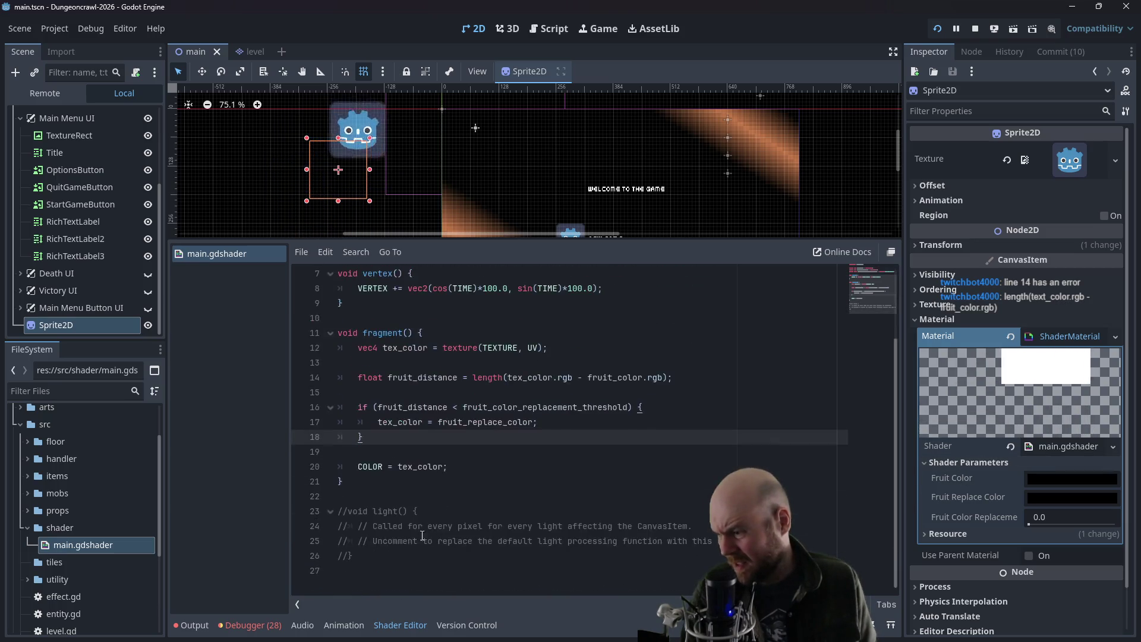
pyautogui.scroll(2, 670, 501)
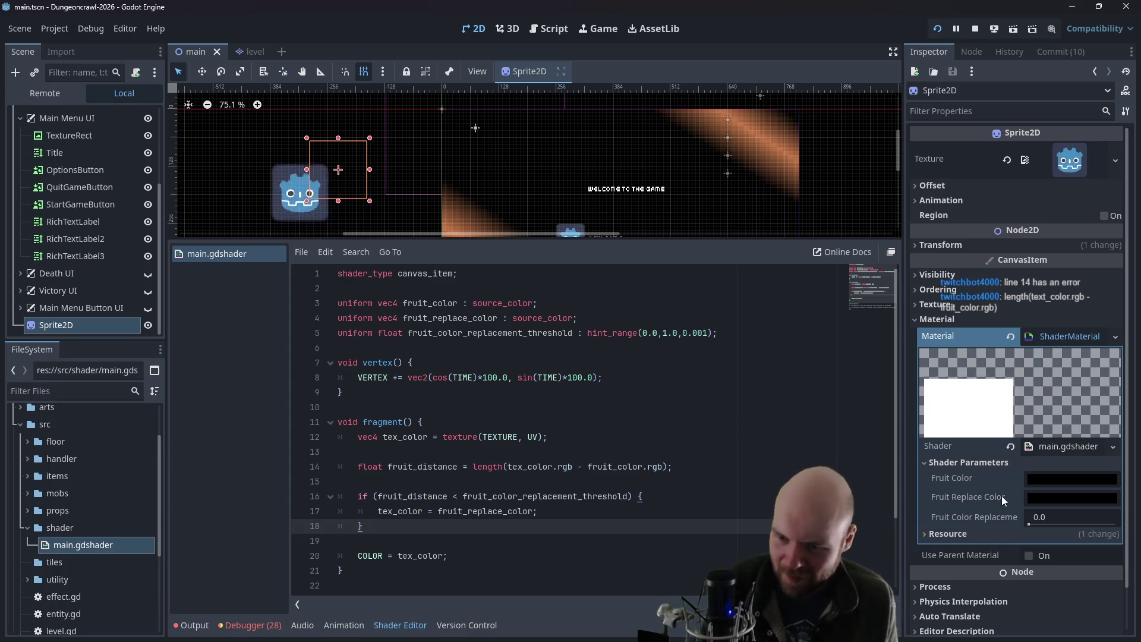
pyautogui.click(1031, 480)
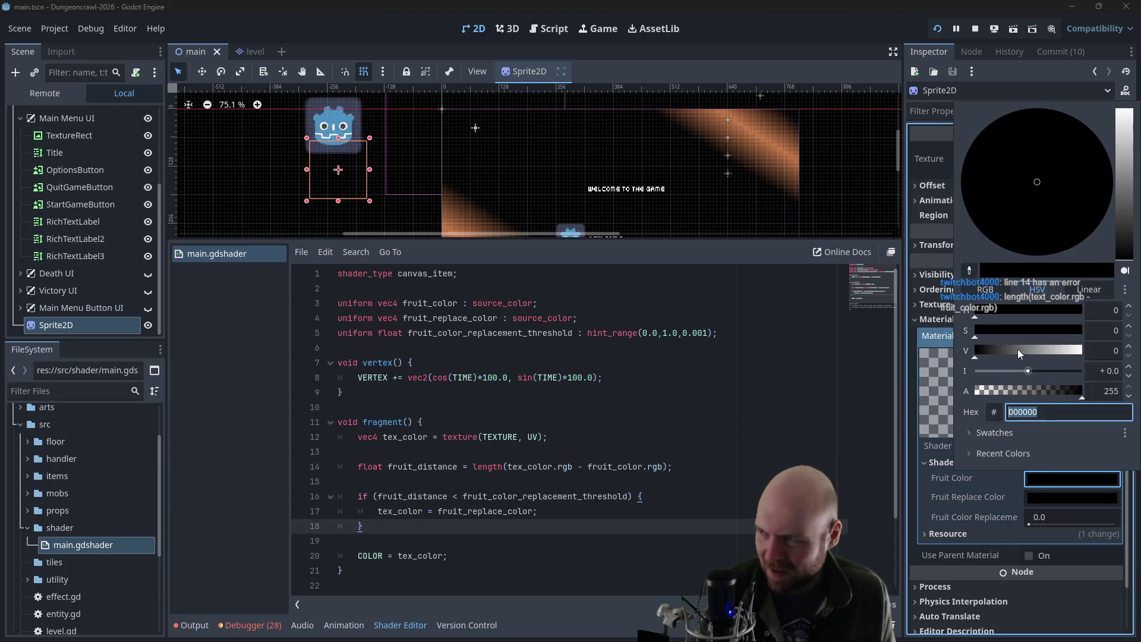
# - Set Fruit Color to white (ffffff) and the replacement threshold to 0.102
pyautogui.moveTo(1056, 355); pyautogui.dragTo(1098, 348)
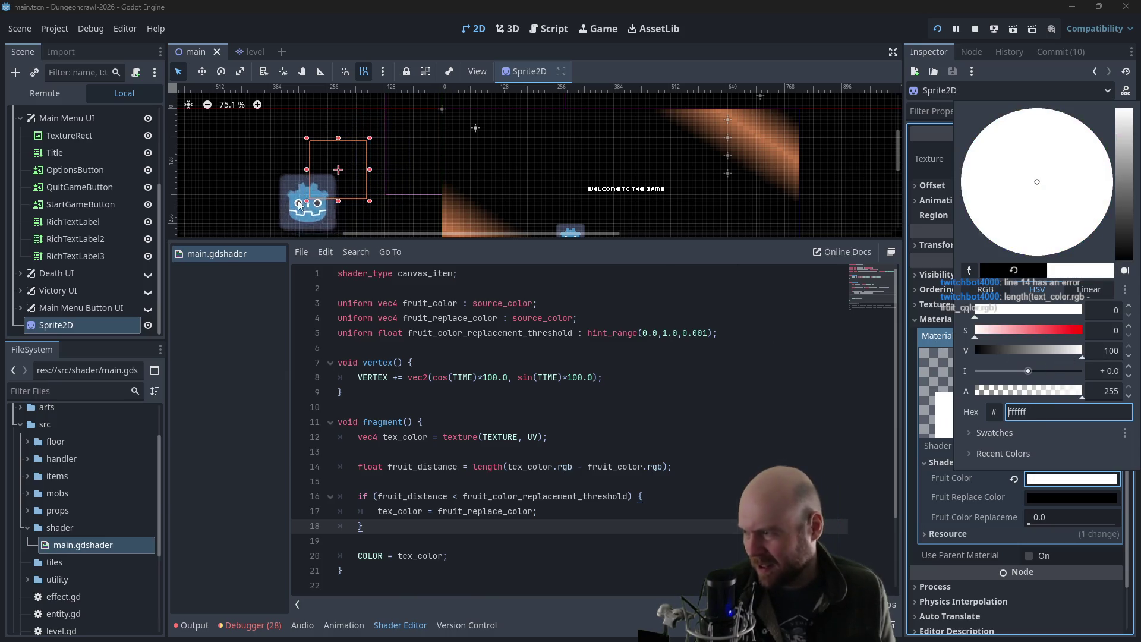
pyautogui.keyDown('shift'); pyautogui.click(824, 411); pyautogui.keyUp('shift')
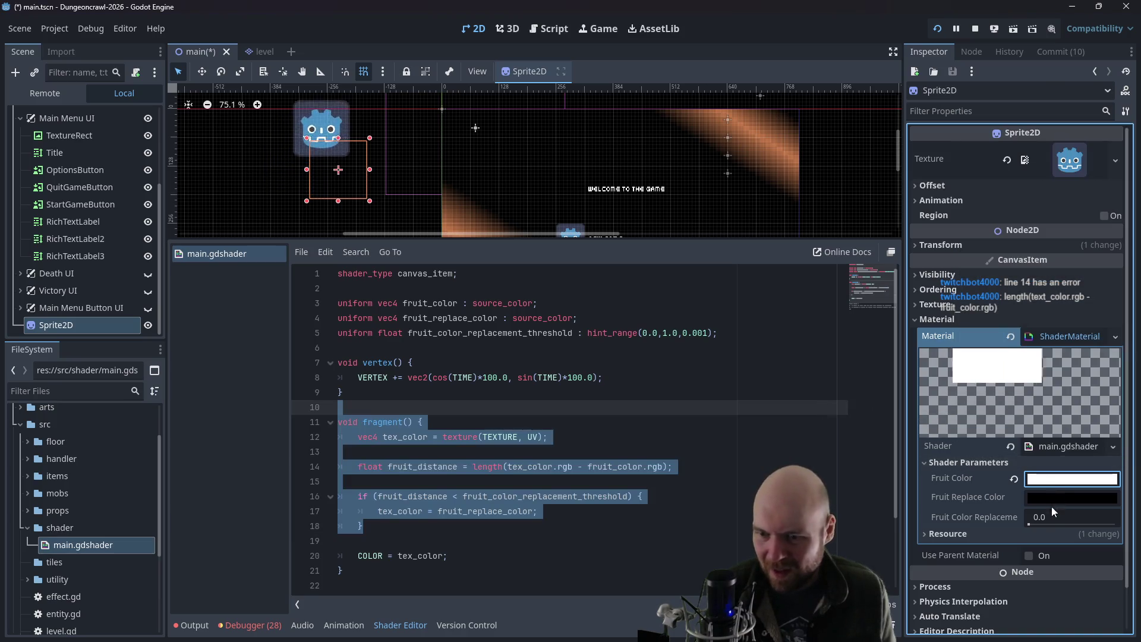
pyautogui.click(1030, 525)
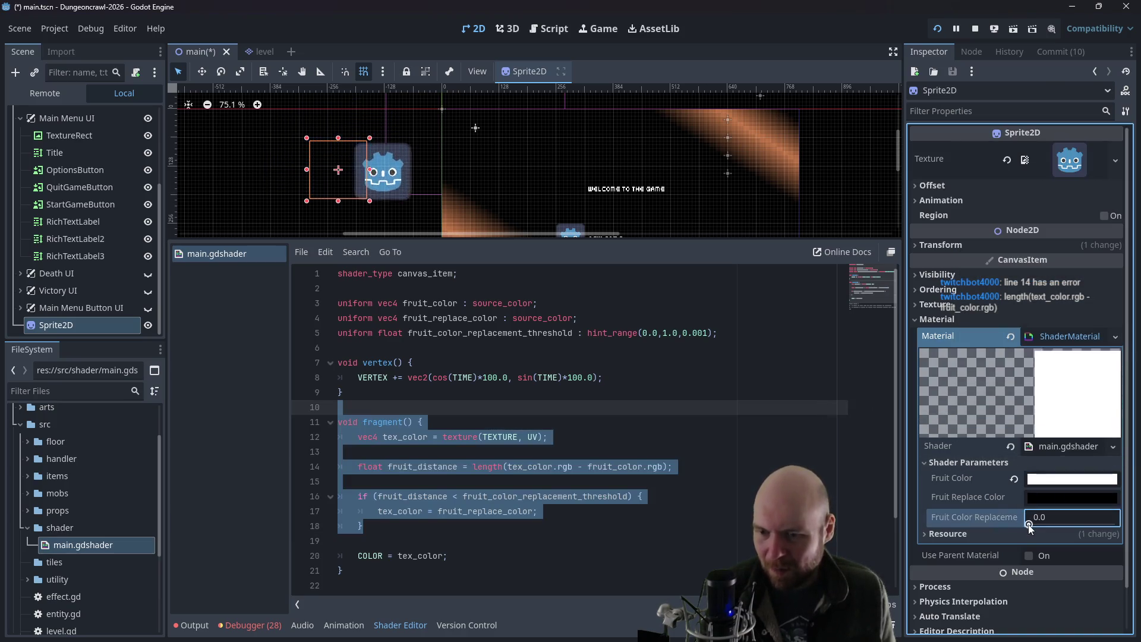
pyautogui.moveTo(1030, 525); pyautogui.dragTo(1036, 525)
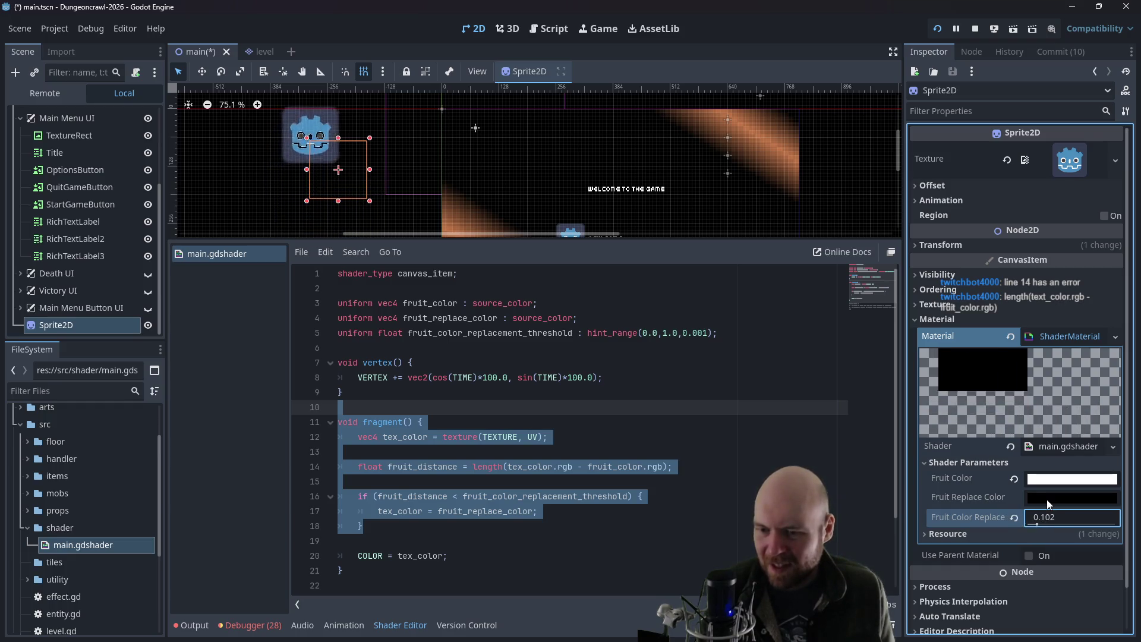
# - Pick a teal-green Fruit Replace Color (4cac9e) for the shader
pyautogui.click(1047, 498)
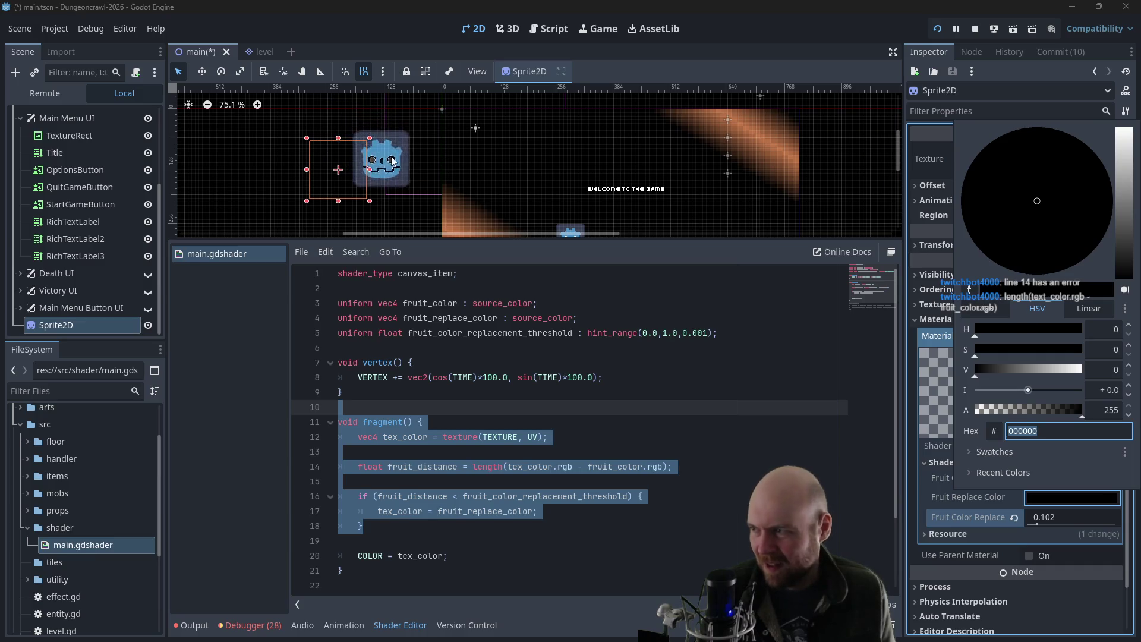
pyautogui.click(1010, 370)
pyautogui.moveTo(1011, 367)
pyautogui.mouseDown()
pyautogui.moveTo(1025, 367)
pyautogui.moveTo(997, 366)
pyautogui.moveTo(1053, 368)
pyautogui.mouseUp()
pyautogui.moveTo(1097, 205)
pyautogui.mouseDown()
pyautogui.moveTo(1070, 250)
pyautogui.moveTo(1034, 277)
pyautogui.moveTo(954, 255)
pyautogui.moveTo(986, 199)
pyautogui.mouseUp()
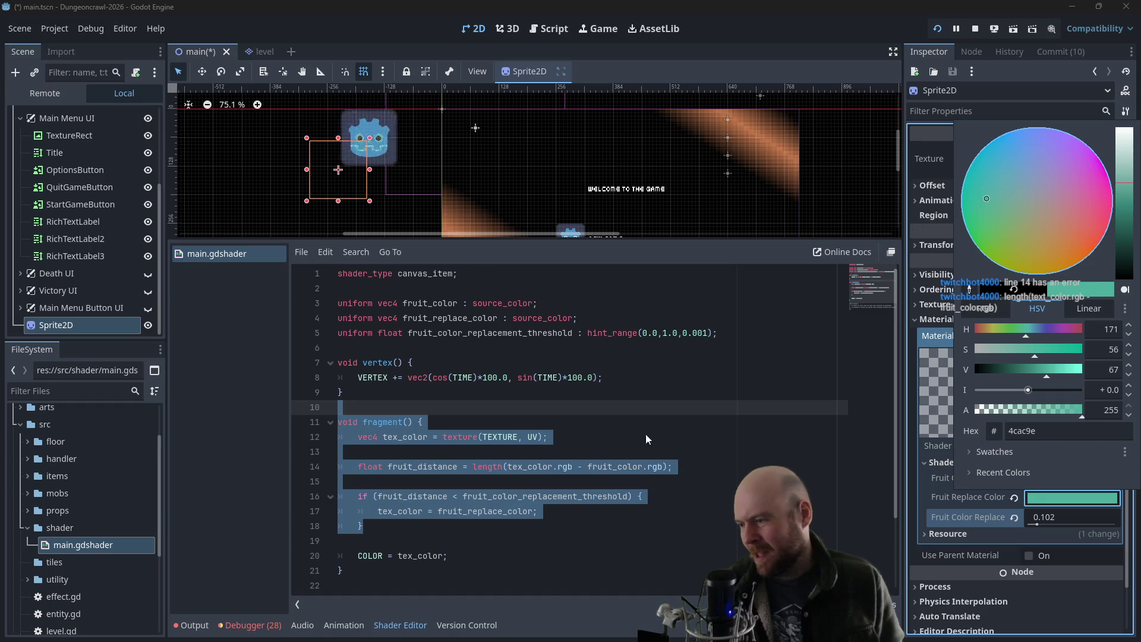
pyautogui.click(595, 446)
pyautogui.click(533, 540)
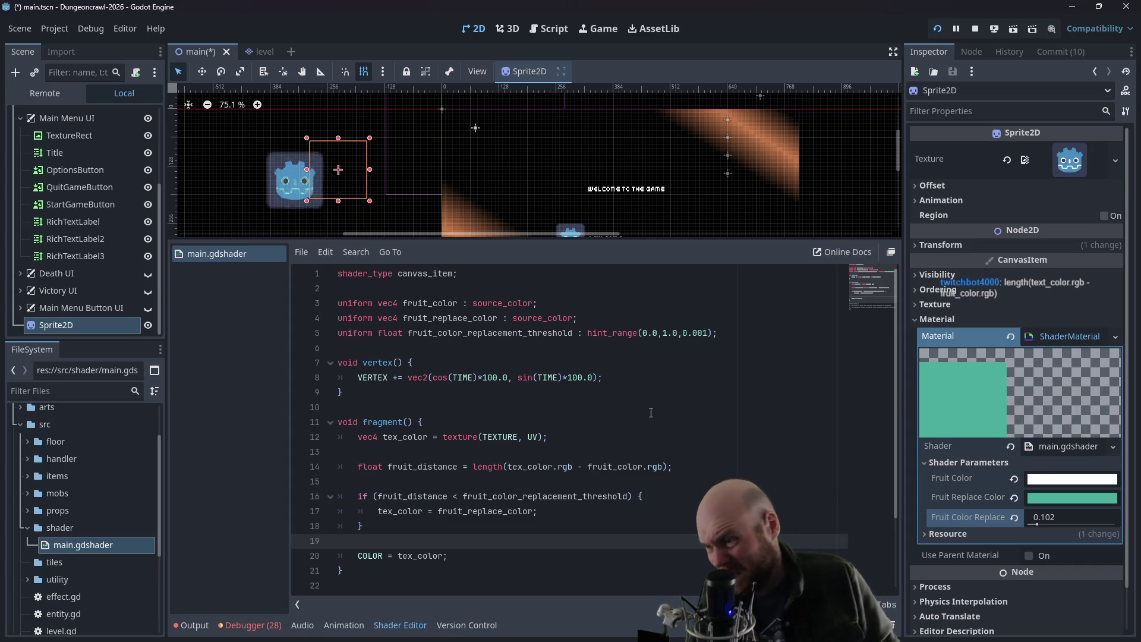
# - Delete the wobbling vertex() function from the shader and save
pyautogui.tripleClick(384, 378)
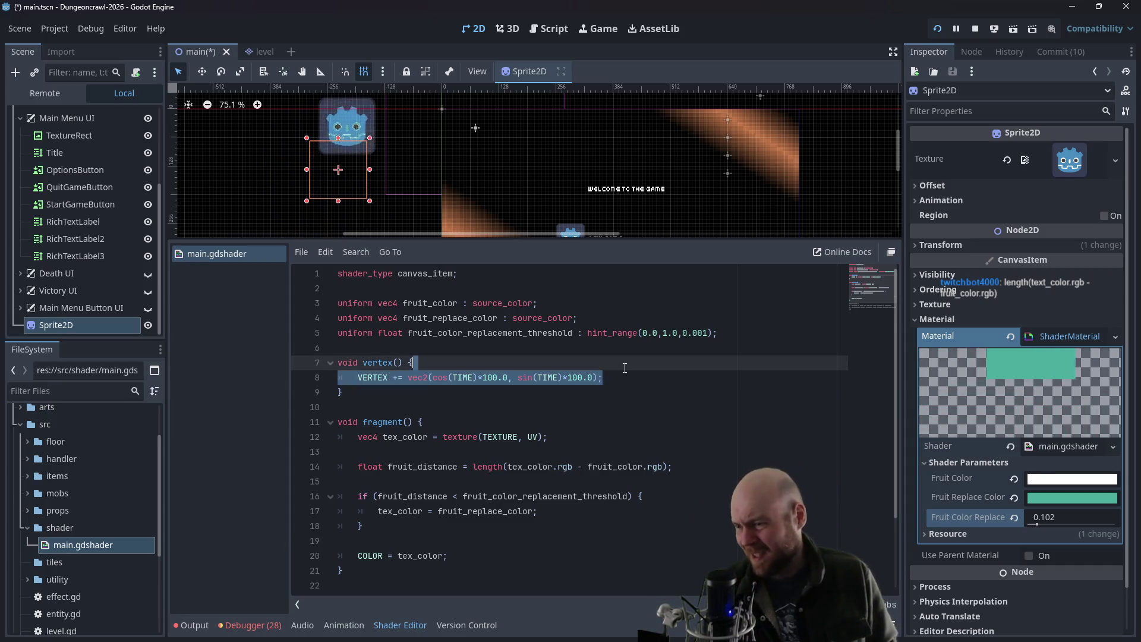
pyautogui.press('BackSpace')
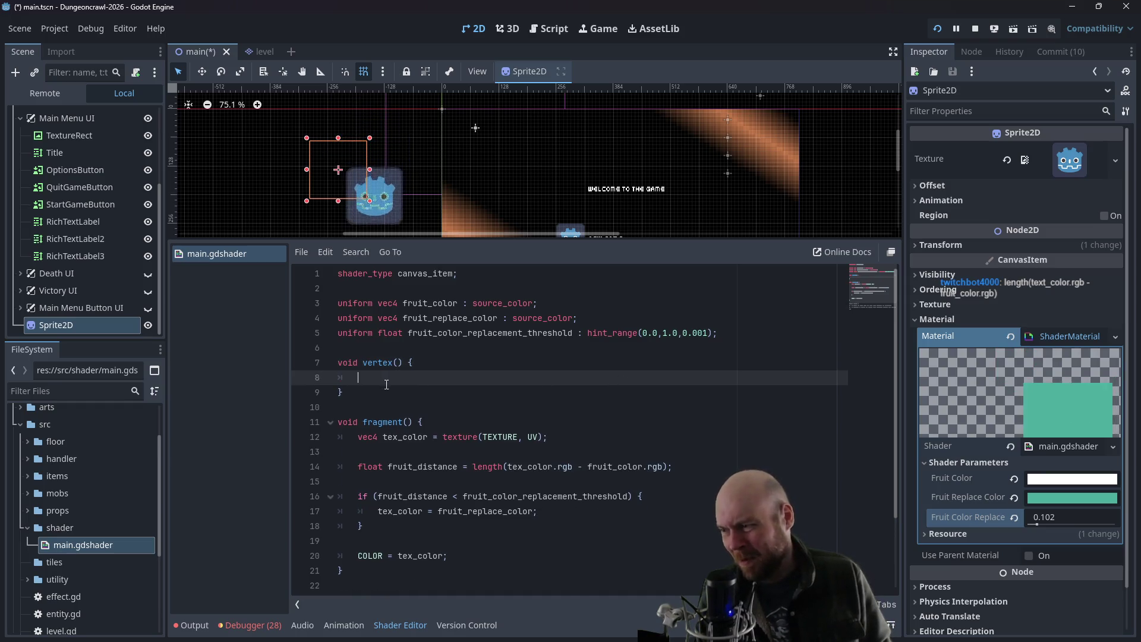
pyautogui.moveTo(384, 407); pyautogui.dragTo(375, 354)
pyautogui.press('BackSpace')
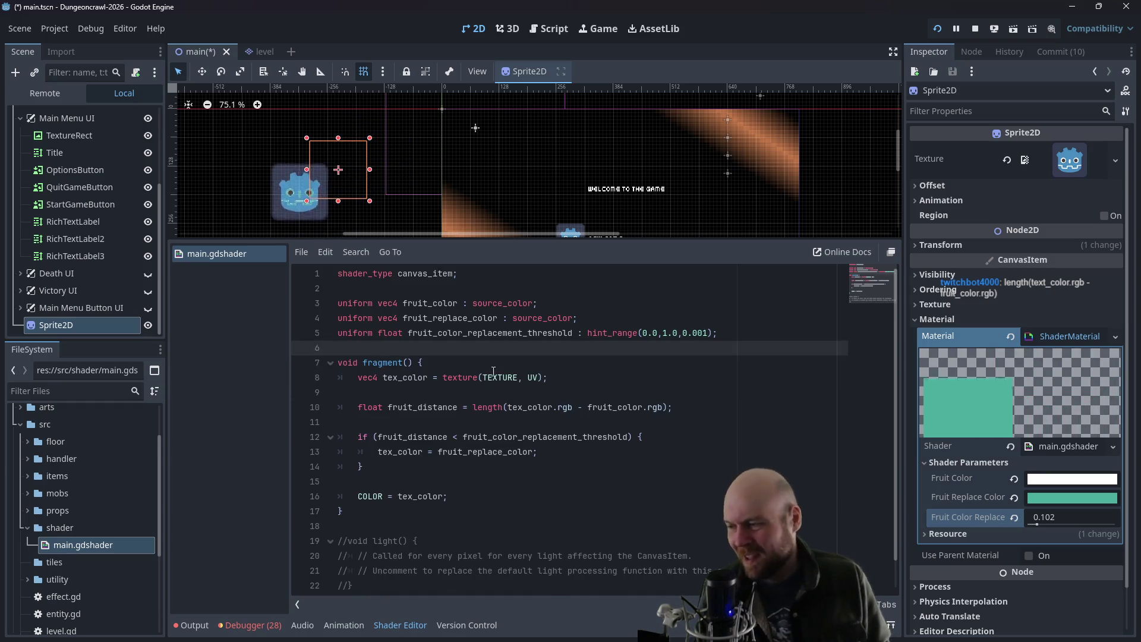
pyautogui.hotkey('ctrl', 's')
# - Delete the commented-out light() block below fragment()
pyautogui.click(489, 363)
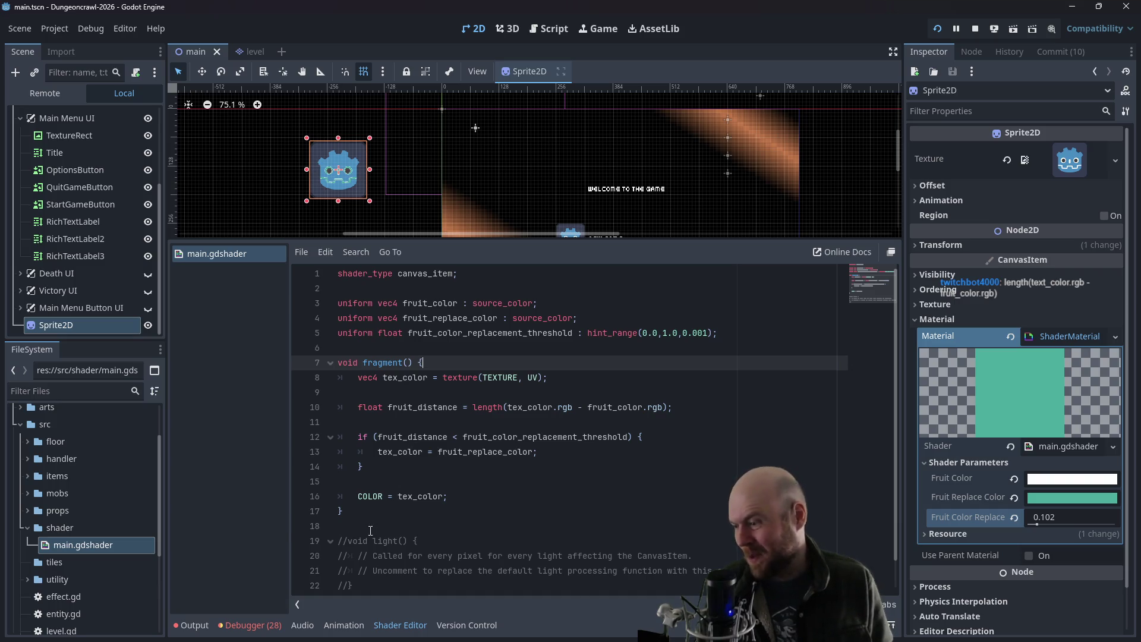
pyautogui.moveTo(370, 530); pyautogui.dragTo(430, 624)
pyautogui.press('BackSpace')
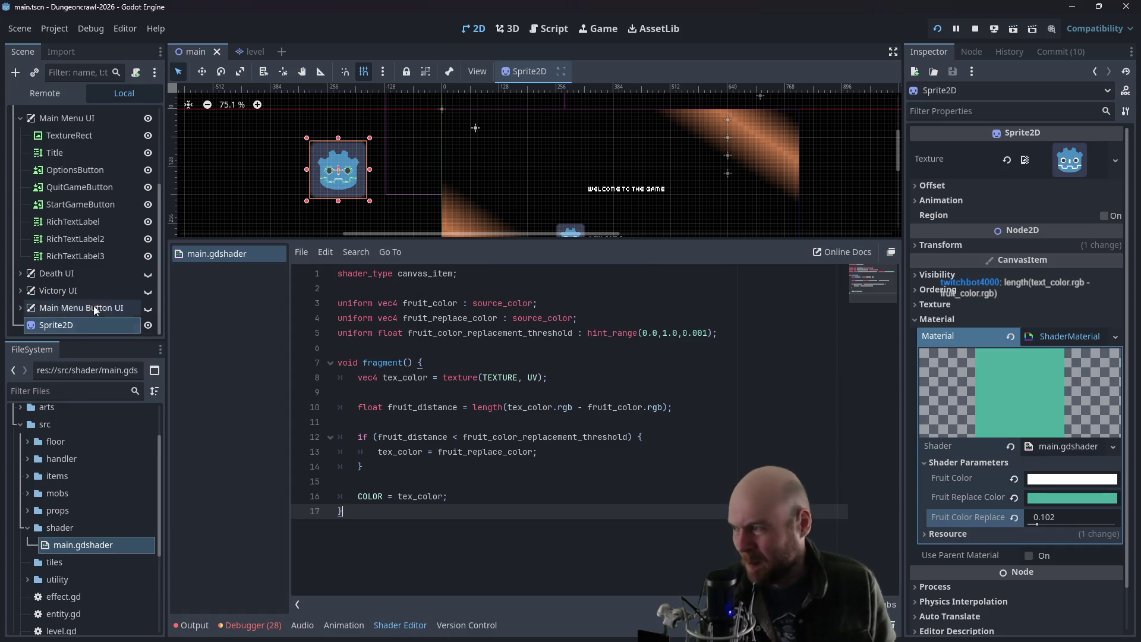
# - Open plant.gd from the props folder and enlarge the script pane
pyautogui.click(49, 326)
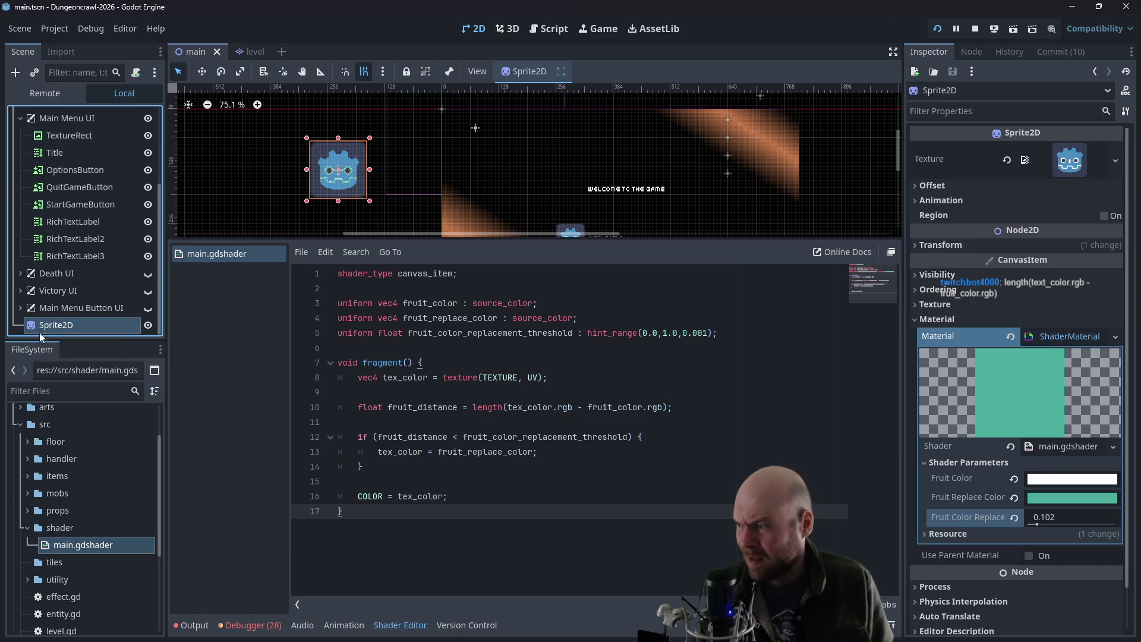
pyautogui.scroll(4, 75, 293)
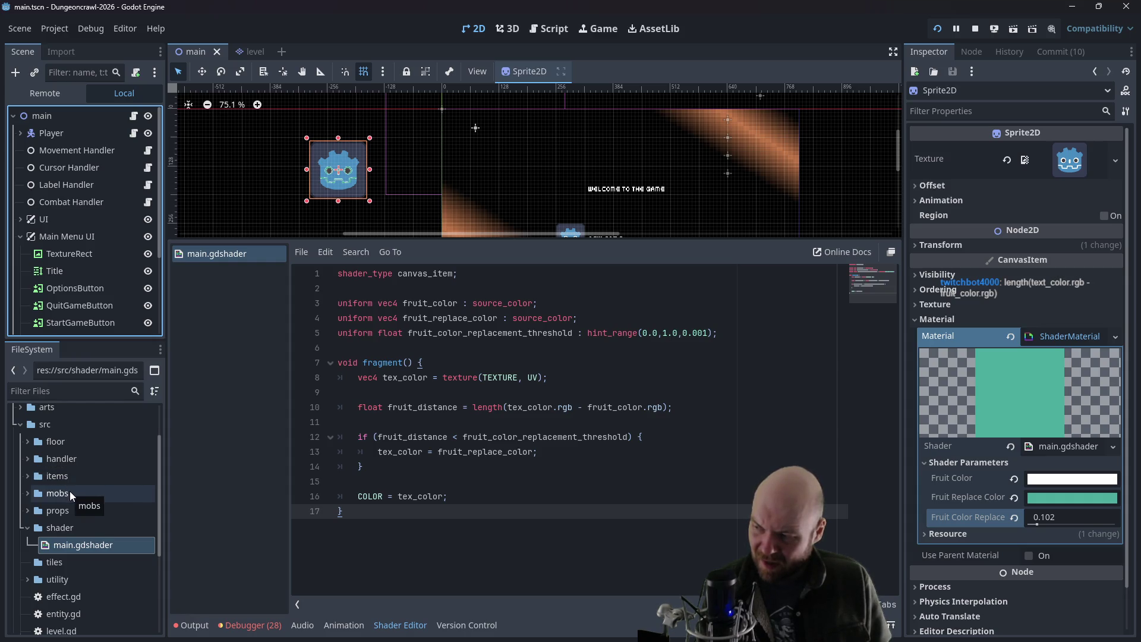
pyautogui.click(27, 510)
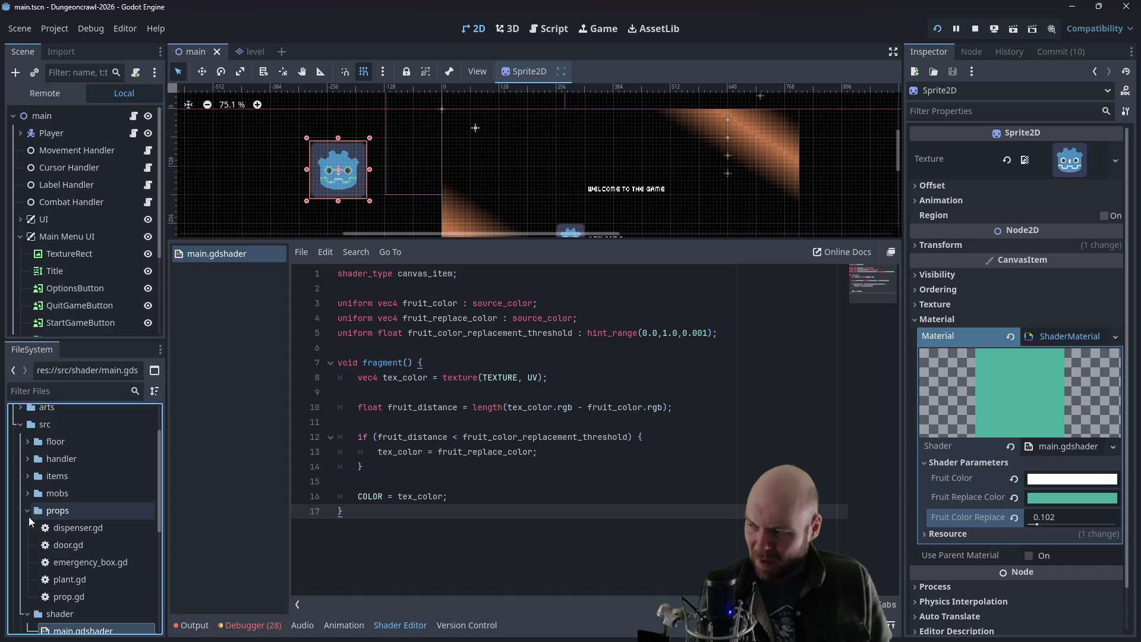
pyautogui.doubleClick(71, 585)
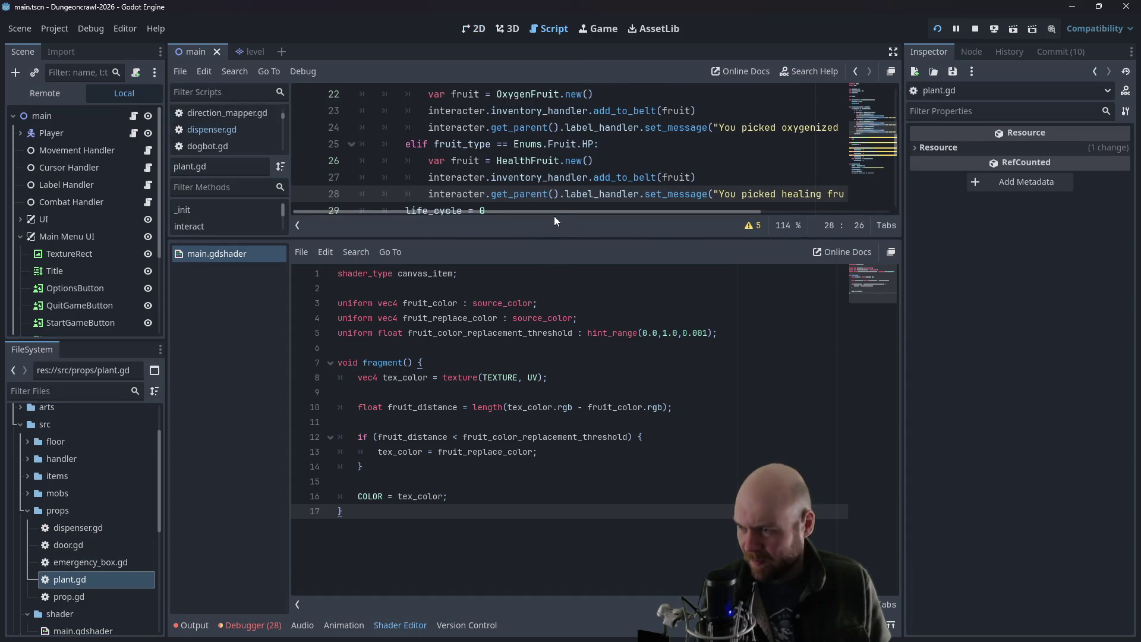
pyautogui.moveTo(530, 236); pyautogui.dragTo(526, 428)
# - Find get_sprite and select its TODO comment about colouring by fruit type
pyautogui.scroll(-3, 564, 301)
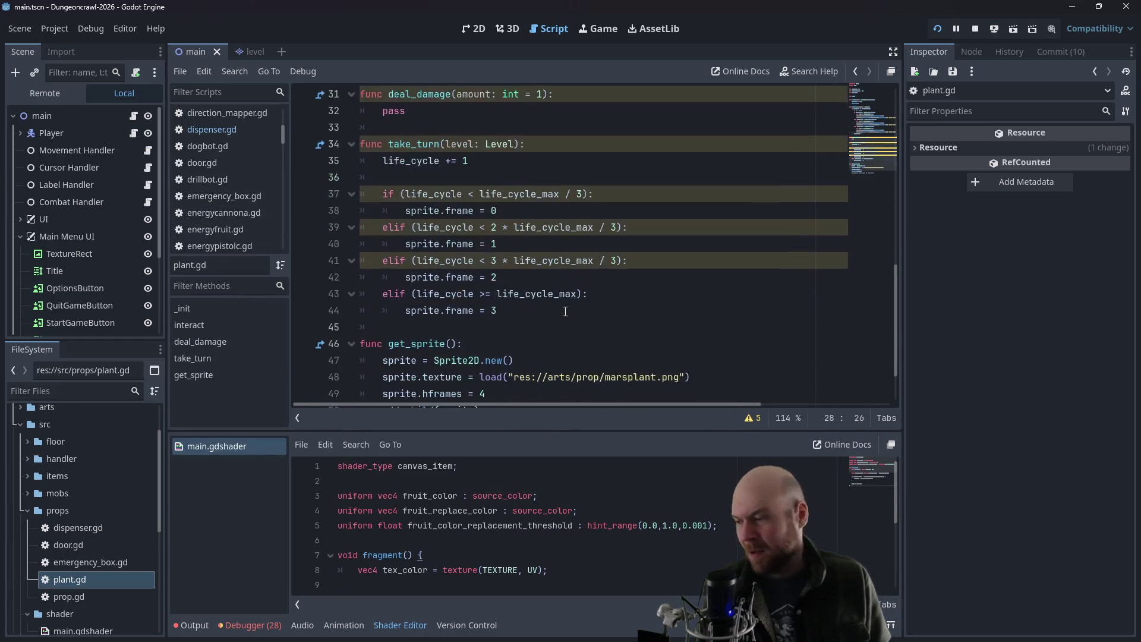
pyautogui.scroll(2, 565, 311)
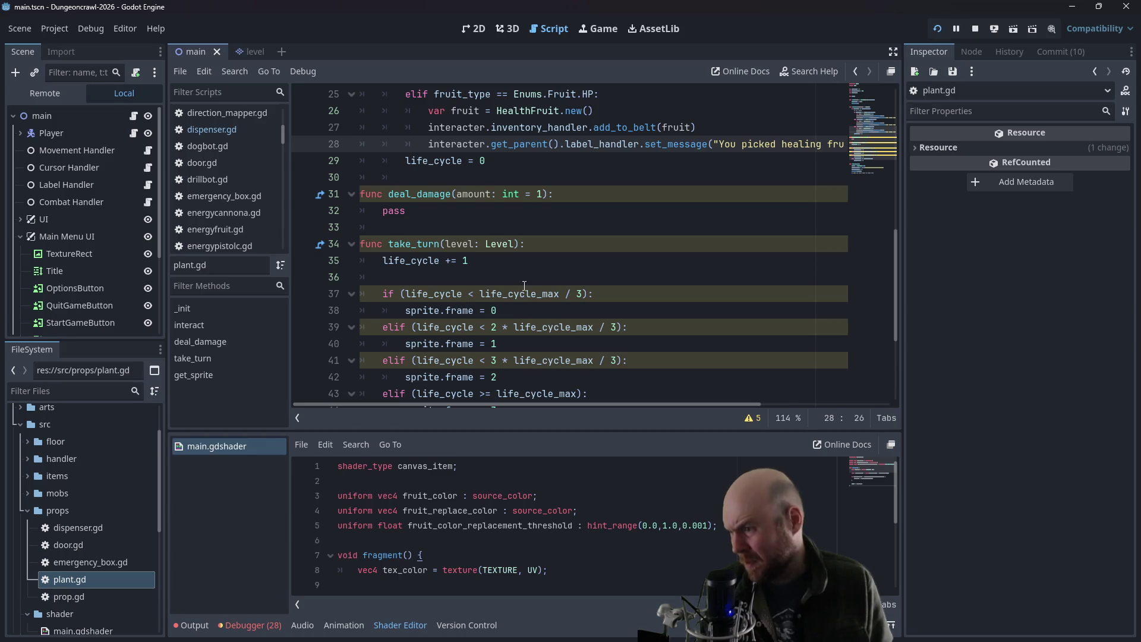
pyautogui.scroll(4, 524, 286)
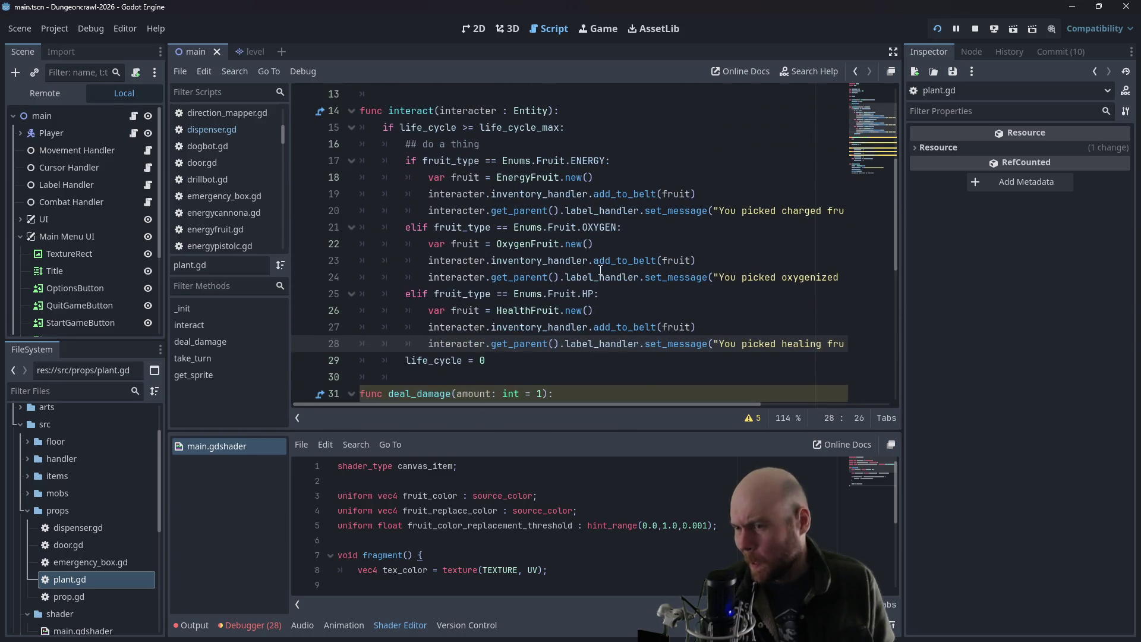
pyautogui.scroll(4, 586, 217)
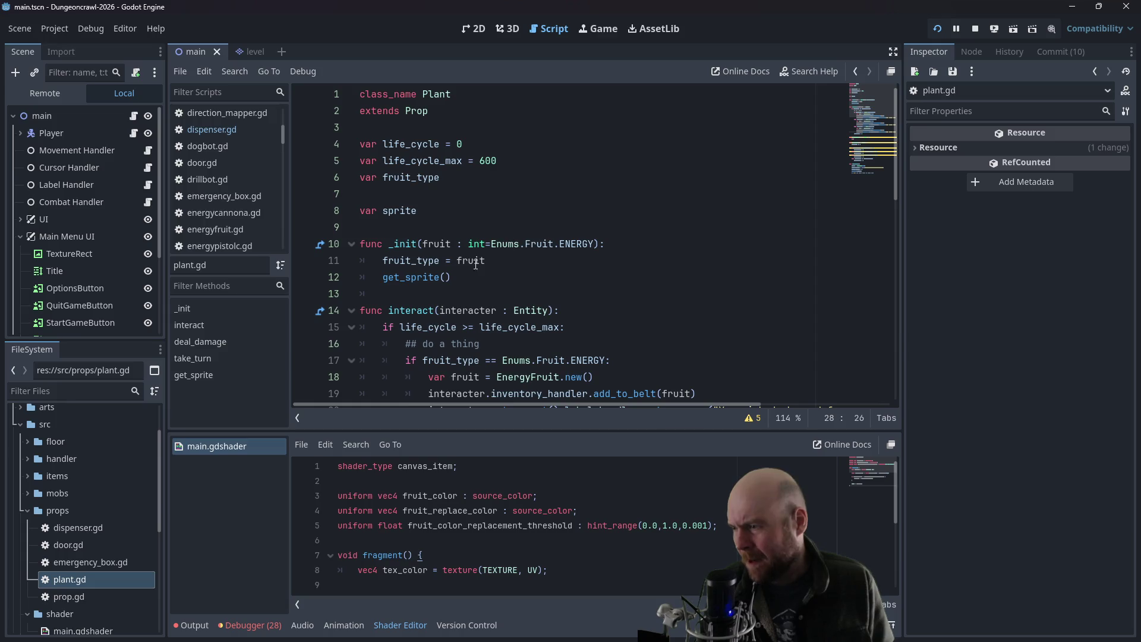
pyautogui.click(522, 257)
pyautogui.scroll(-11, 522, 258)
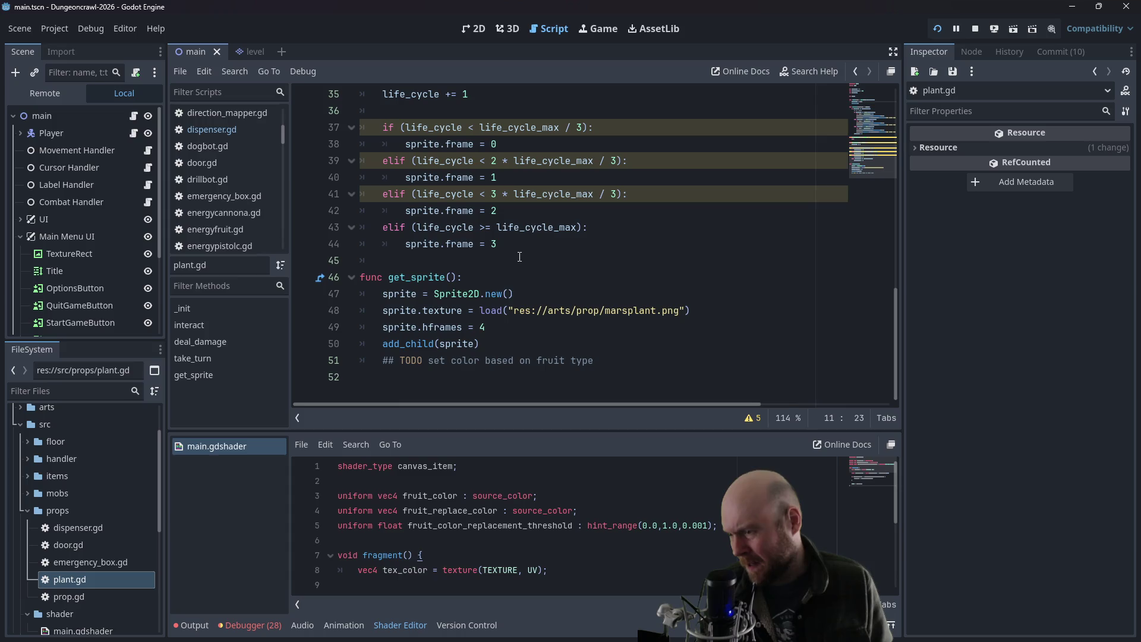
pyautogui.click(539, 346)
pyautogui.moveTo(594, 360); pyautogui.dragTo(476, 360)
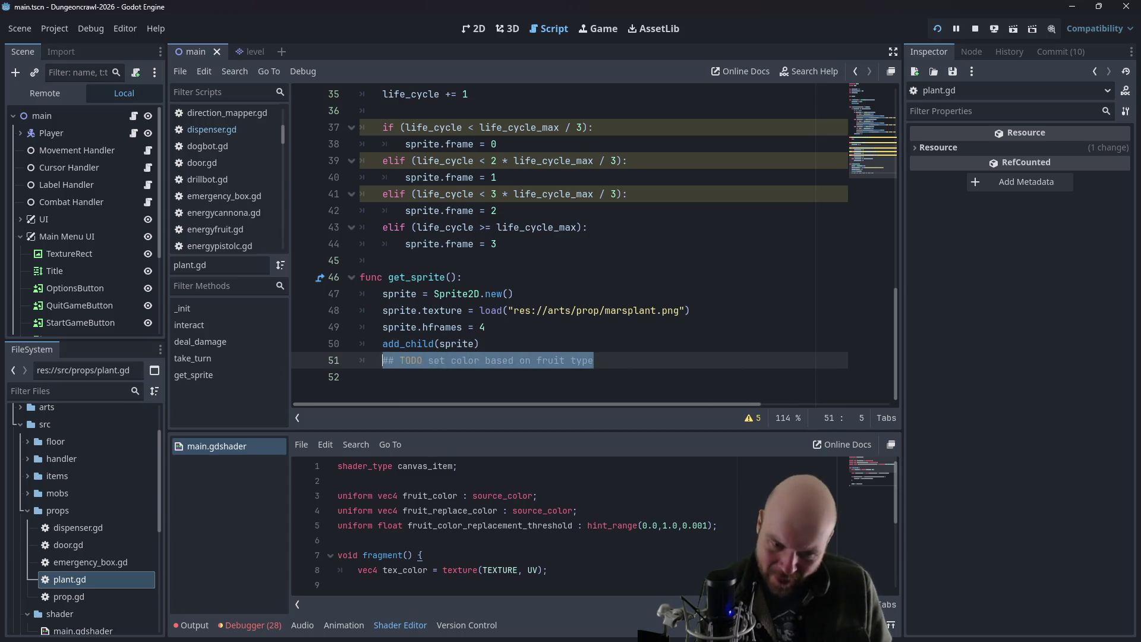
pyautogui.hotkey('alt', 'Tab')
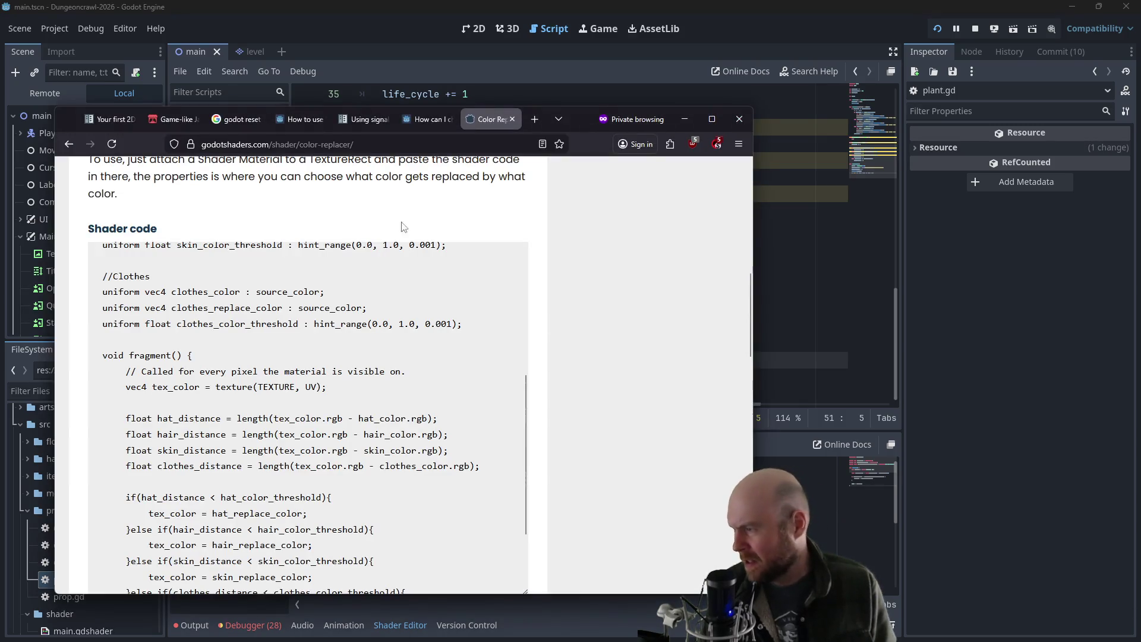
# - Go back to earlier results and read the 'Reference Shader Parameter in code' thread
pyautogui.click(419, 119)
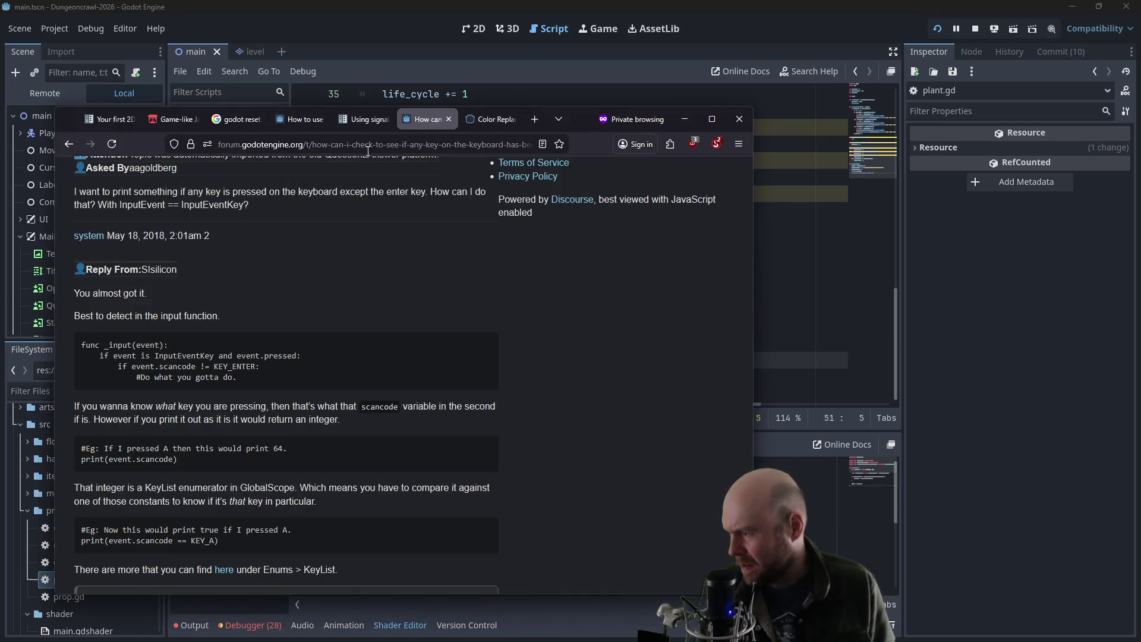
pyautogui.click(499, 119)
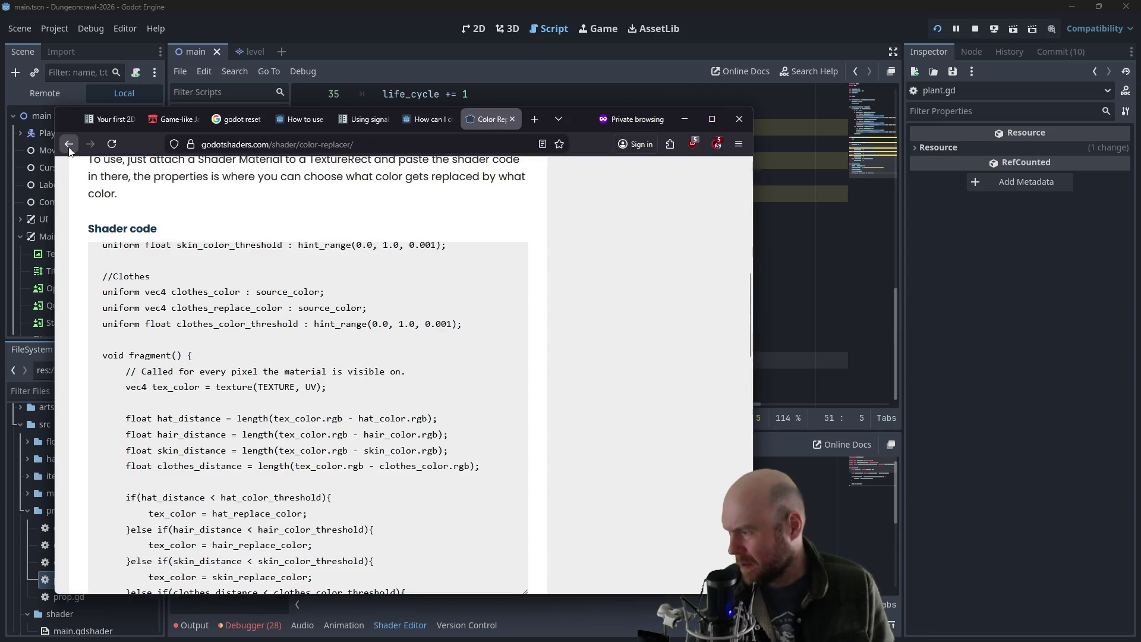
pyautogui.click(69, 144)
pyautogui.click(69, 144)
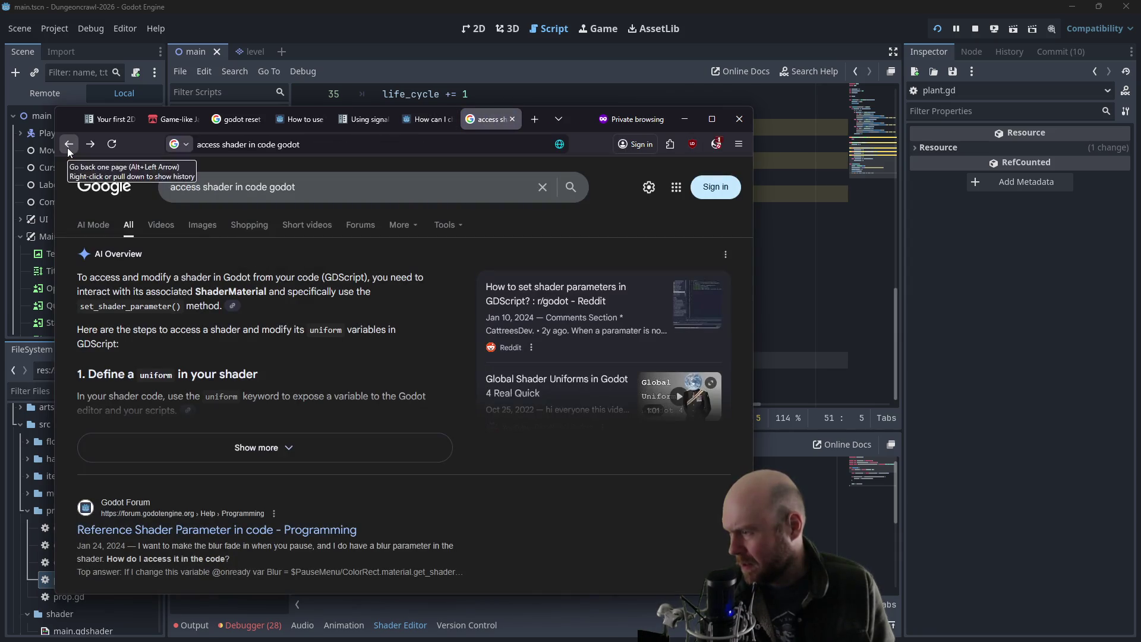
pyautogui.scroll(-2, 223, 309)
pyautogui.click(144, 409)
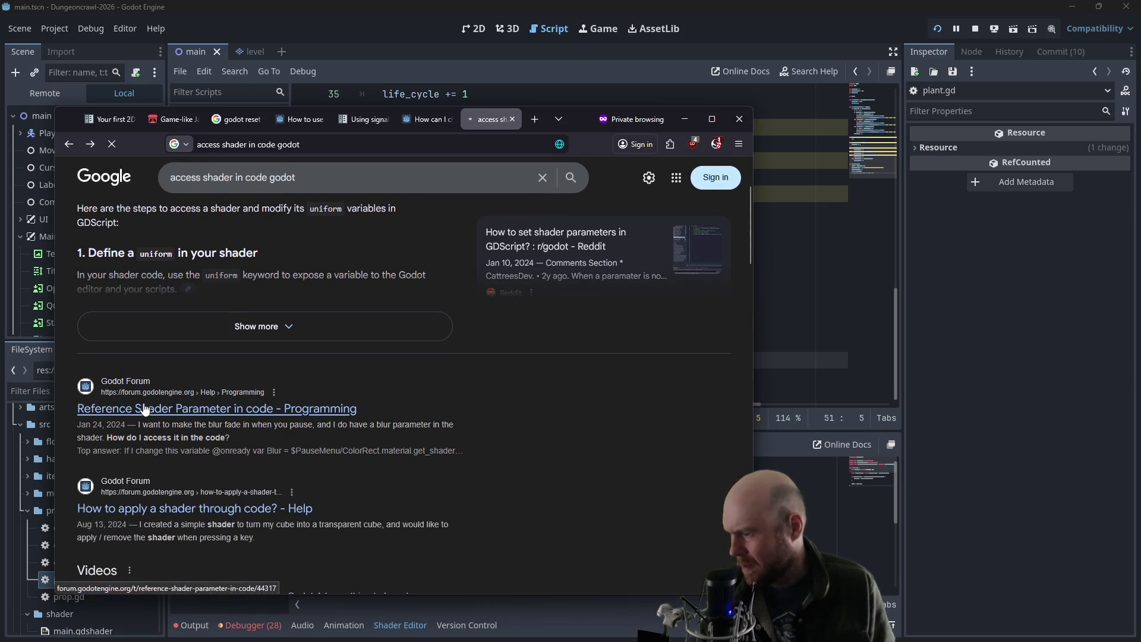
pyautogui.scroll(-5, 314, 408)
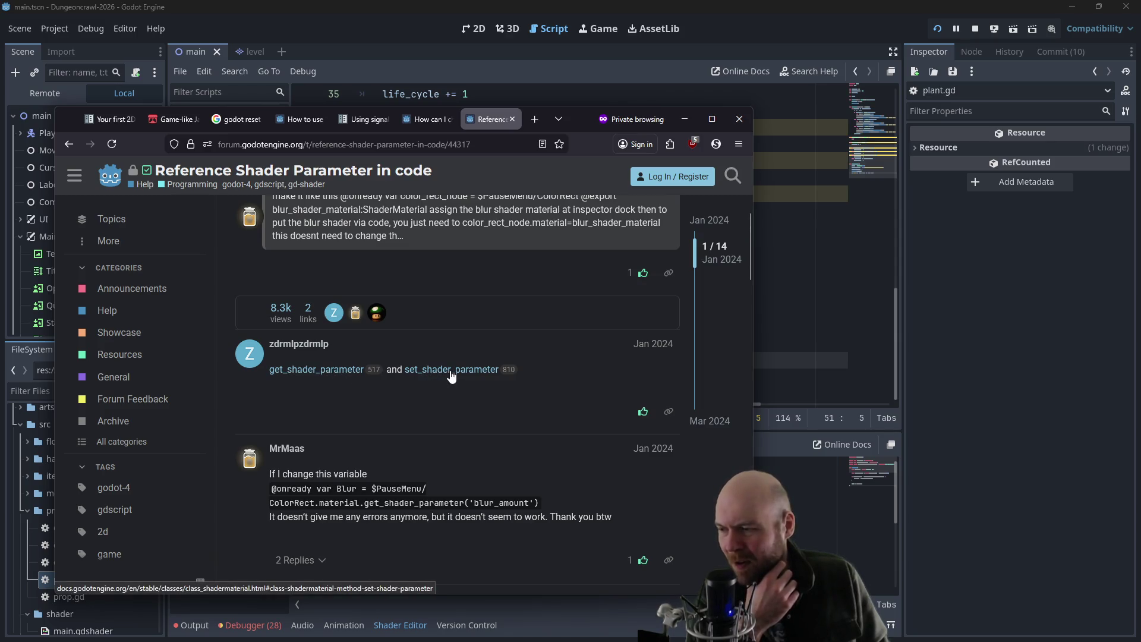
pyautogui.scroll(5, 426, 384)
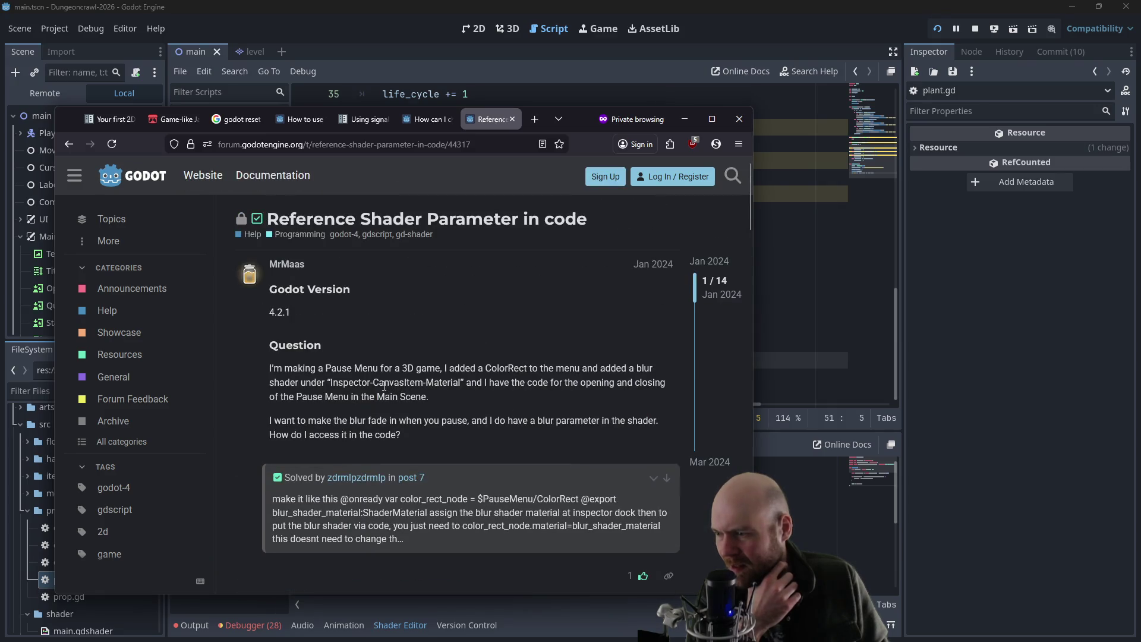
pyautogui.scroll(-1, 375, 387)
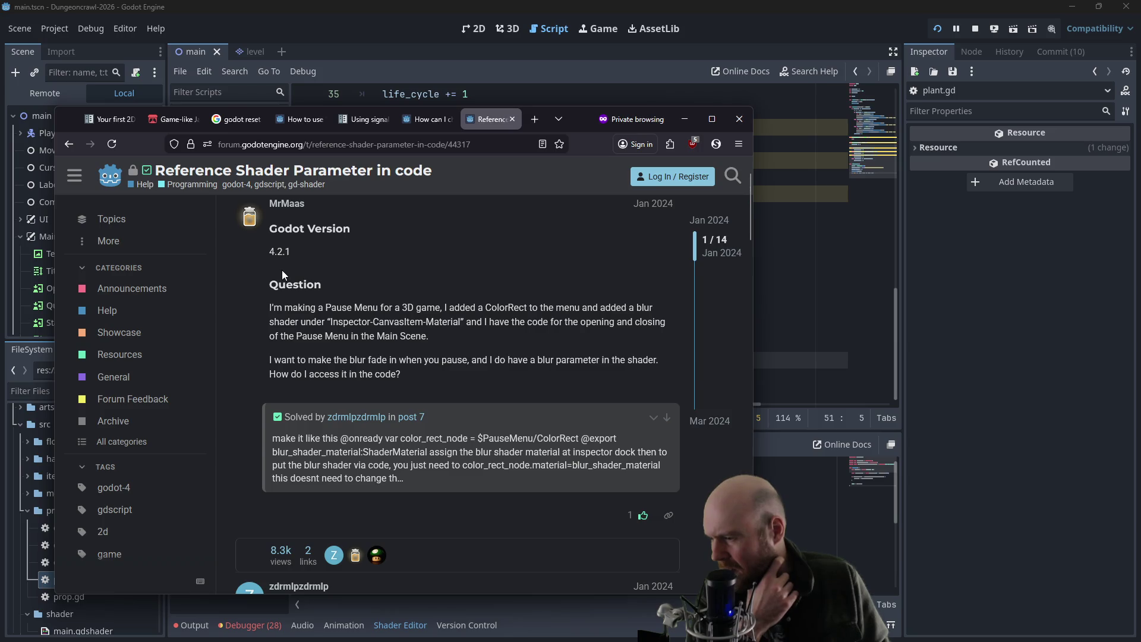
# - Read the 'How to apply a shader through code?' thread, then return to the results
pyautogui.click(70, 145)
pyautogui.scroll(-1, 244, 326)
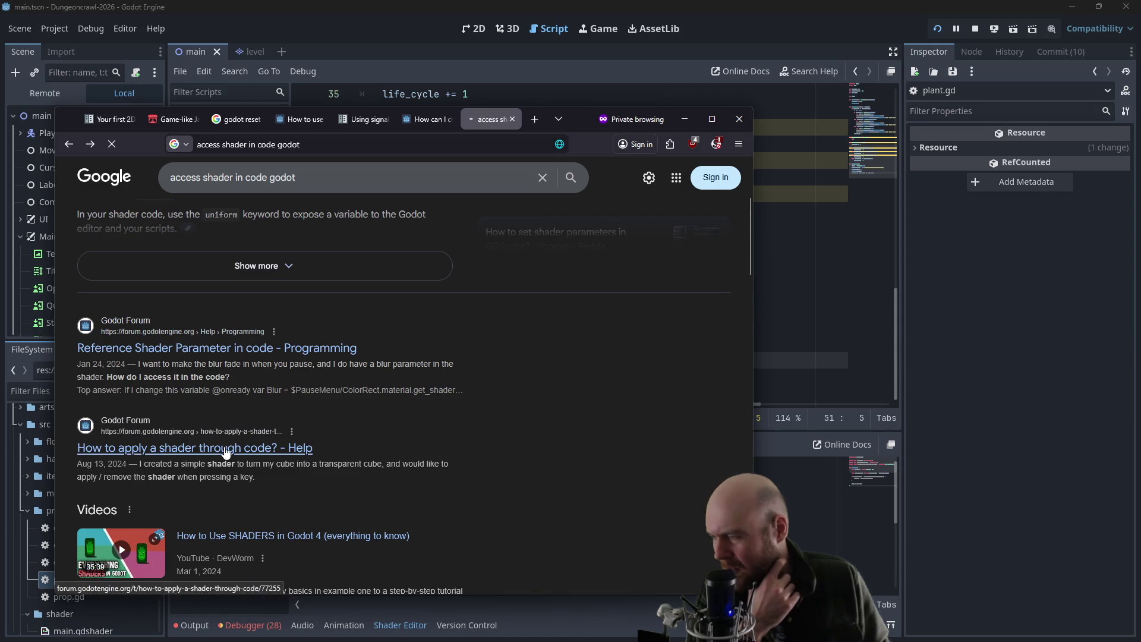
pyautogui.click(225, 449)
pyautogui.scroll(-1, 296, 392)
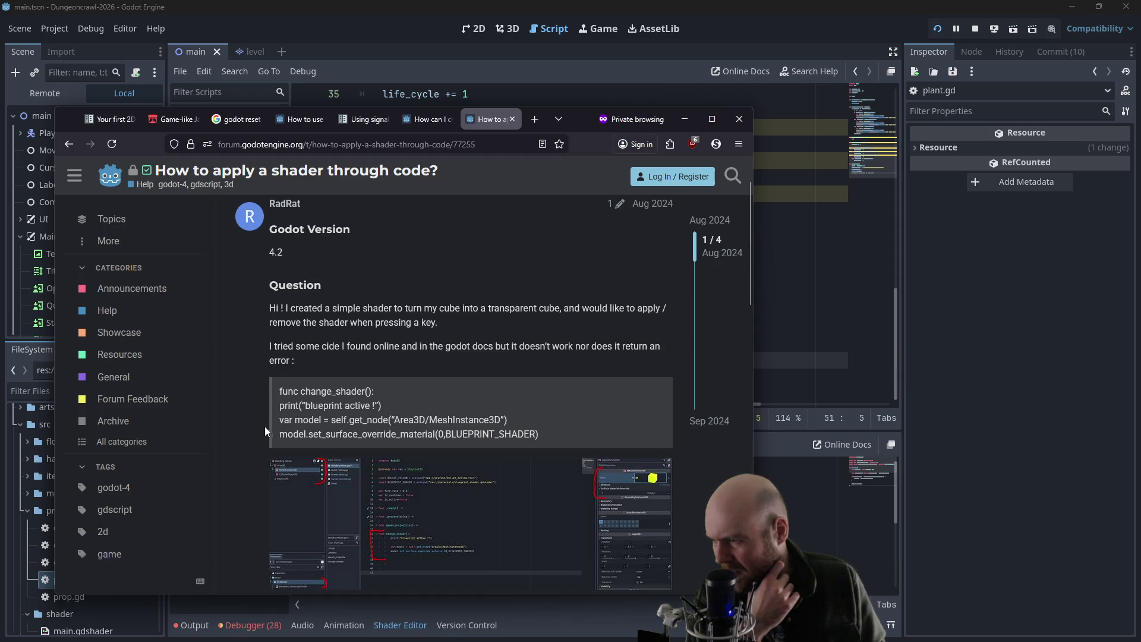
pyautogui.scroll(-4, 262, 424)
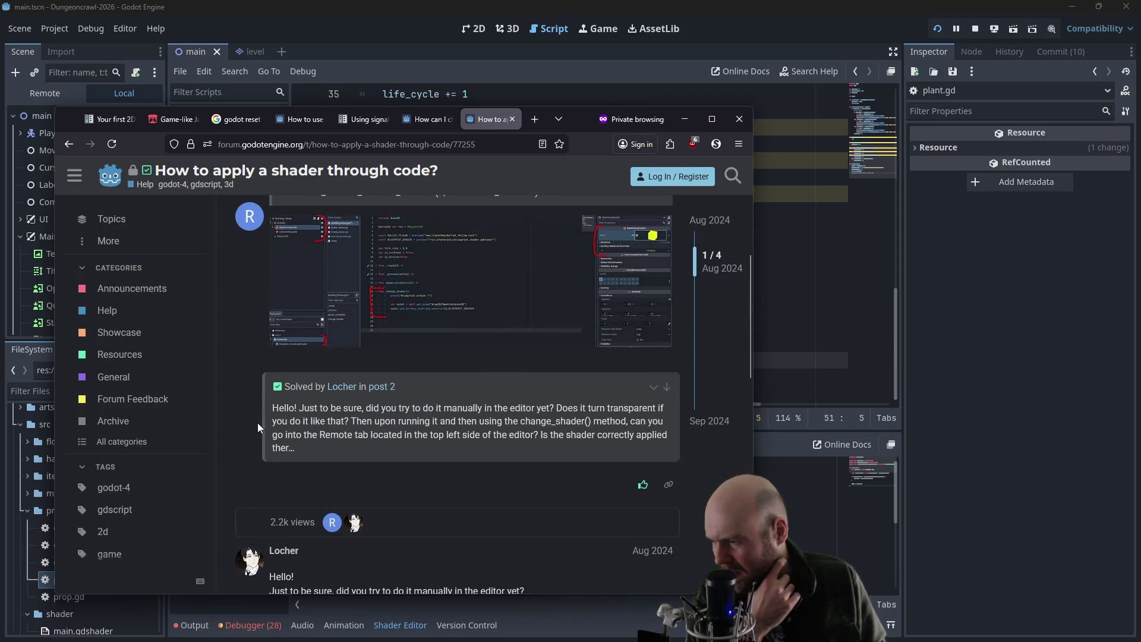
pyautogui.scroll(-3, 257, 422)
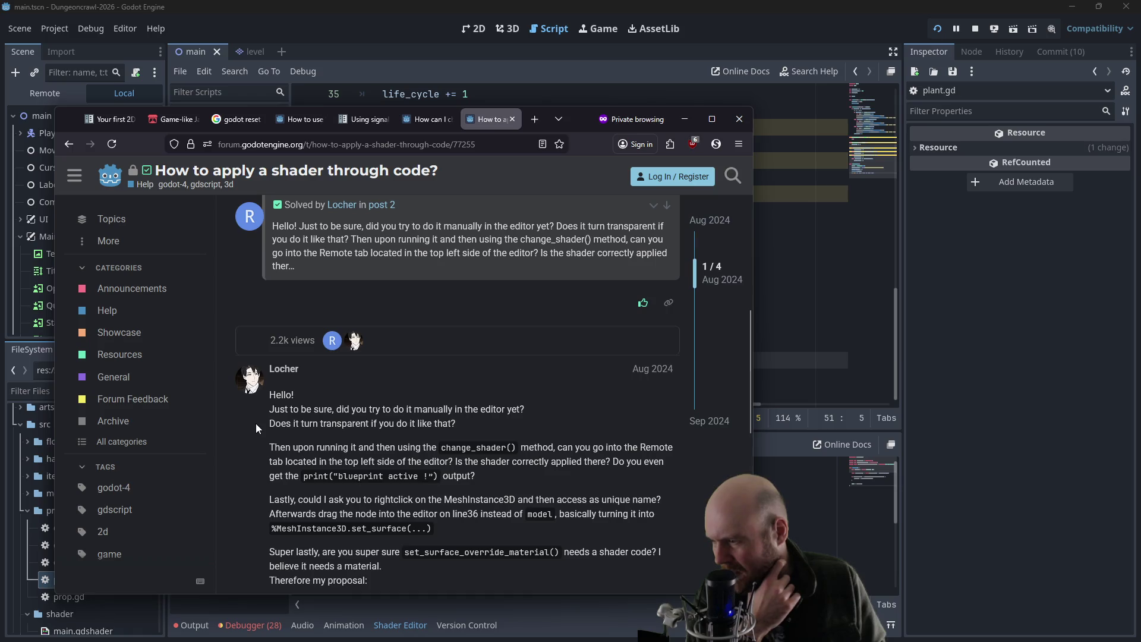
pyautogui.scroll(-1, 254, 423)
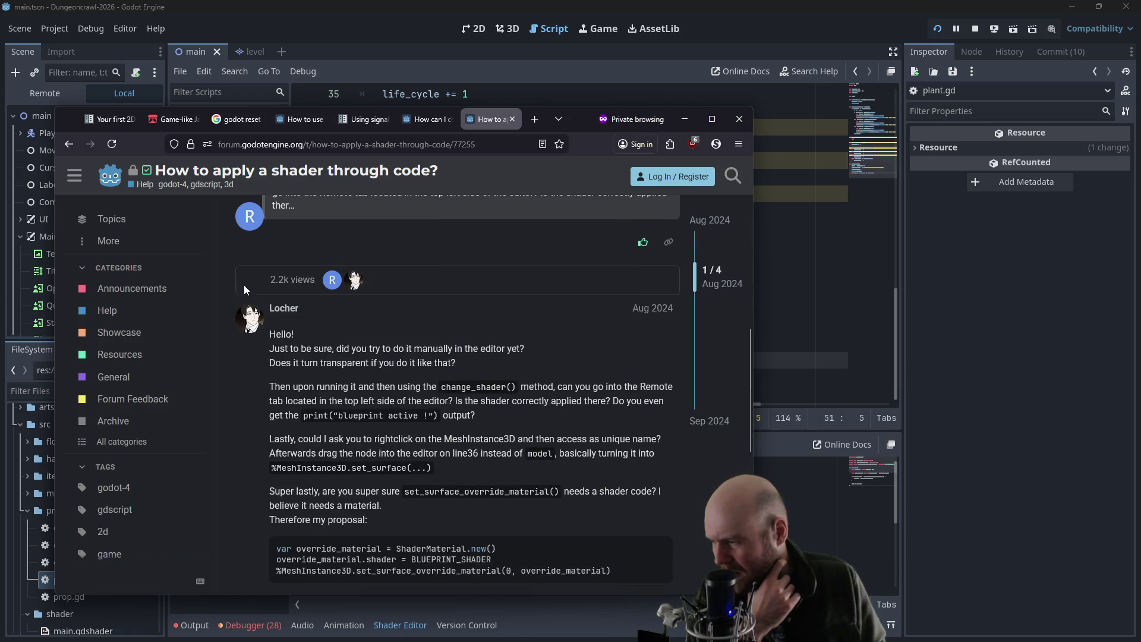
pyautogui.click(69, 144)
# - Search Google for 'godot shader object in code instantiate' and open the Godot Forums result
pyautogui.hotkey('alt', 'Tab')
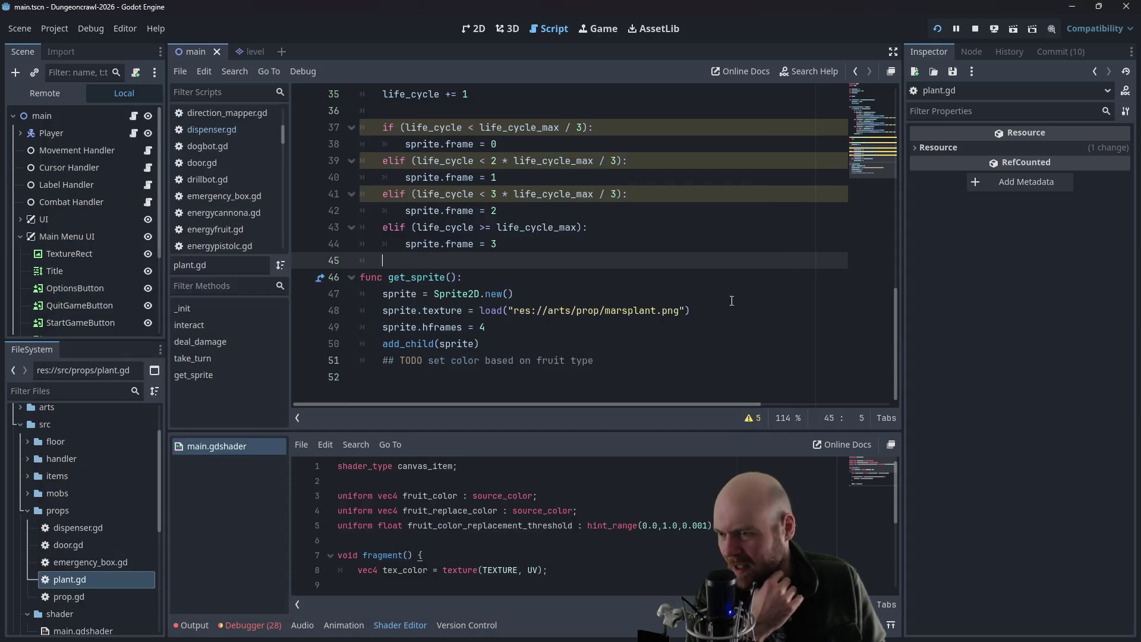
pyautogui.hotkey('alt', 'Tab')
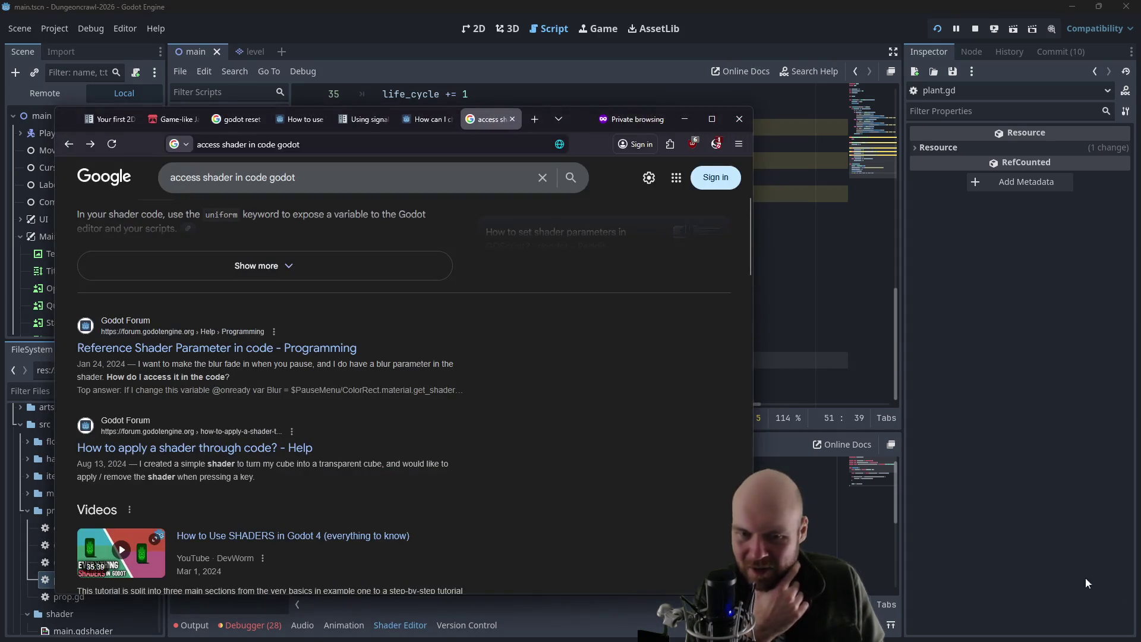
pyautogui.write('go')
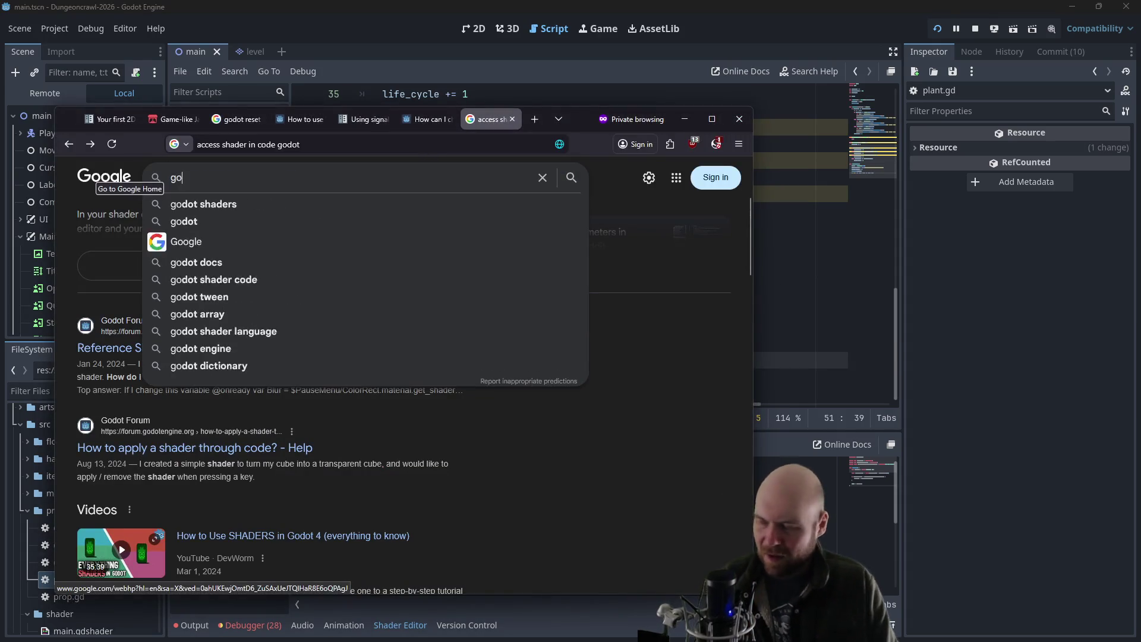
pyautogui.write('dot shader object in ')
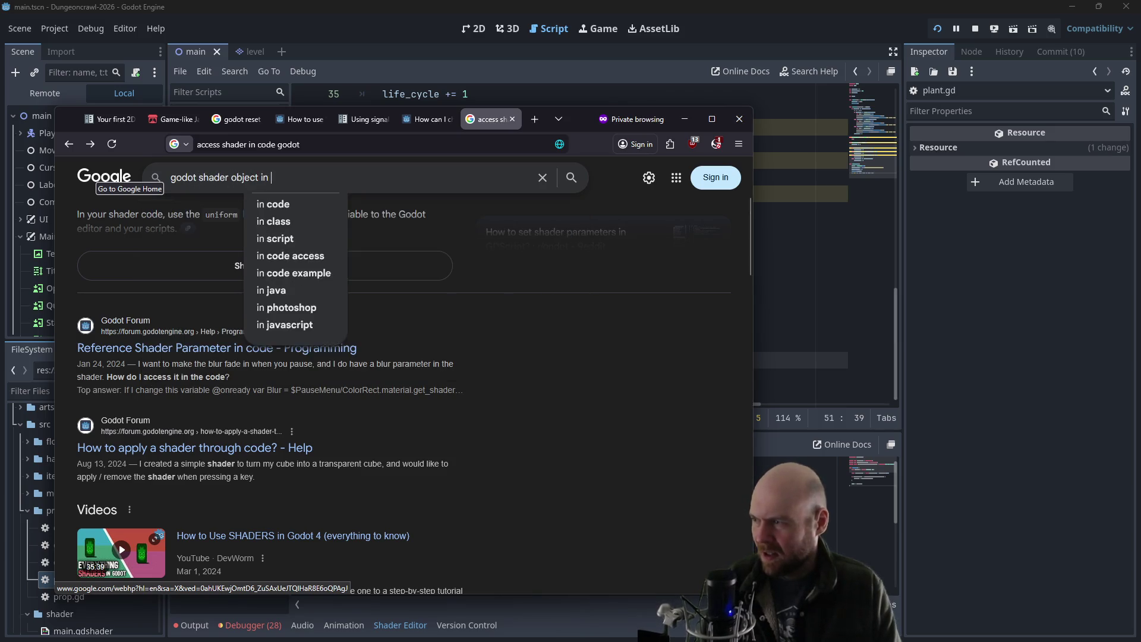
pyautogui.write('code inst')
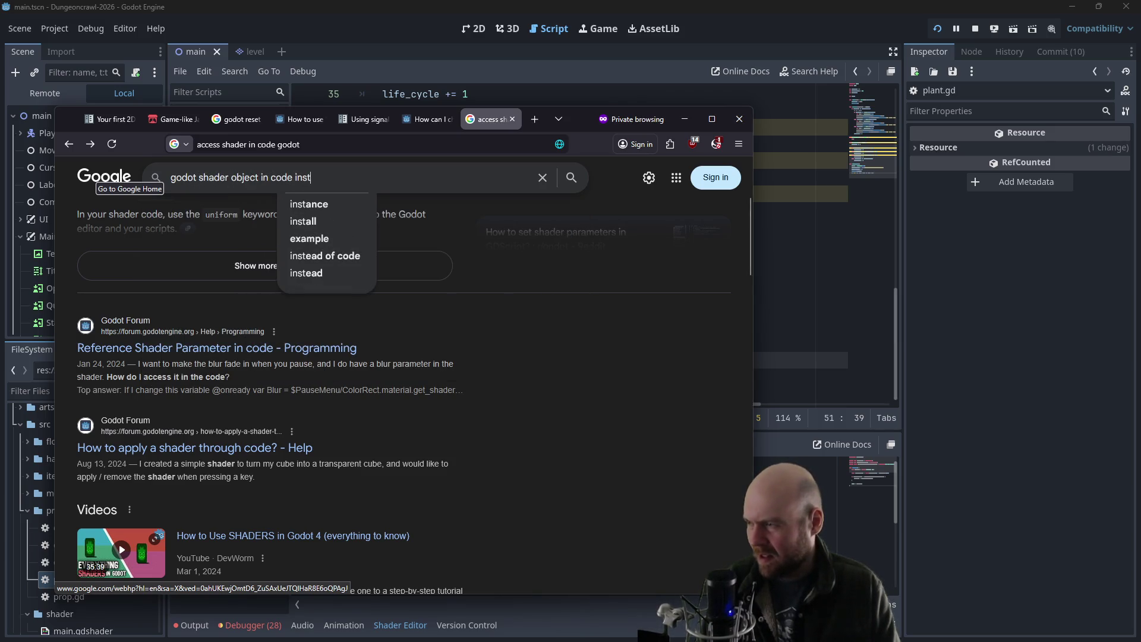
pyautogui.write('antiateaeteatae')
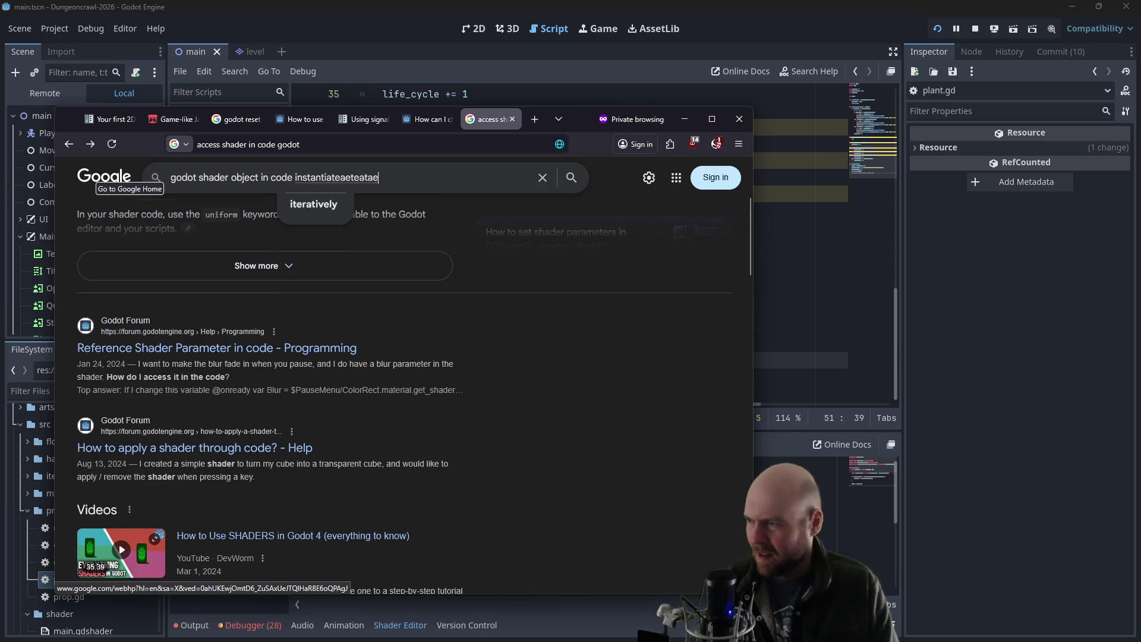
pyautogui.press('BackSpace')
pyautogui.press('BackSpace')
pyautogui.press('BackSpace')
pyautogui.press('Return')
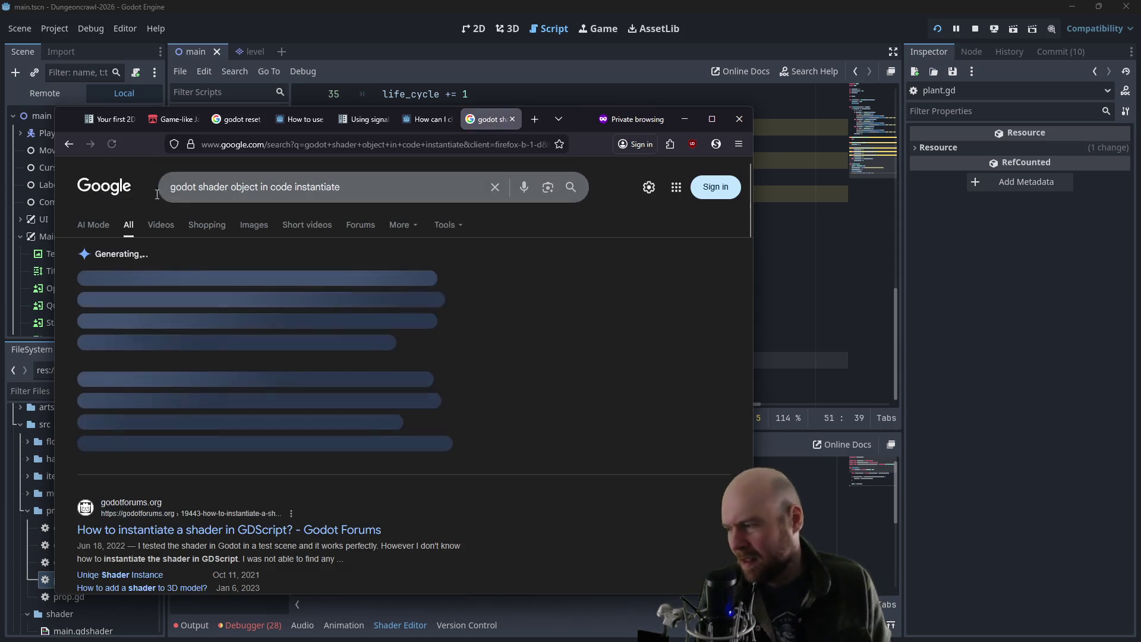
pyautogui.click(223, 503)
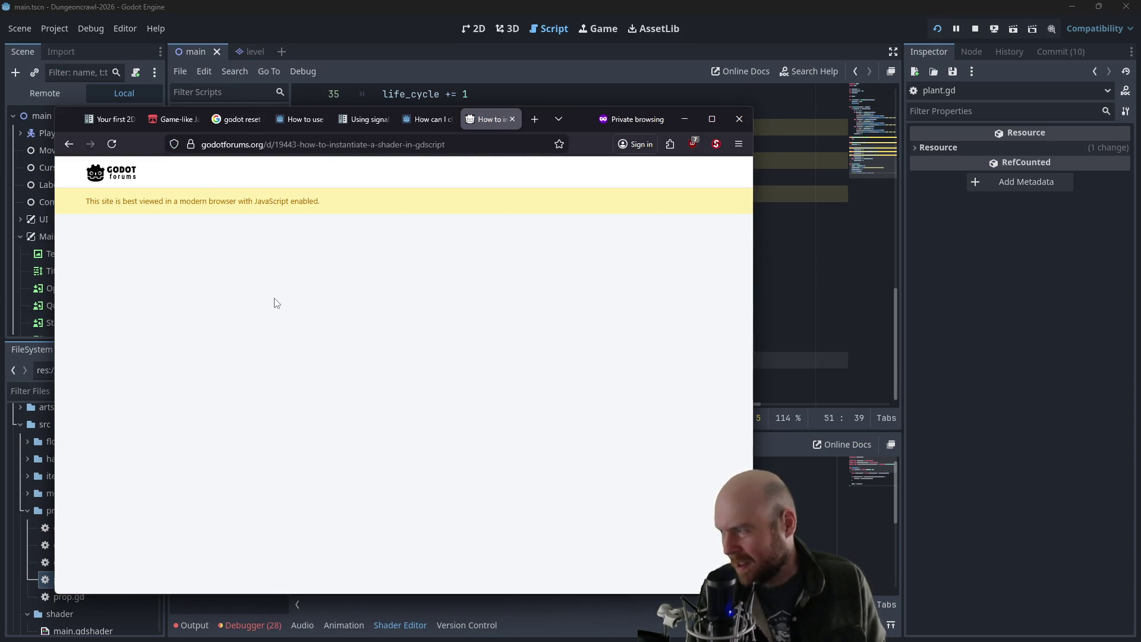
# - Allow JavaScript on the forum site and scroll the thread down to post 4
pyautogui.click(715, 142)
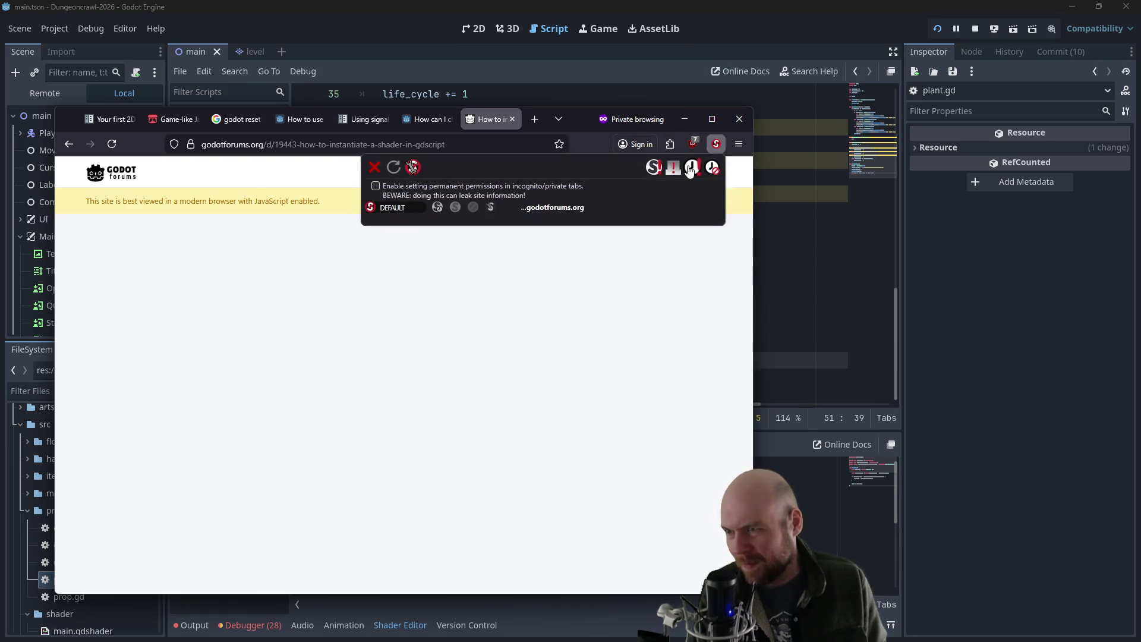
pyautogui.click(692, 169)
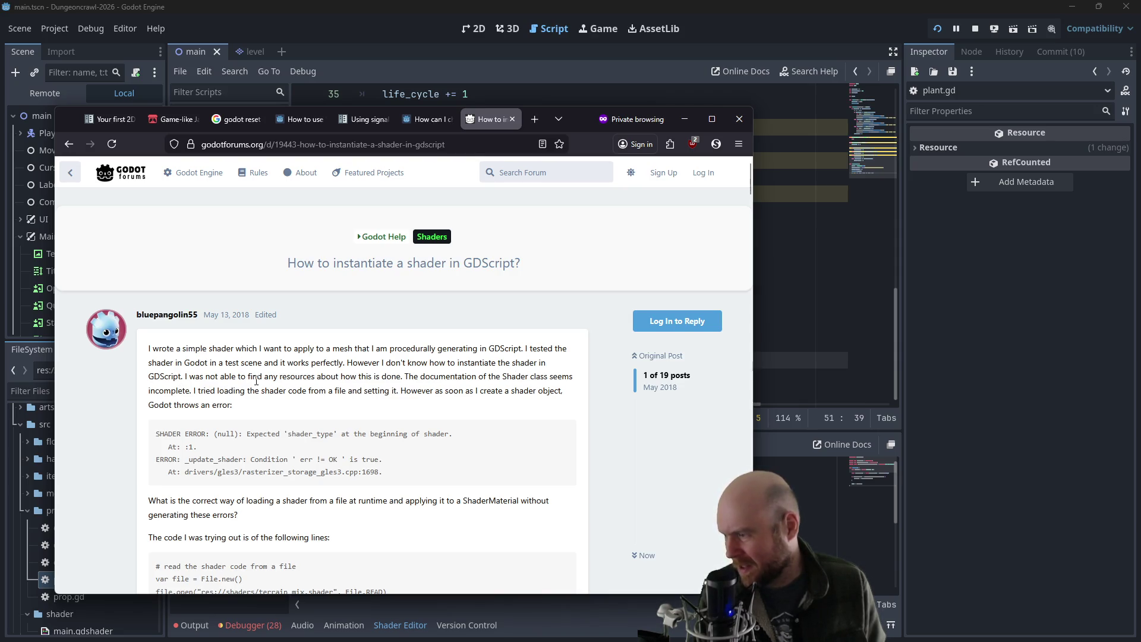
pyautogui.scroll(-2, 270, 385)
pyautogui.scroll(-2, 416, 315)
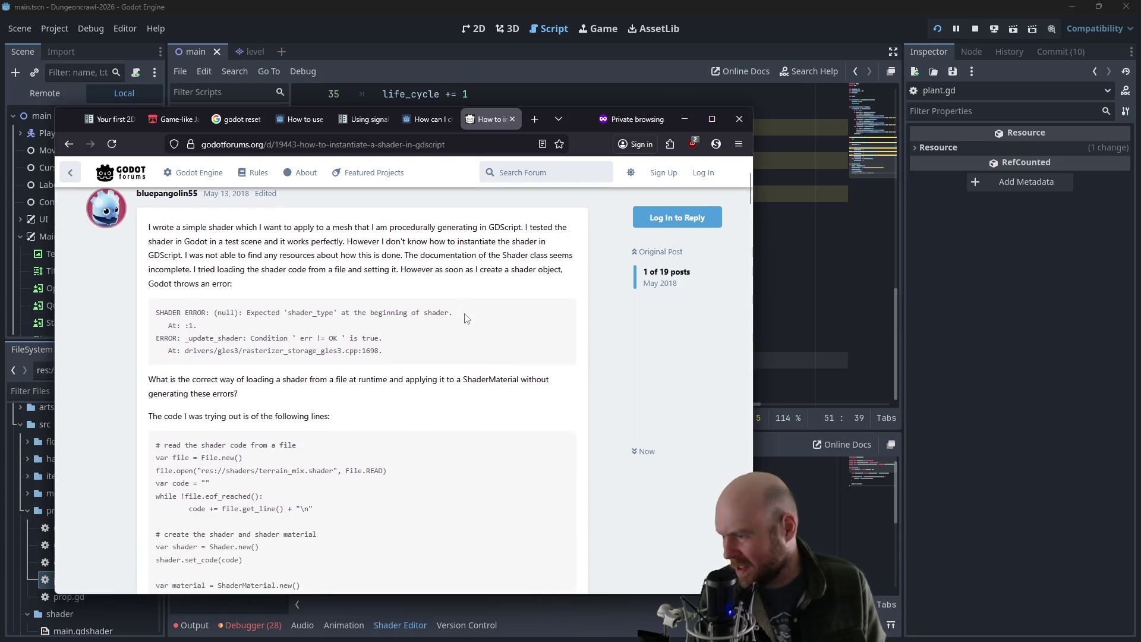
pyautogui.scroll(-5, 248, 338)
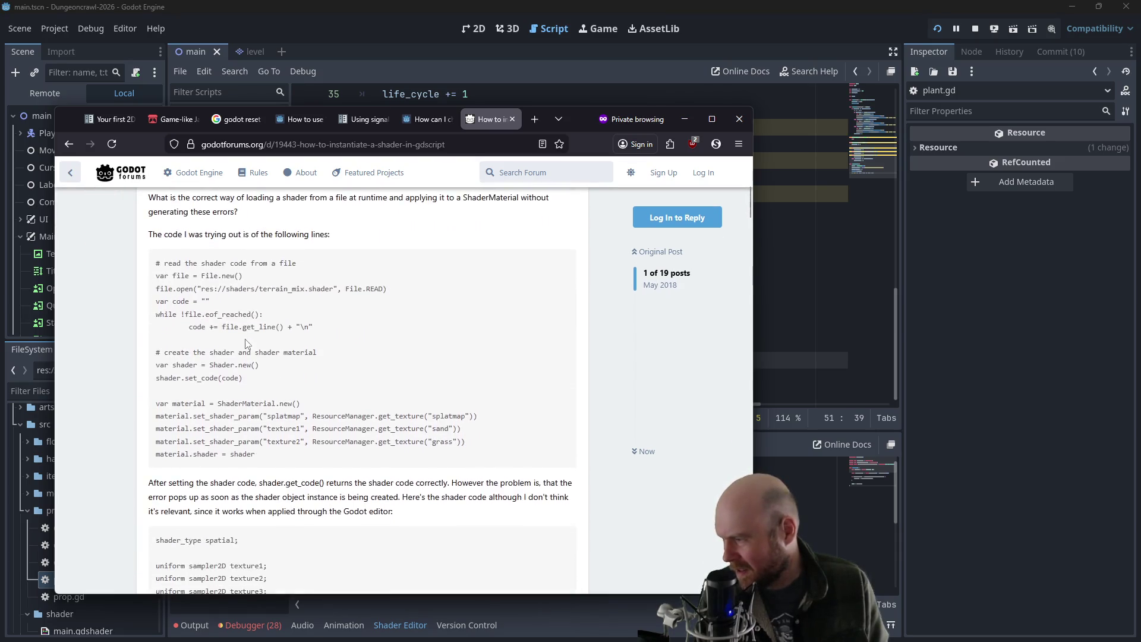
pyautogui.scroll(-8, 246, 334)
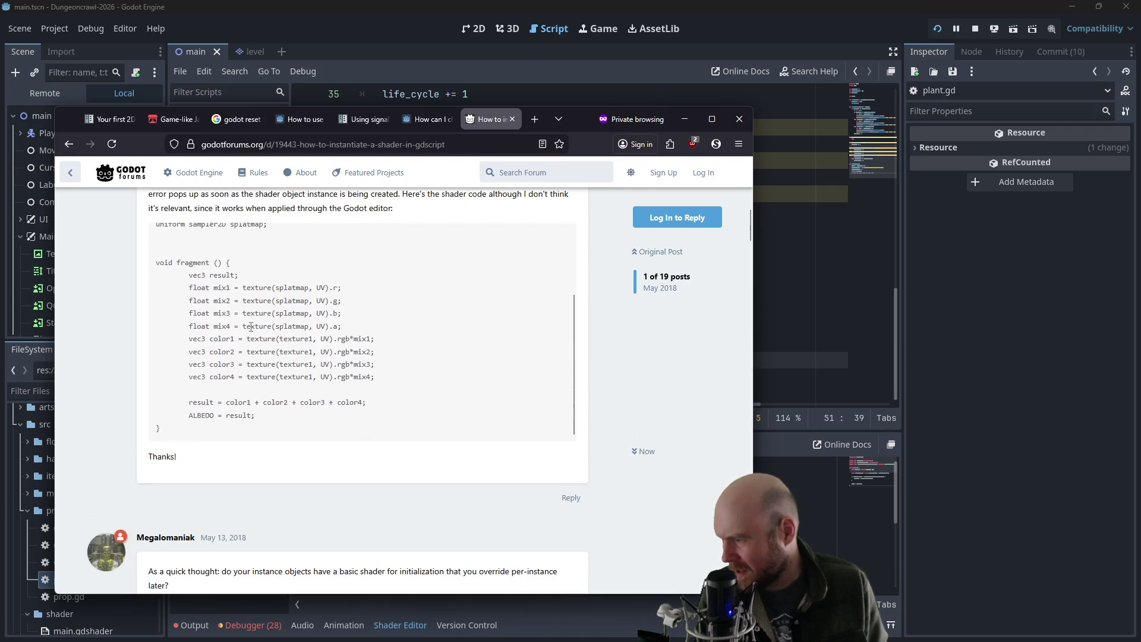
pyautogui.scroll(-2, 246, 411)
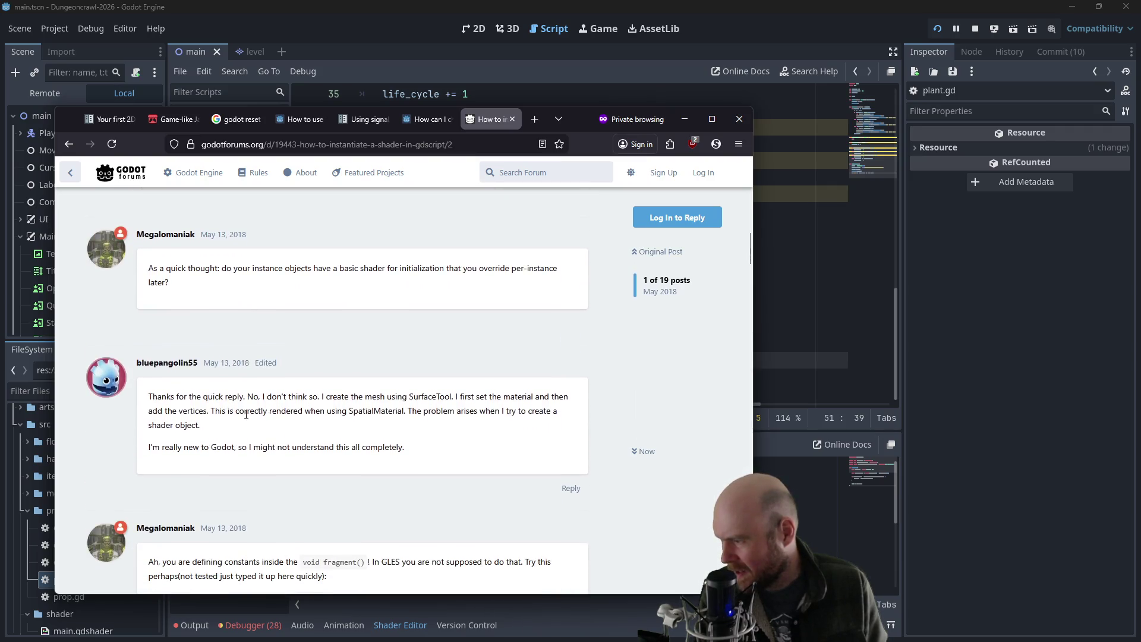
pyautogui.scroll(-4, 247, 415)
pyautogui.scroll(-2, 328, 376)
pyautogui.scroll(2, 261, 419)
pyautogui.scroll(-3, 116, 409)
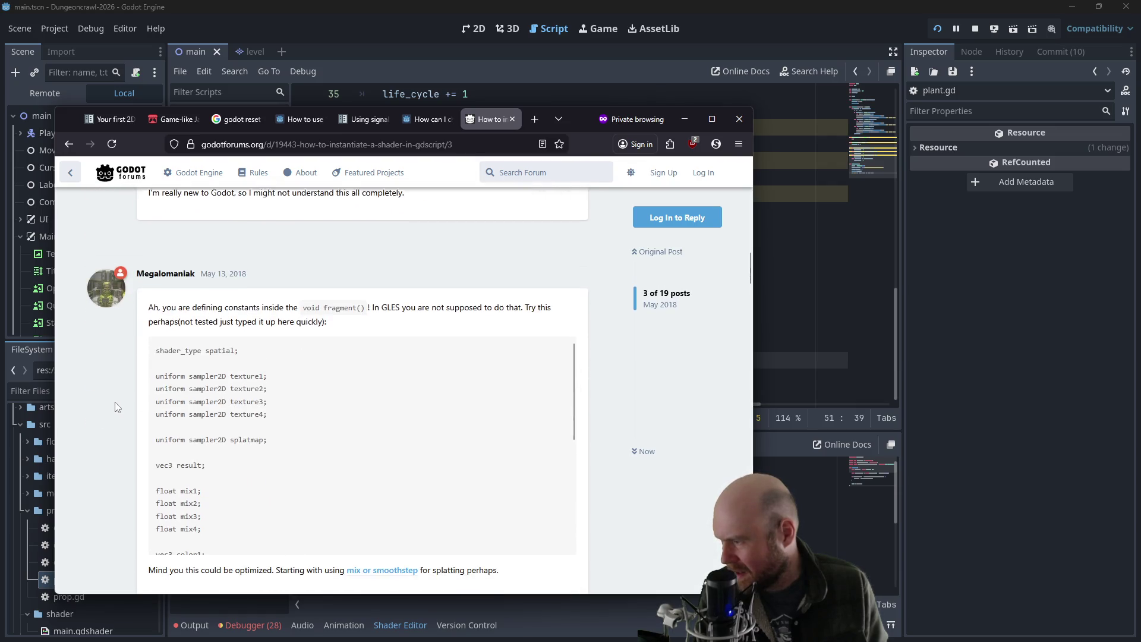
pyautogui.scroll(-4, 117, 410)
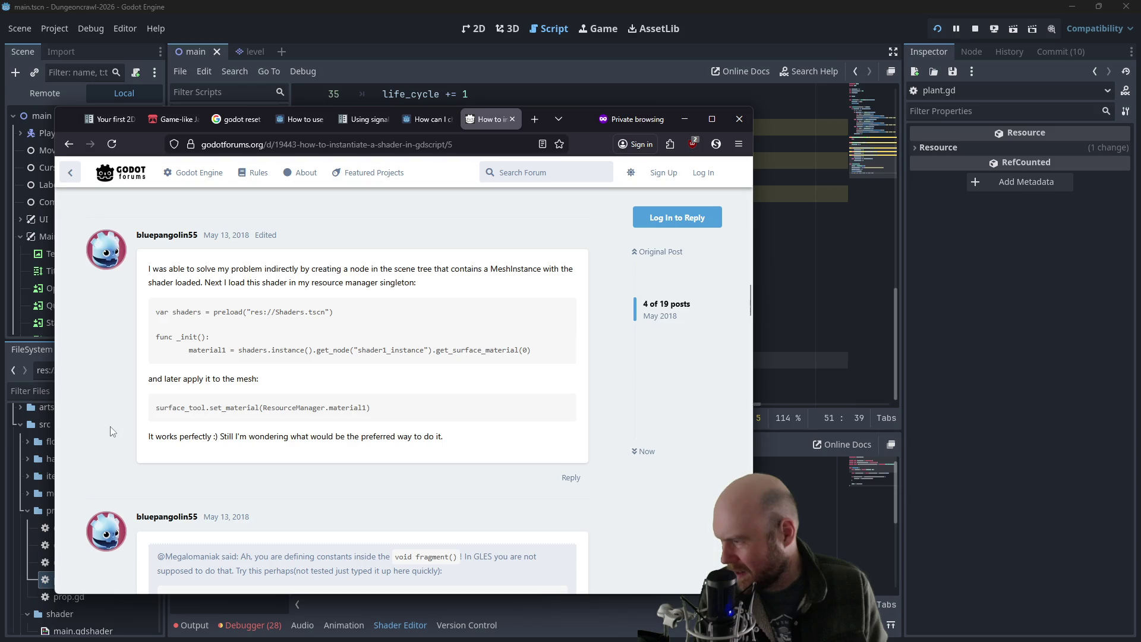
# - Copy the answer's Shaders.tscn preload line and move to the empty line after get_sprite
pyautogui.moveTo(341, 314); pyautogui.dragTo(343, 313)
pyautogui.click(332, 307)
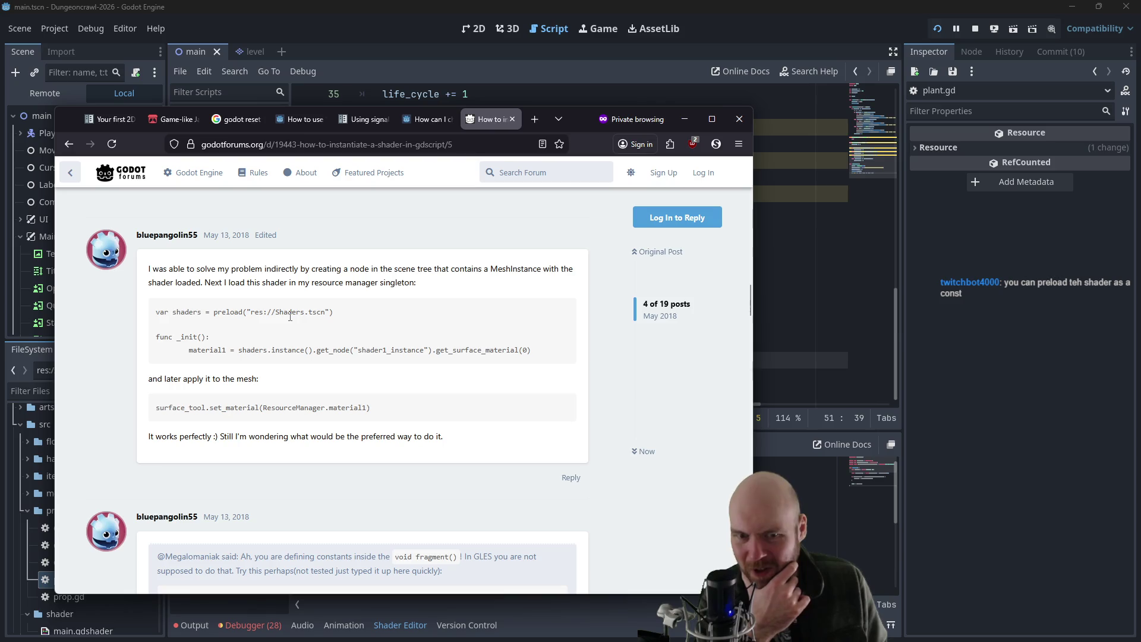
pyautogui.press('Down')
pyautogui.press('Down')
pyautogui.press('Down')
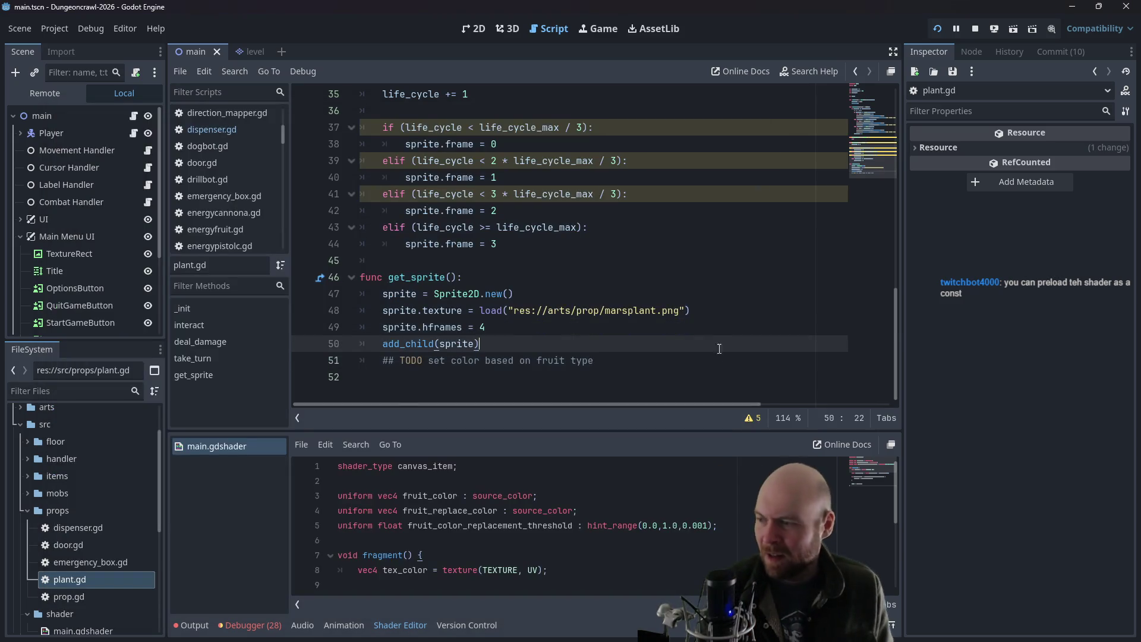
# - Paste and indent the preload in get_sprite, changing its path to res://shaders/main.gdshader
pyautogui.hotkey('ctrl', 'v')
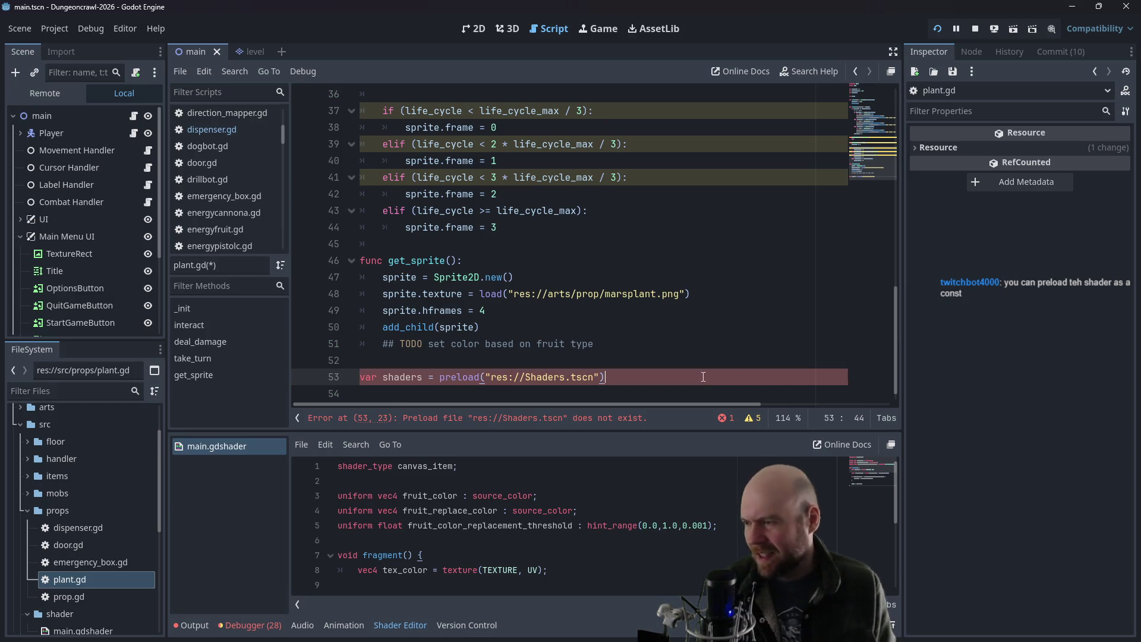
pyautogui.click(365, 380)
pyautogui.press('Tab')
pyautogui.click(392, 364)
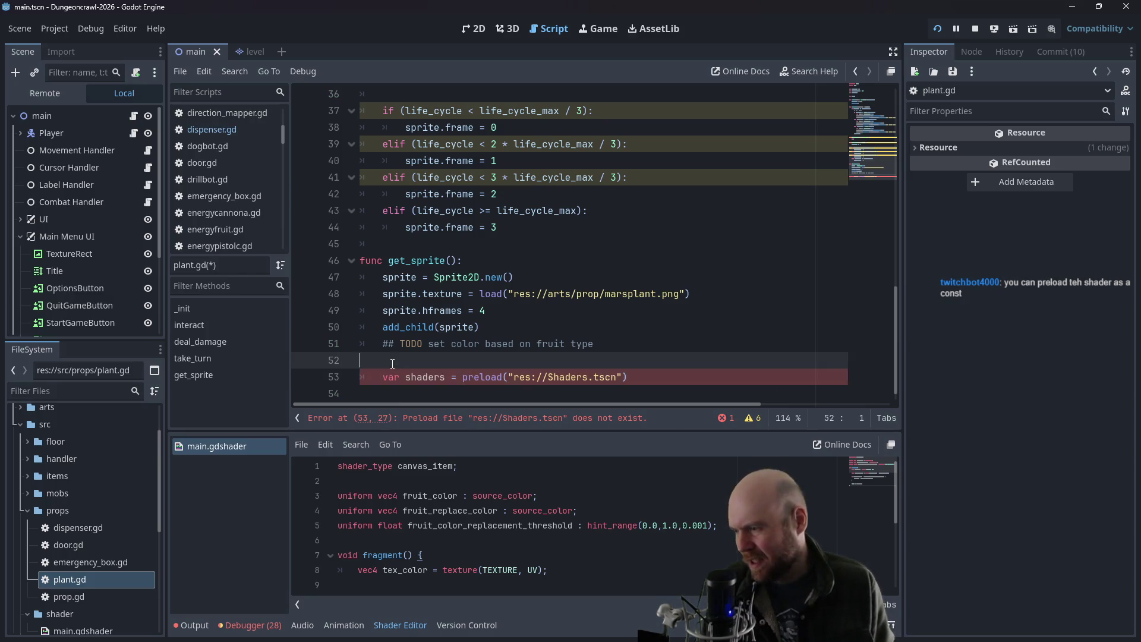
pyautogui.press('BackSpace')
pyautogui.moveTo(548, 359); pyautogui.dragTo(588, 359)
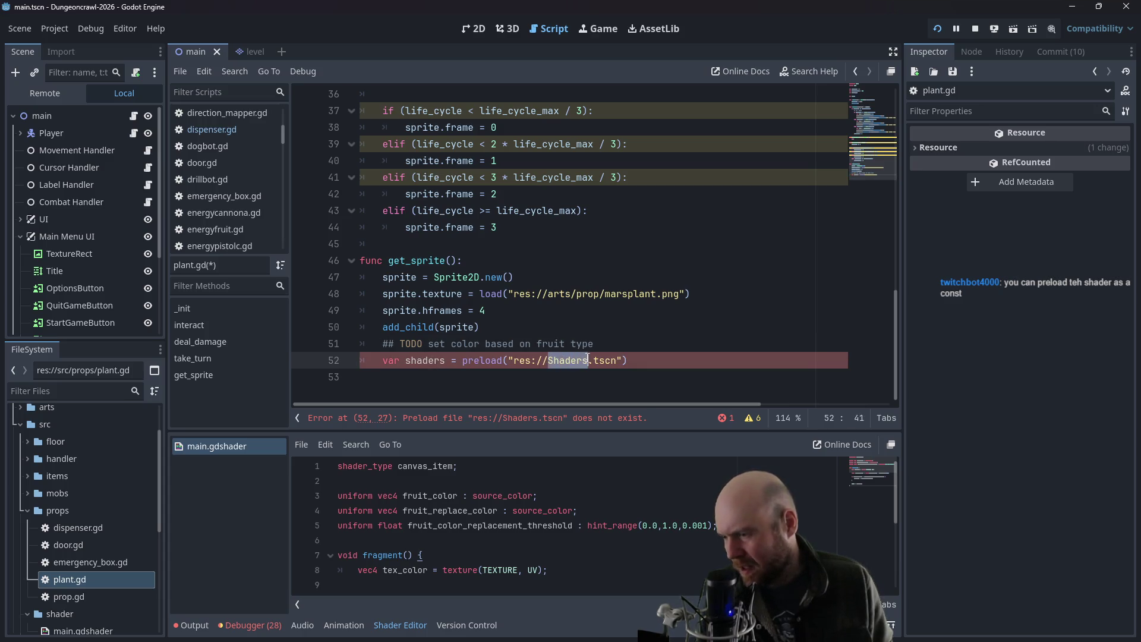
pyautogui.press('BackSpace')
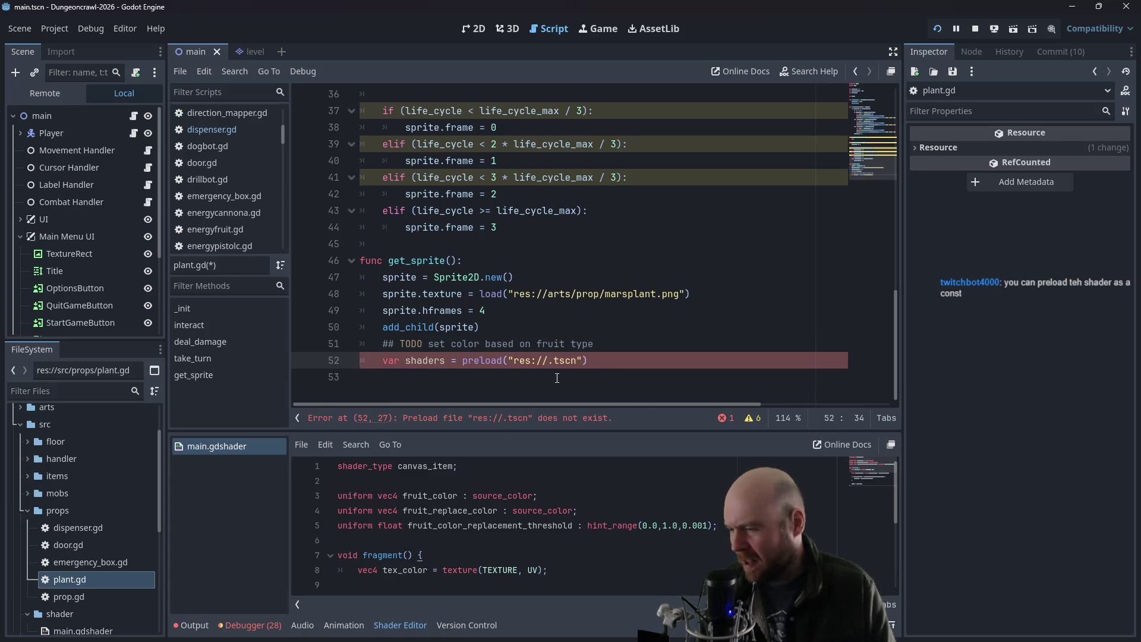
pyautogui.write('shaders/')
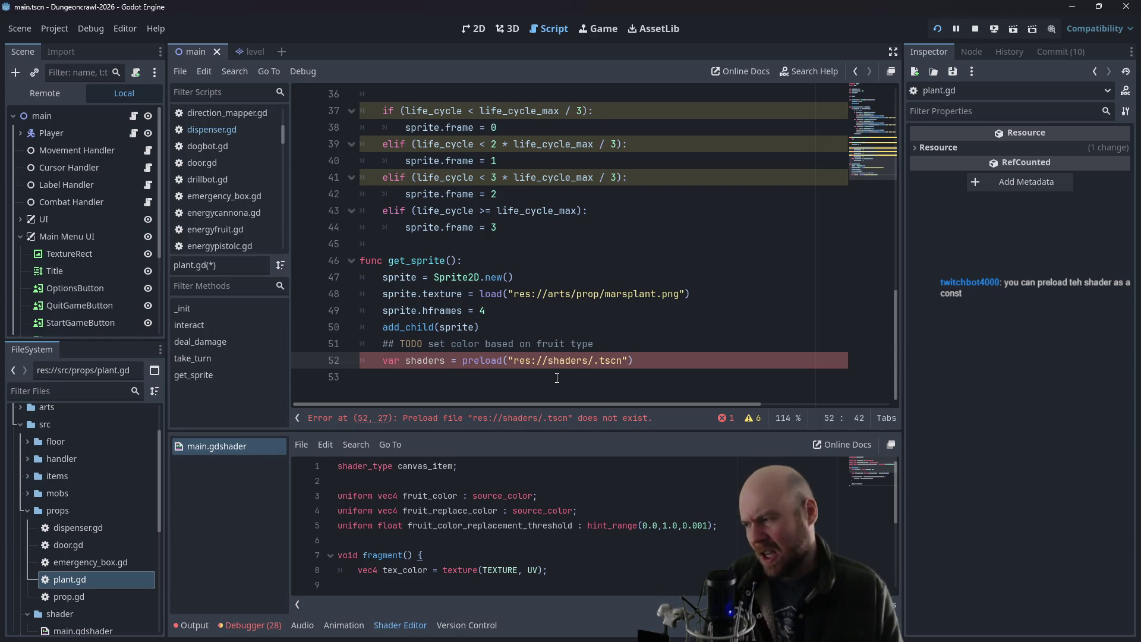
pyautogui.write('main')
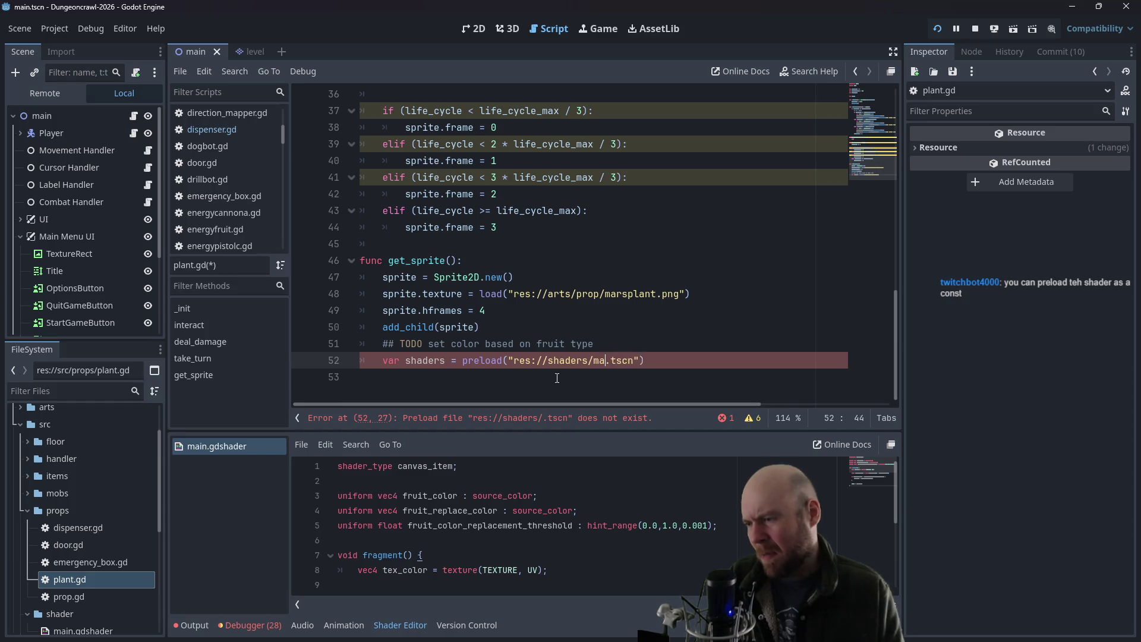
pyautogui.press('Delete')
pyautogui.press('Delete')
pyautogui.press('Delete')
pyautogui.write('.gdshader')
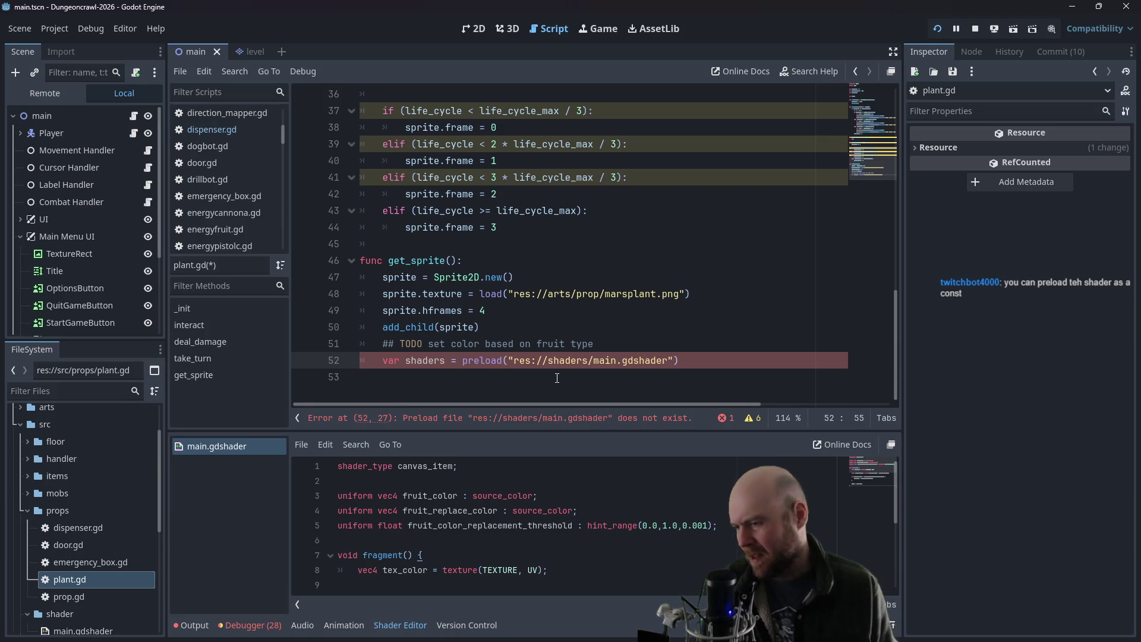
pyautogui.click(30, 511)
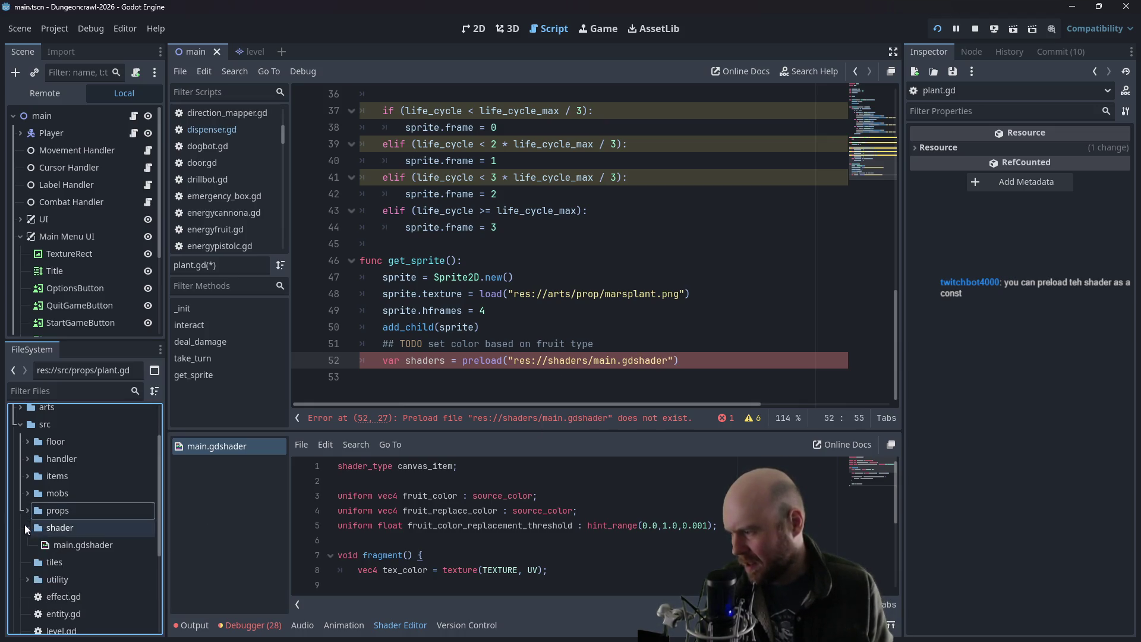
# - Rename main.gdshader to colorswapper.gdshader in the FileSystem dock
pyautogui.rightClick(60, 544)
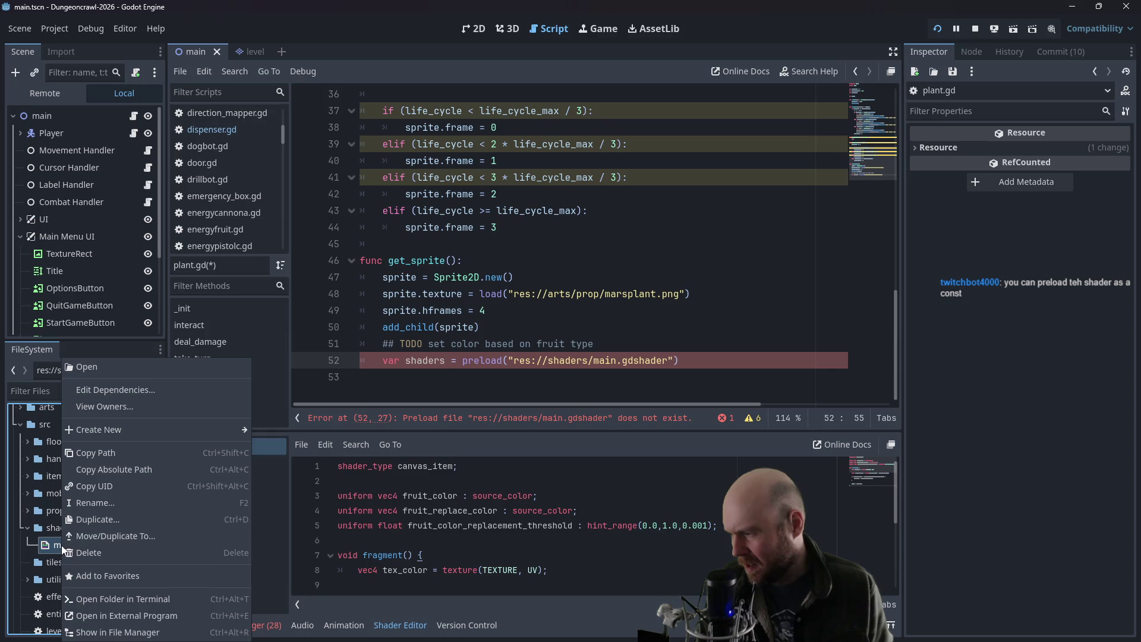
pyautogui.click(105, 510)
pyautogui.write('colorswapper.gdshader')
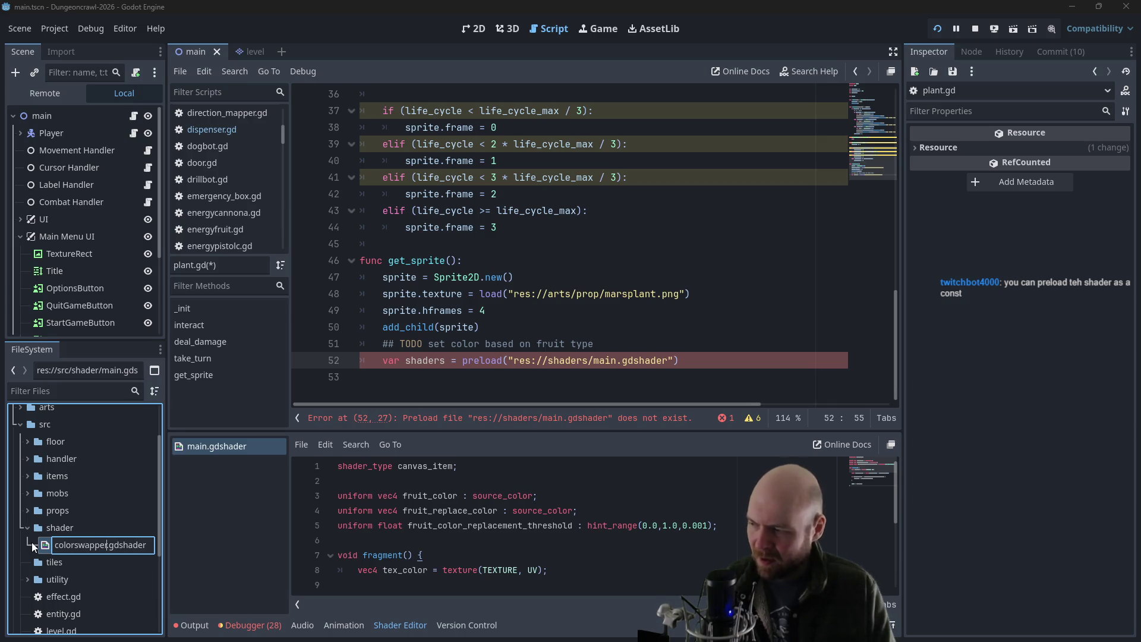
pyautogui.press('Escape')
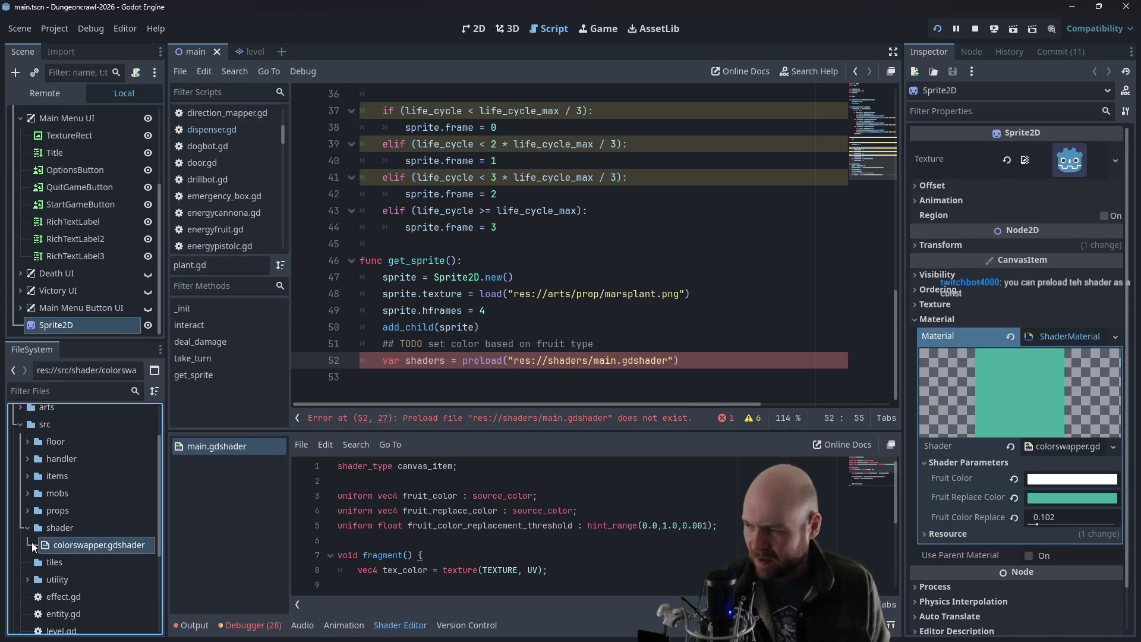
# - Change the preload path to res://src/shader/colorswapper.gdshader and add a new line below it
pyautogui.doubleClick(598, 360)
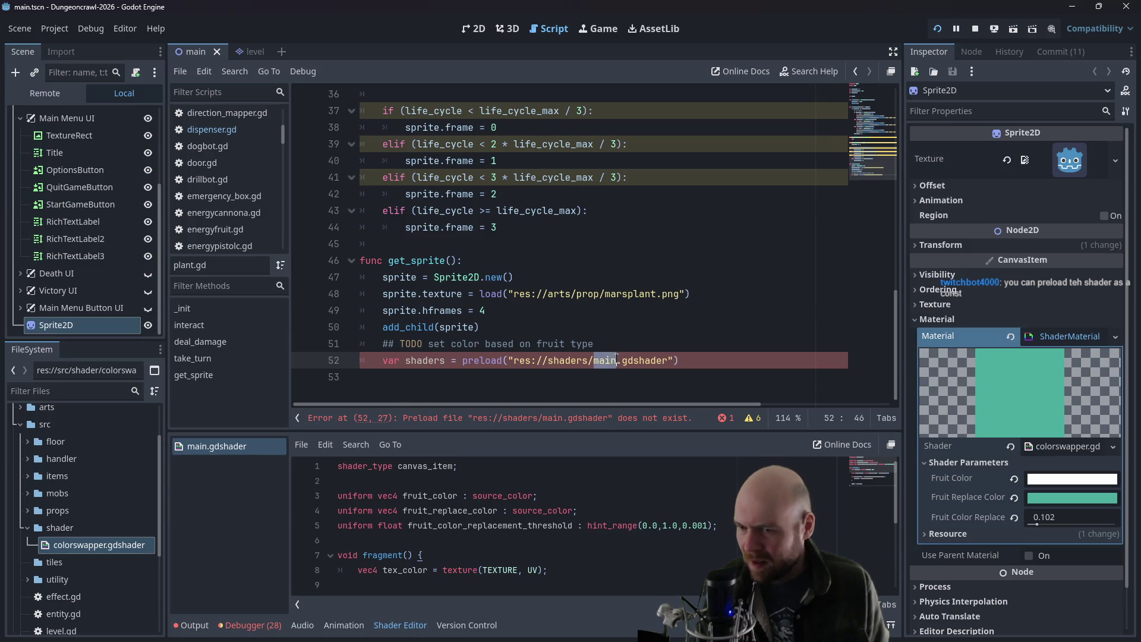
pyautogui.write('colorswapper')
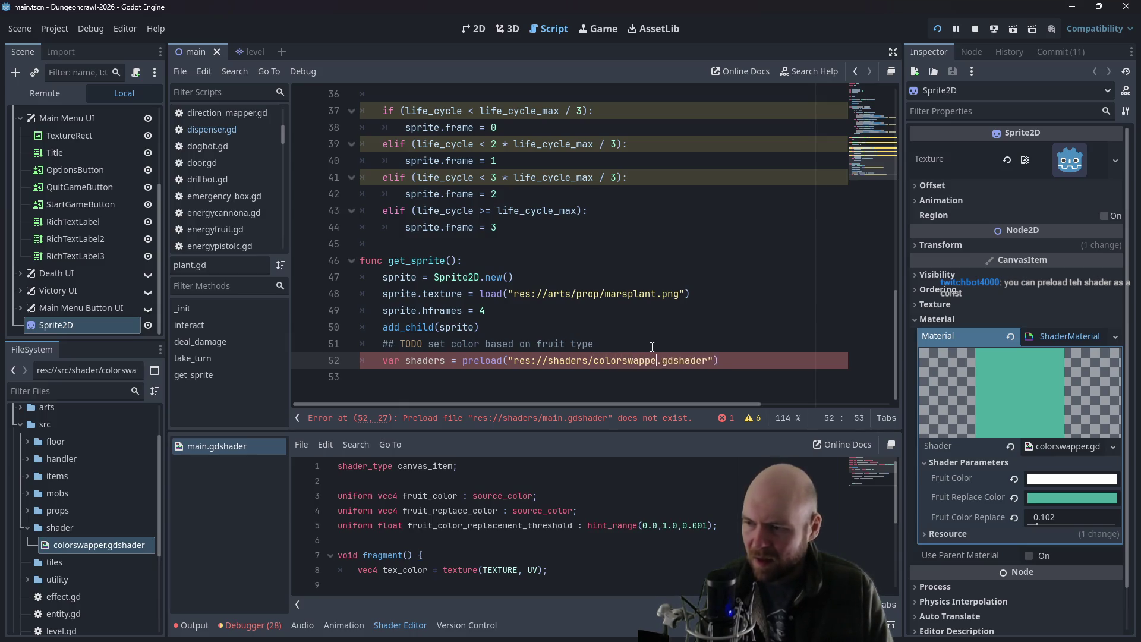
pyautogui.click(646, 334)
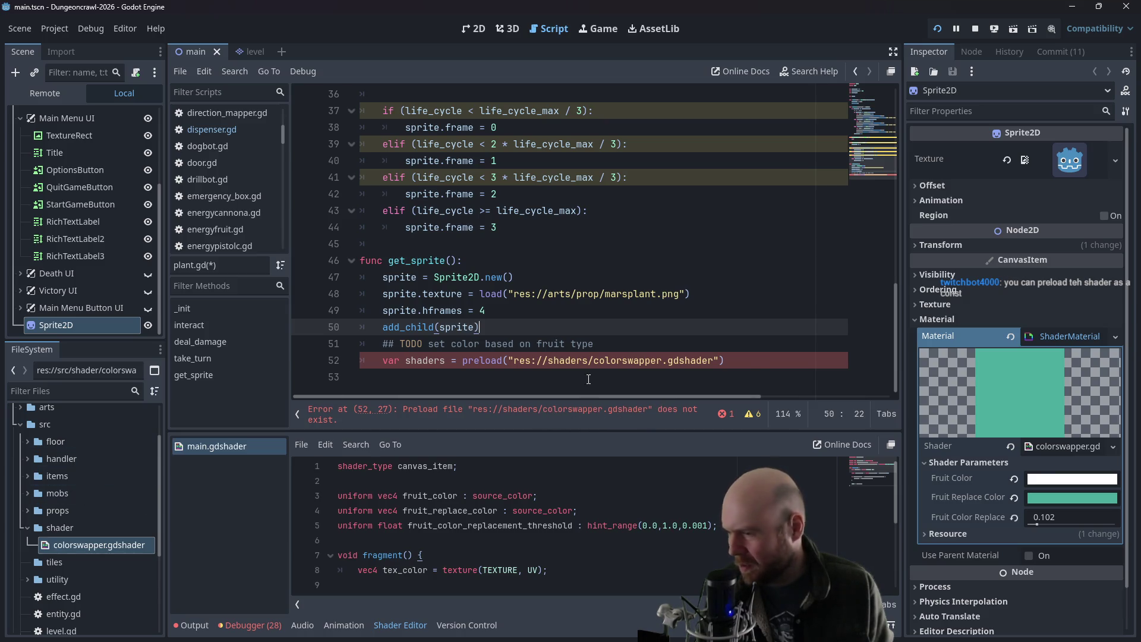
pyautogui.click(550, 361)
pyautogui.write('src/')
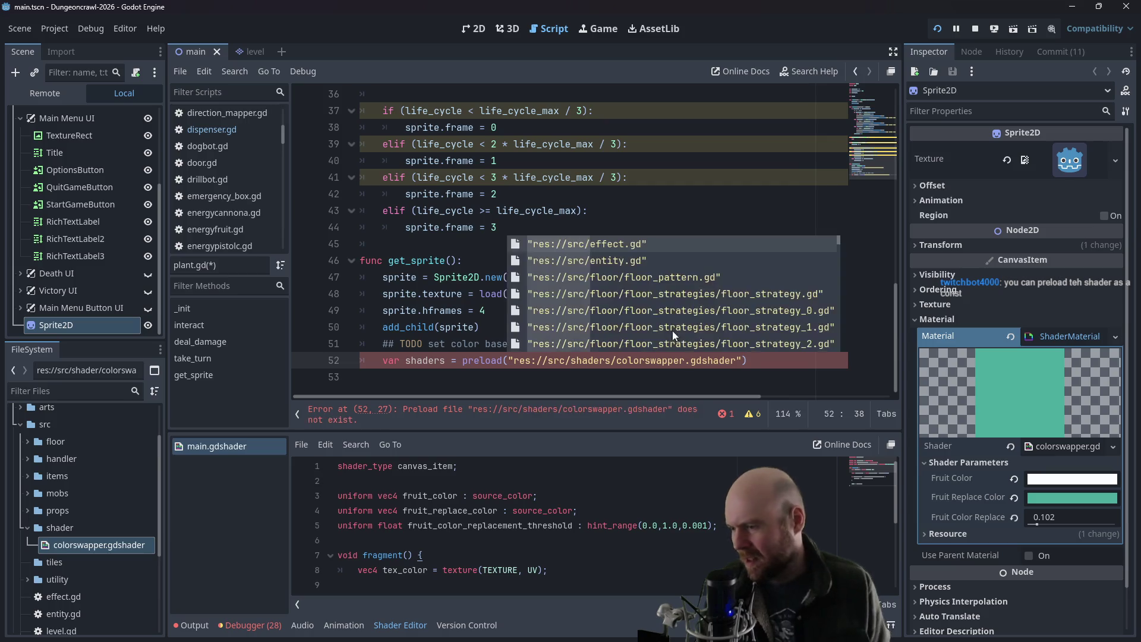
pyautogui.click(481, 335)
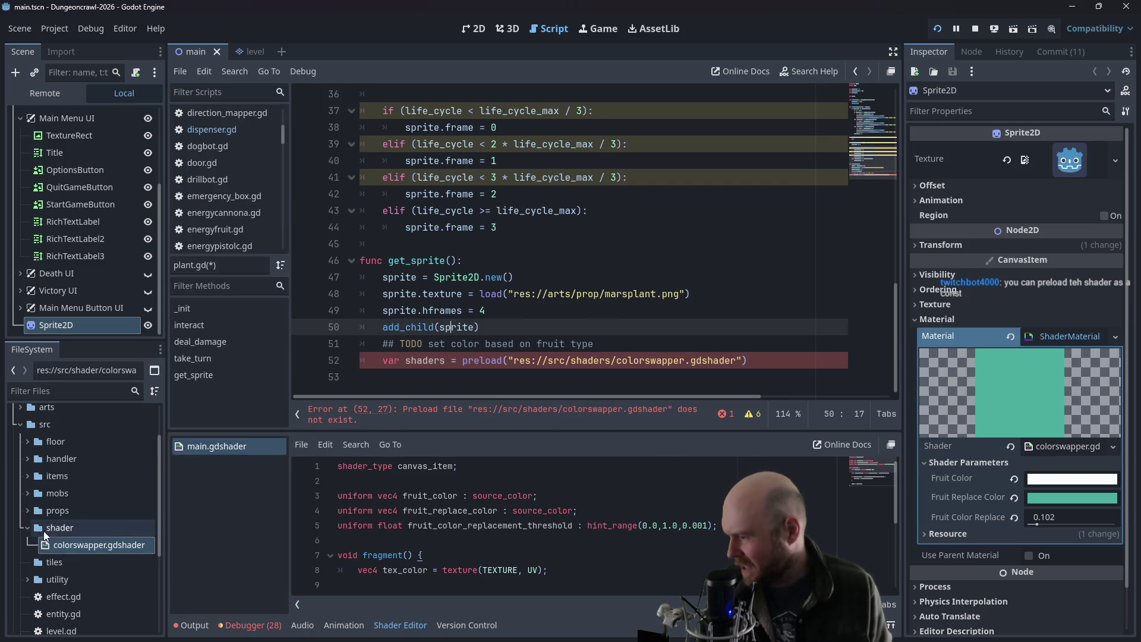
pyautogui.click(614, 361)
pyautogui.press('BackSpace')
pyautogui.click(656, 334)
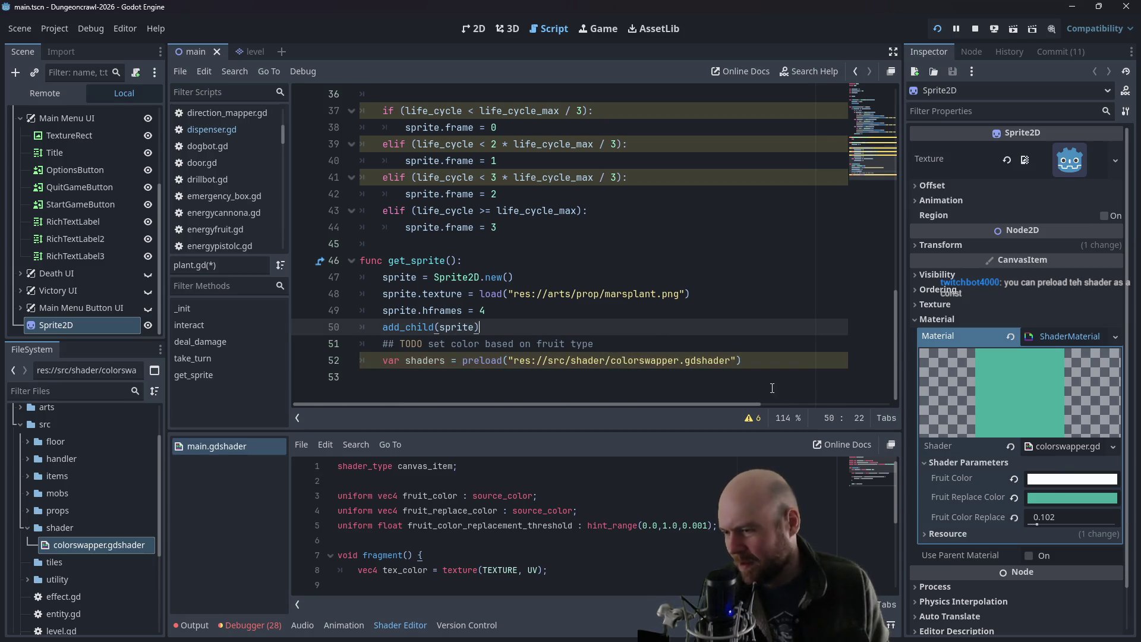
pyautogui.click(747, 360)
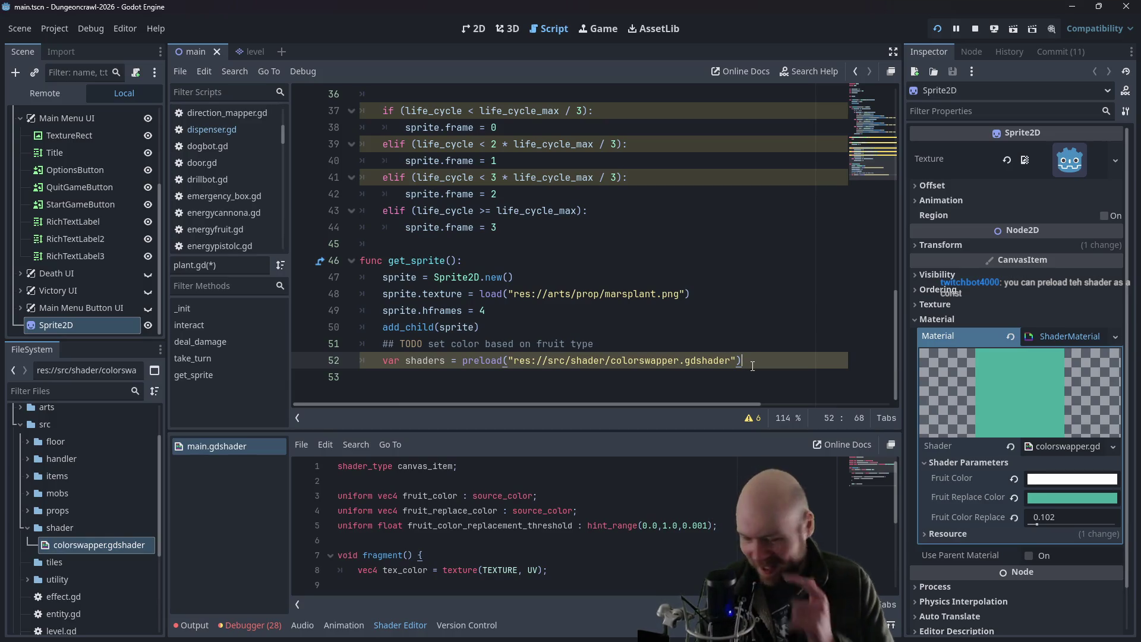
pyautogui.press('Return')
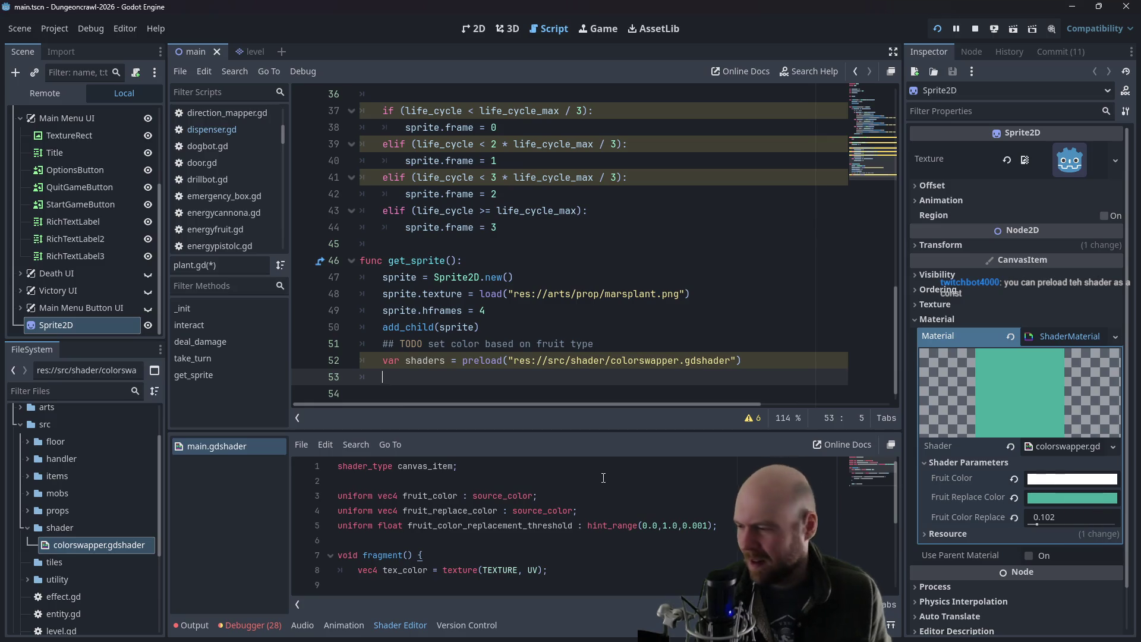
# - Highlight source_color on the fruit_color uniform before going back to the forum thread
pyautogui.click(509, 495)
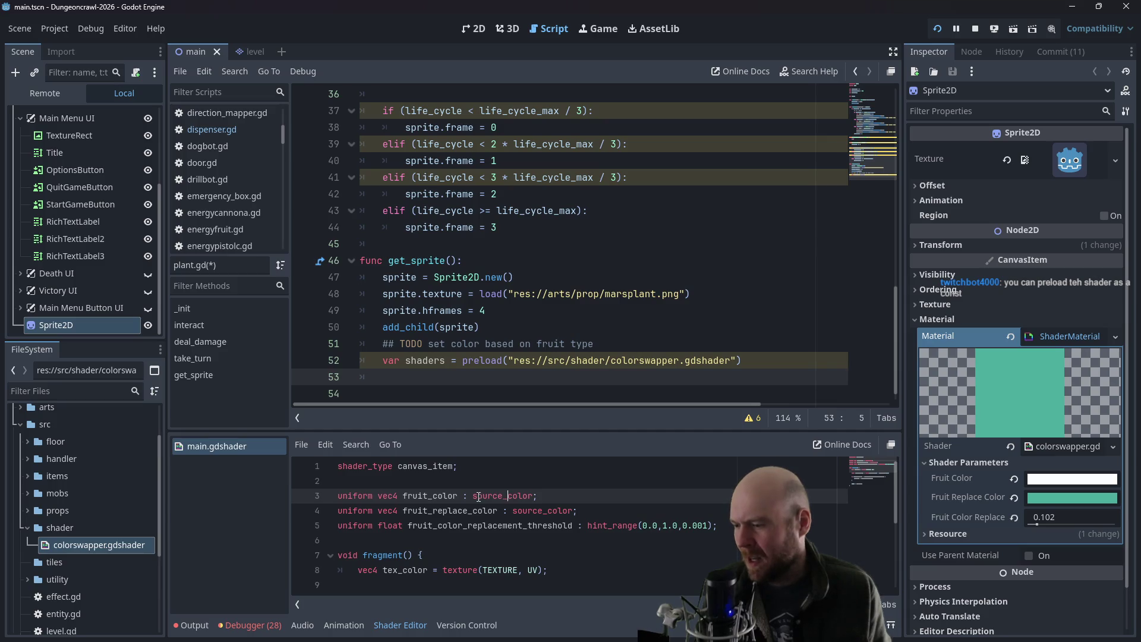
pyautogui.moveTo(473, 495); pyautogui.dragTo(532, 496)
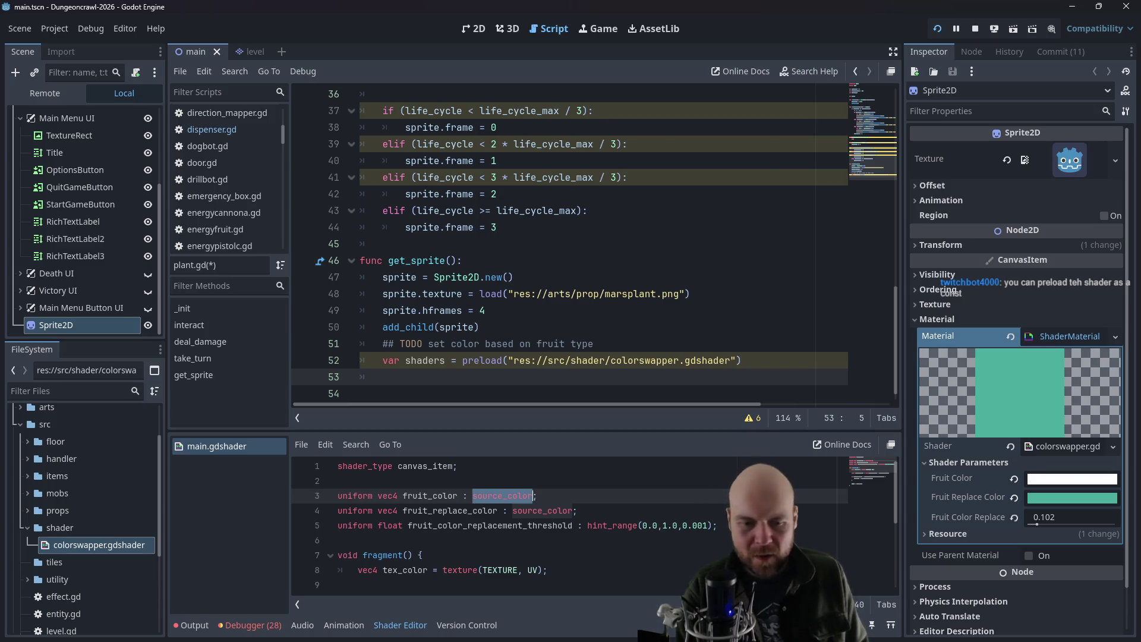
pyautogui.hotkey('alt', 'Tab')
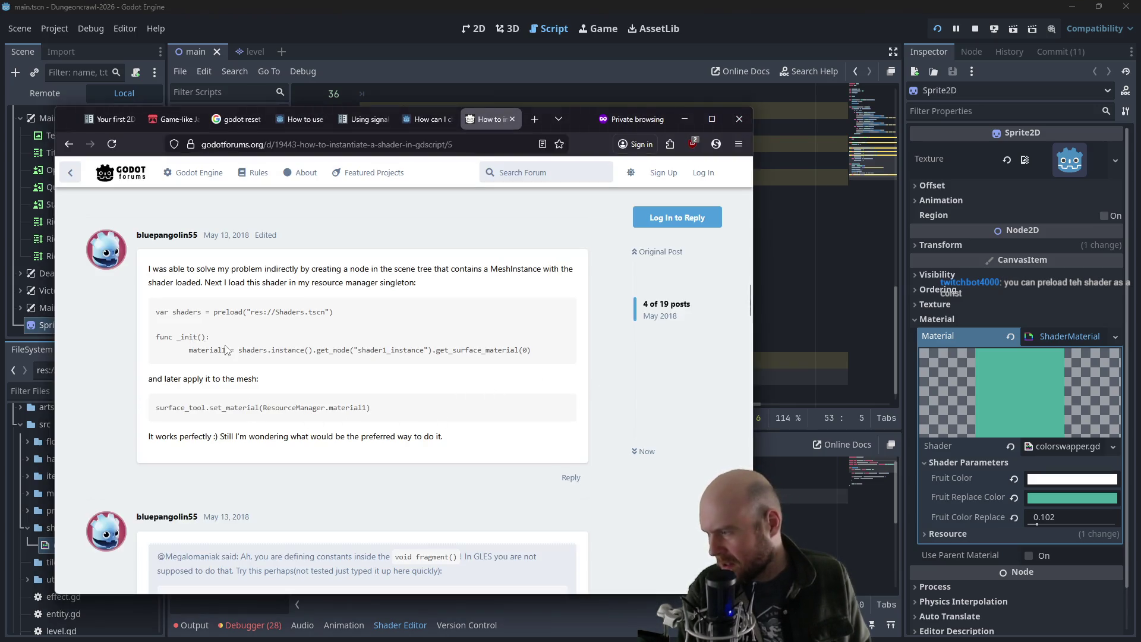
# - Read the 'Reference Shader Parameter in code' replies on set_shader_parameter, then return to plant.gd
pyautogui.scroll(-1, 227, 363)
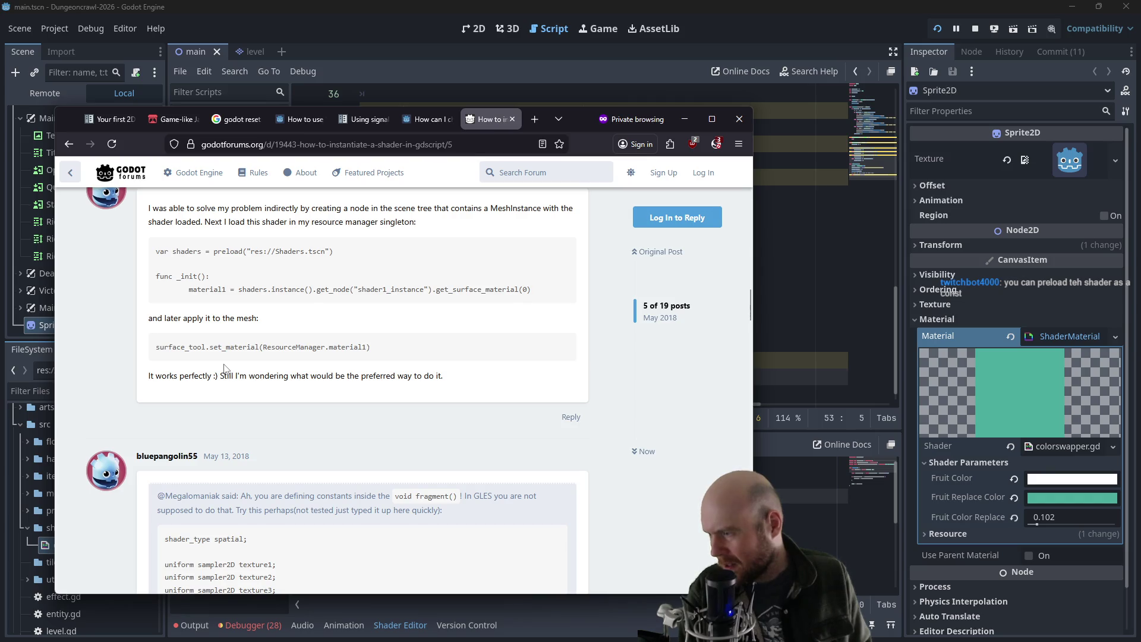
pyautogui.scroll(-8, 225, 367)
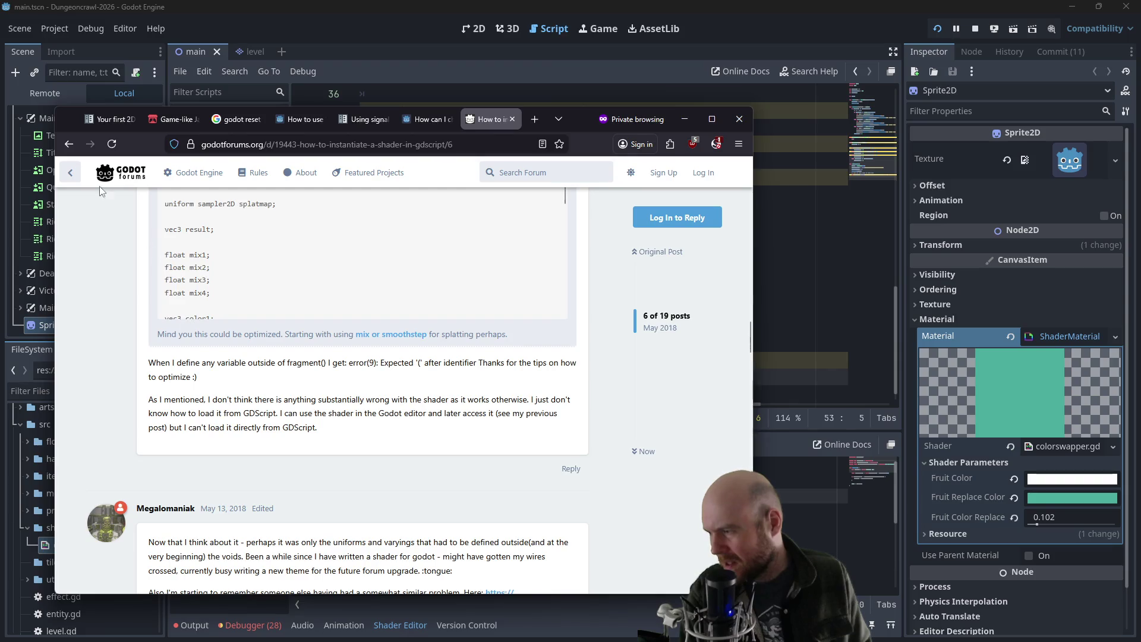
pyautogui.click(68, 144)
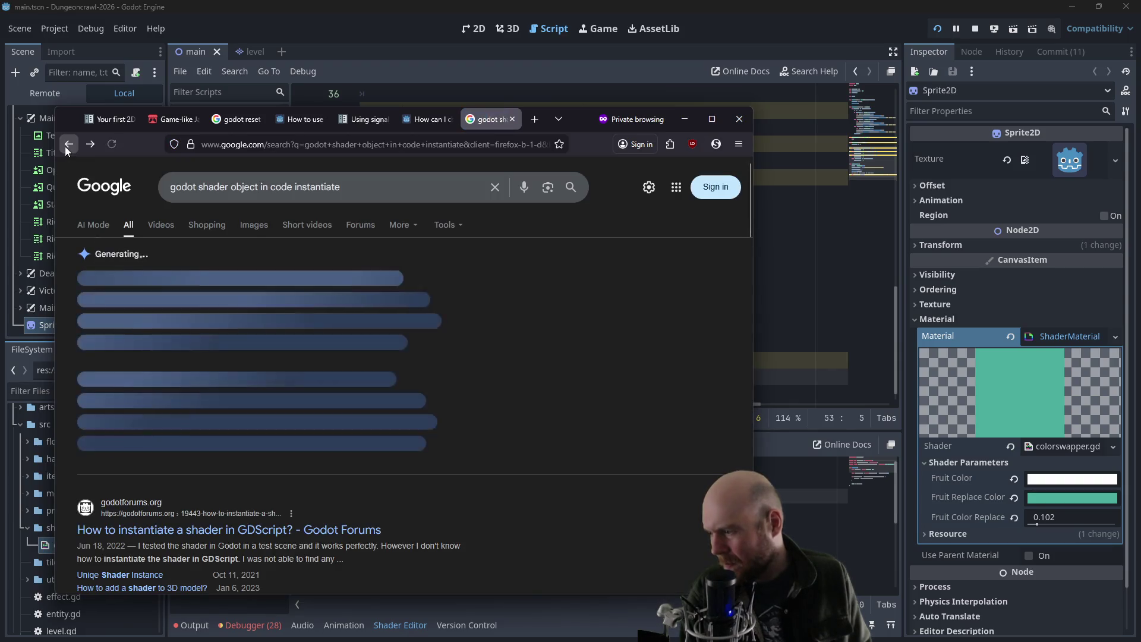
pyautogui.click(65, 146)
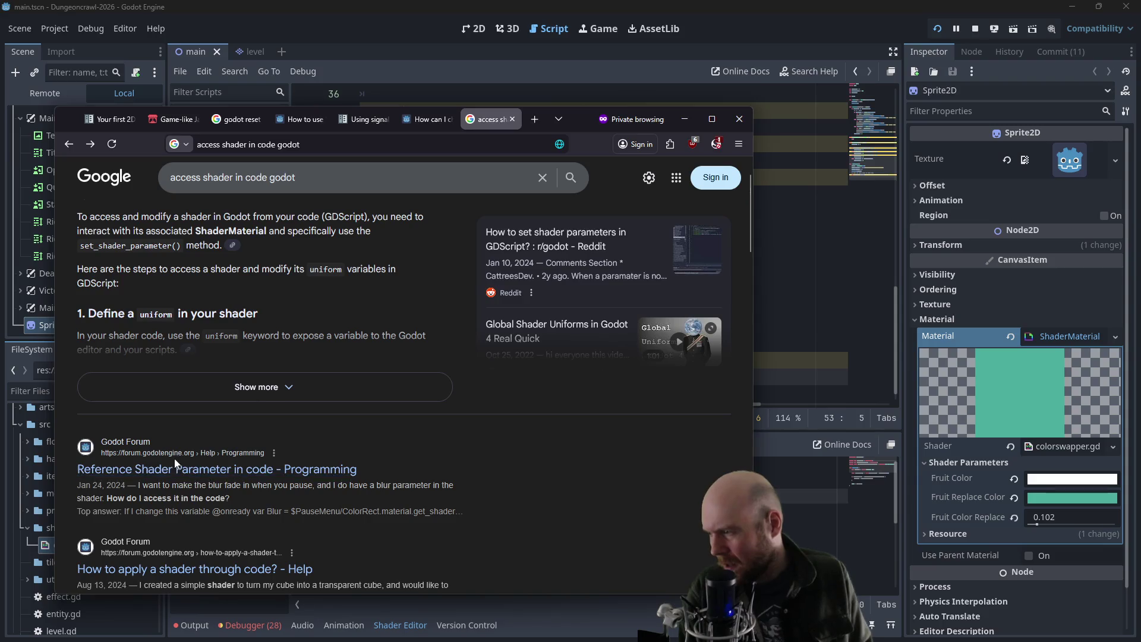
pyautogui.click(173, 465)
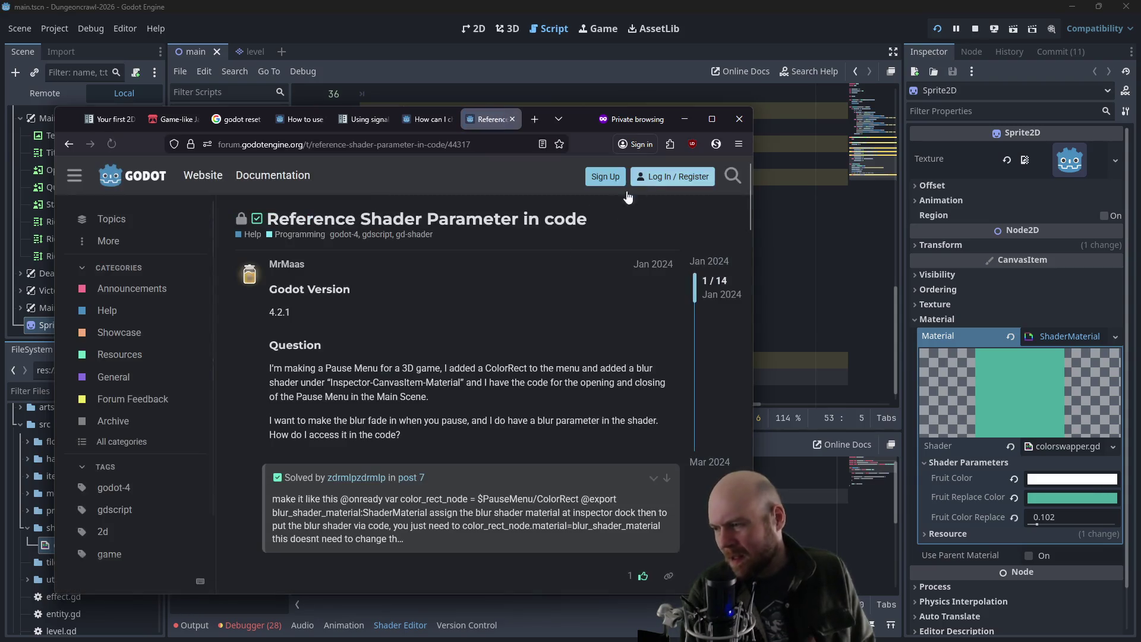
pyautogui.scroll(-2, 477, 346)
pyautogui.scroll(-2, 473, 351)
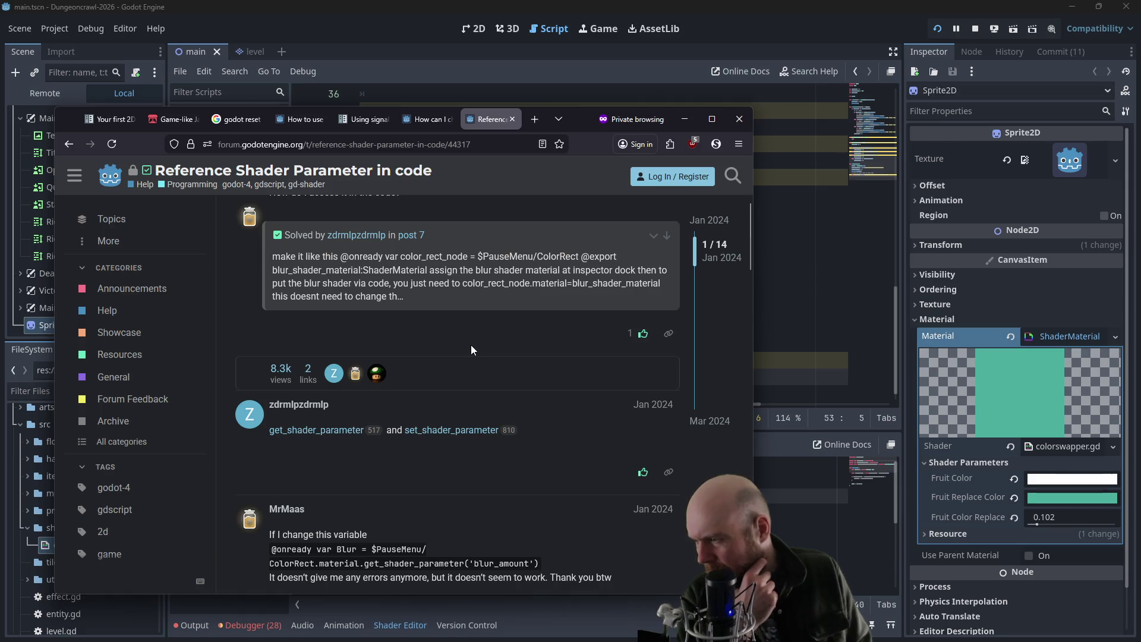
pyautogui.scroll(-2, 471, 349)
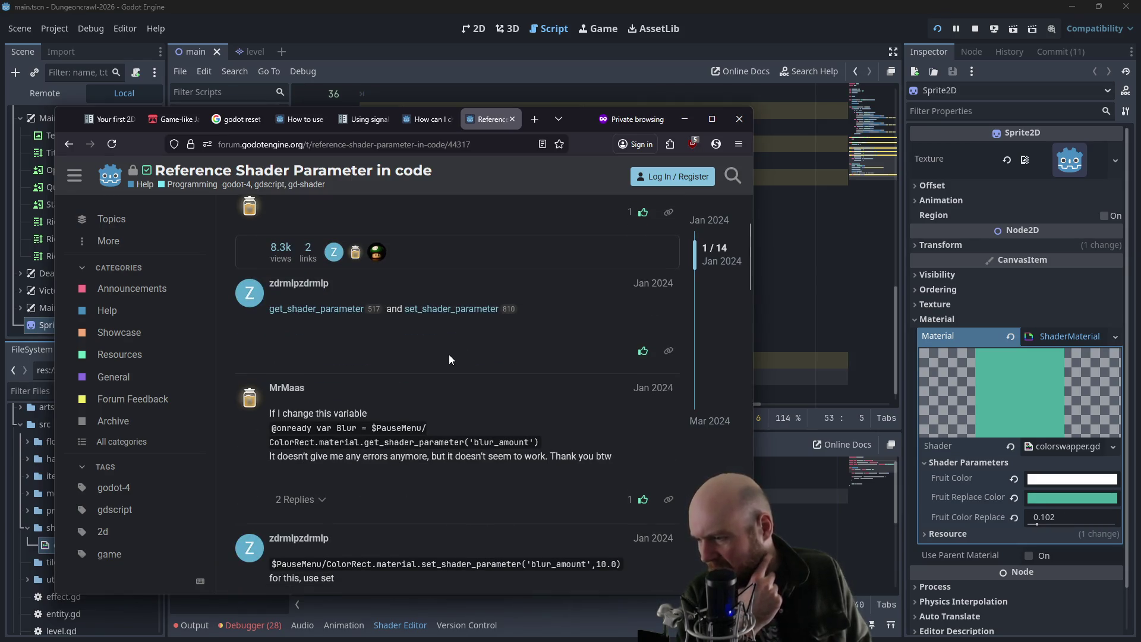
pyautogui.hotkey('alt', 'Tab')
pyautogui.click(564, 310)
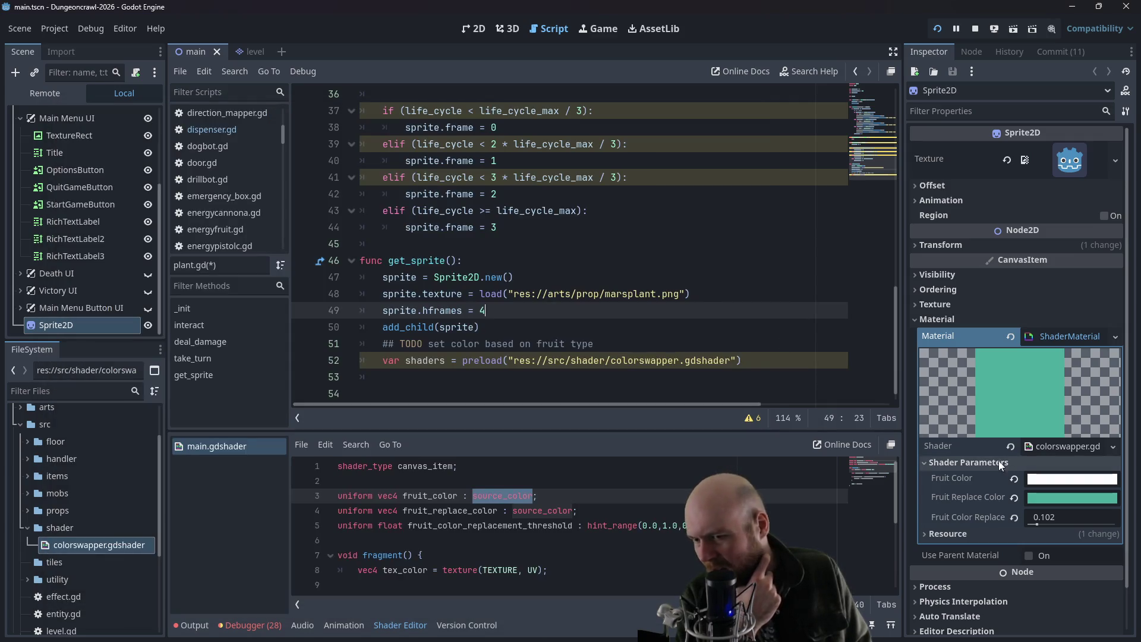
# - Draft a shaders.set_shader_parameter call below the preload, then delete it again
pyautogui.click(582, 375)
pyautogui.write('shaders.')
pyautogui.write('set_shader_p')
pyautogui.write('aram')
pyautogui.write('ater')
pyautogui.press('BackSpace')
pyautogui.press('BackSpace')
pyautogui.press('BackSpace')
pyautogui.write('(')
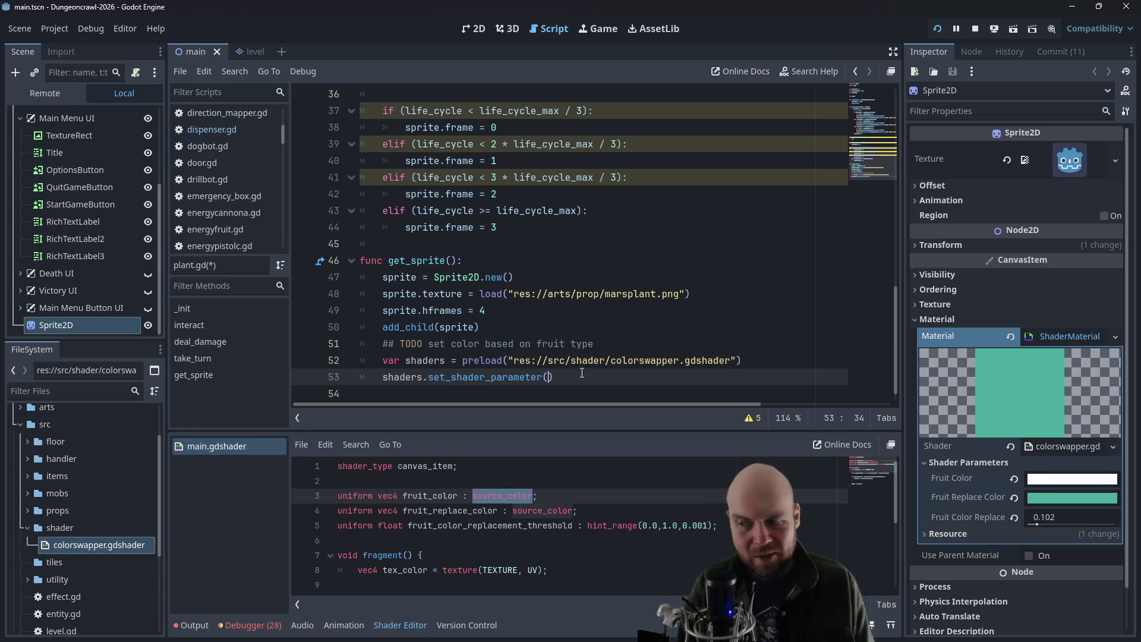
pyautogui.click(490, 377)
pyautogui.click(411, 377)
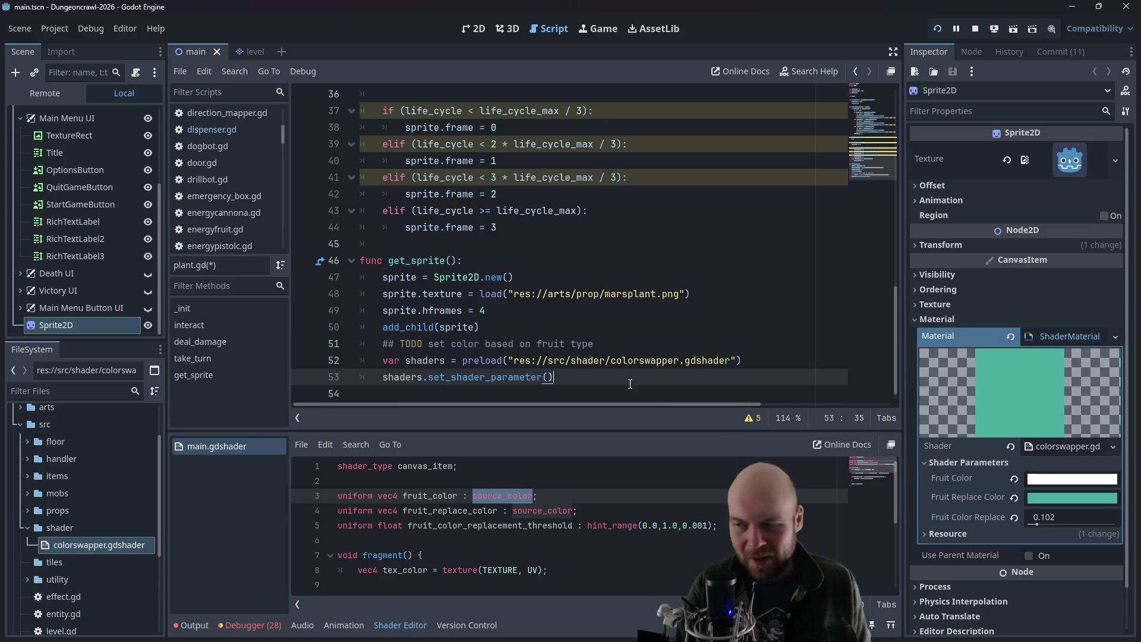
pyautogui.press('Left')
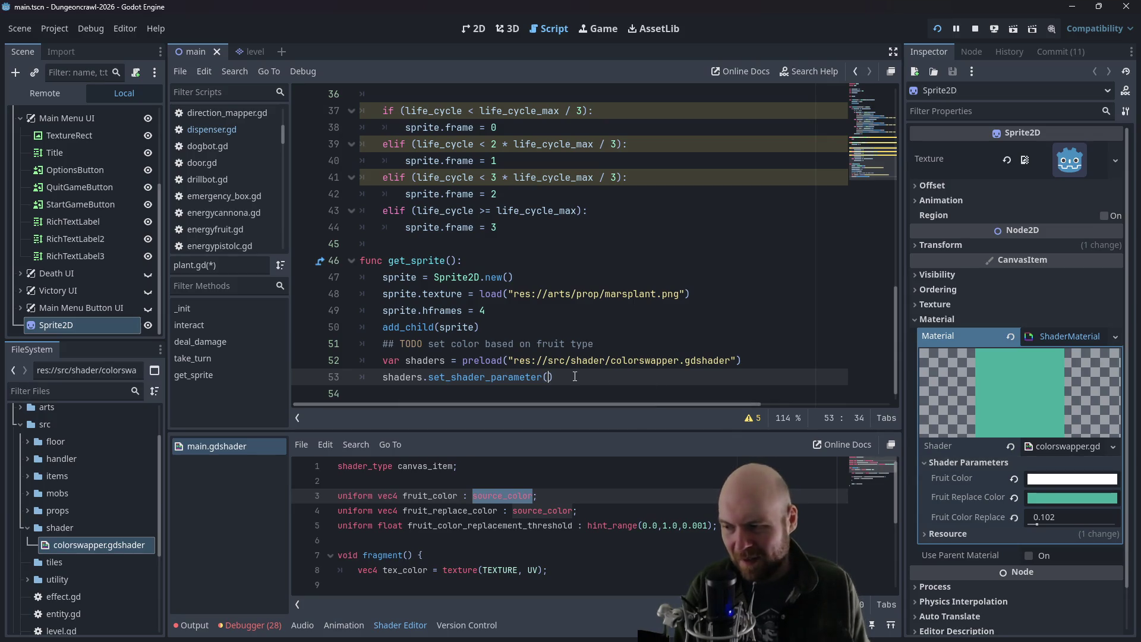
pyautogui.press('BackSpace')
pyautogui.press('BackSpace')
pyautogui.press('BackSpace')
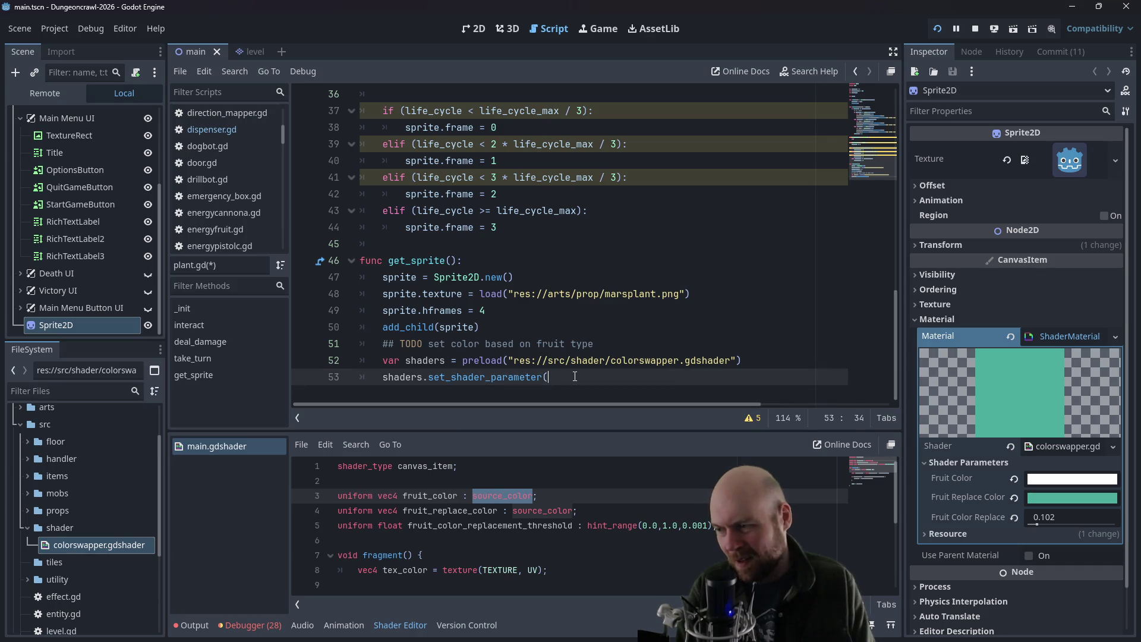
pyautogui.press('BackSpace')
pyautogui.press('BackSpace')
pyautogui.press('BackSpace')
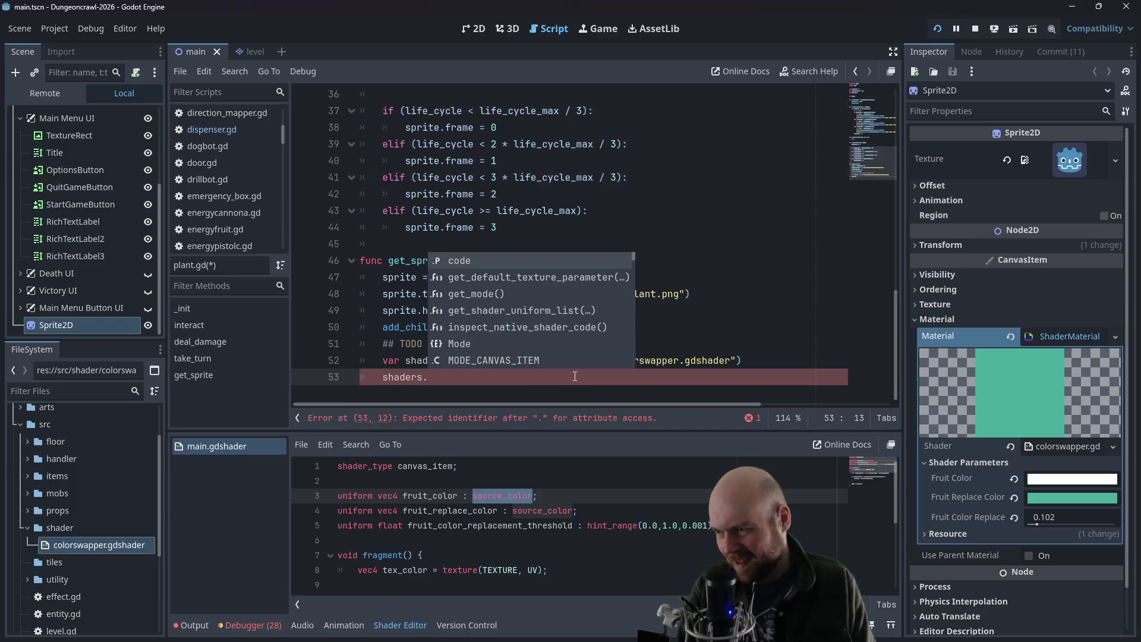
pyautogui.press('BackSpace')
# - Type the shaders variable as Shader and add shaders.set_shader_parameters() on line 53
pyautogui.click(776, 364)
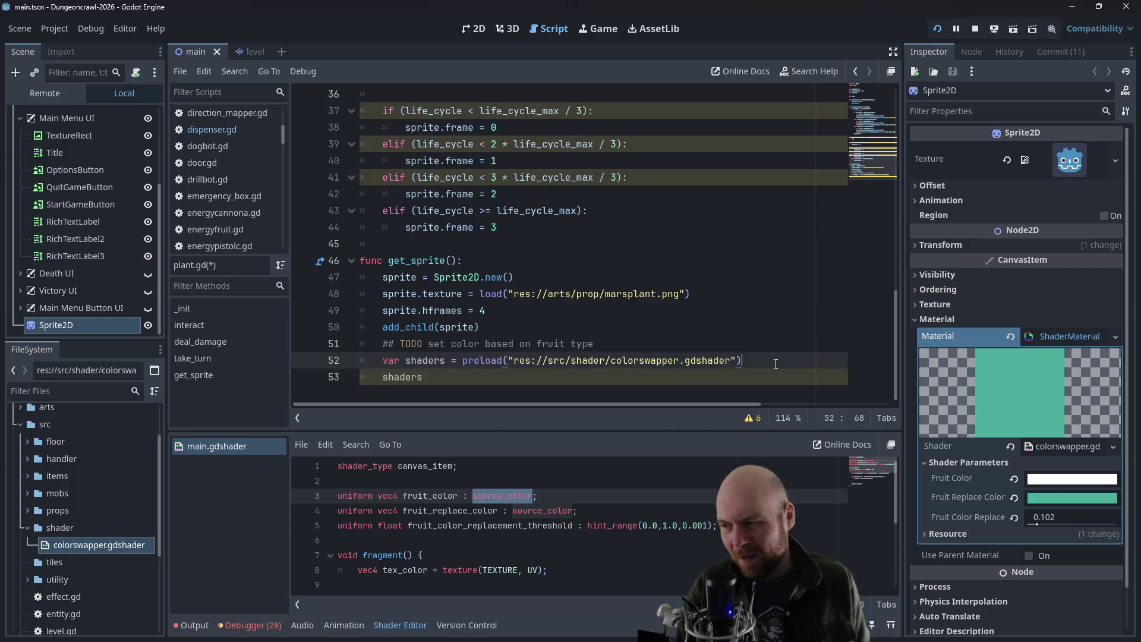
pyautogui.click(447, 360)
pyautogui.write(': Sha')
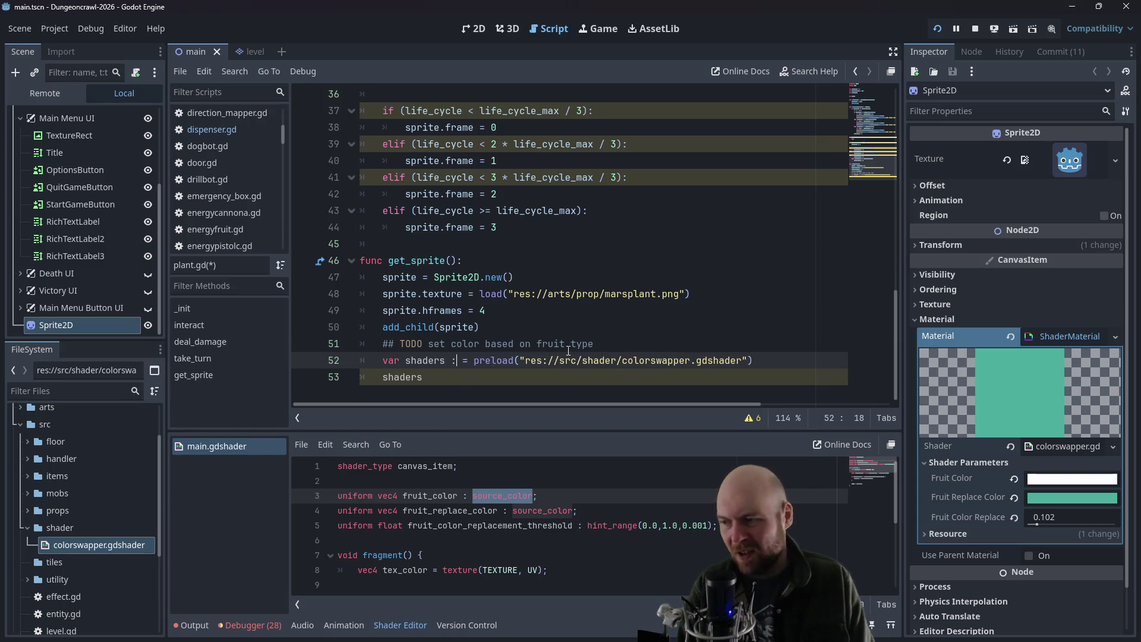
pyautogui.write('der')
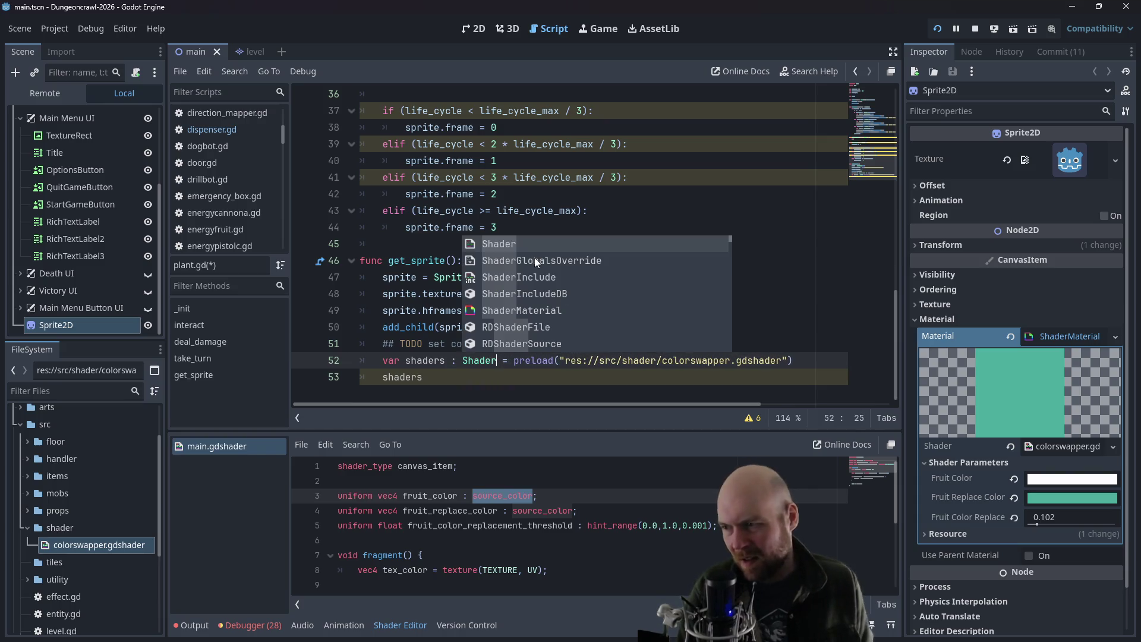
pyautogui.press('Escape')
pyautogui.click(374, 394)
pyautogui.write('.')
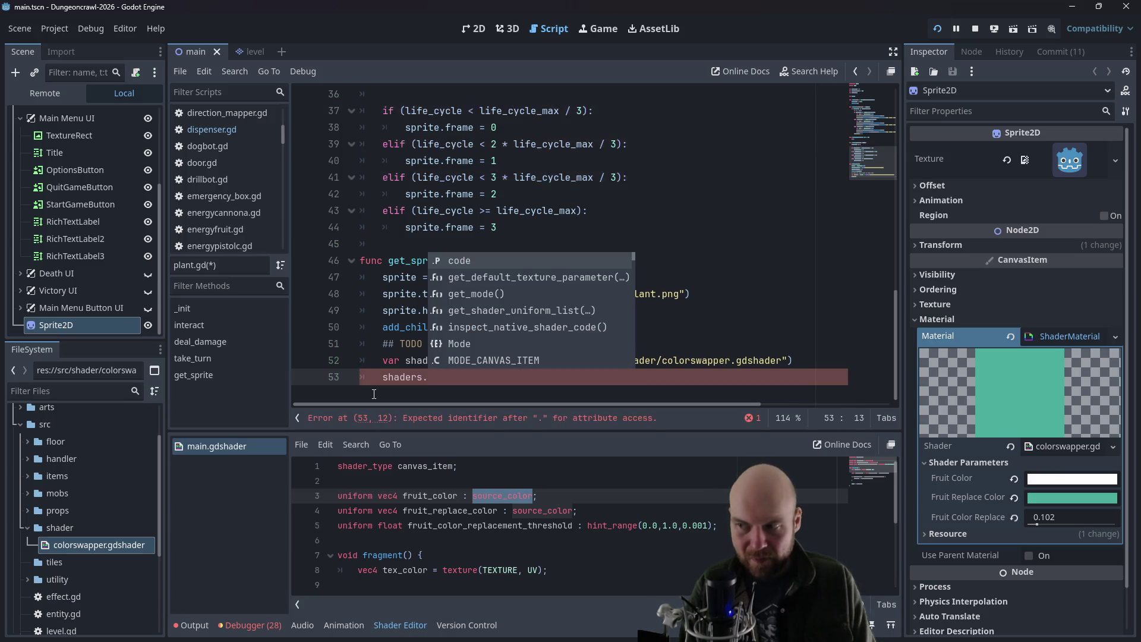
pyautogui.write('se')
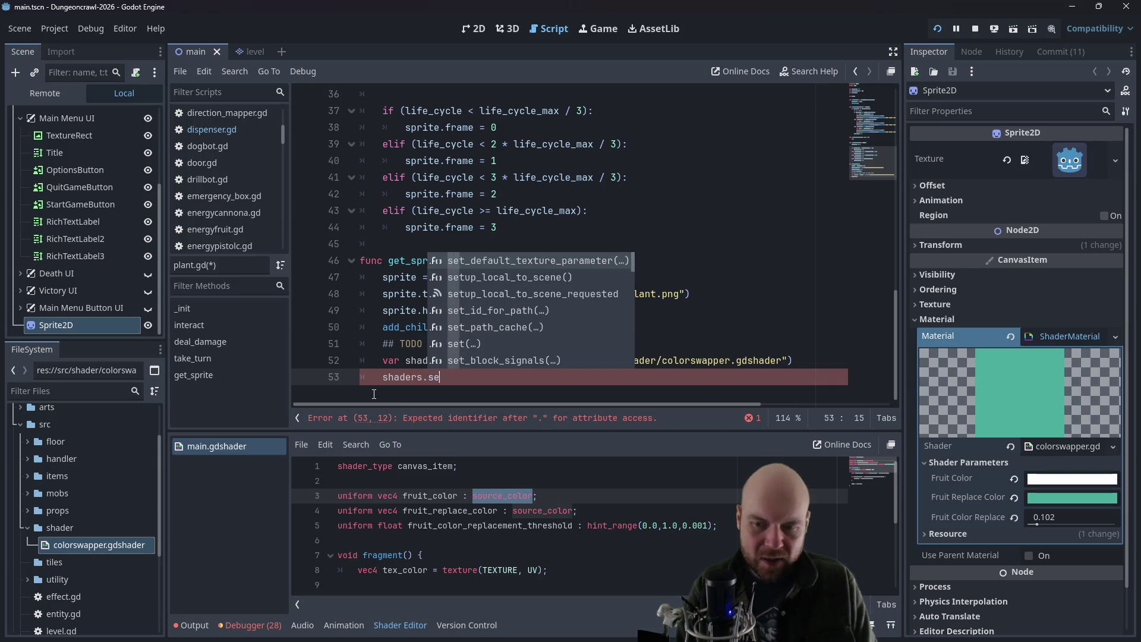
pyautogui.write('t_shader')
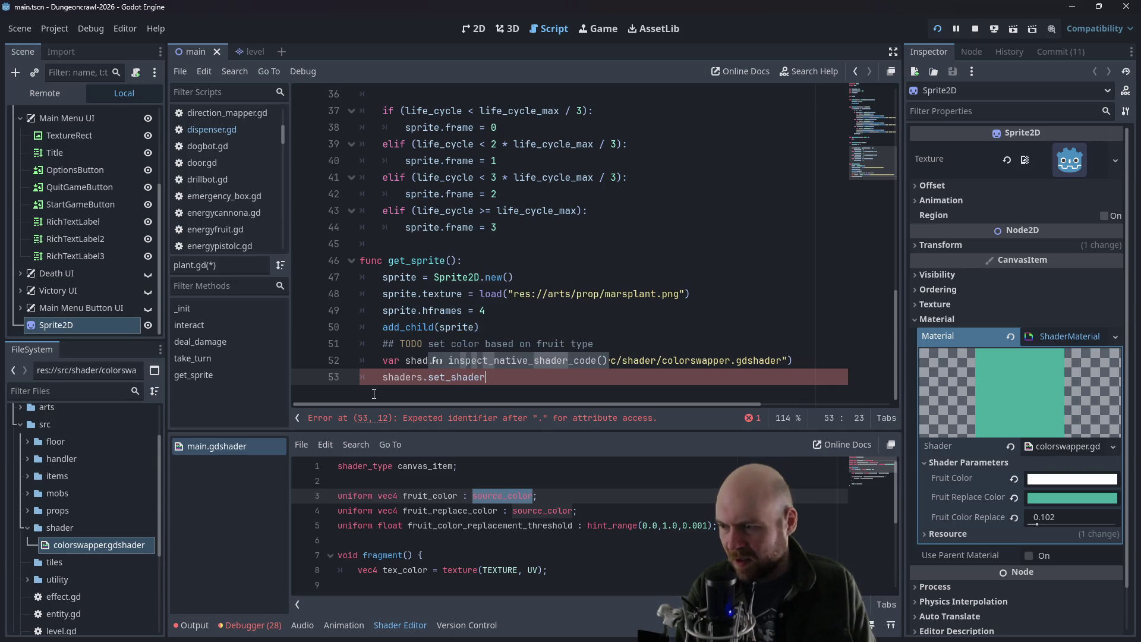
pyautogui.write('_parame')
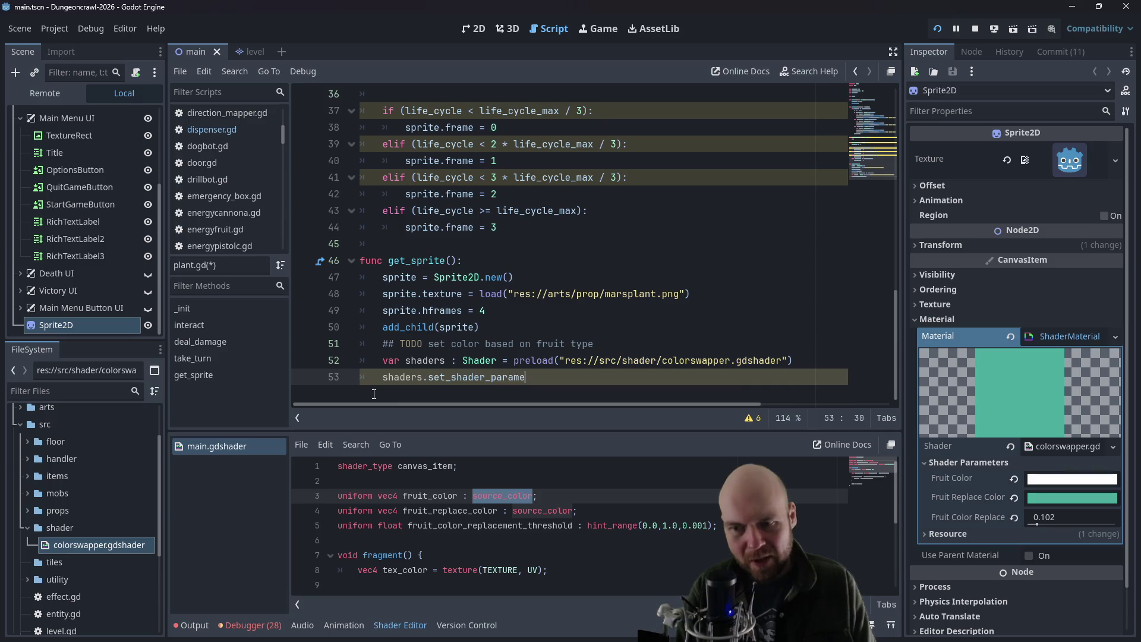
pyautogui.write('ters')
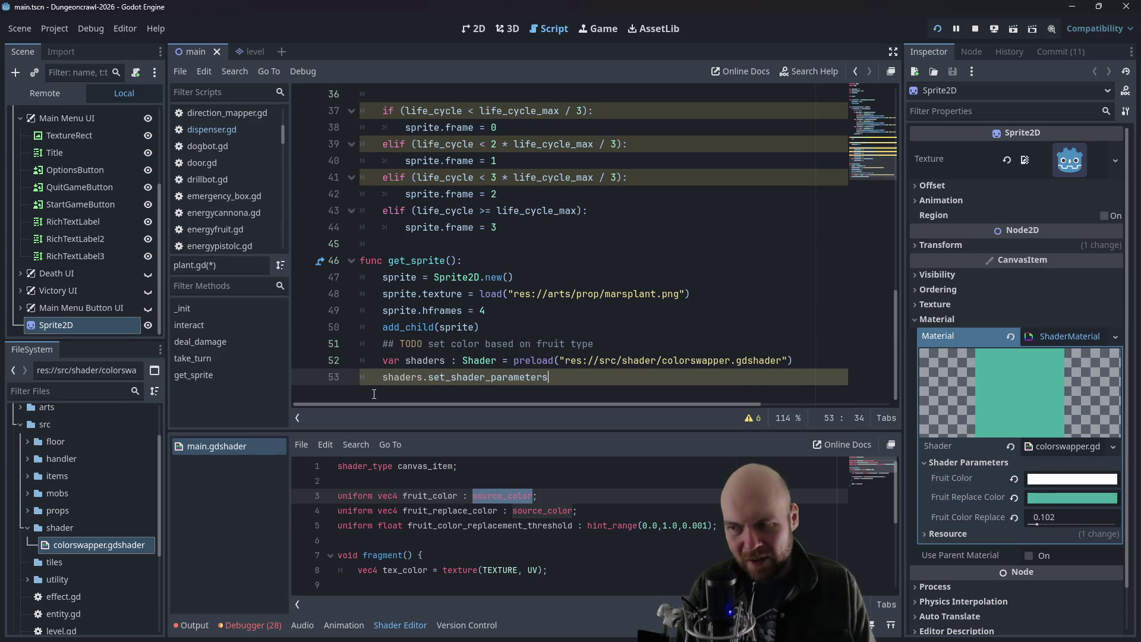
pyautogui.write('()')
# - Check the set_shader_parameter documentation in Firefox, then return inside the parameter call
pyautogui.hotkey('alt', 'Tab')
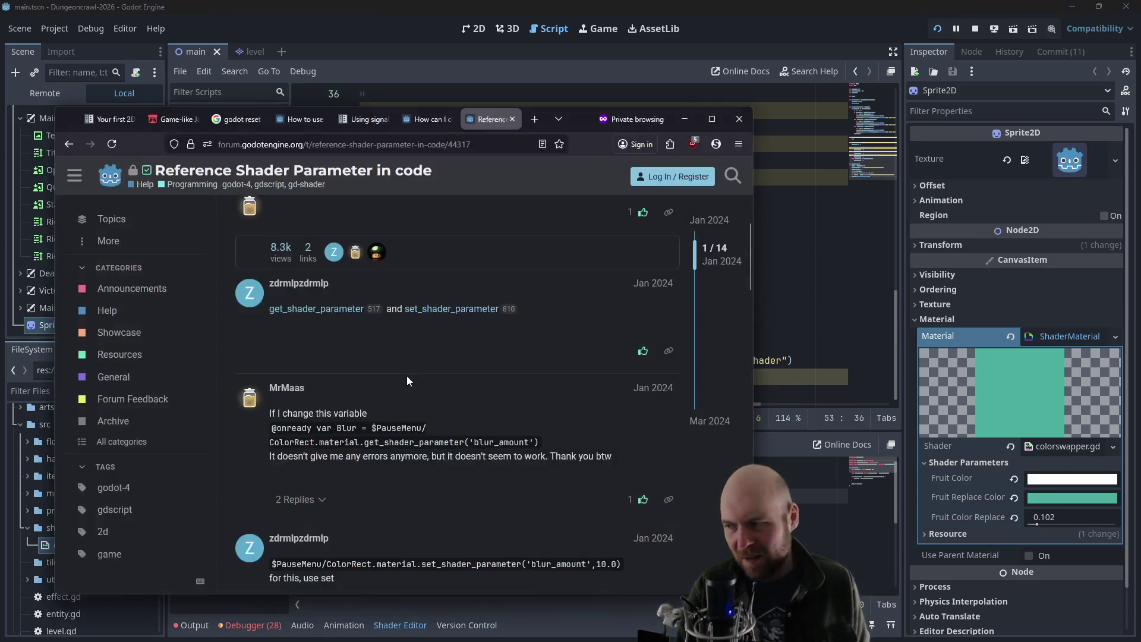
pyautogui.click(428, 313)
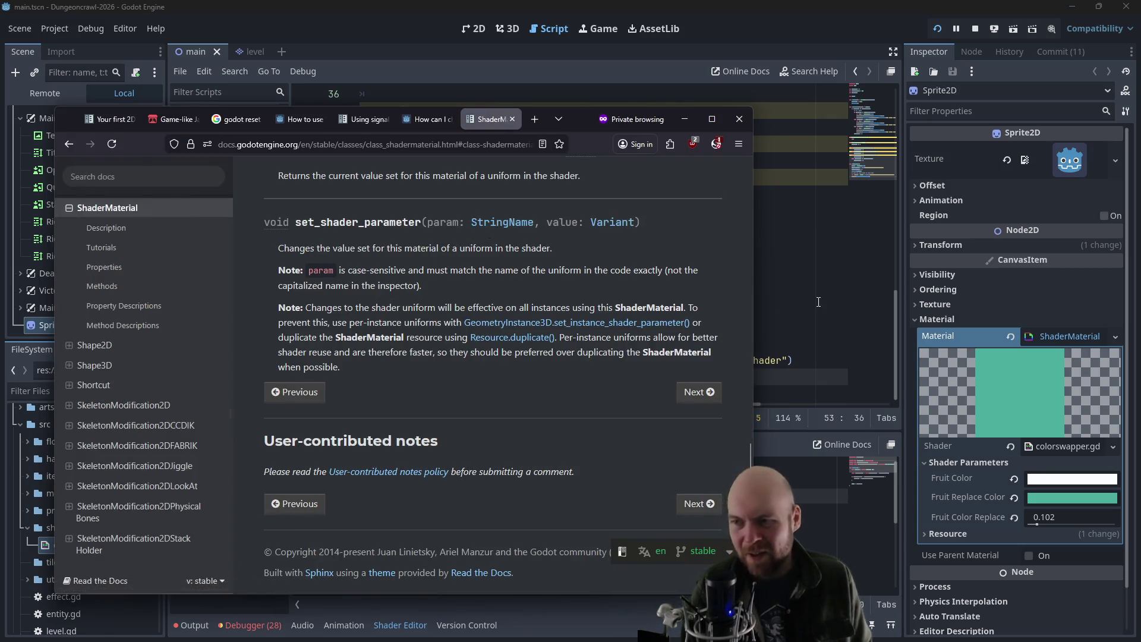
pyautogui.hotkey('alt', 'Tab')
pyautogui.click(550, 378)
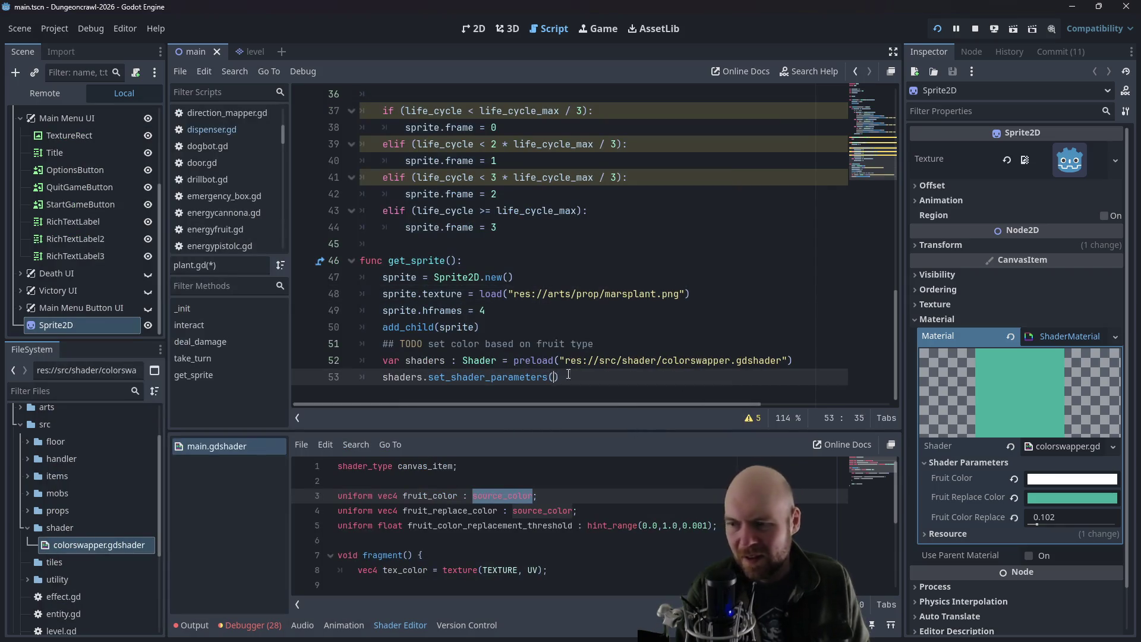
# - Pass "fruit_color" and Color(1,1,1,1) to the set_shader_parameters call
pyautogui.write('Fruit_')
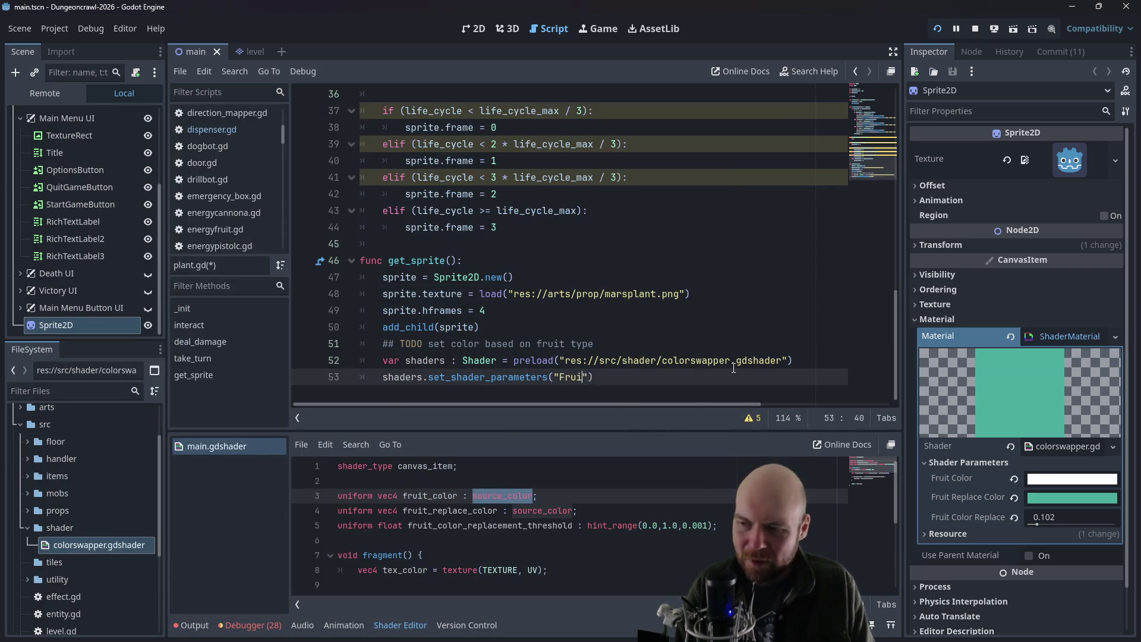
pyautogui.write('Color')
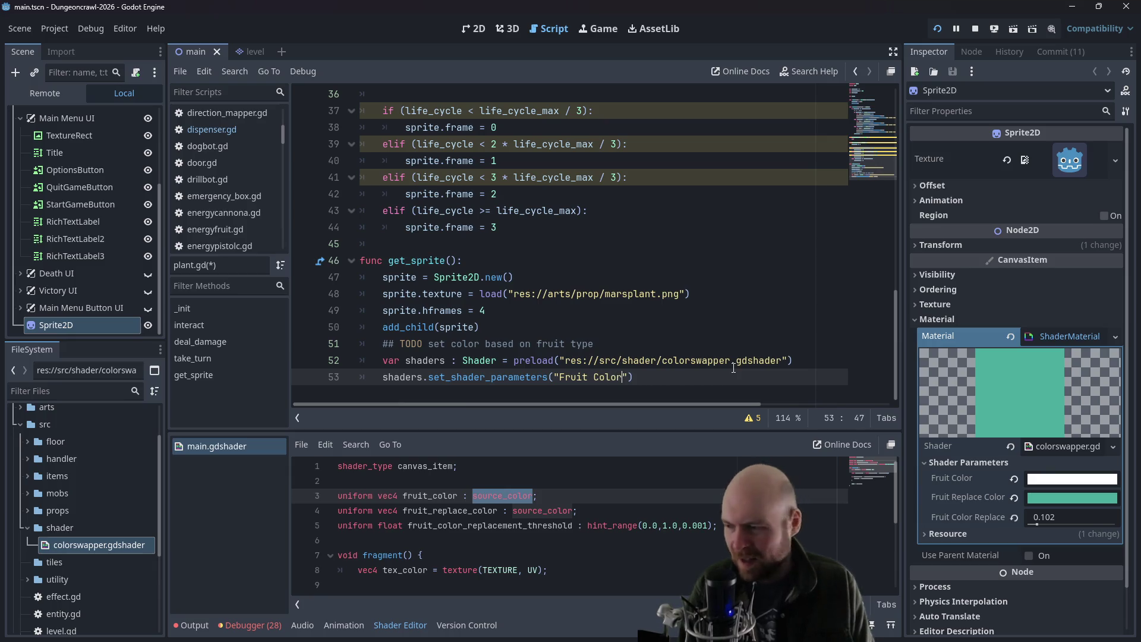
pyautogui.press('BackSpace')
pyautogui.press('BackSpace')
pyautogui.press('BackSpace')
pyautogui.write('fruit_color')
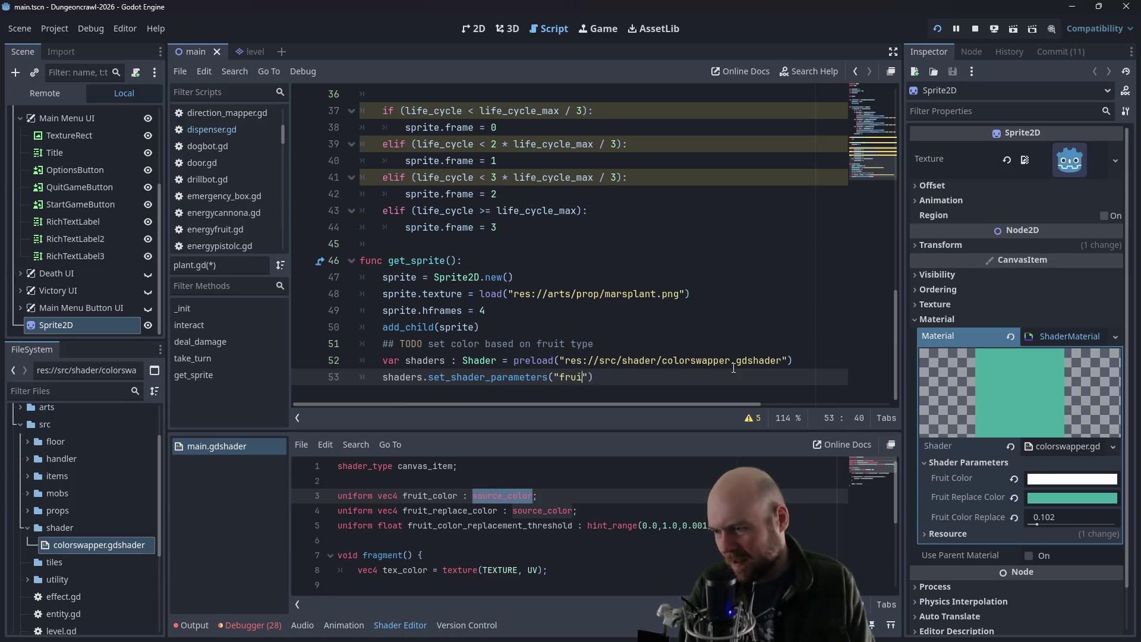
pyautogui.press('Right')
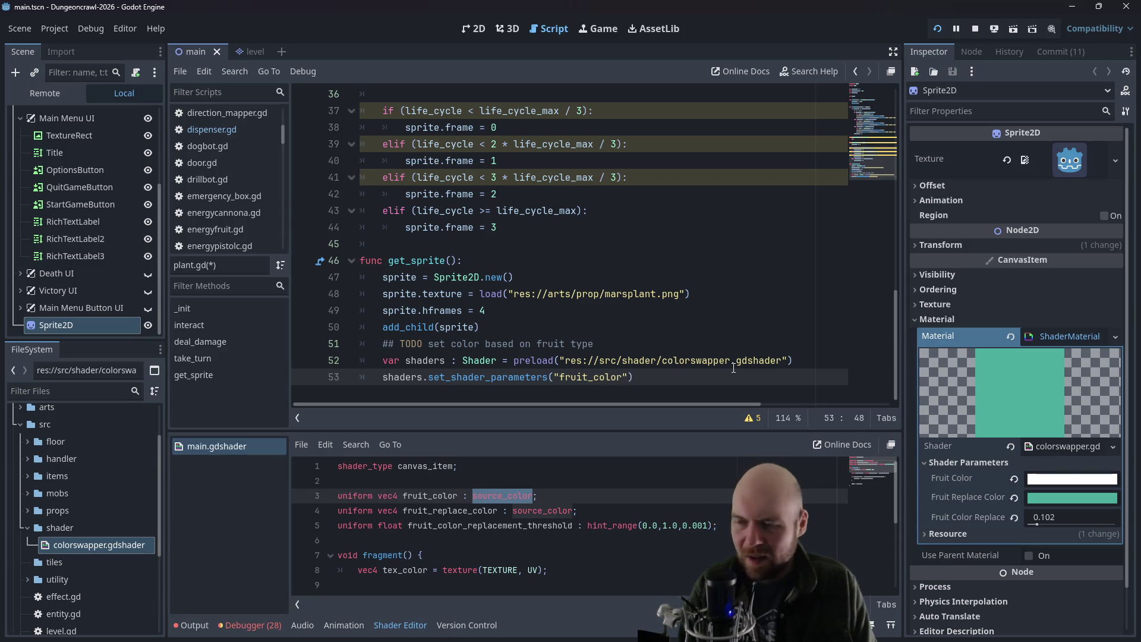
pyautogui.write(',Color(0')
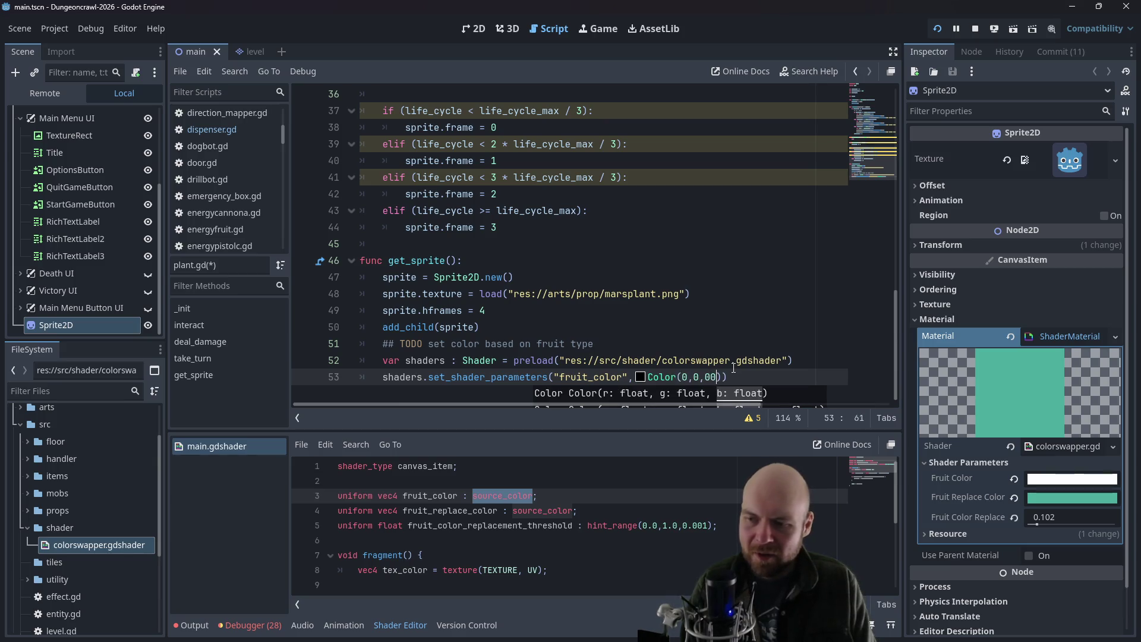
pyautogui.press('BackSpace')
pyautogui.write('1,1,1,1')
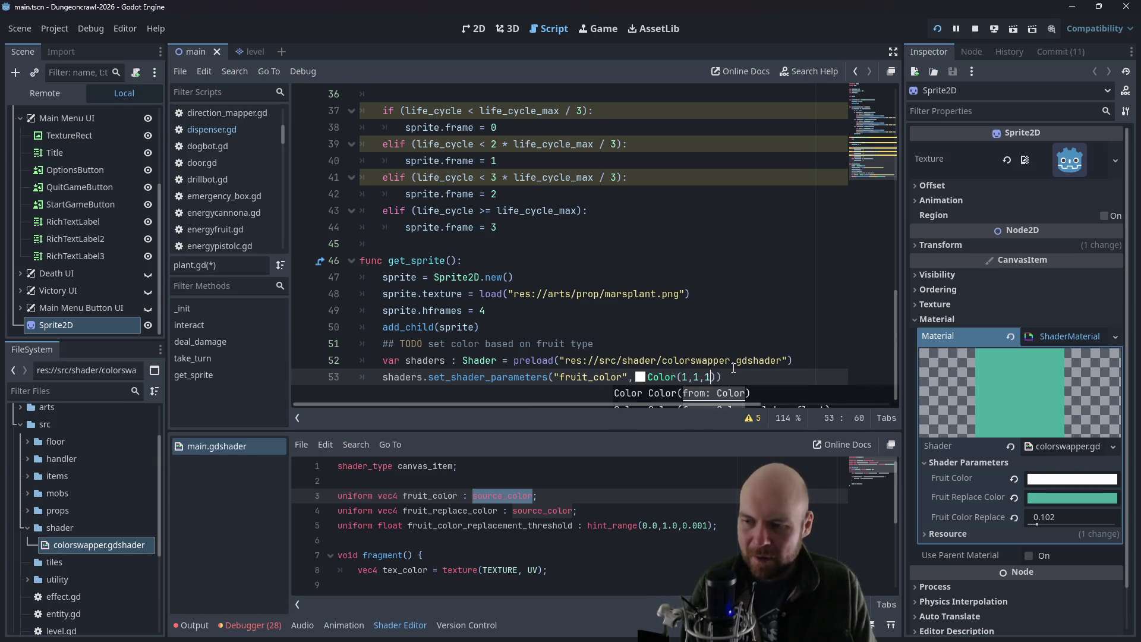
# - Add a shaders.set_shader_parameters("fruit_replace_color") line with a blank line above it
pyautogui.press('Return')
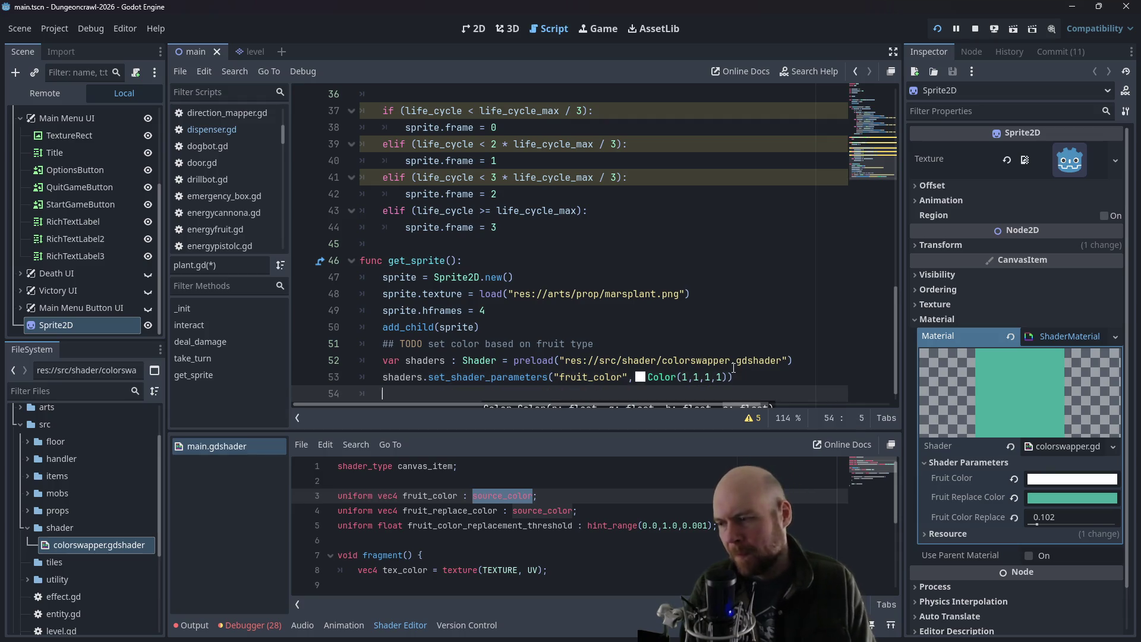
pyautogui.write('shaders.')
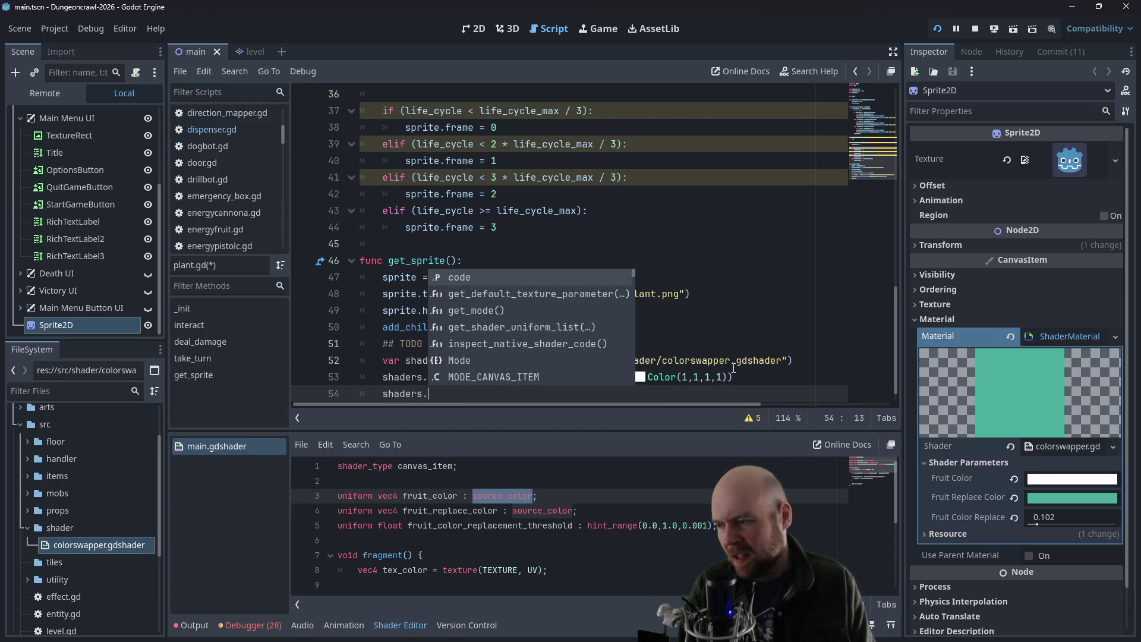
pyautogui.write('set_shader')
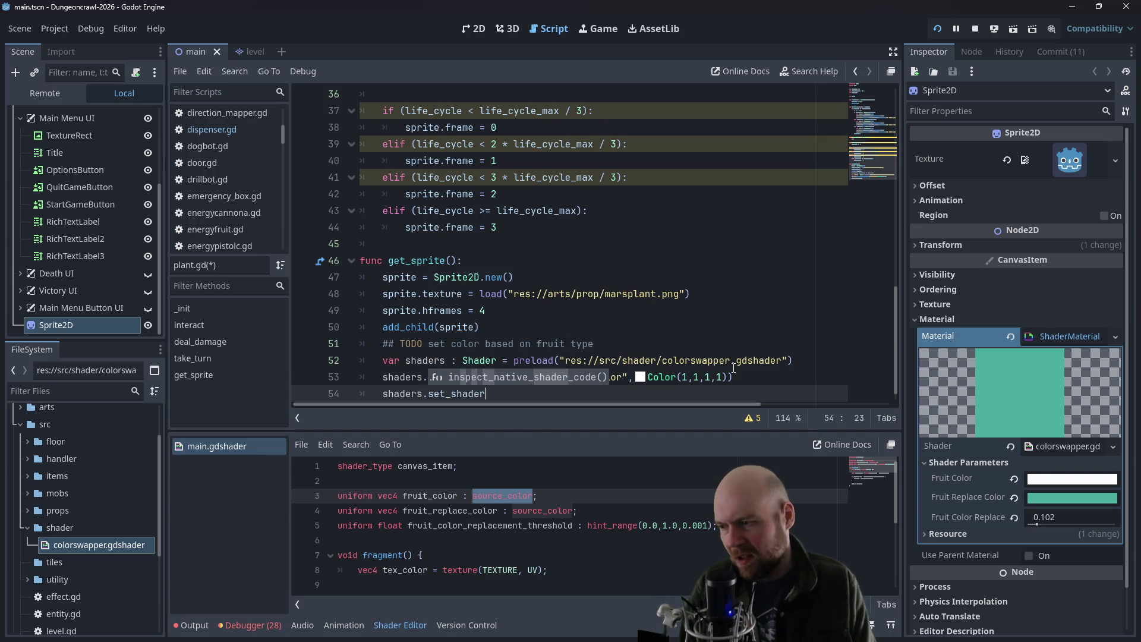
pyautogui.write('_paramte')
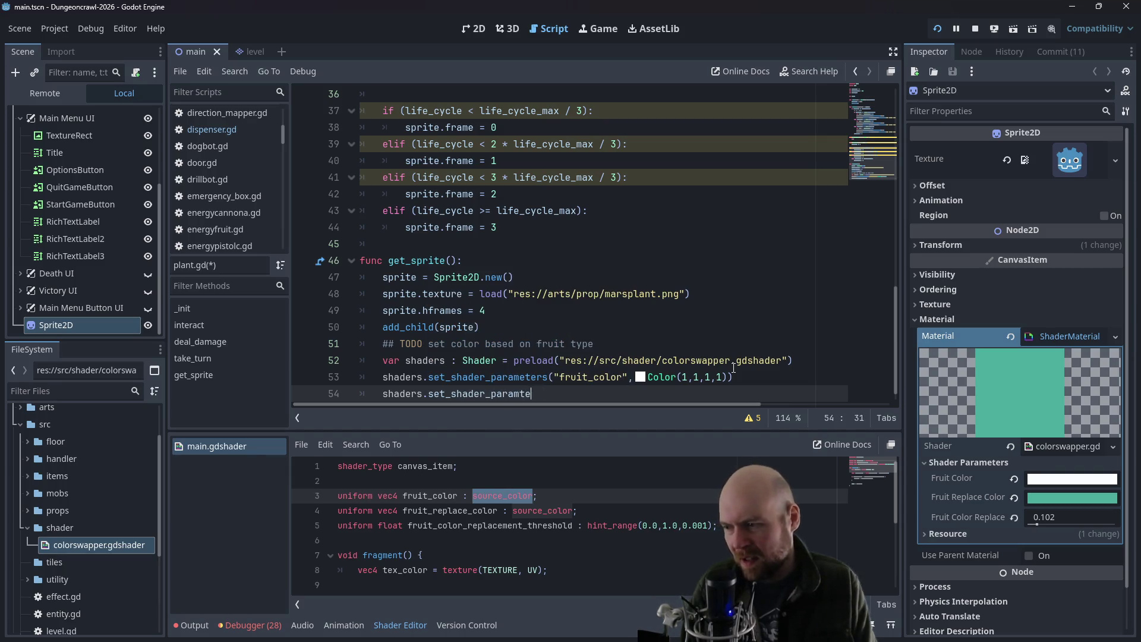
pyautogui.write('ters("f')
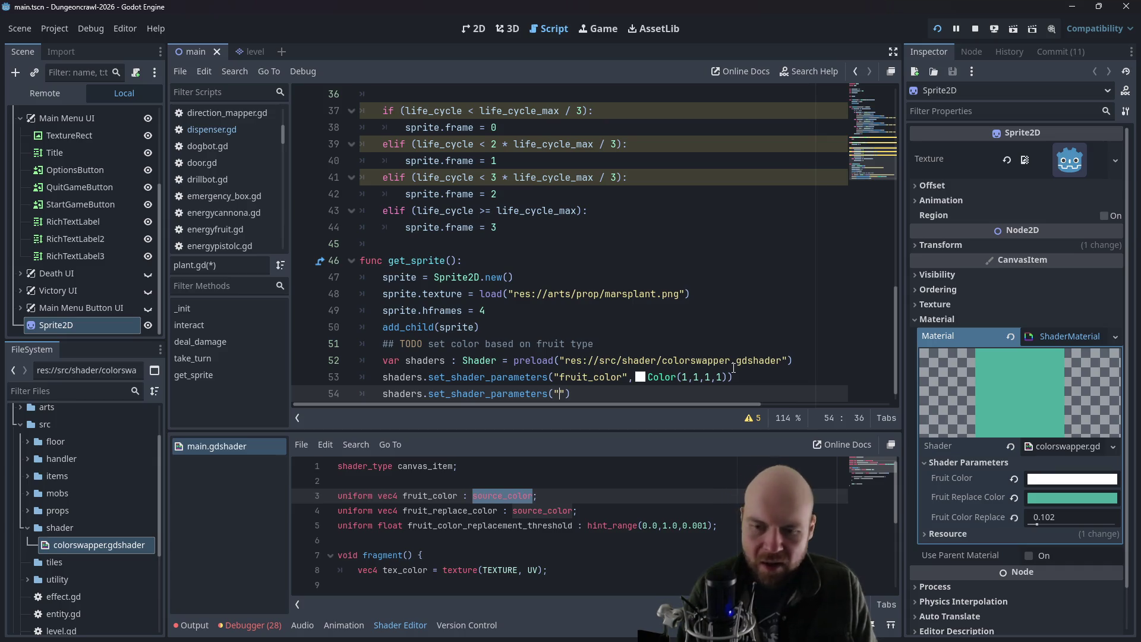
pyautogui.write('ruit_replace_colo')
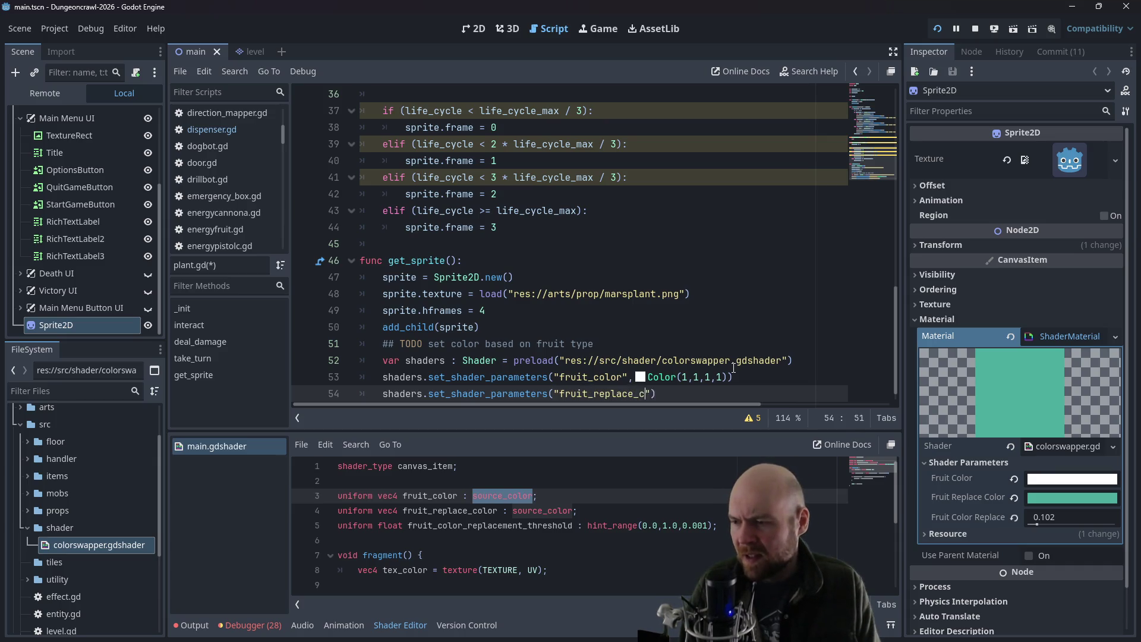
pyautogui.write('r"')
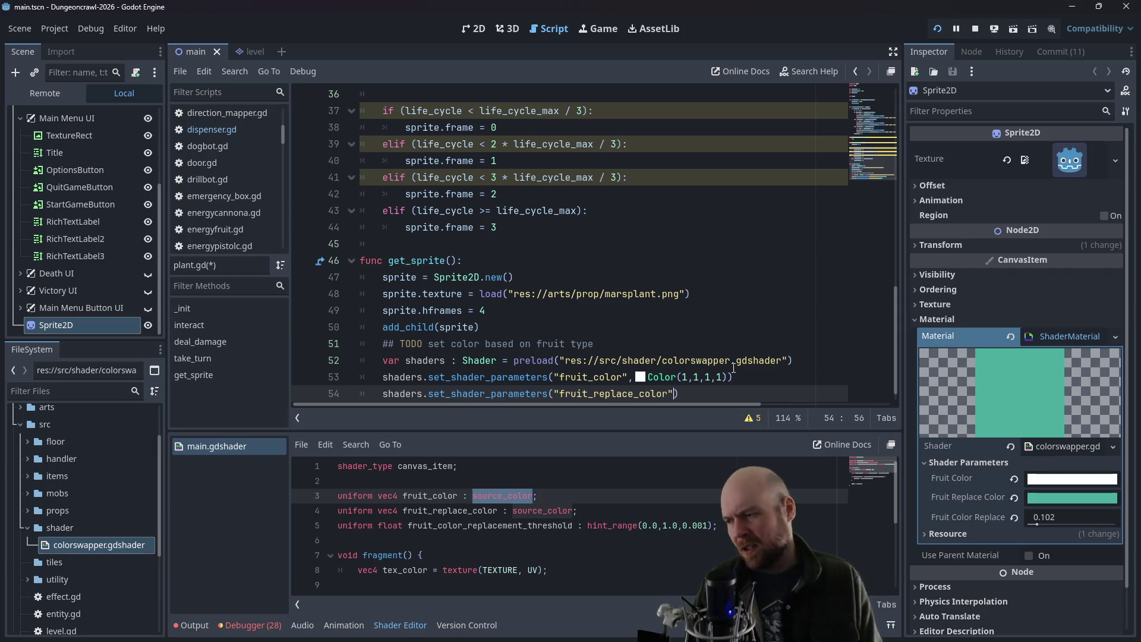
pyautogui.scroll(-1, 460, 273)
pyautogui.click(382, 376)
pyautogui.press('Return')
pyautogui.press('Up')
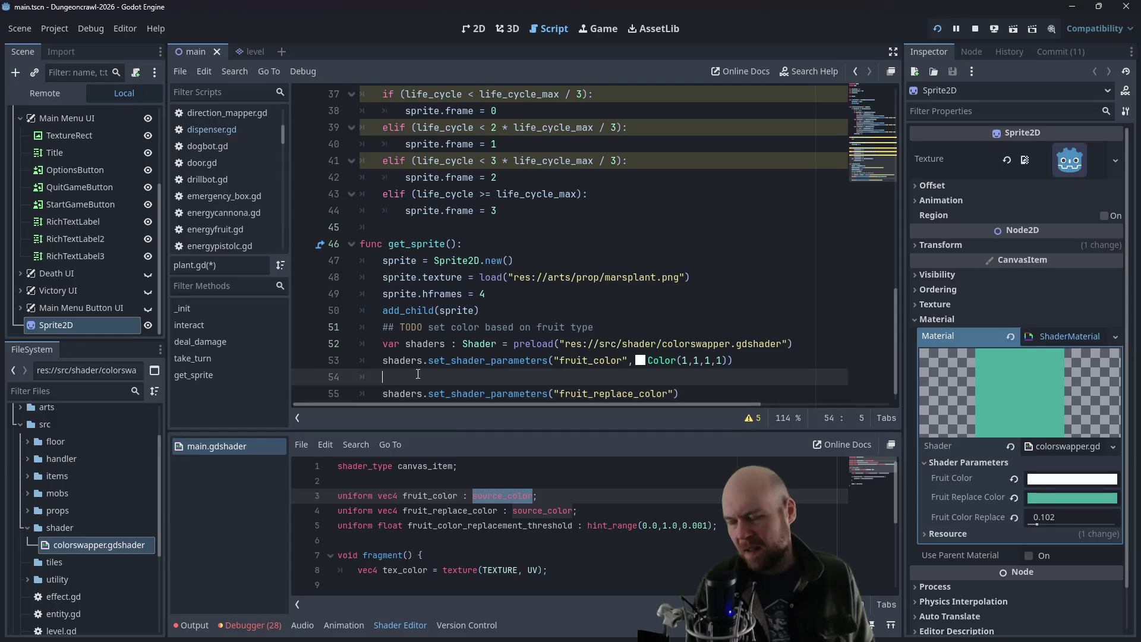
# - Declare var color_to_replace and look up the fruit_type variable name
pyautogui.write('var ')
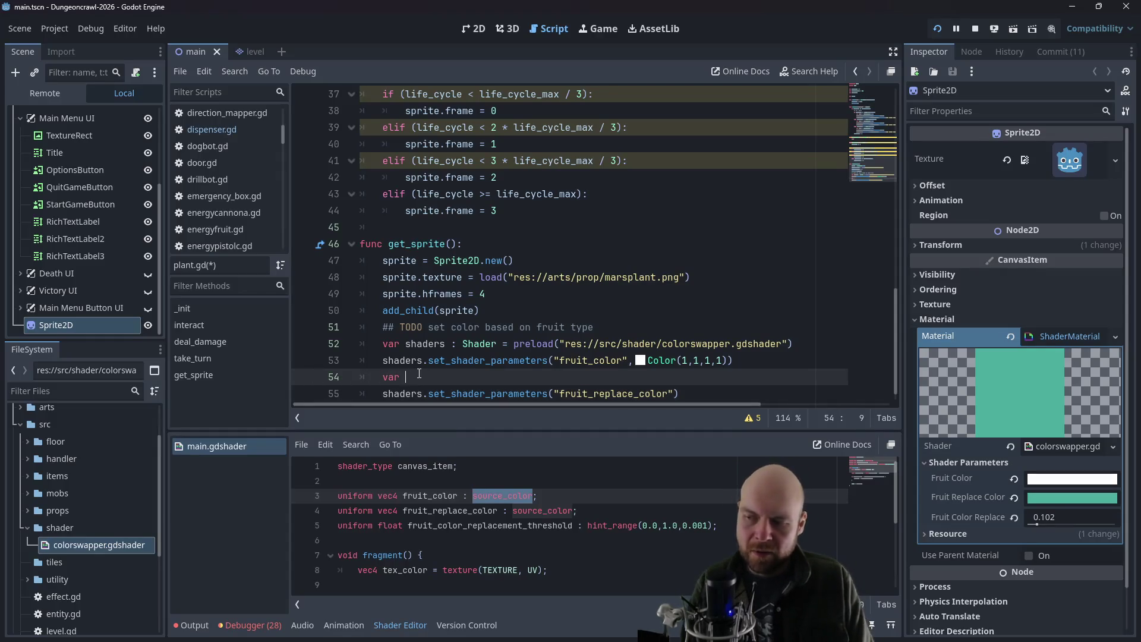
pyautogui.write('color_to_replace')
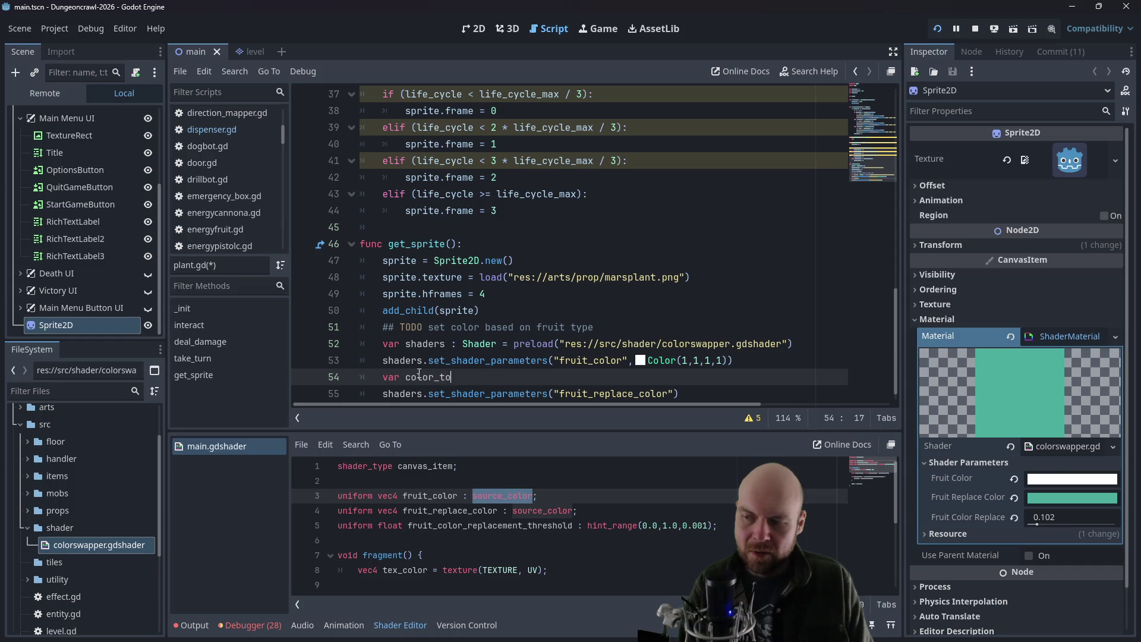
pyautogui.press('Return')
pyautogui.write('if')
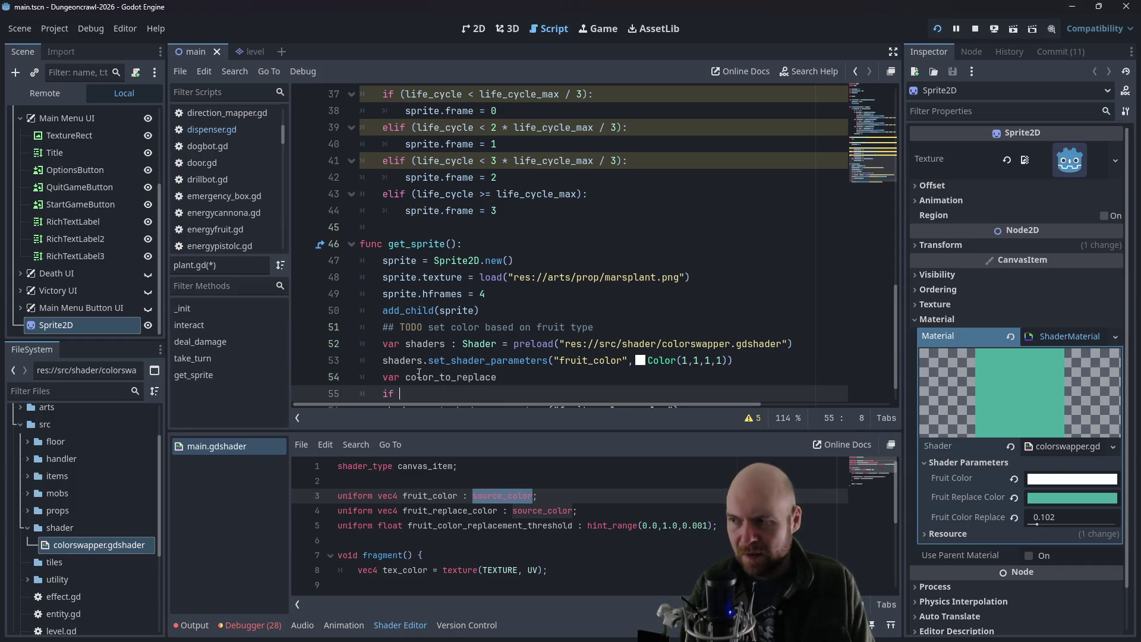
pyautogui.scroll(5, 504, 278)
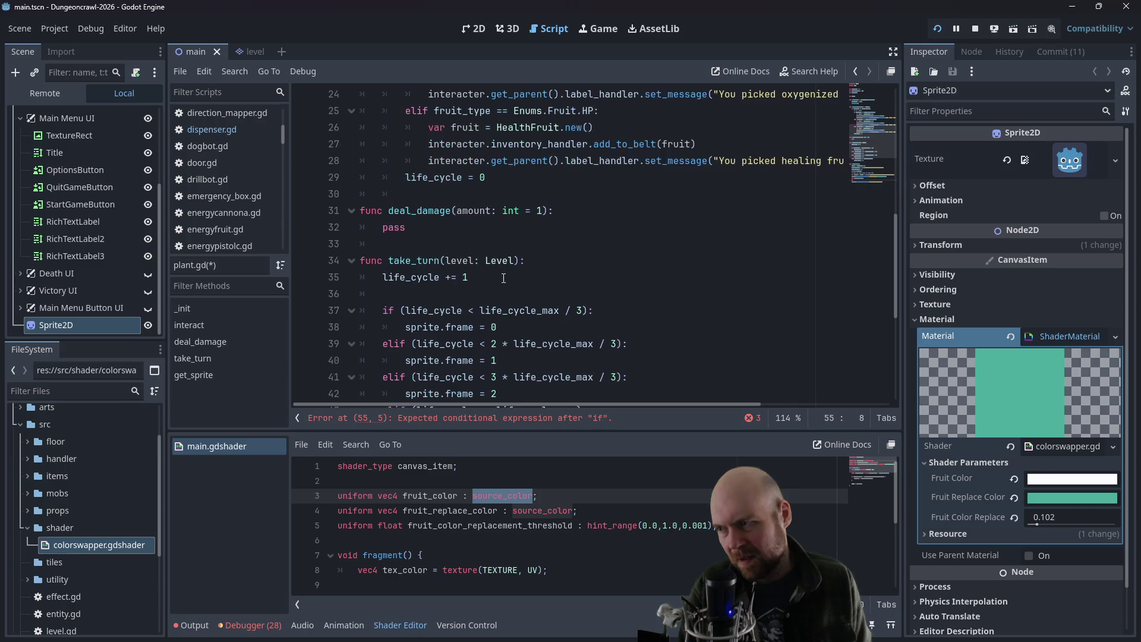
pyautogui.scroll(4, 420, 277)
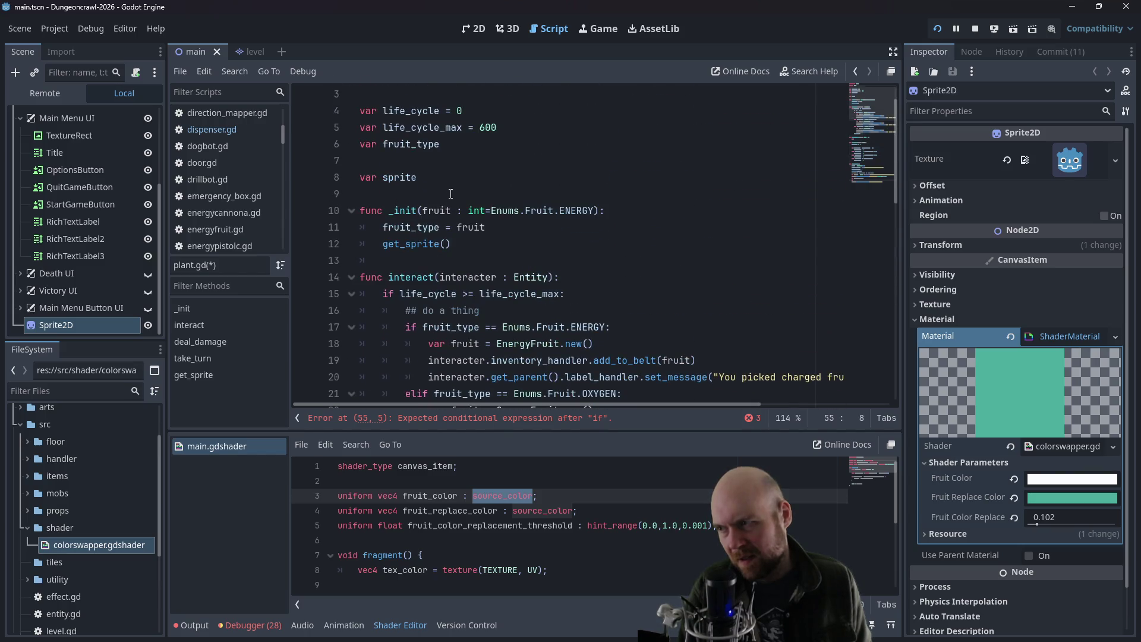
pyautogui.scroll(1, 451, 194)
pyautogui.moveTo(447, 176); pyautogui.dragTo(348, 175)
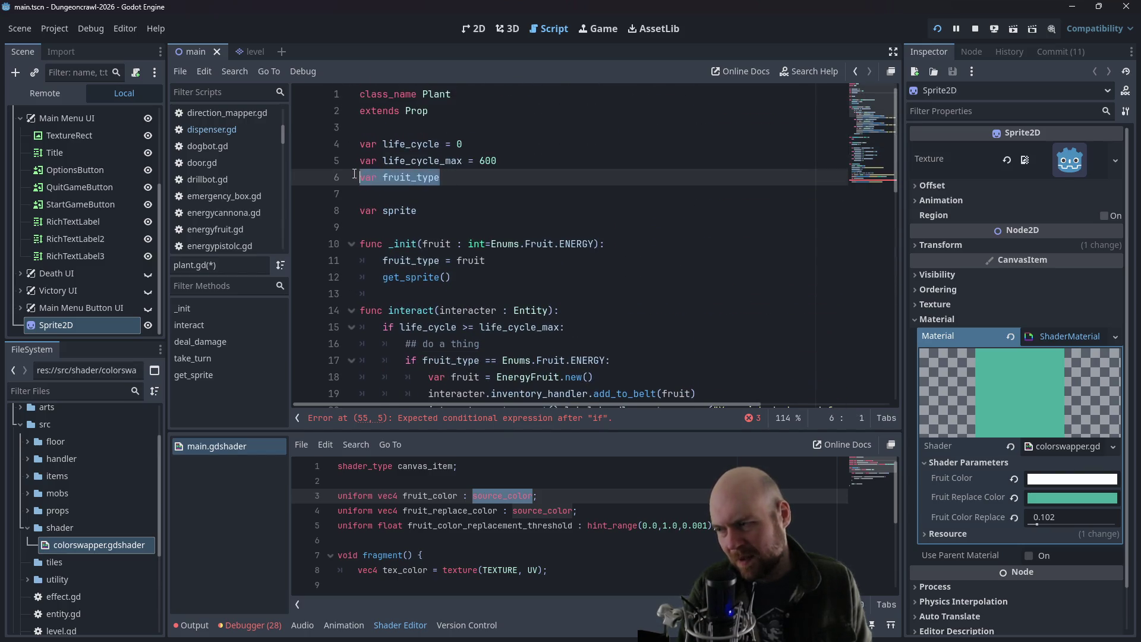
pyautogui.moveTo(440, 177); pyautogui.dragTo(383, 177)
pyautogui.scroll(-12, 456, 200)
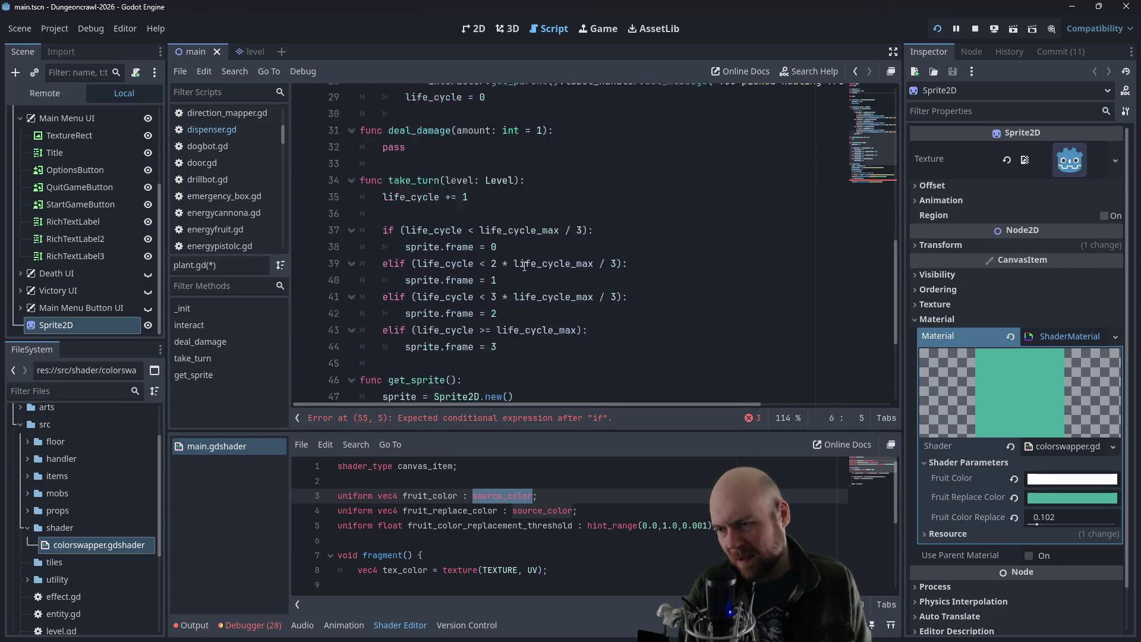
# - Add an if fruit_type == Enums.Fruit.ENERGY branch using yellow Color(1,1,0)
pyautogui.click(452, 359)
pyautogui.write('fruit_type')
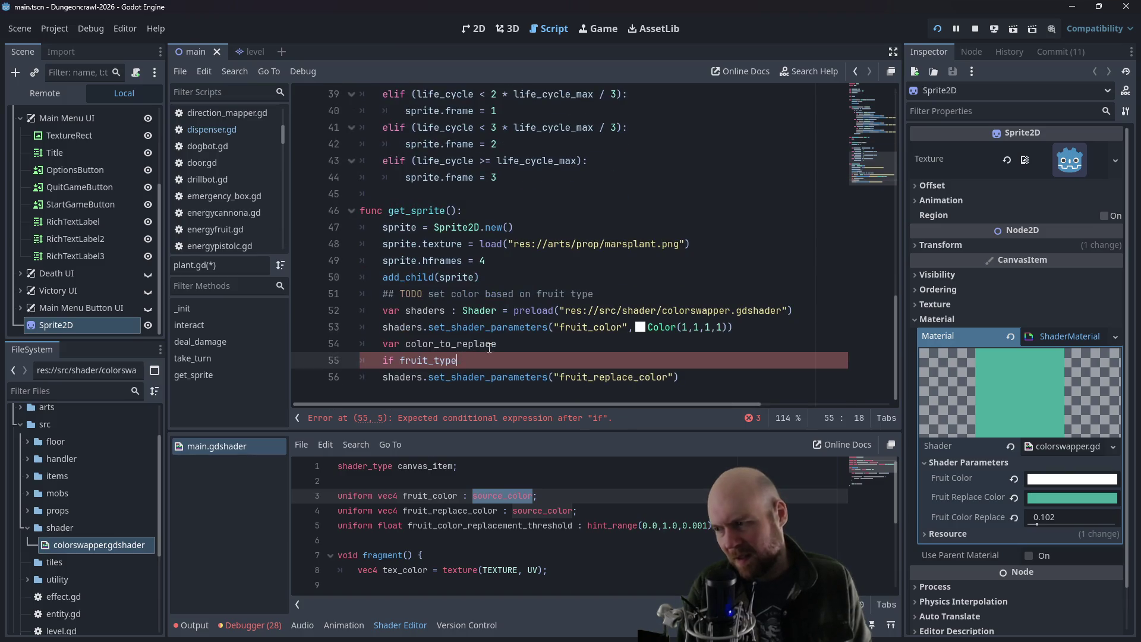
pyautogui.write(' == Enums.Fruit.')
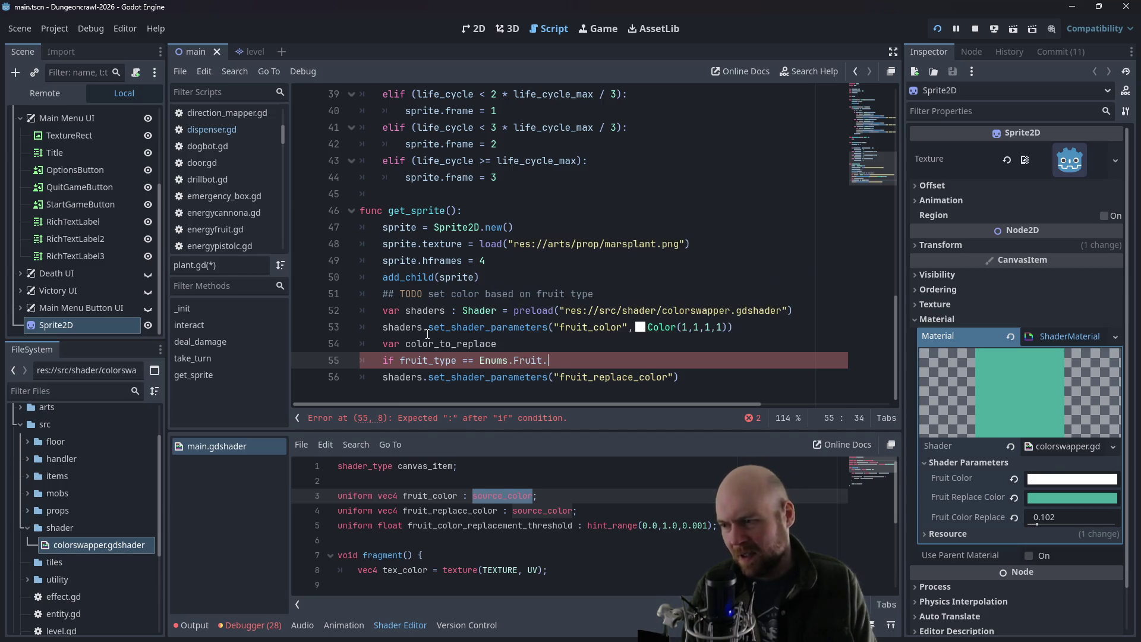
pyautogui.write('ENERGY:')
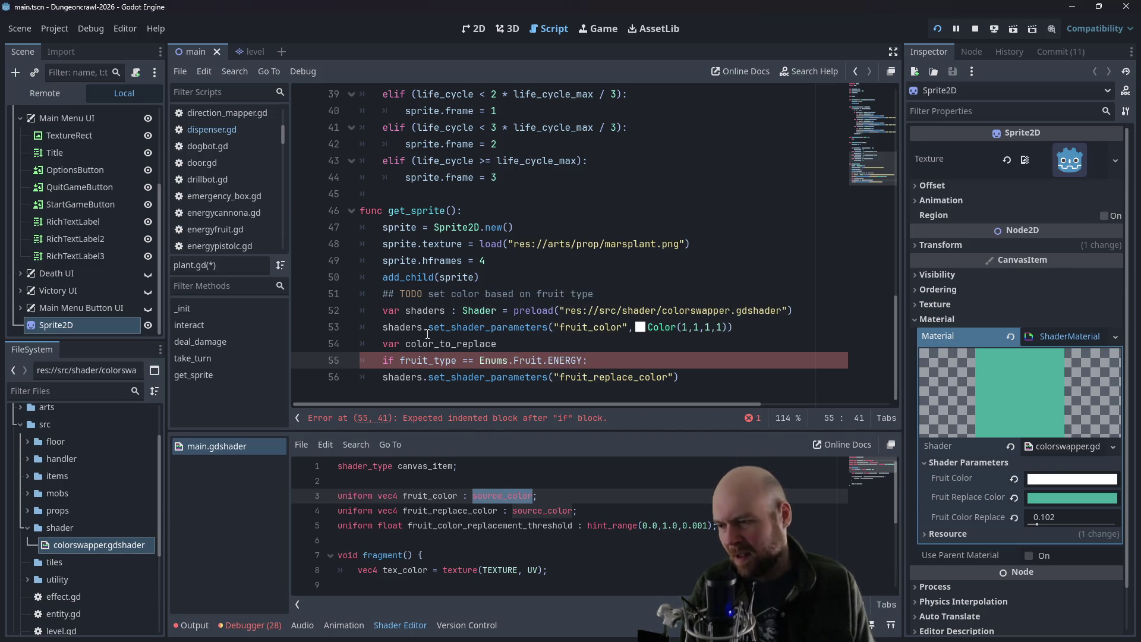
pyautogui.click(380, 378)
pyautogui.press('Tab')
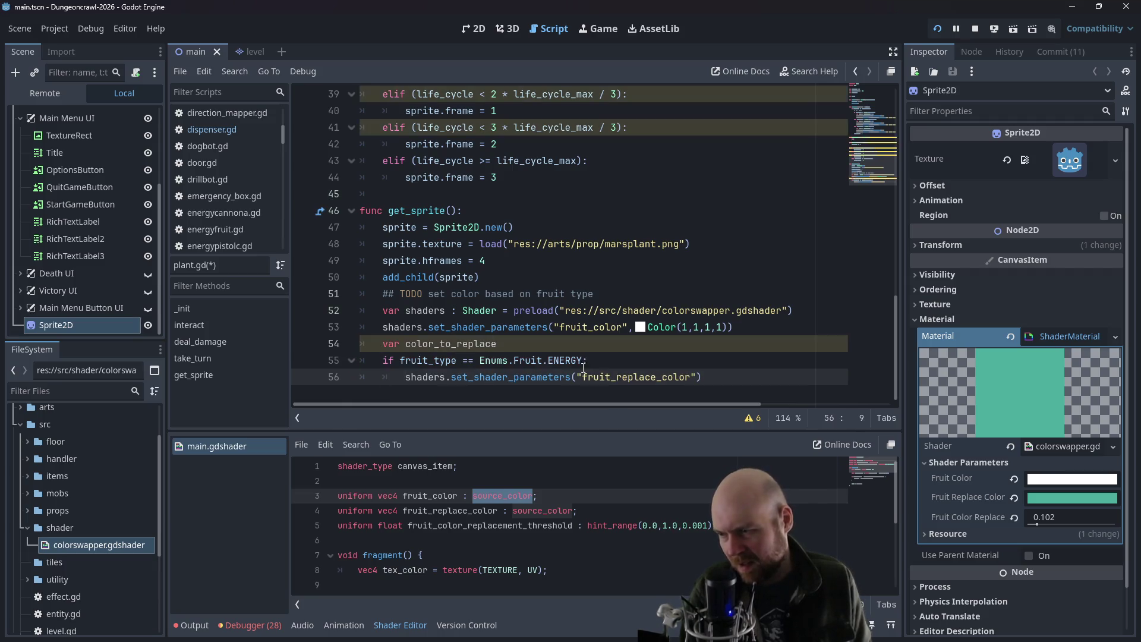
pyautogui.write(', Color')
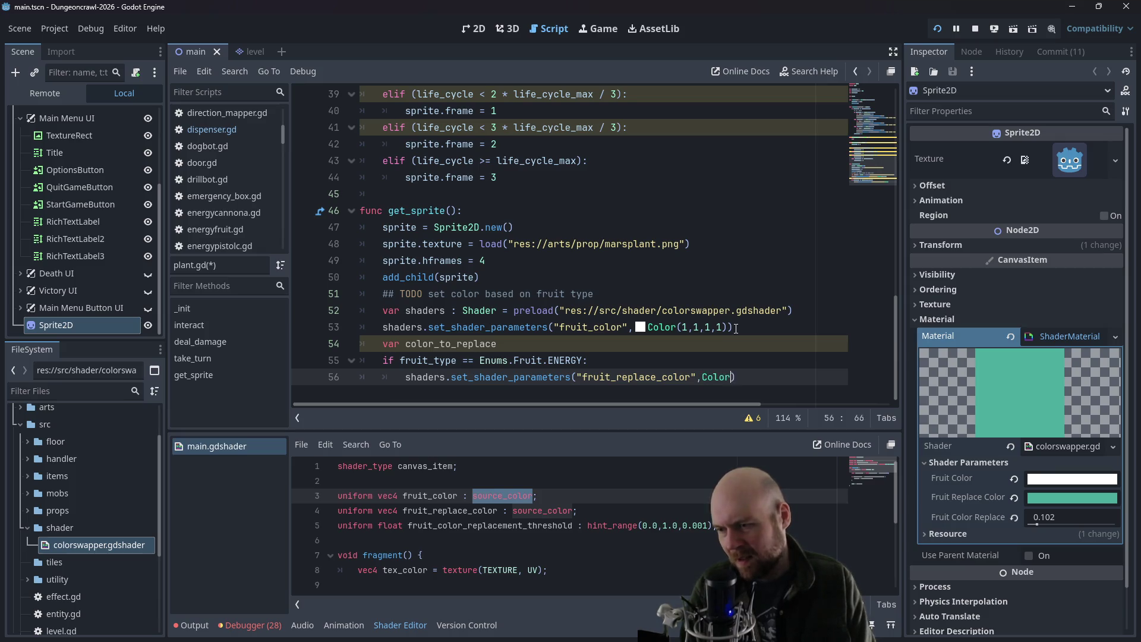
pyautogui.write('(0,1,1')
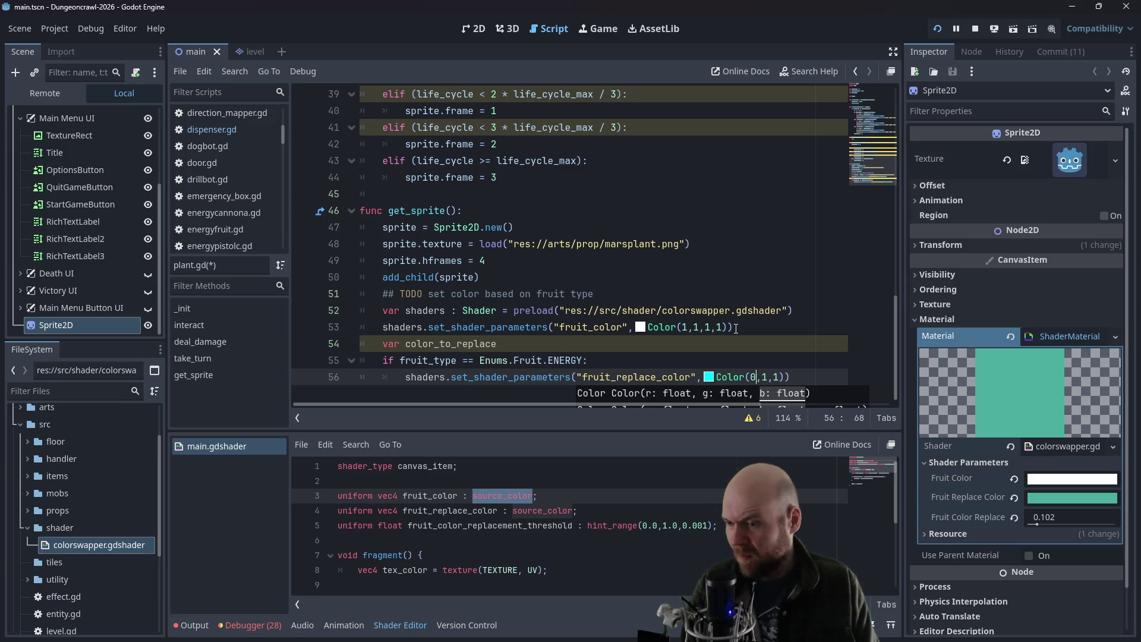
pyautogui.press('BackSpace')
pyautogui.write('1')
pyautogui.press('Right')
pyautogui.press('Delete')
pyautogui.write('0')
pyautogui.press('Delete')
pyautogui.write('1')
pyautogui.press('Right')
pyautogui.press('Delete')
pyautogui.write('0')
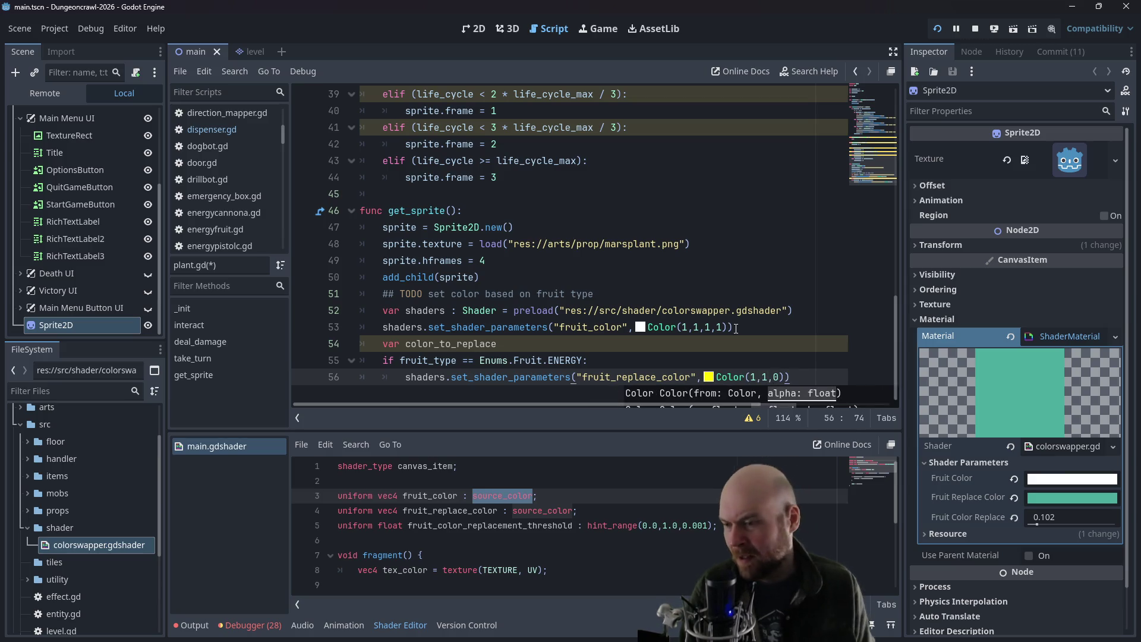
# - Start an elif branch for the HP fruit type below the ENERGY branch
pyautogui.press('Return')
pyautogui.press('BackSpace')
pyautogui.write('eli')
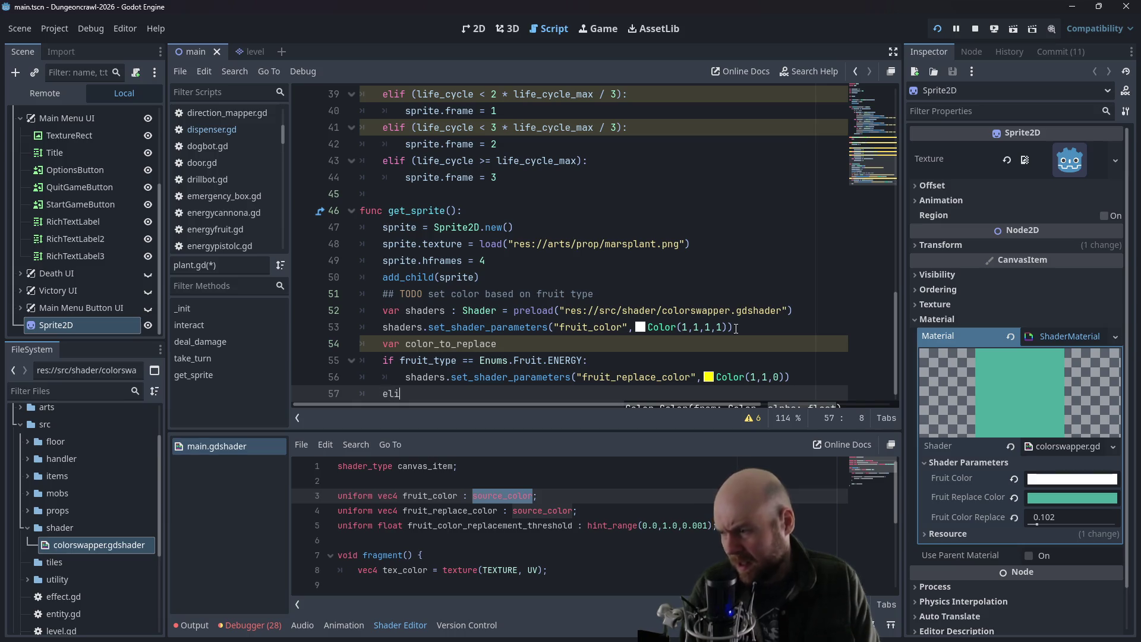
pyautogui.write('f fruit_ti')
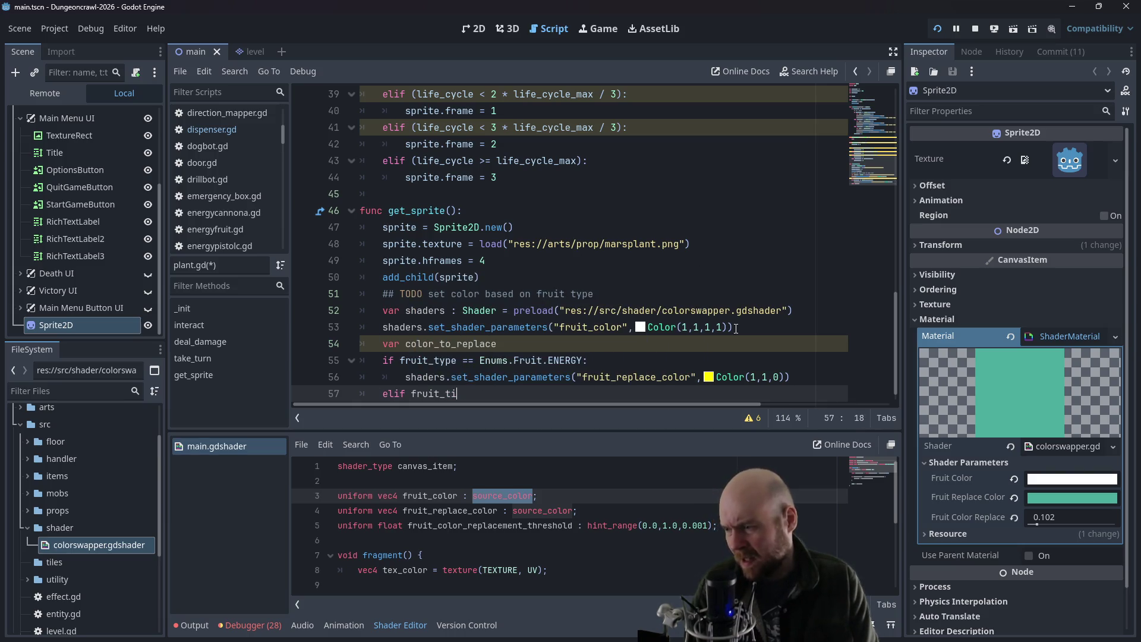
pyautogui.press('BackSpace')
pyautogui.write('ype == ')
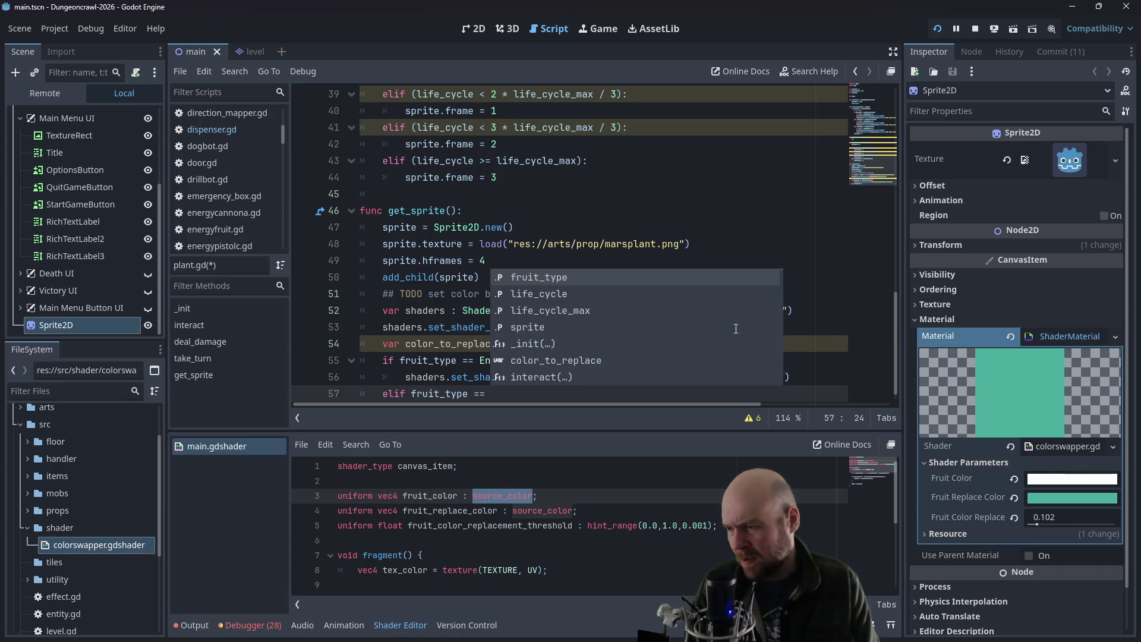
pyautogui.write('Enums.F')
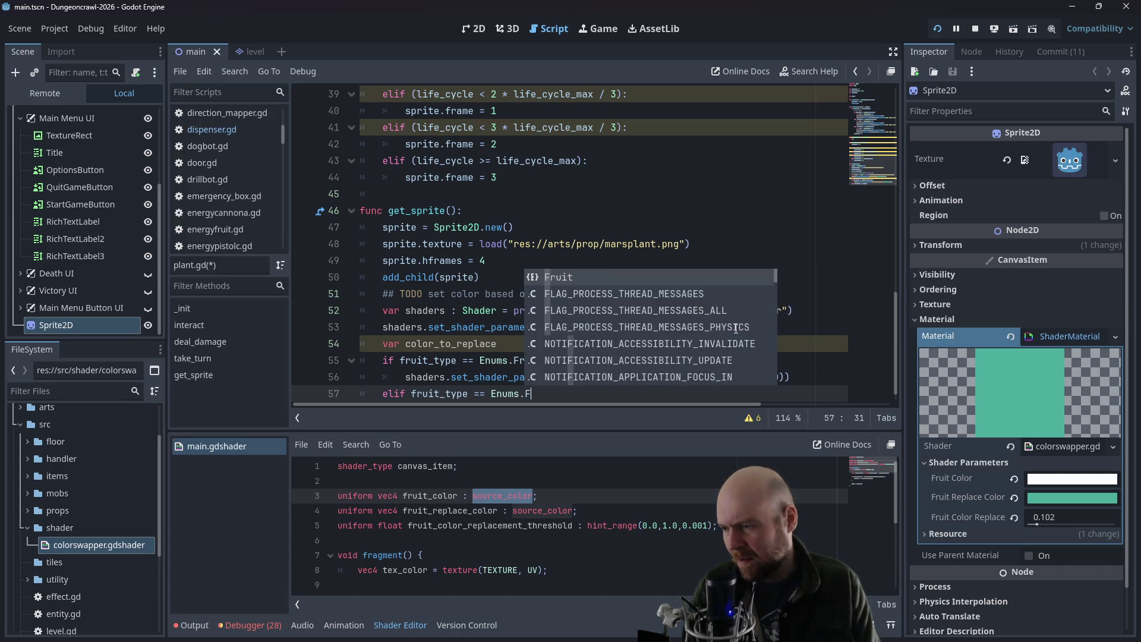
pyautogui.write('ruit.HE')
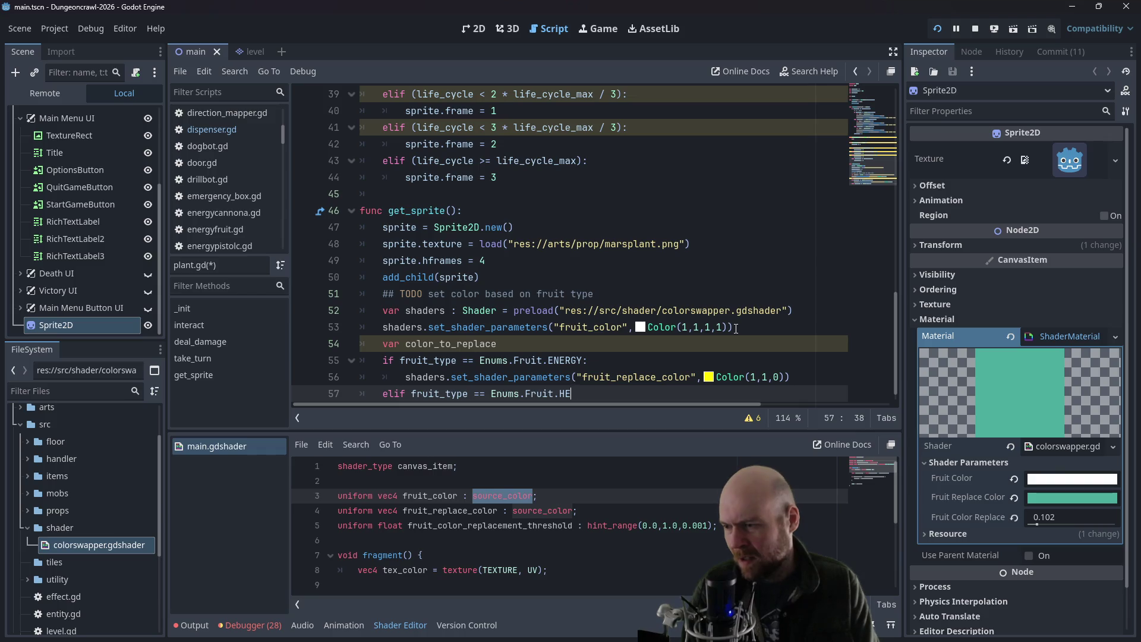
pyautogui.press('Return')
pyautogui.write('fruit_type')
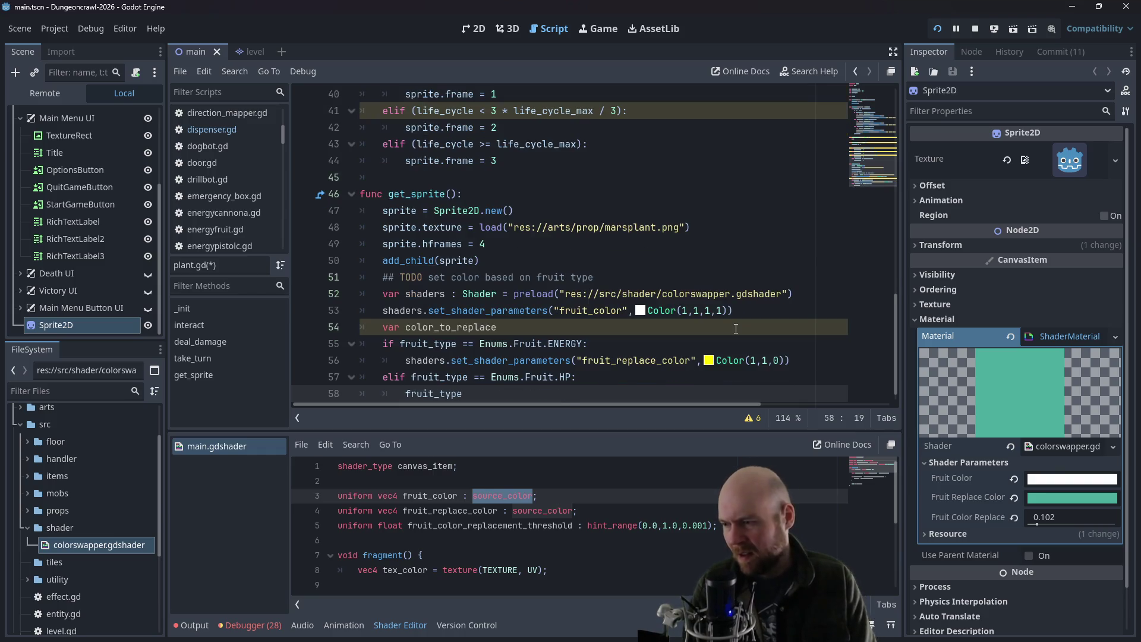
pyautogui.press('BackSpace')
pyautogui.press('BackSpace')
pyautogui.press('BackSpace')
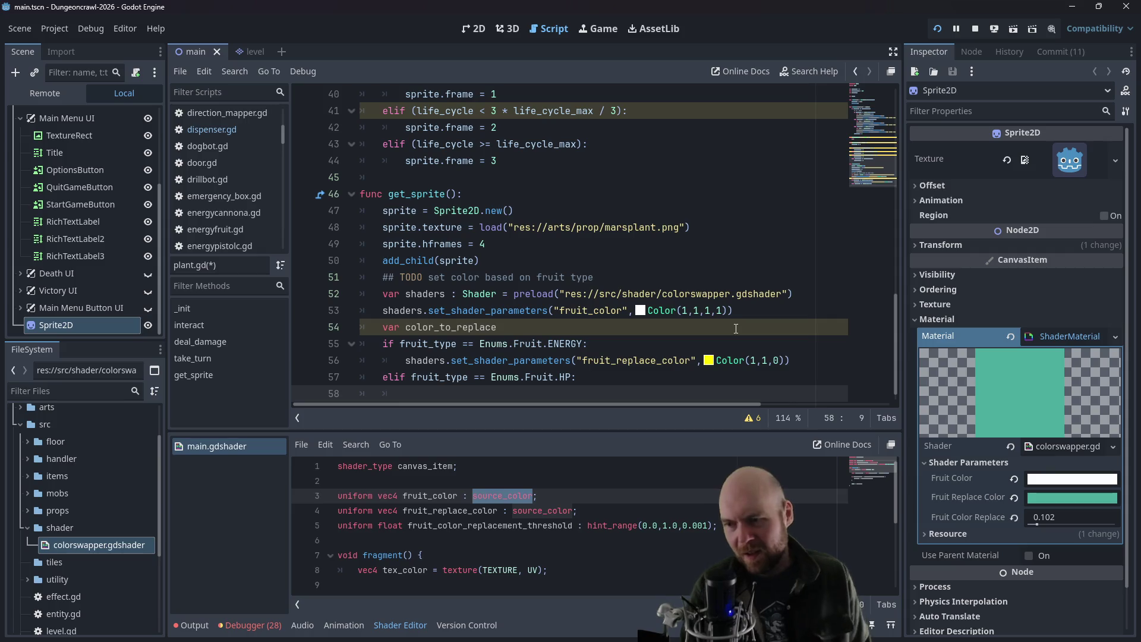
# - Turn the ENERGY branch line into color_to_replace = Color(1,1,0)
pyautogui.click(662, 348)
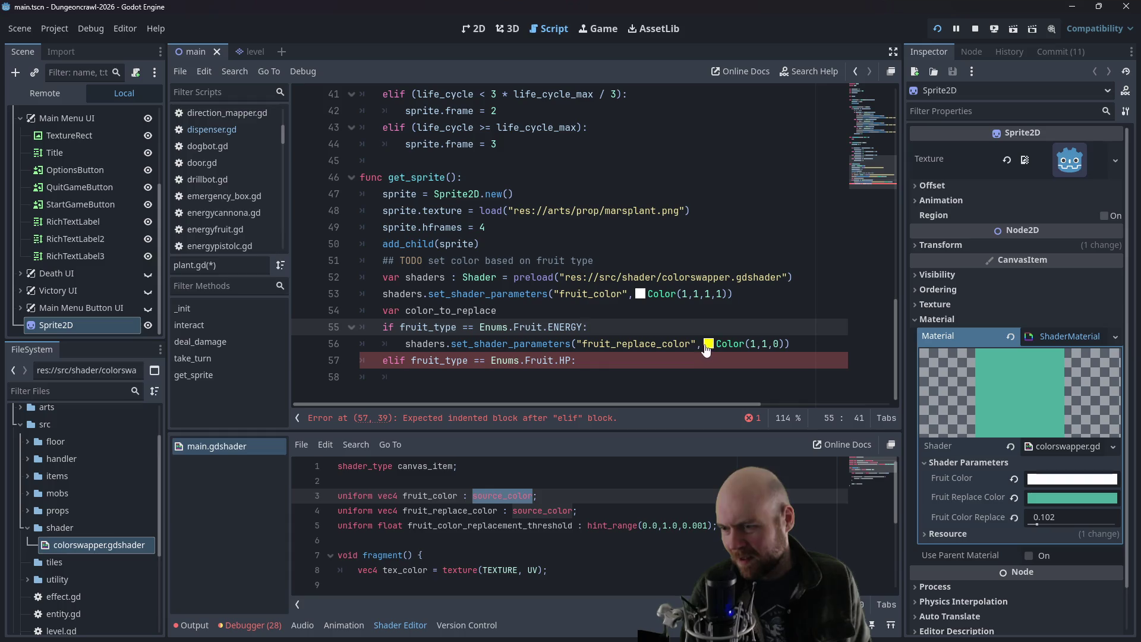
pyautogui.moveTo(702, 344); pyautogui.dragTo(383, 344)
pyautogui.press('BackSpace')
pyautogui.write('color_to')
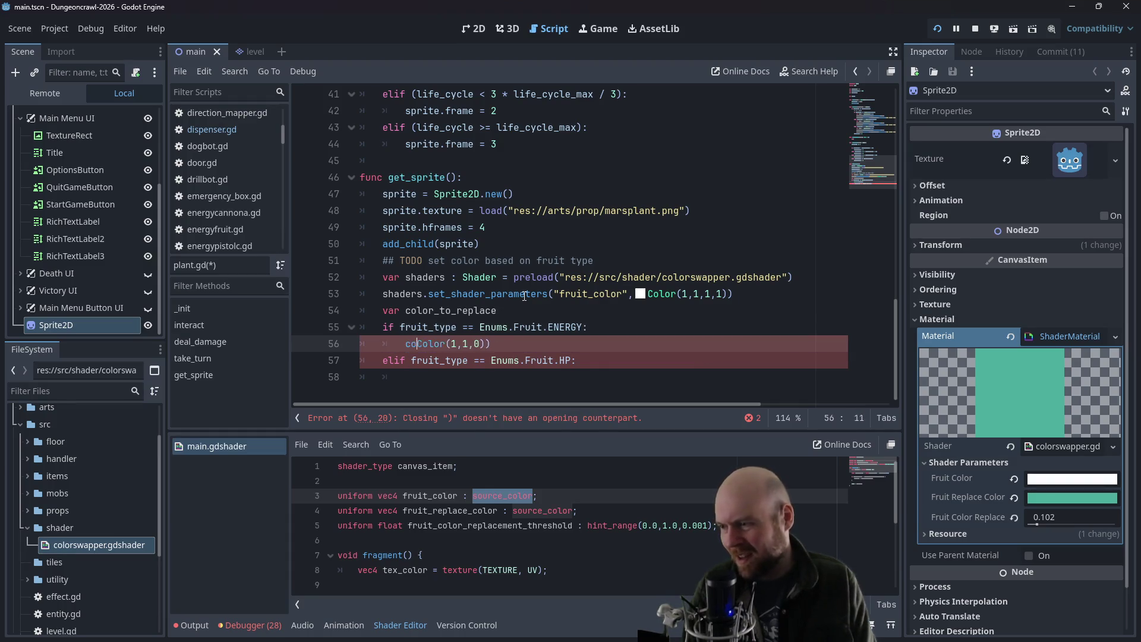
pyautogui.write('_repla')
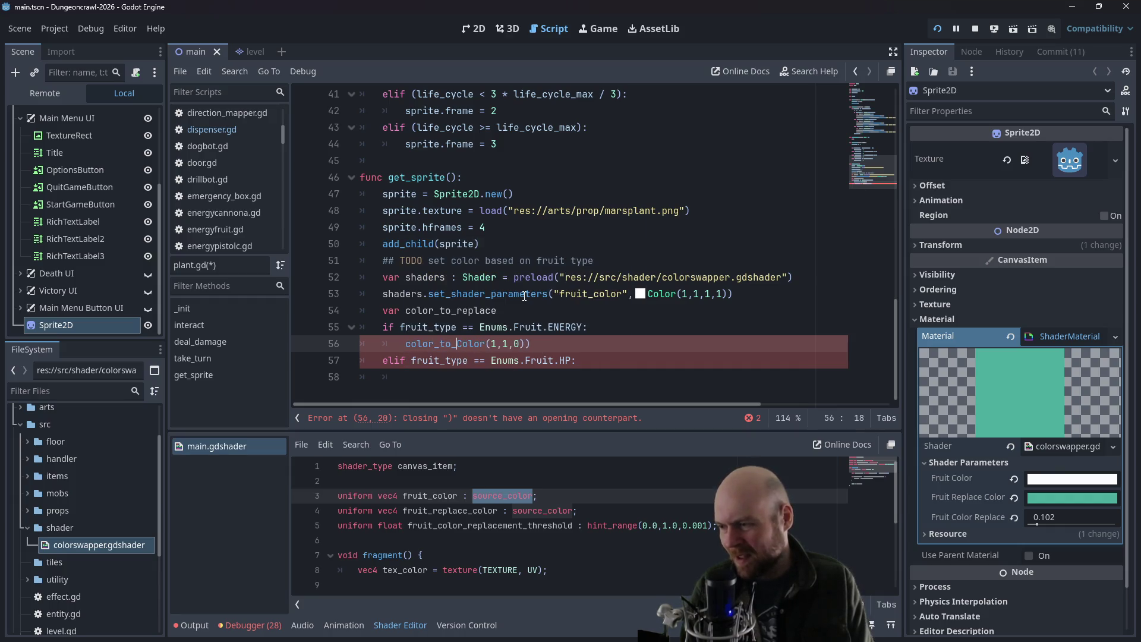
pyautogui.write('ce =')
pyautogui.press('End')
pyautogui.press('BackSpace')
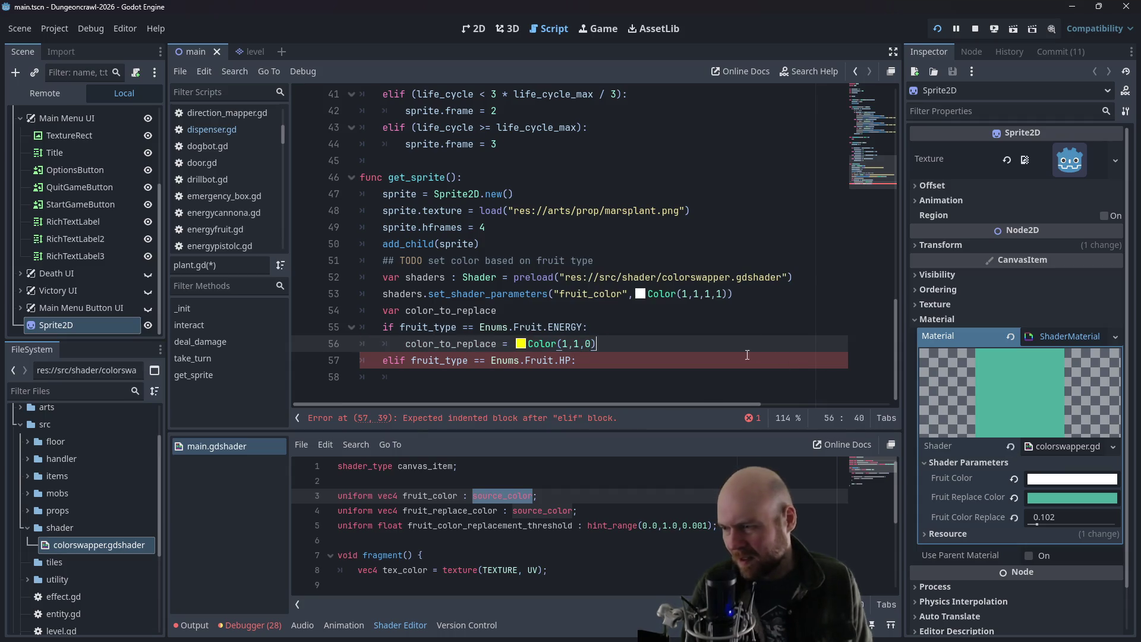
# - Add a shaders.set_shader_parameters("fruit_replace_color", call outside the HP branch
pyautogui.click(591, 389)
pyautogui.press('Return')
pyautogui.write('shaders.set_shader_parameters("fruit_replace_color",')
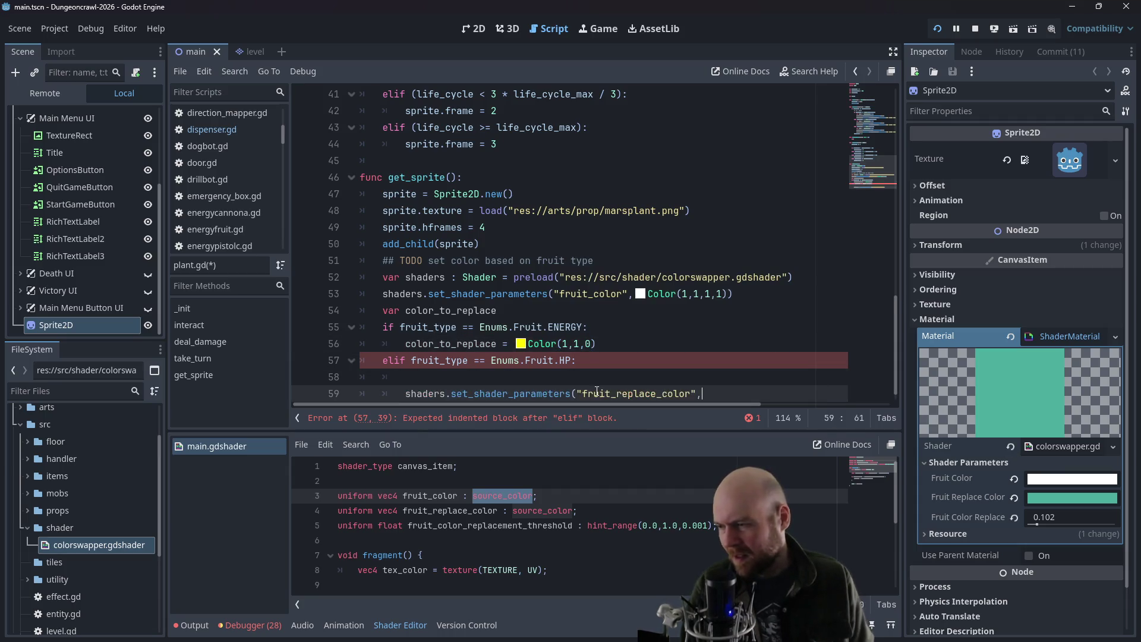
pyautogui.hotkey('shift', 'Tab')
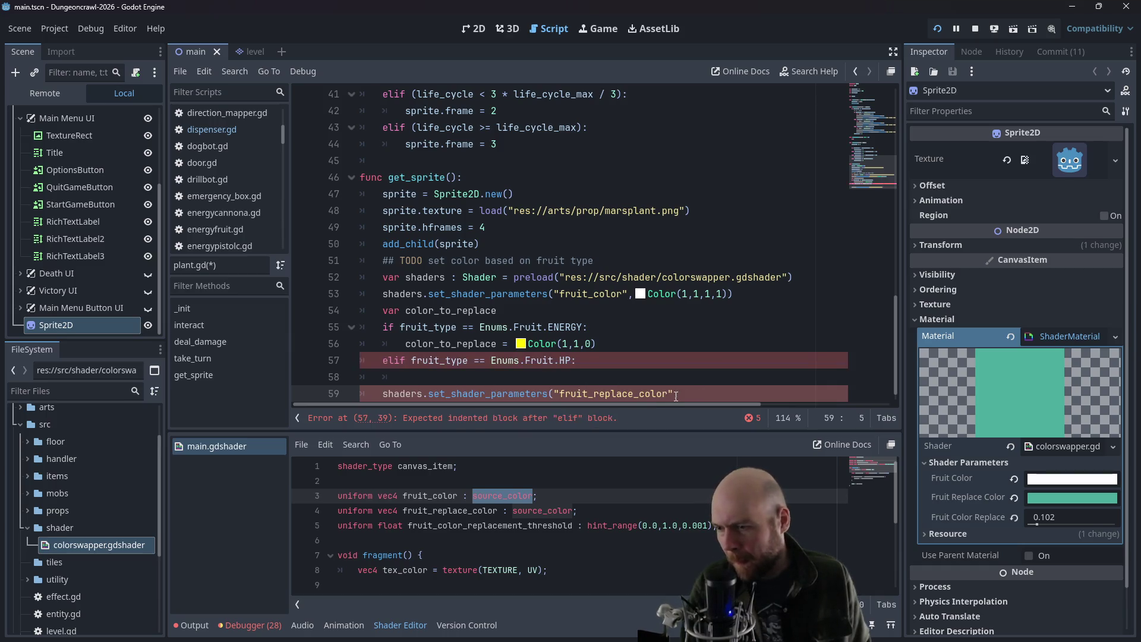
pyautogui.write('_repla')
pyautogui.press('BackSpace')
pyautogui.press('BackSpace')
pyautogui.press('BackSpace')
pyautogui.write('place')
# - Set color_to_replace to Color(1,0,1) for HP and begin an elif for Enums.Fruit.OXYGEN
pyautogui.press('Up')
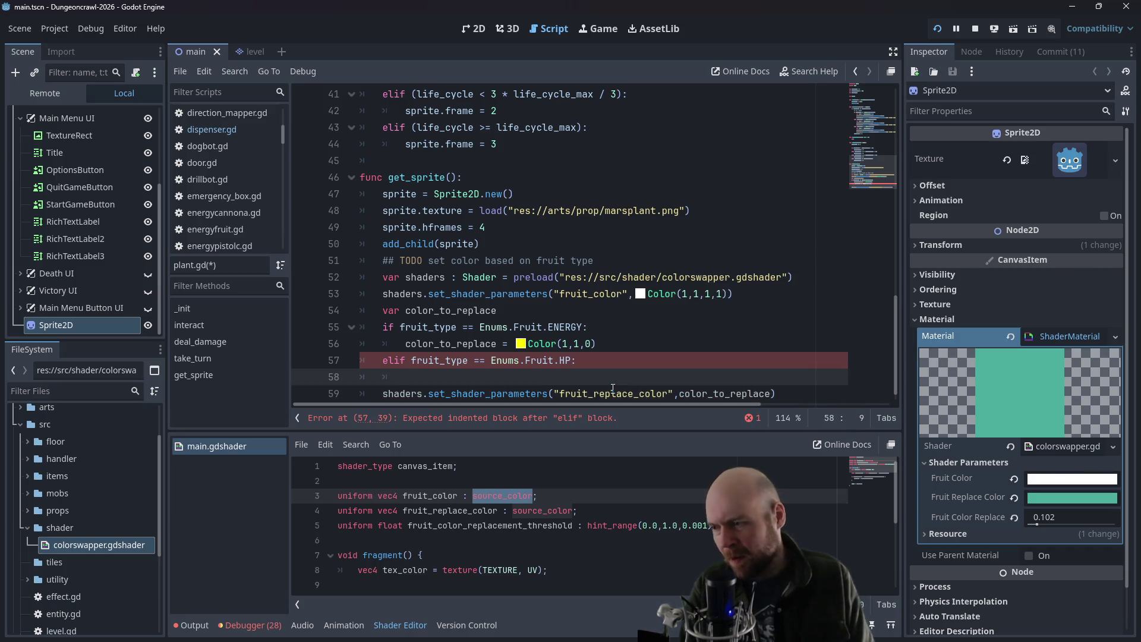
pyautogui.write('color_to')
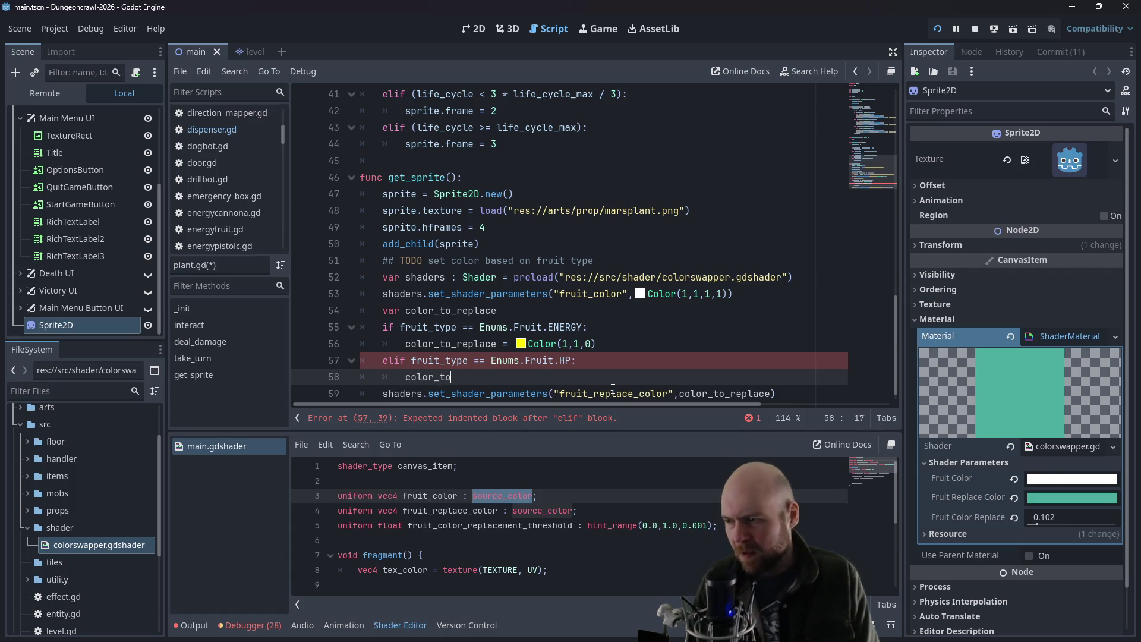
pyautogui.write('_replace = Col')
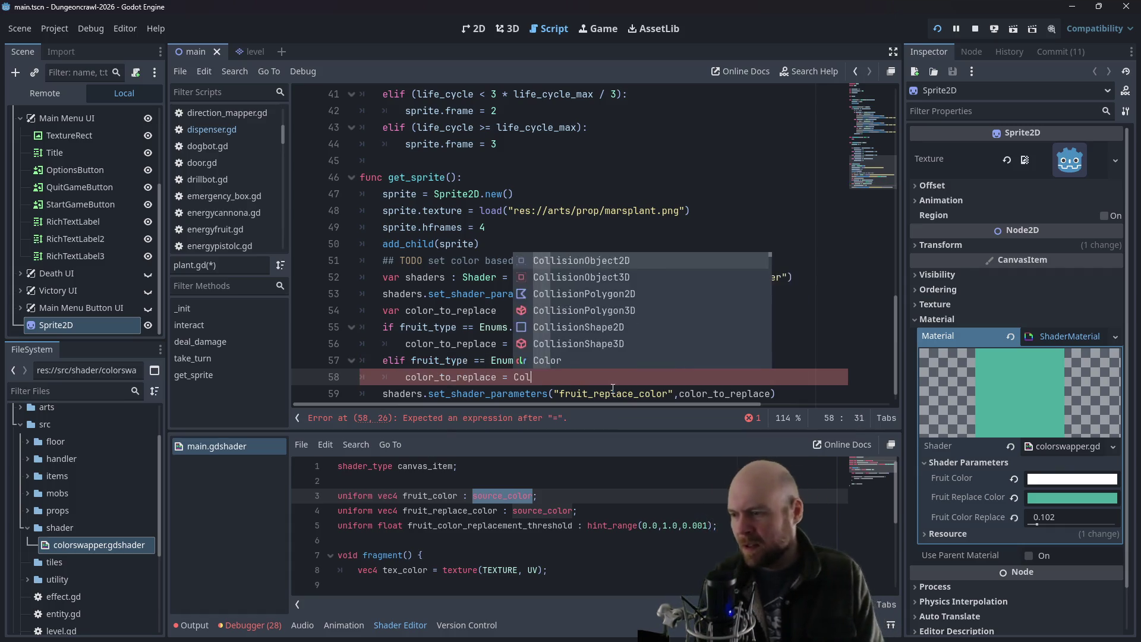
pyautogui.write('or(1,0,')
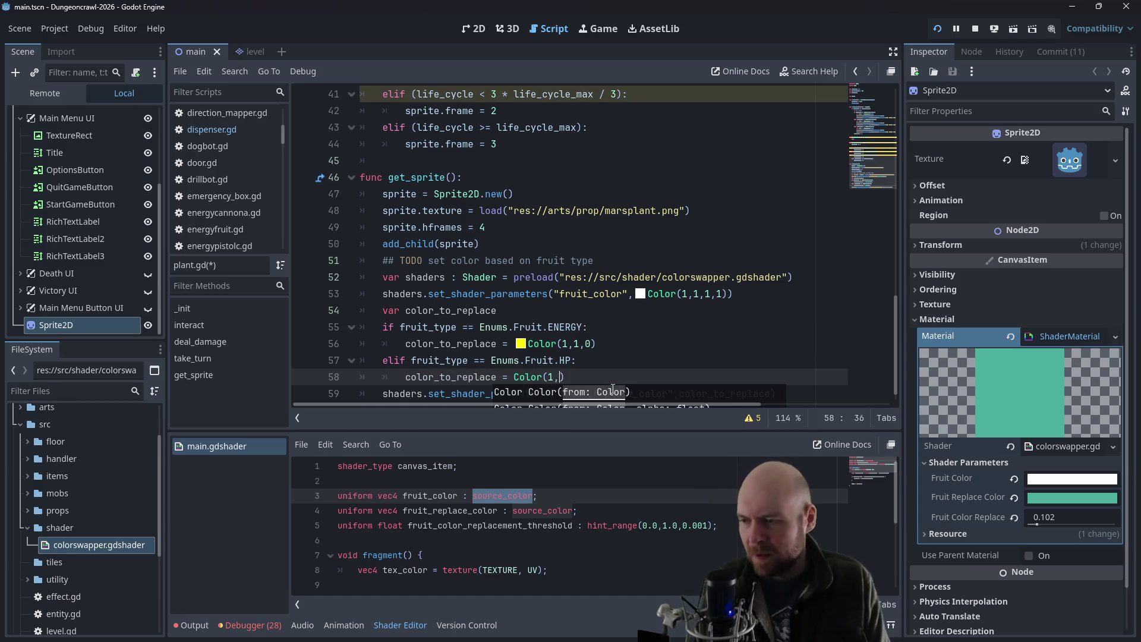
pyautogui.write('1')
pyautogui.press('Return')
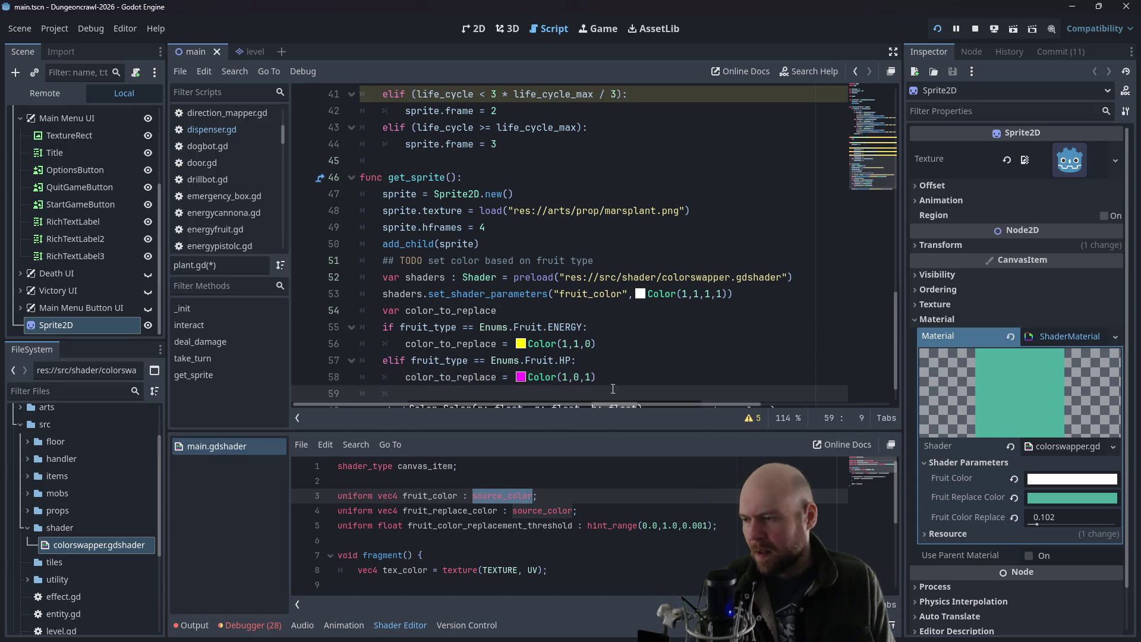
pyautogui.write('elif ')
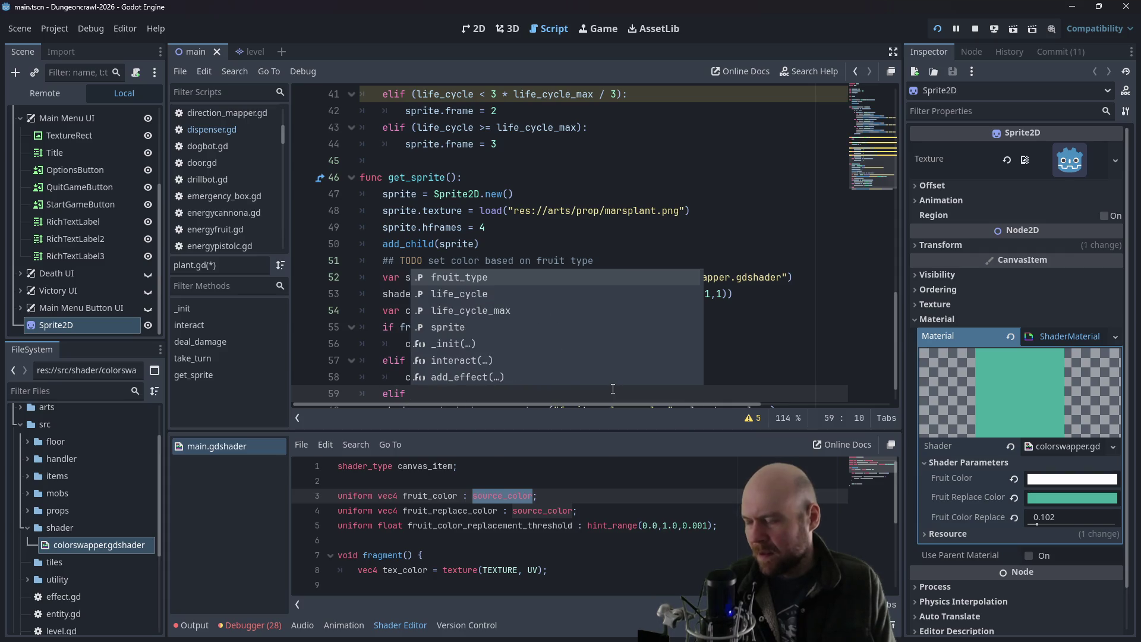
pyautogui.write('fruit_type == ')
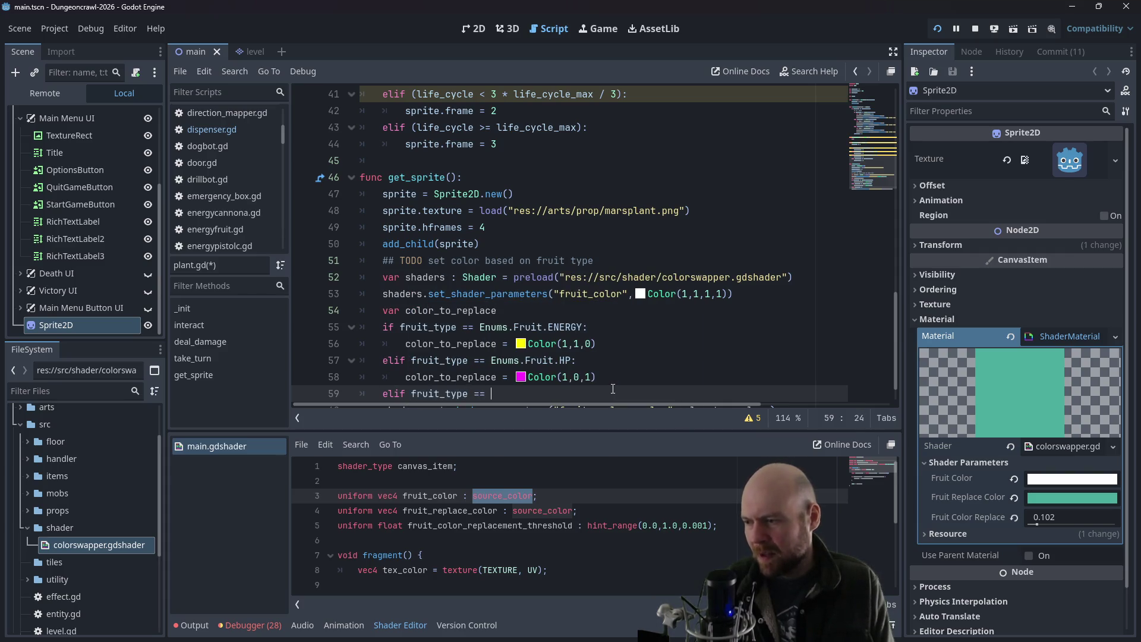
pyautogui.write('Enums.Fruit.OXYGEN:')
pyautogui.press('Return')
# - Assign color_to_replace = Color(0,1,1) in the OXYGEN branch, fixing the colon to '='
pyautogui.write('color_to_replace: C')
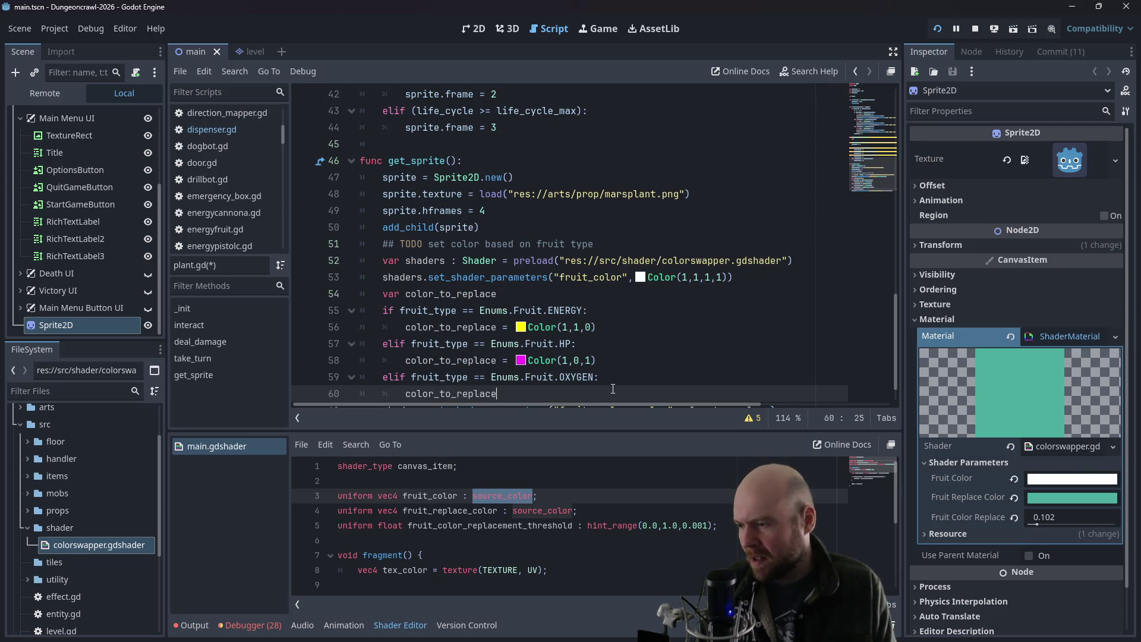
pyautogui.write('olor(0,1,1')
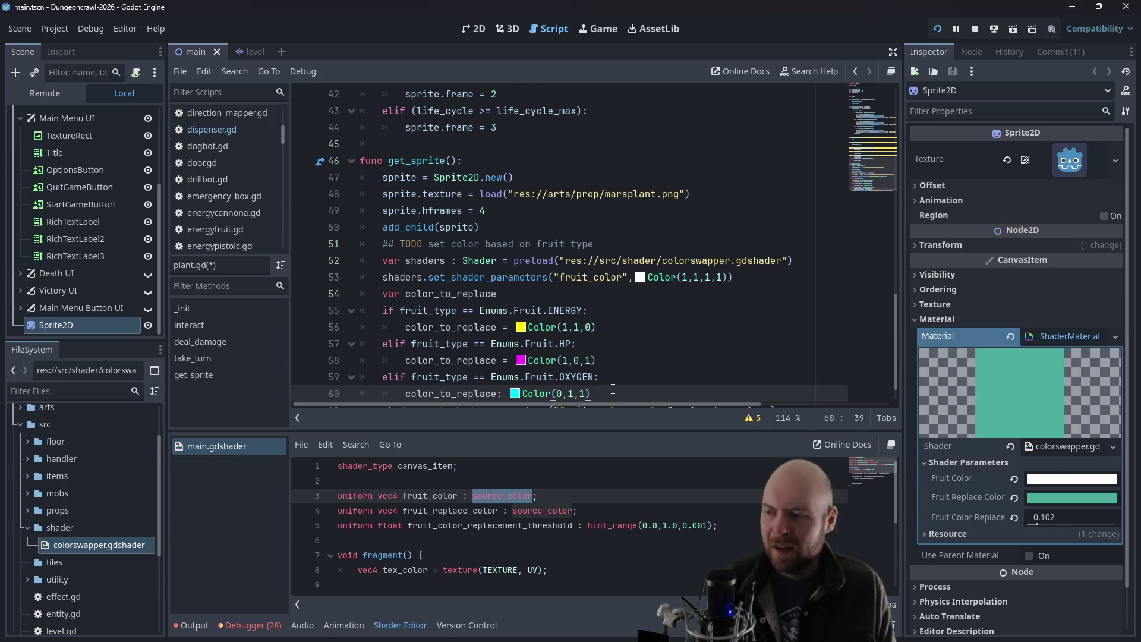
pyautogui.press('Return')
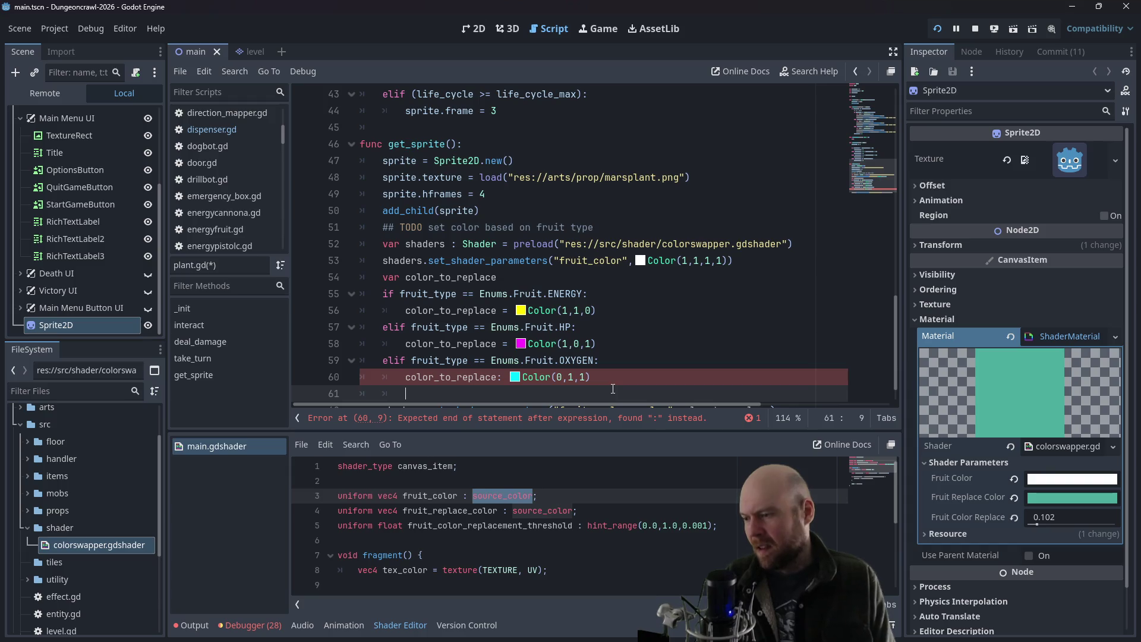
pyautogui.press('Up')
pyautogui.press('End')
pyautogui.press('Left')
pyautogui.press('Left')
pyautogui.press('Left')
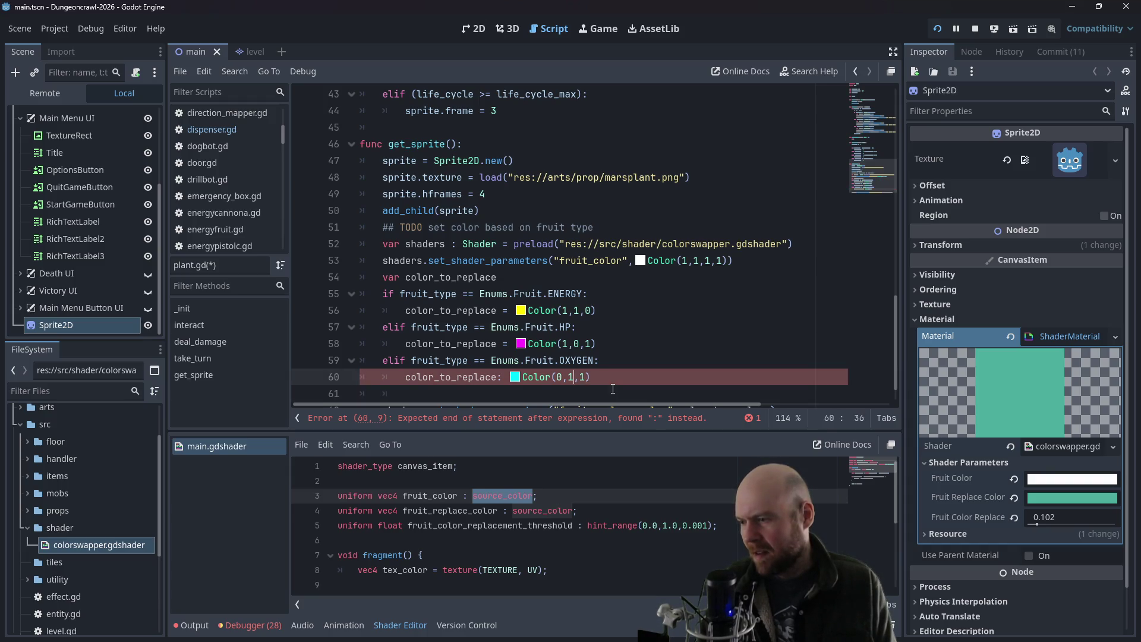
pyautogui.press('BackSpace')
pyautogui.write('=')
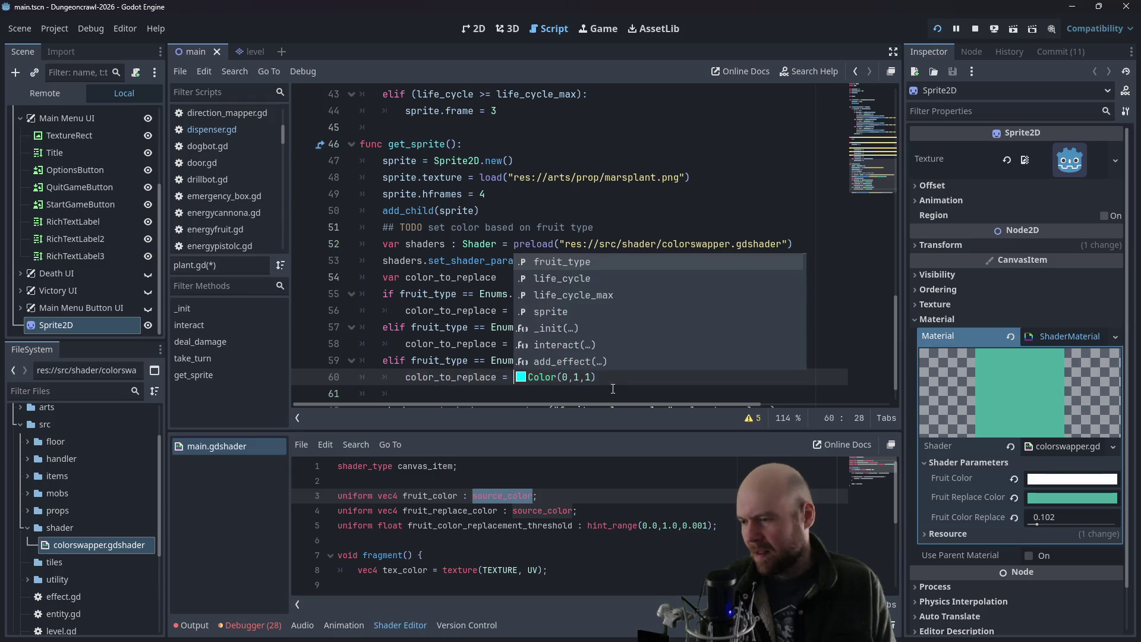
# - Add an else fallback of Color(1,1,1,1) and pass color_to_replace as fruit_replace_color
pyautogui.press('Down')
pyautogui.write('else:')
pyautogui.press('Return')
pyautogui.write('color_to_replace = ')
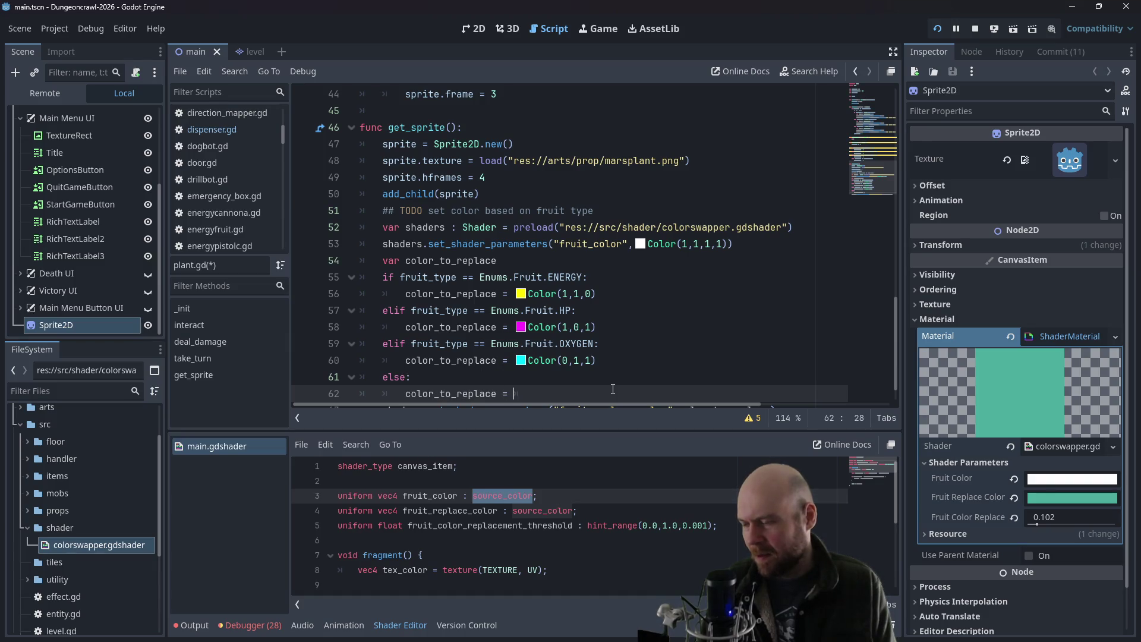
pyautogui.write('Color(')
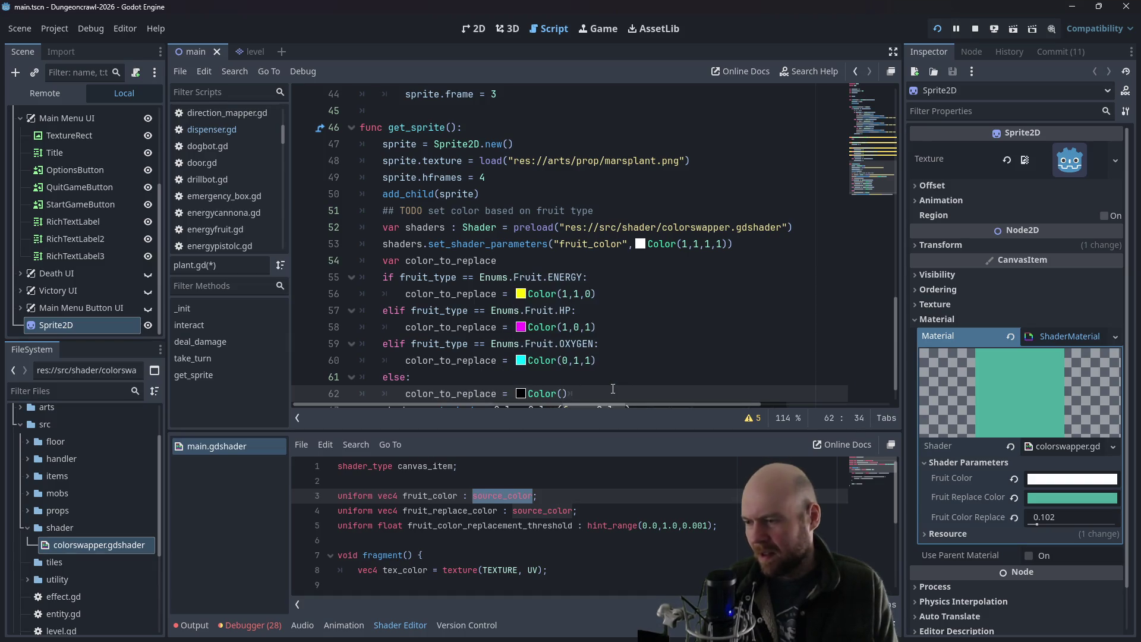
pyautogui.press('End')
pyautogui.press('Return')
pyautogui.write('shaders.set_shader_parameters("fruit_replace_color",color_to_replace)')
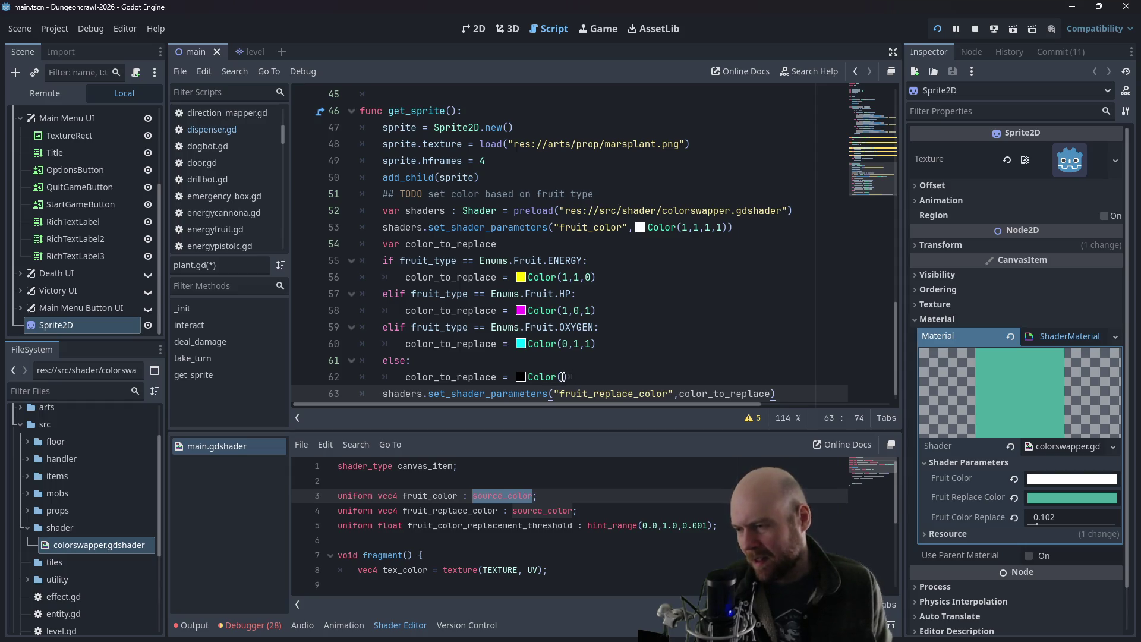
pyautogui.click(629, 382)
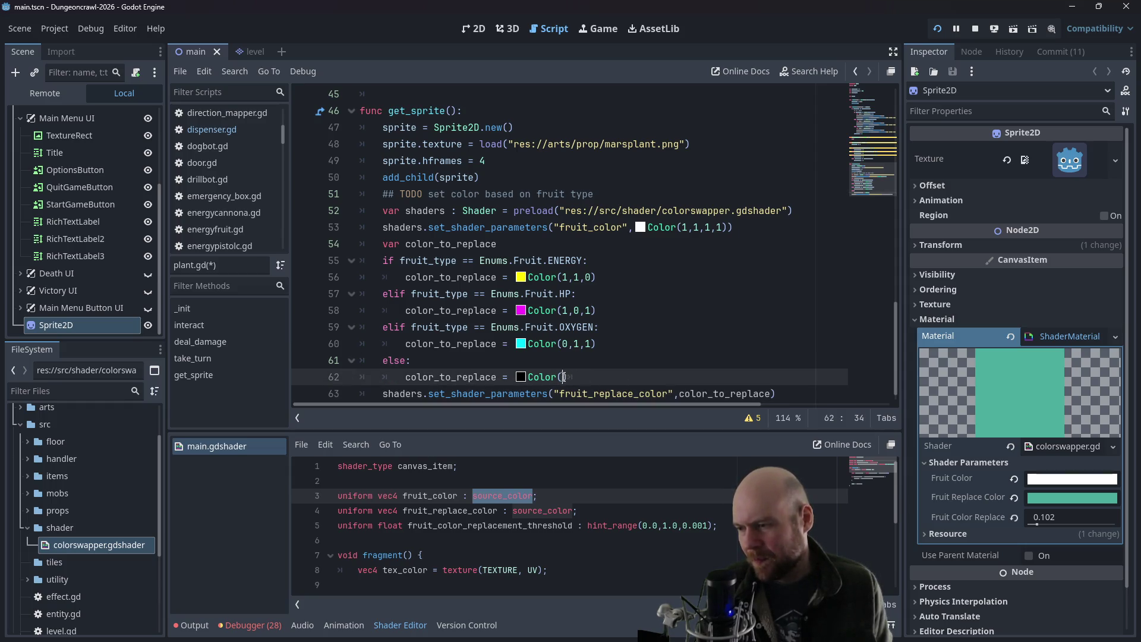
pyautogui.write('1,1,1,1')
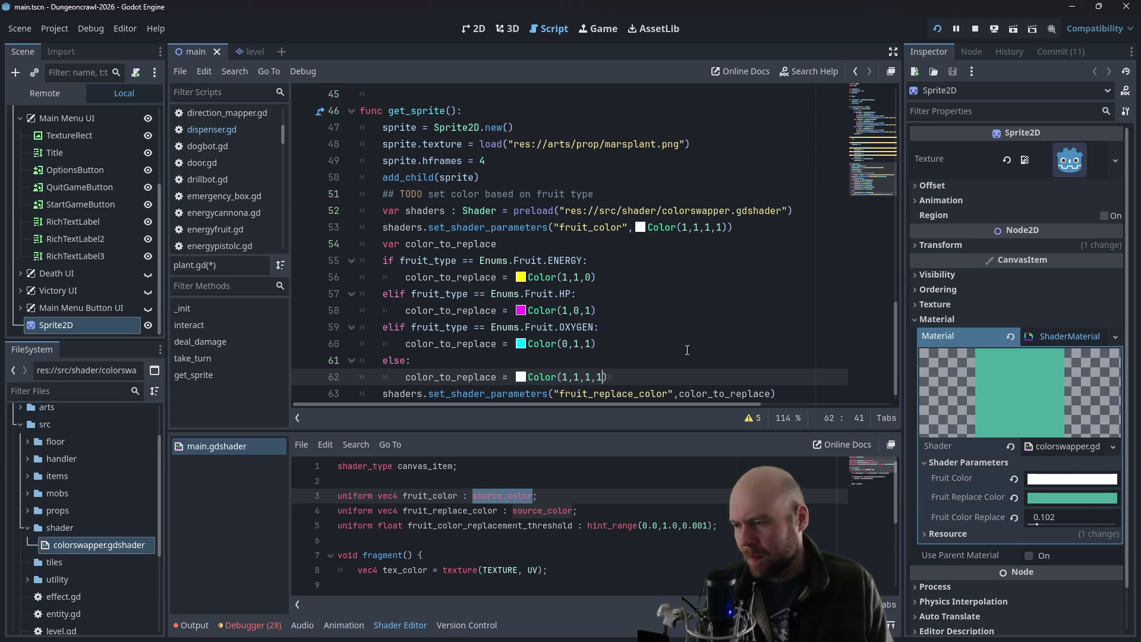
pyautogui.scroll(-1, 713, 363)
pyautogui.click(737, 378)
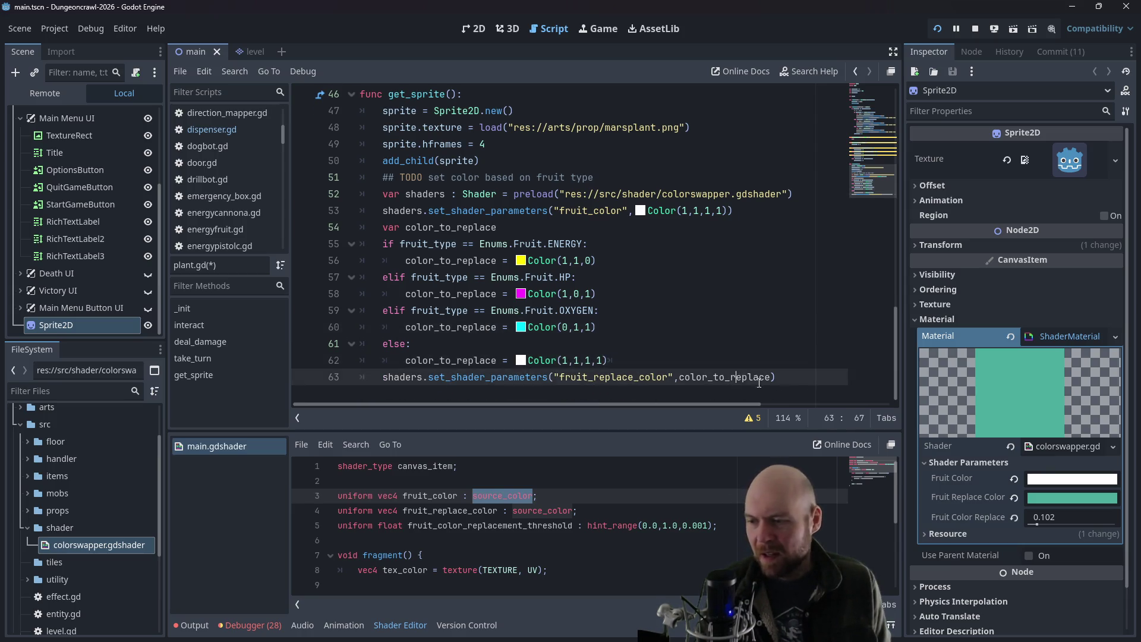
# - Add a set_shader_parameters call setting "fruit_color_replacement_threshold" to 0.1
pyautogui.press('Return')
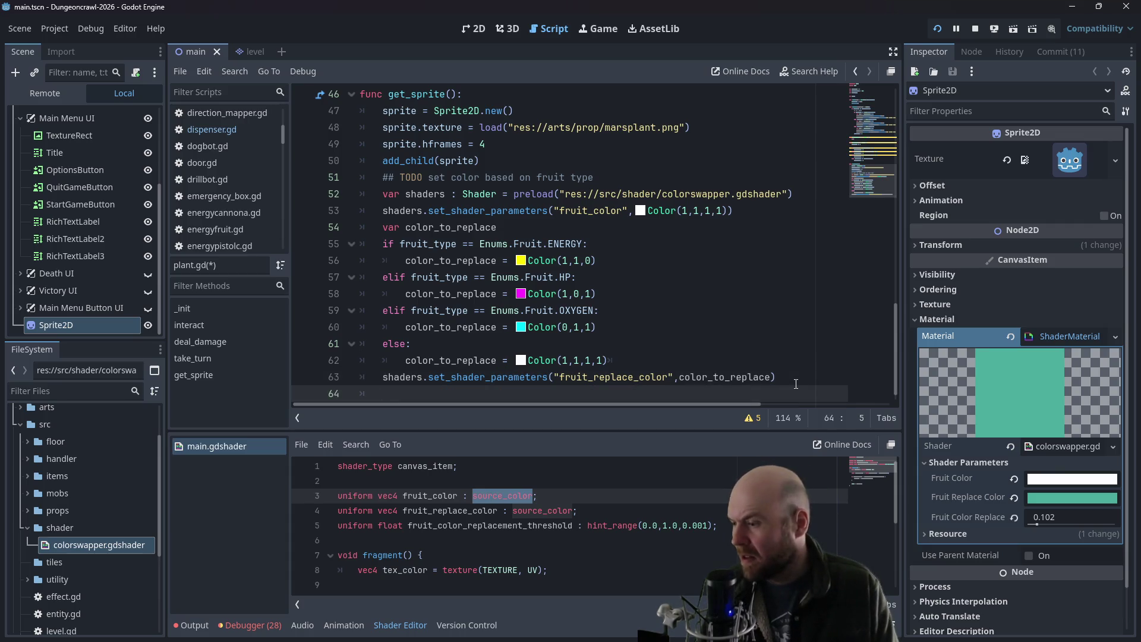
pyautogui.write('shaders.set_')
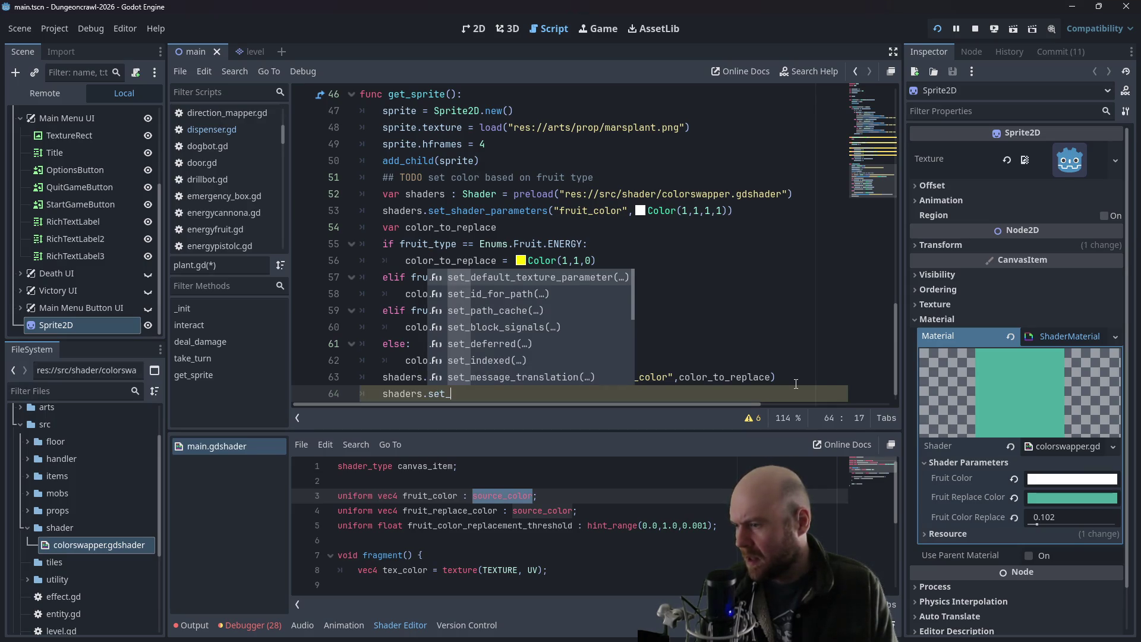
pyautogui.write('shader_')
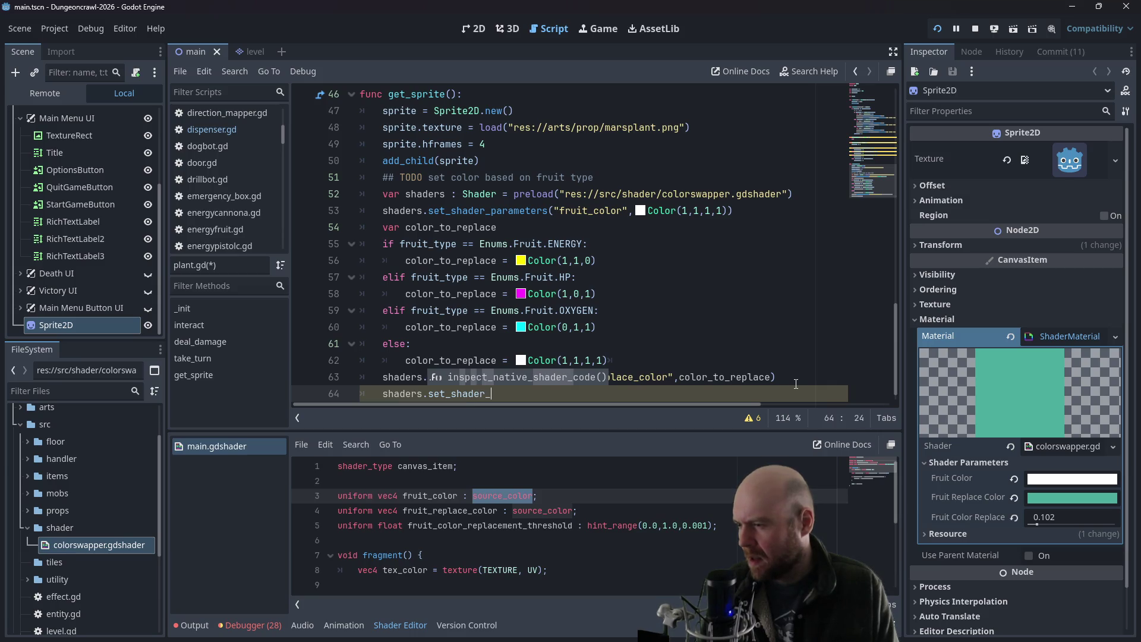
pyautogui.write('par')
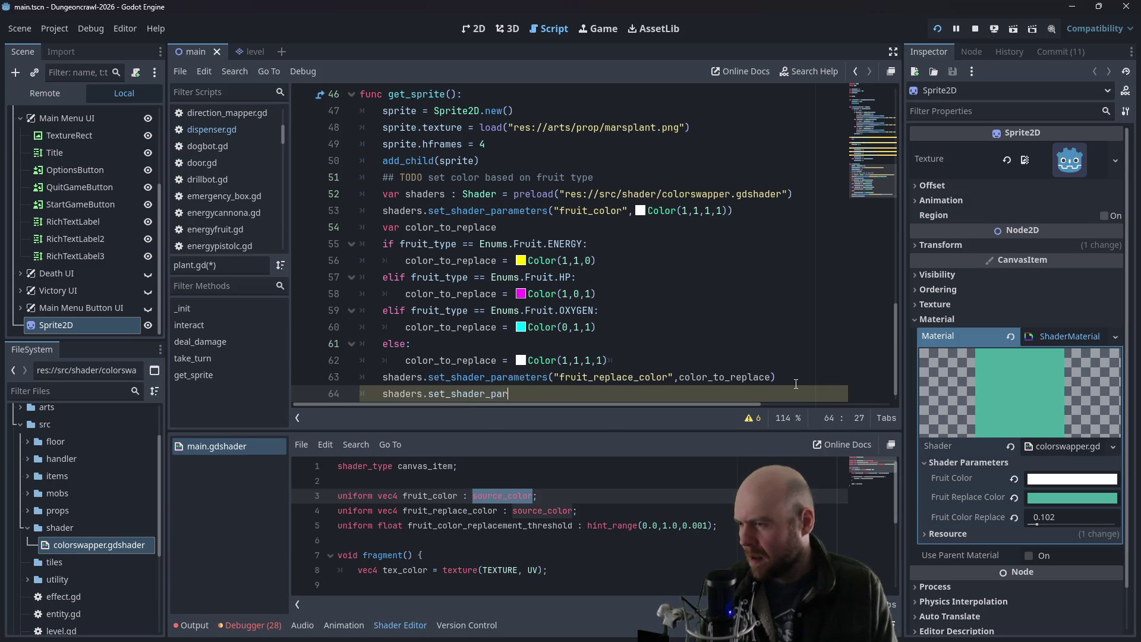
pyautogui.write('amenters("fruit_color')
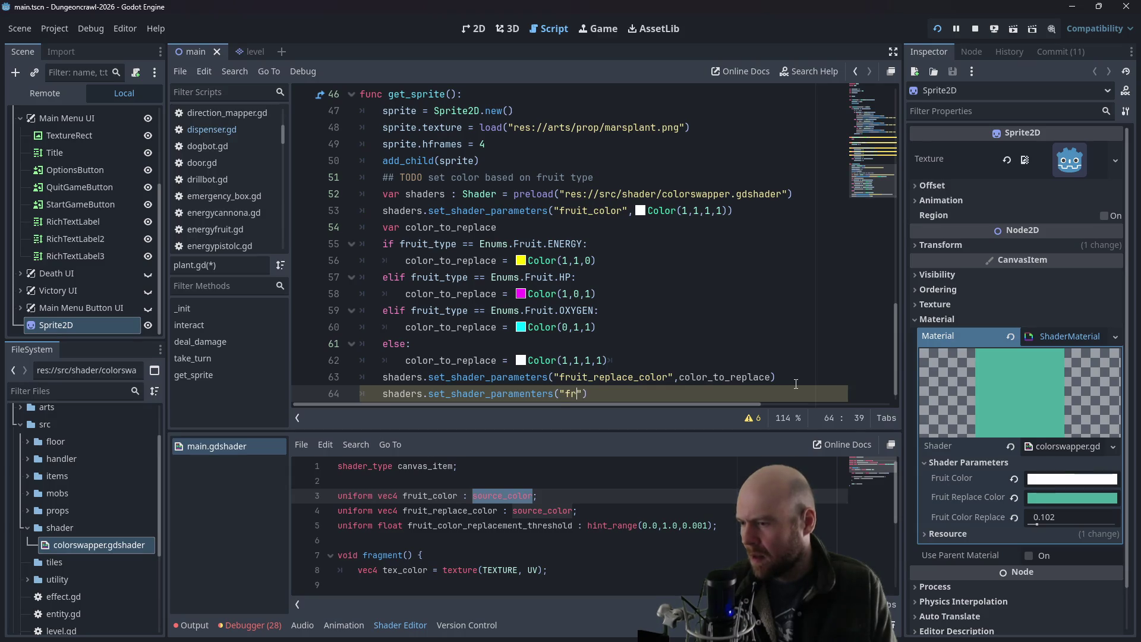
pyautogui.write('_replacement_')
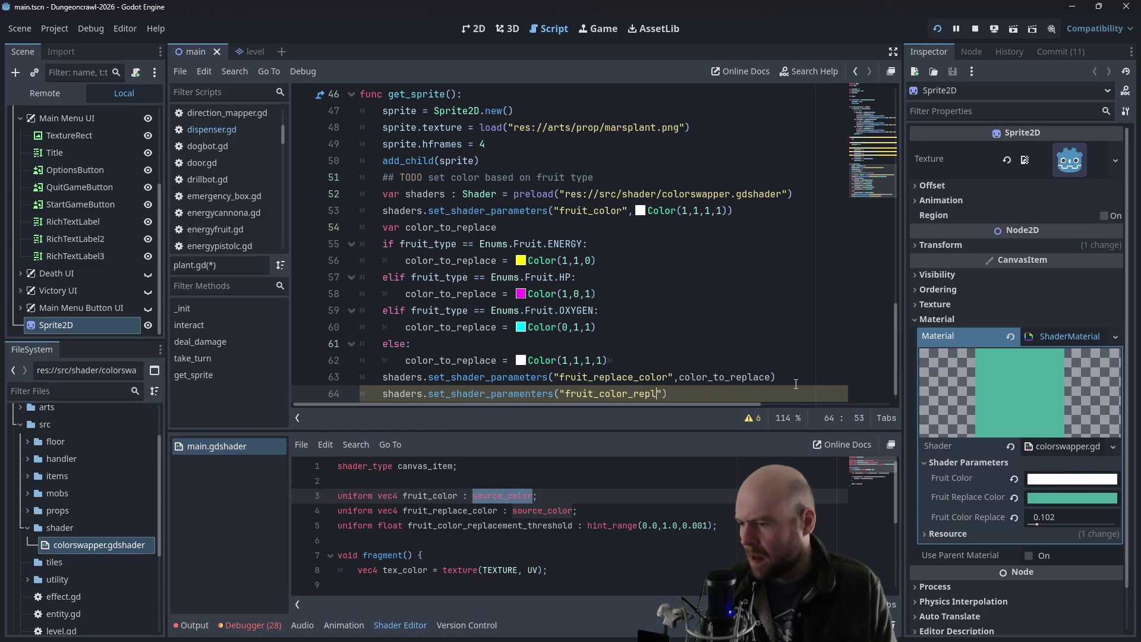
pyautogui.write('threshold')
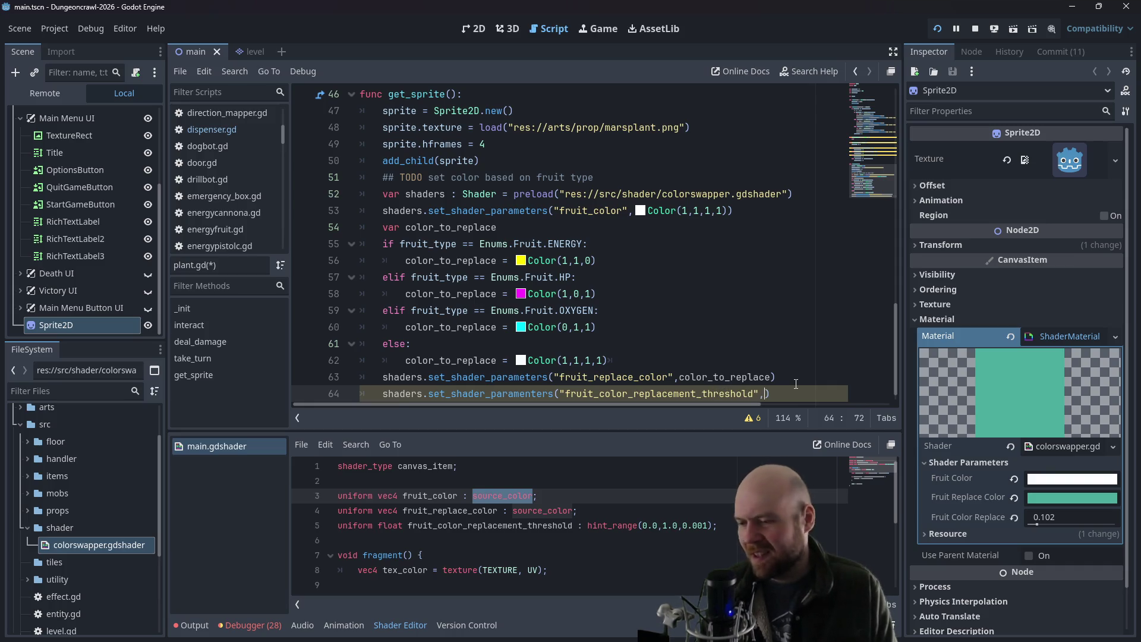
pyautogui.write('0.1')
pyautogui.press('Return')
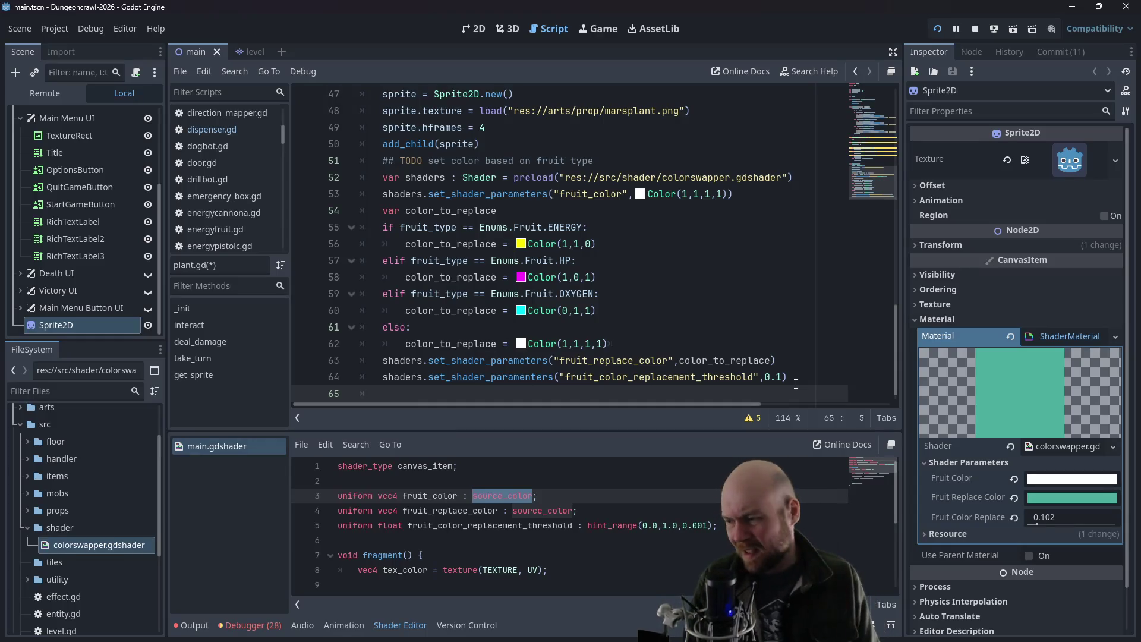
# - Start a sprite. statement, browse its member suggestions, then switch to the Firefox docs
pyautogui.press('Return')
pyautogui.write('sprite.')
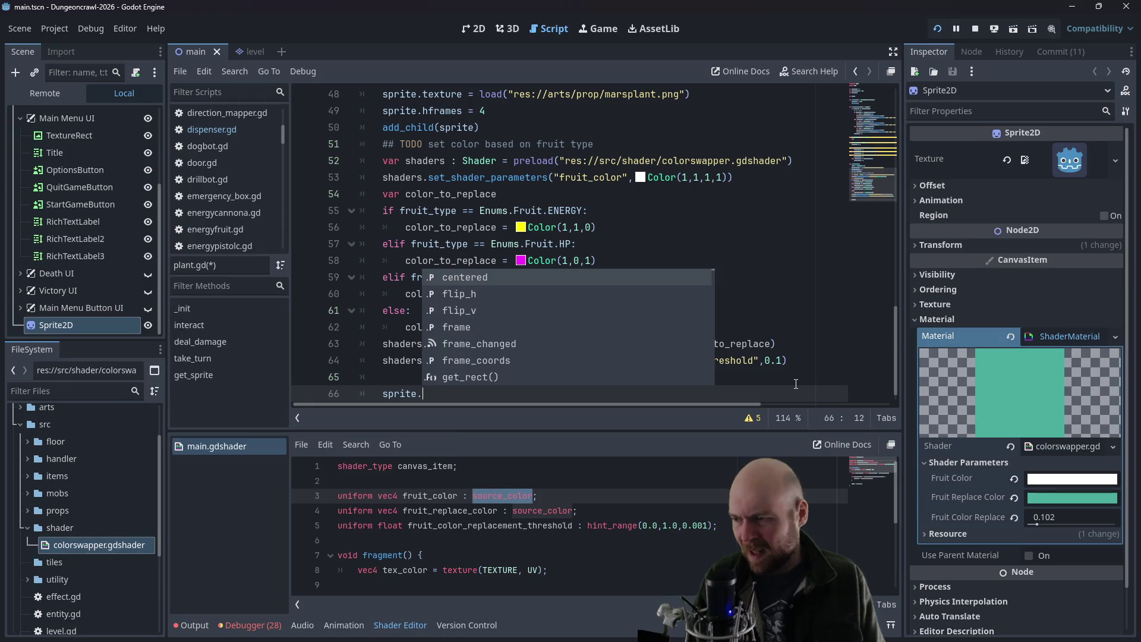
pyautogui.press('Down')
pyautogui.press('Down')
pyautogui.press('Down')
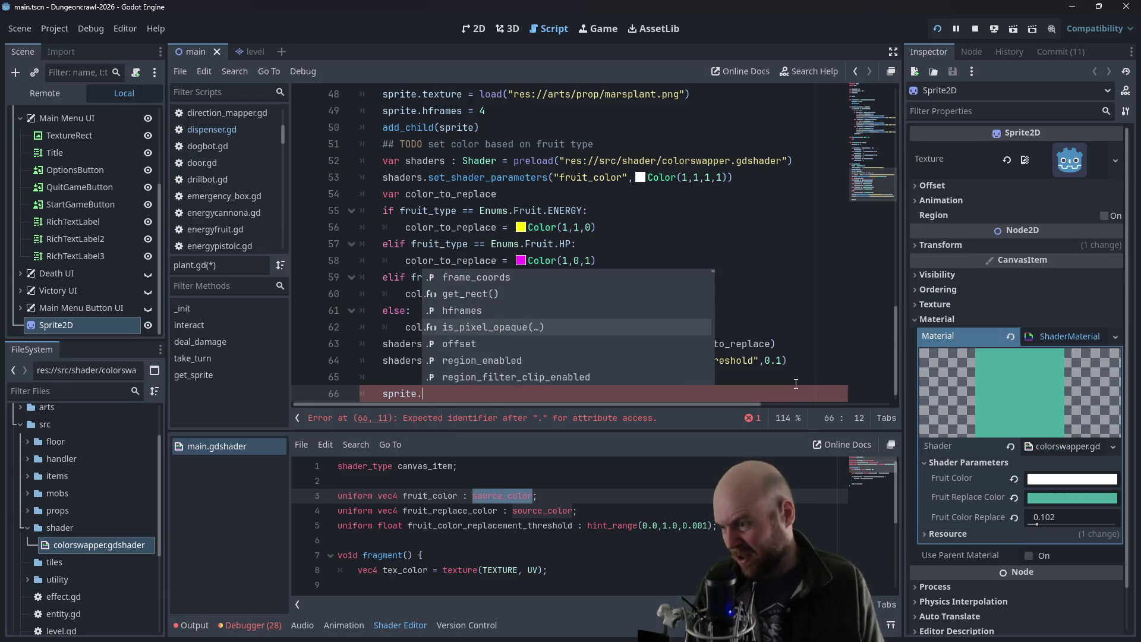
pyautogui.press('Down')
pyautogui.press('Down')
pyautogui.press('Down')
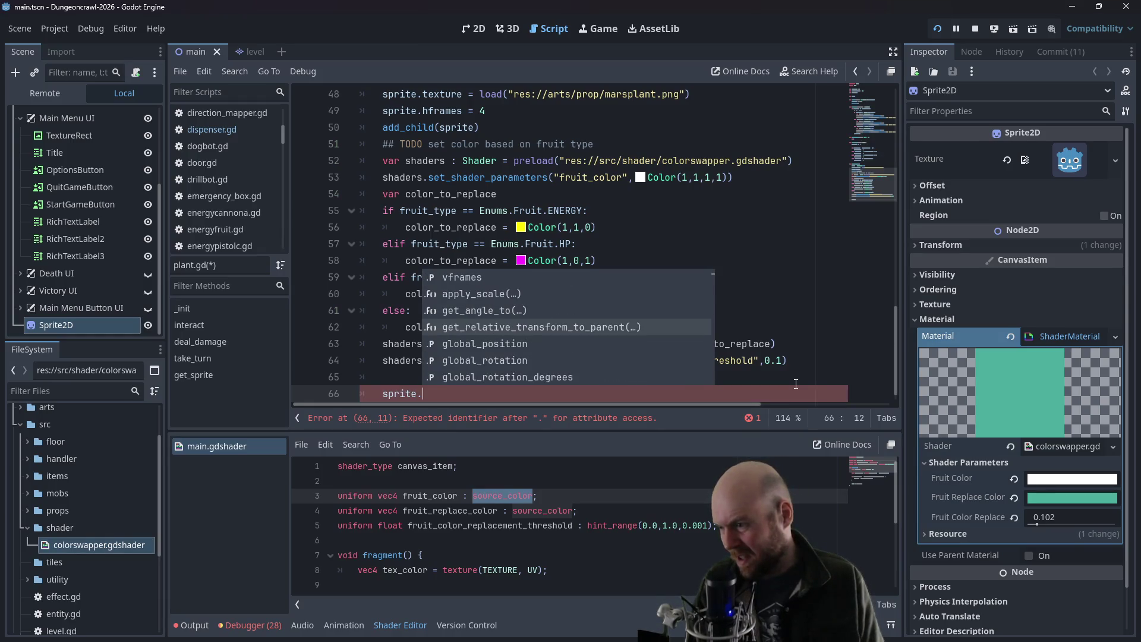
pyautogui.press('Down')
pyautogui.press('Down')
pyautogui.press('Down')
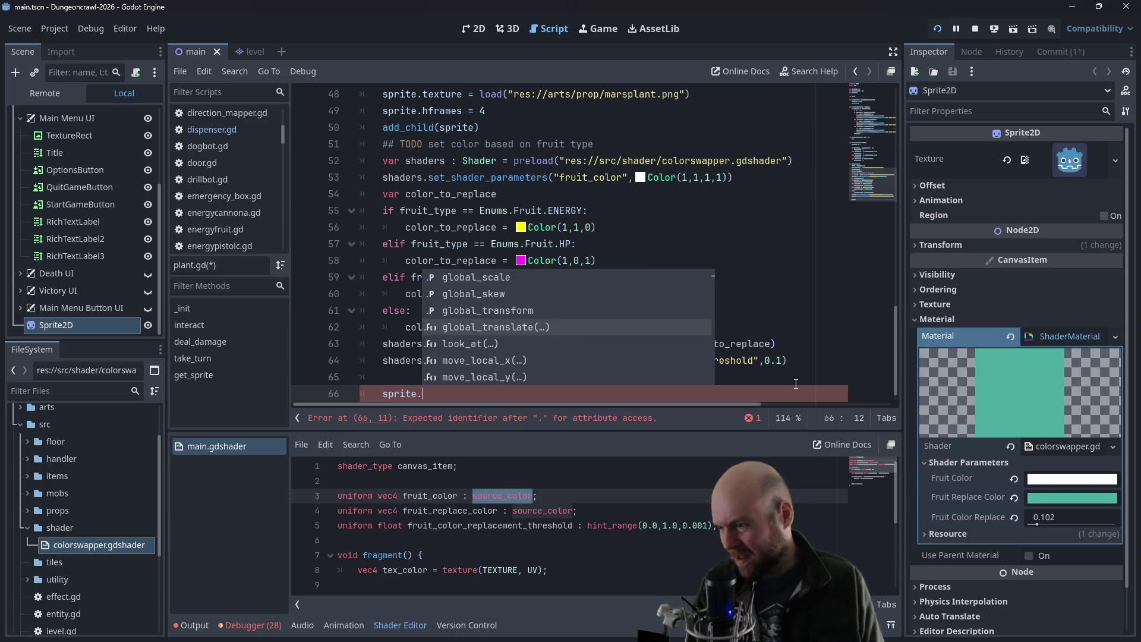
pyautogui.press('Down')
pyautogui.press('Down')
pyautogui.press('Down')
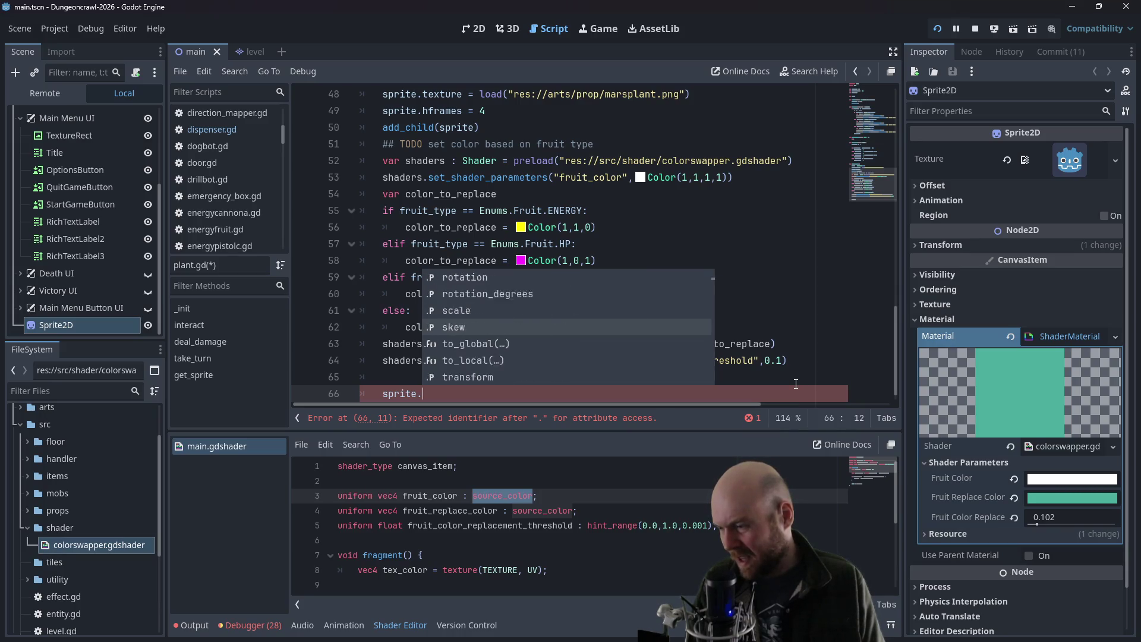
pyautogui.press('Down')
pyautogui.press('Down')
pyautogui.press('Down')
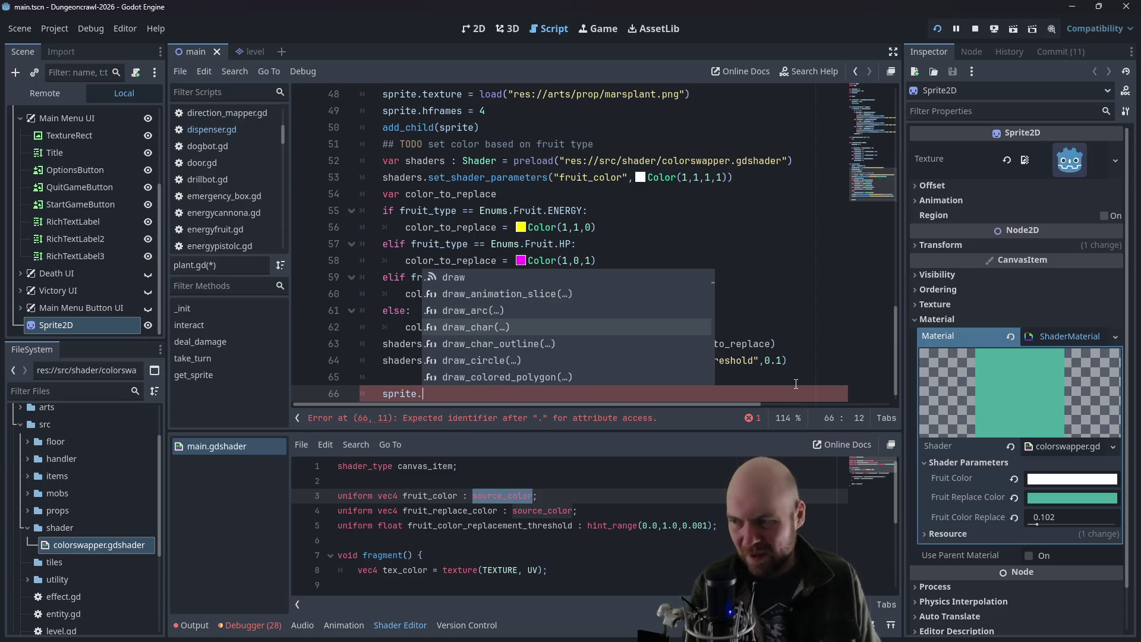
pyautogui.click(597, 261)
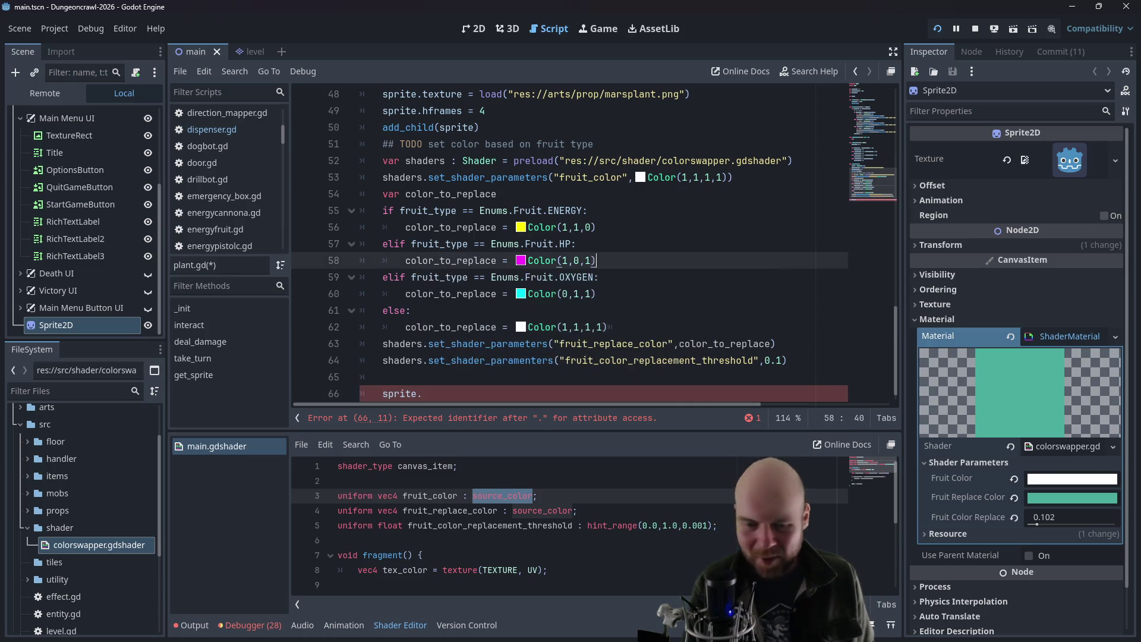
pyautogui.hotkey('alt', 'Tab')
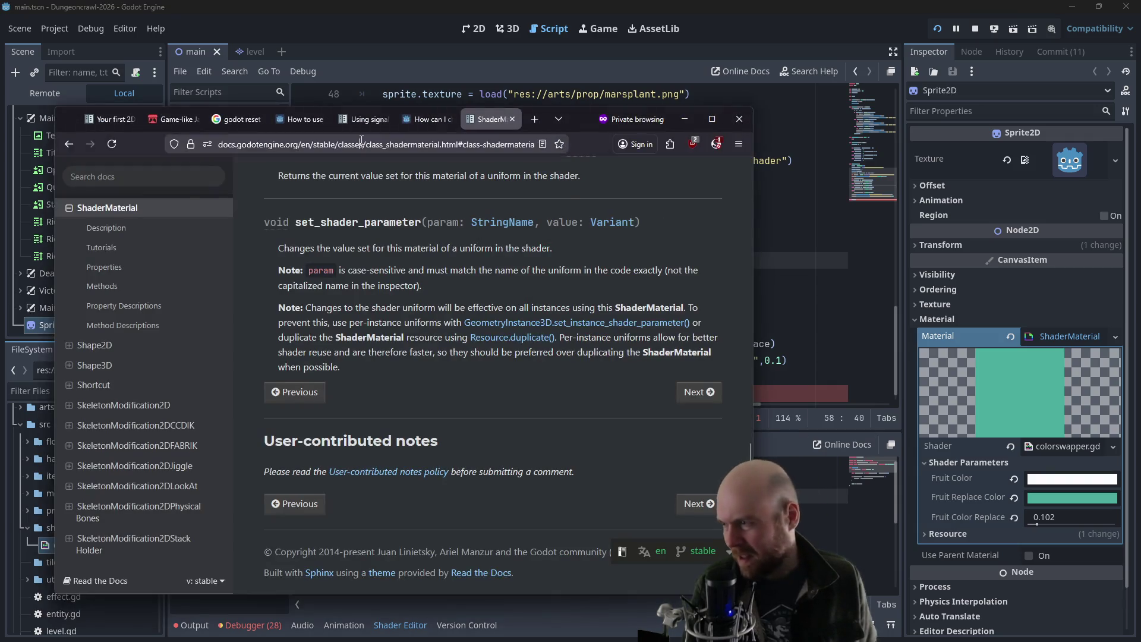
# - Search 'godot apply shader to sprite2d' and read the Godot Forum thread's answer
pyautogui.click(363, 142)
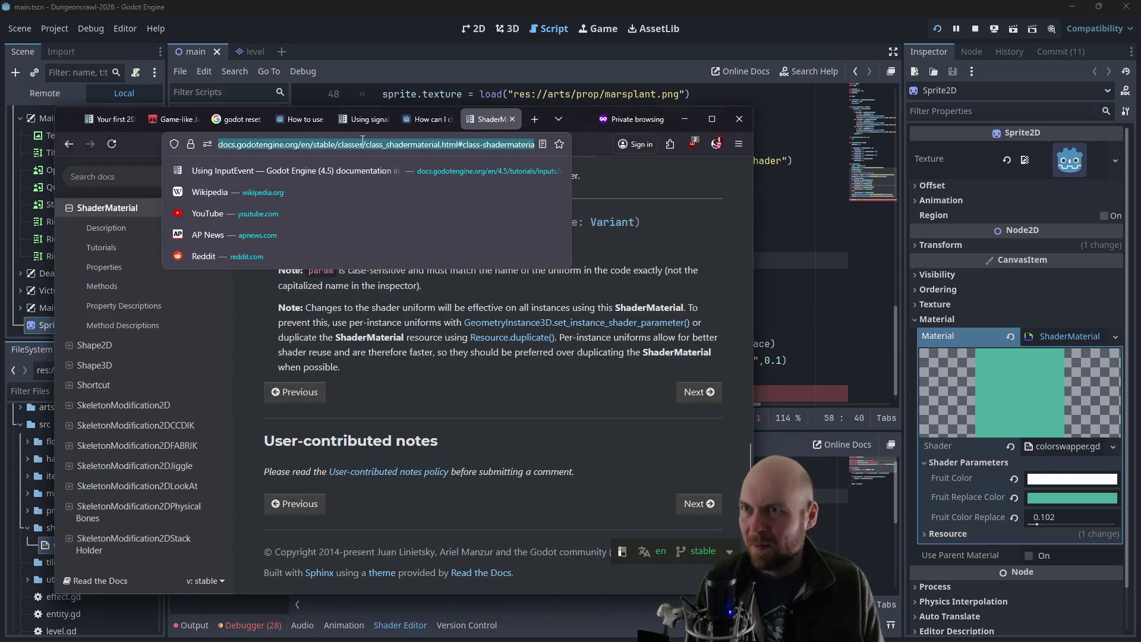
pyautogui.write('godot')
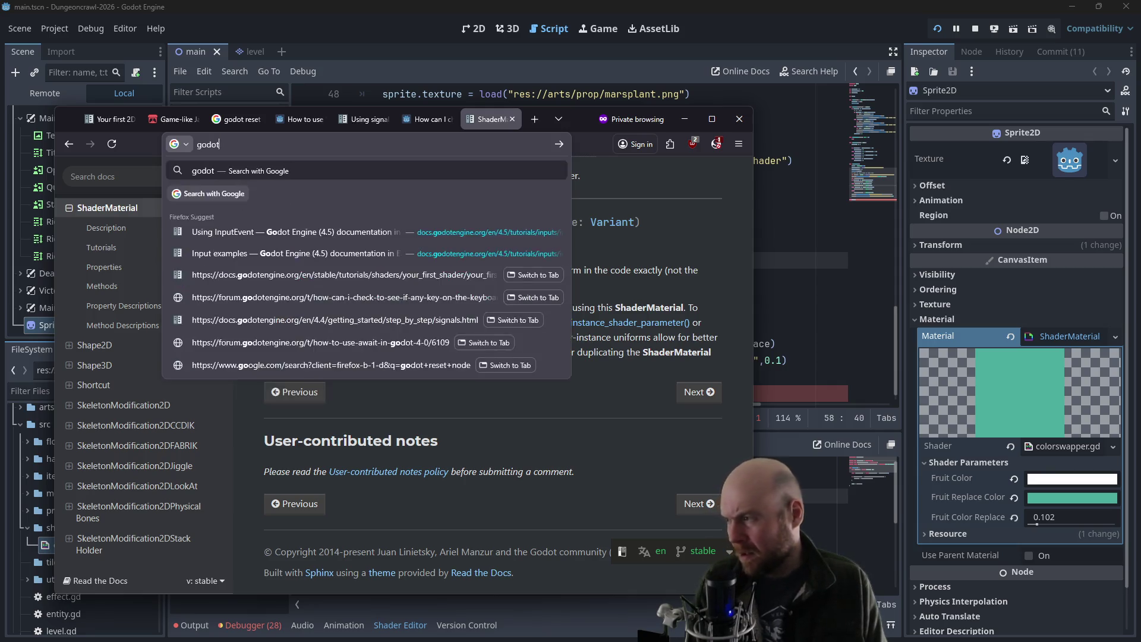
pyautogui.write(' apply shader to sprite2d')
pyautogui.press('Return')
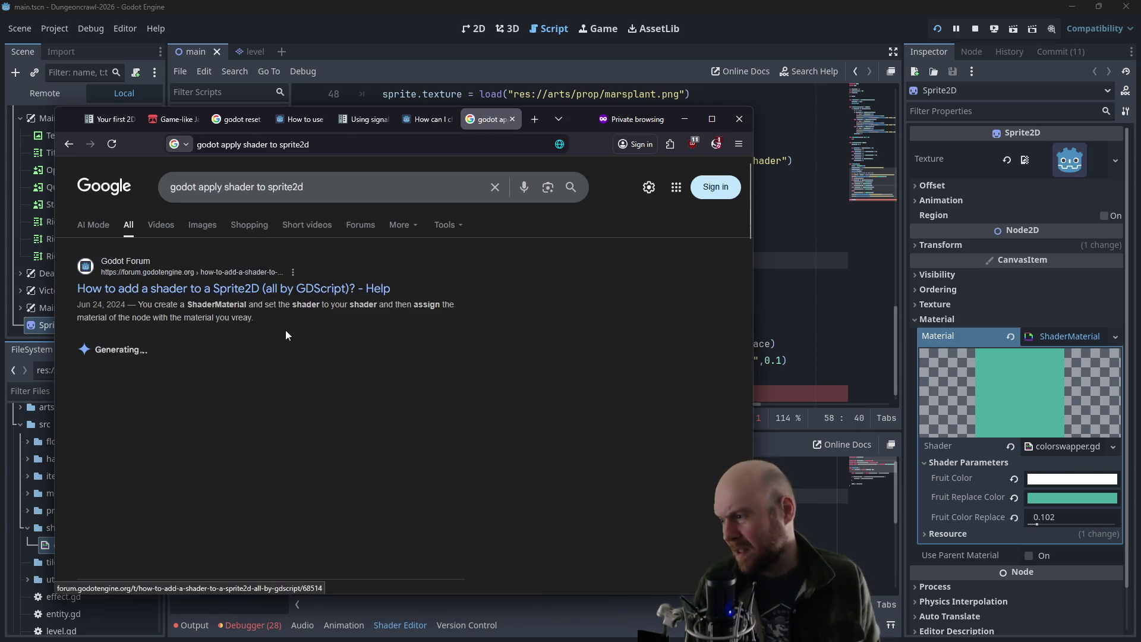
pyautogui.click(248, 288)
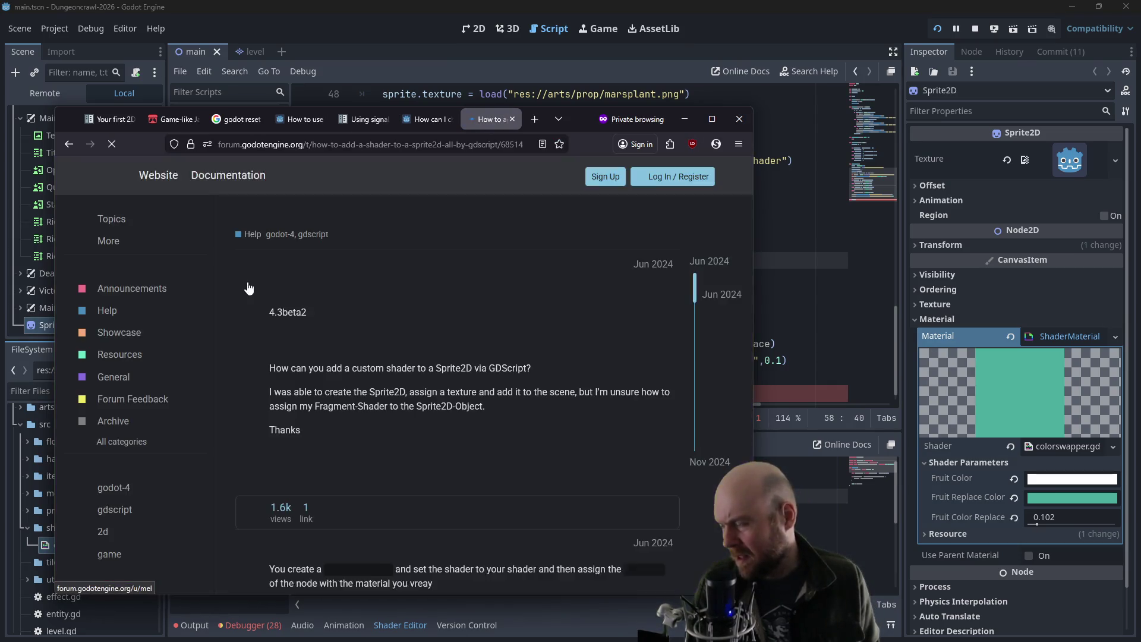
pyautogui.scroll(-2, 377, 319)
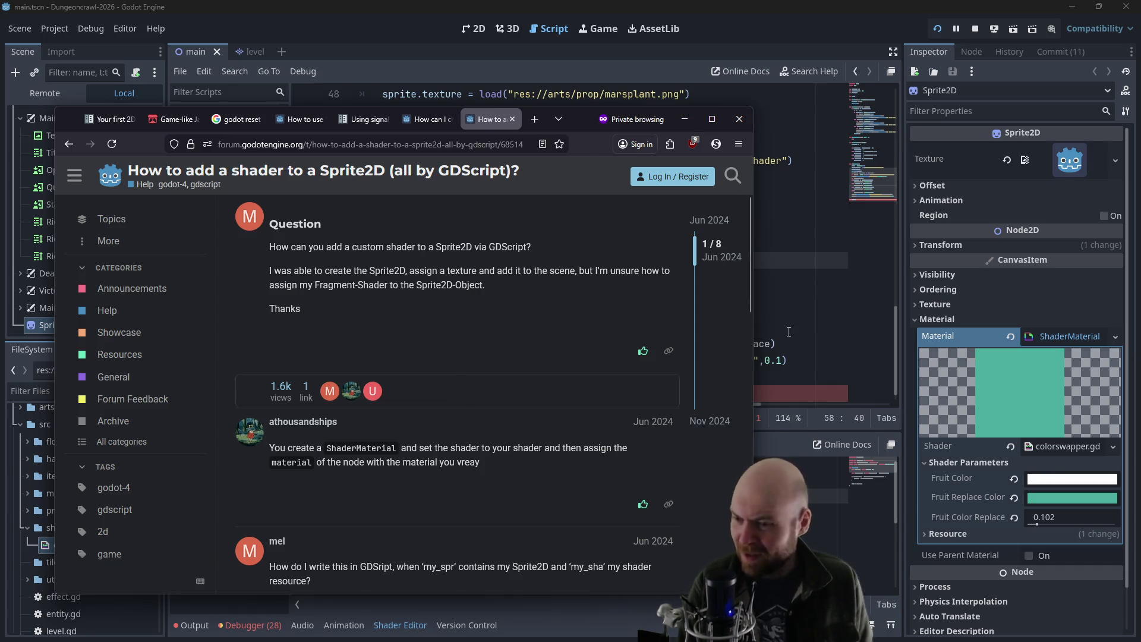
# - Back in plant.gd, complete line 66 as sprite.material = shaders
pyautogui.hotkey('alt', 'Tab')
pyautogui.click(427, 394)
pyautogui.write('materia')
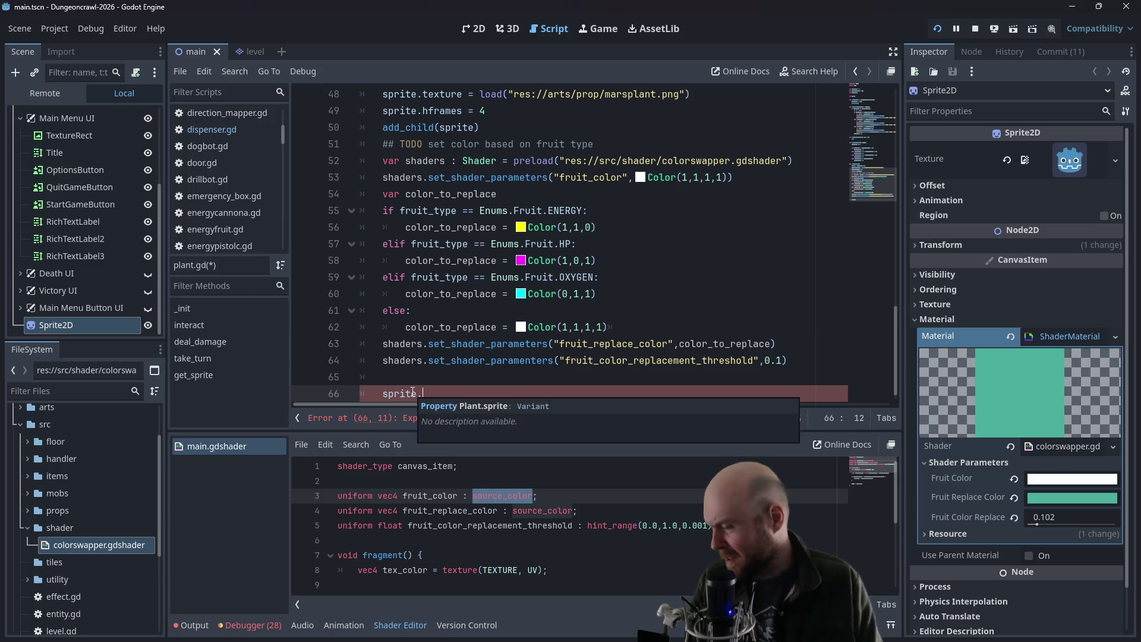
pyautogui.write('l')
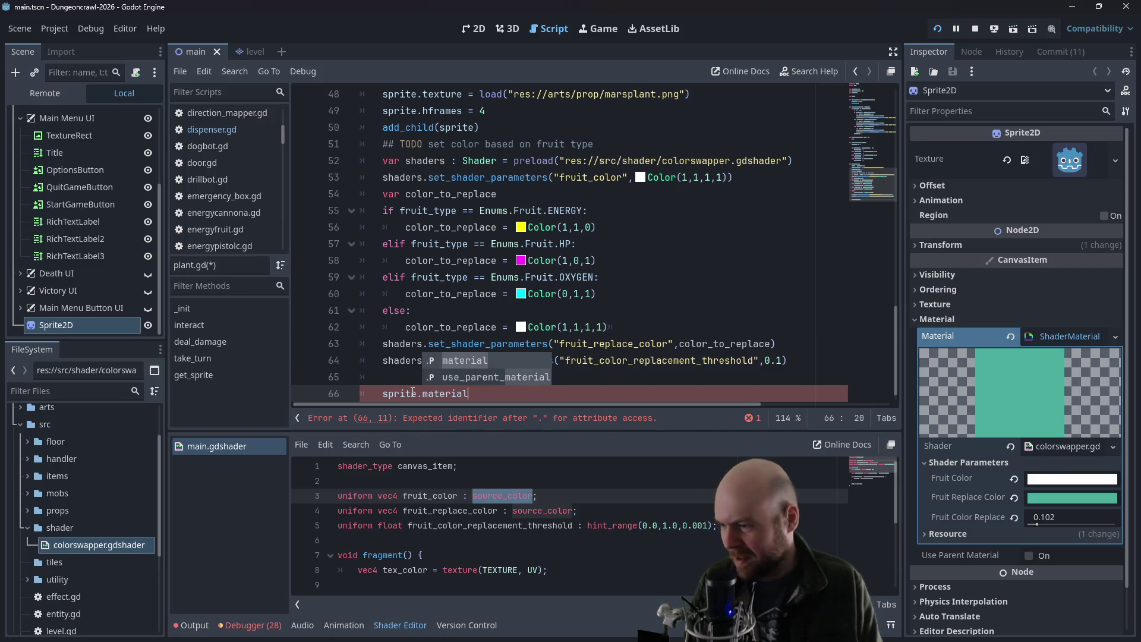
pyautogui.write(' = shaders')
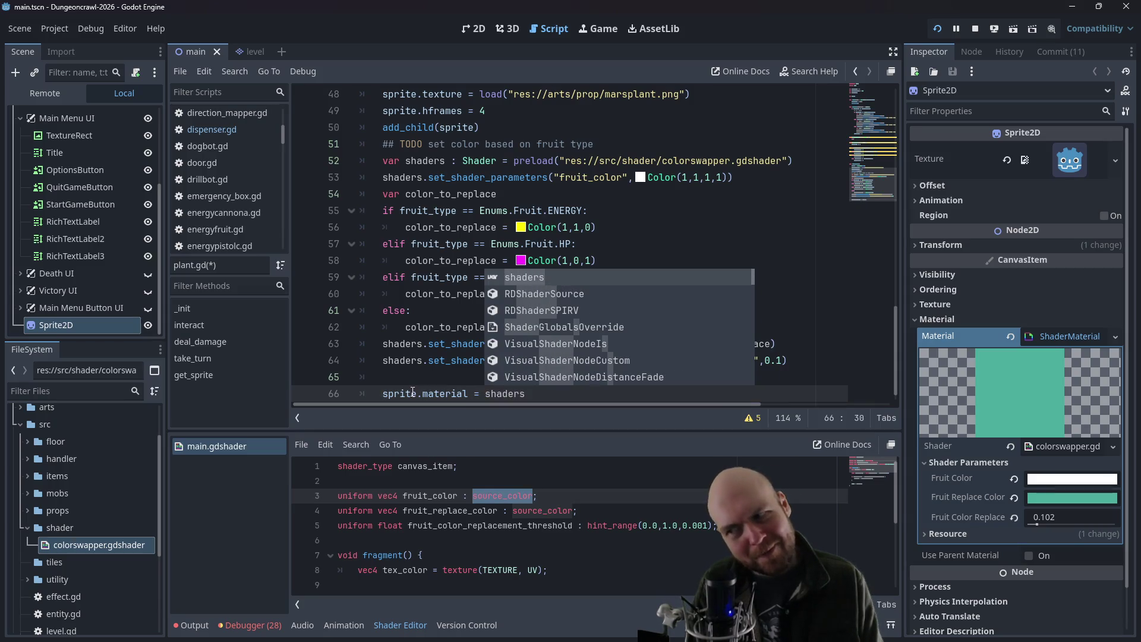
# - Delete the leftover Sprite2D node from the scene and run the project
pyautogui.click(464, 211)
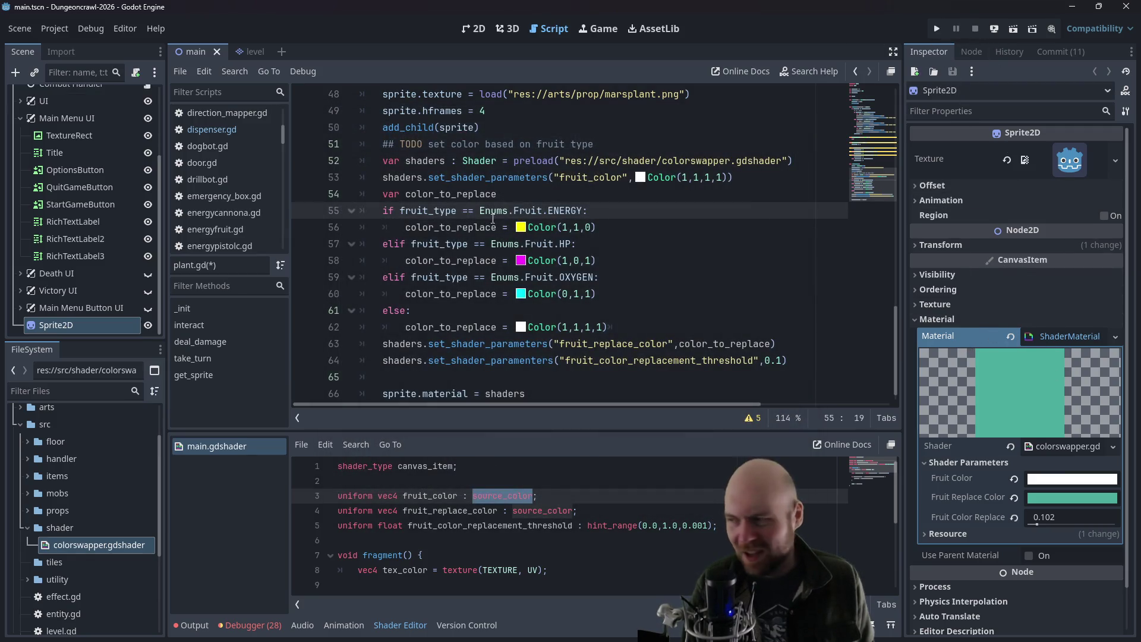
pyautogui.rightClick(89, 331)
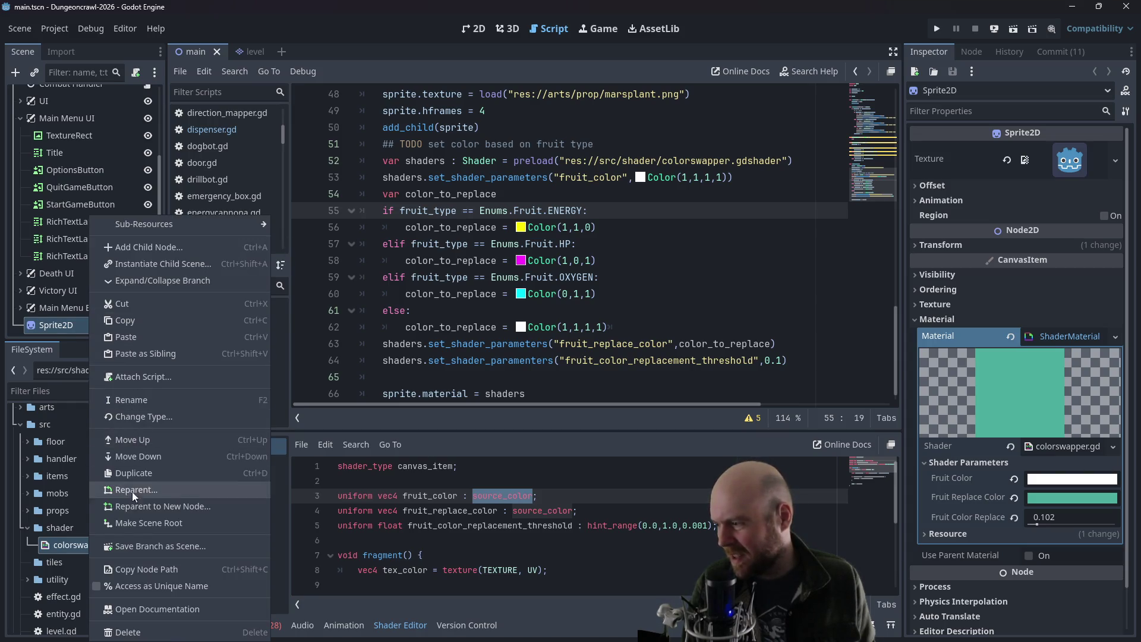
pyautogui.click(128, 631)
pyautogui.click(547, 328)
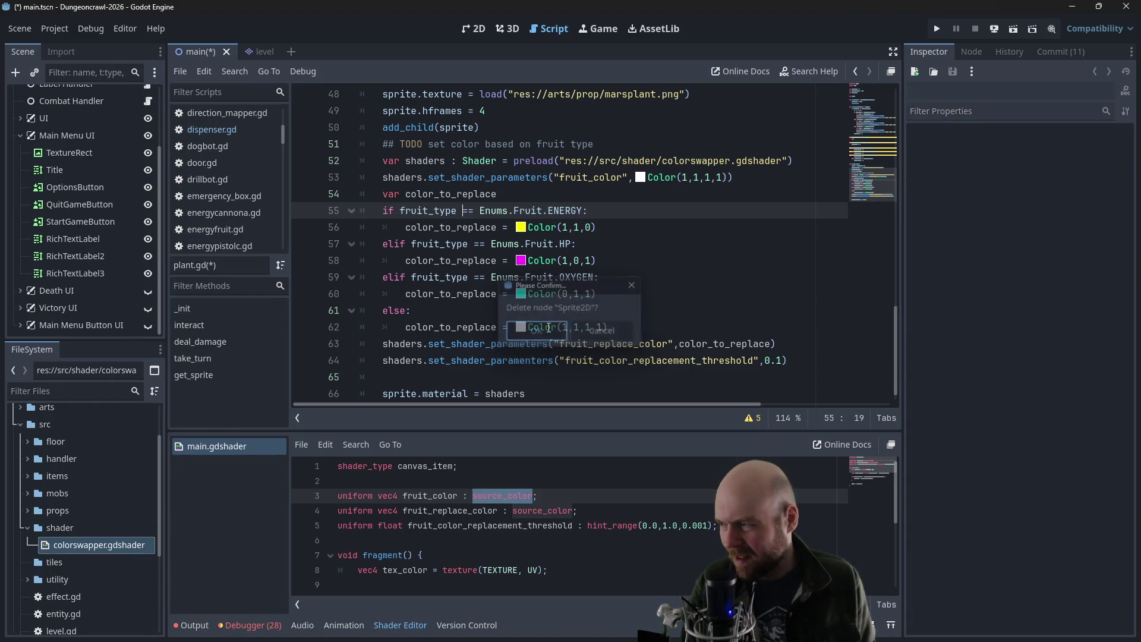
pyautogui.click(945, 30)
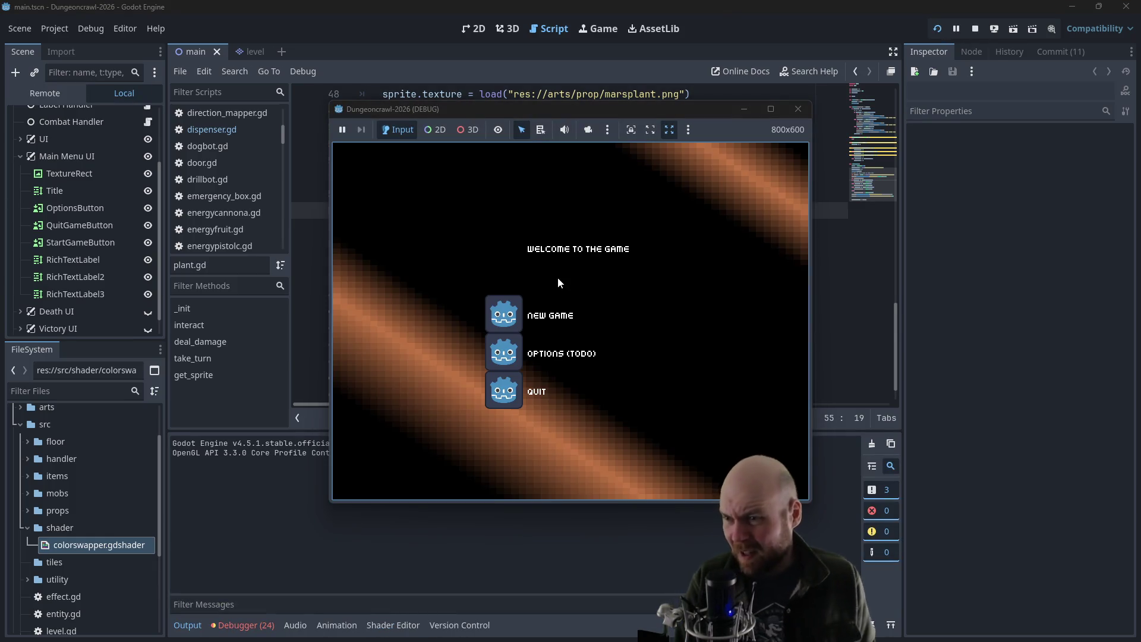
# - Stop the running game and open player.gd in the script editor
pyautogui.click(798, 108)
pyautogui.scroll(-5, 201, 197)
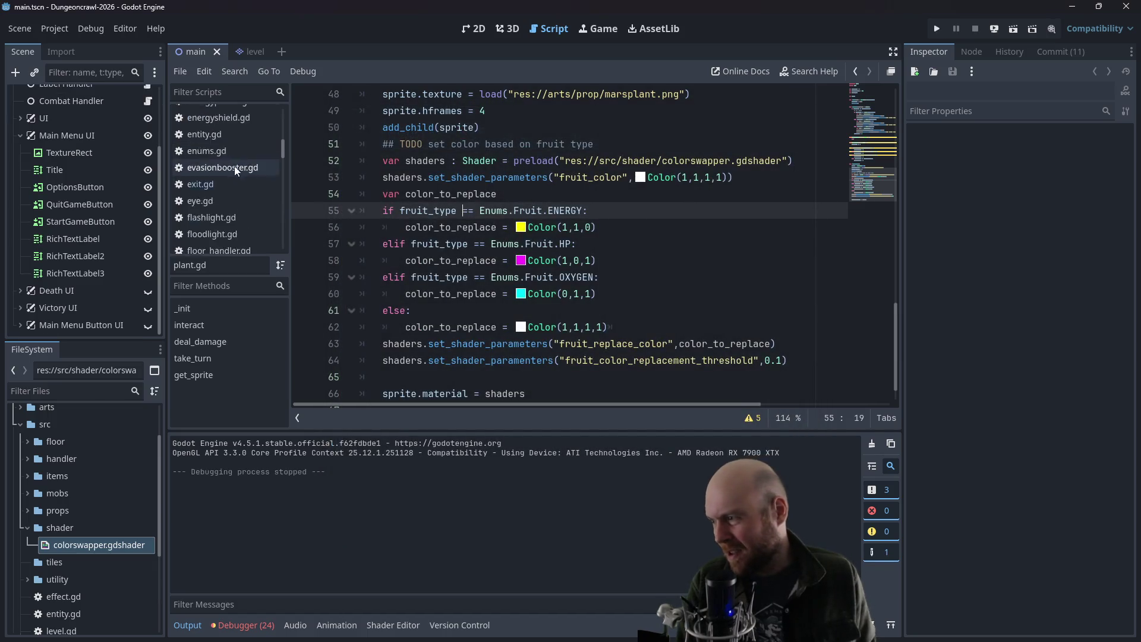
pyautogui.moveTo(281, 152); pyautogui.dragTo(279, 188)
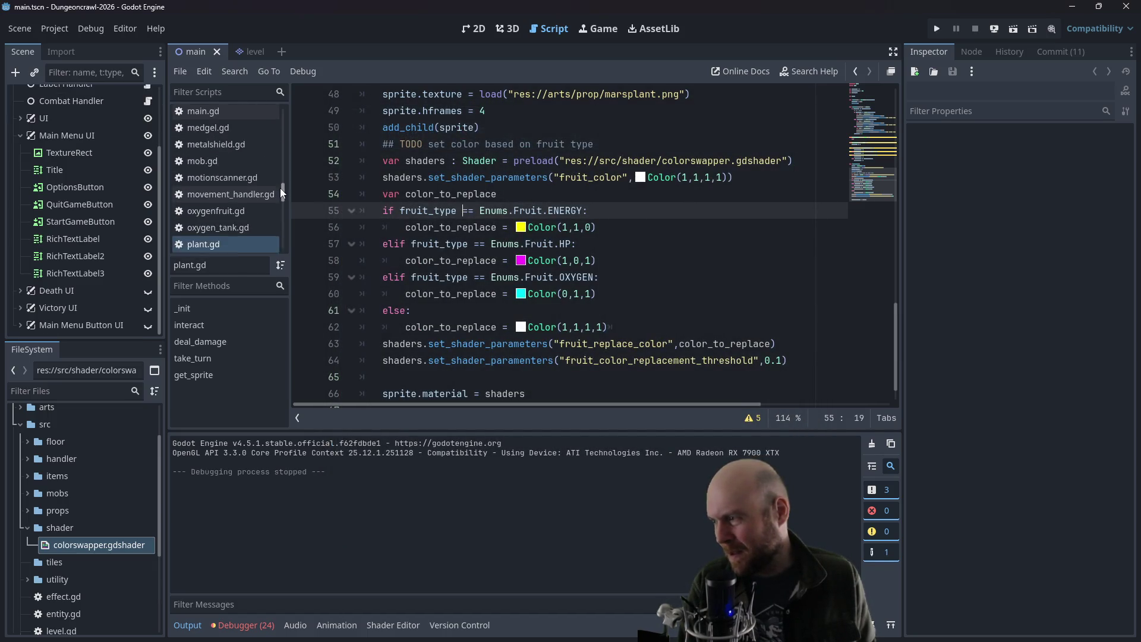
pyautogui.click(217, 229)
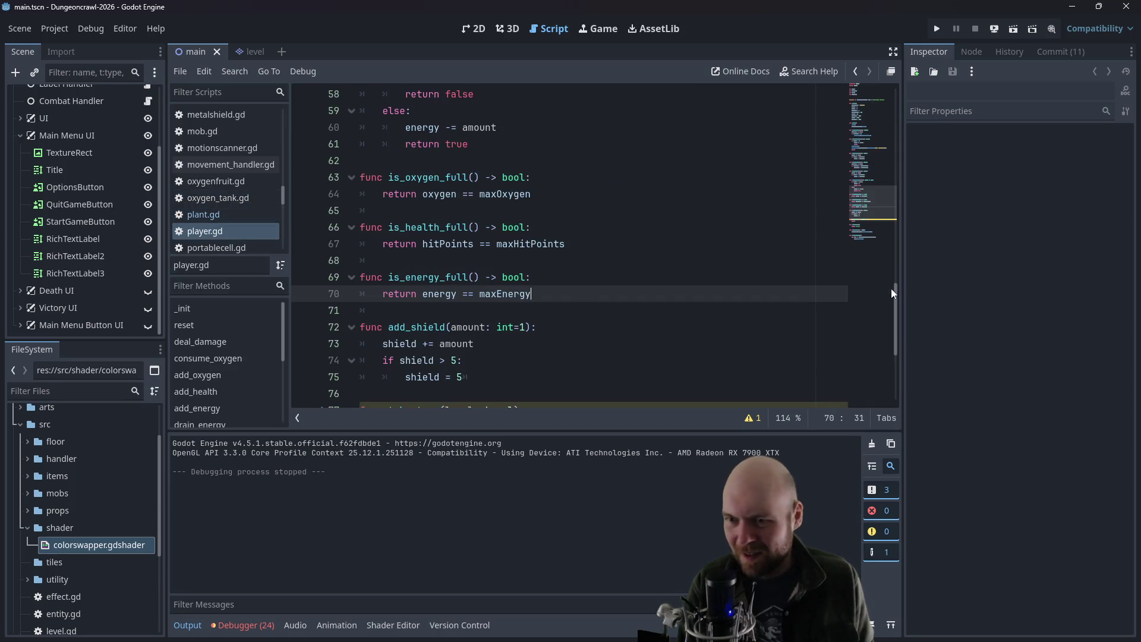
pyautogui.moveTo(895, 291); pyautogui.dragTo(875, 123)
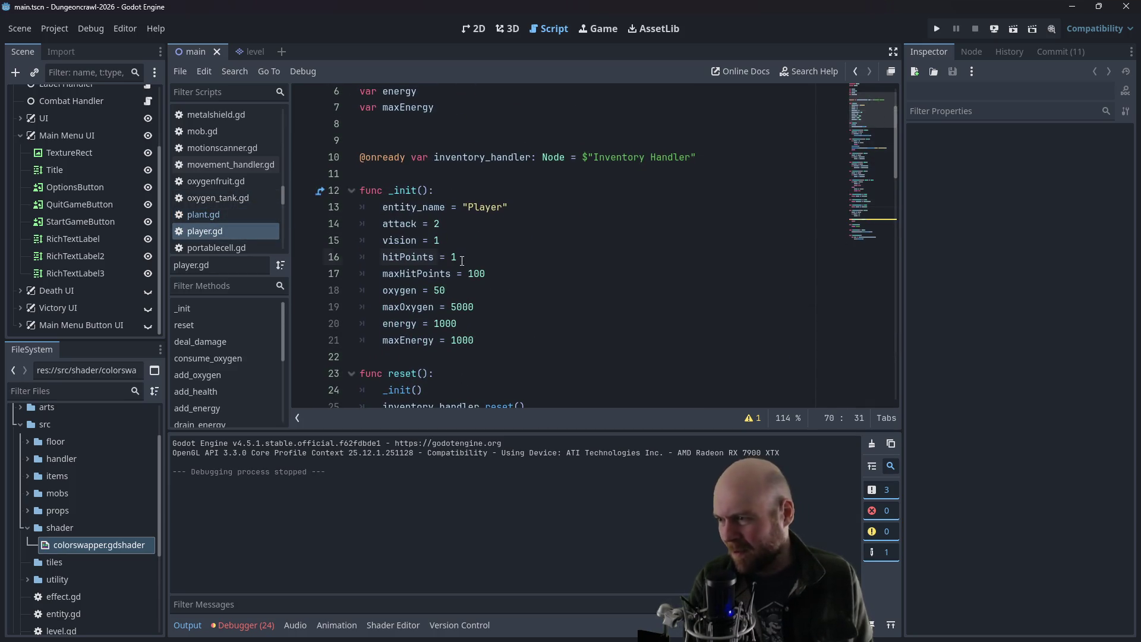
# - Change hitPoints on line 16 to 100, relaunch with F5 and start a New Game
pyautogui.click(462, 261)
pyautogui.write('0')
pyautogui.press('Down')
pyautogui.press('Down')
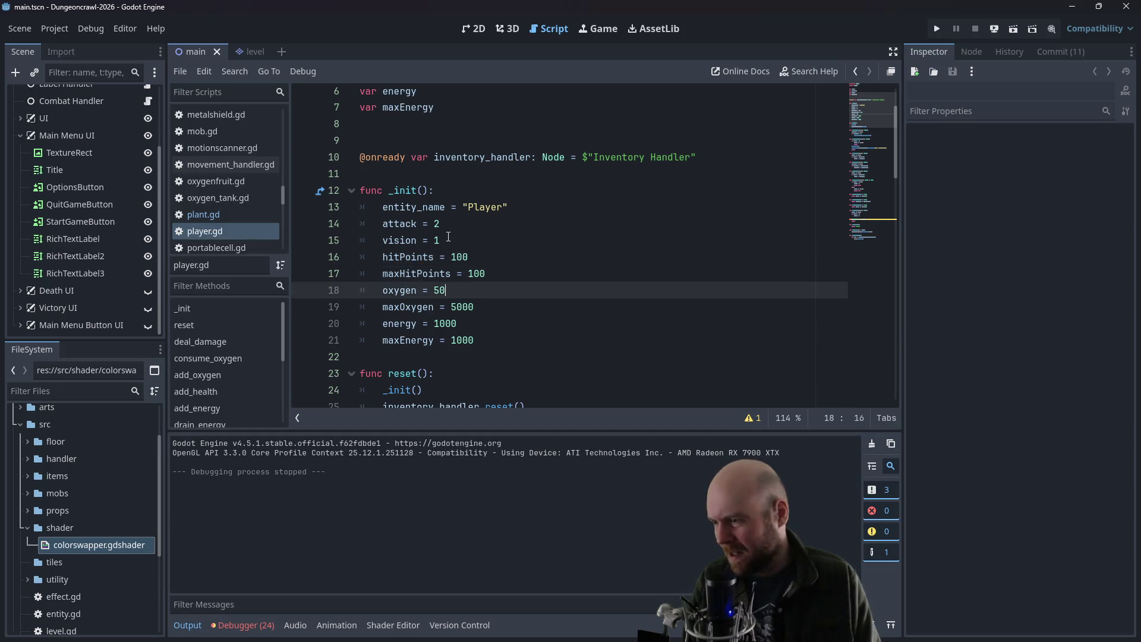
pyautogui.press('F5')
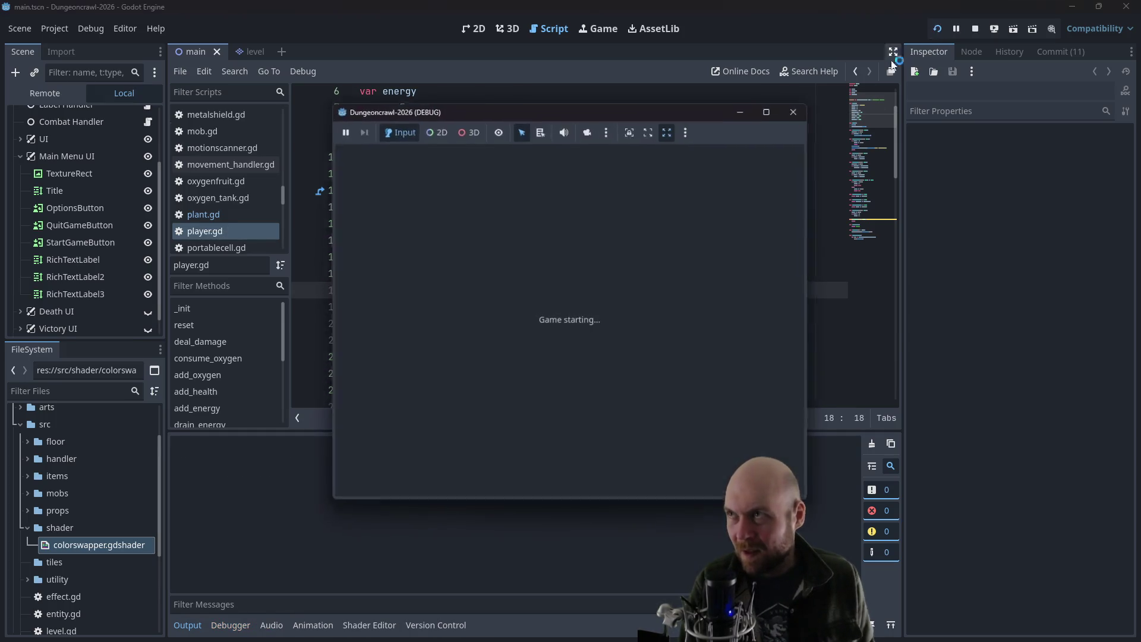
pyautogui.click(495, 312)
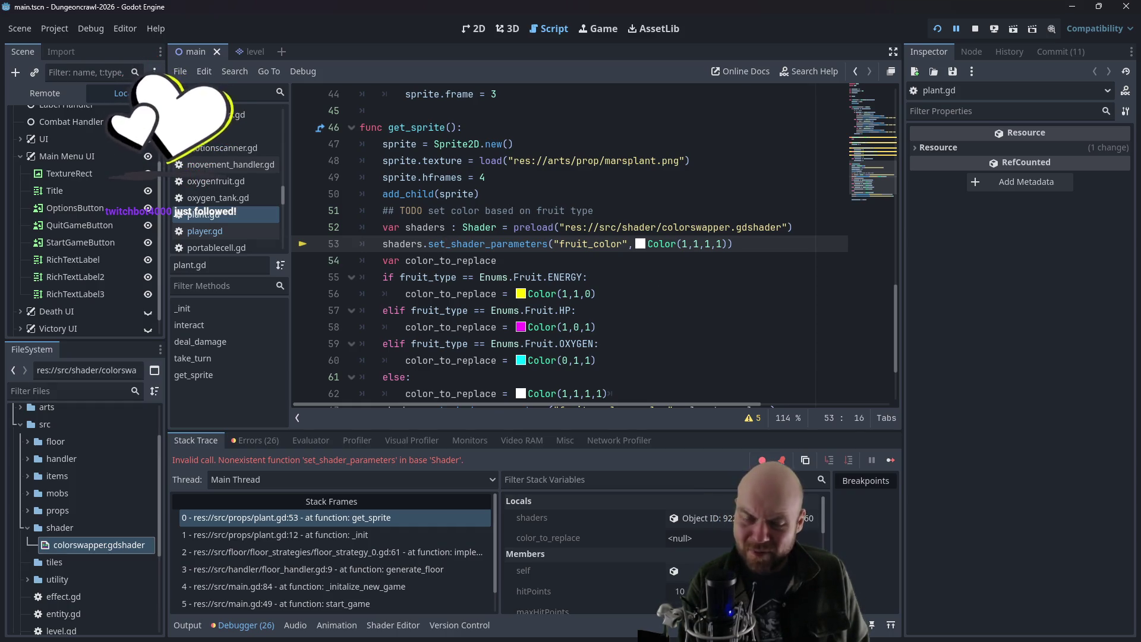
# - Search Google for 'godot set_shader_parametners' and open the ShaderMaterial documentation result
pyautogui.click(445, 244)
pyautogui.hotkey('alt', 'Tab')
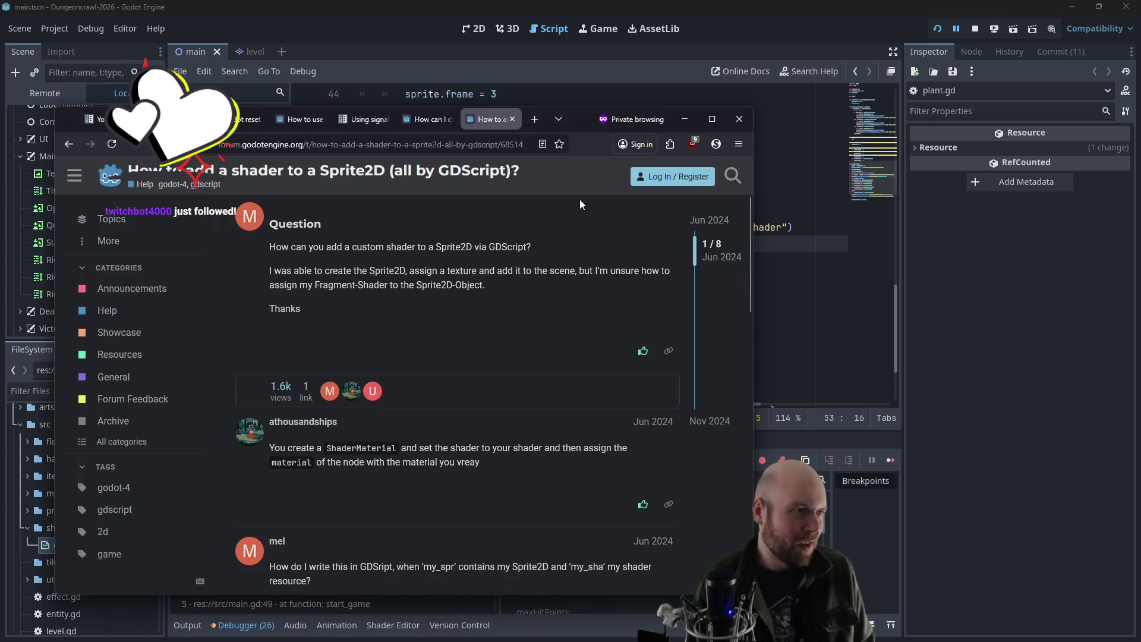
pyautogui.click(497, 145)
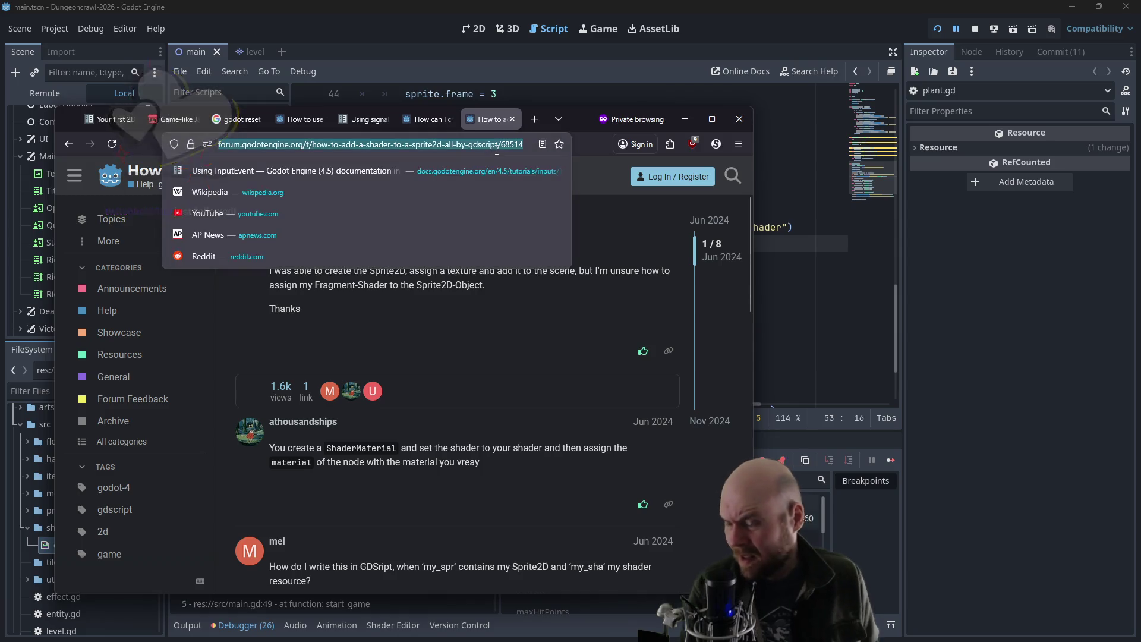
pyautogui.write('g')
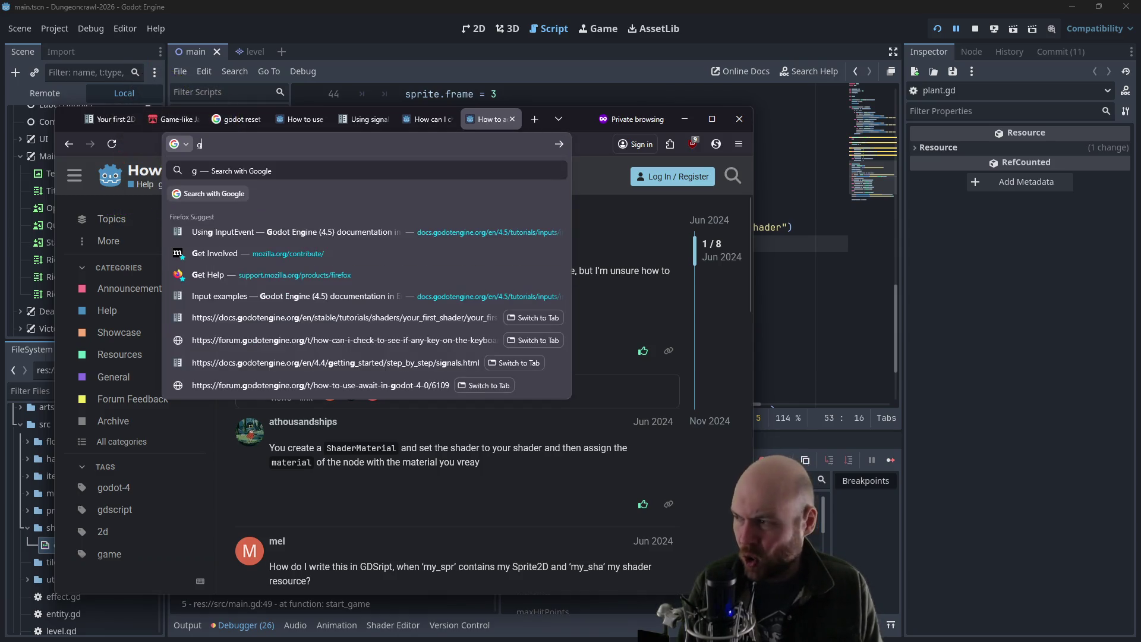
pyautogui.write('odot set_sha')
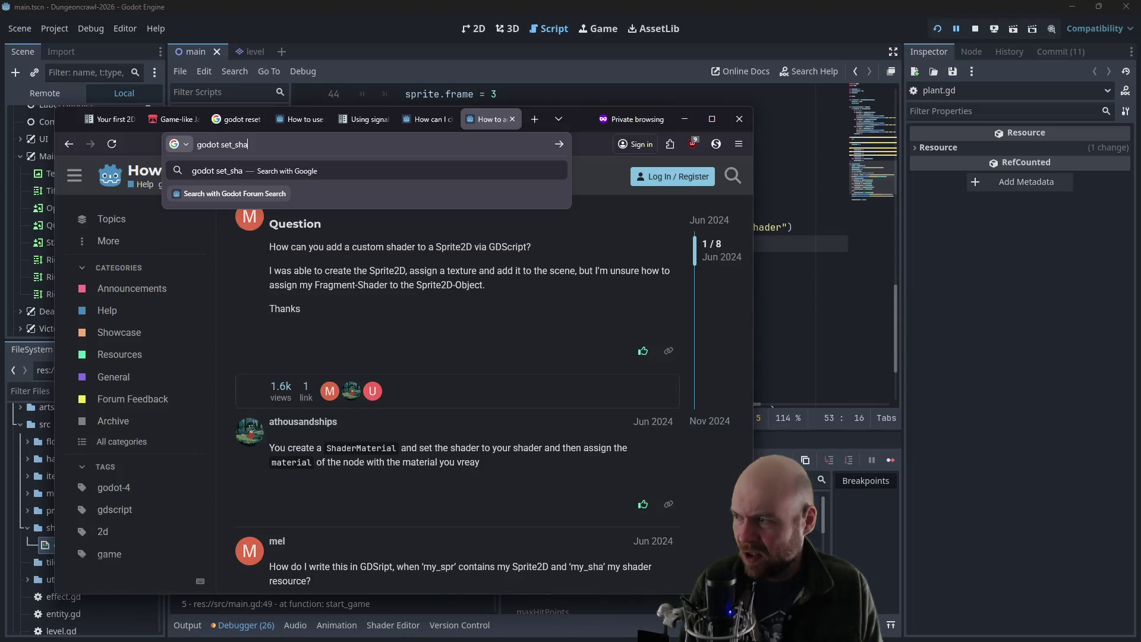
pyautogui.write('der_parametners')
pyautogui.press('Return')
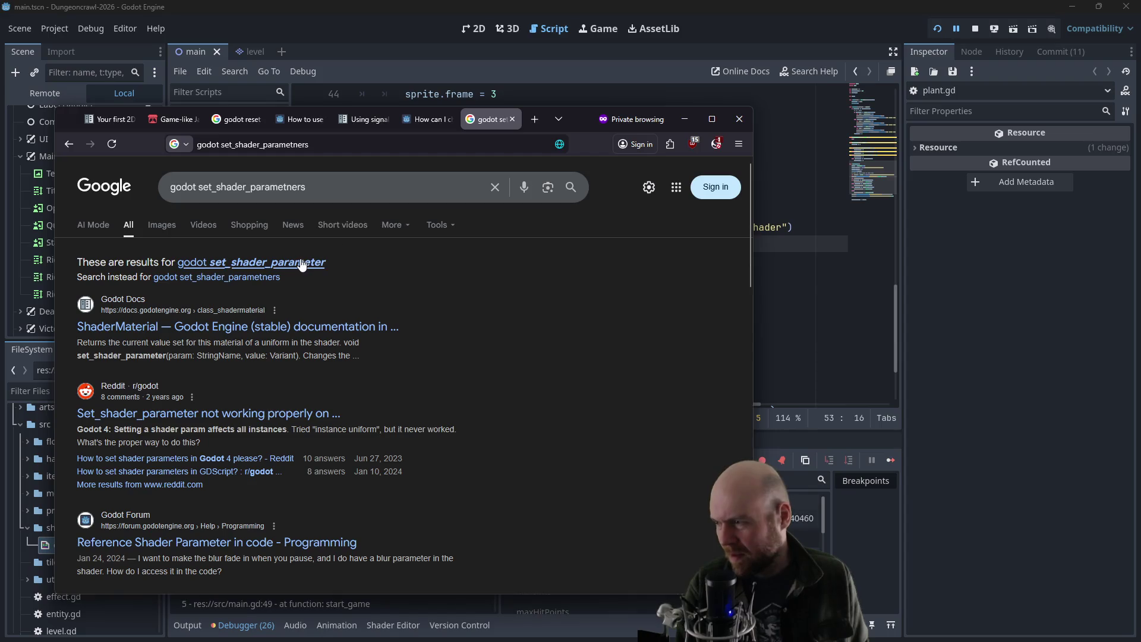
pyautogui.click(255, 326)
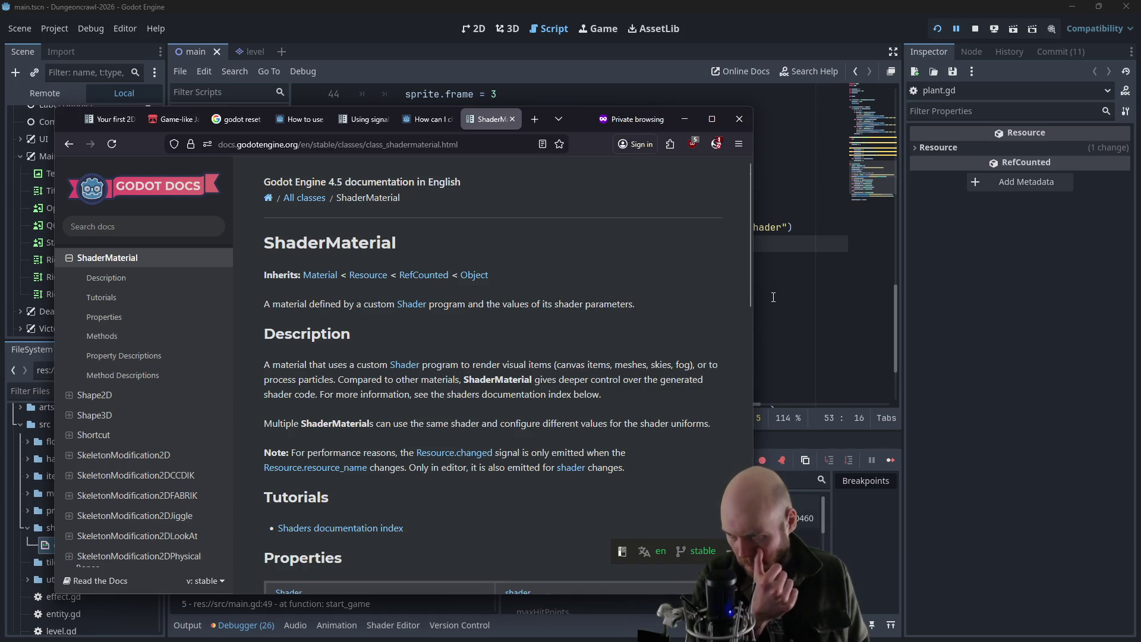
# - Rerun the search as set_shader_parameter, reopen the ShaderMaterial docs, and return to plant.gd
pyautogui.click(725, 287)
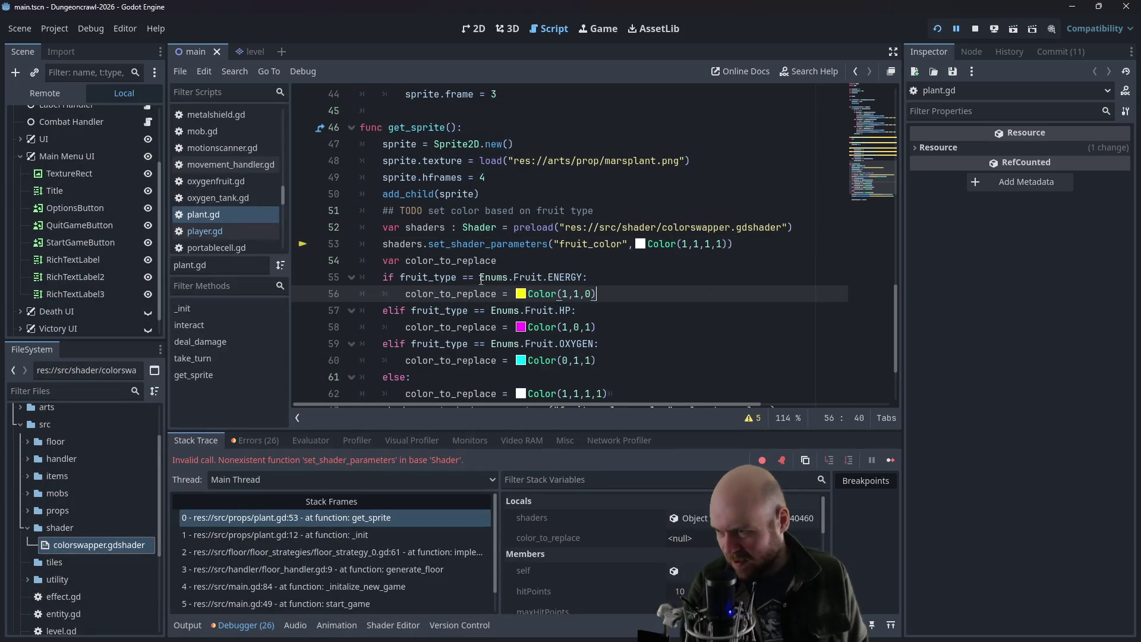
pyautogui.hotkey('alt', 'Tab')
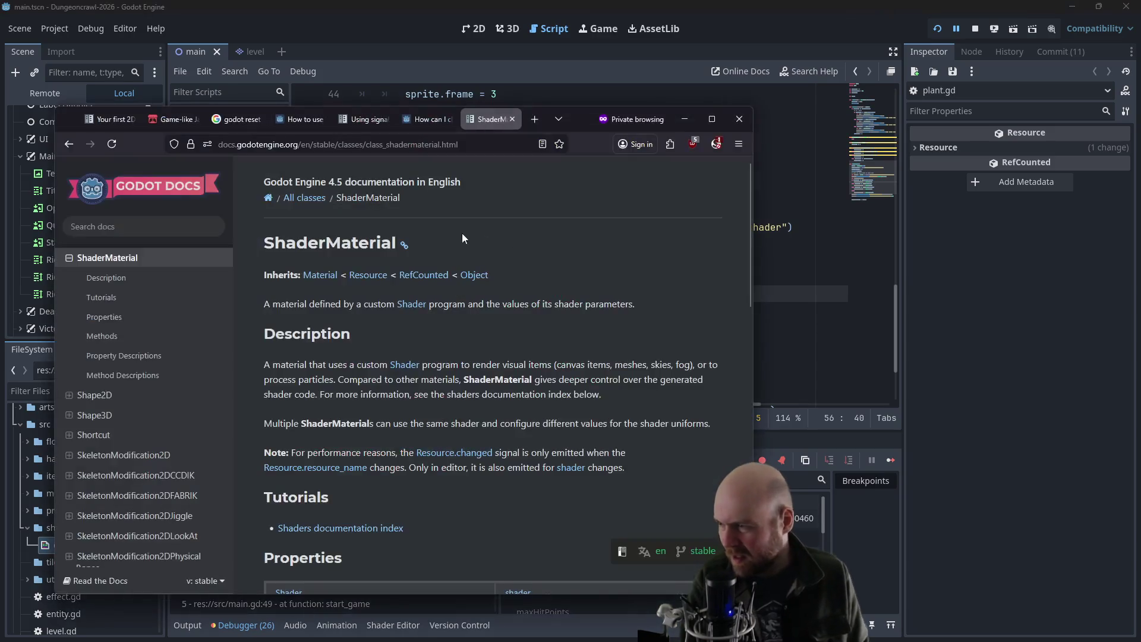
pyautogui.click(69, 143)
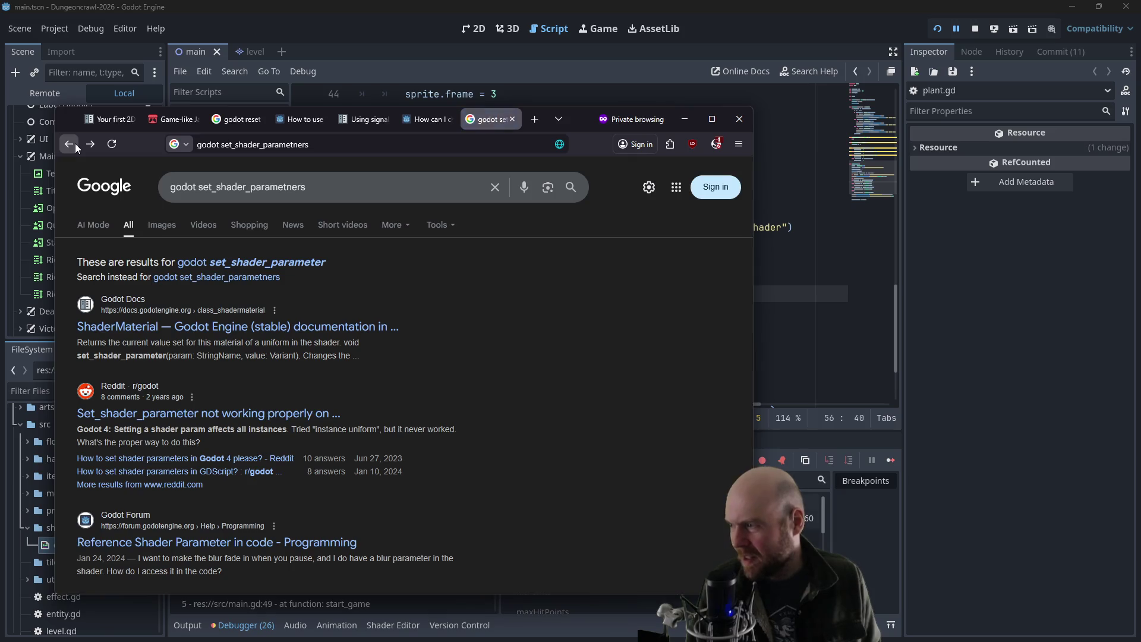
pyautogui.click(269, 265)
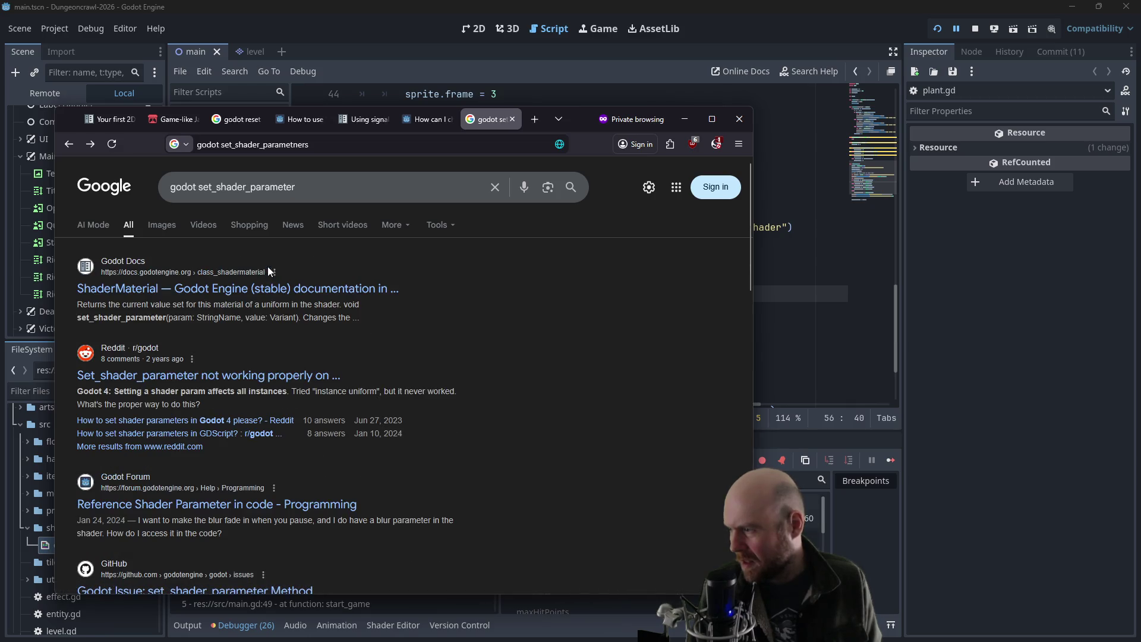
pyautogui.click(185, 289)
pyautogui.hotkey('alt', 'Tab')
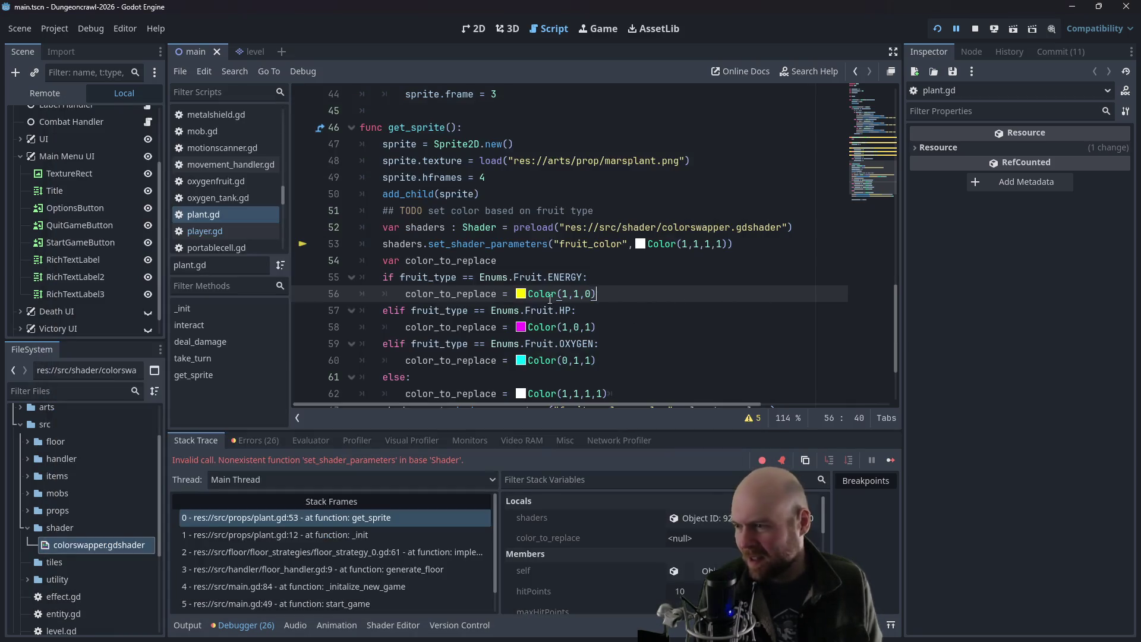
# - Correct the misspelled calls on lines 53, 63 and 64 to set_shader_parameter
pyautogui.click(546, 244)
pyautogui.press('BackSpace')
pyautogui.scroll(-2, 554, 315)
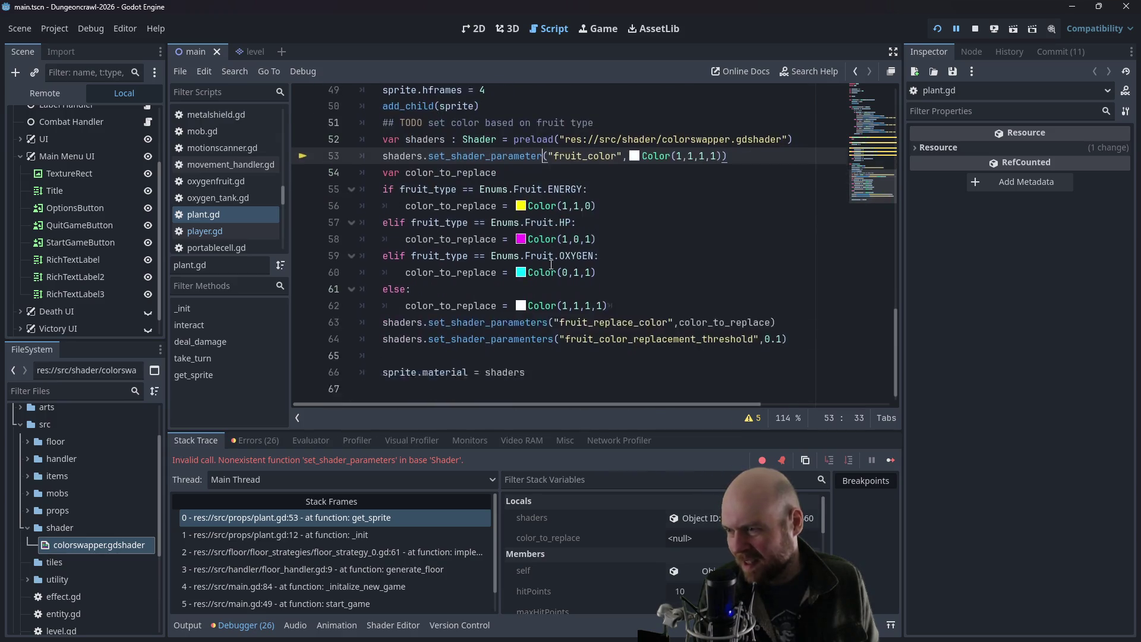
pyautogui.click(554, 327)
pyautogui.press('BackSpace')
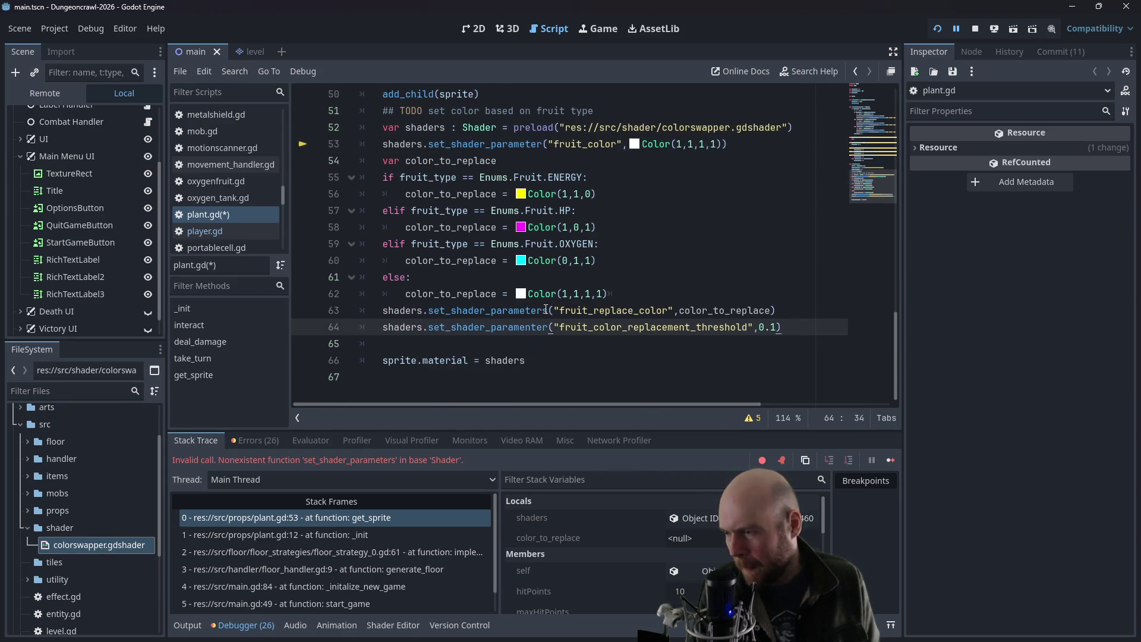
pyautogui.click(547, 310)
pyautogui.press('BackSpace')
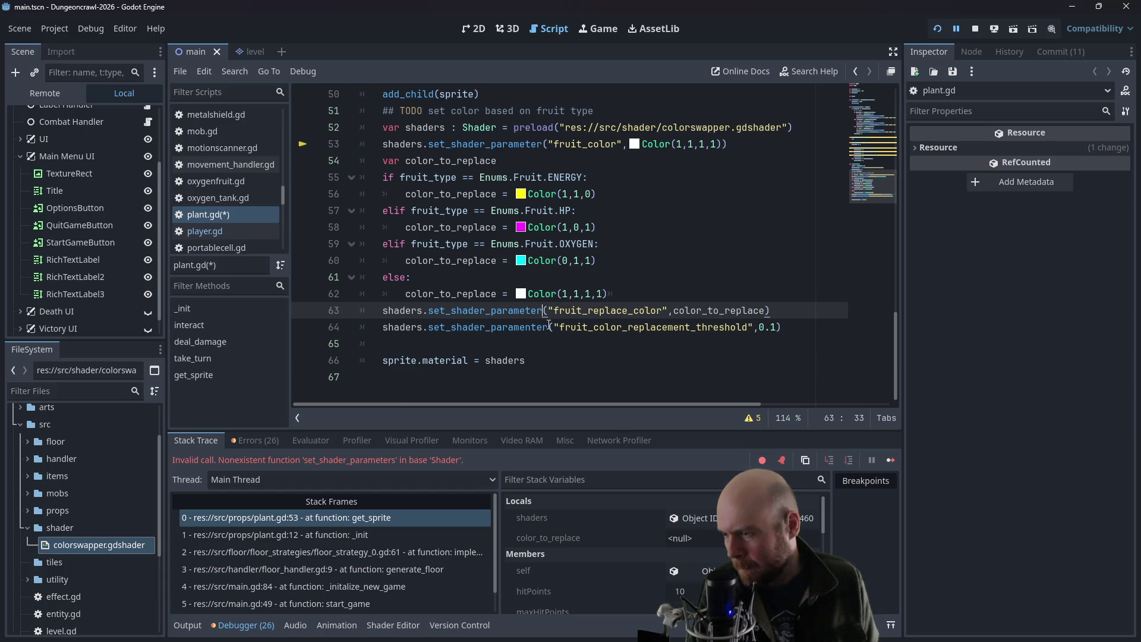
pyautogui.click(538, 329)
pyautogui.press('BackSpace')
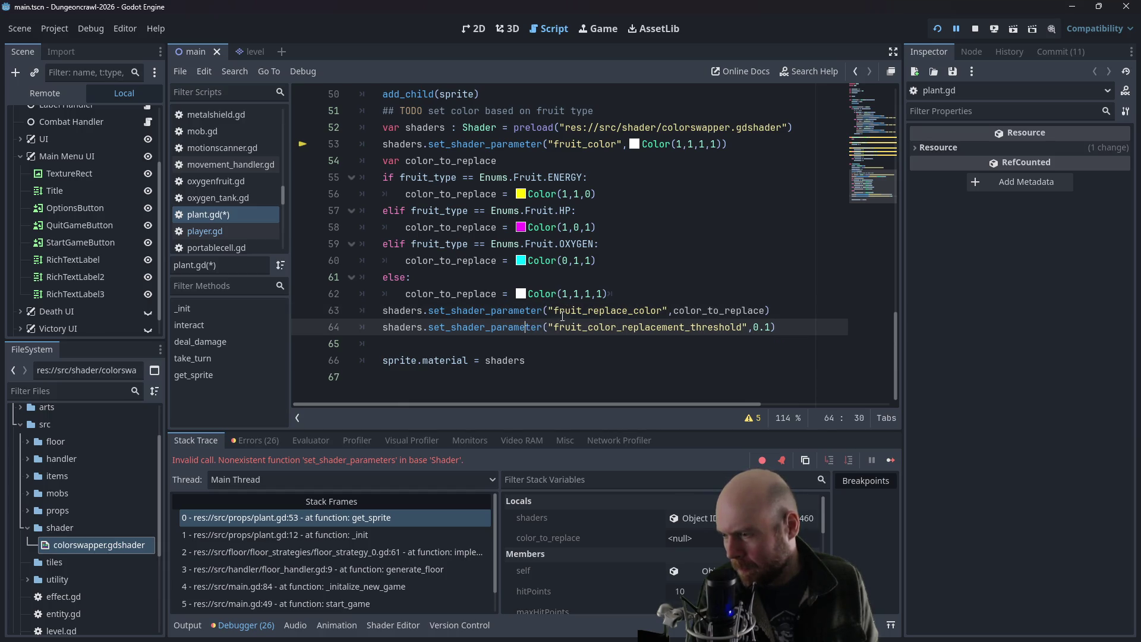
pyautogui.click(650, 248)
# - Relaunch the game and start a New Game, which crashes at plant.gd line 53
pyautogui.click(975, 30)
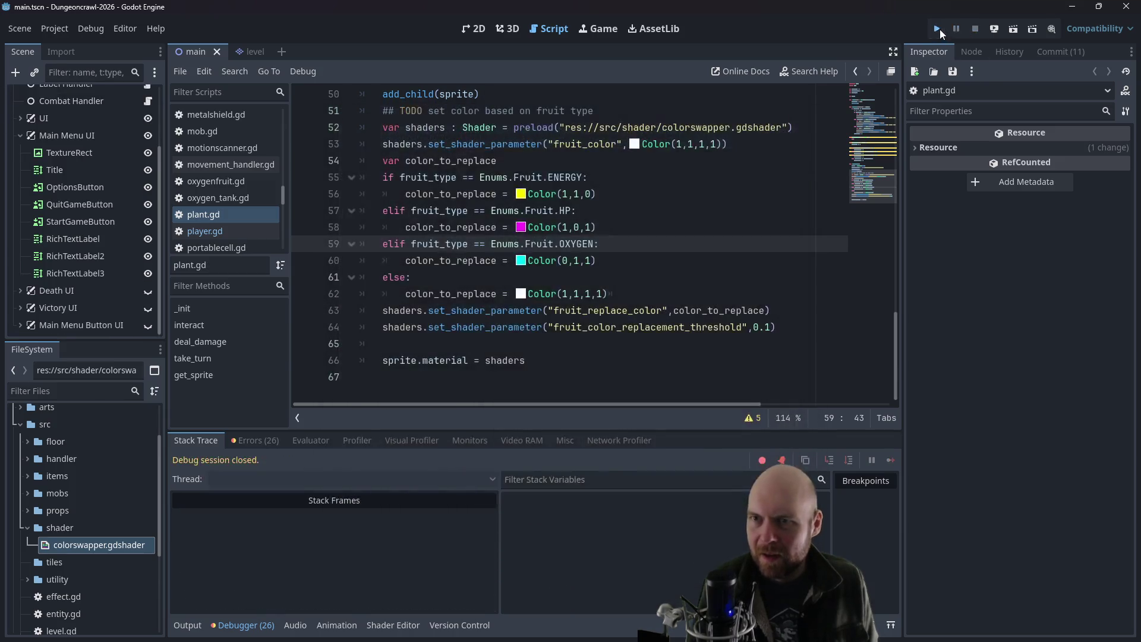
pyautogui.press('F5')
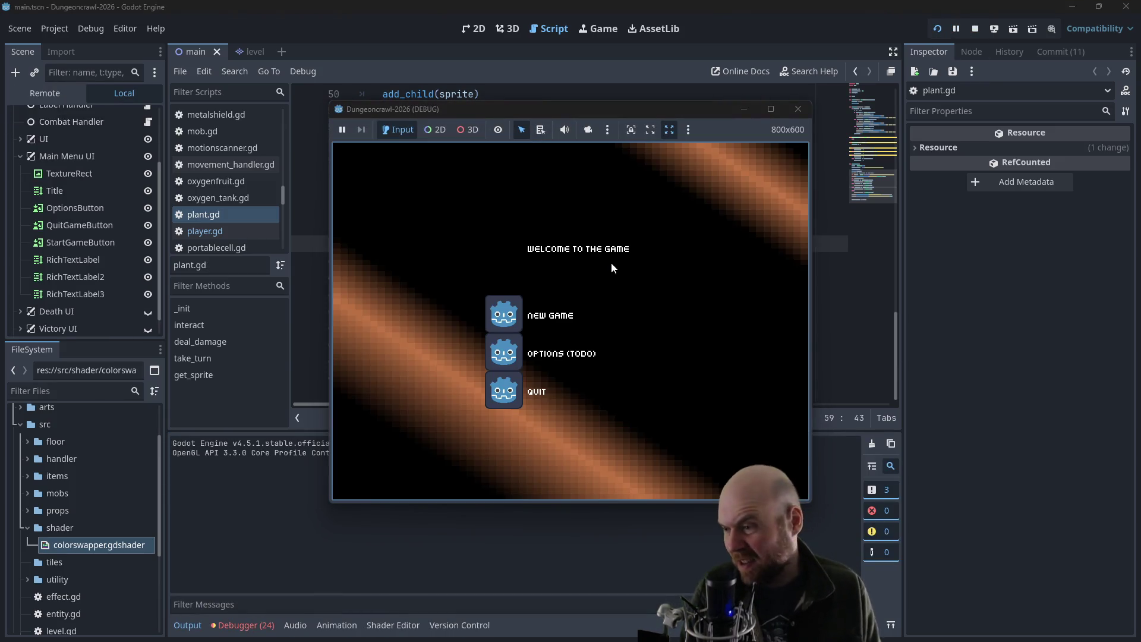
pyautogui.click(519, 327)
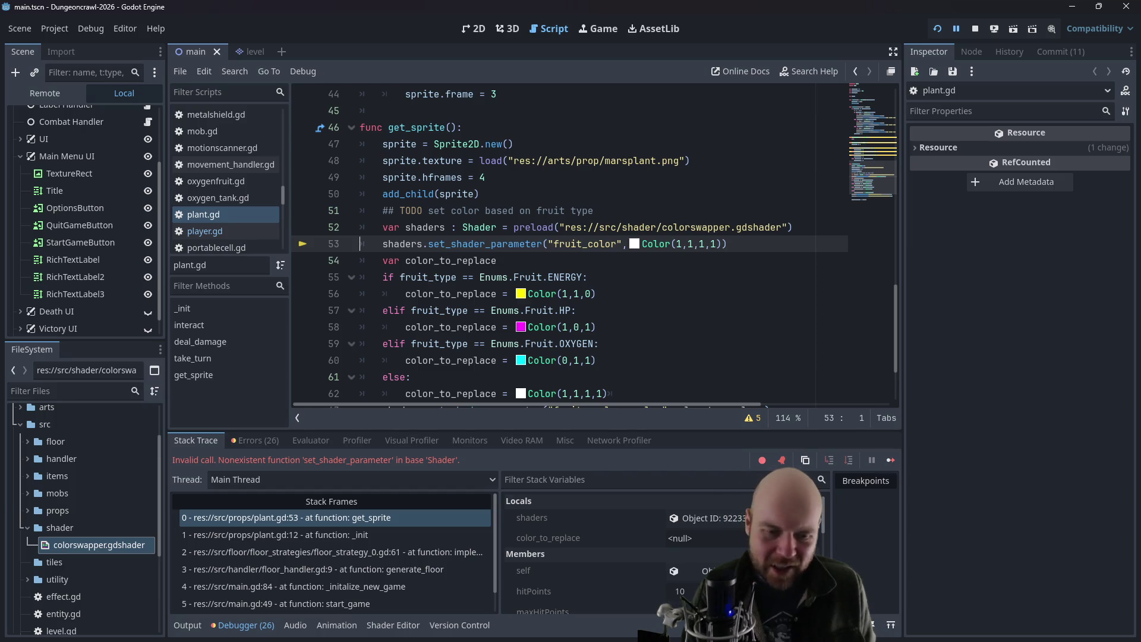
pyautogui.hotkey('alt', 'Tab')
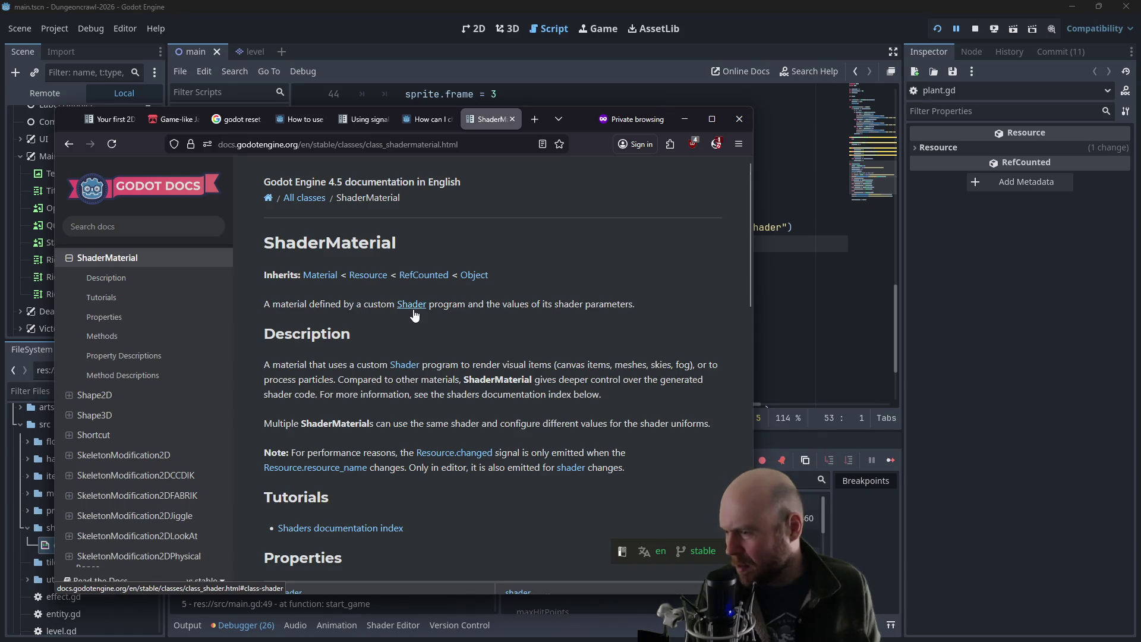
# - Follow the Shader link from the ShaderMaterial docs and review the Shader class methods and enumerations
pyautogui.scroll(-2, 414, 312)
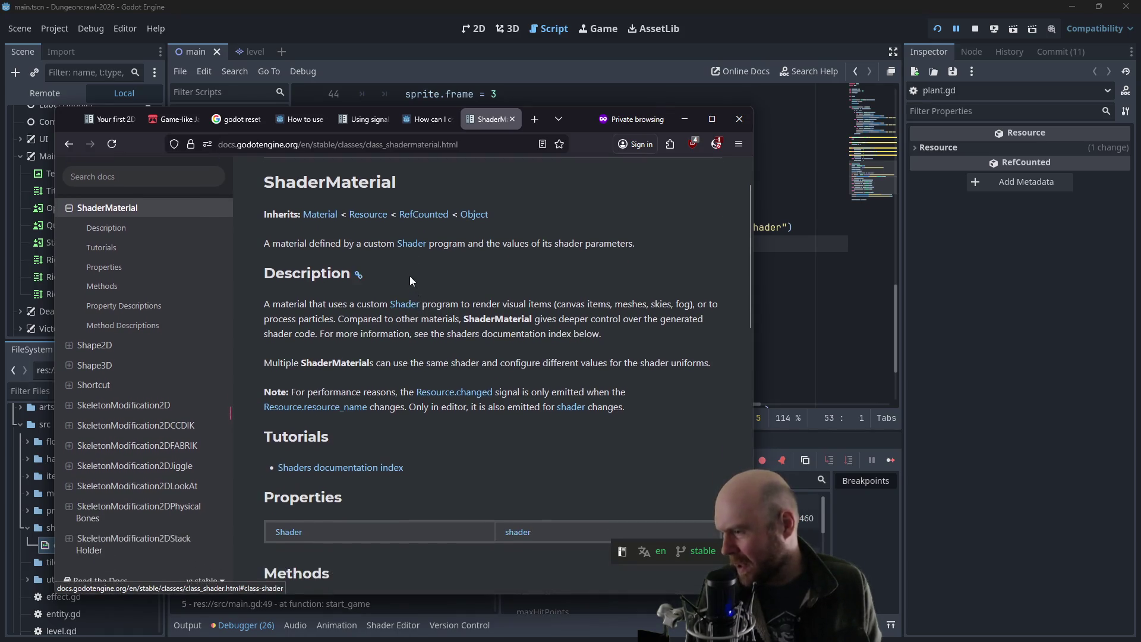
pyautogui.scroll(-4, 411, 252)
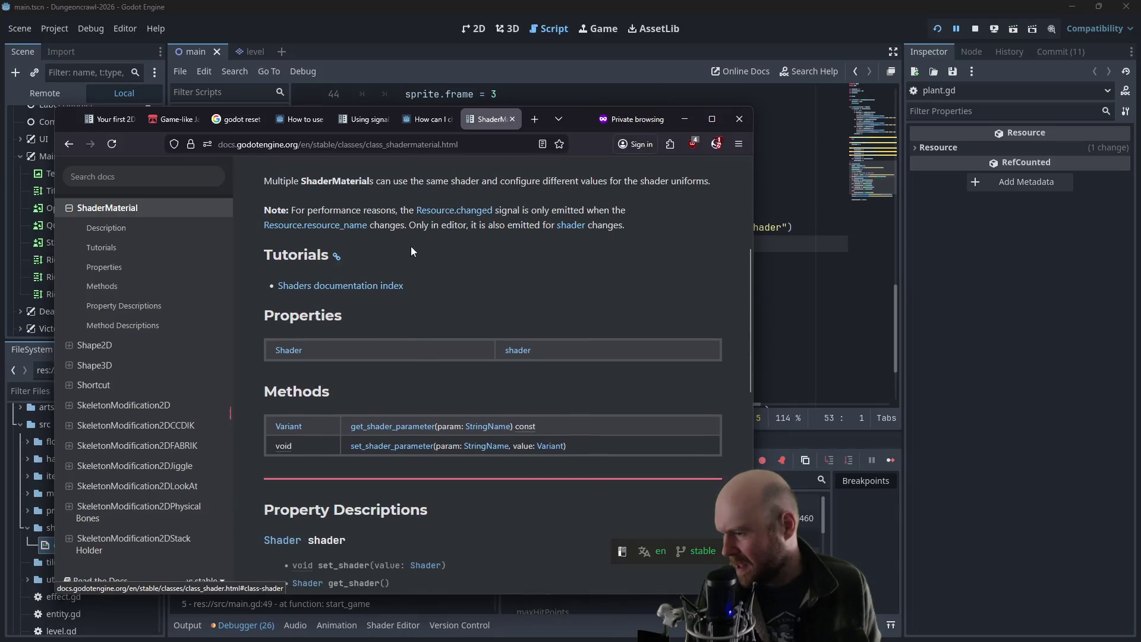
pyautogui.scroll(3, 411, 249)
pyautogui.click(411, 247)
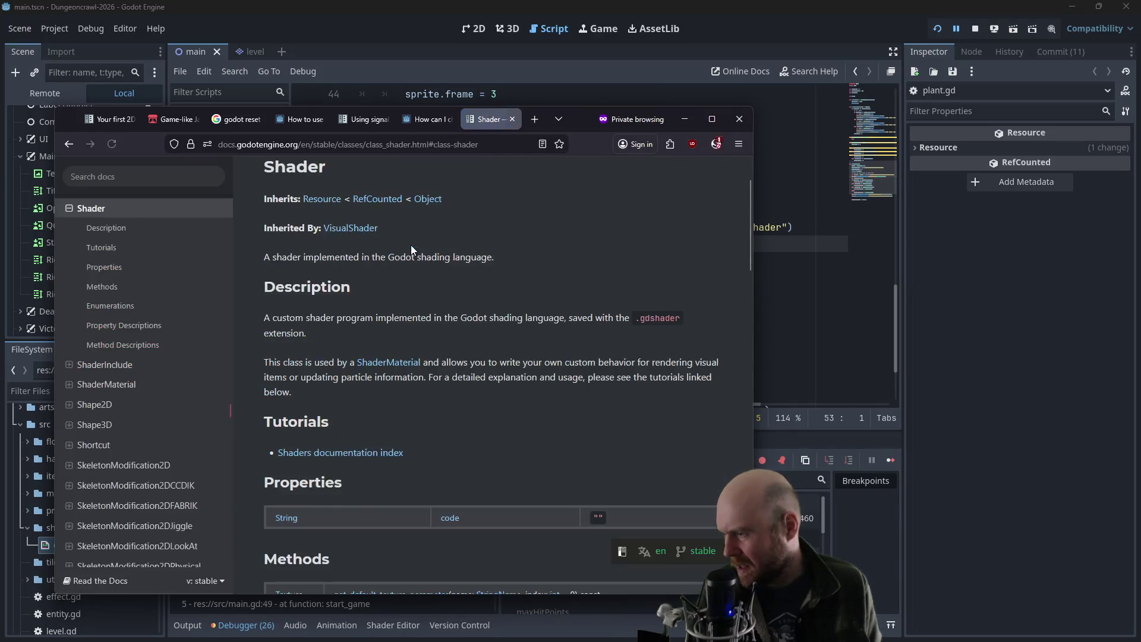
pyautogui.scroll(-1, 405, 245)
pyautogui.scroll(-2, 404, 250)
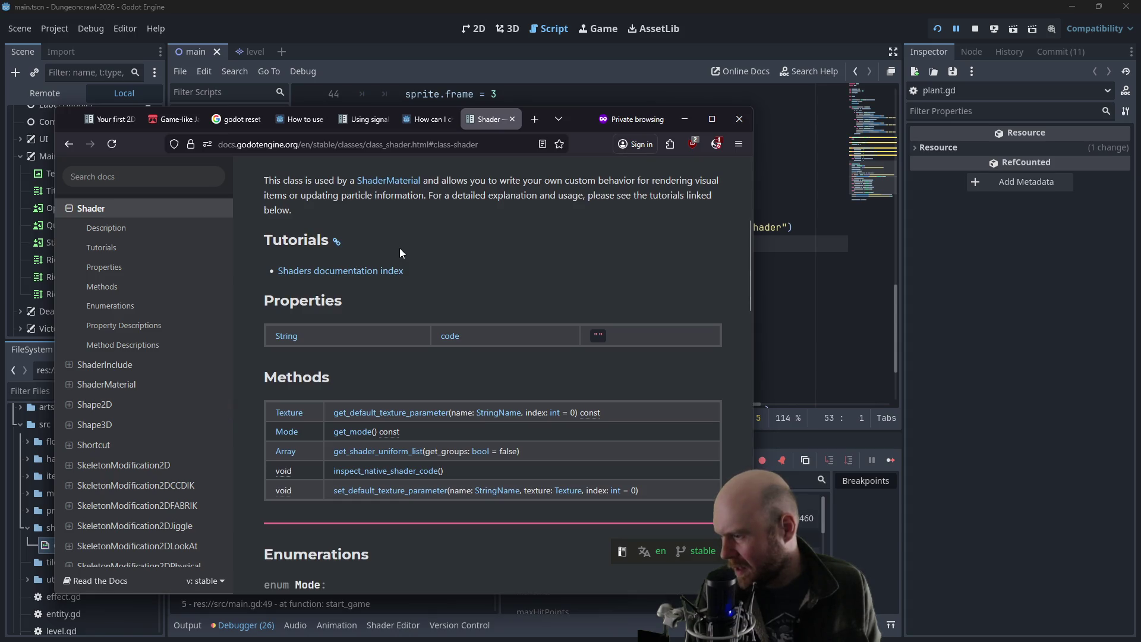
pyautogui.scroll(-4, 399, 249)
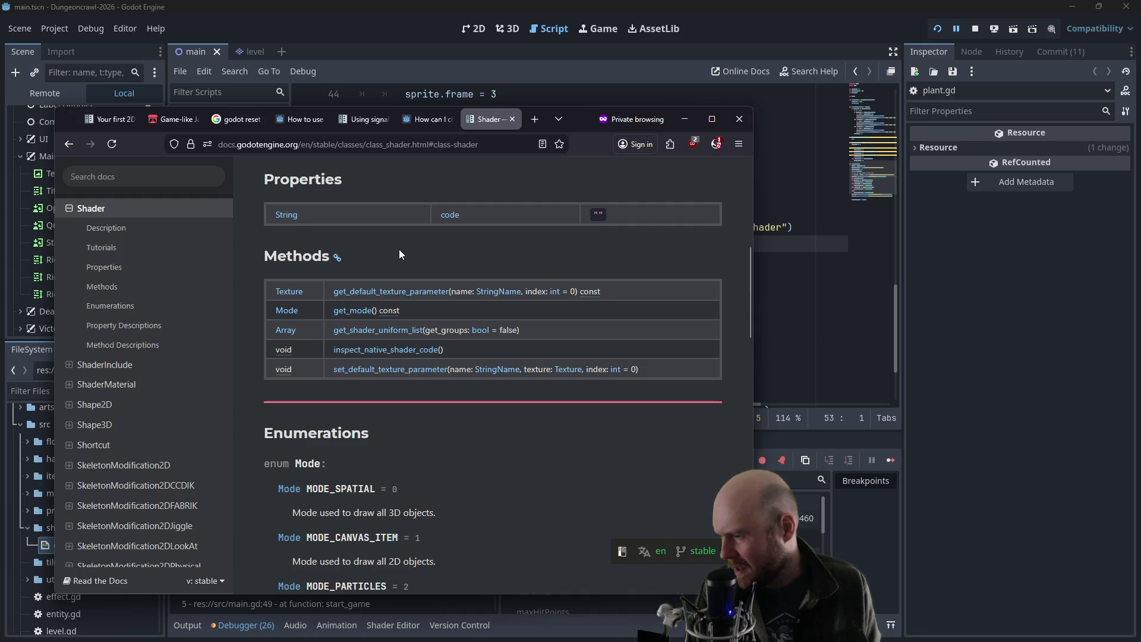
pyautogui.scroll(-10, 393, 252)
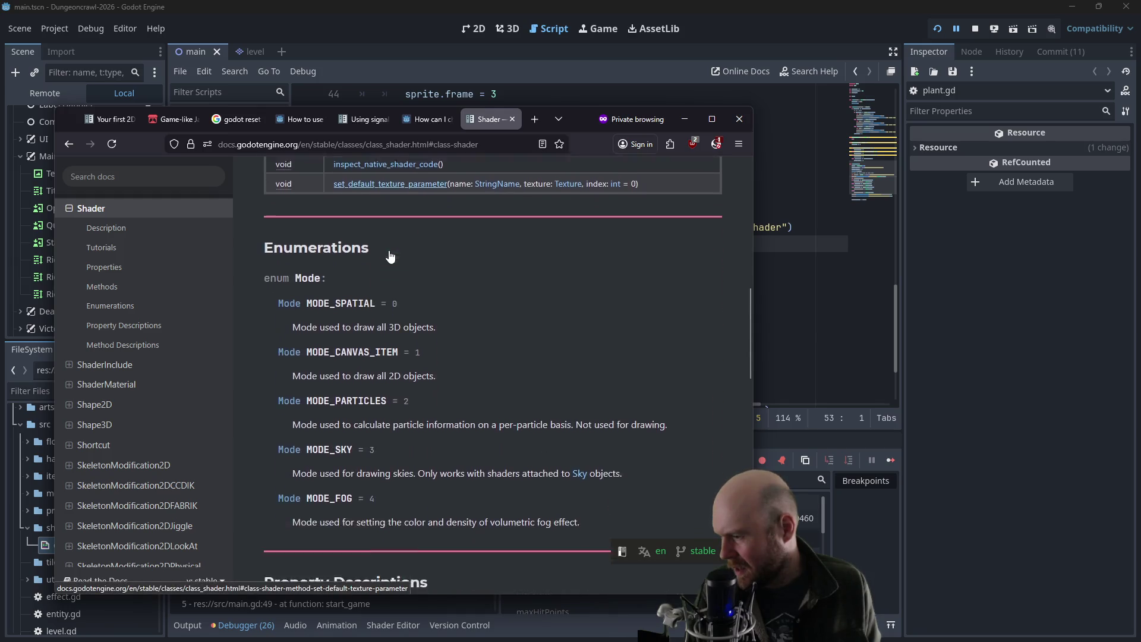
pyautogui.scroll(8, 483, 240)
pyautogui.click(805, 247)
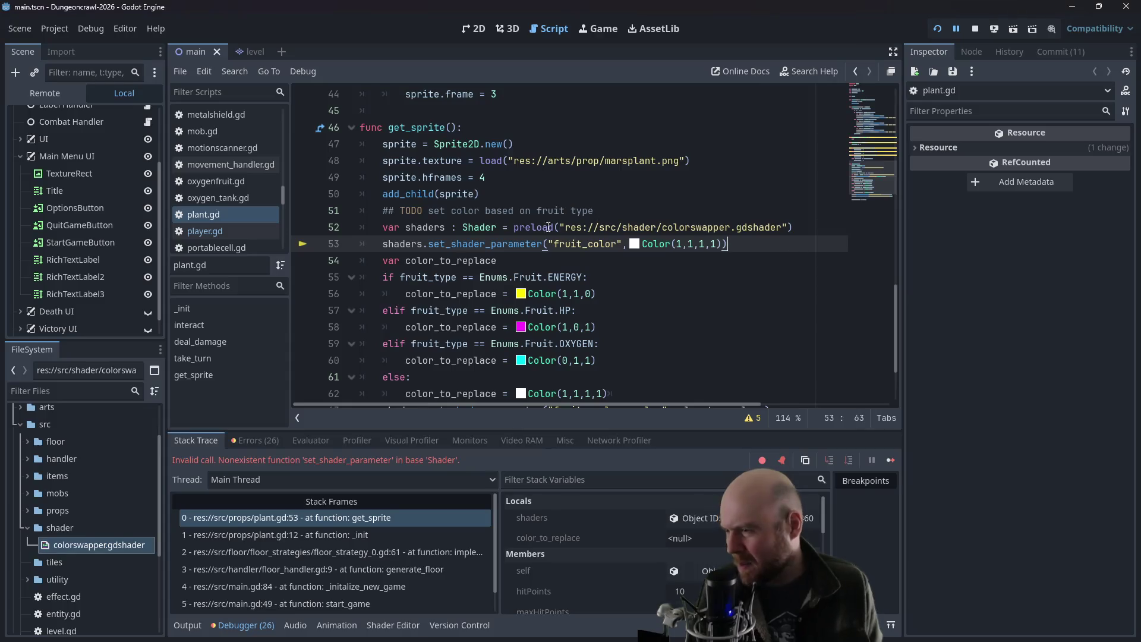
# - Delete the ': Shader' hint on line 52, then relaunch with New Game, which still fails
pyautogui.moveTo(496, 228); pyautogui.dragTo(448, 228)
pyautogui.press('BackSpace')
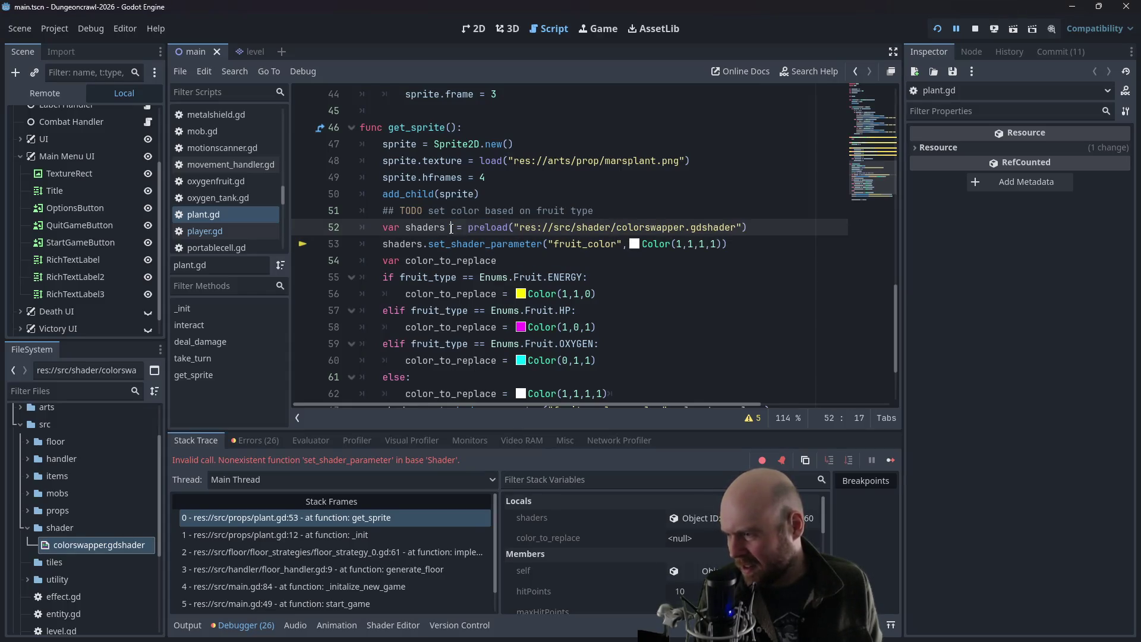
pyautogui.click(970, 30)
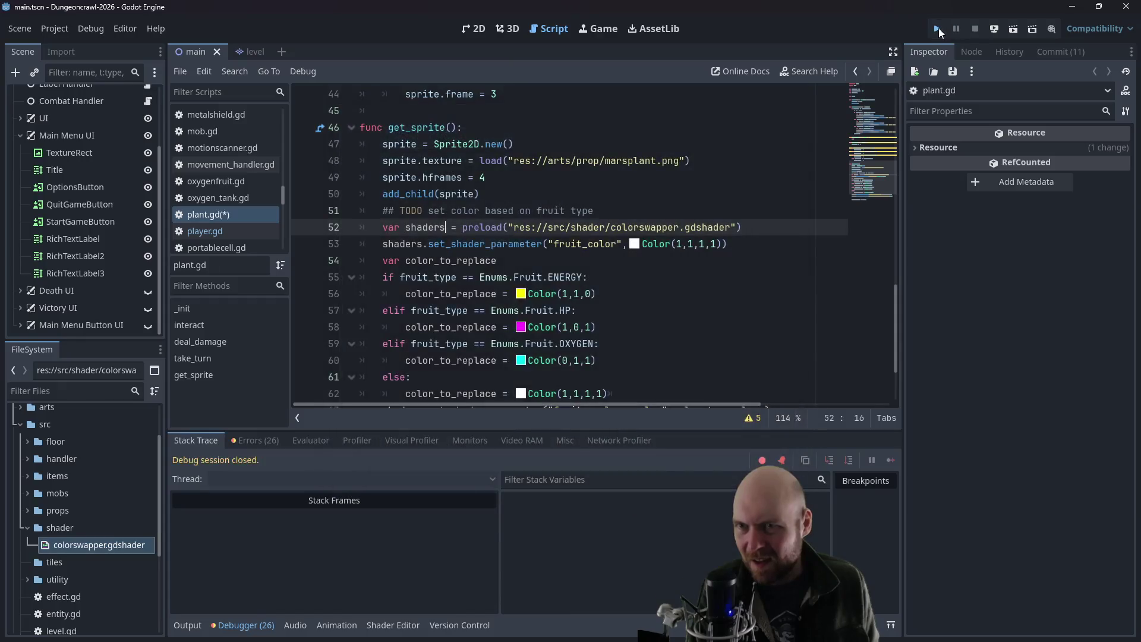
pyautogui.press('F5')
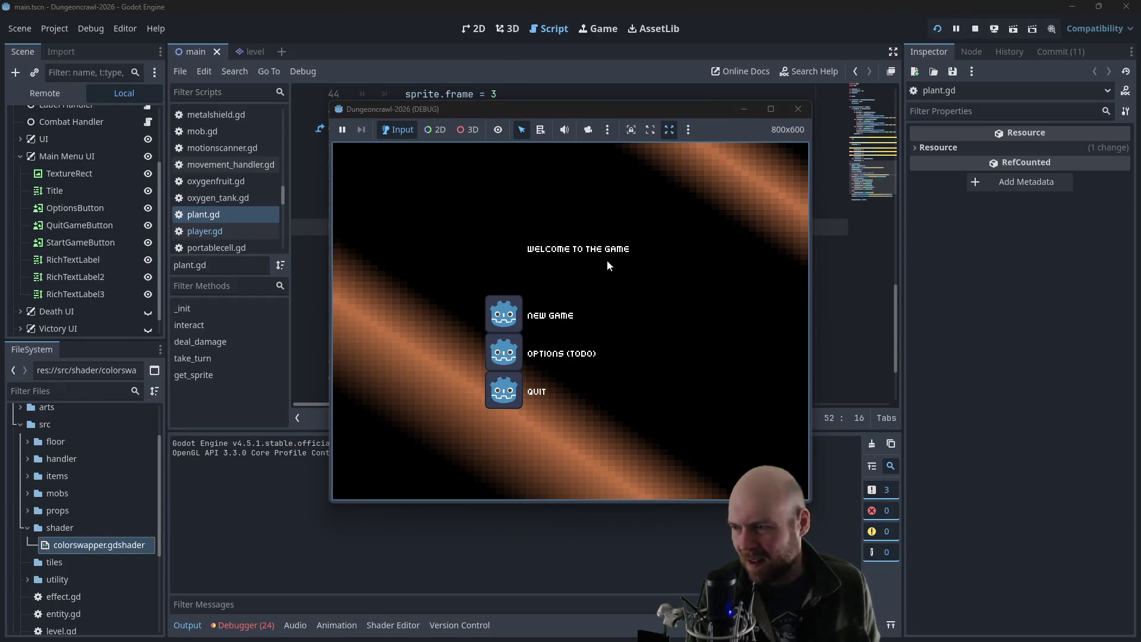
pyautogui.click(513, 311)
pyautogui.click(532, 254)
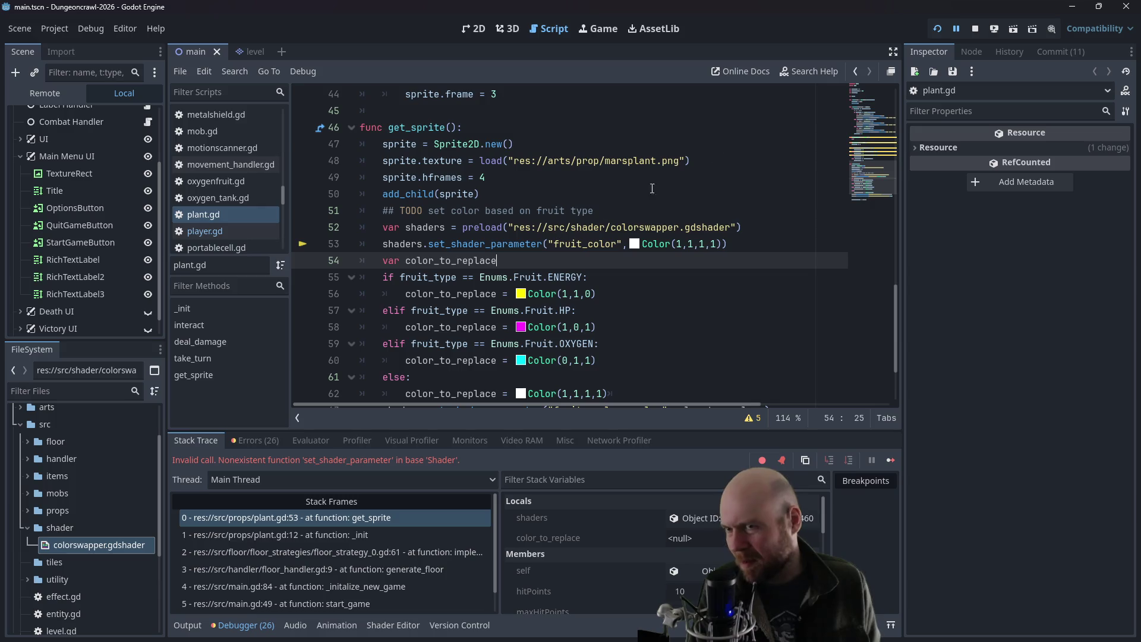
pyautogui.click(975, 29)
pyautogui.hotkey('alt', 'Tab')
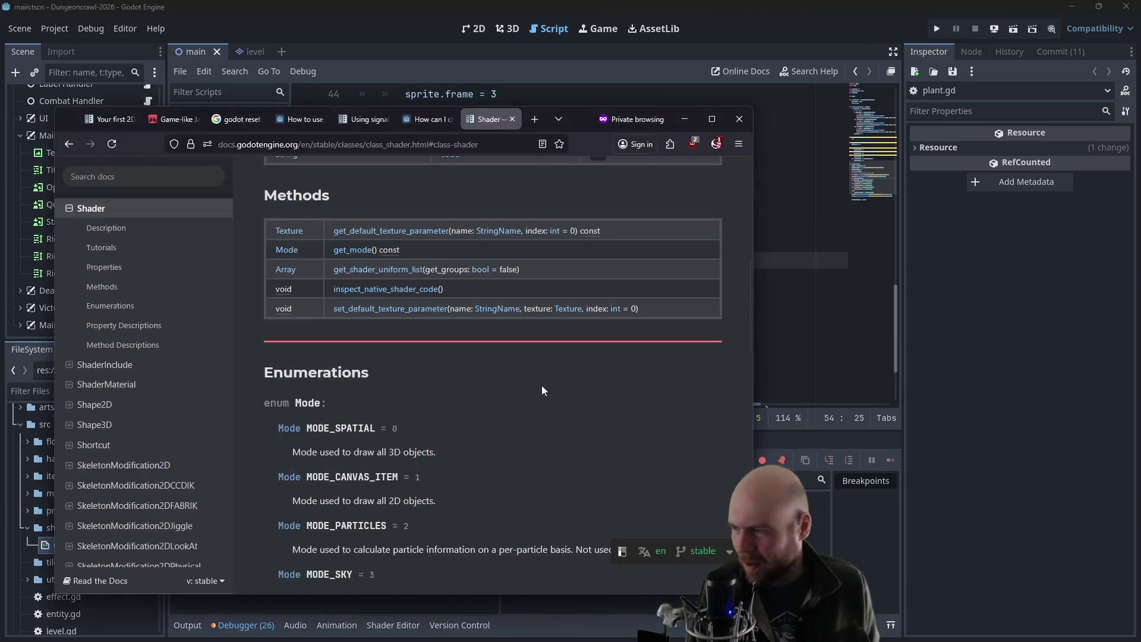
pyautogui.scroll(2, 410, 389)
pyautogui.scroll(1, 407, 389)
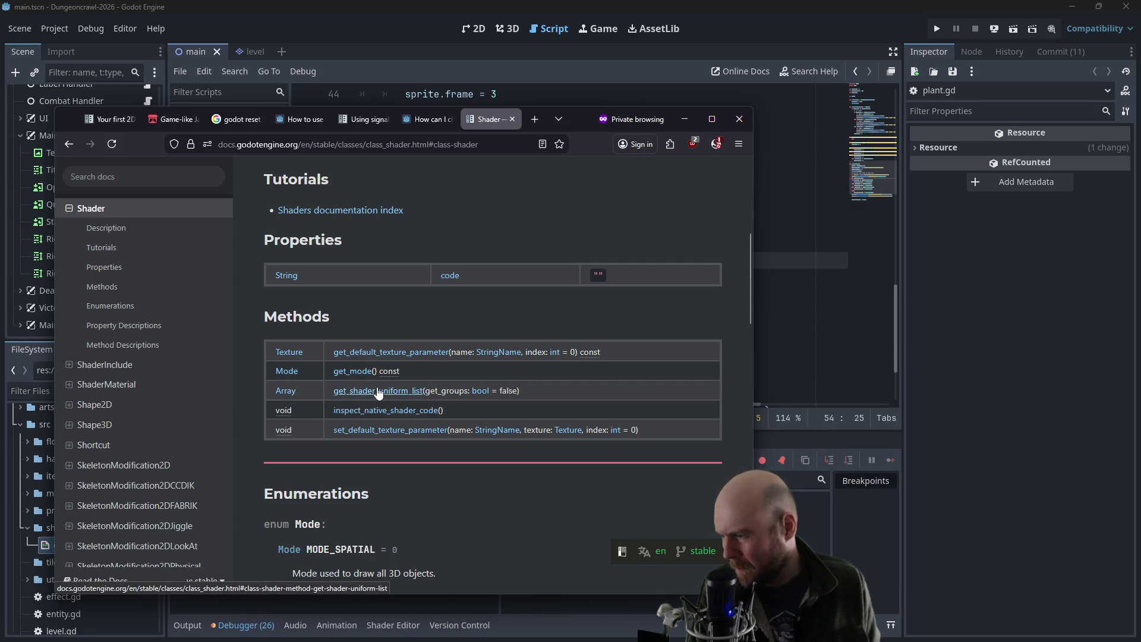
pyautogui.scroll(4, 392, 321)
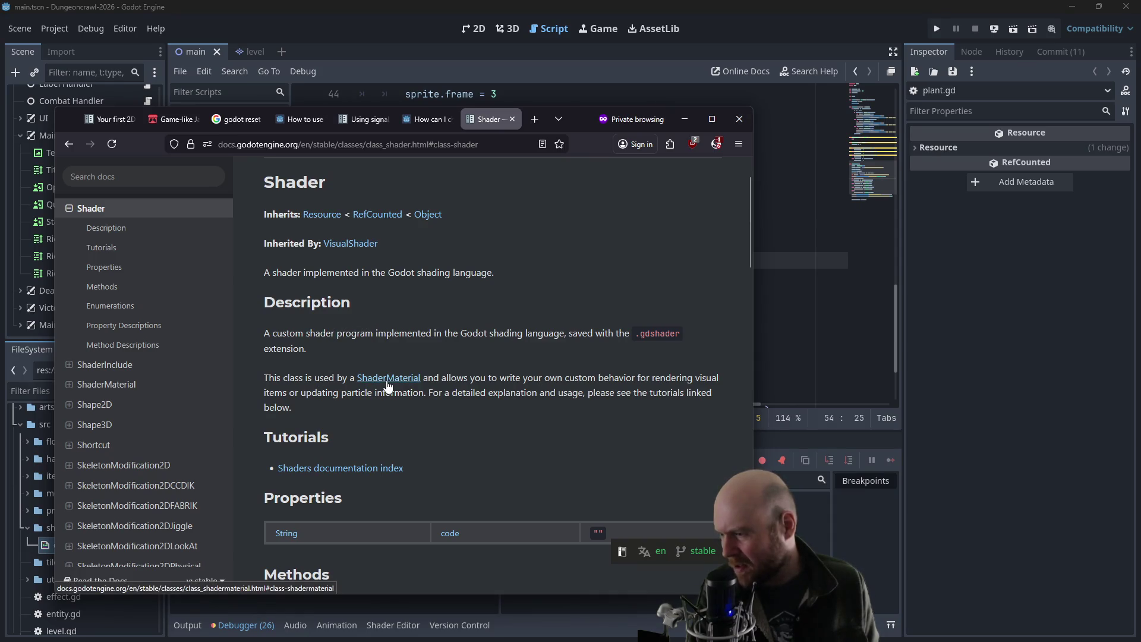
pyautogui.scroll(-1, 387, 387)
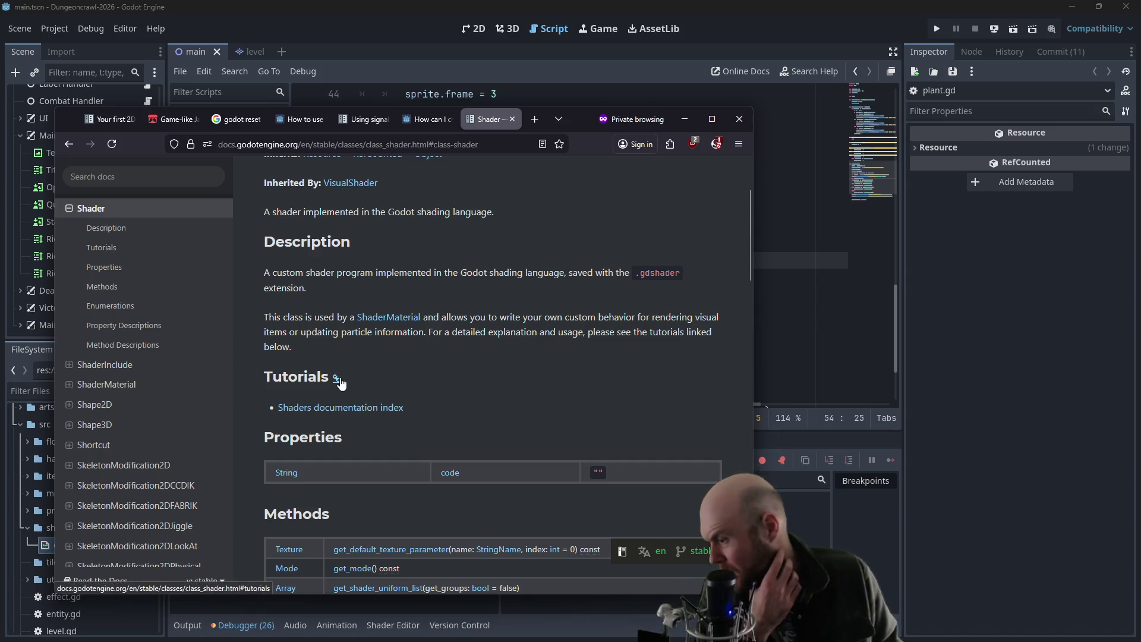
pyautogui.scroll(-2, 368, 376)
pyautogui.scroll(-3, 369, 373)
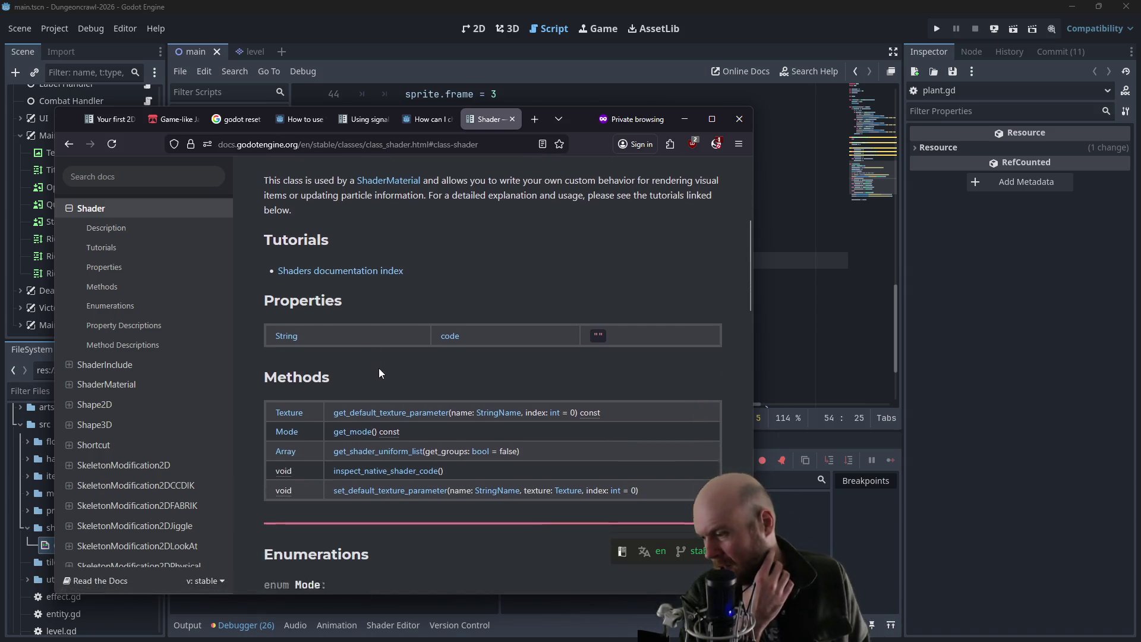
pyautogui.scroll(-2, 381, 369)
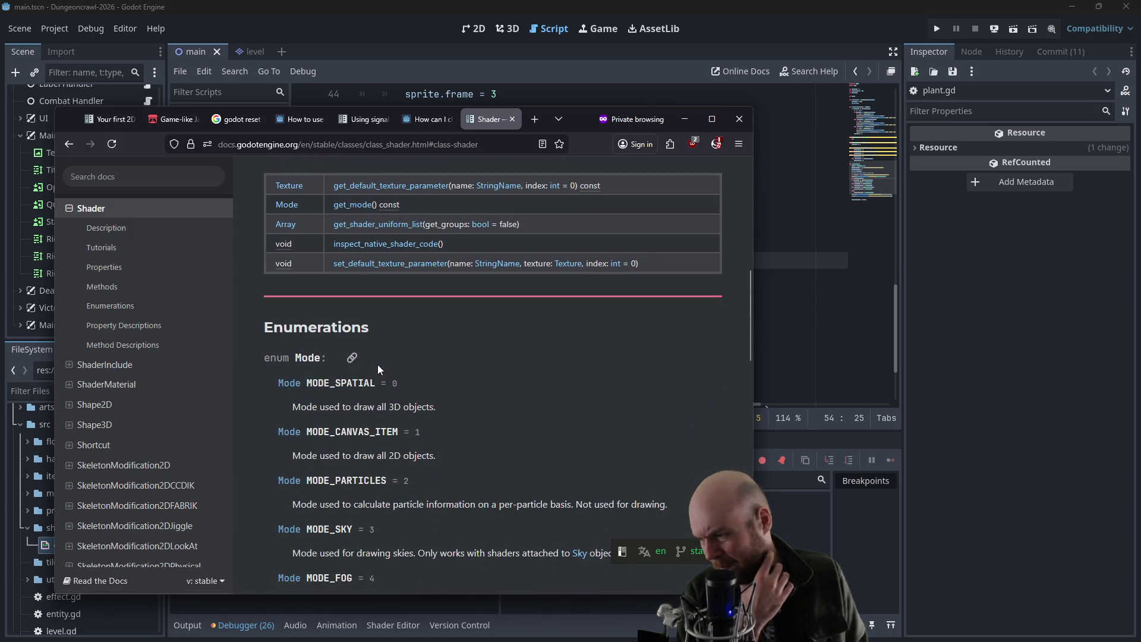
pyautogui.scroll(-5, 378, 369)
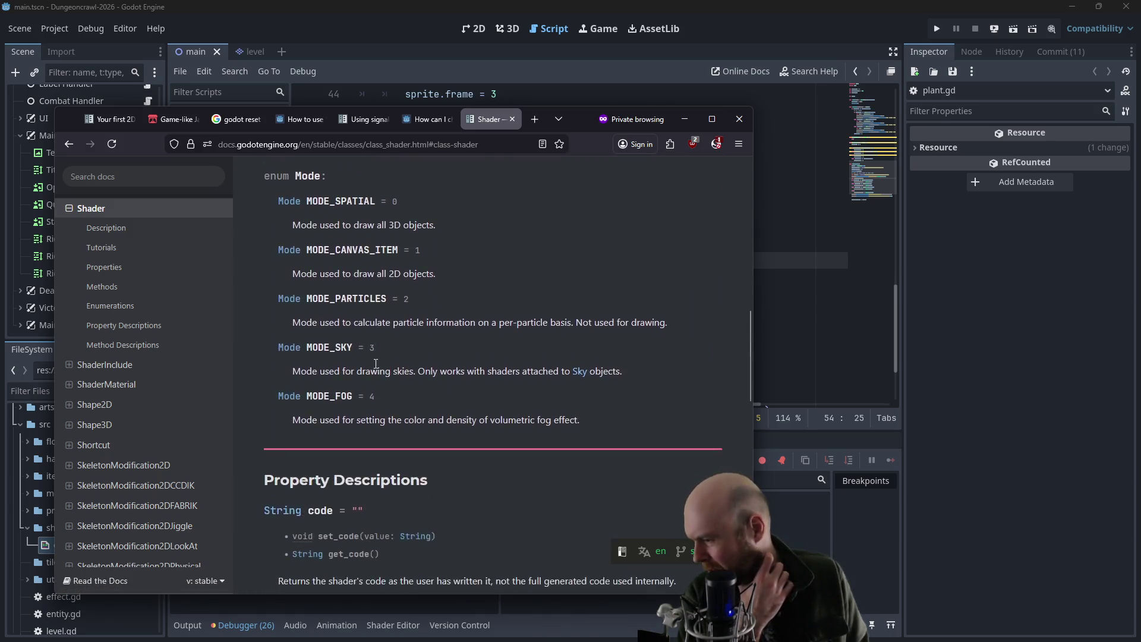
pyautogui.scroll(-2, 369, 363)
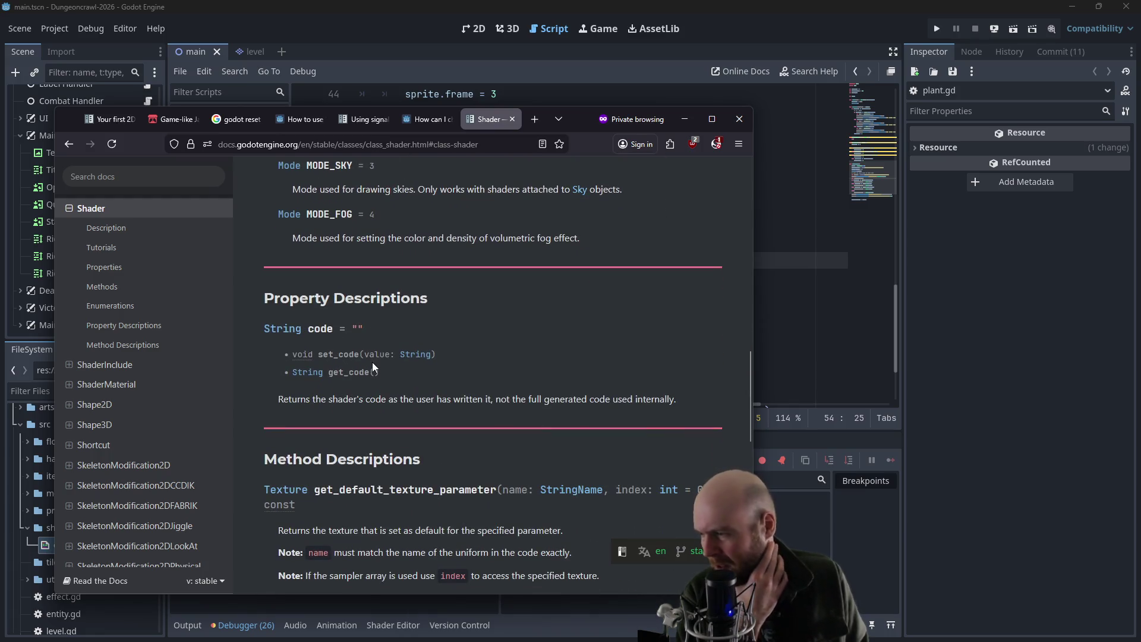
pyautogui.scroll(-4, 372, 362)
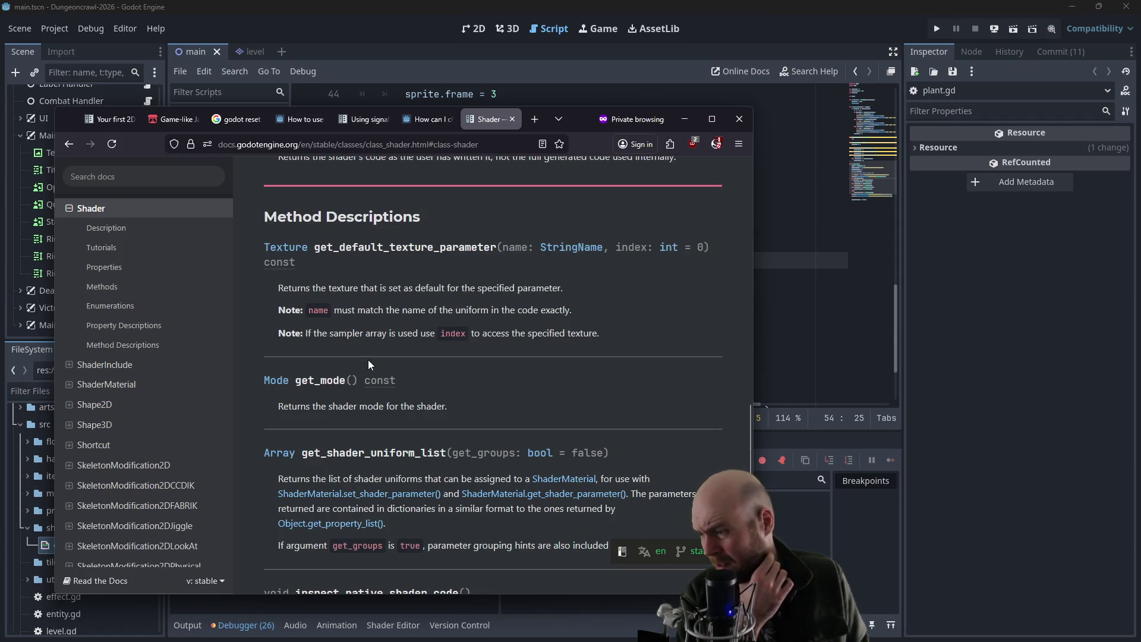
pyautogui.scroll(-1, 368, 359)
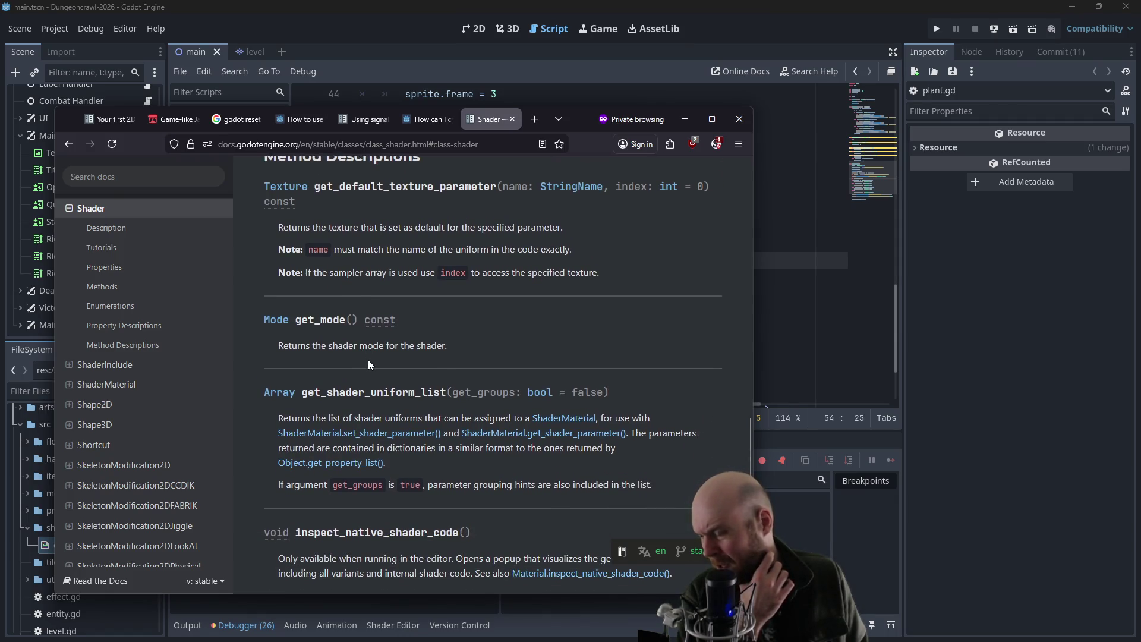
pyautogui.scroll(-3, 368, 361)
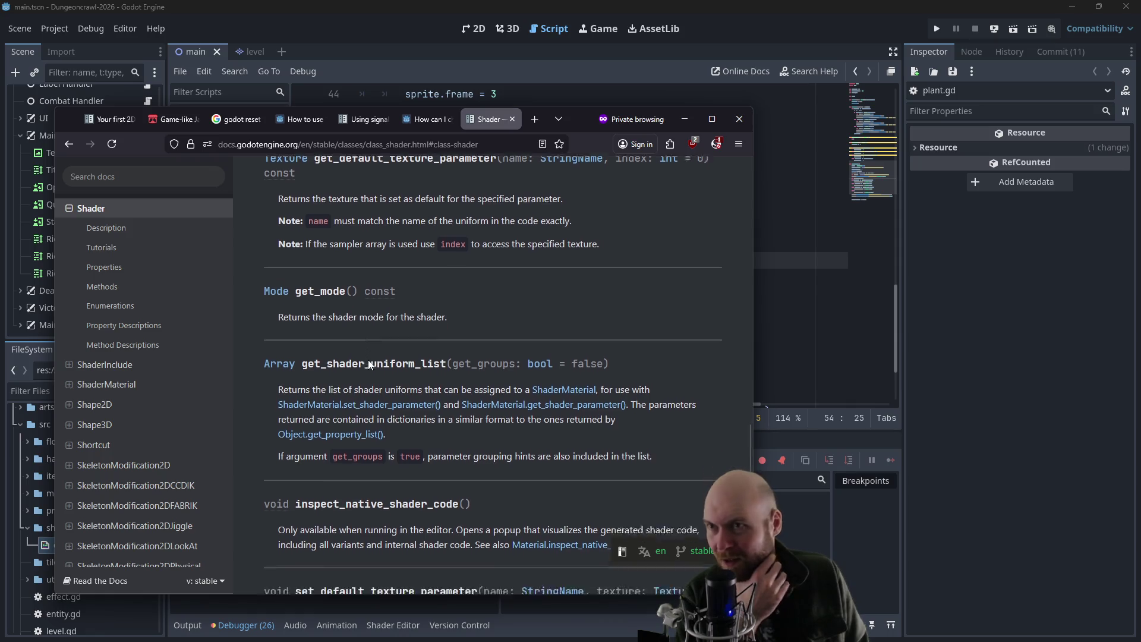
pyautogui.scroll(-2, 364, 361)
pyautogui.scroll(2, 364, 362)
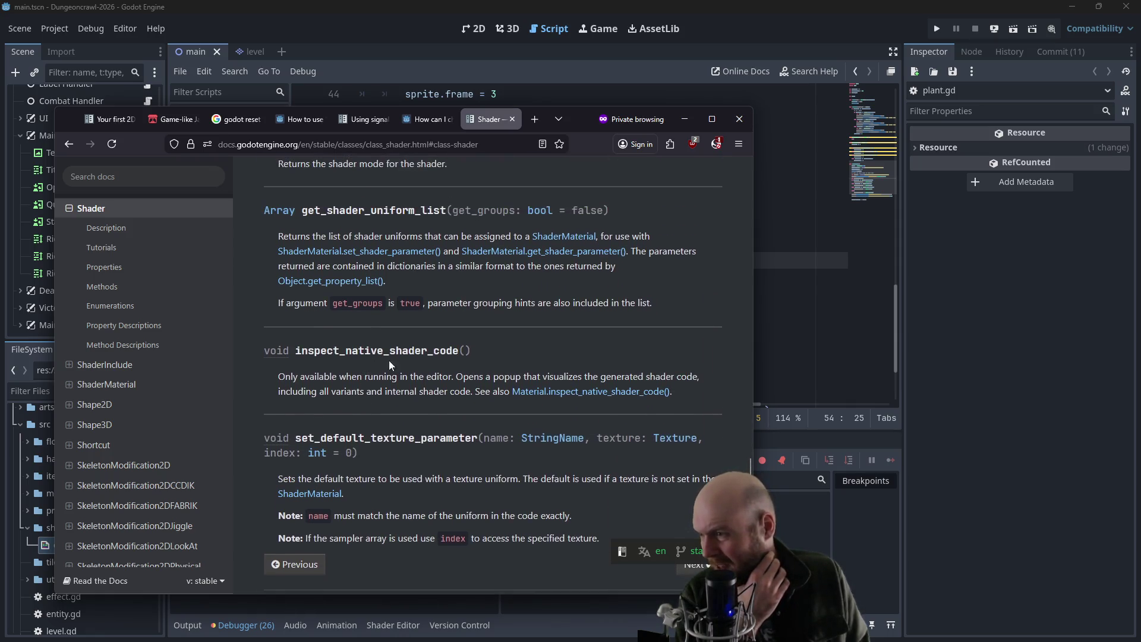
pyautogui.scroll(-2, 447, 370)
pyautogui.scroll(5, 447, 369)
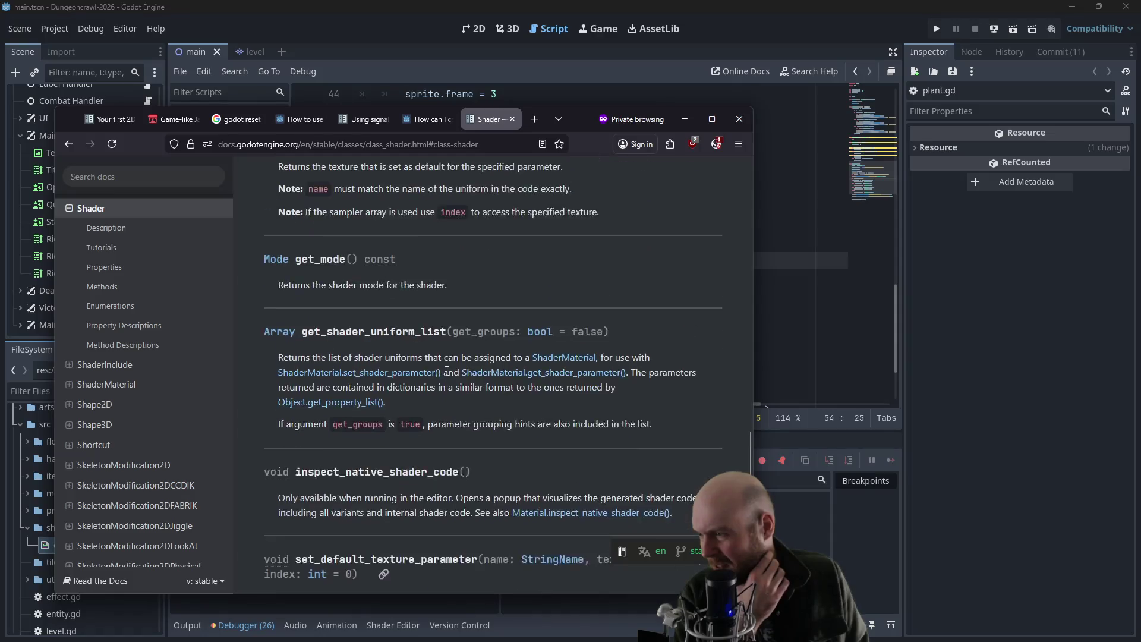
pyautogui.scroll(5, 446, 373)
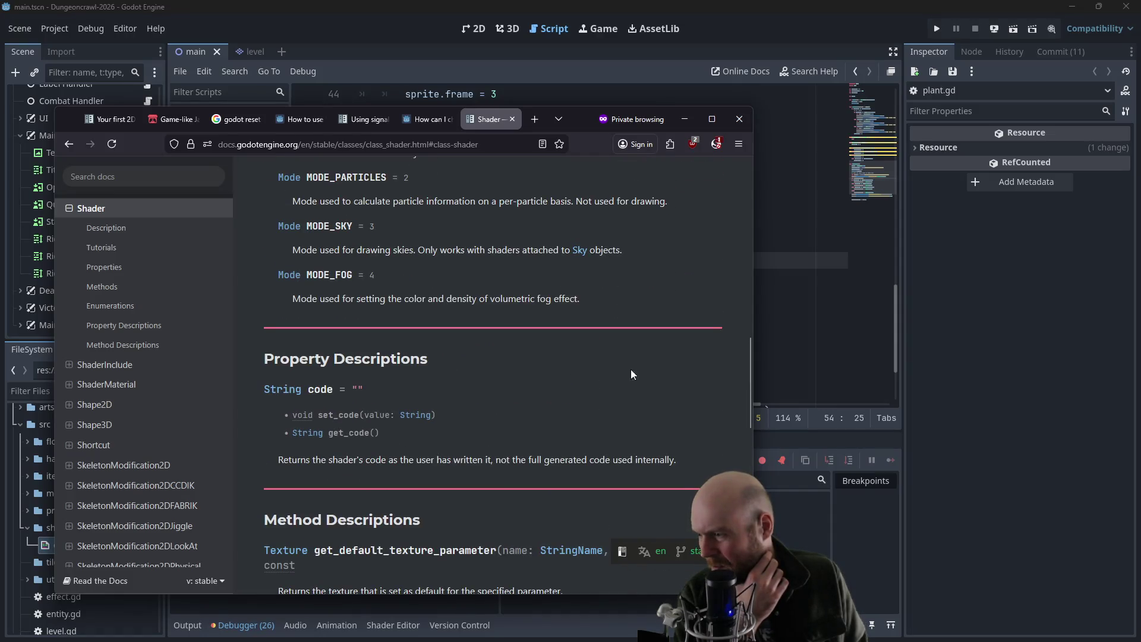
pyautogui.moveTo(747, 365); pyautogui.dragTo(738, 486)
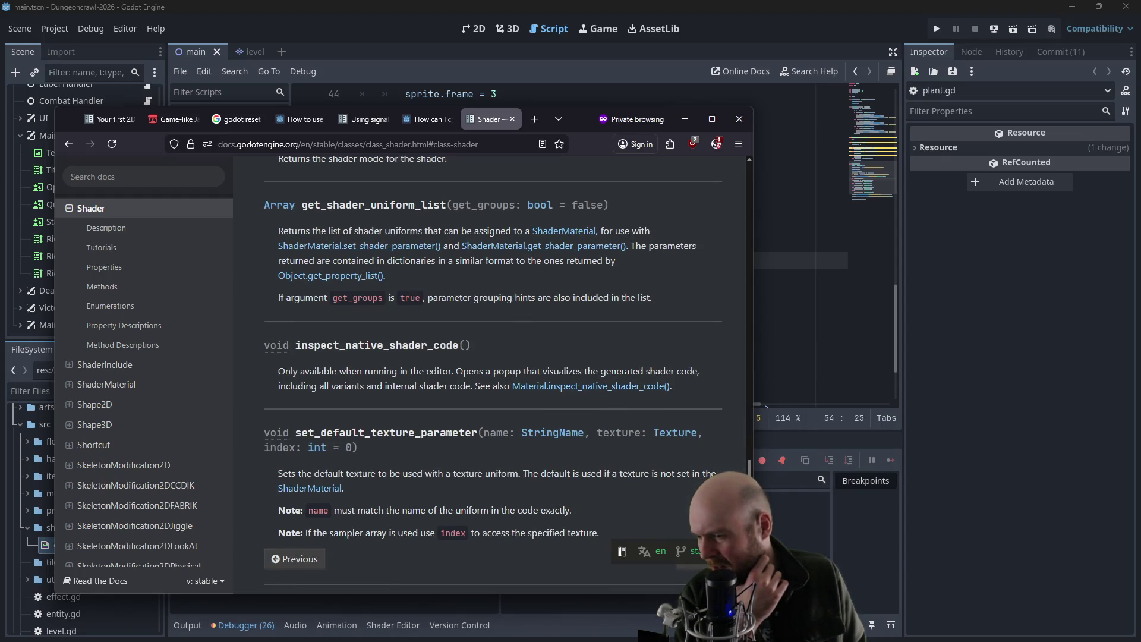
pyautogui.moveTo(739, 486)
pyautogui.mouseDown()
pyautogui.moveTo(734, 324)
pyautogui.moveTo(711, 197)
pyautogui.mouseUp()
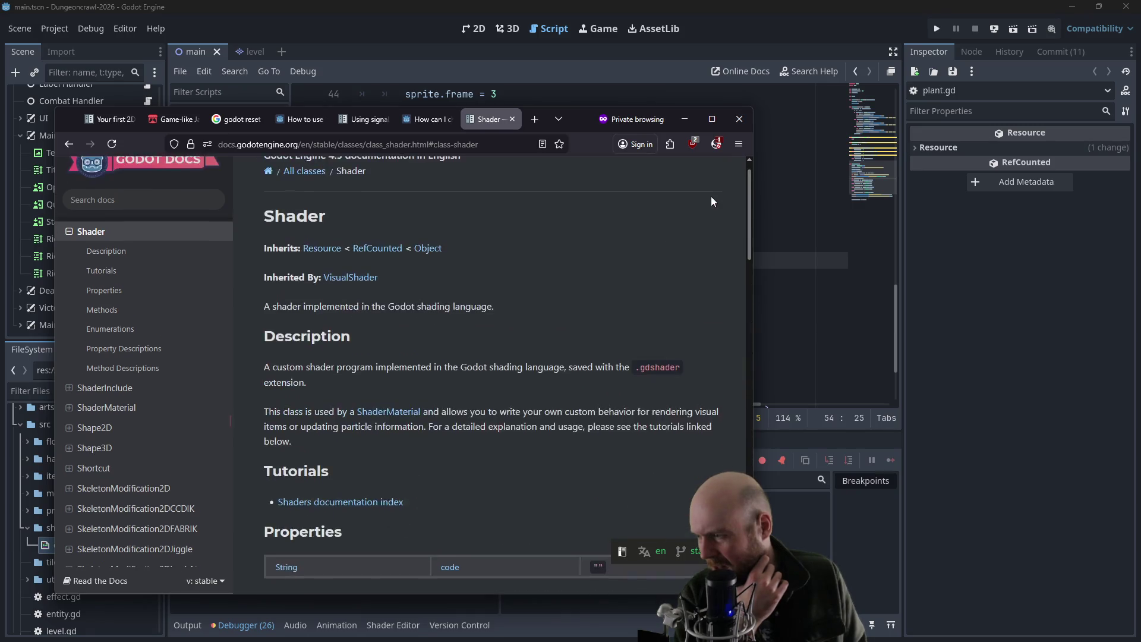
pyautogui.click(69, 144)
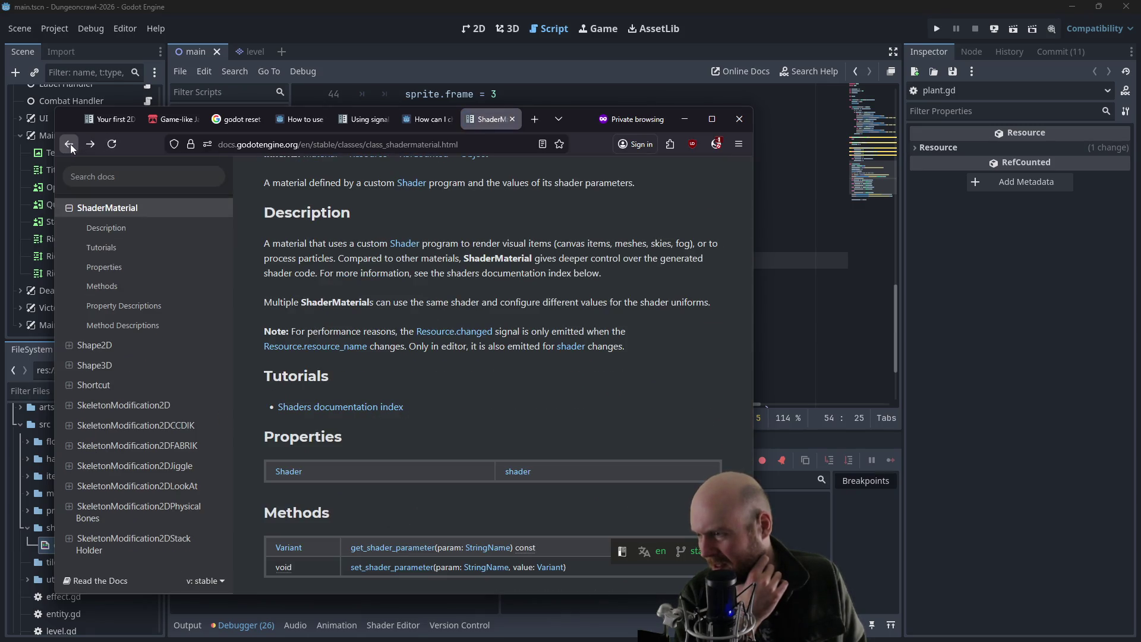
# - Search 'godot use shader on sprite2d' and scroll the forum thread to its ShaderMaterial code reply
pyautogui.click(70, 144)
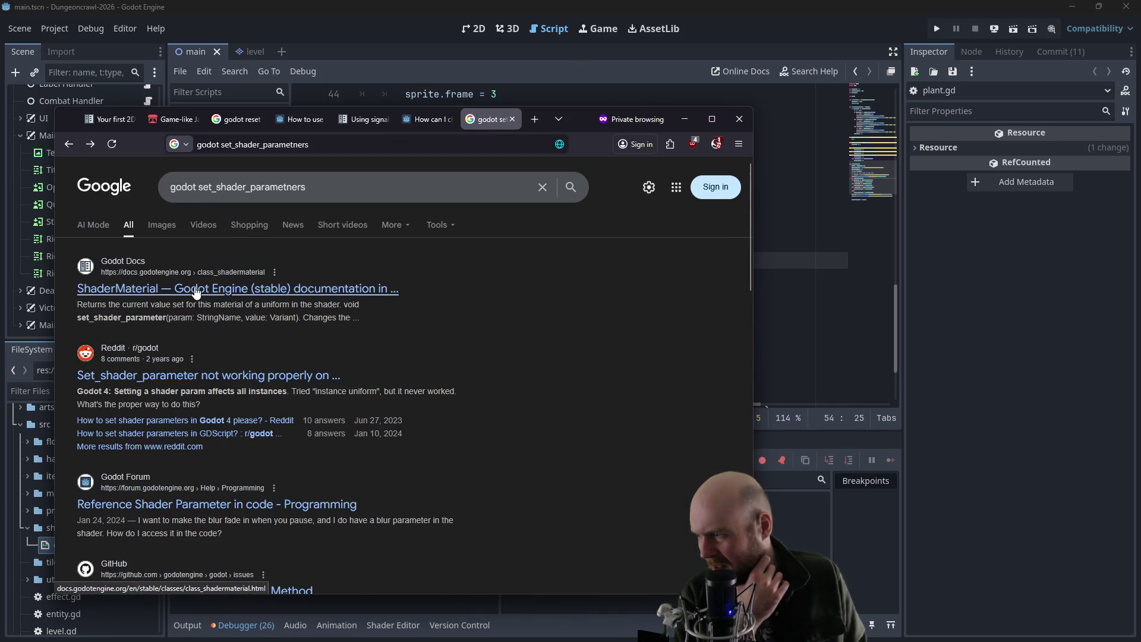
pyautogui.moveTo(306, 187); pyautogui.dragTo(203, 187)
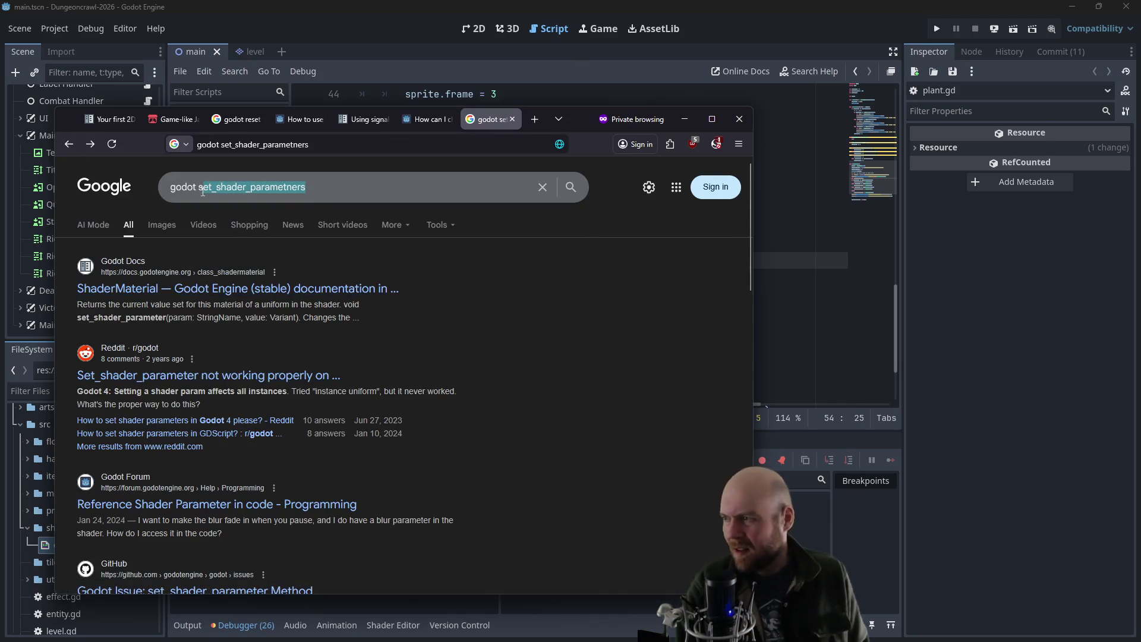
pyautogui.press('BackSpace')
pyautogui.press('BackSpace')
pyautogui.write('use shad')
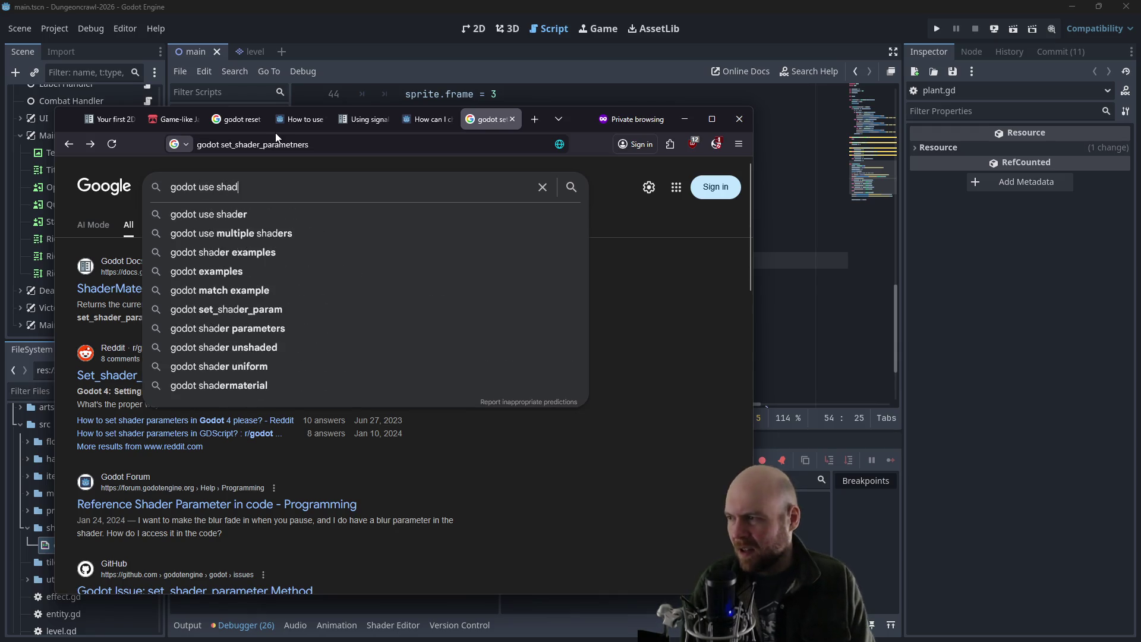
pyautogui.write('er on sprite2d')
pyautogui.press('Return')
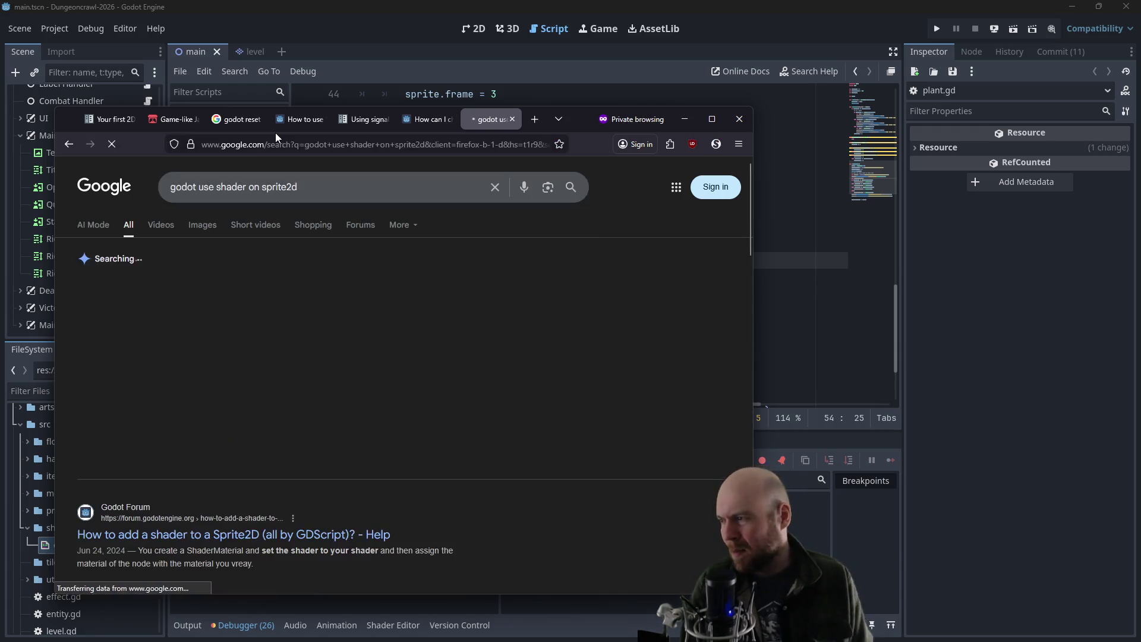
pyautogui.click(251, 328)
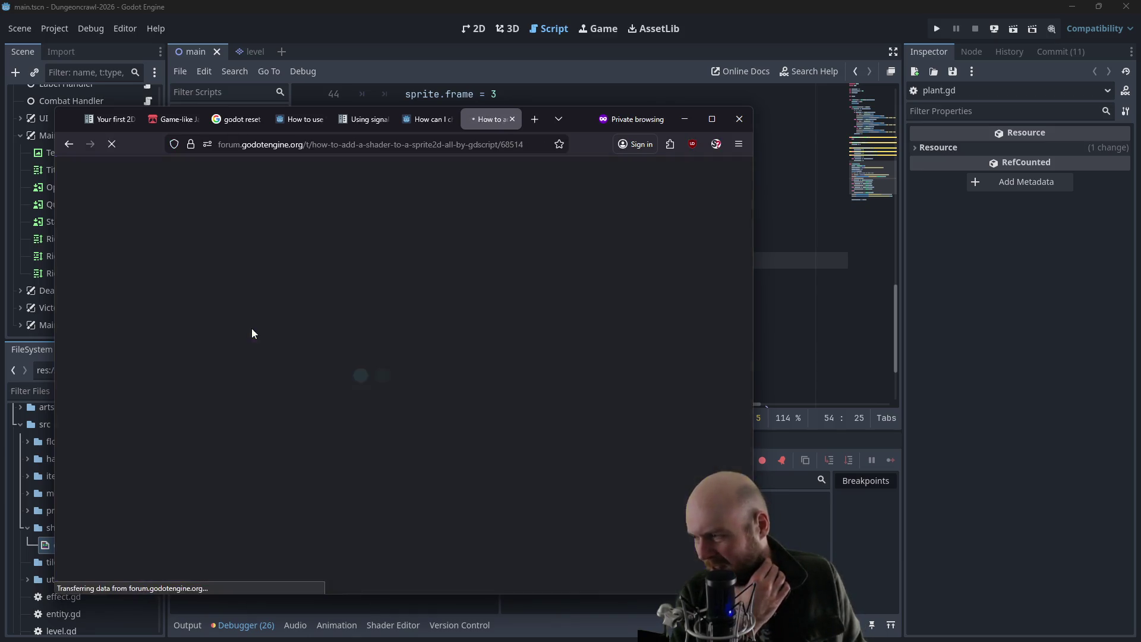
pyautogui.scroll(-2, 278, 365)
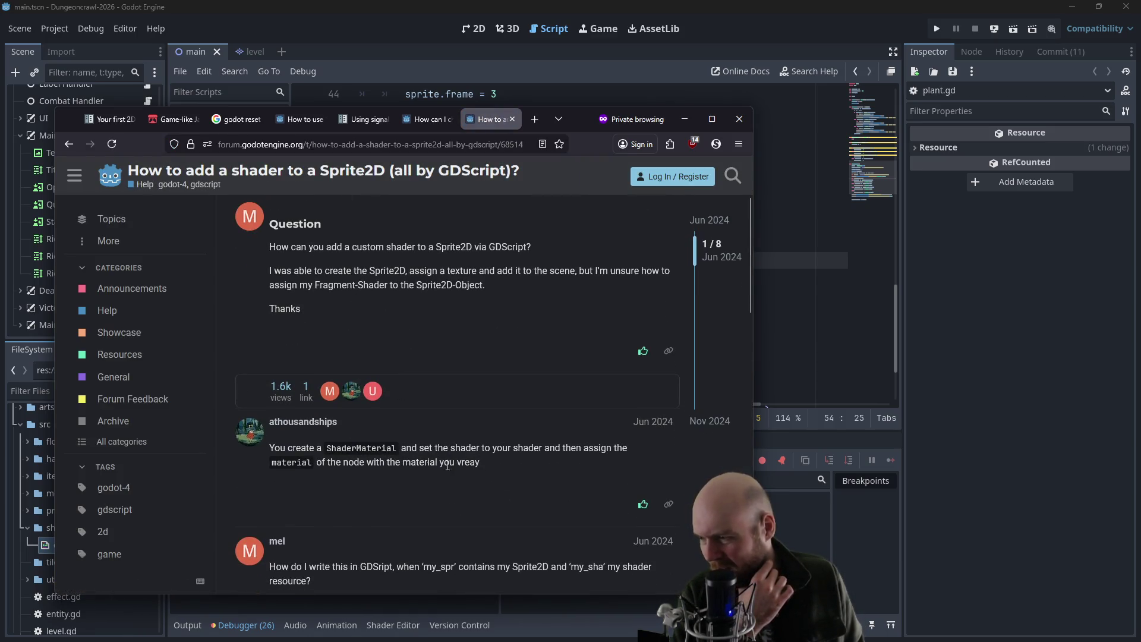
pyautogui.scroll(-2, 415, 449)
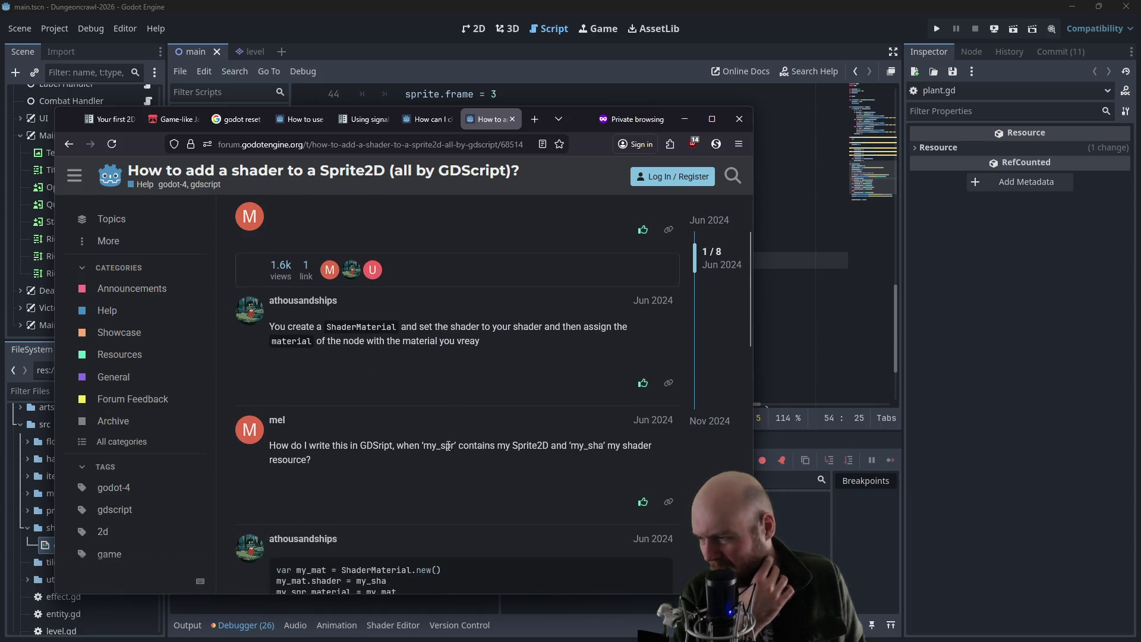
pyautogui.scroll(-2, 415, 375)
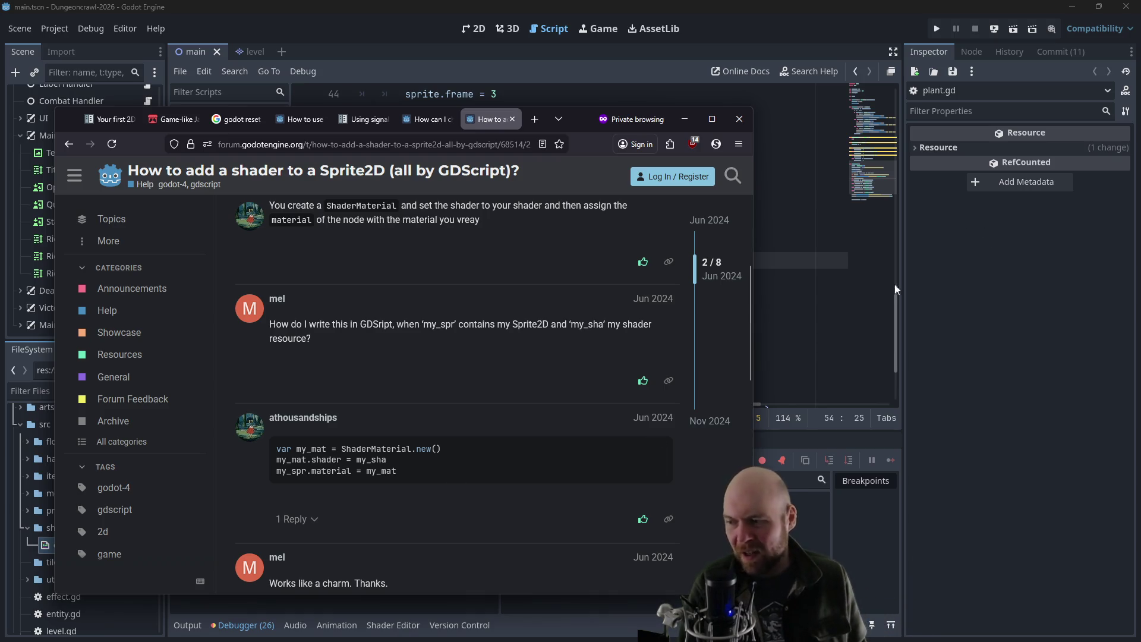
pyautogui.hotkey('alt', 'Tab')
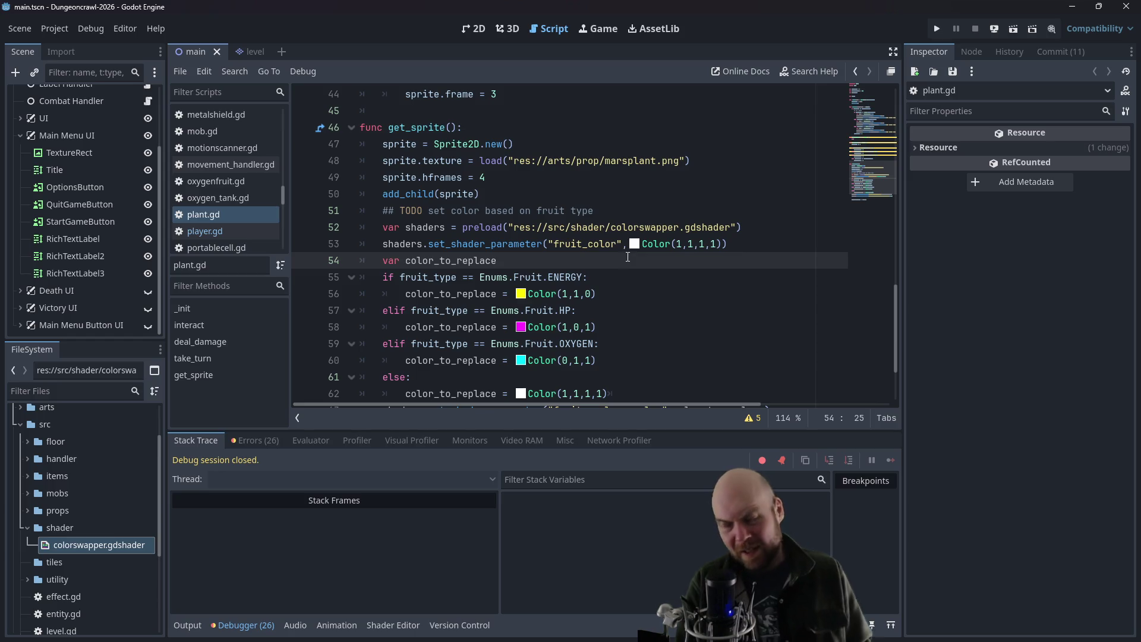
# - Add a line 'var shader_material = ShaderMaterial.new()' in get_sprite
pyautogui.press('Return')
pyautogui.write('var')
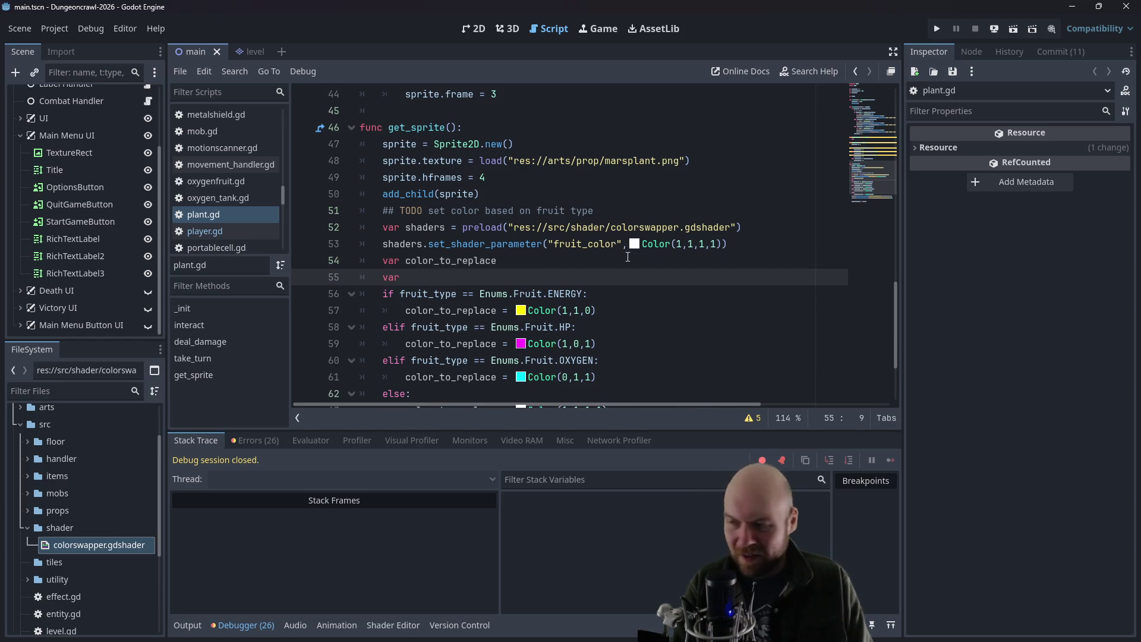
pyautogui.write('shaderm')
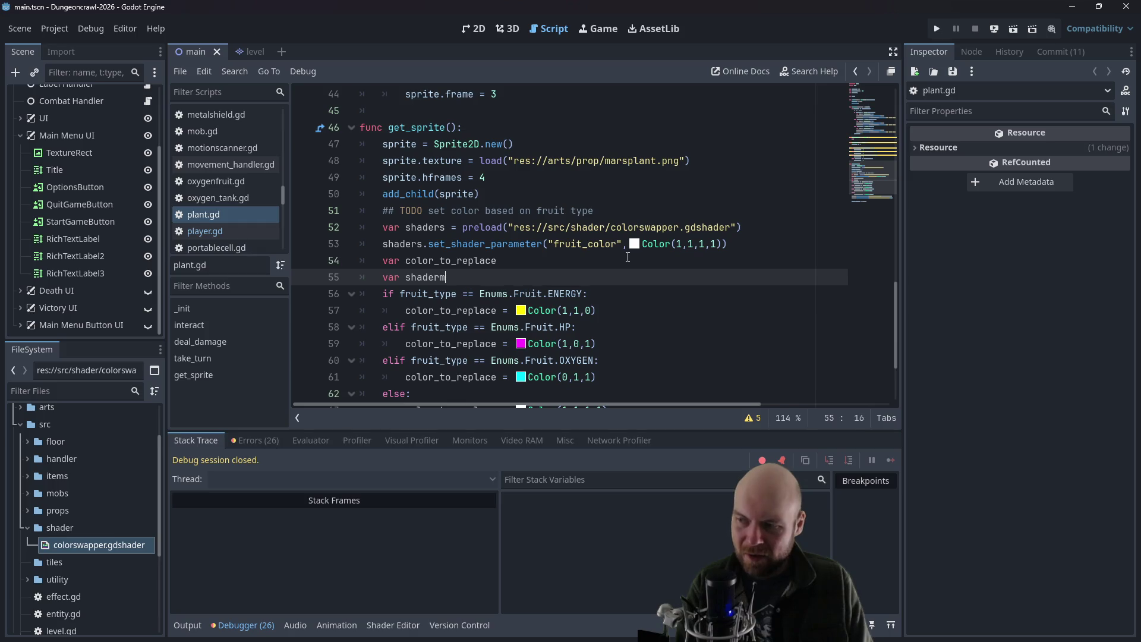
pyautogui.press('BackSpace')
pyautogui.write('_material = S')
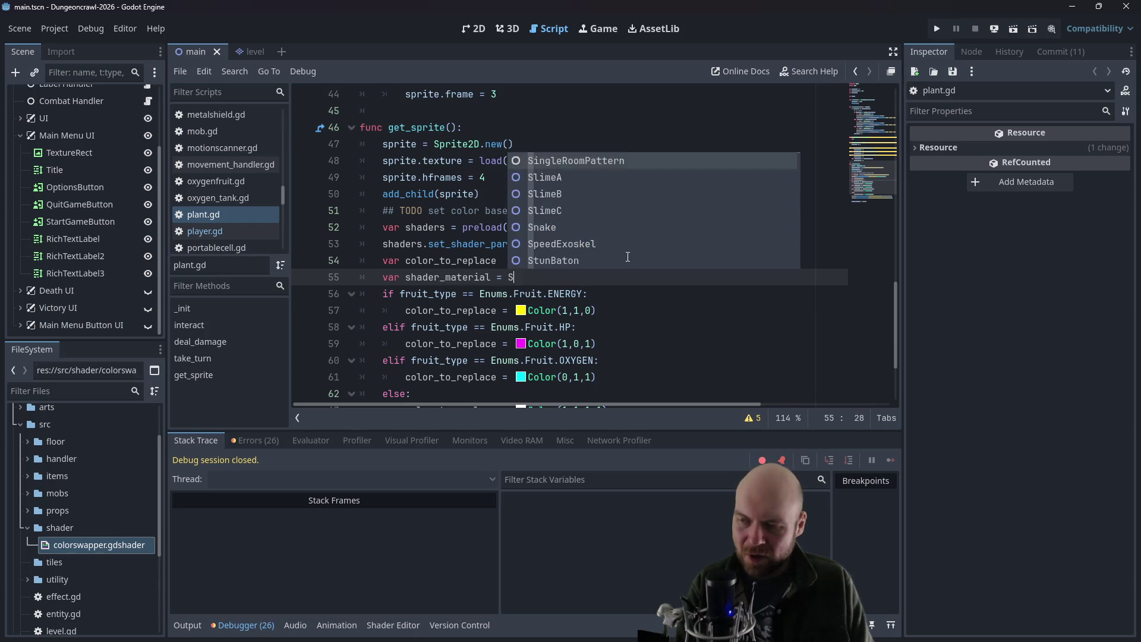
pyautogui.write('haderMaterial.new()')
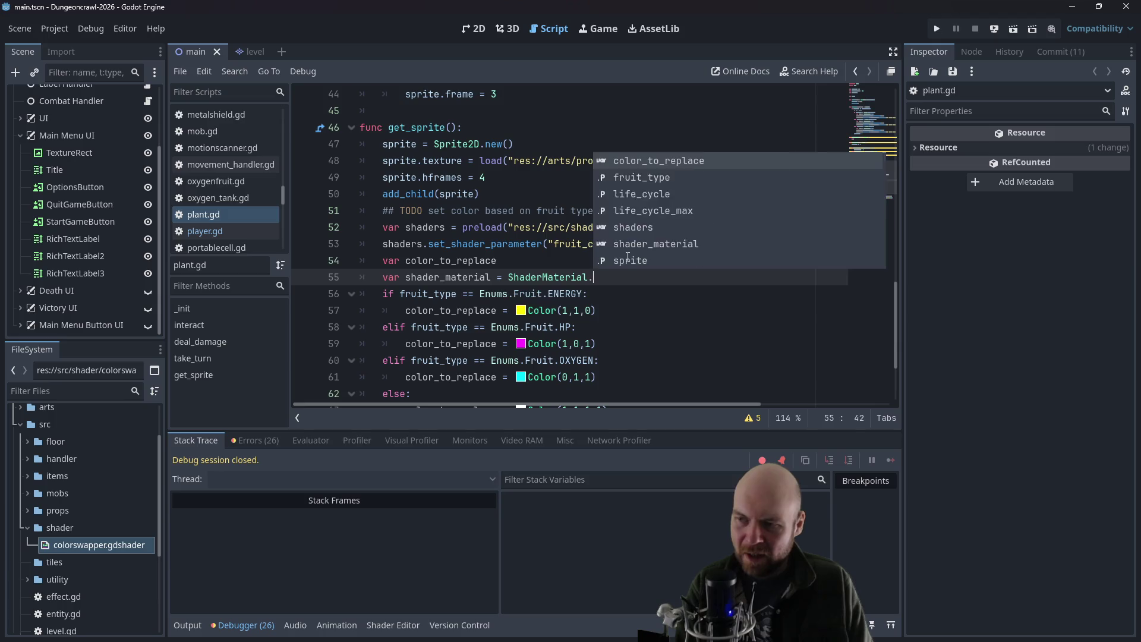
pyautogui.press('Down')
pyautogui.press('Down')
pyautogui.press('Down')
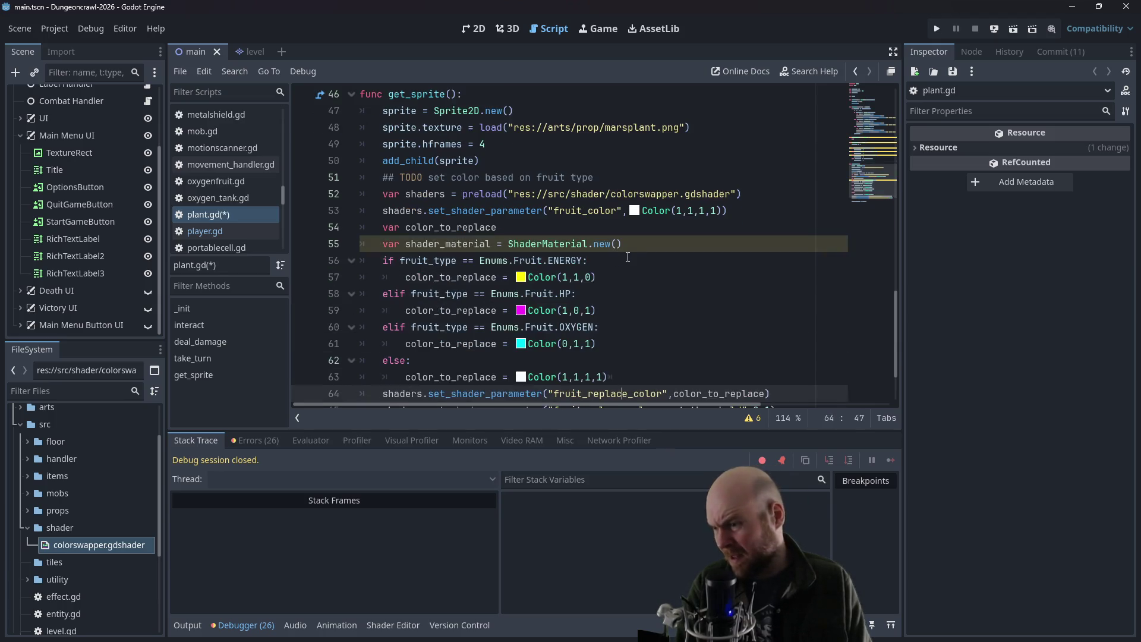
pyautogui.scroll(-1, 628, 257)
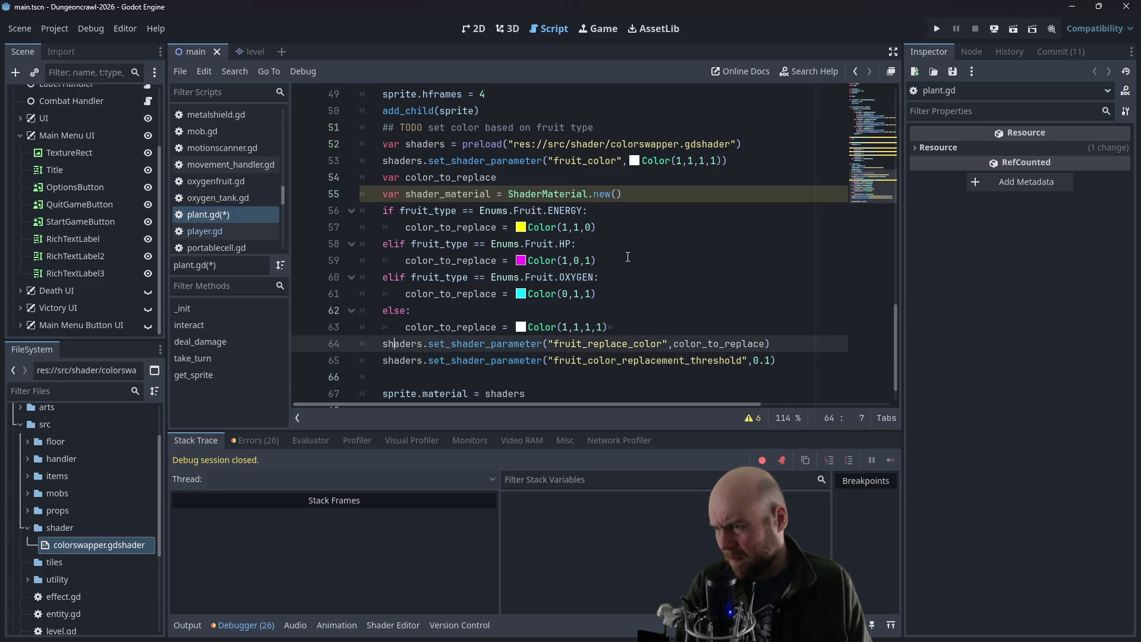
# - Move the ShaderMaterial line directly below the colorswapper preload and begin a shader_material line under it
pyautogui.moveTo(622, 195); pyautogui.dragTo(317, 202)
pyautogui.hotkey('ctrl', 'x')
pyautogui.click(759, 143)
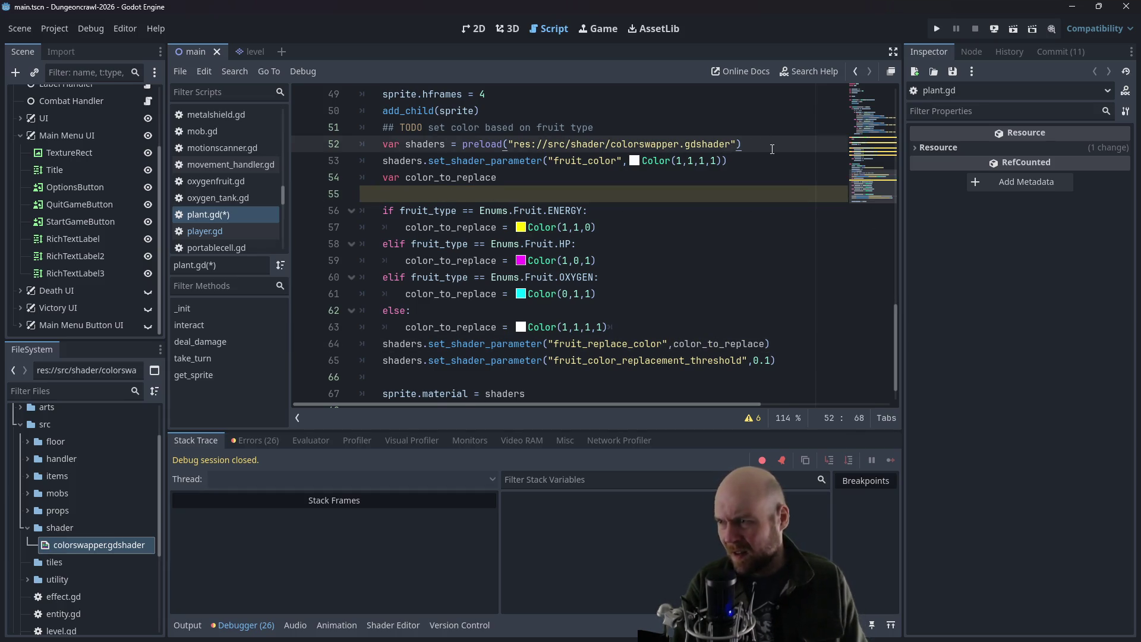
pyautogui.press('Return')
pyautogui.hotkey('ctrl', 'v')
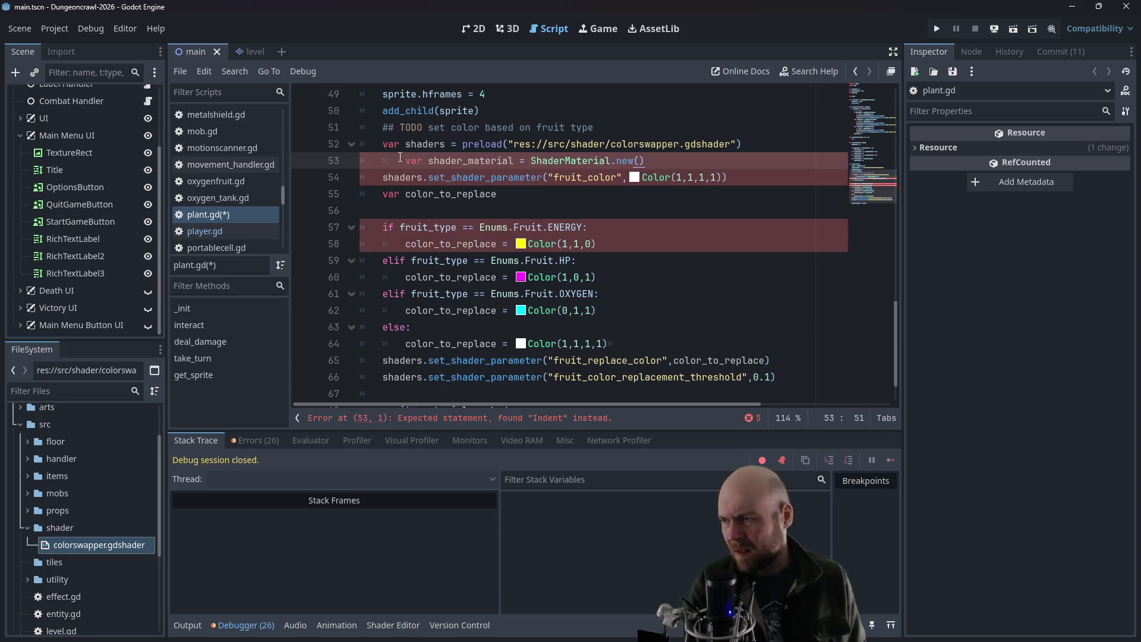
pyautogui.hotkey('shift', 'Tab')
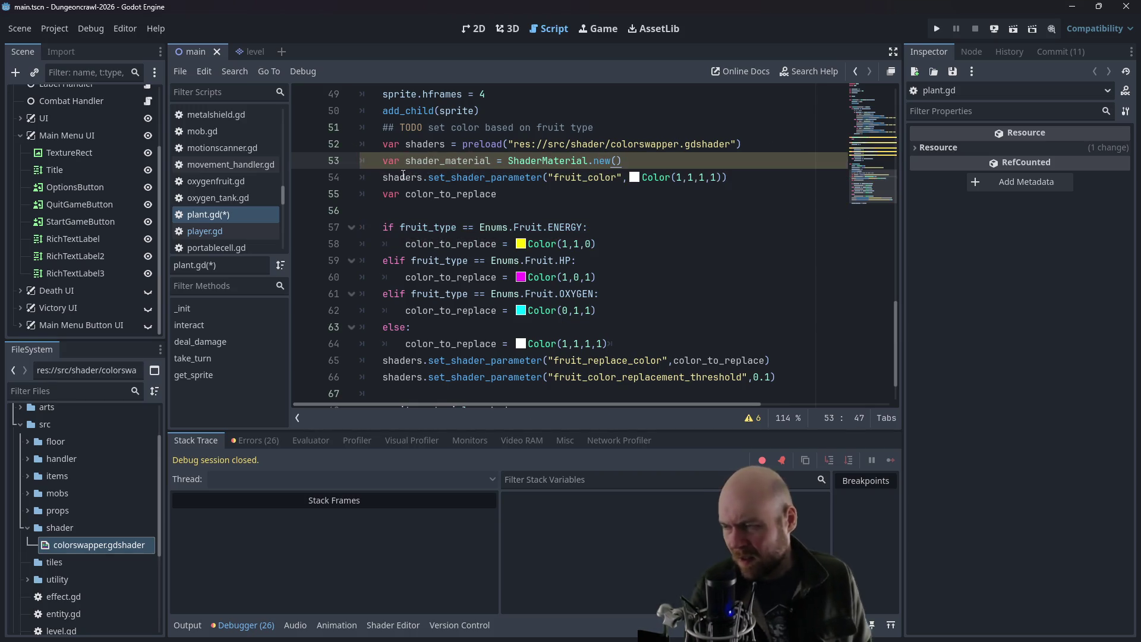
pyautogui.press('Return')
pyautogui.write('sha')
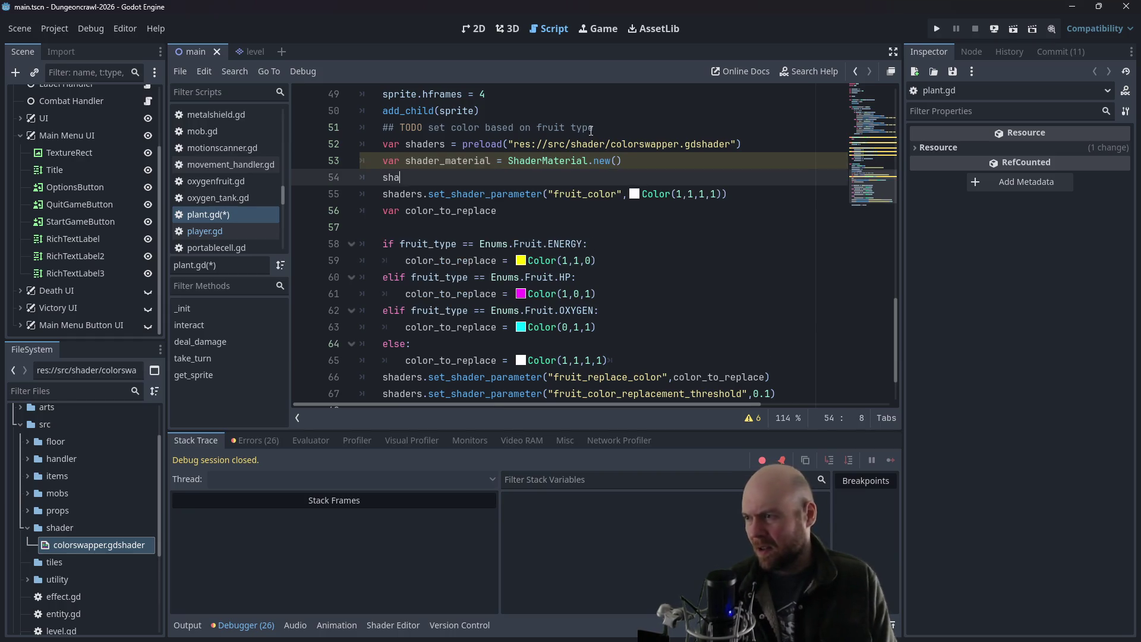
pyautogui.write('der_maet')
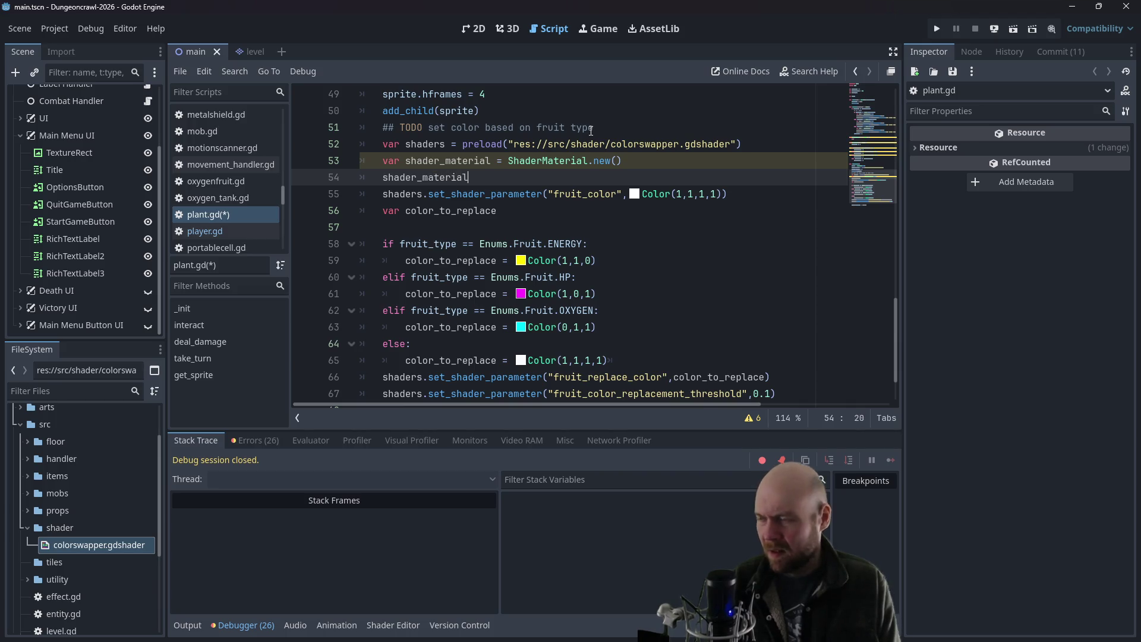
pyautogui.write('.')
pyautogui.hotkey('alt', 'Tab')
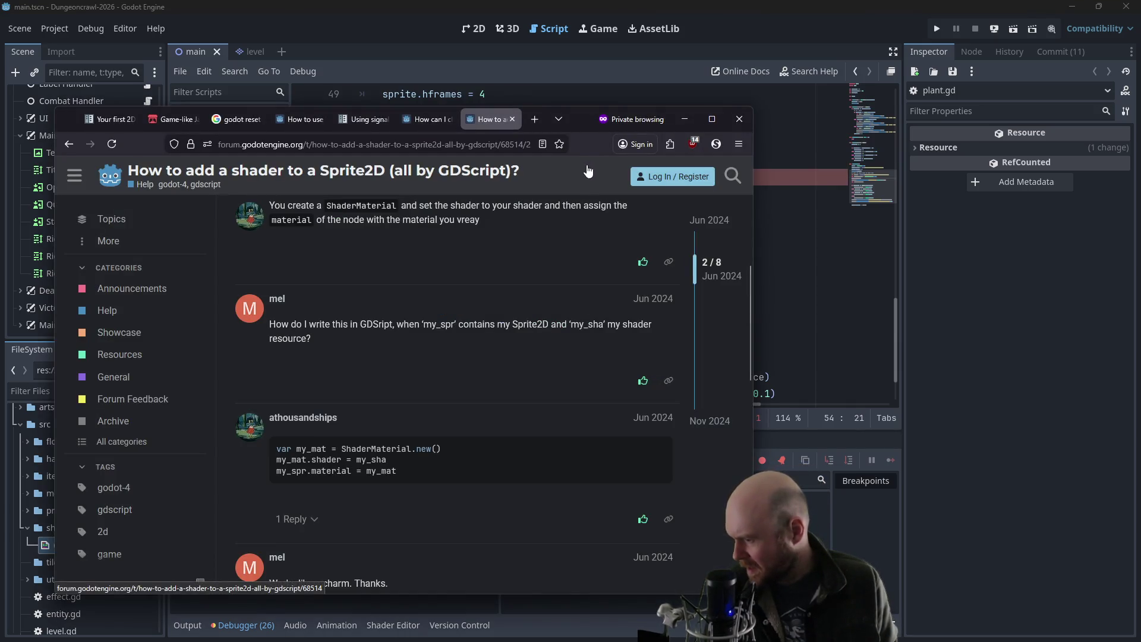
# - Assign the preloaded shader with 'shader_material.shader = shaders'
pyautogui.hotkey('alt', 'Tab')
pyautogui.write('s')
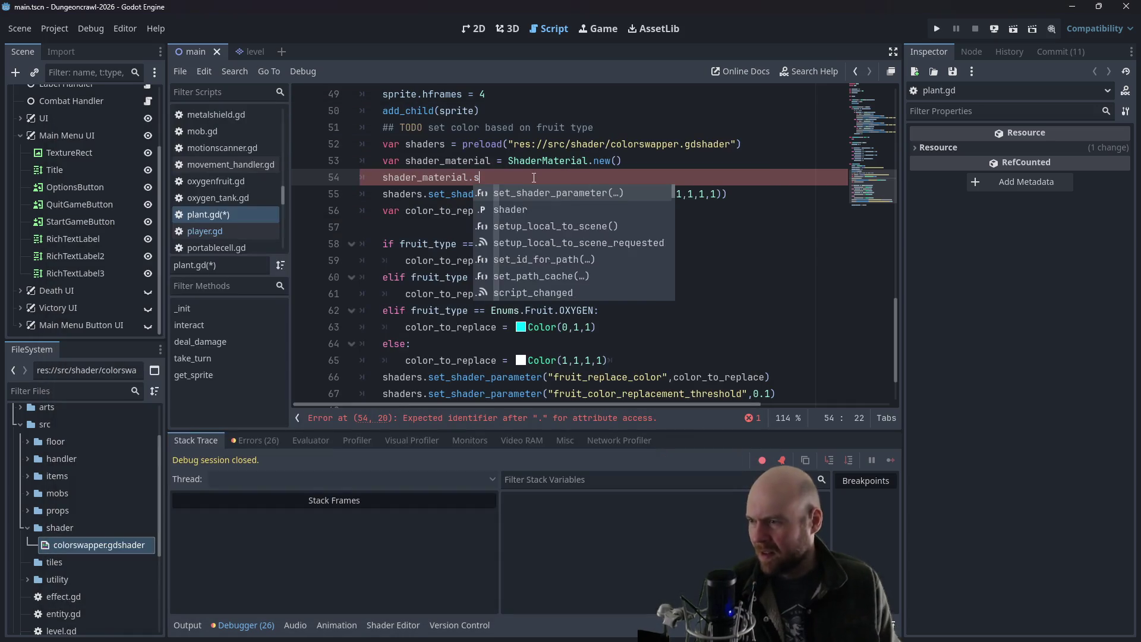
pyautogui.write('hader = shaders')
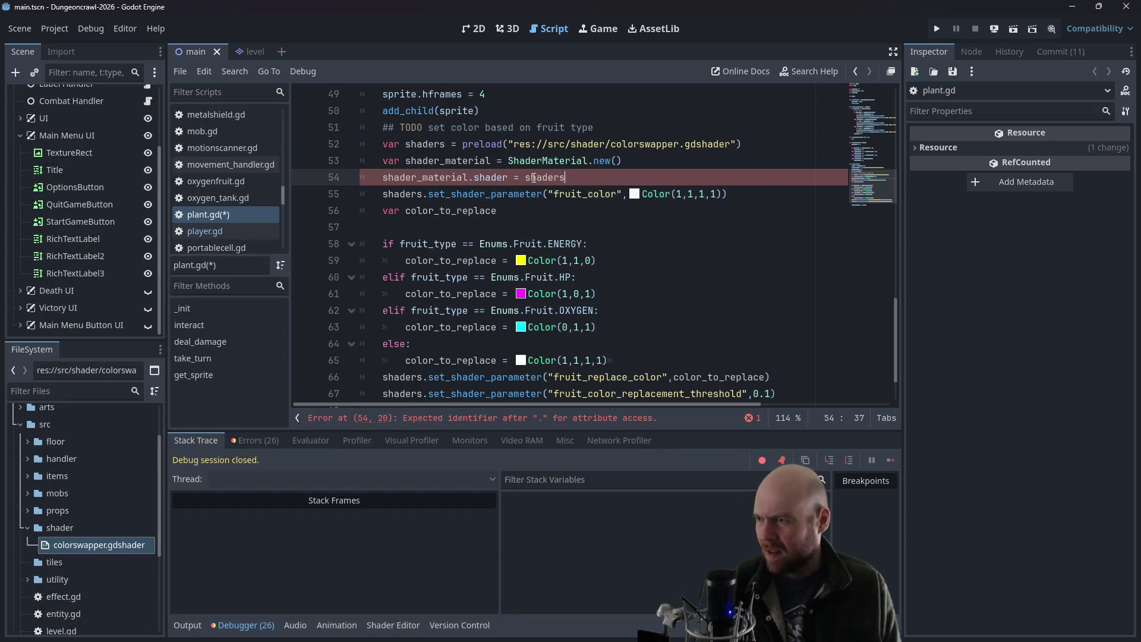
pyautogui.click(462, 144)
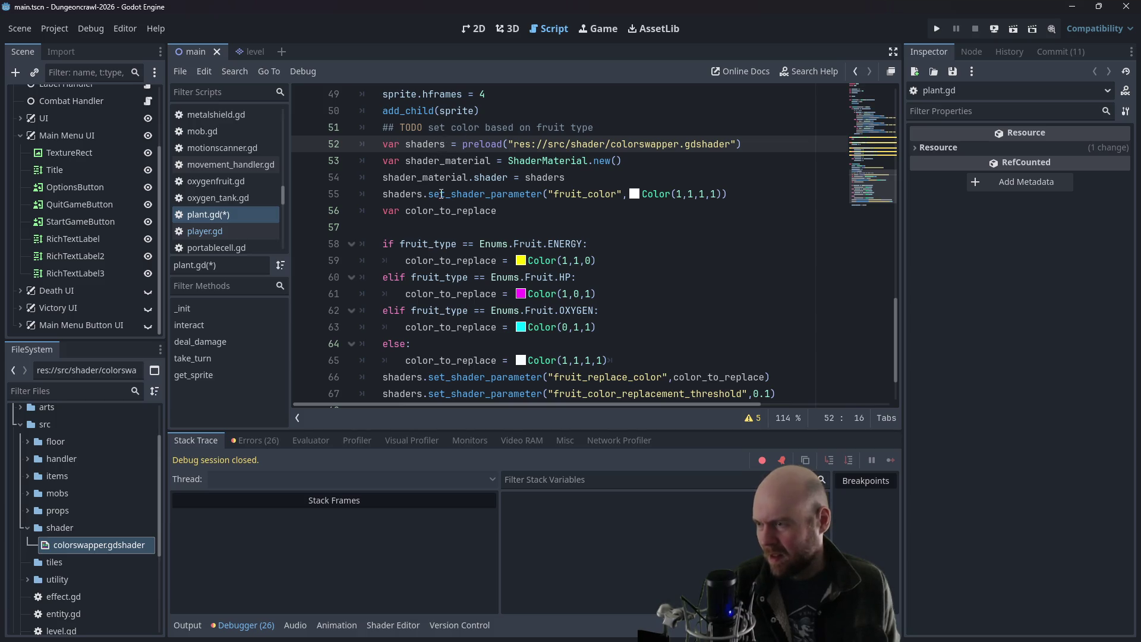
# - Replace shaders with shader_material in the parameter and sprite material lines, then run a New Game
pyautogui.click(423, 194)
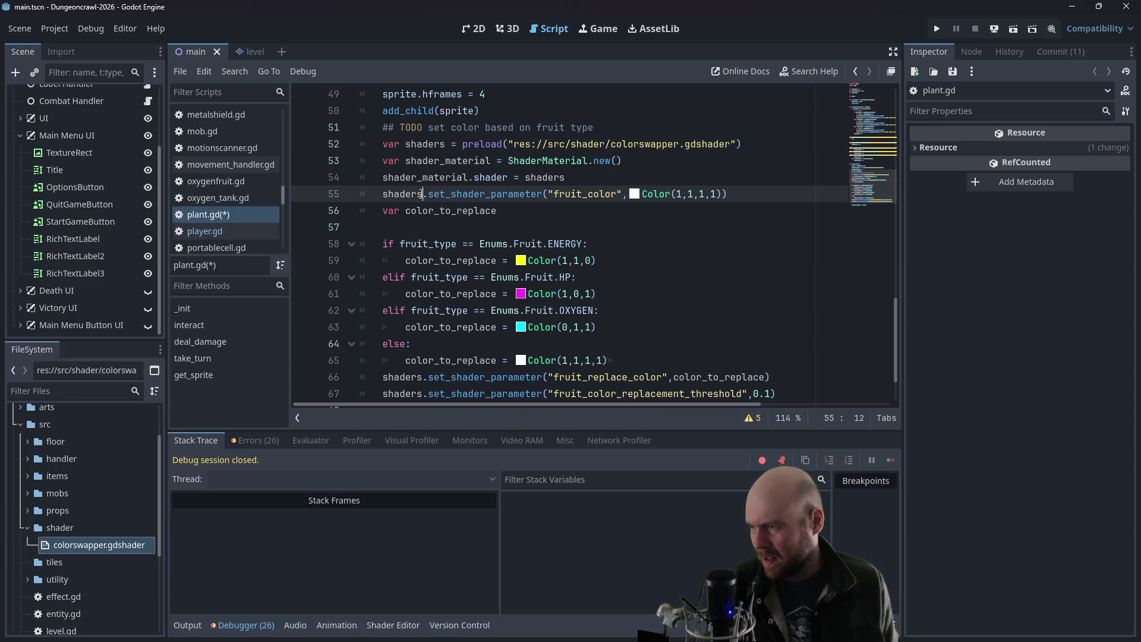
pyautogui.doubleClick(455, 177)
pyautogui.click(384, 193)
pyautogui.doubleClick(386, 194)
pyautogui.hotkey('ctrl', 'v')
pyautogui.moveTo(383, 377)
pyautogui.mouseDown()
pyautogui.moveTo(422, 377)
pyautogui.moveTo(413, 394)
pyautogui.moveTo(423, 394)
pyautogui.mouseUp()
pyautogui.hotkey('ctrl', 'v')
pyautogui.hotkey('ctrl', 'v')
pyautogui.scroll(-2, 450, 314)
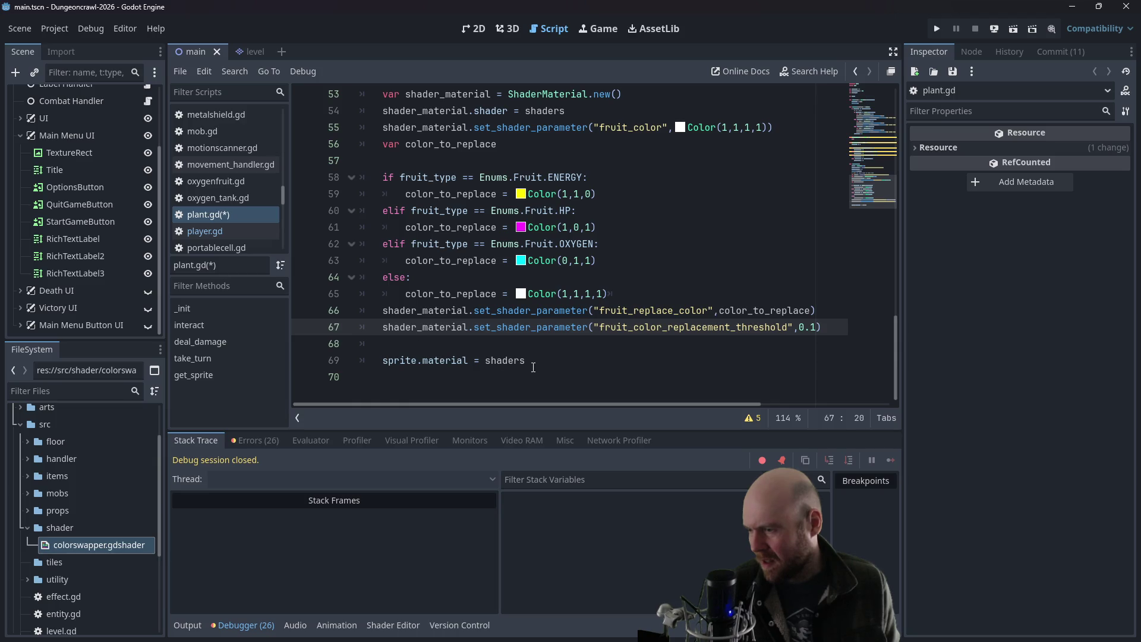
pyautogui.doubleClick(505, 360)
pyautogui.hotkey('ctrl', 'v')
pyautogui.click(937, 28)
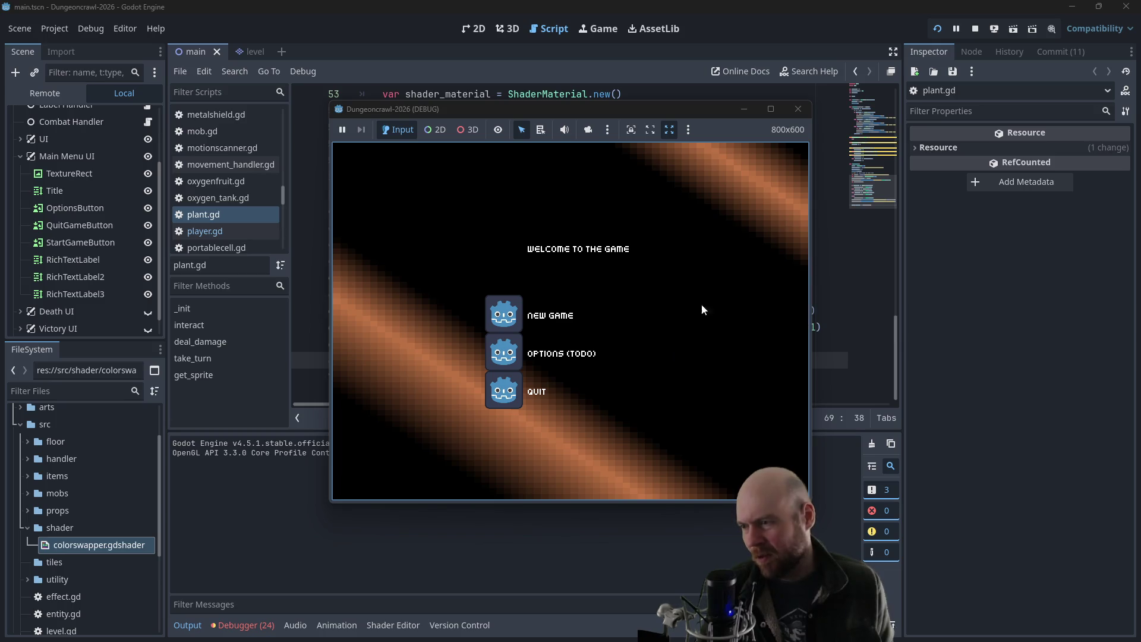
pyautogui.click(497, 313)
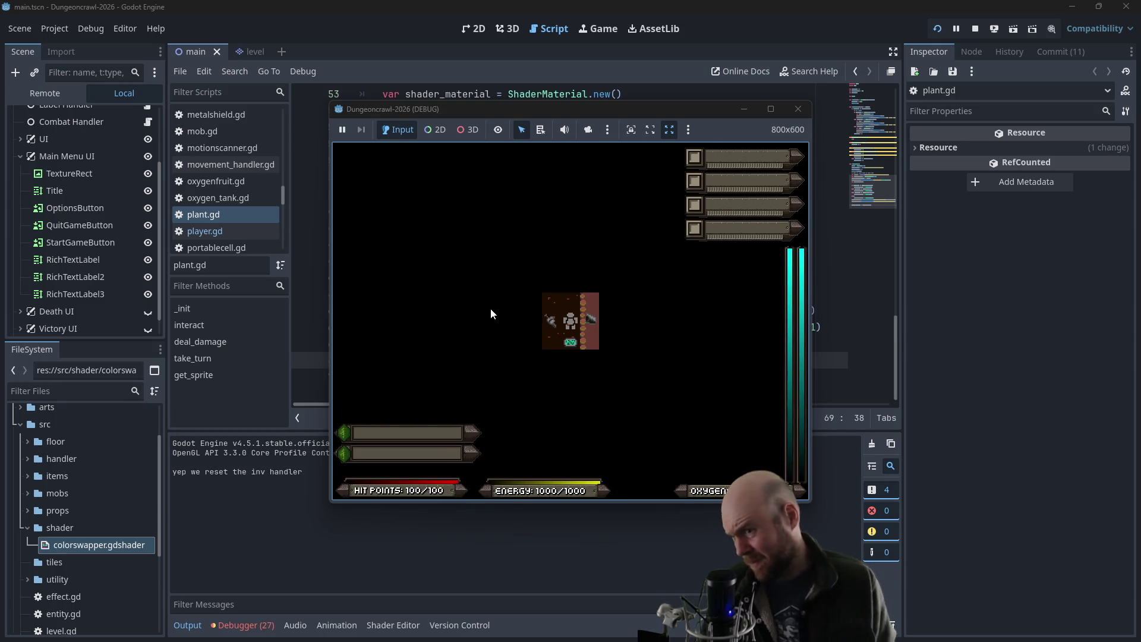